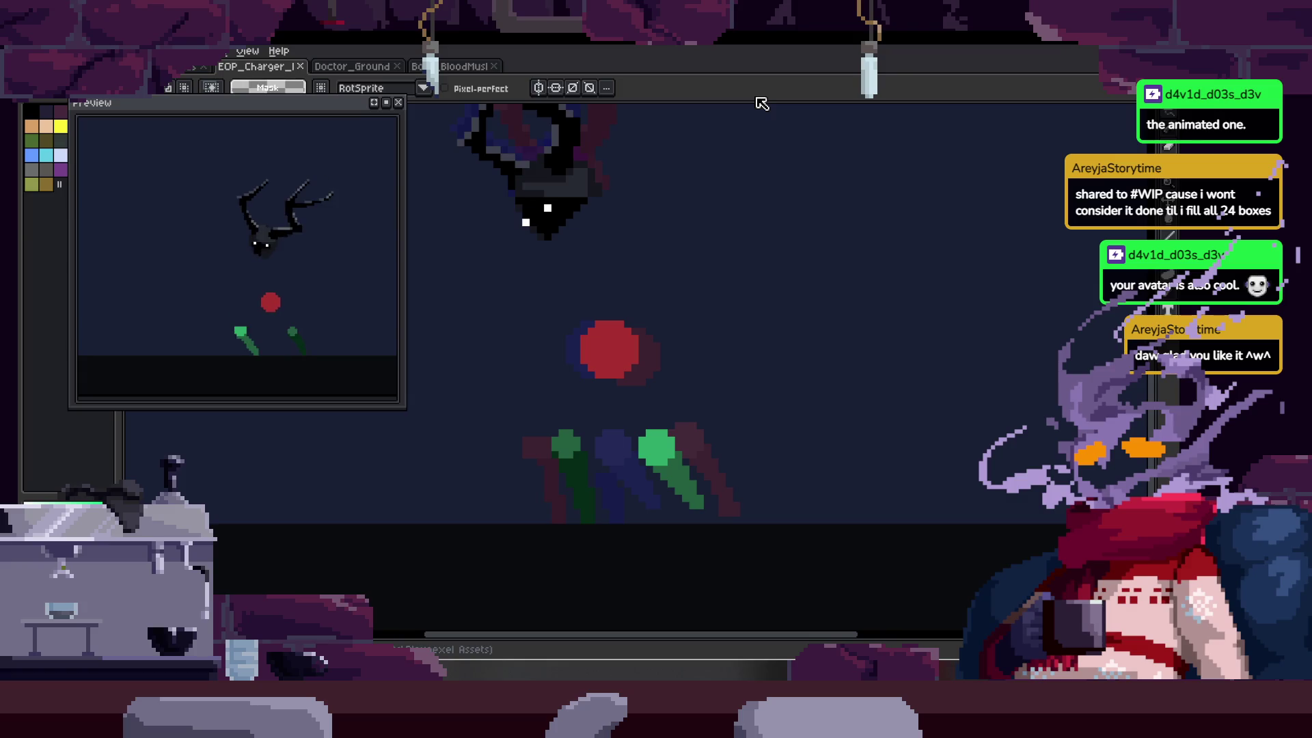
- Toggle the timeline and zoom to frame the creature, cancelling a stray stroke
{"action": "scroll", "coordinate": [625, 381], "scroll_direction": "up", "scroll_amount": 1}
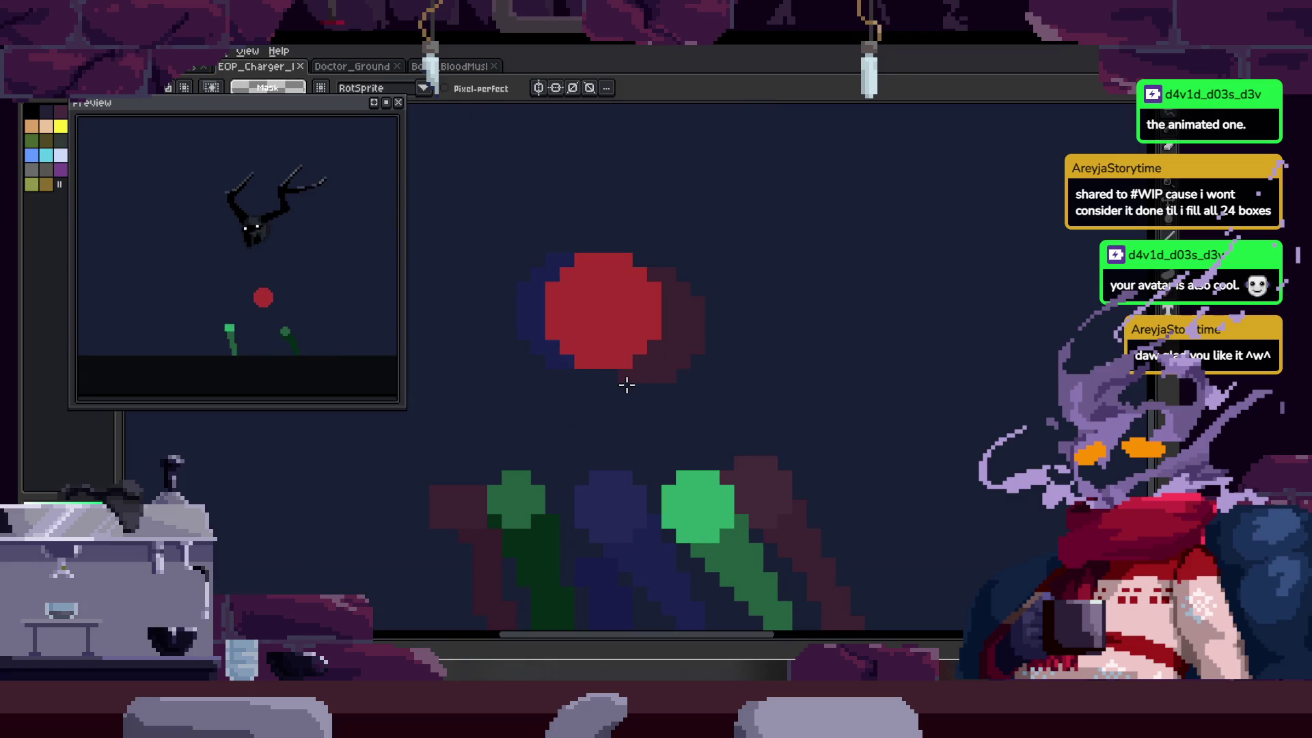
{"action": "key", "text": "Tab"}
{"action": "scroll", "coordinate": [596, 326], "scroll_direction": "down", "scroll_amount": 1}
{"action": "key", "text": "Tab"}
{"action": "key", "text": "Tab"}
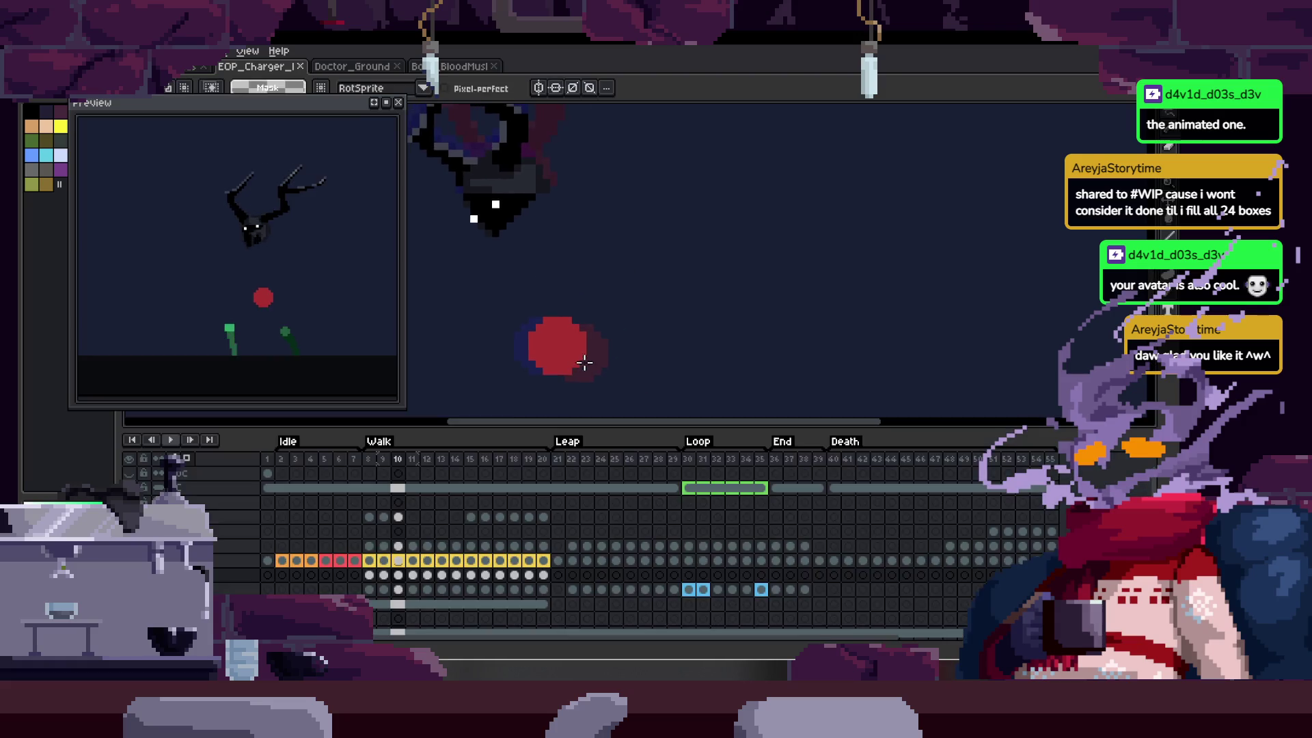
{"action": "key", "text": "Tab"}
{"action": "key", "text": "Tab"}
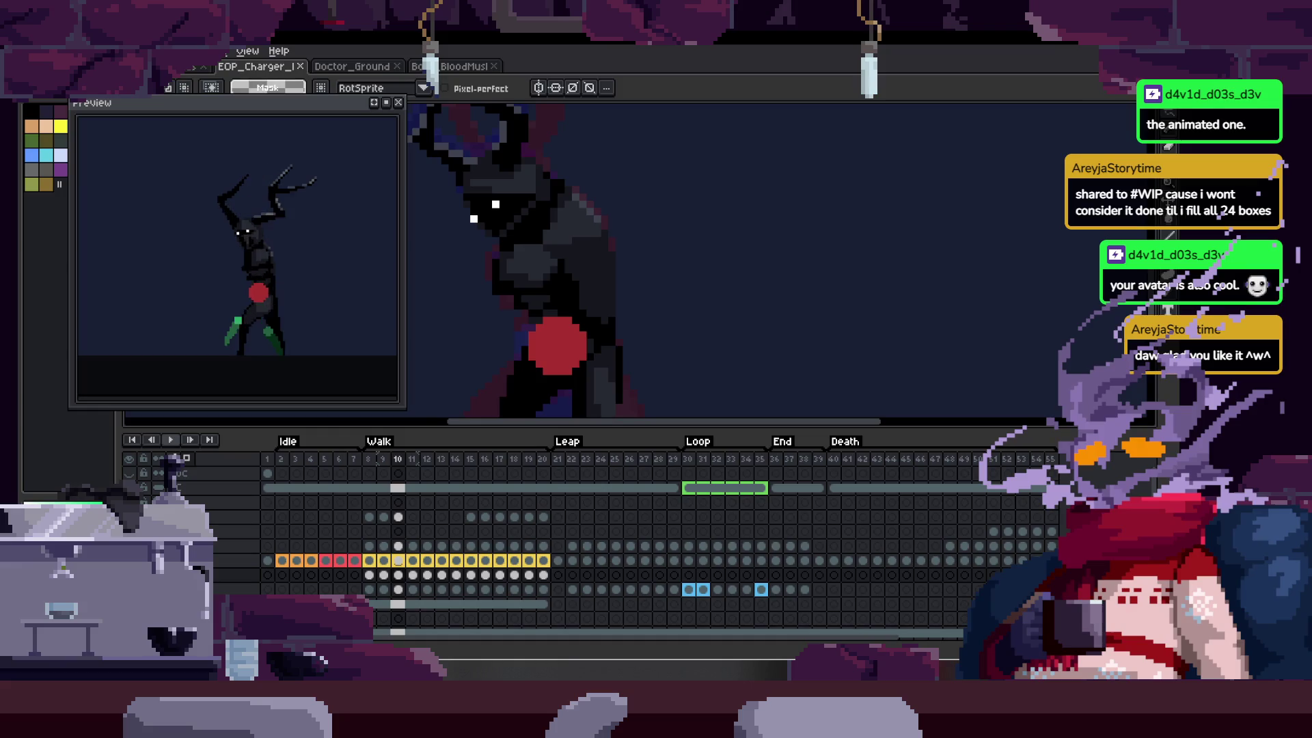
{"action": "key", "text": "Tab"}
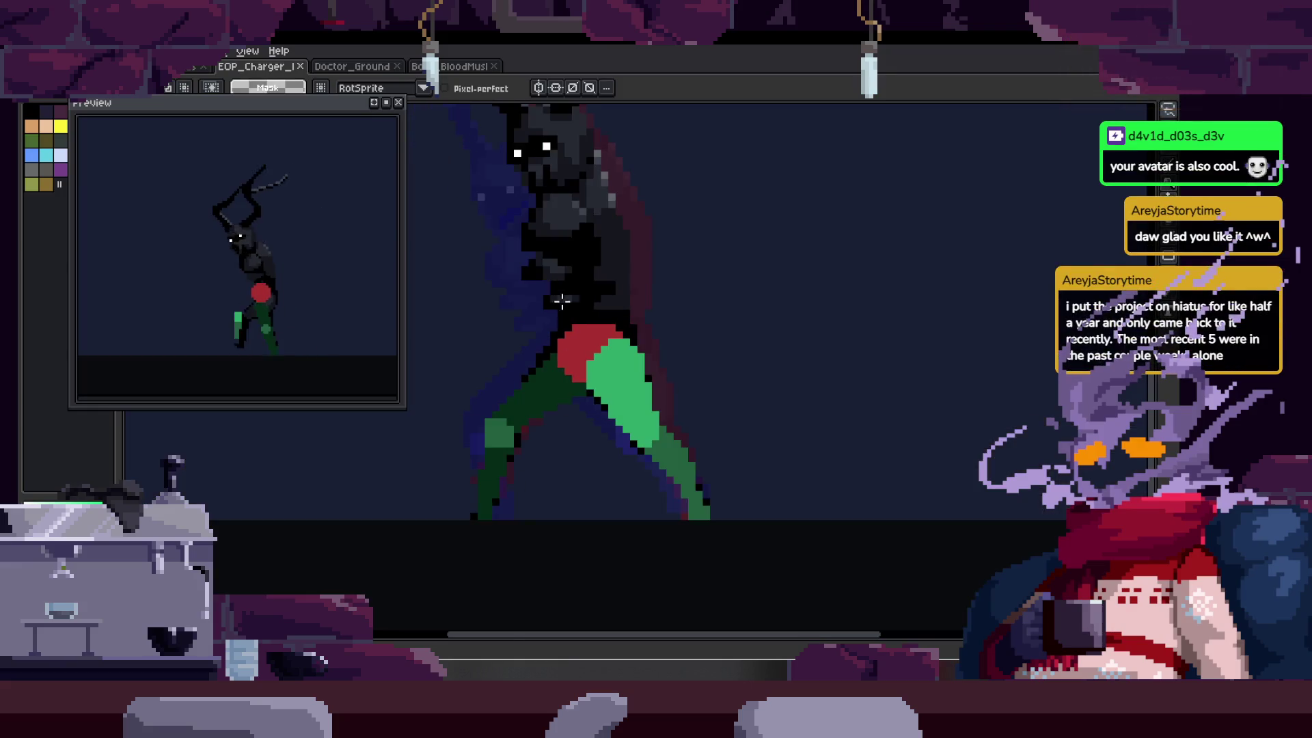
{"action": "right_click", "coordinate": [557, 304]}
{"action": "left_click", "coordinate": [598, 380]}
- Play the walk animation to review the red hip and green leg markers
{"action": "key", "text": "Tab"}
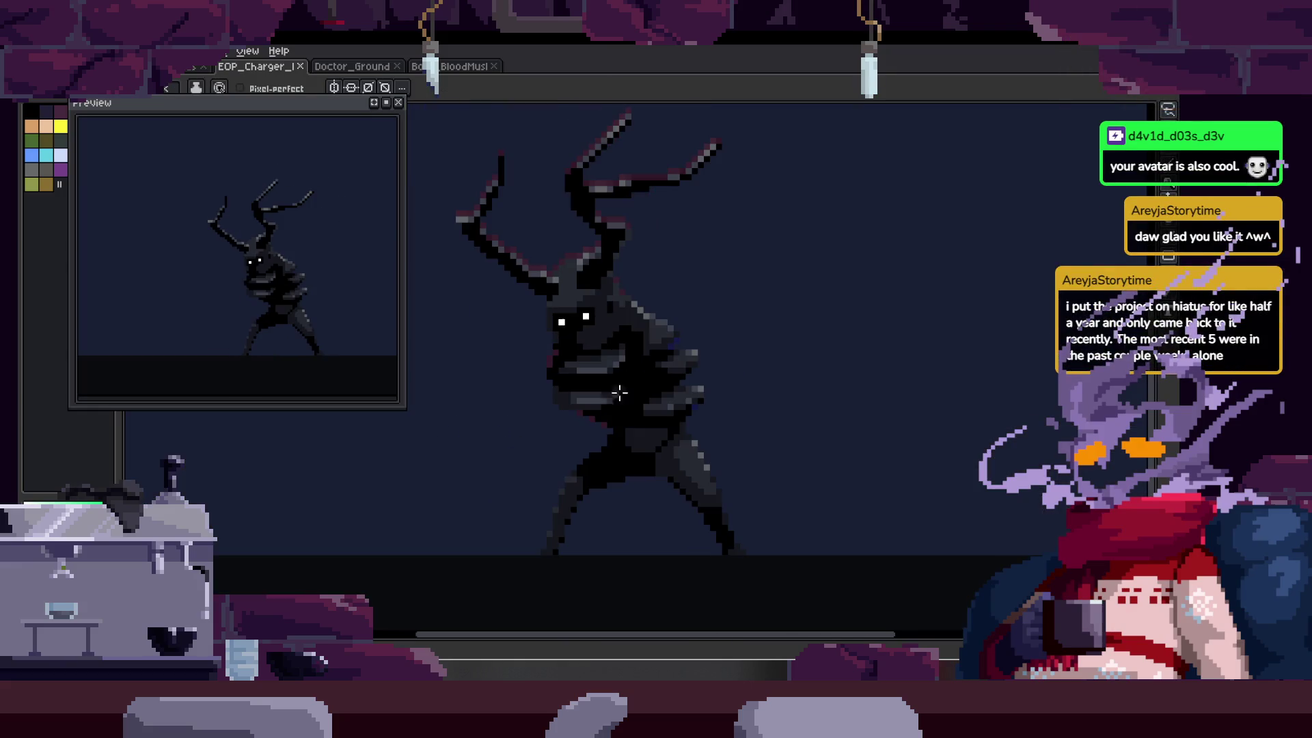
{"action": "scroll", "coordinate": [623, 383], "scroll_direction": "up", "scroll_amount": 1}
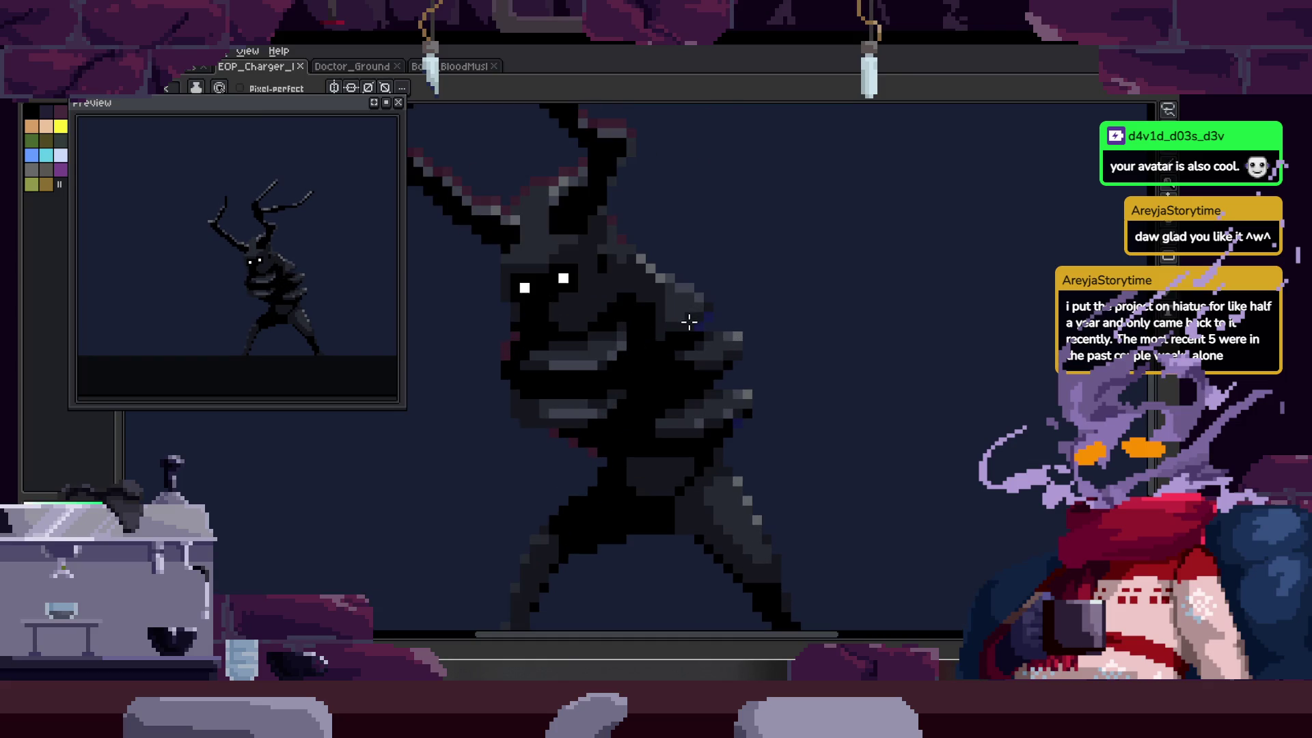
{"action": "key", "text": "Return"}
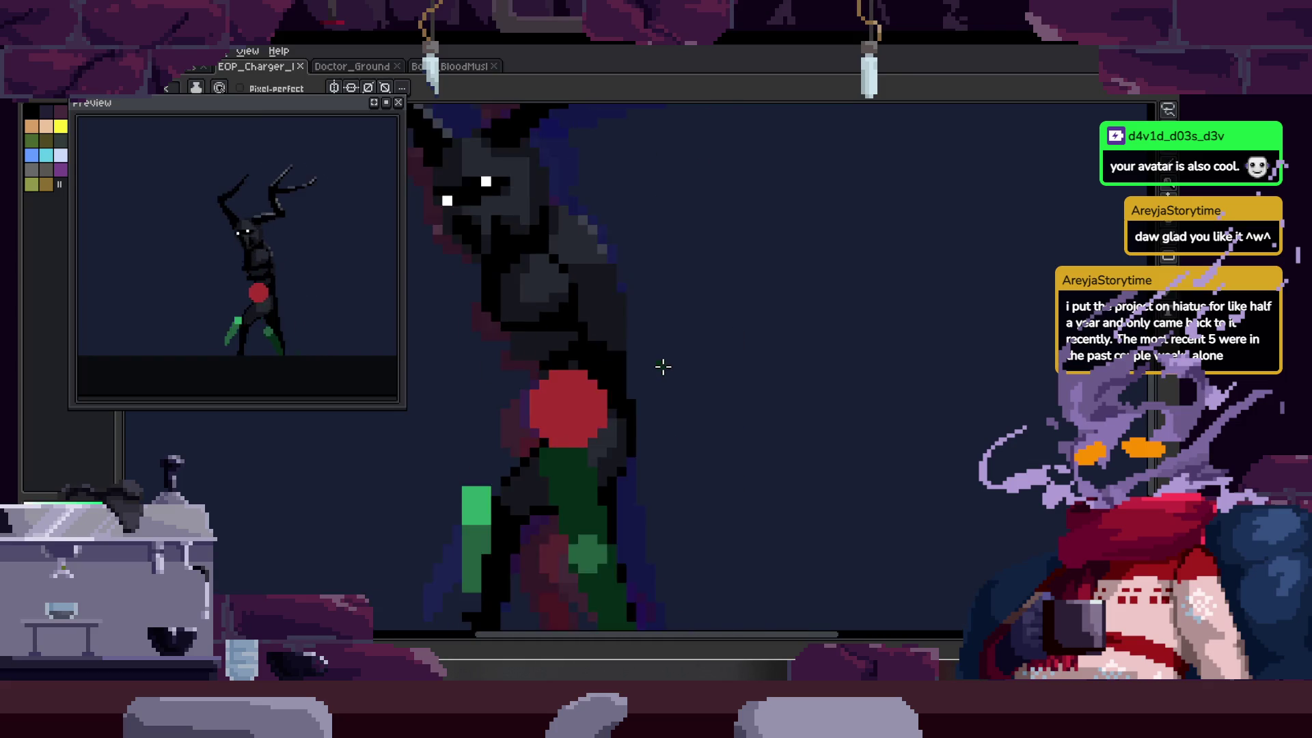
{"action": "scroll", "coordinate": [694, 354], "scroll_direction": "down", "scroll_amount": 1}
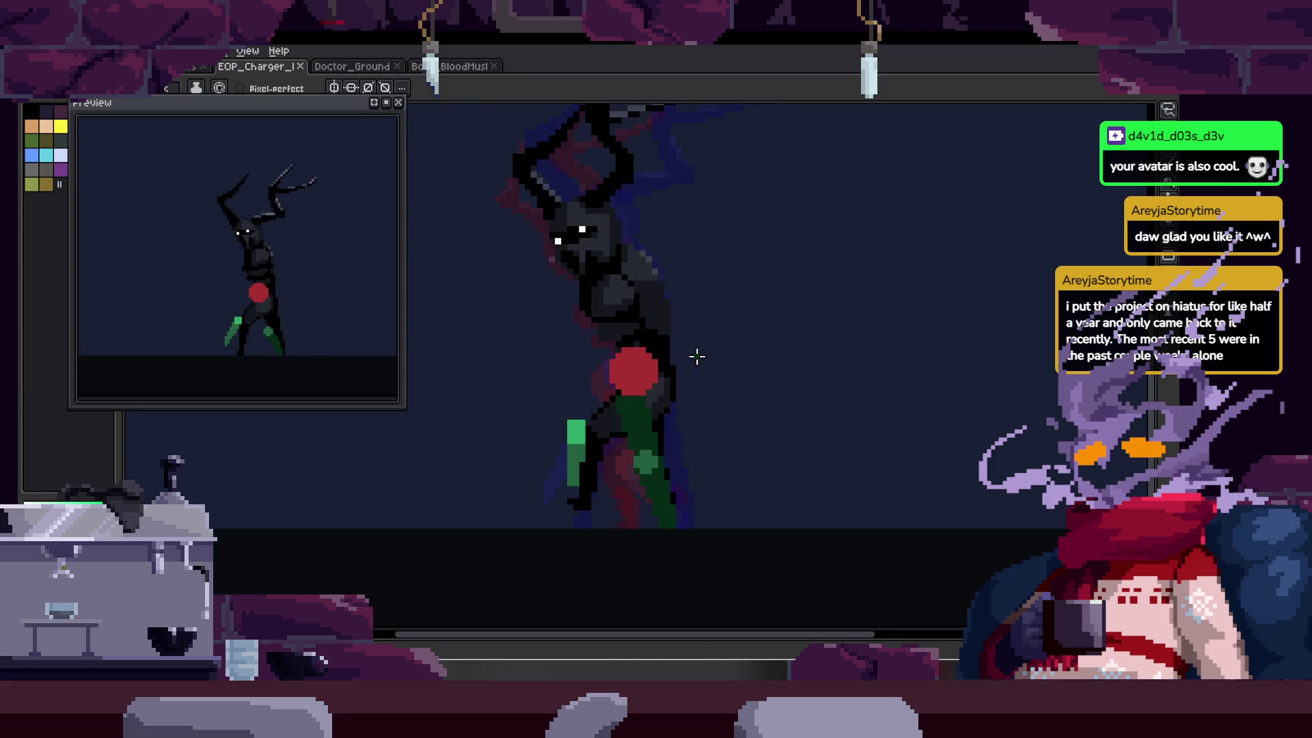
{"action": "scroll", "coordinate": [697, 356], "scroll_direction": "up", "scroll_amount": 2}
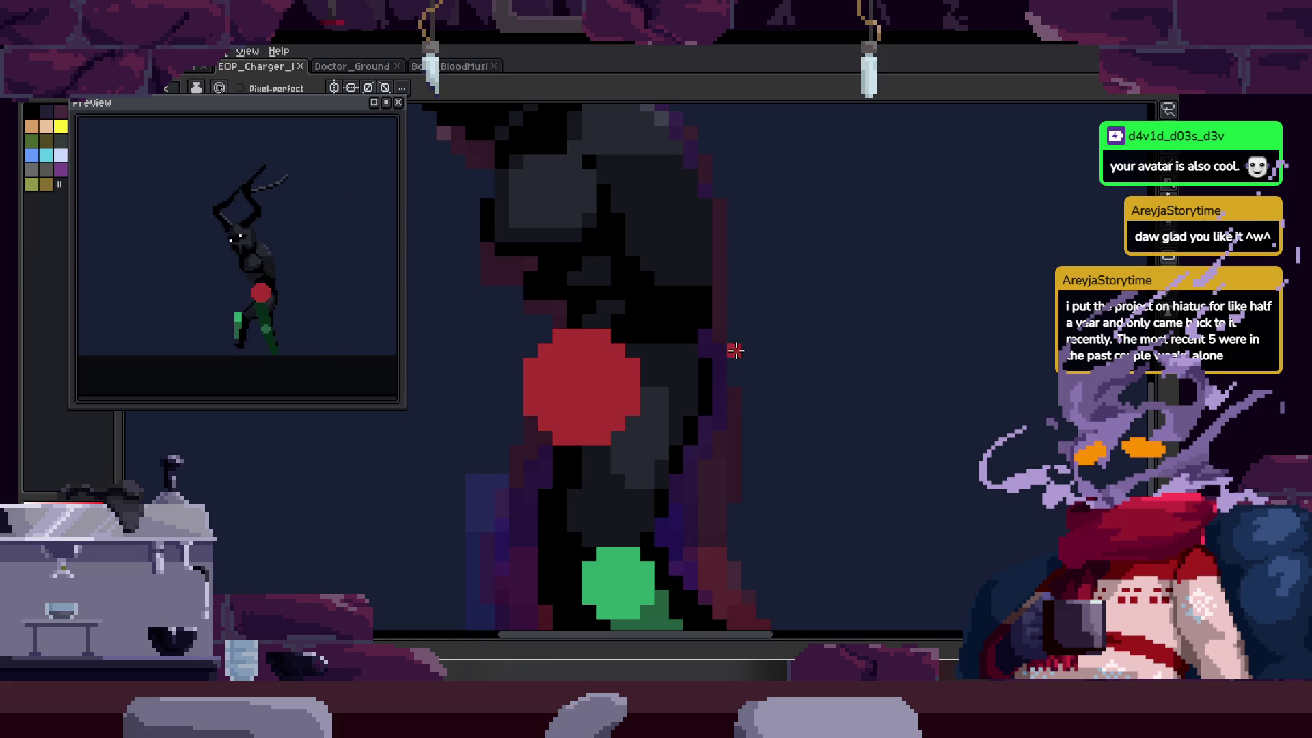
{"action": "left_click_drag", "start_coordinate": [717, 277], "coordinate": [680, 218]}
- Zoom in on the creature's chest and get the pencil ready for drawing
{"action": "scroll", "coordinate": [680, 218], "scroll_direction": "down", "scroll_amount": 2}
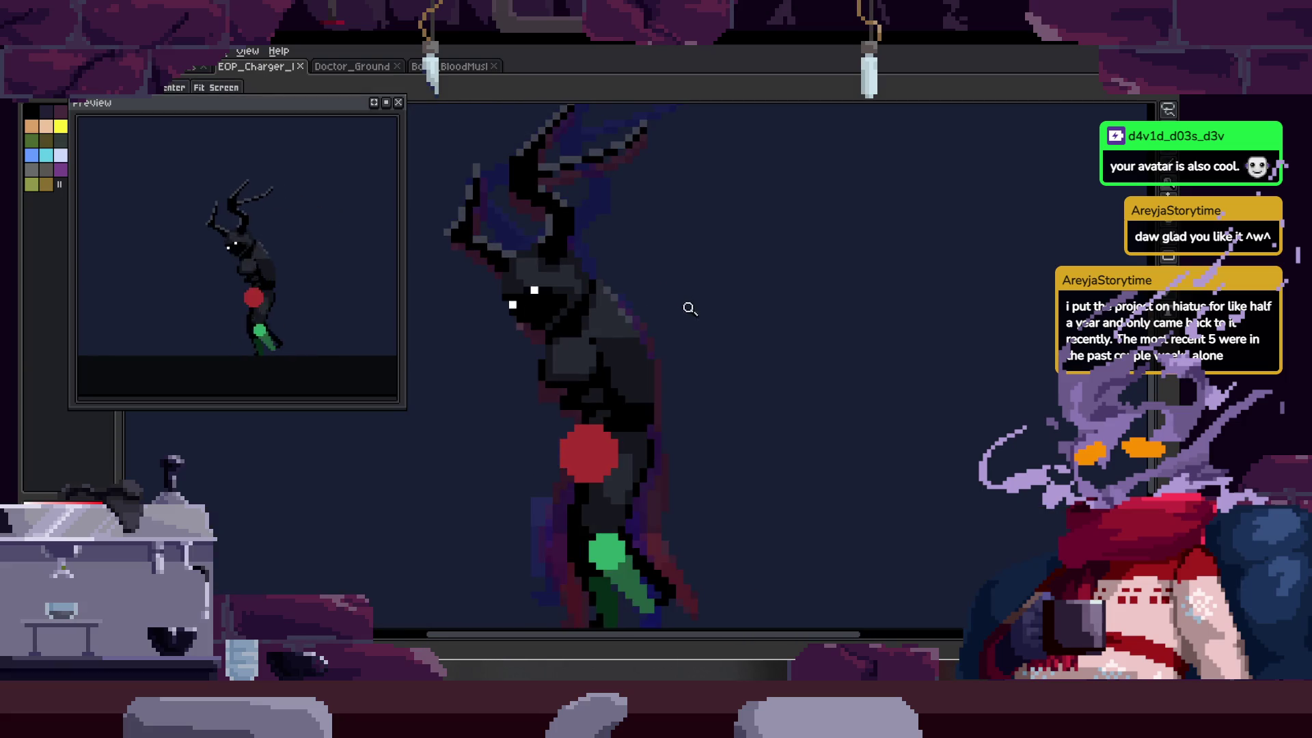
{"action": "key", "text": "v"}
{"action": "scroll", "coordinate": [681, 344], "scroll_direction": "up", "scroll_amount": 2}
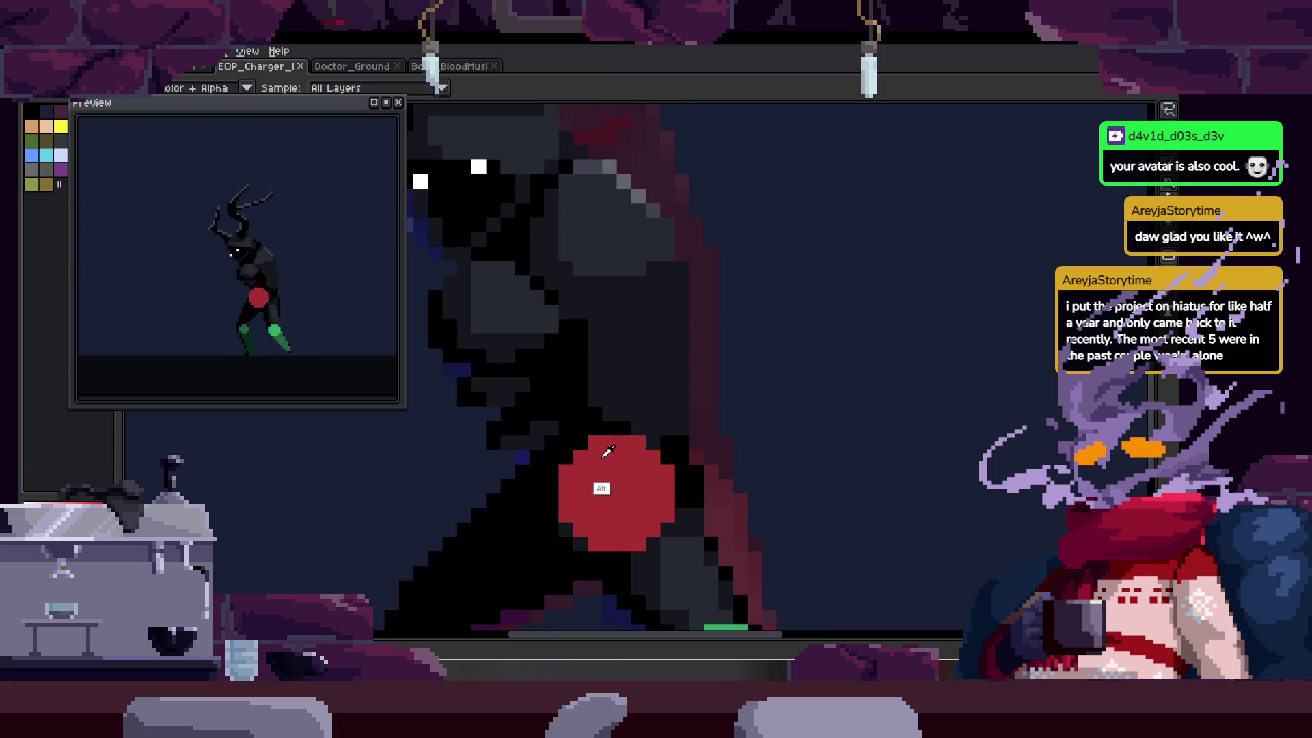
{"action": "scroll", "coordinate": [681, 344], "scroll_direction": "down", "scroll_amount": 1}
{"action": "key", "text": "b"}
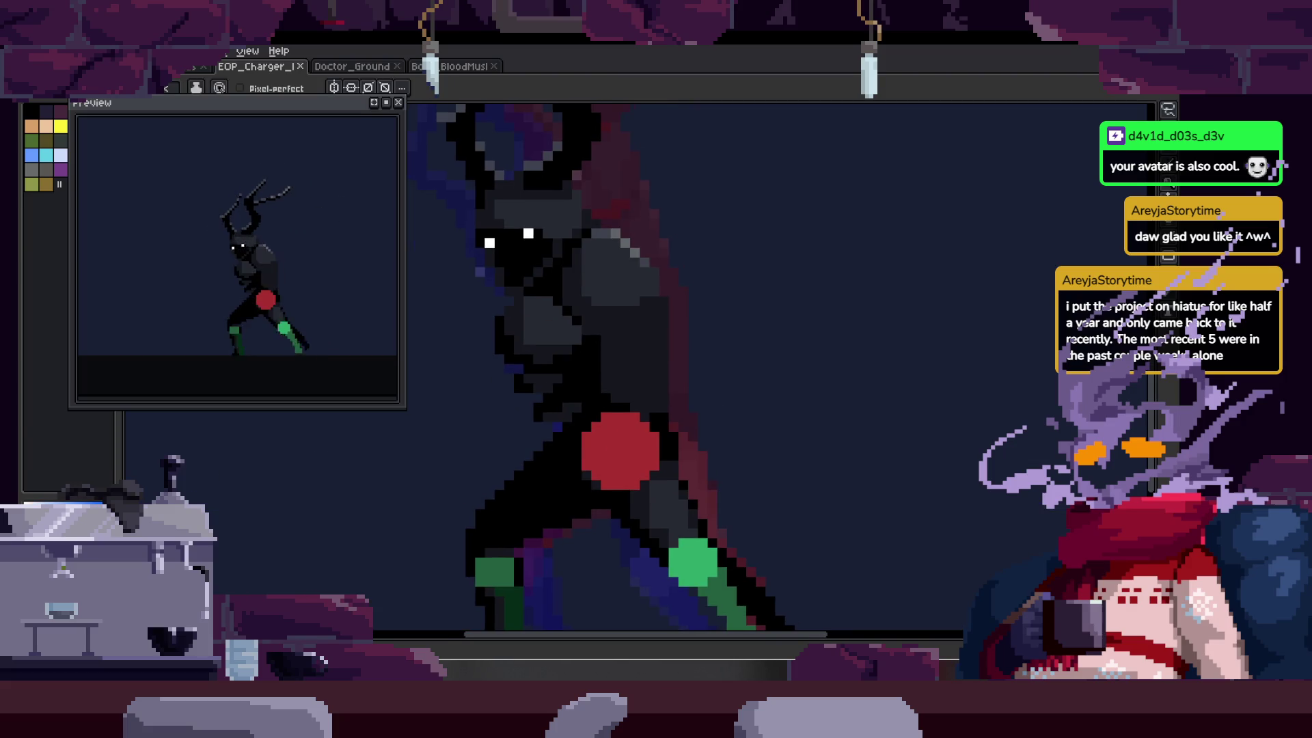
{"action": "scroll", "coordinate": [543, 302], "scroll_direction": "up", "scroll_amount": 2}
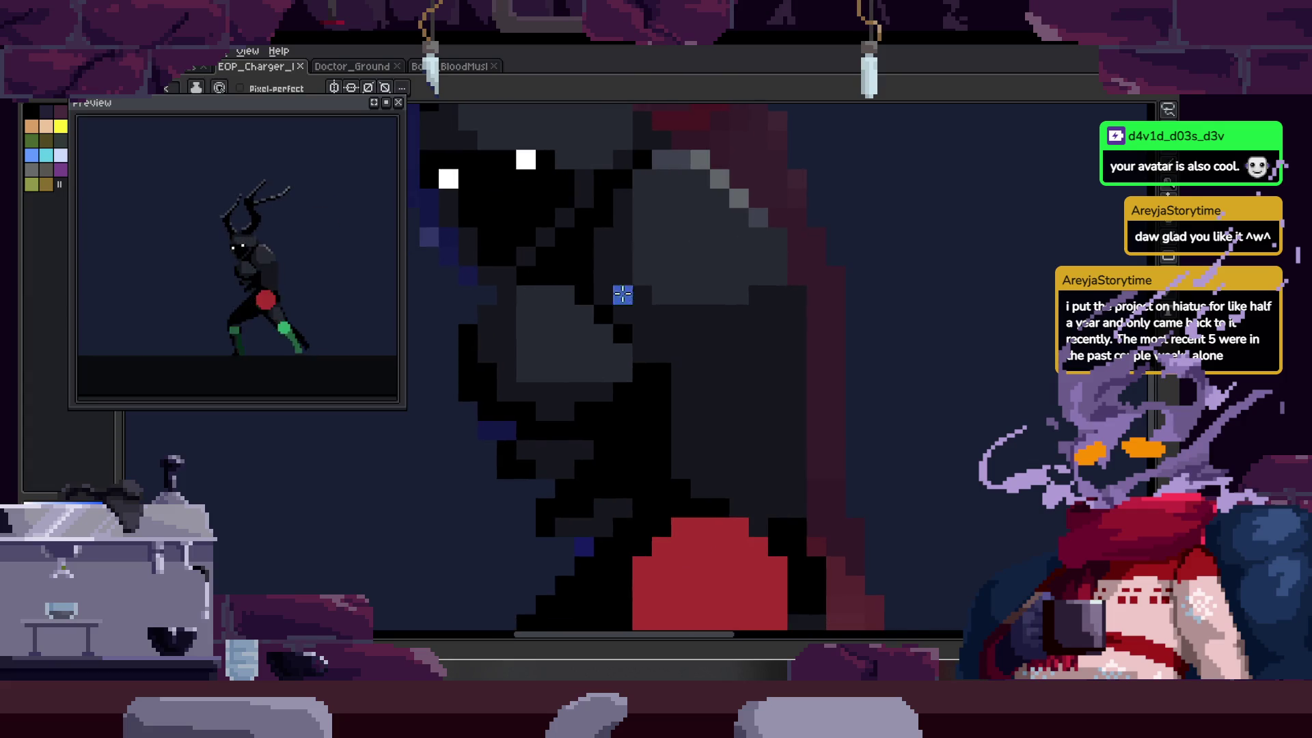
{"action": "key", "text": "Tab"}
{"action": "key", "text": "Tab"}
{"action": "key", "text": "z"}
{"action": "scroll", "coordinate": [697, 287], "scroll_direction": "down", "scroll_amount": 3}
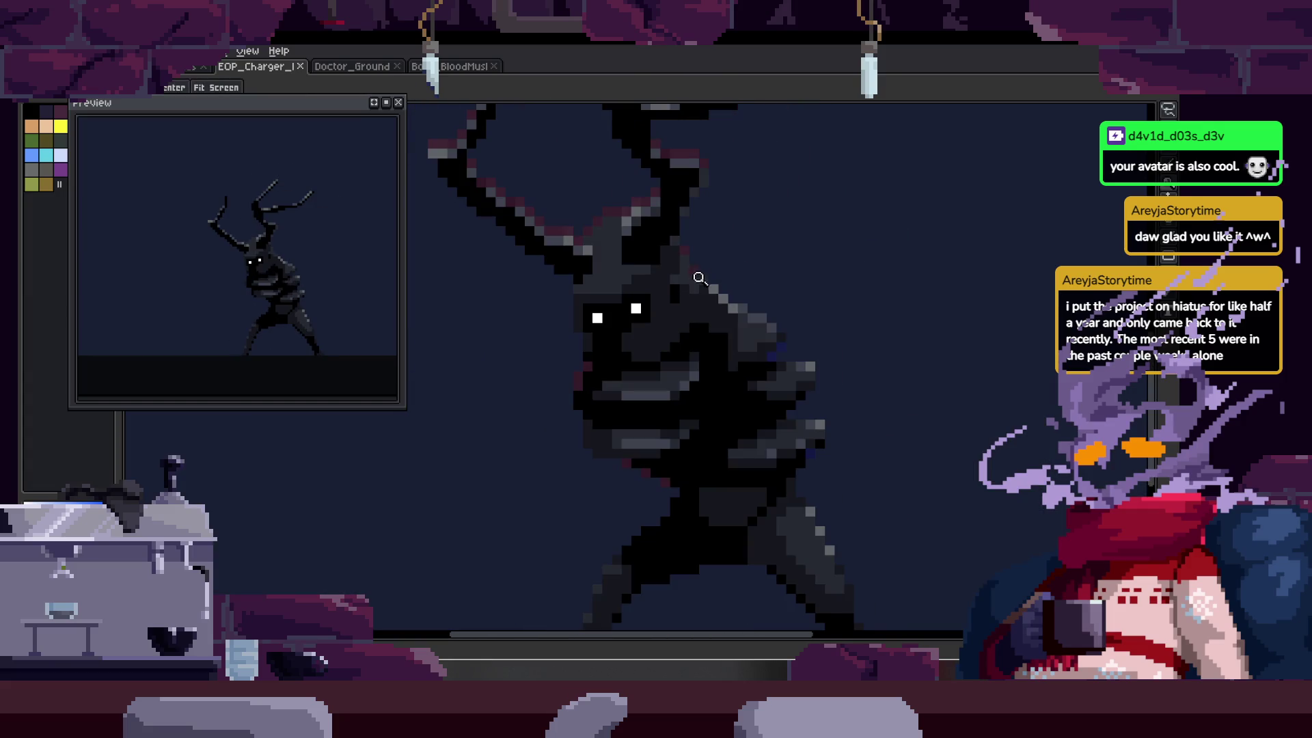
{"action": "scroll", "coordinate": [721, 303], "scroll_direction": "up", "scroll_amount": 2}
{"action": "key", "text": "b"}
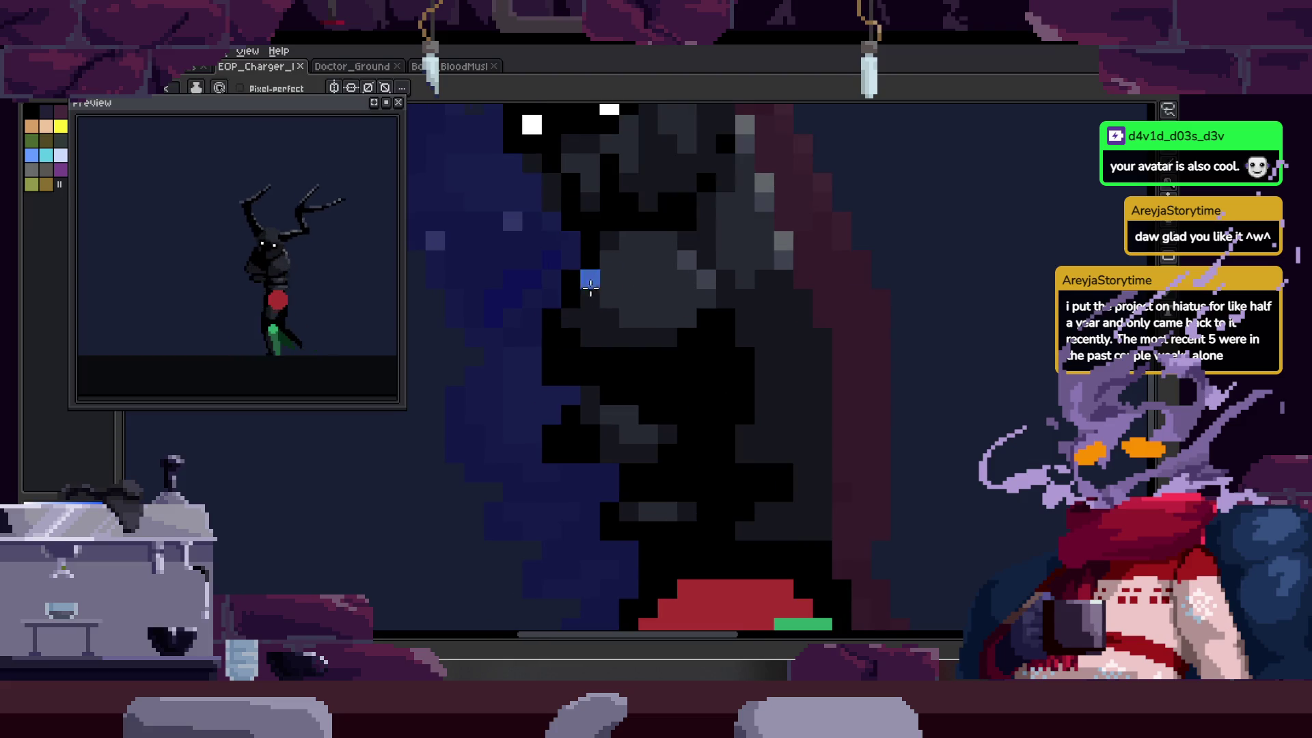
- Paint a filled blue blob over the chest just below the head
{"action": "mouse_move", "coordinate": [602, 251]}
{"action": "left_mouse_down"}
{"action": "mouse_move", "coordinate": [571, 363]}
{"action": "mouse_move", "coordinate": [540, 376]}
{"action": "mouse_move", "coordinate": [574, 318]}
{"action": "left_mouse_up"}
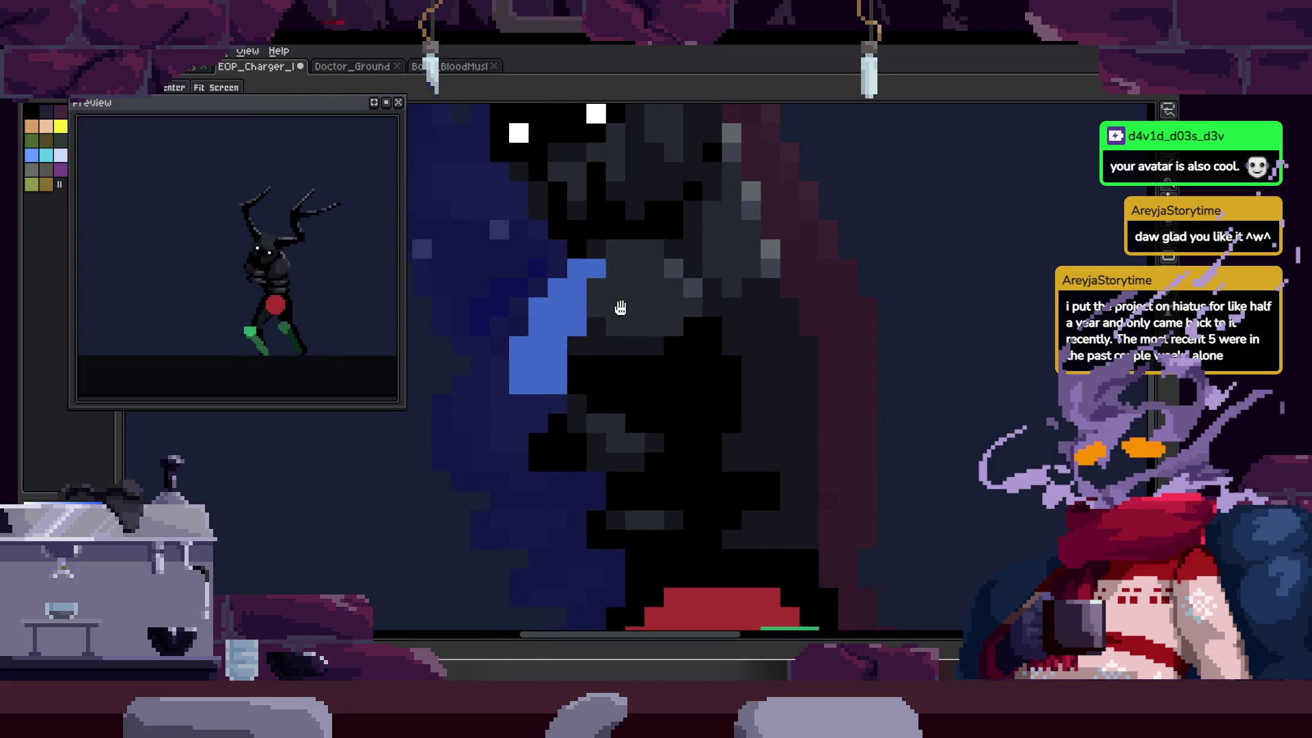
{"action": "key", "text": "z"}
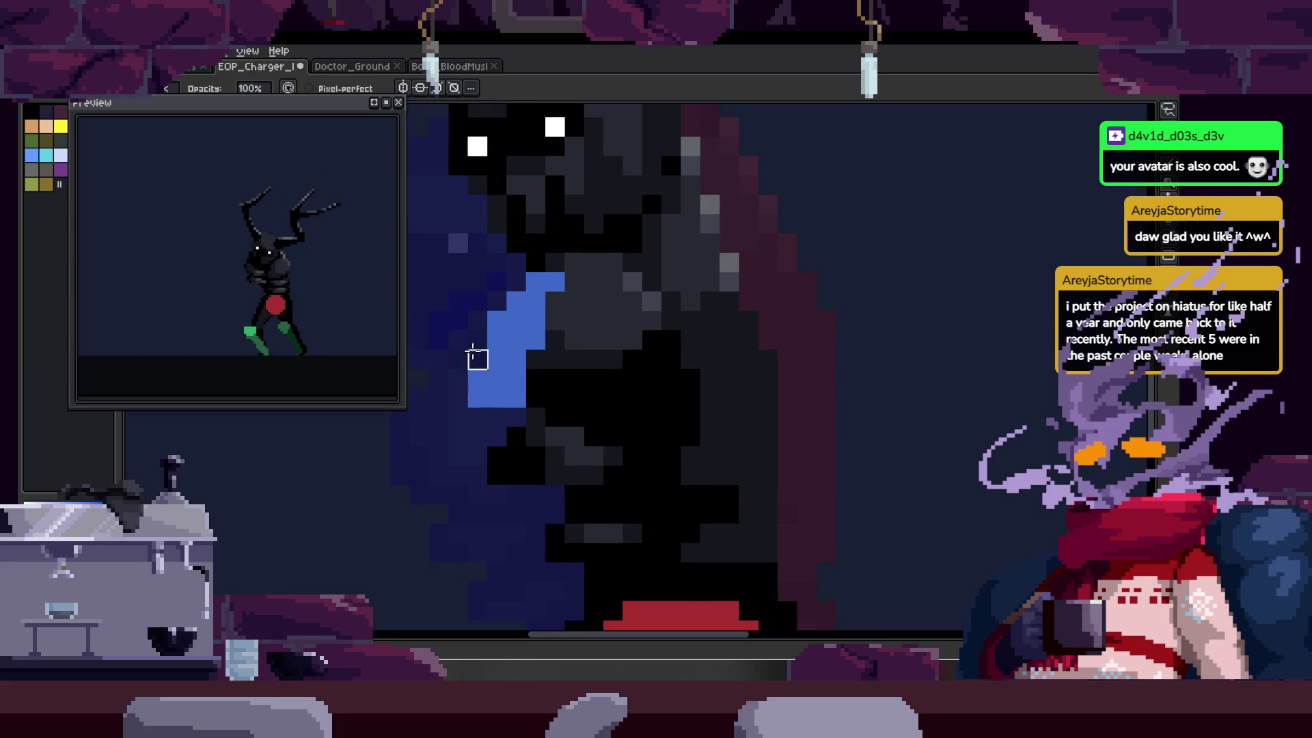
{"action": "left_click", "coordinate": [596, 301]}
{"action": "mouse_move", "coordinate": [595, 301]}
{"action": "left_mouse_down"}
{"action": "mouse_move", "coordinate": [644, 363]}
{"action": "mouse_move", "coordinate": [650, 337]}
{"action": "mouse_move", "coordinate": [665, 396]}
{"action": "left_mouse_up"}
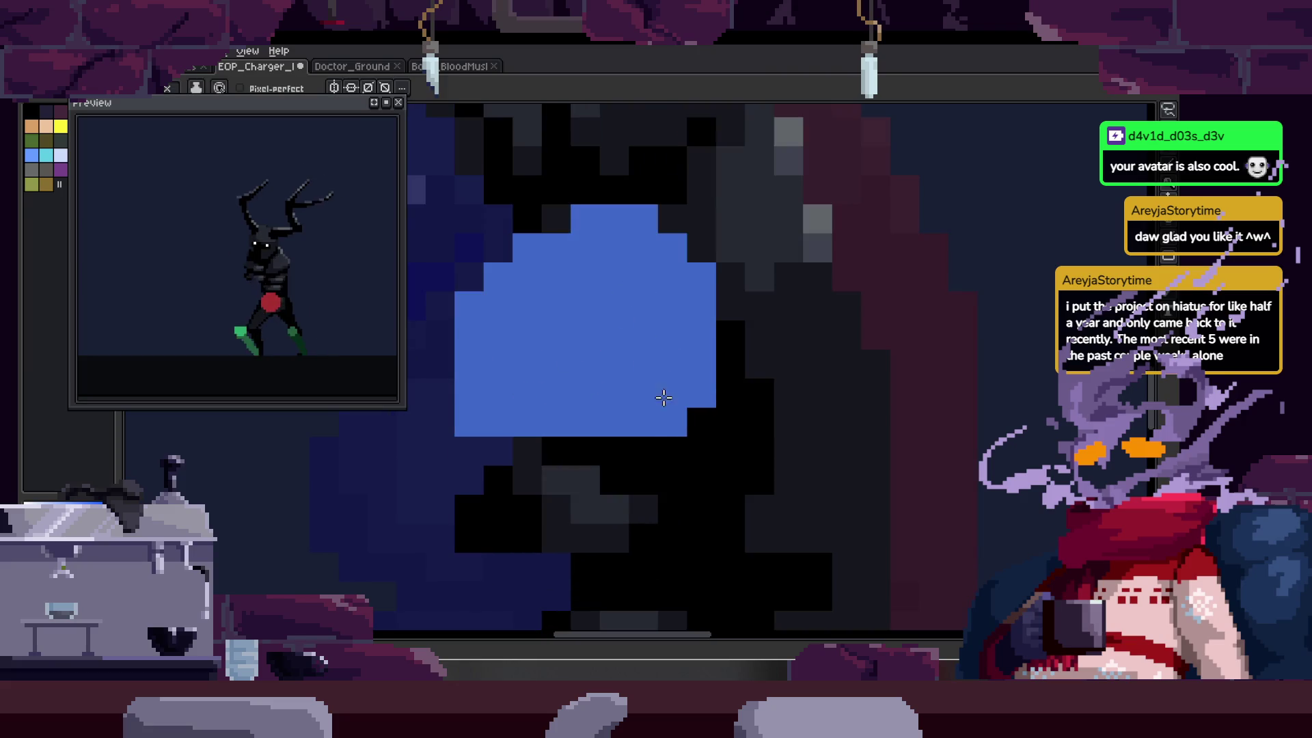
{"action": "scroll", "coordinate": [690, 345], "scroll_direction": "down", "scroll_amount": 4}
{"action": "key", "text": "b"}
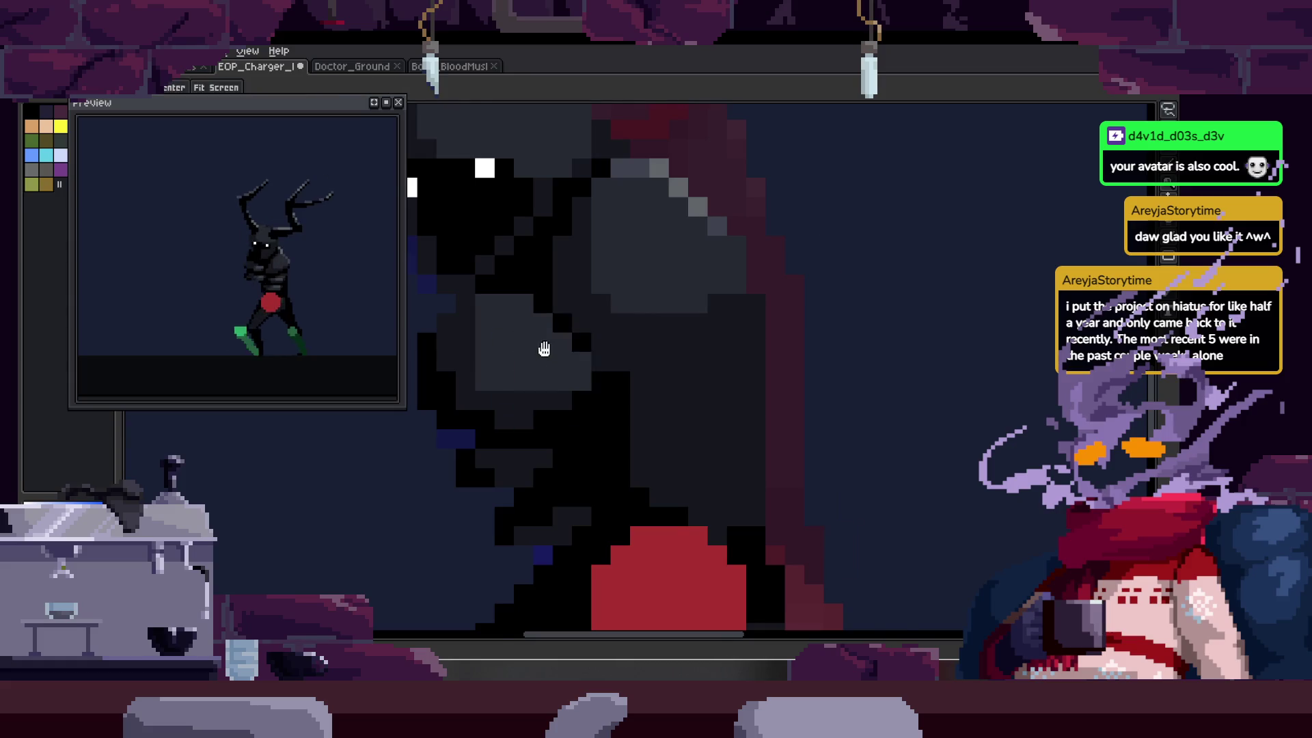
{"action": "scroll", "coordinate": [542, 346], "scroll_direction": "left", "scroll_amount": 2}
{"action": "left_click_drag", "start_coordinate": [579, 342], "coordinate": [626, 364]}
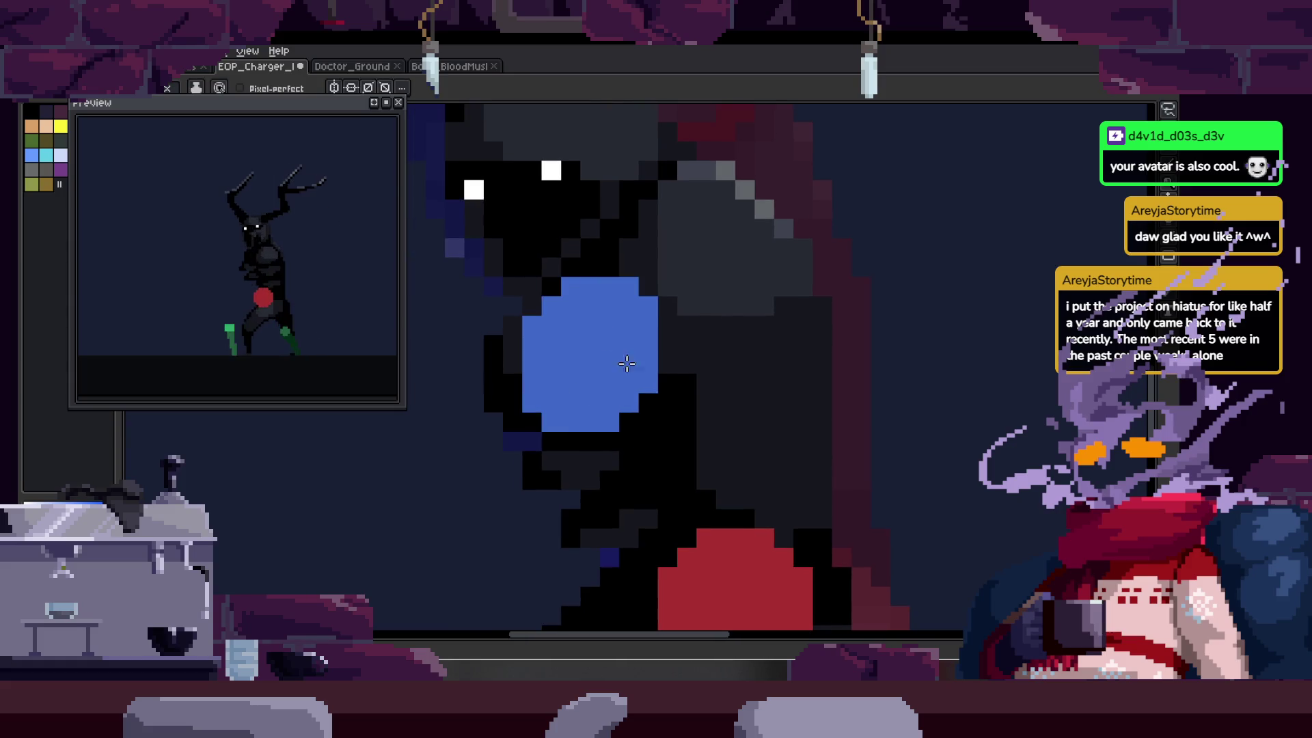
- Undo the last stroke and bring up the animation timeline
{"action": "scroll", "coordinate": [675, 378], "scroll_direction": "down", "scroll_amount": 3}
{"action": "key", "text": "ctrl+z"}
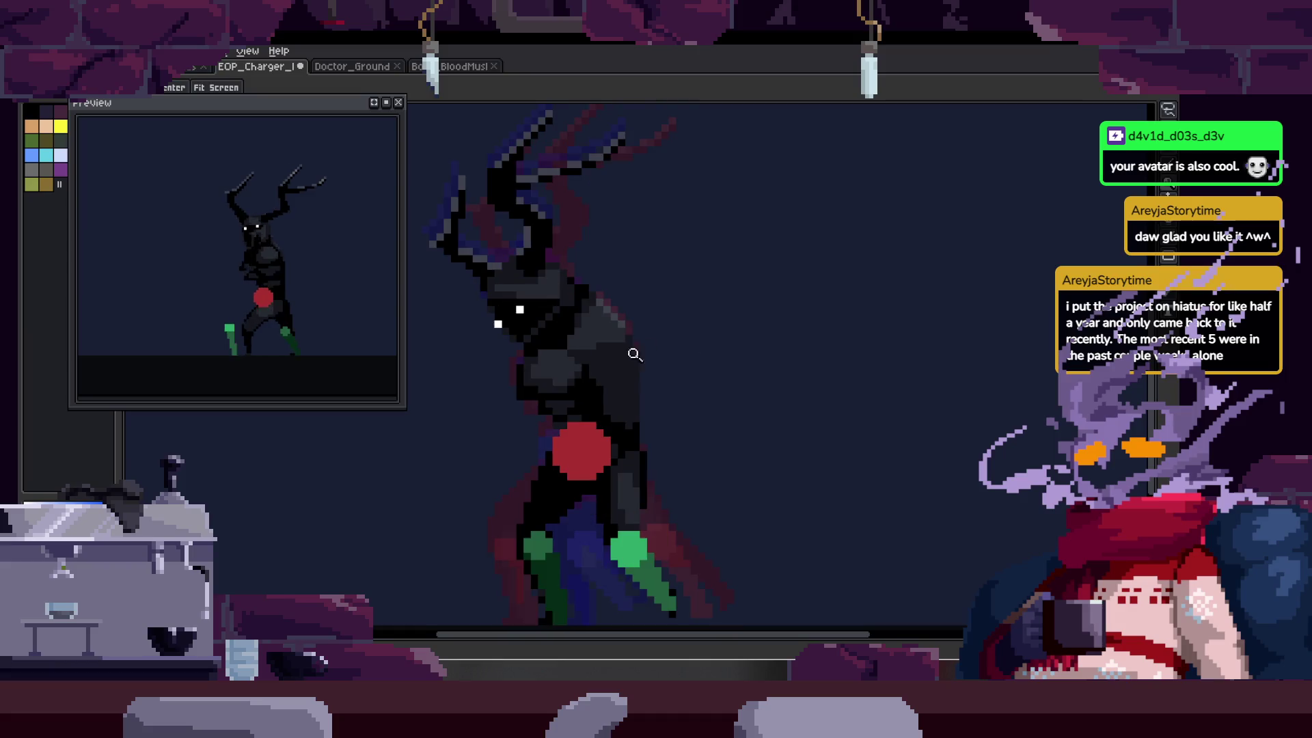
{"action": "key", "text": "Tab"}
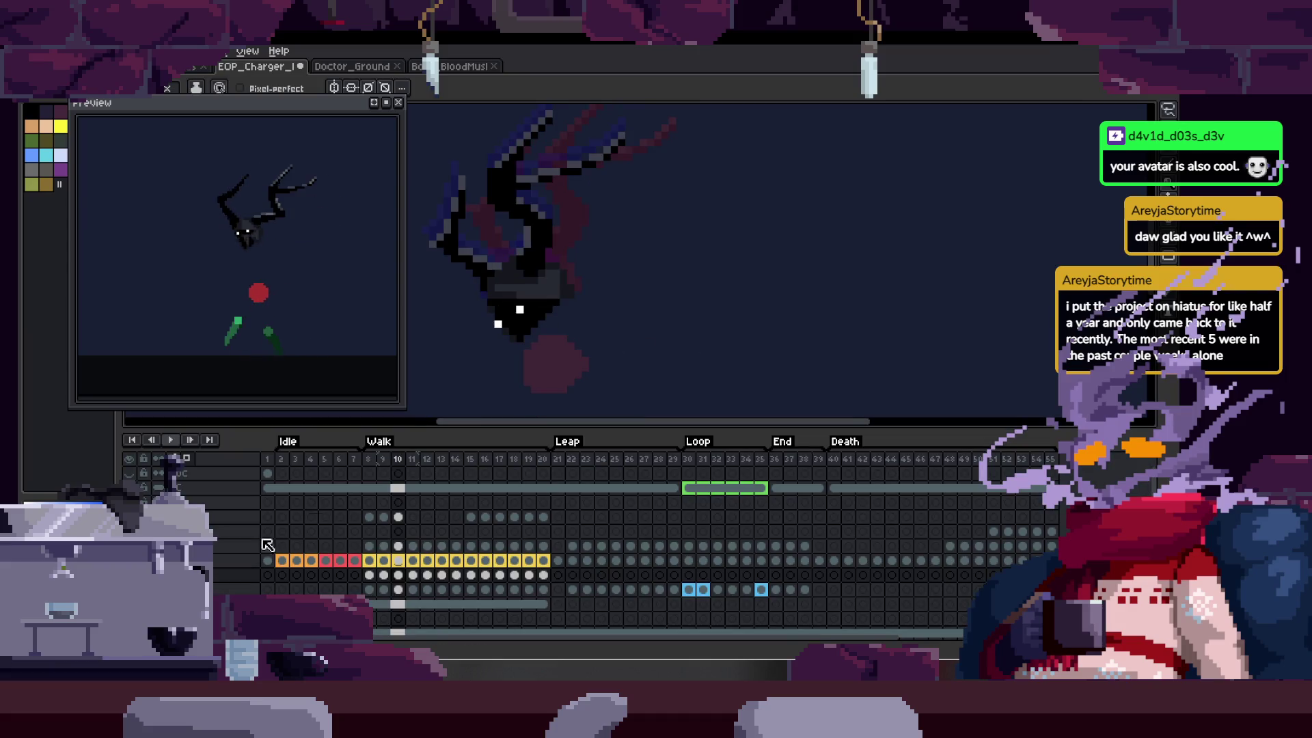
- Go back a frame, select the markers and paint a dark-blue line down the body
{"action": "key", "text": "Tab"}
{"action": "key", "text": "Tab"}
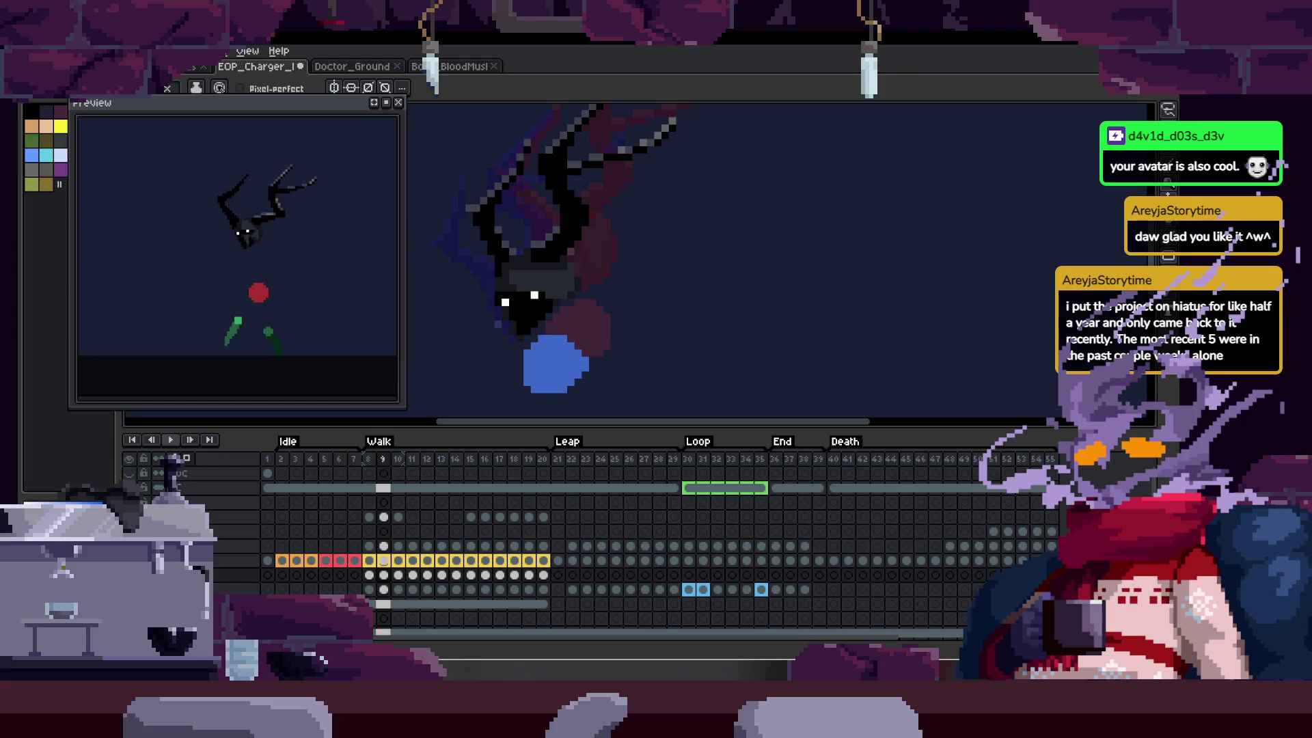
{"action": "key", "text": "Tab"}
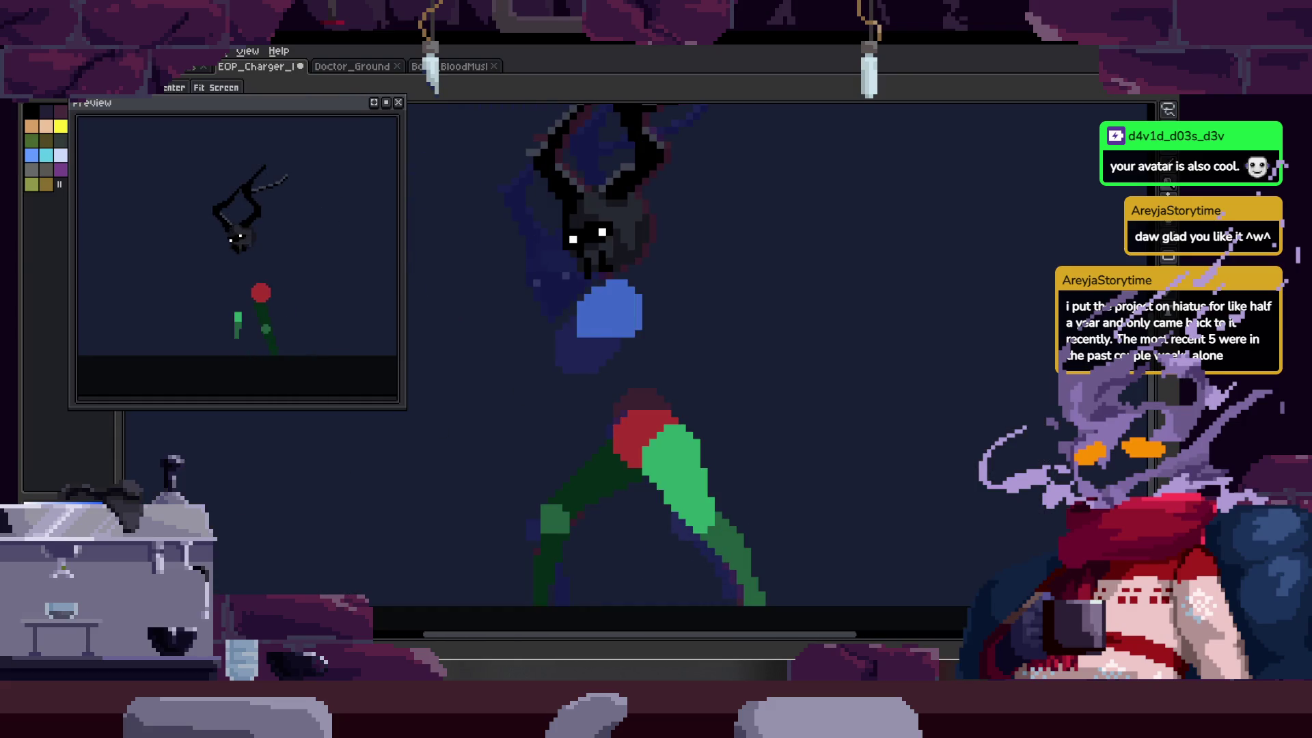
{"action": "scroll", "coordinate": [671, 347], "scroll_direction": "up", "scroll_amount": 2}
{"action": "left_click", "coordinate": [632, 360]}
{"action": "key", "text": "b"}
{"action": "left_click_drag", "start_coordinate": [656, 296], "coordinate": [627, 330]}
{"action": "mouse_move", "coordinate": [608, 183]}
{"action": "left_mouse_down"}
{"action": "mouse_move", "coordinate": [662, 263]}
{"action": "mouse_move", "coordinate": [657, 523]}
{"action": "left_mouse_up"}
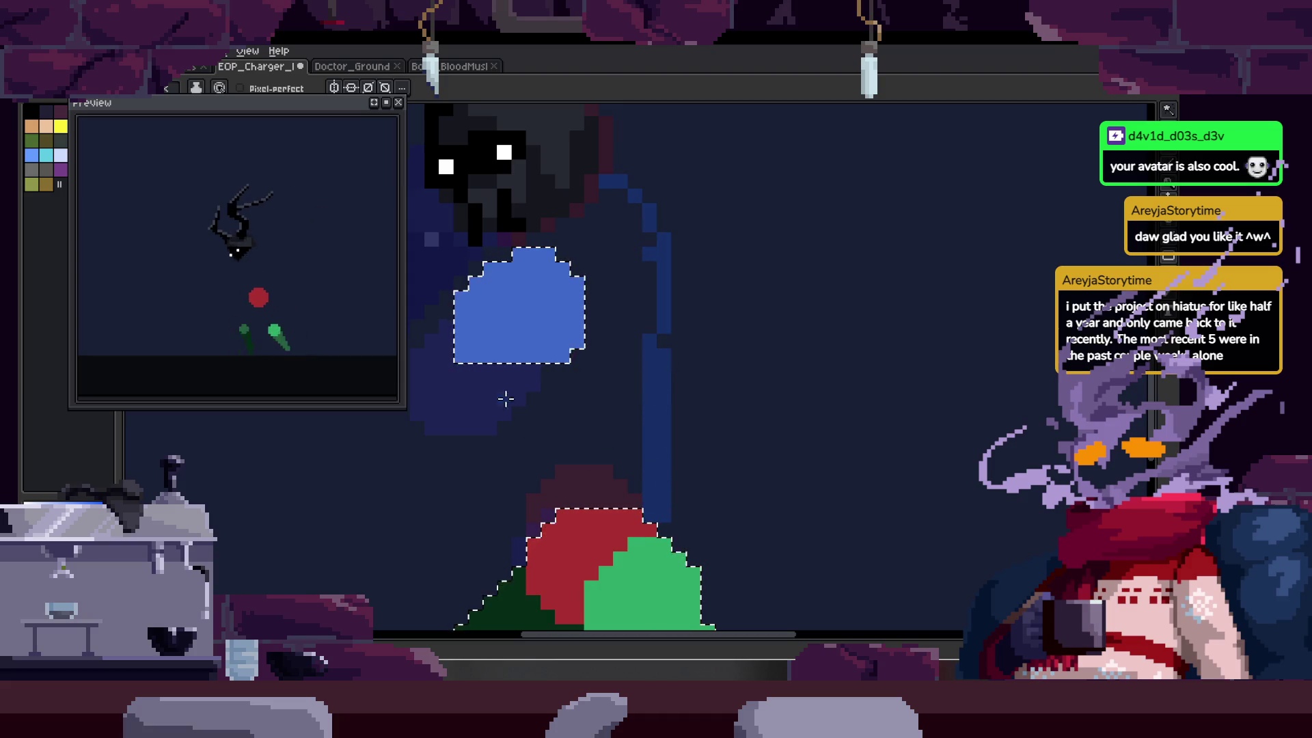
- Drop the selection, undo the last stroke and step back to frame 8
{"action": "scroll", "coordinate": [538, 310], "scroll_direction": "up", "scroll_amount": 2}
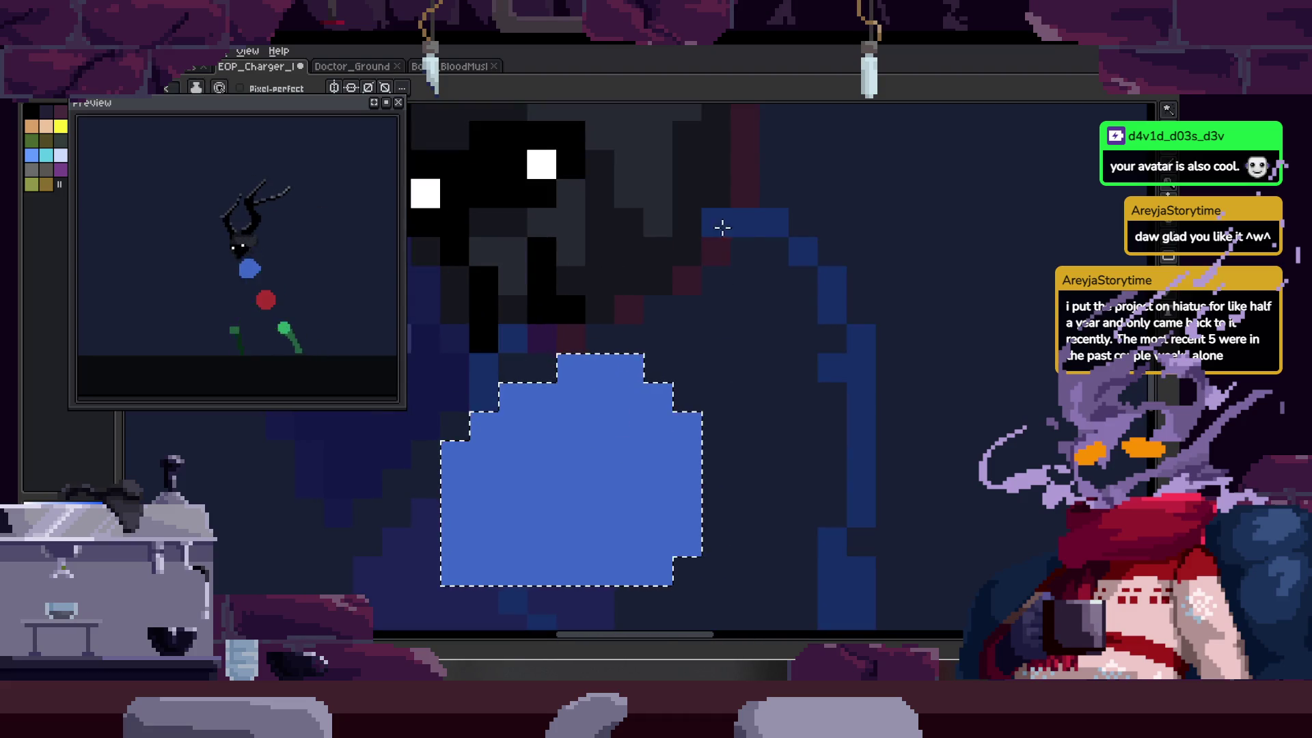
{"action": "scroll", "coordinate": [738, 397], "scroll_direction": "down", "scroll_amount": 3}
{"action": "key", "text": "z"}
{"action": "key", "text": "ctrl+d"}
{"action": "key", "text": "b"}
{"action": "key", "text": "ctrl+z"}
{"action": "key", "text": "Tab"}
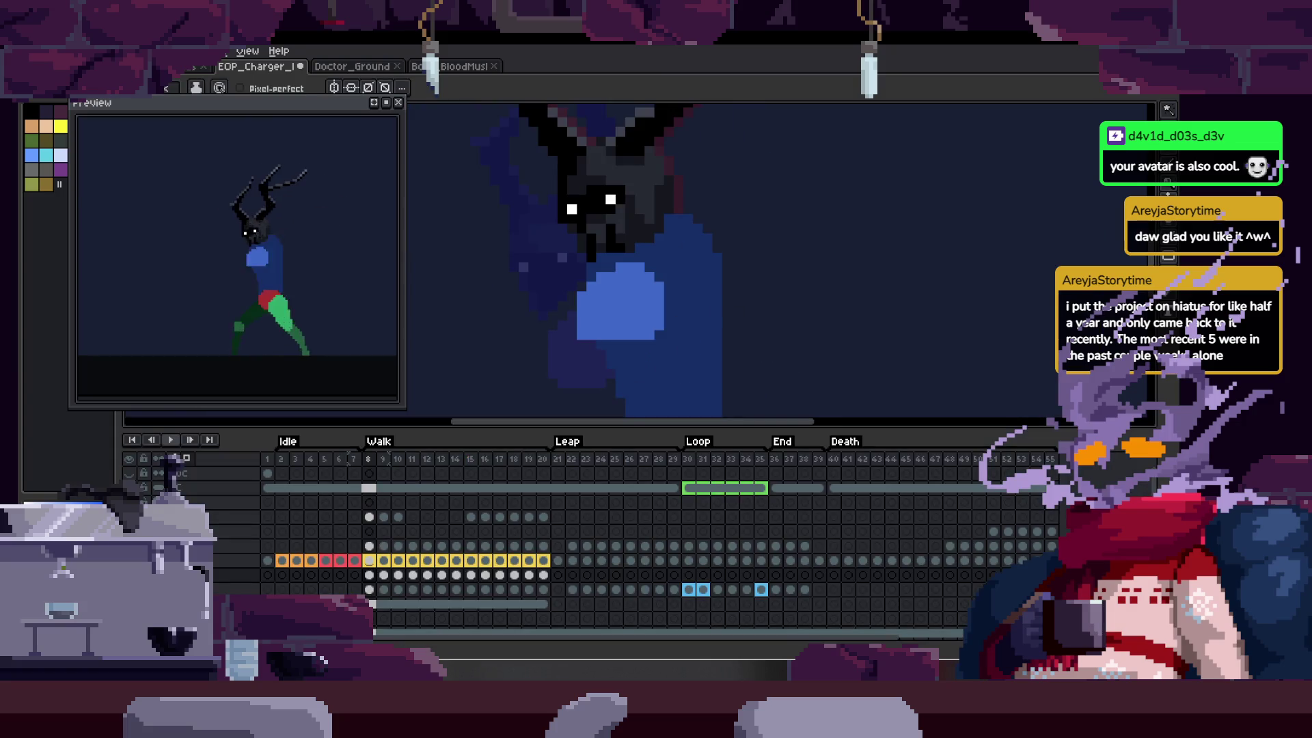
- Preview the walk animation, then stop on the next walk frame
{"action": "key", "text": "Tab"}
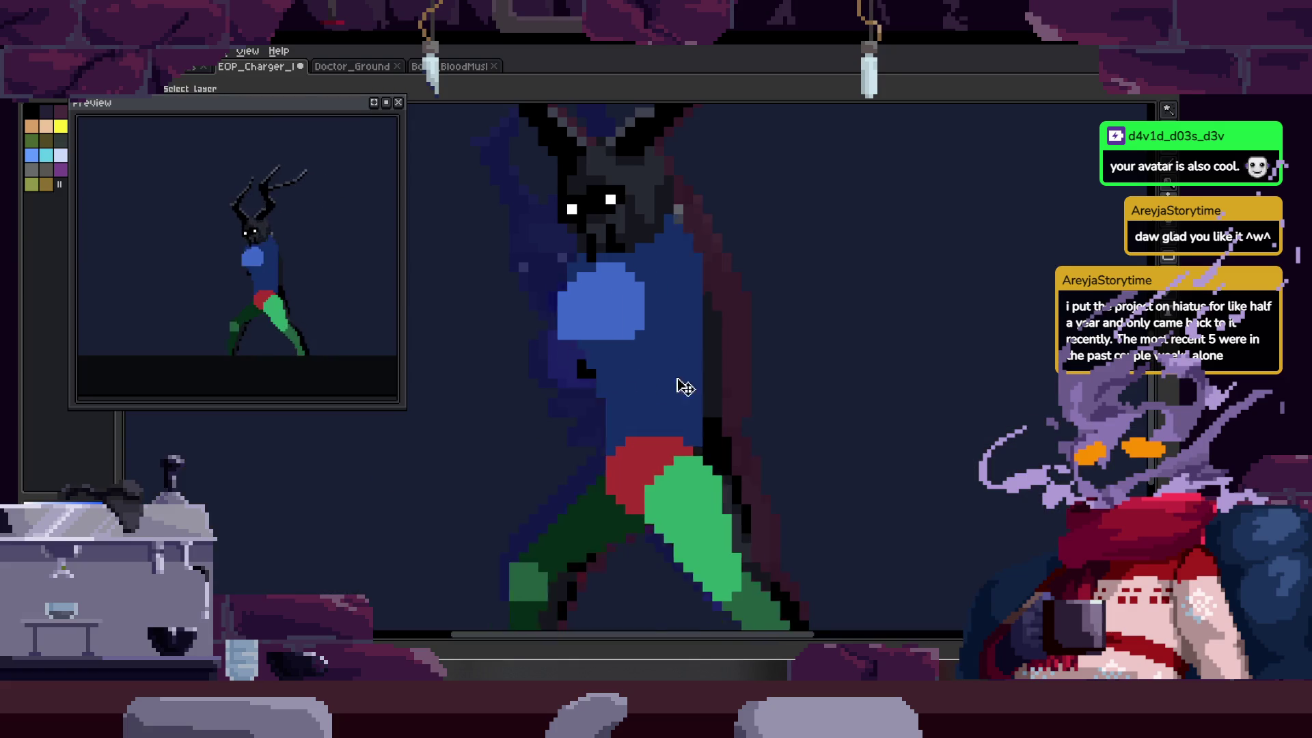
{"action": "key", "text": "z"}
{"action": "scroll", "coordinate": [738, 273], "scroll_direction": "up", "scroll_amount": 2}
{"action": "scroll", "coordinate": [751, 226], "scroll_direction": "up", "scroll_amount": 1}
{"action": "key", "text": "b"}
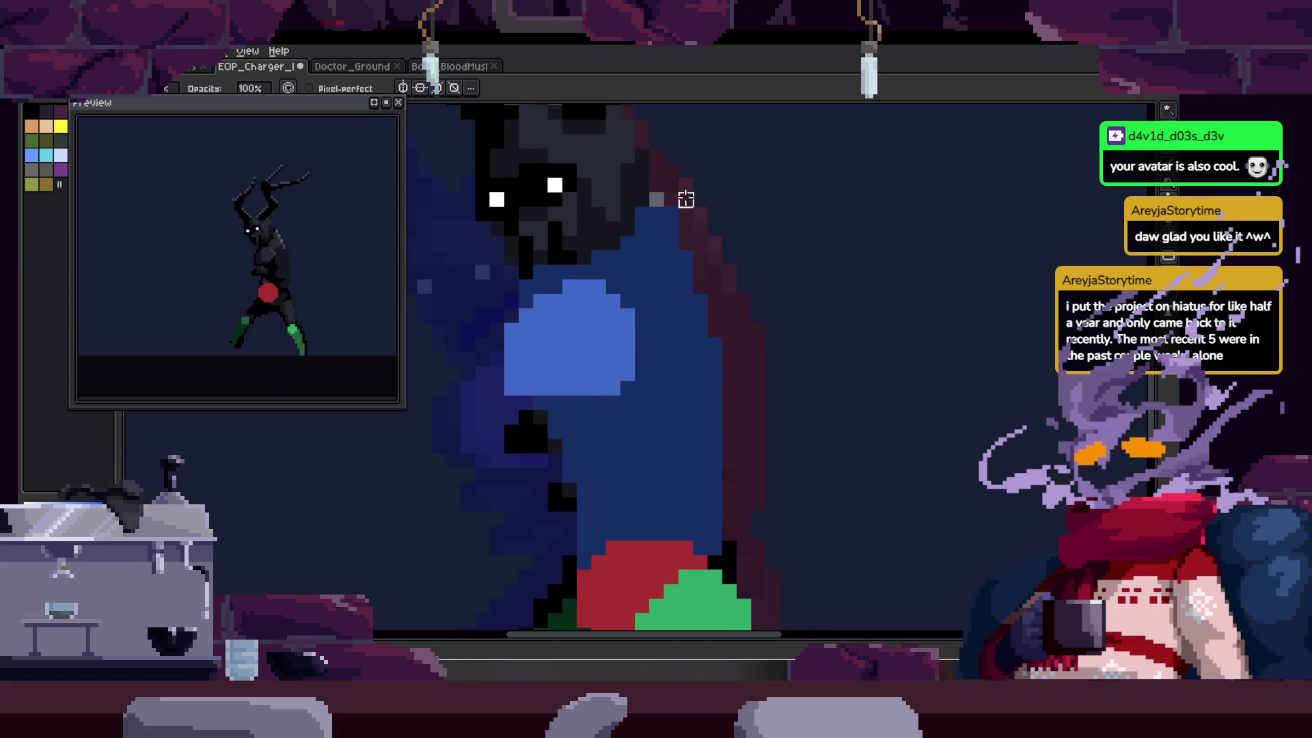
{"action": "key", "text": "Return"}
{"action": "key", "text": "Return"}
{"action": "key", "text": "e"}
{"action": "key", "text": "Right"}
{"action": "key", "text": "Right"}
{"action": "key", "text": "b"}
{"action": "scroll", "coordinate": [596, 288], "scroll_direction": "up", "scroll_amount": 2}
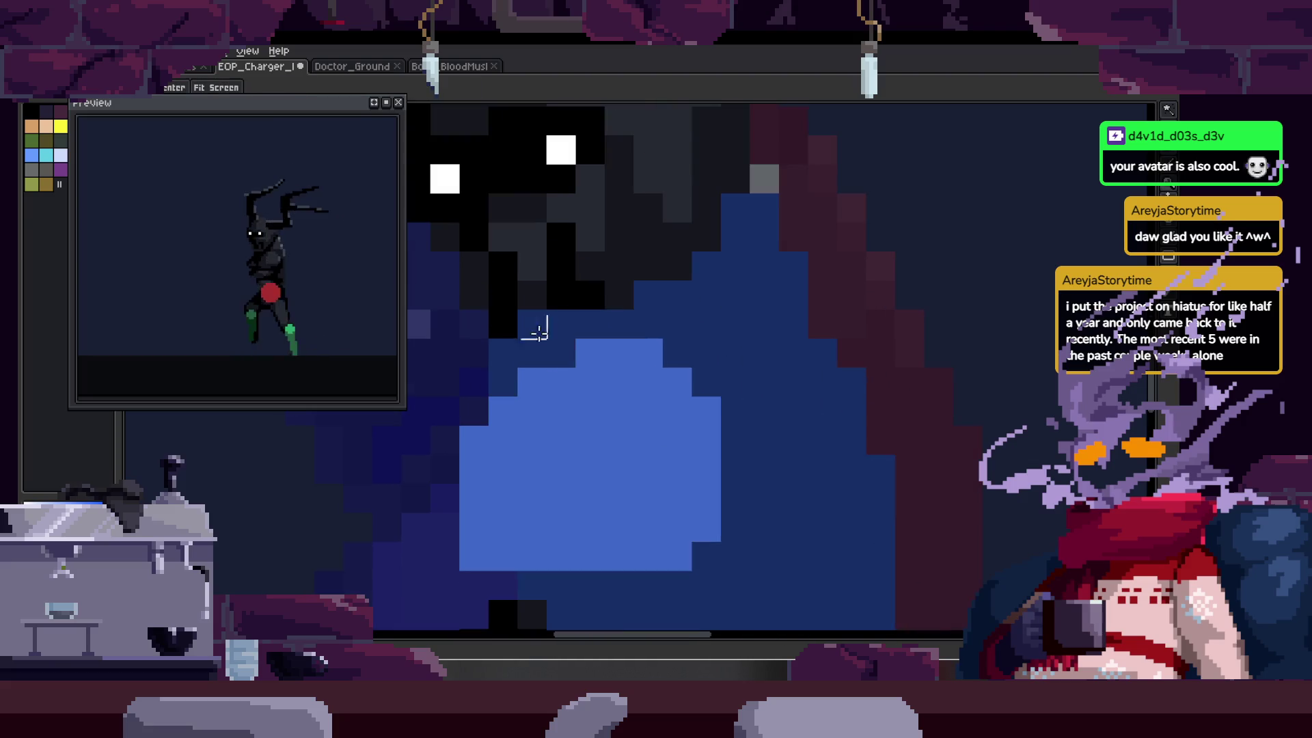
- Paint a dark stroke beside the creature's head and pan toward the torso
{"action": "mouse_move", "coordinate": [577, 315]}
{"action": "left_mouse_down"}
{"action": "mouse_move", "coordinate": [706, 264]}
{"action": "mouse_move", "coordinate": [736, 216]}
{"action": "left_mouse_up"}
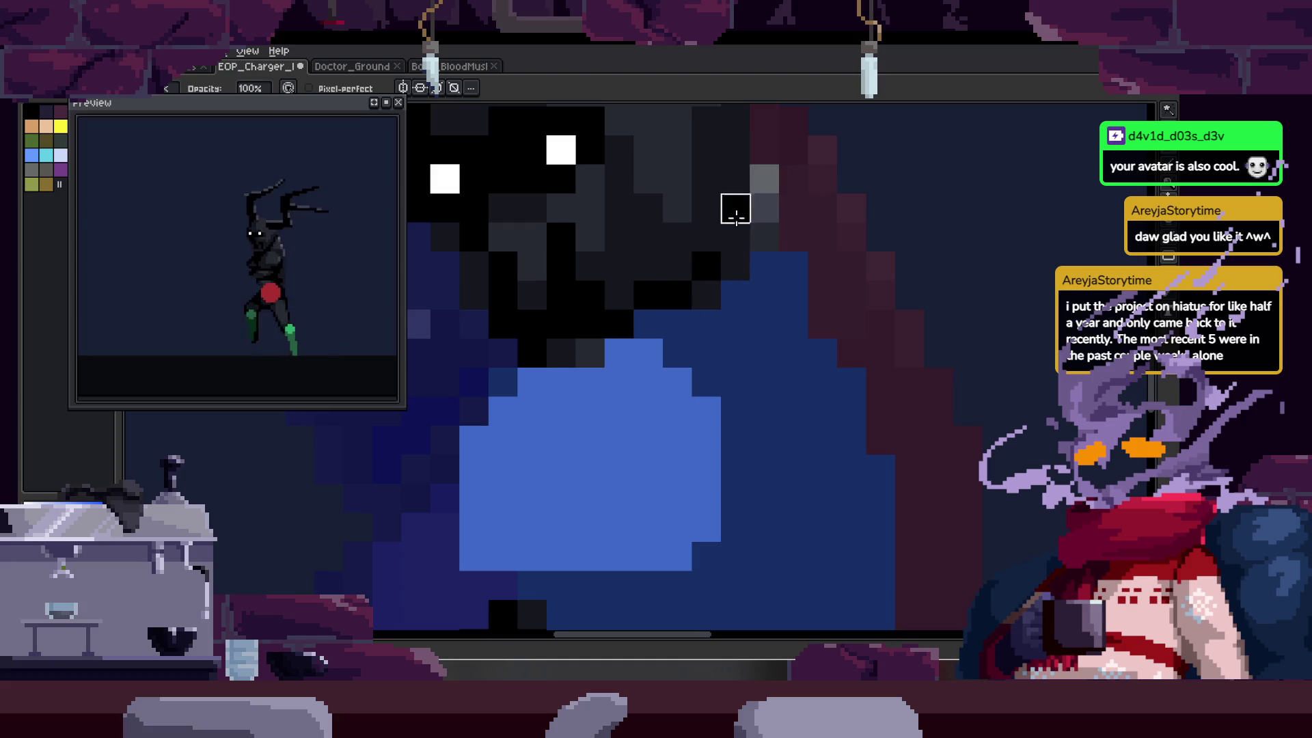
{"action": "key", "text": "e"}
{"action": "left_click_drag", "start_coordinate": [658, 274], "coordinate": [601, 294]}
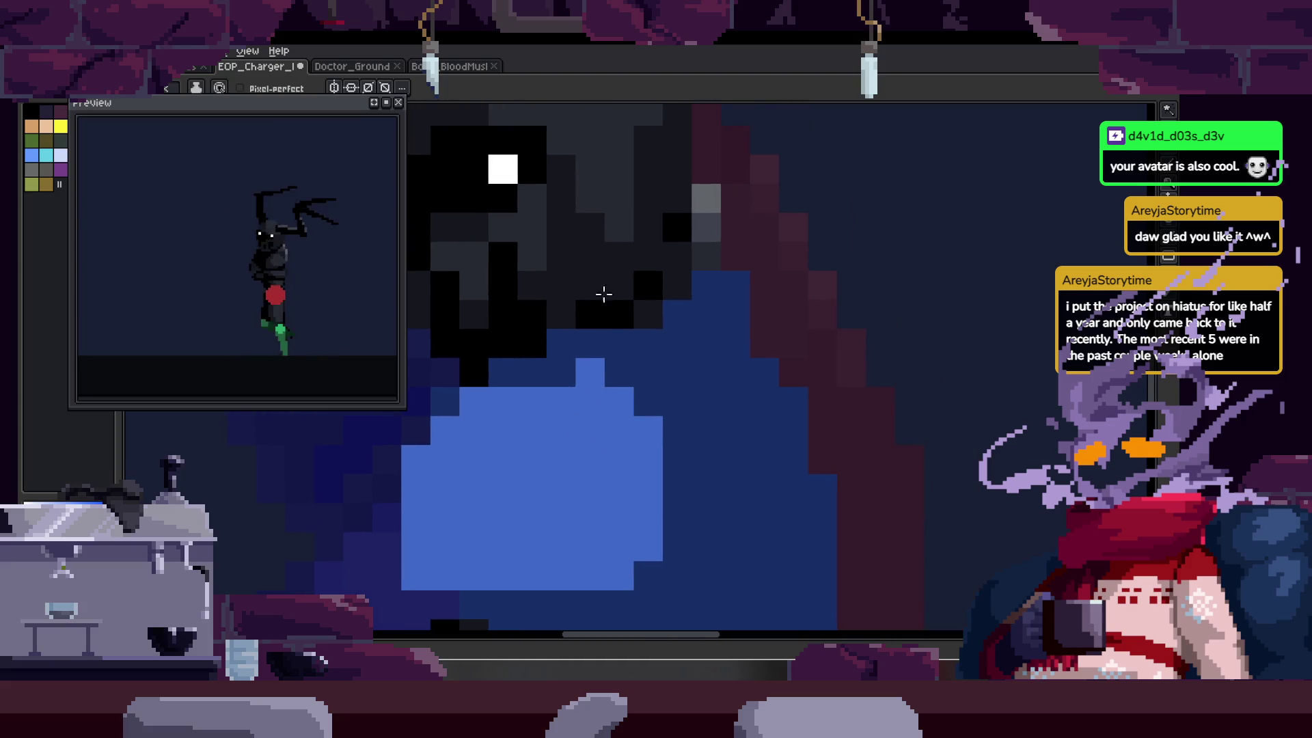
{"action": "scroll", "coordinate": [724, 272], "scroll_direction": "down", "scroll_amount": 2}
{"action": "scroll", "coordinate": [712, 283], "scroll_direction": "right", "scroll_amount": 1}
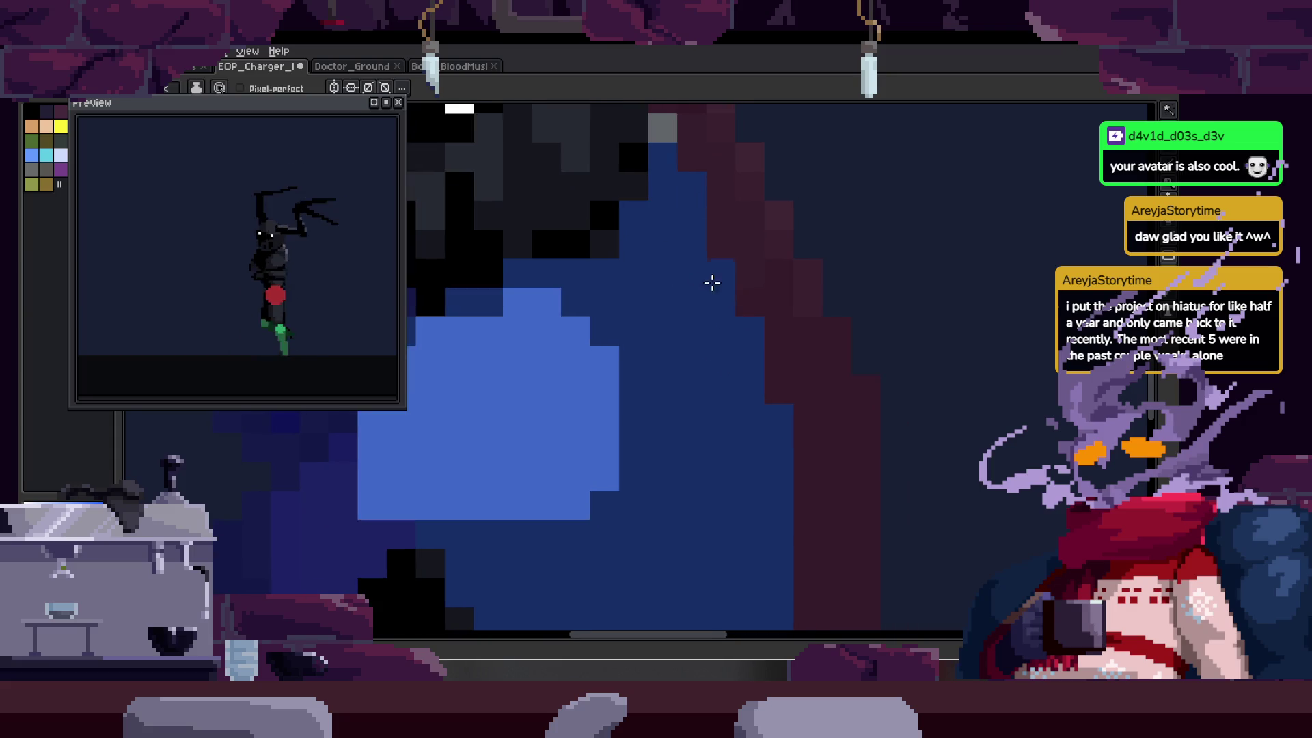
{"action": "key", "text": "z"}
{"action": "scroll", "coordinate": [745, 403], "scroll_direction": "down", "scroll_amount": 4}
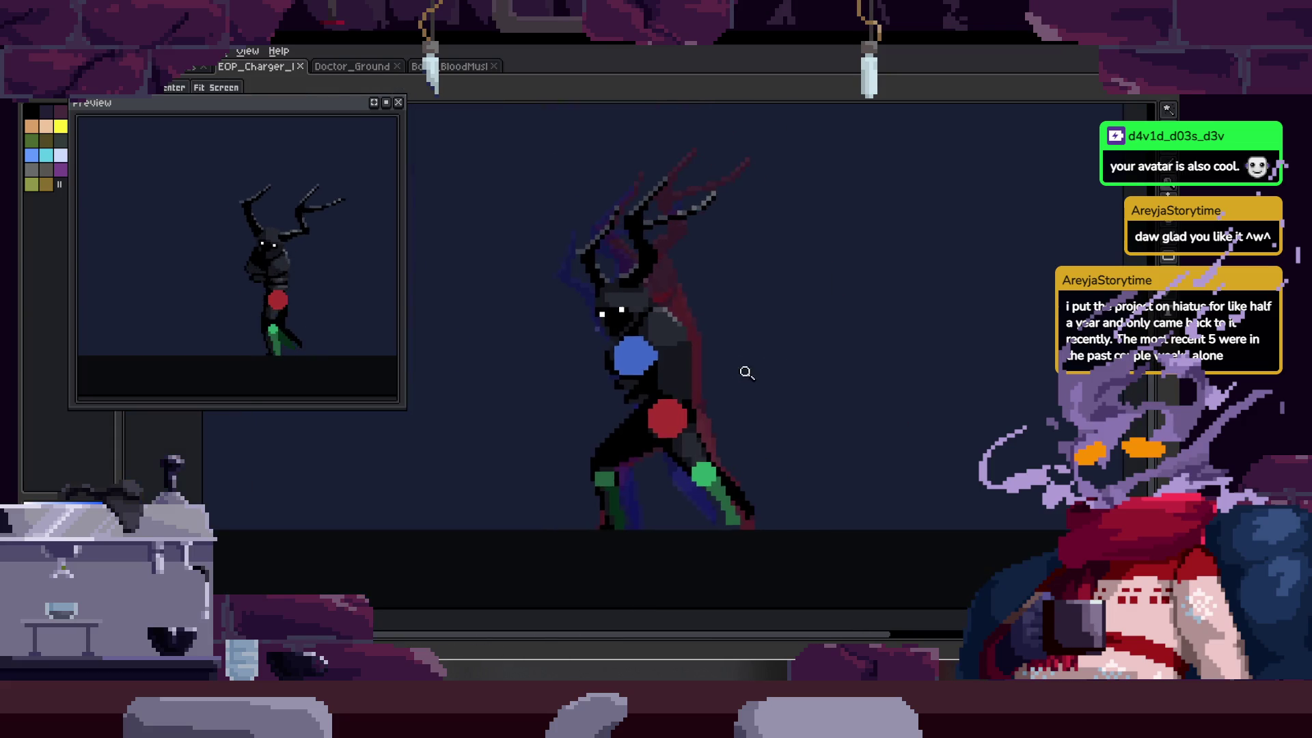
{"action": "scroll", "coordinate": [591, 435], "scroll_direction": "up", "scroll_amount": 5}
- Show the colour-blob overlay and advance to the next walk frame
{"action": "key", "text": "b"}
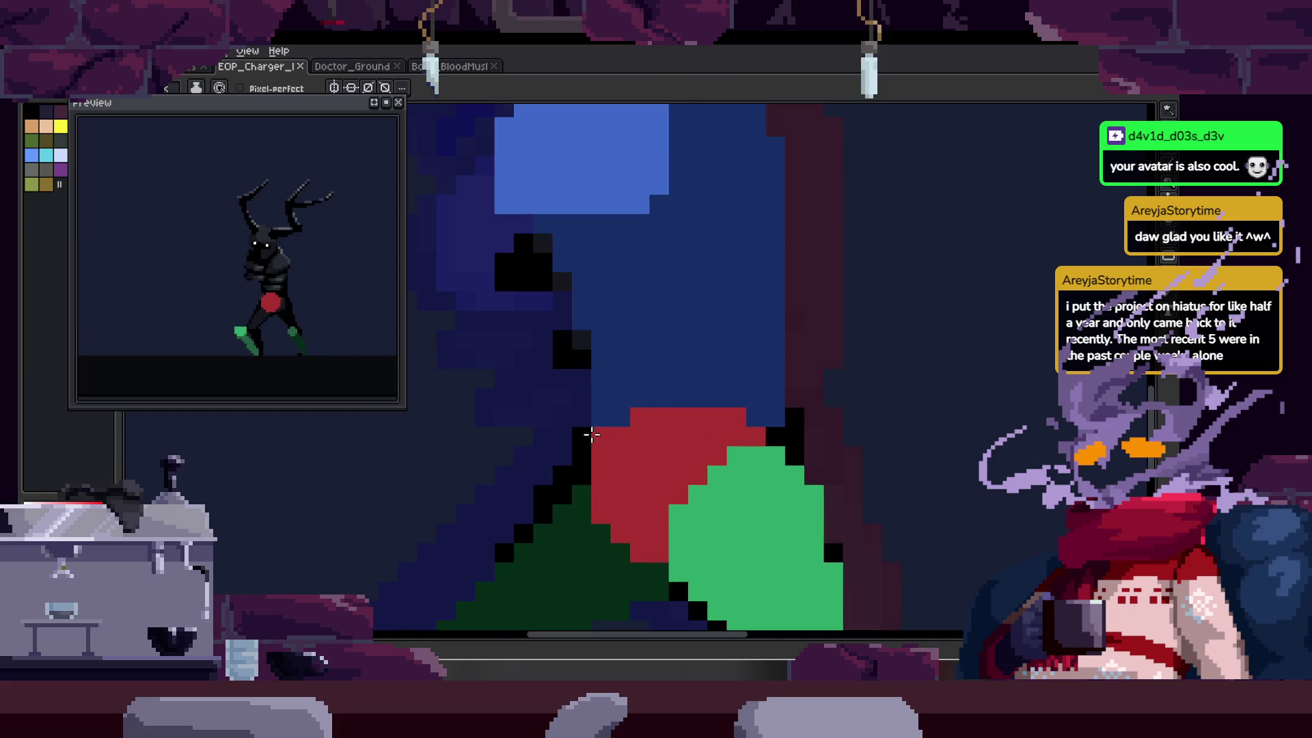
{"action": "scroll", "coordinate": [720, 393], "scroll_direction": "down", "scroll_amount": 1}
{"action": "scroll", "coordinate": [720, 393], "scroll_direction": "right", "scroll_amount": 1}
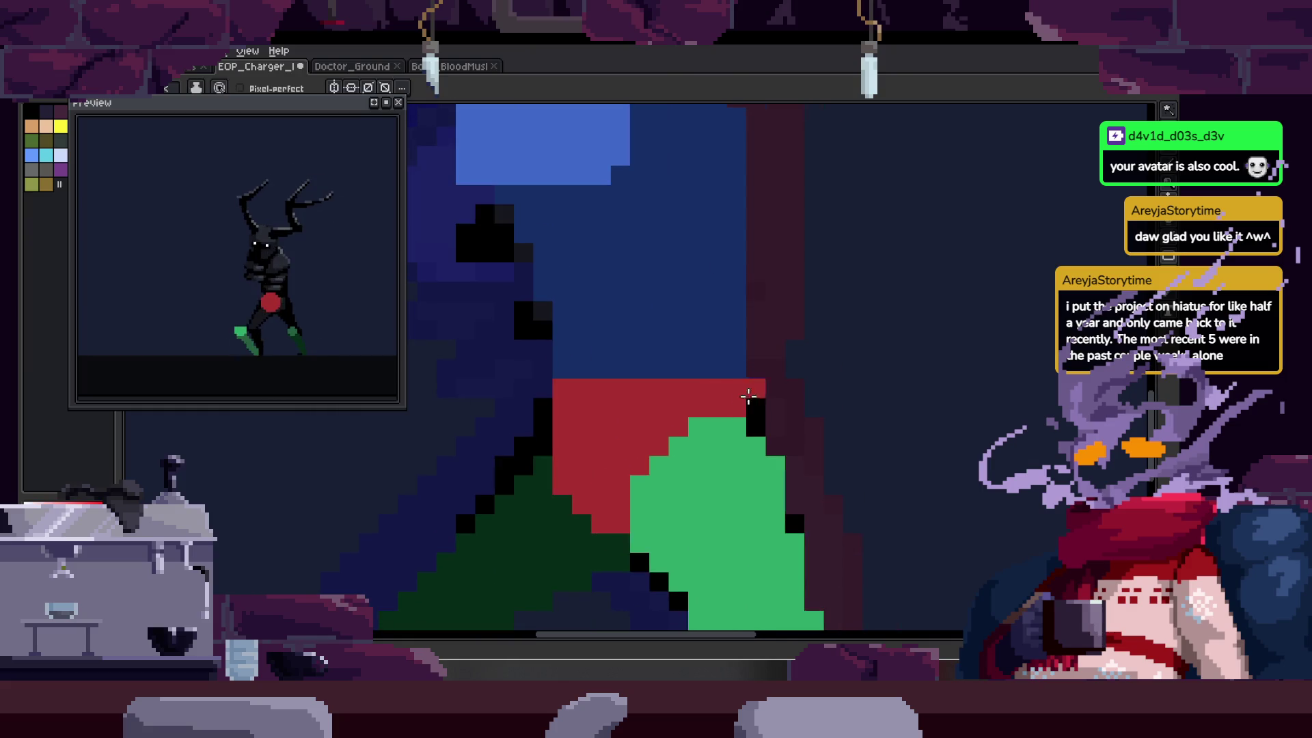
{"action": "scroll", "coordinate": [748, 396], "scroll_direction": "down", "scroll_amount": 4}
{"action": "key", "text": "Right"}
{"action": "key", "text": "Right"}
- Shift the colour-blob layer so it lines up with the body
{"action": "mouse_move", "coordinate": [776, 412]}
{"action": "left_mouse_down"}
{"action": "mouse_move", "coordinate": [829, 434]}
{"action": "mouse_move", "coordinate": [747, 404]}
{"action": "left_mouse_up"}
{"action": "scroll", "coordinate": [600, 433], "scroll_direction": "up", "scroll_amount": 6}
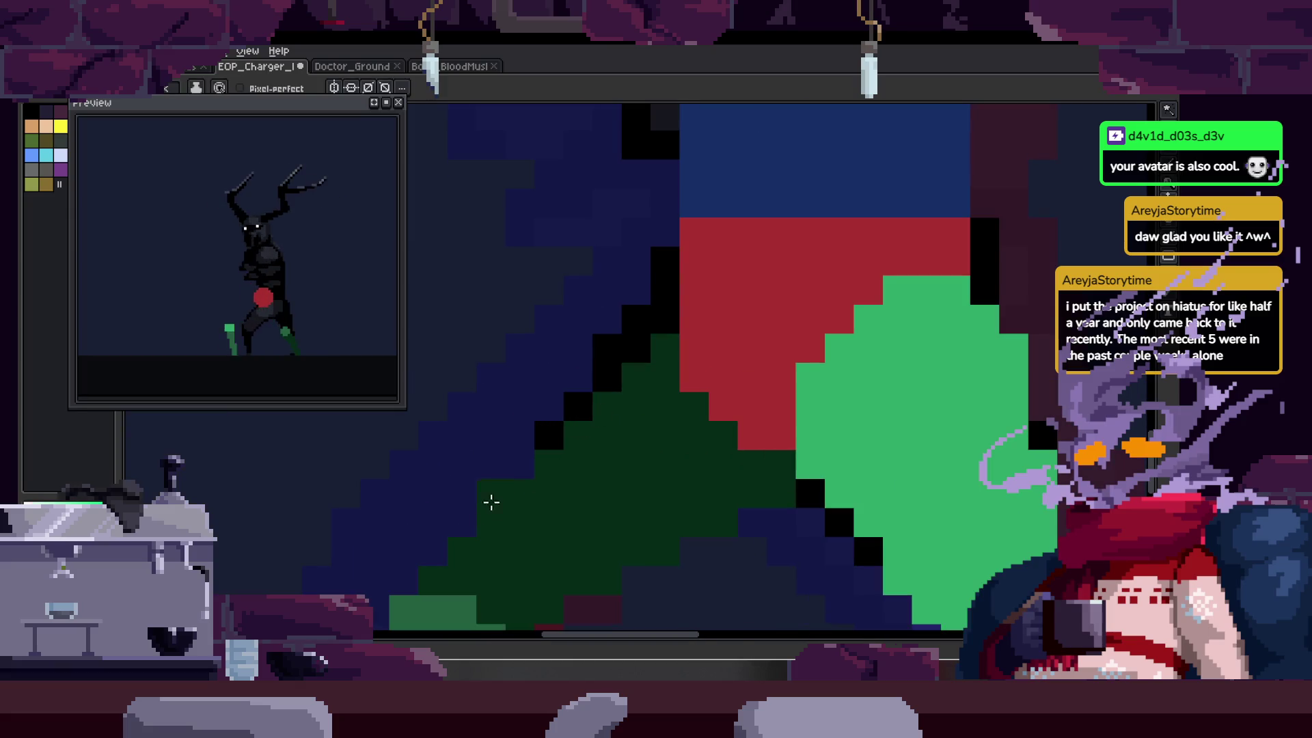
{"action": "key", "text": "shift"}
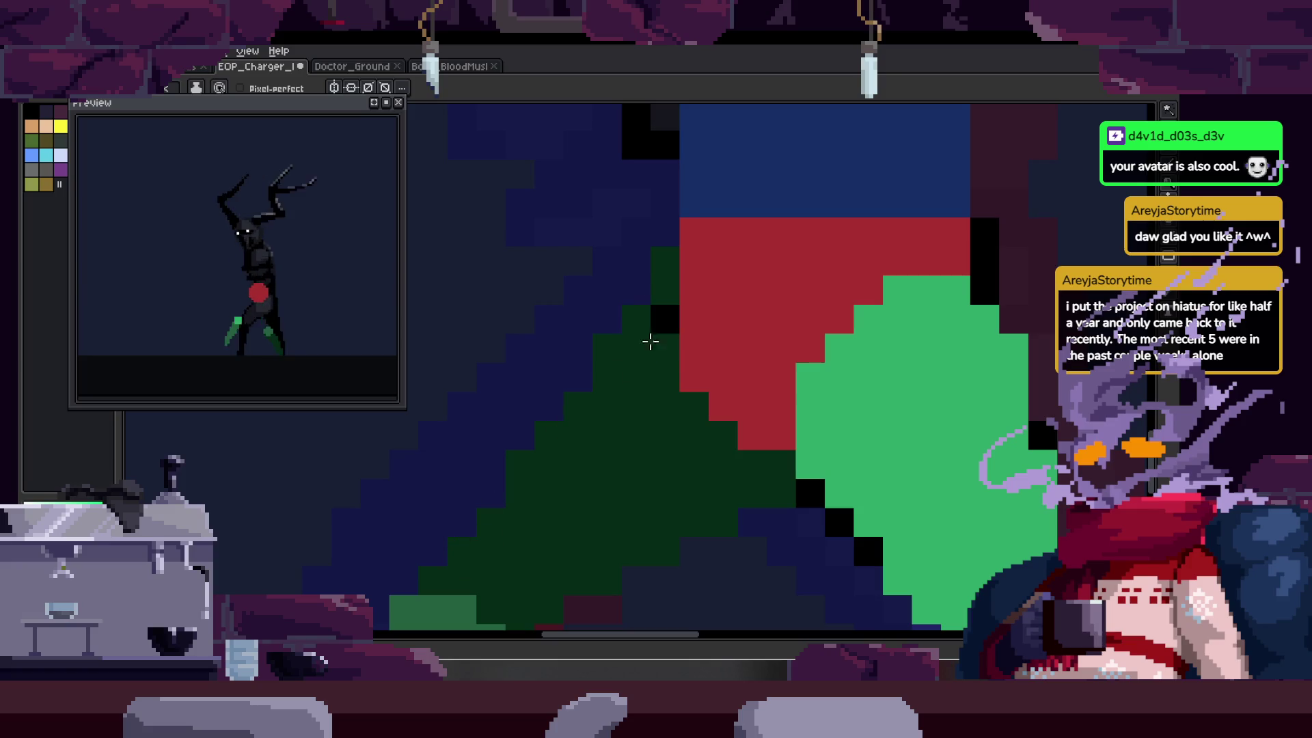
{"action": "key", "text": "space"}
{"action": "scroll", "coordinate": [712, 410], "scroll_direction": "down", "scroll_amount": 2}
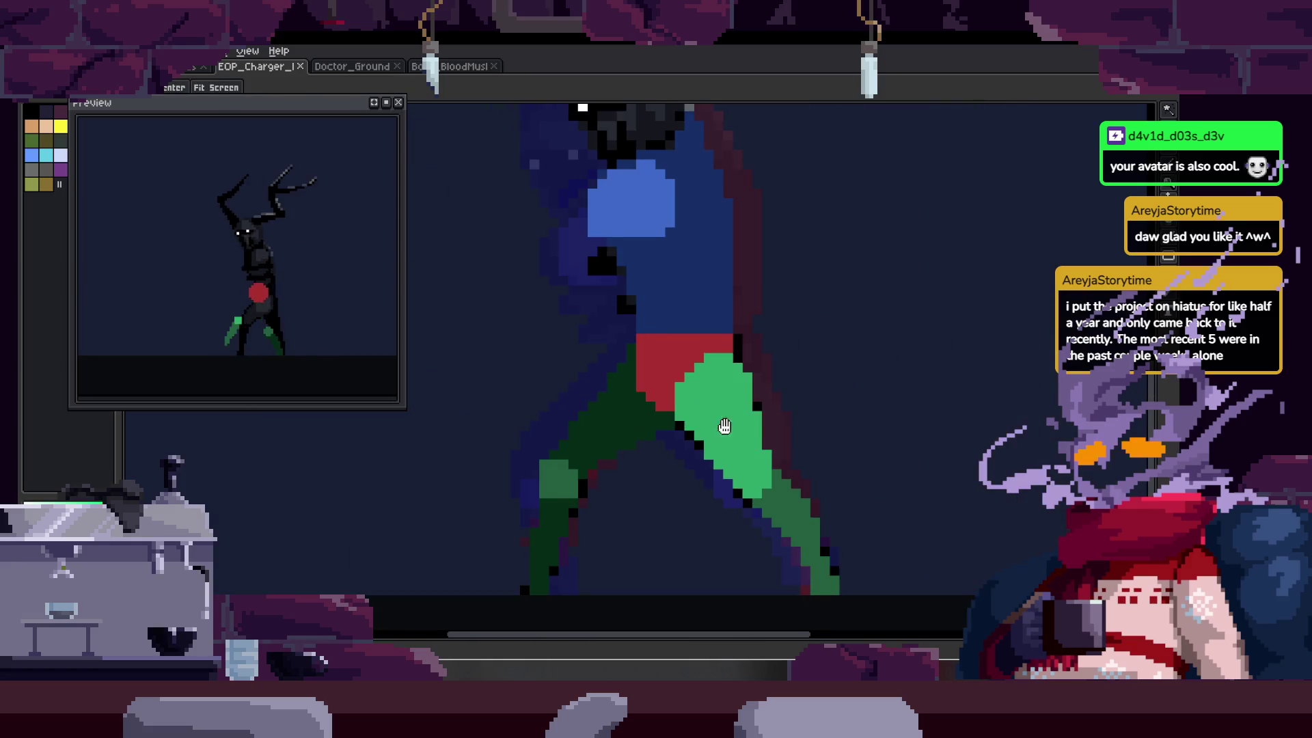
{"action": "mouse_move", "coordinate": [741, 352]}
{"action": "left_mouse_down"}
{"action": "mouse_move", "coordinate": [711, 367]}
{"action": "mouse_move", "coordinate": [668, 358]}
{"action": "left_mouse_up"}
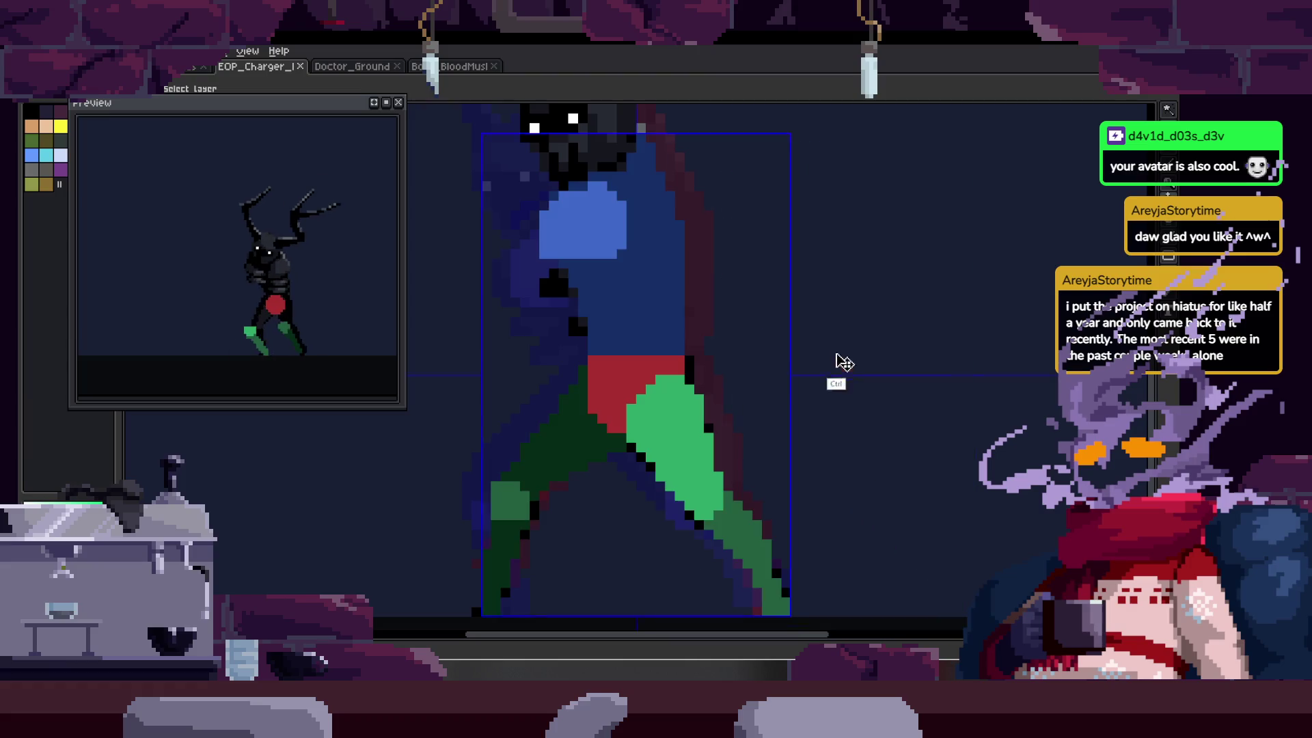
{"action": "scroll", "coordinate": [604, 254], "scroll_direction": "up", "scroll_amount": 3}
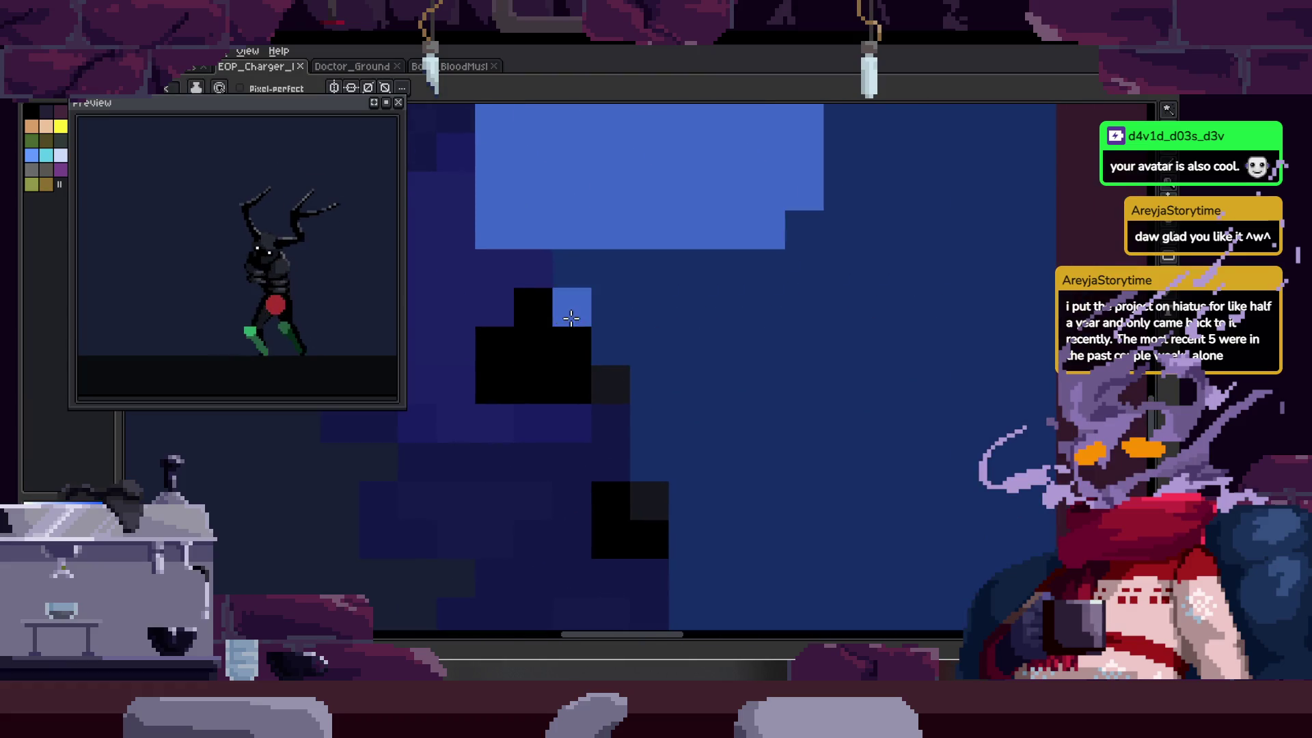
- Paint over the black torso pixels with dark blue and compare with the neighbouring frame
{"action": "mouse_move", "coordinate": [579, 315]}
{"action": "left_mouse_down"}
{"action": "mouse_move", "coordinate": [650, 342]}
{"action": "mouse_move", "coordinate": [556, 313]}
{"action": "mouse_move", "coordinate": [577, 378]}
{"action": "mouse_move", "coordinate": [590, 348]}
{"action": "mouse_move", "coordinate": [601, 381]}
{"action": "mouse_move", "coordinate": [727, 378]}
{"action": "left_mouse_up"}
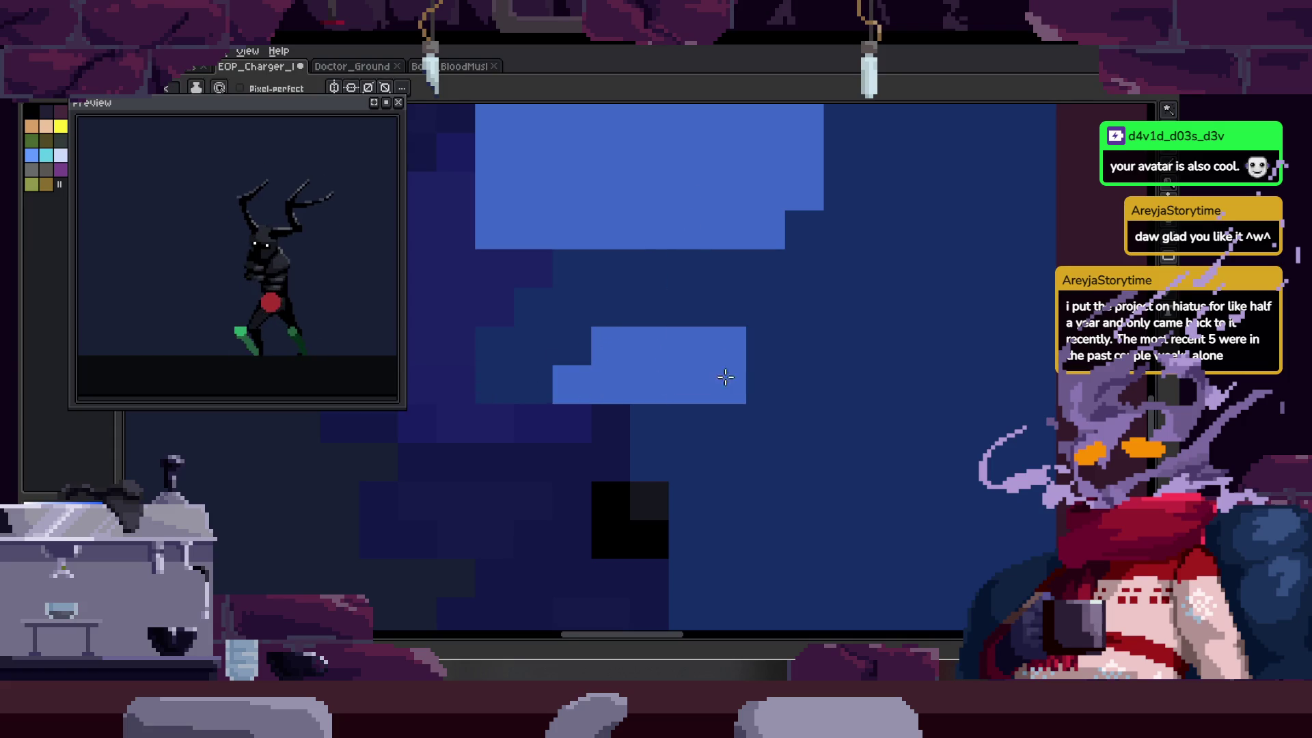
{"action": "scroll", "coordinate": [727, 378], "scroll_direction": "right", "scroll_amount": 2}
{"action": "scroll", "coordinate": [739, 375], "scroll_direction": "down", "scroll_amount": 3}
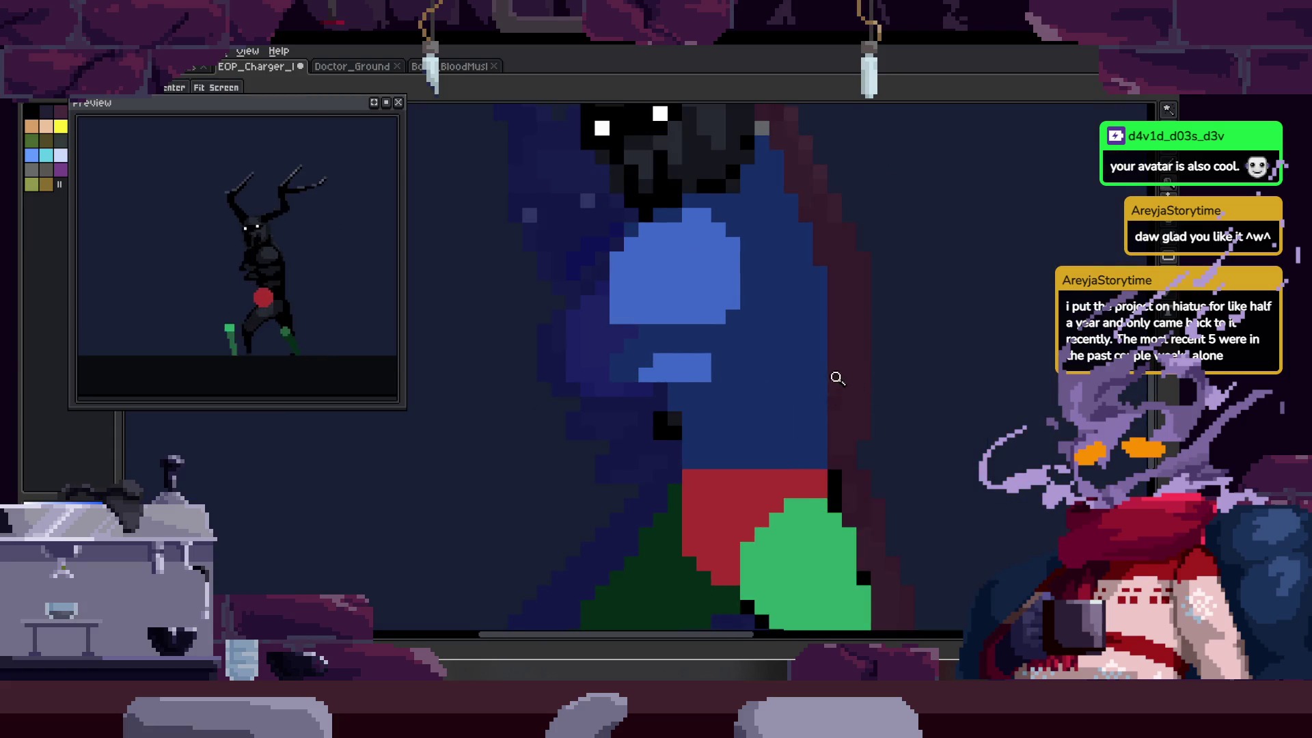
{"action": "scroll", "coordinate": [673, 321], "scroll_direction": "down", "scroll_amount": 2}
{"action": "key", "text": "Right"}
{"action": "key", "text": "Left"}
{"action": "key", "text": "Right"}
- Turn on onion skinning to see neighbouring frames and save the sprite
{"action": "key", "text": "Tab"}
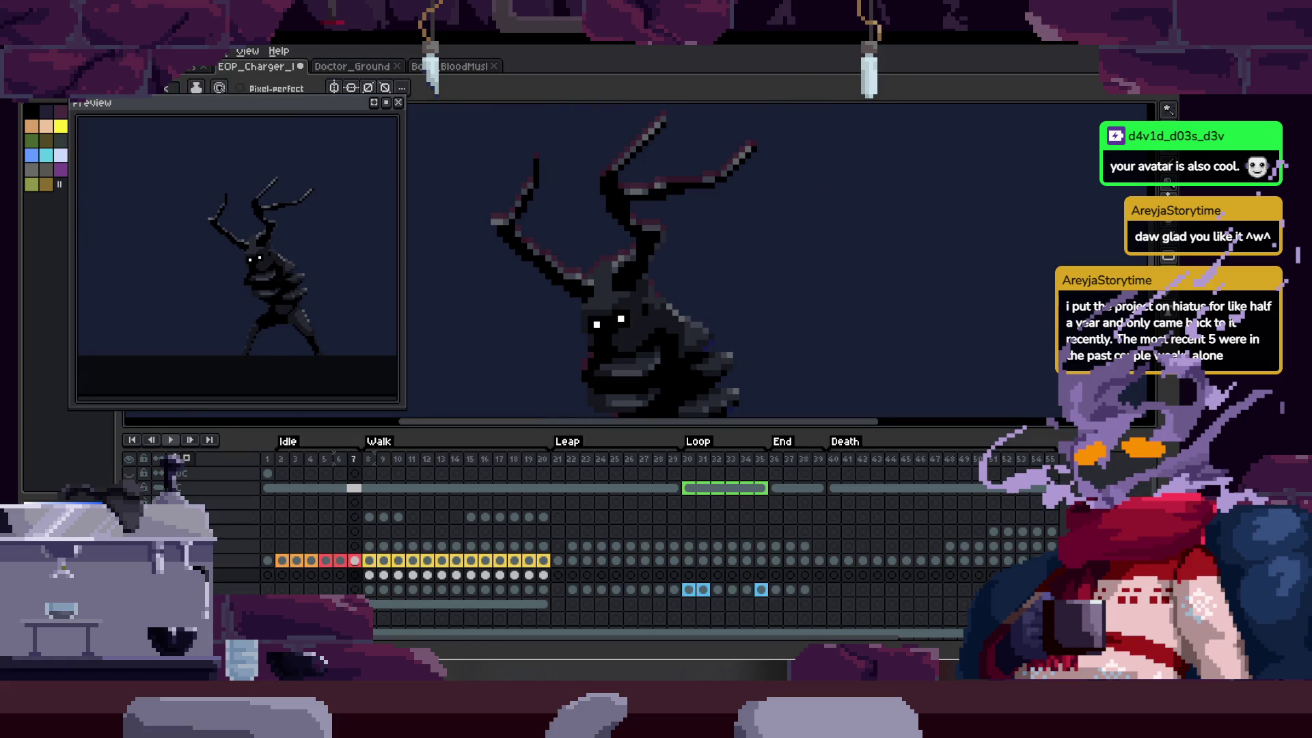
{"action": "scroll", "coordinate": [371, 457], "scroll_direction": "down", "scroll_amount": 1}
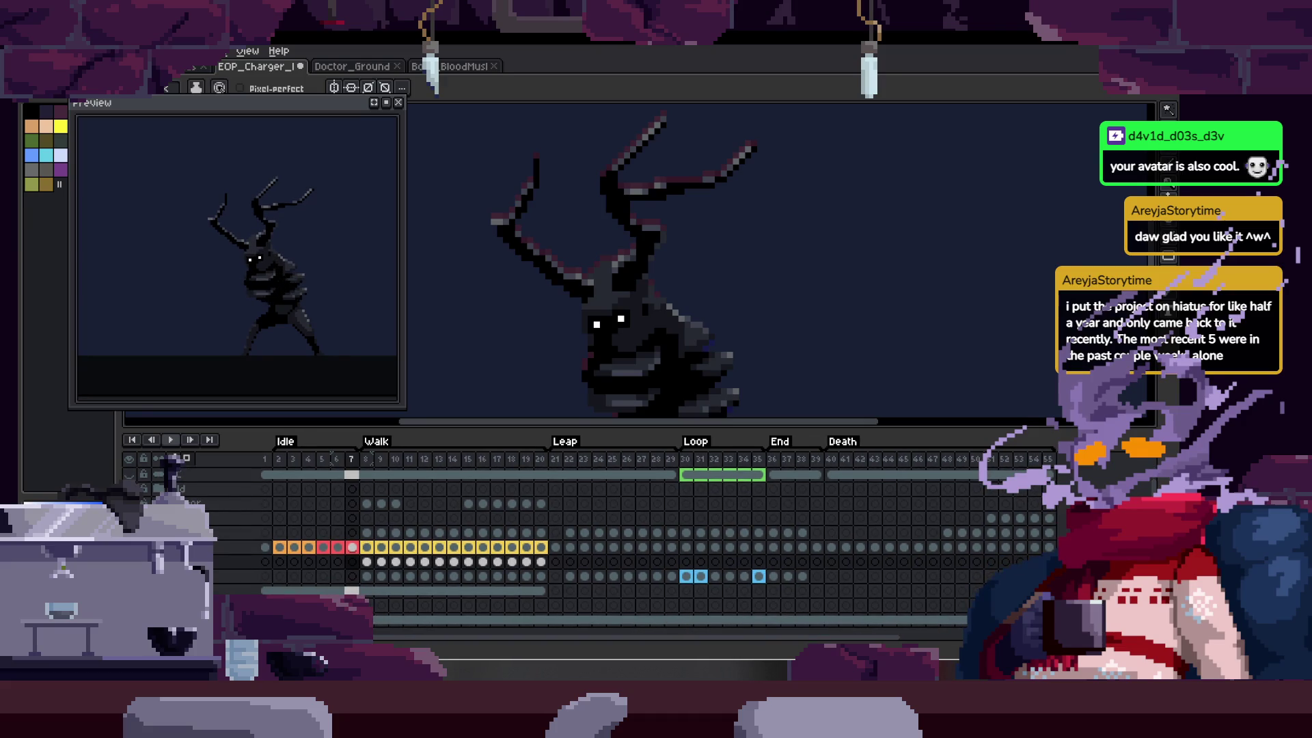
{"action": "key", "text": "F3"}
{"action": "key", "text": "Tab"}
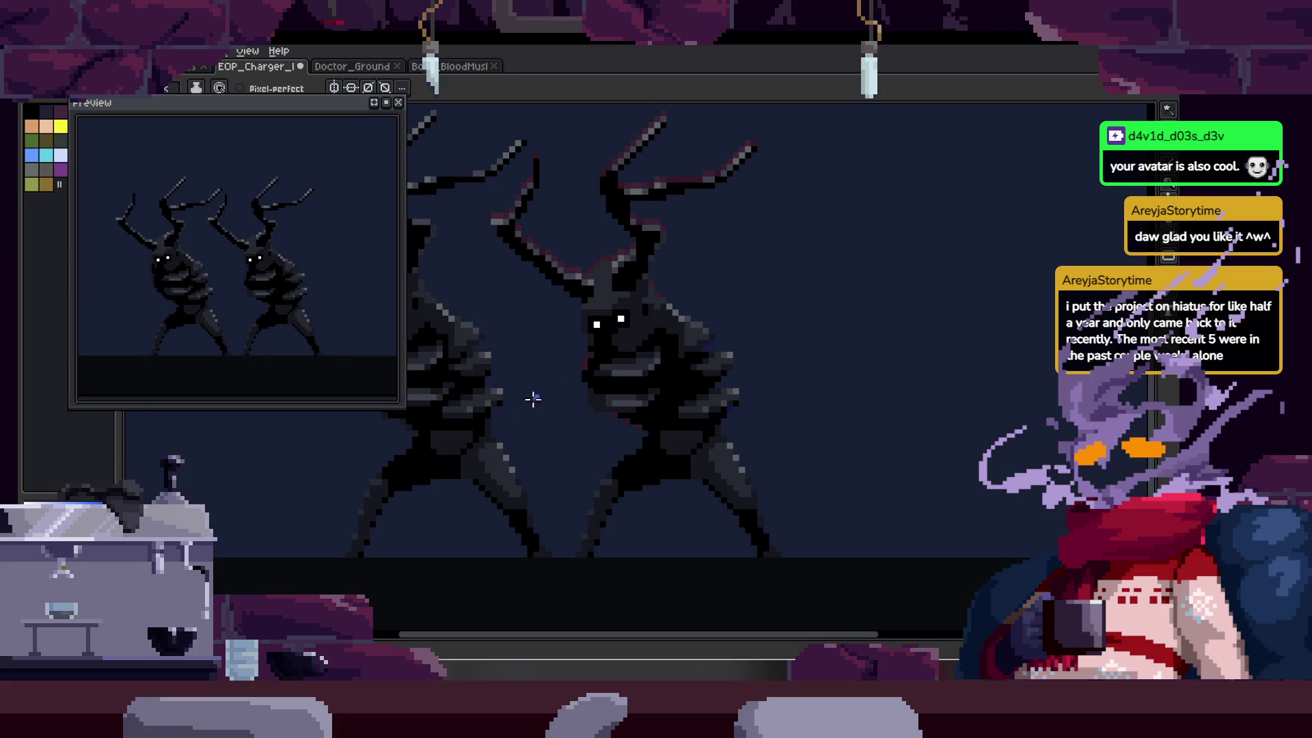
{"action": "key", "text": "z"}
{"action": "scroll", "coordinate": [771, 380], "scroll_direction": "up", "scroll_amount": 3}
{"action": "scroll", "coordinate": [771, 379], "scroll_direction": "down", "scroll_amount": 1}
{"action": "key", "text": "ctrl+s"}
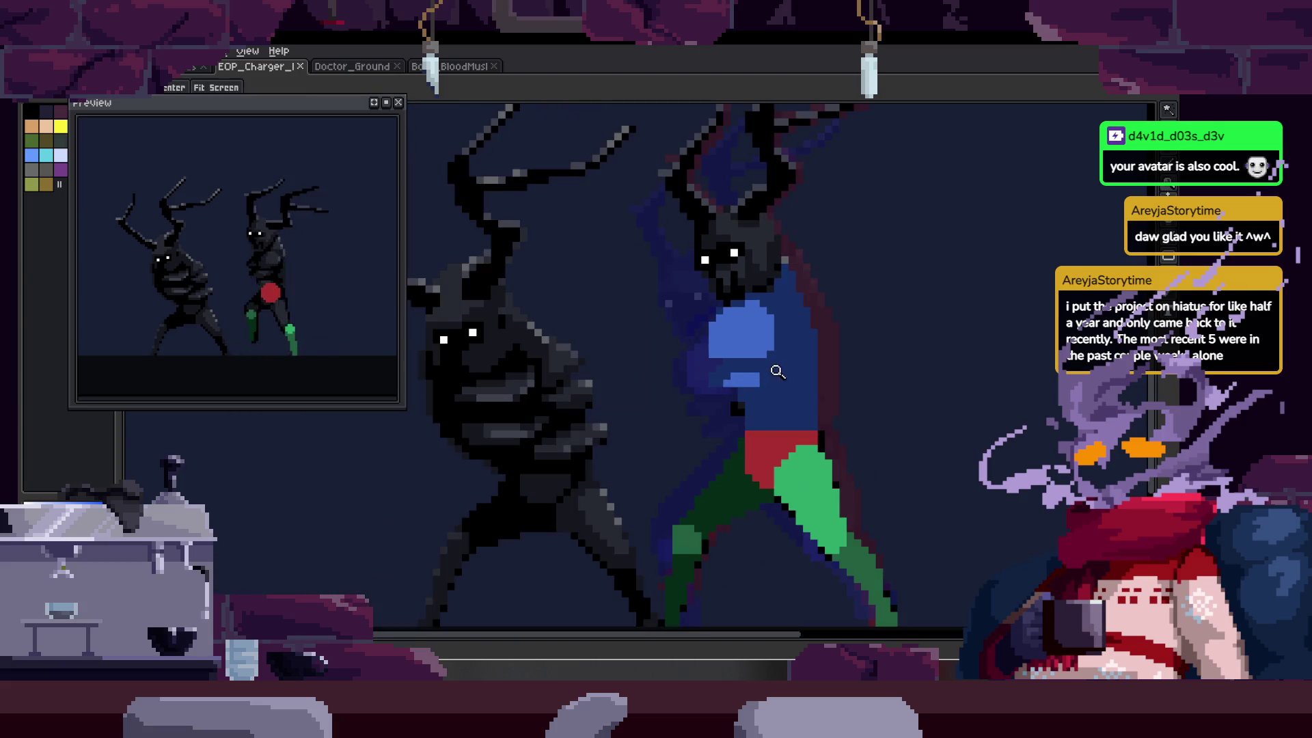
- Redraw torso pixels: a black diagonal line plus extra blue pixels extending the lower blob
{"action": "scroll", "coordinate": [776, 376], "scroll_direction": "up", "scroll_amount": 3}
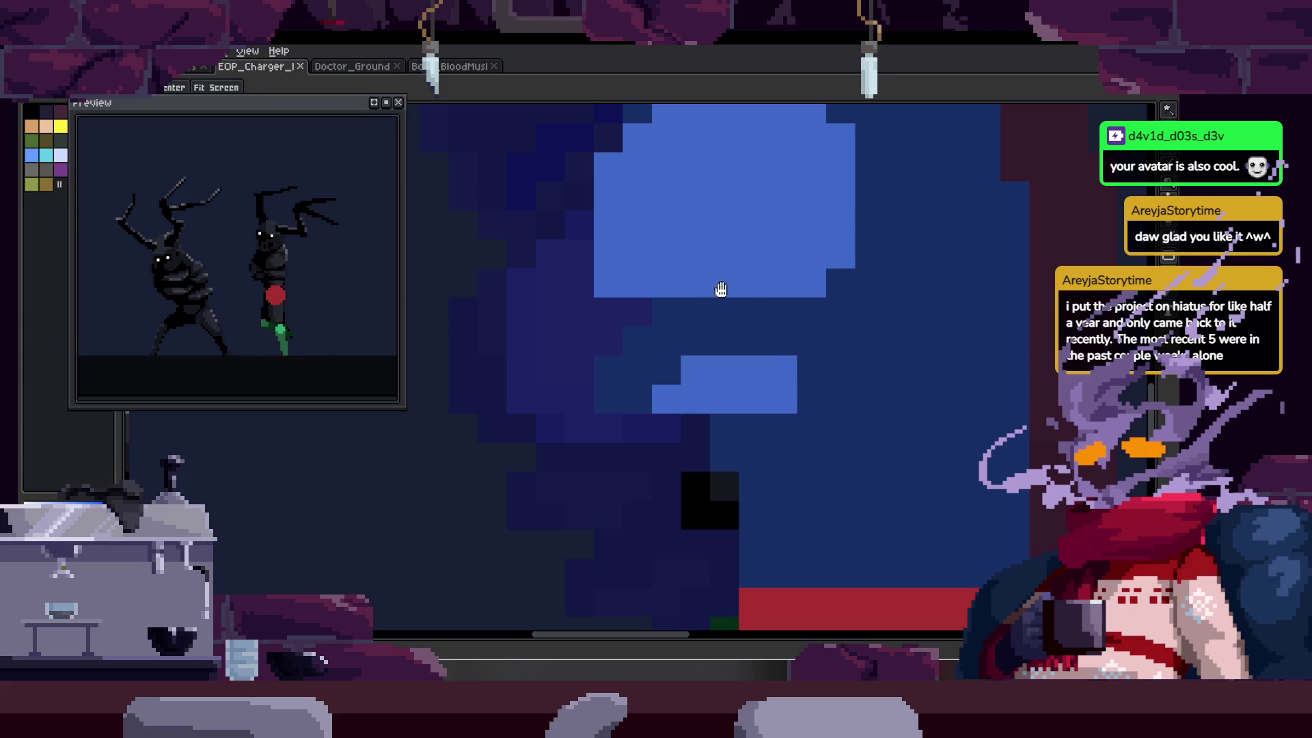
{"action": "scroll", "coordinate": [624, 378], "scroll_direction": "up", "scroll_amount": 2}
{"action": "key", "text": "b"}
{"action": "left_click_drag", "start_coordinate": [567, 373], "coordinate": [644, 296]}
{"action": "key", "text": "alt"}
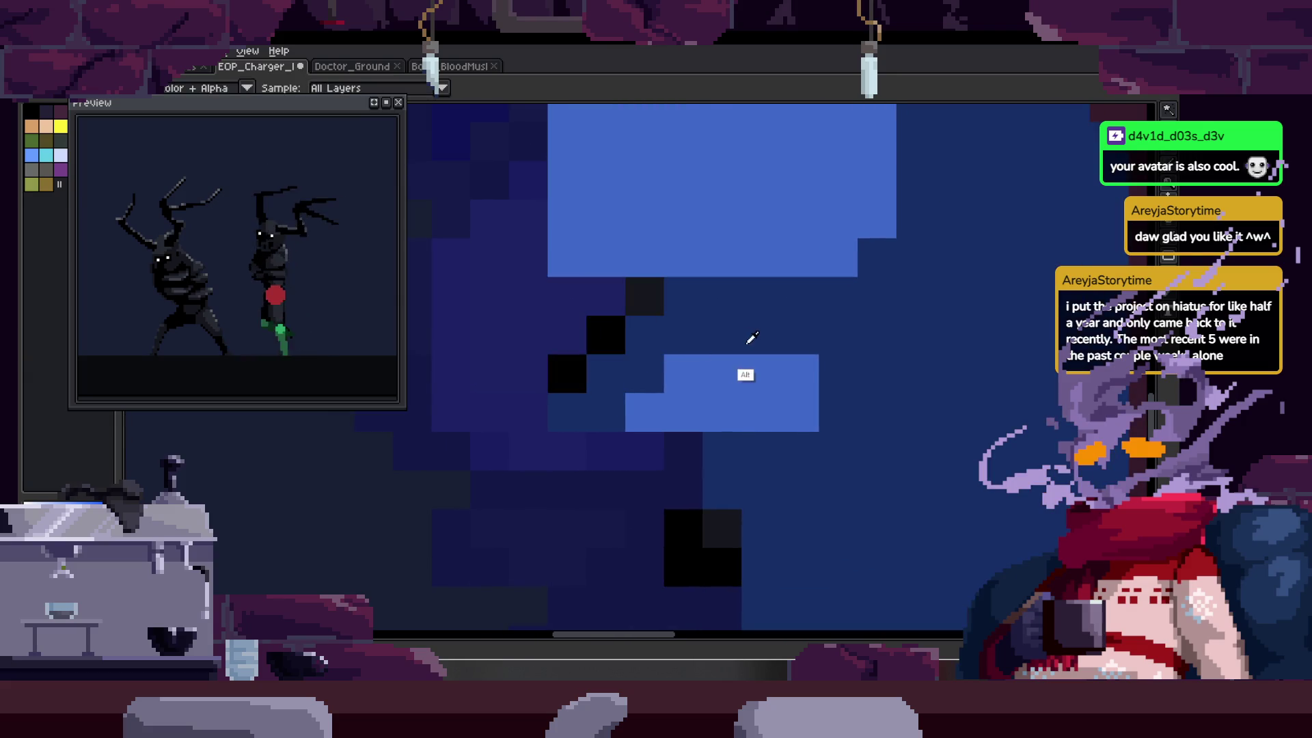
{"action": "left_click", "coordinate": [546, 398]}
{"action": "left_click", "coordinate": [750, 343], "text": "alt"}
{"action": "mouse_move", "coordinate": [581, 376]}
{"action": "left_mouse_down"}
{"action": "mouse_move", "coordinate": [631, 389]}
{"action": "mouse_move", "coordinate": [543, 413]}
{"action": "left_mouse_up"}
- Save the sprite again, then Paint Bucket the body area dark navy
{"action": "key", "text": "z"}
{"action": "scroll", "coordinate": [668, 404], "scroll_direction": "down", "scroll_amount": 3}
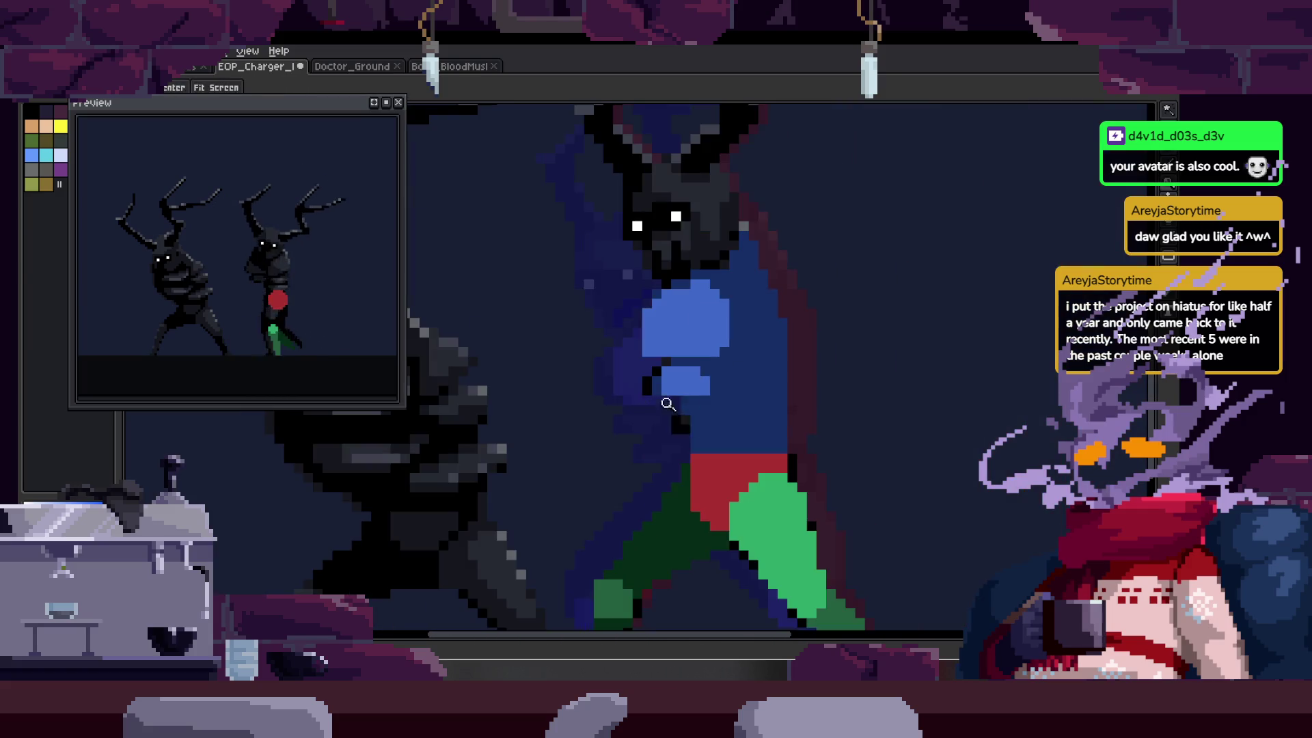
{"action": "key", "text": "Tab"}
{"action": "key", "text": "b"}
{"action": "key", "text": "ctrl+s"}
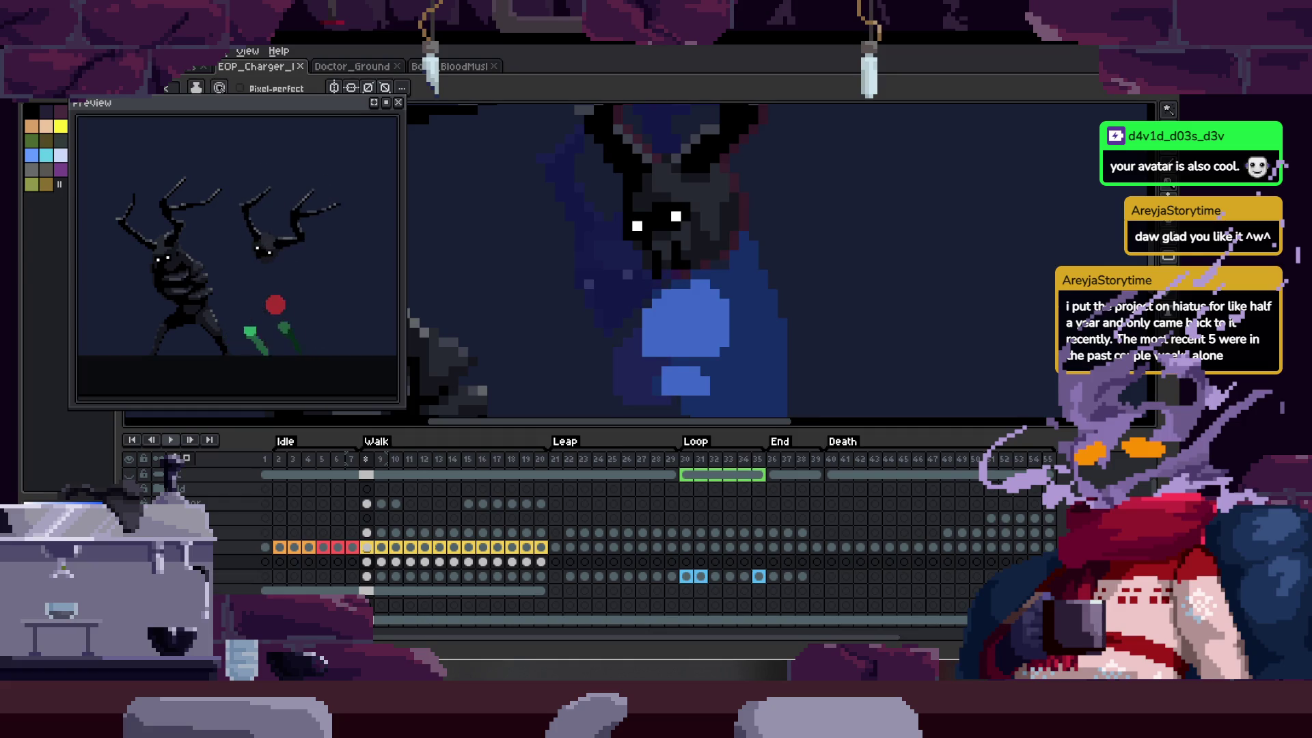
{"action": "key", "text": "Tab"}
{"action": "key", "text": "z"}
{"action": "scroll", "coordinate": [748, 274], "scroll_direction": "up", "scroll_amount": 3}
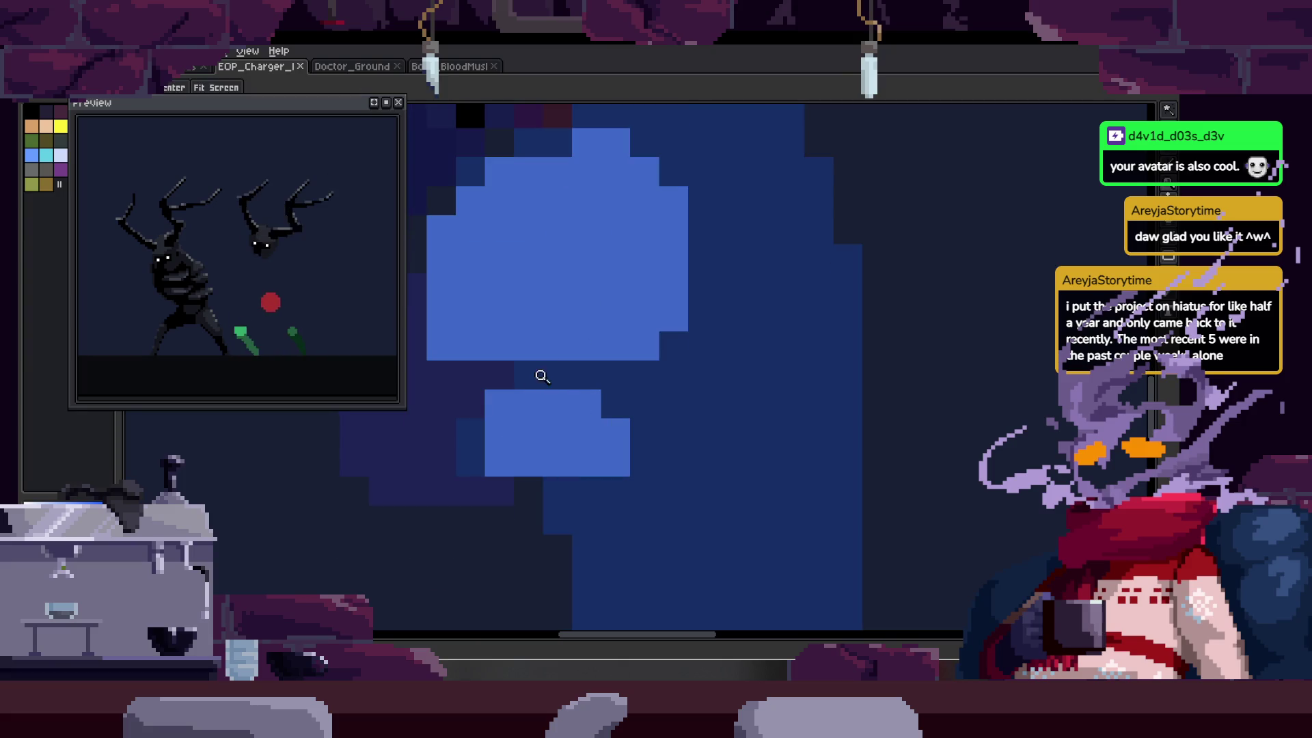
{"action": "scroll", "coordinate": [542, 377], "scroll_direction": "down", "scroll_amount": 3}
{"action": "key", "text": "b"}
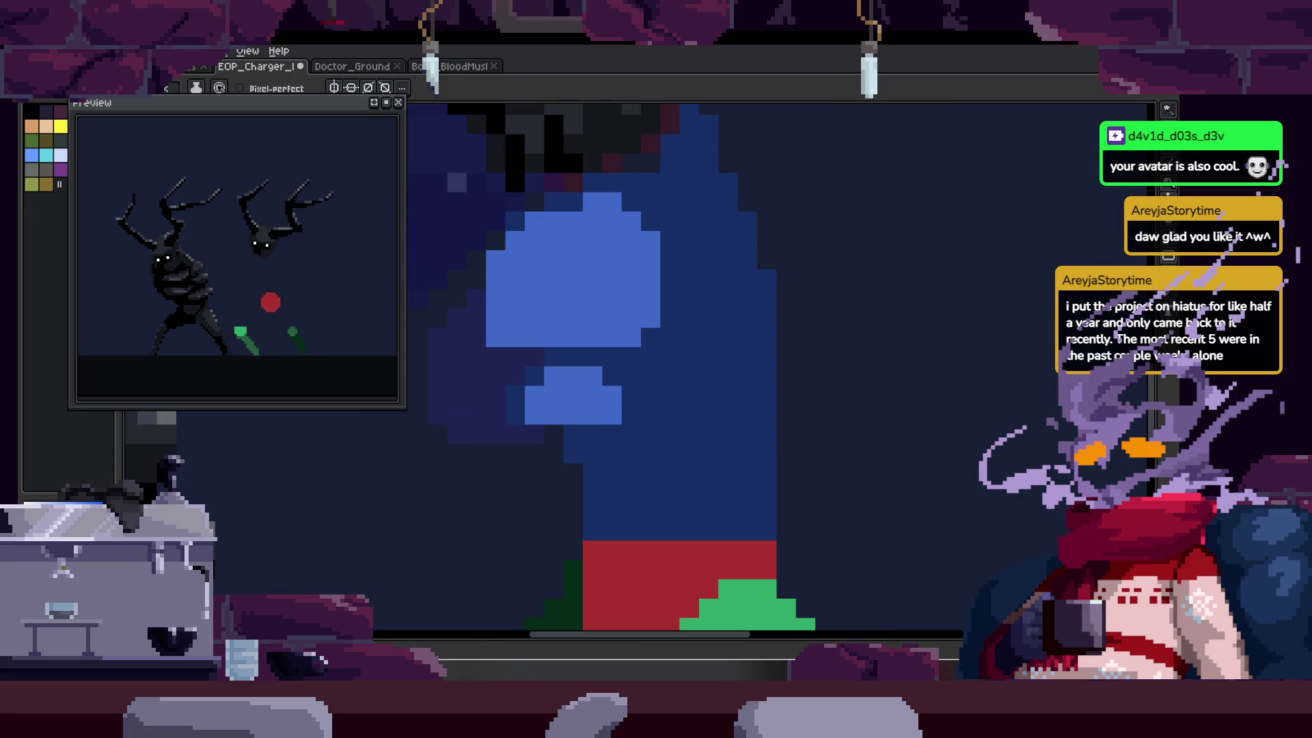
{"action": "left_click", "coordinate": [683, 408]}
- Fill the navy body area and its leftover navy patches dark red
{"action": "key", "text": "z"}
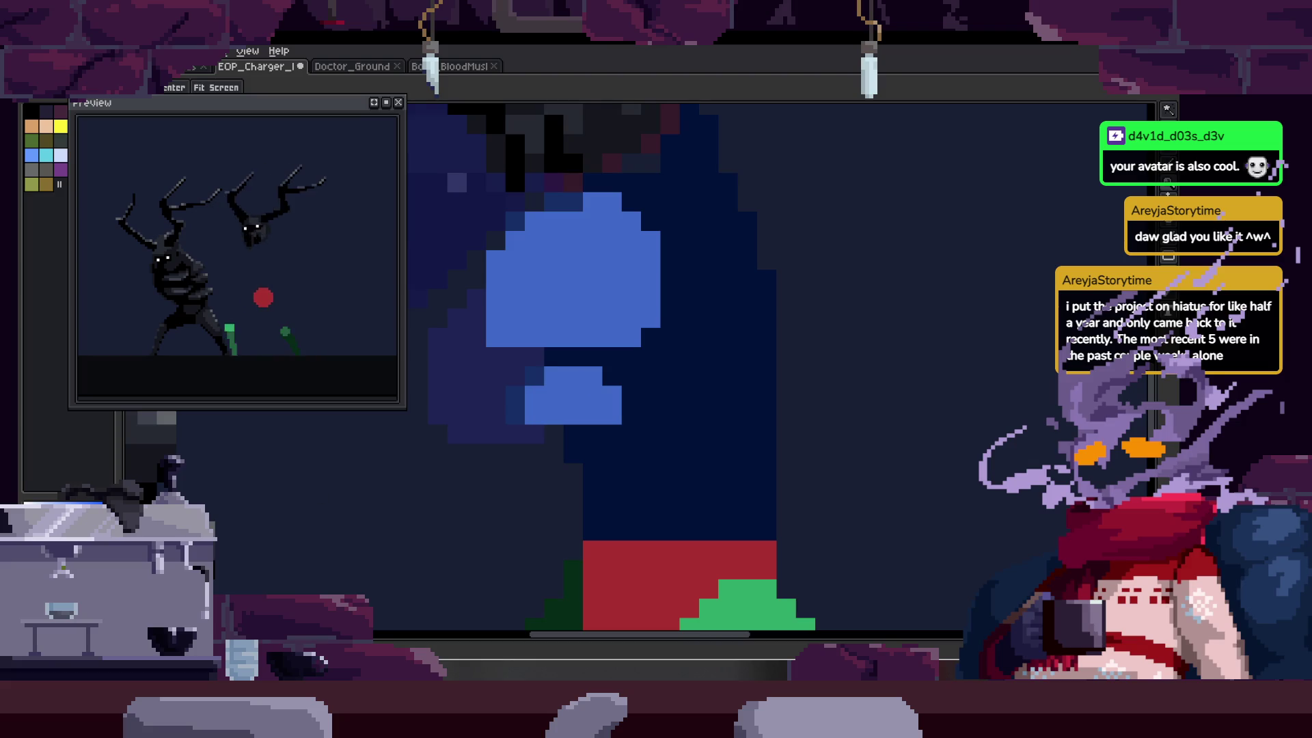
{"action": "key", "text": "g"}
{"action": "left_click", "coordinate": [667, 390]}
{"action": "key", "text": "z"}
{"action": "left_click", "coordinate": [547, 371]}
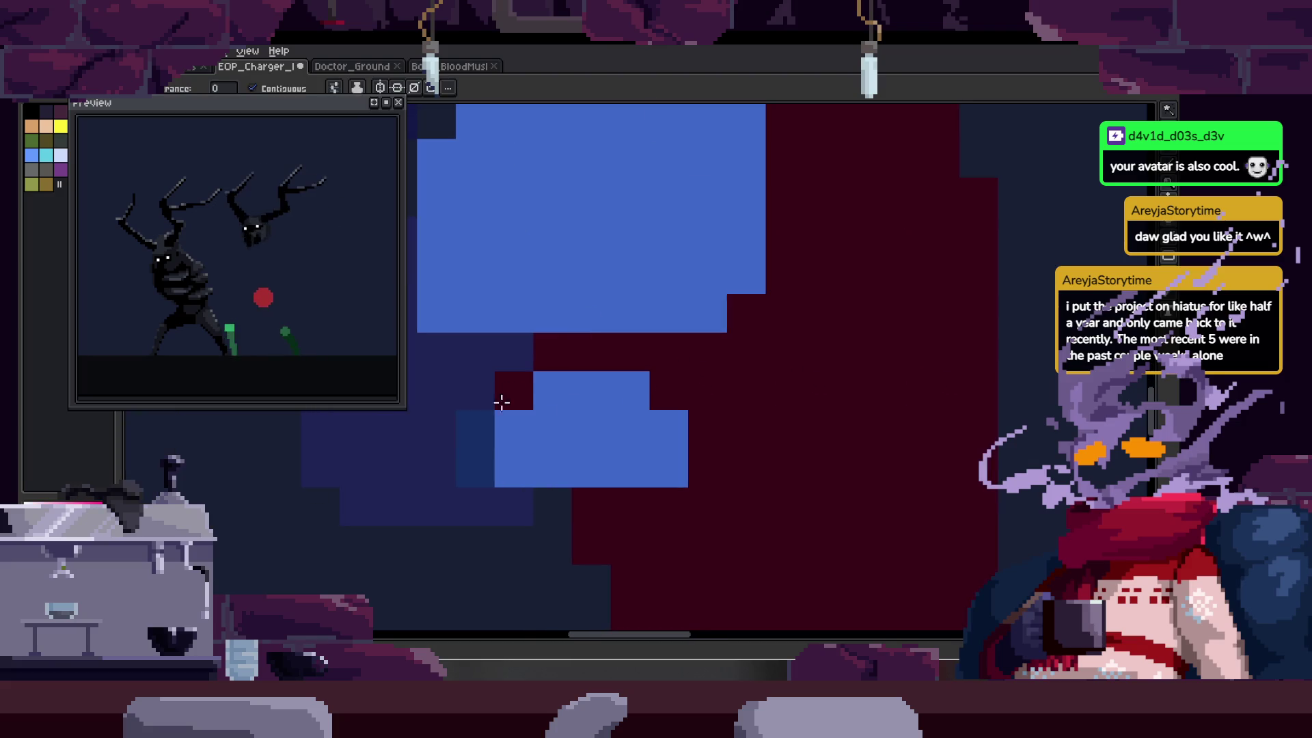
{"action": "left_click_drag", "start_coordinate": [647, 293], "coordinate": [630, 512]}
{"action": "key", "text": "g"}
{"action": "left_click", "coordinate": [564, 278]}
{"action": "left_click", "coordinate": [531, 277]}
{"action": "left_click", "coordinate": [465, 308]}
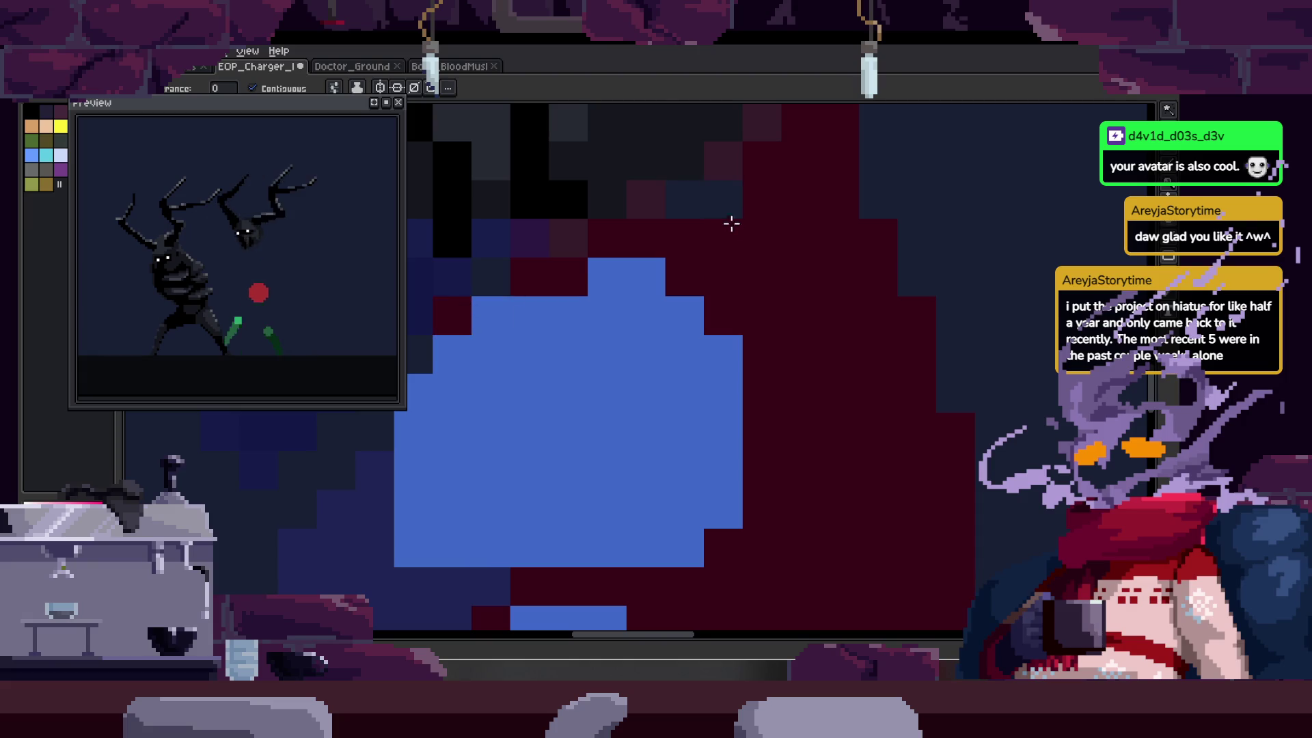
{"action": "scroll", "coordinate": [732, 224], "scroll_direction": "down", "scroll_amount": 2}
- Fill the upper and lower blue blobs magenta and save the sprite
{"action": "left_click", "coordinate": [682, 400]}
{"action": "left_click", "coordinate": [656, 455]}
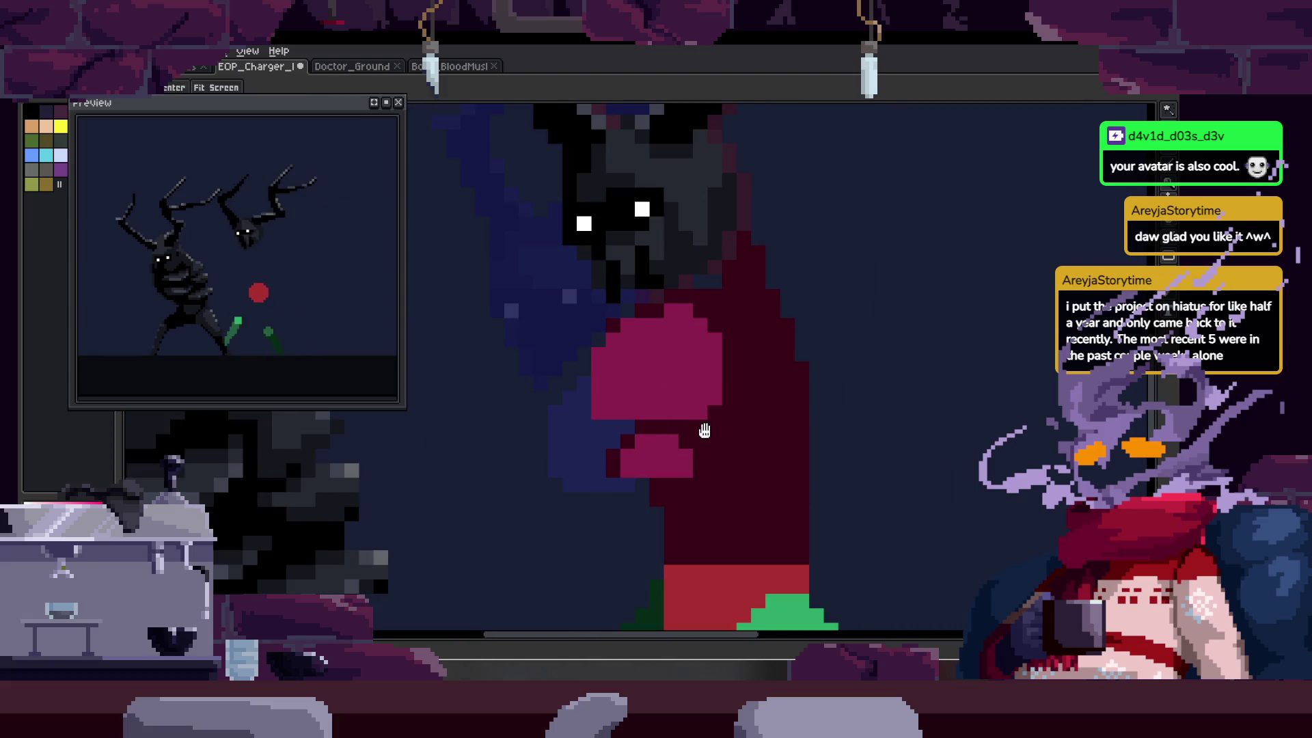
{"action": "scroll", "coordinate": [704, 431], "scroll_direction": "down", "scroll_amount": 4}
{"action": "key", "text": "ctrl+s"}
{"action": "scroll", "coordinate": [695, 344], "scroll_direction": "up", "scroll_amount": 2}
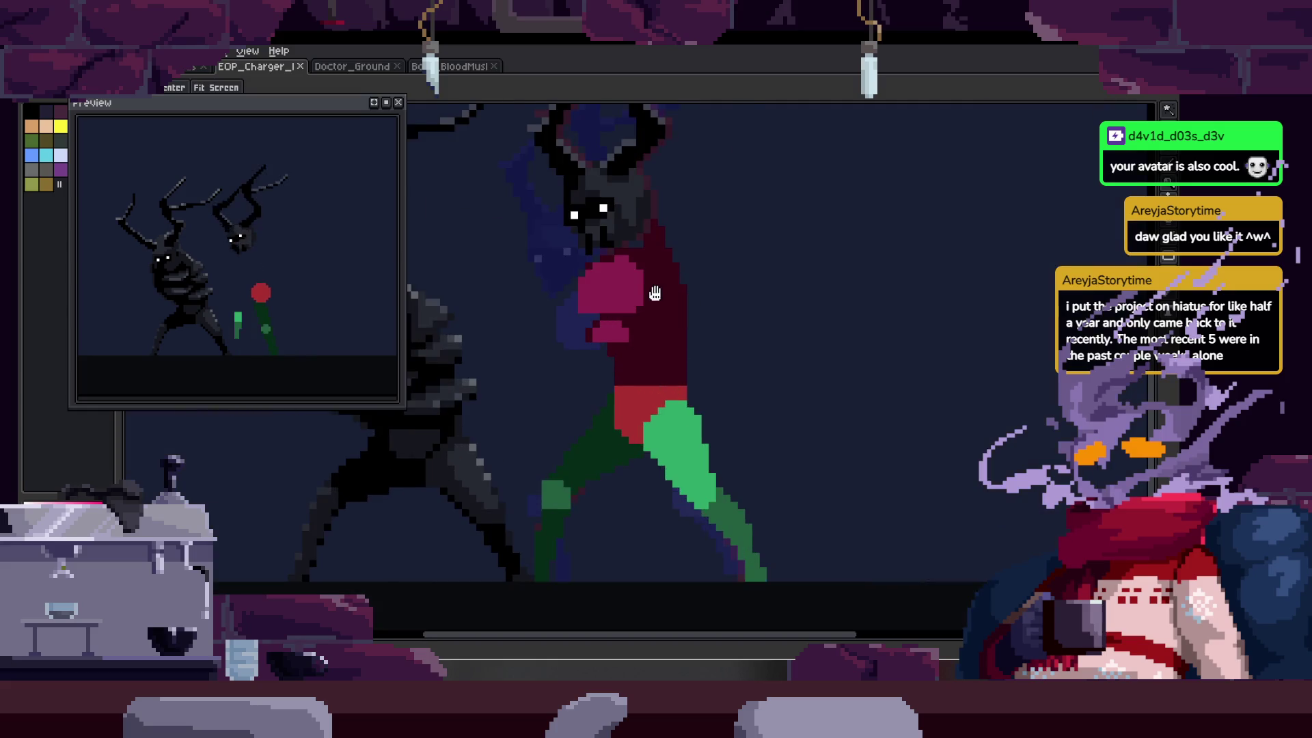
- In the other frame, fill the blue glove magenta, return to frame 1, and save
{"action": "key", "text": "Right"}
{"action": "key", "text": "g"}
{"action": "left_click", "coordinate": [615, 372]}
{"action": "key", "text": "Left"}
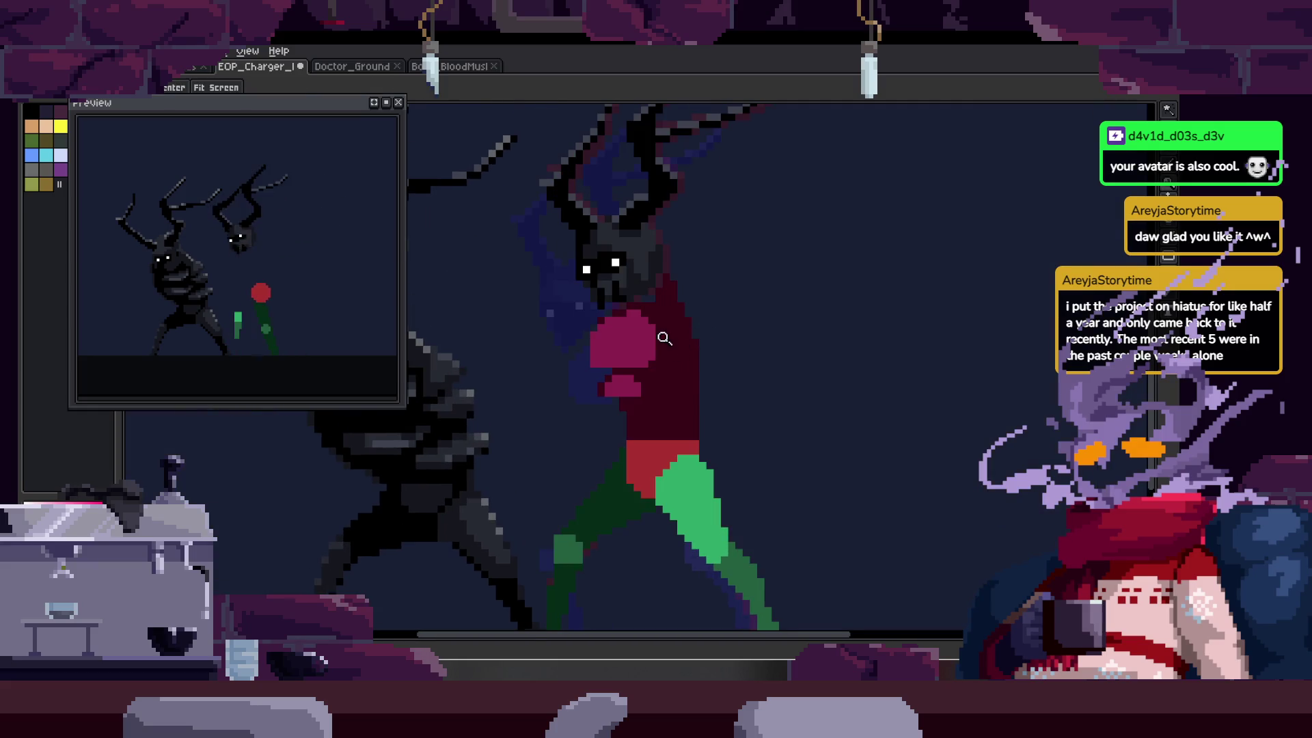
{"action": "scroll", "coordinate": [668, 336], "scroll_direction": "up", "scroll_amount": 2}
{"action": "scroll", "coordinate": [664, 290], "scroll_direction": "up", "scroll_amount": 1}
{"action": "key", "text": "ctrl+s"}
- Zoom and pan across the enlarged torso toward the chest and glove
{"action": "scroll", "coordinate": [665, 331], "scroll_direction": "down", "scroll_amount": 1}
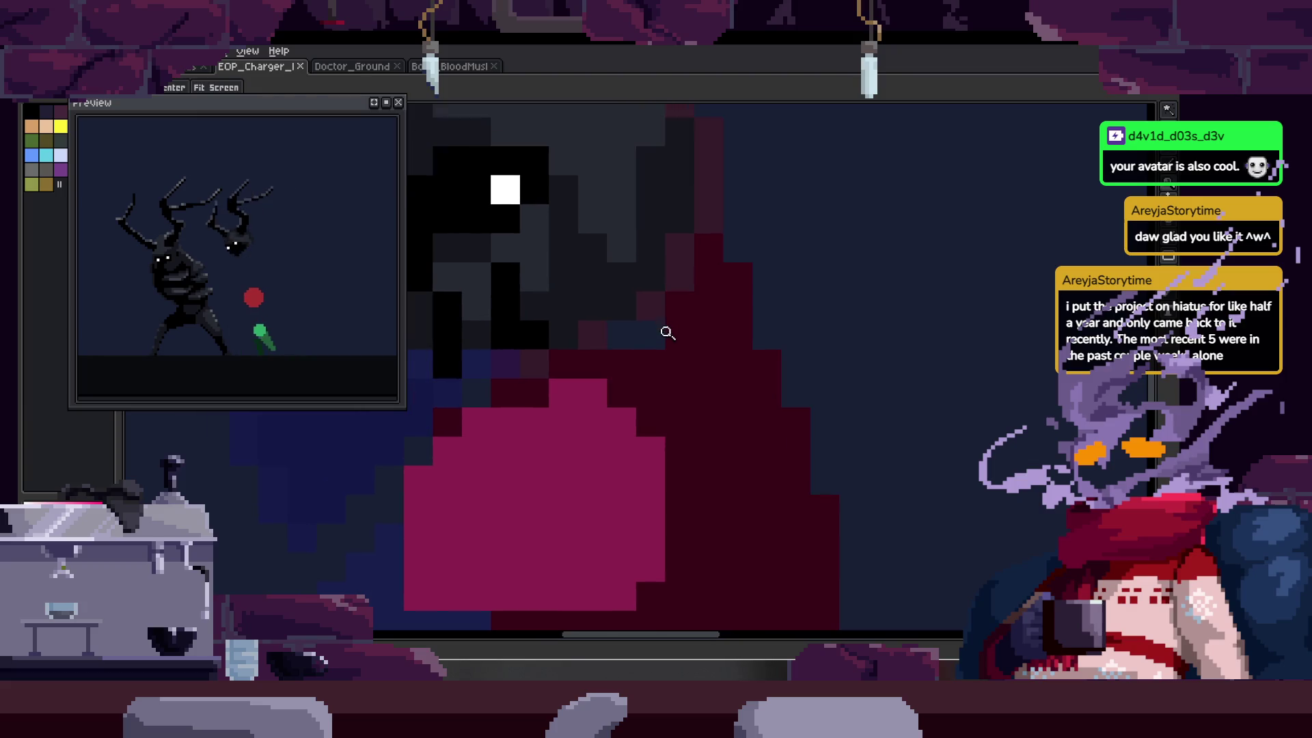
{"action": "scroll", "coordinate": [679, 293], "scroll_direction": "down", "scroll_amount": 3}
{"action": "scroll", "coordinate": [714, 355], "scroll_direction": "down", "scroll_amount": 1}
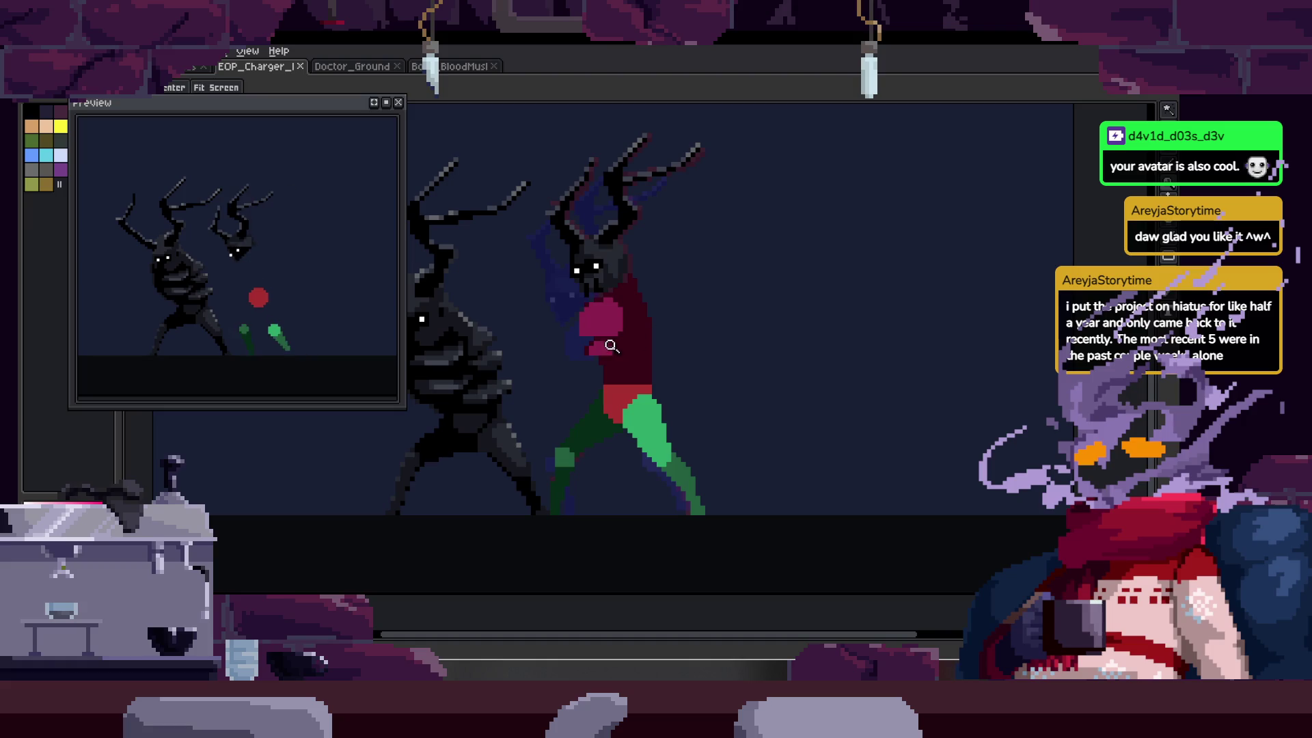
{"action": "scroll", "coordinate": [611, 346], "scroll_direction": "up", "scroll_amount": 3}
{"action": "scroll", "coordinate": [613, 366], "scroll_direction": "up", "scroll_amount": 1}
{"action": "mouse_move", "coordinate": [607, 318]}
{"action": "left_mouse_down"}
{"action": "mouse_move", "coordinate": [669, 314]}
{"action": "mouse_move", "coordinate": [606, 367]}
{"action": "left_mouse_up"}
{"action": "left_click_drag", "start_coordinate": [731, 331], "coordinate": [656, 284]}
{"action": "scroll", "coordinate": [741, 375], "scroll_direction": "down", "scroll_amount": 2}
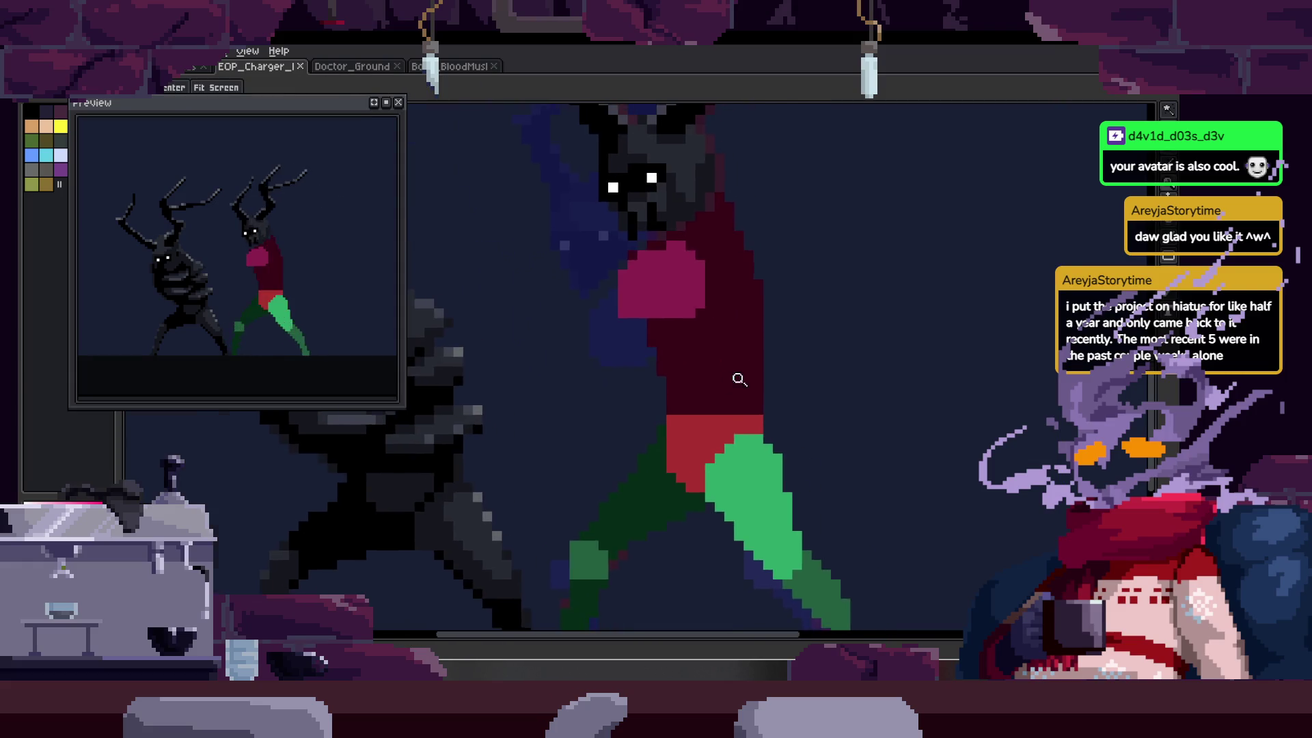
- Paint a diagonal magenta stroke across the chest with shading beside it
{"action": "scroll", "coordinate": [656, 366], "scroll_direction": "up", "scroll_amount": 3}
{"action": "mouse_move", "coordinate": [656, 367]}
{"action": "left_mouse_down"}
{"action": "mouse_move", "coordinate": [614, 393]}
{"action": "mouse_move", "coordinate": [823, 339]}
{"action": "mouse_move", "coordinate": [852, 351]}
{"action": "left_mouse_up"}
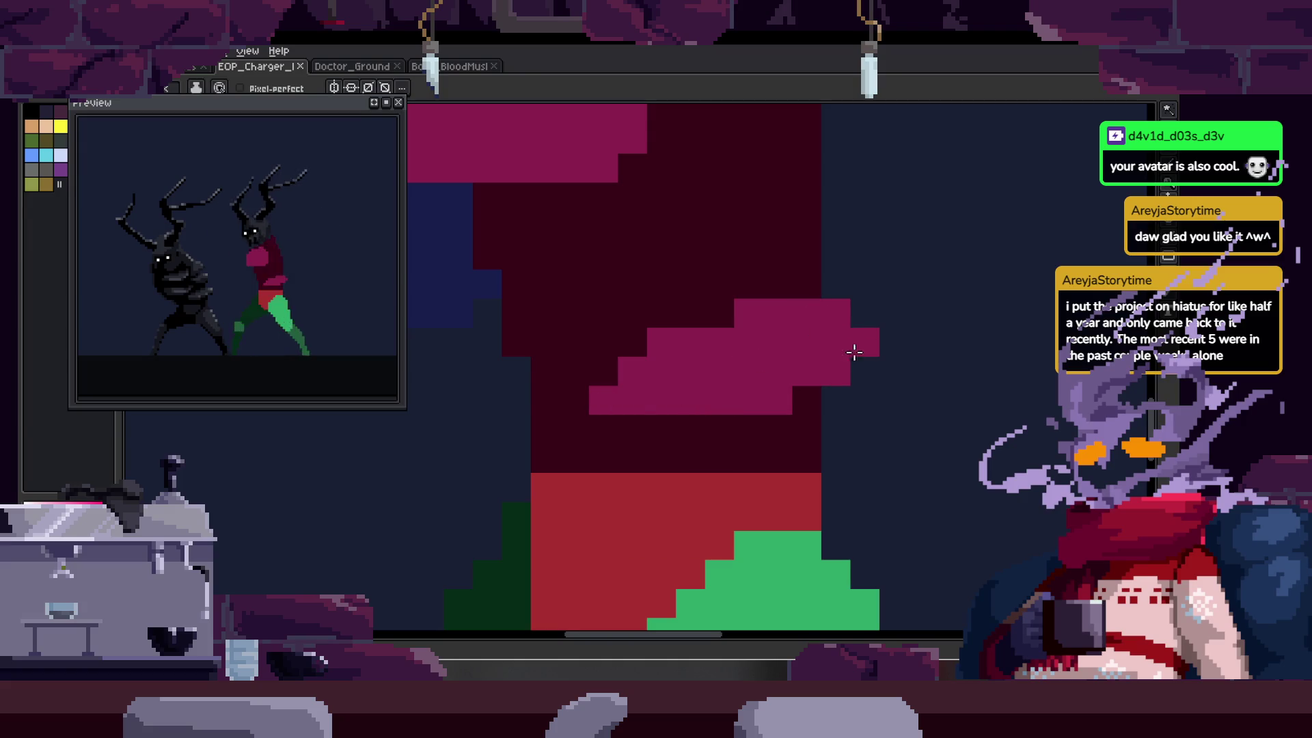
{"action": "left_click_drag", "start_coordinate": [755, 296], "coordinate": [748, 311]}
{"action": "scroll", "coordinate": [748, 312], "scroll_direction": "down", "scroll_amount": 1}
- Add a magenta pixel and short magenta strokes across the chest
{"action": "key", "text": "z"}
{"action": "scroll", "coordinate": [773, 352], "scroll_direction": "down", "scroll_amount": 2}
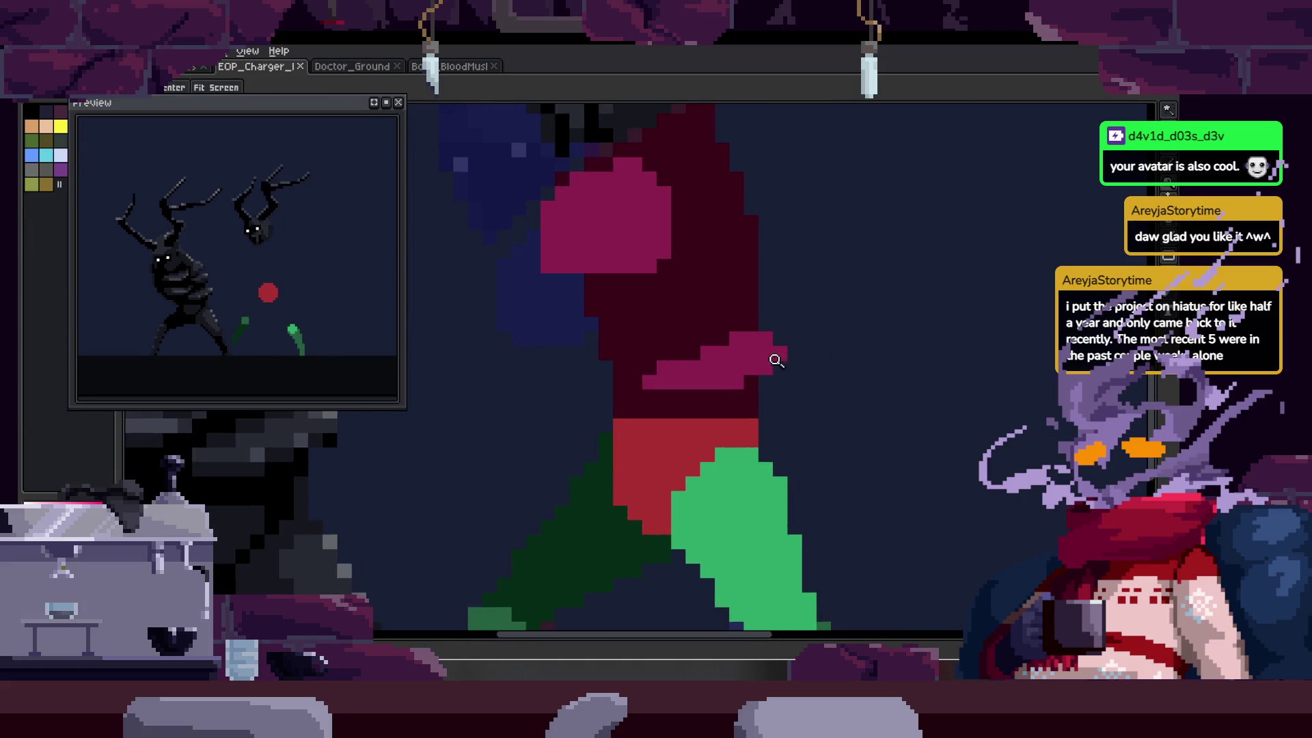
{"action": "scroll", "coordinate": [799, 327], "scroll_direction": "up", "scroll_amount": 1}
{"action": "scroll", "coordinate": [782, 313], "scroll_direction": "up", "scroll_amount": 2}
{"action": "key", "text": "b"}
{"action": "scroll", "coordinate": [706, 289], "scroll_direction": "up", "scroll_amount": 1}
{"action": "left_click", "coordinate": [696, 317]}
{"action": "mouse_move", "coordinate": [696, 317]}
{"action": "left_mouse_down"}
{"action": "mouse_move", "coordinate": [642, 360]}
{"action": "mouse_move", "coordinate": [797, 331]}
{"action": "mouse_move", "coordinate": [656, 314]}
{"action": "left_mouse_up"}
{"action": "scroll", "coordinate": [704, 355], "scroll_direction": "right", "scroll_amount": 2}
{"action": "scroll", "coordinate": [703, 355], "scroll_direction": "up", "scroll_amount": 1}
- Paint more magenta pixels on the torso and save the sprite
{"action": "key", "text": "z"}
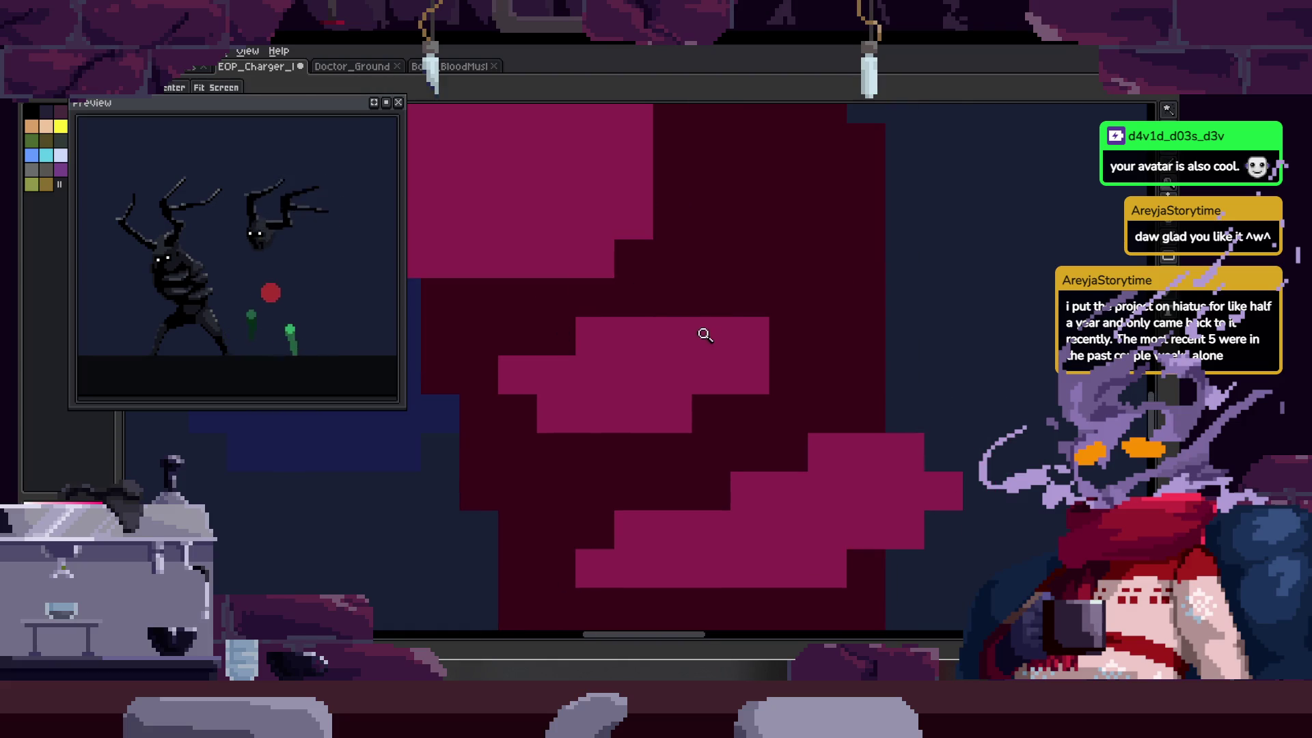
{"action": "scroll", "coordinate": [704, 331], "scroll_direction": "down", "scroll_amount": 4}
{"action": "scroll", "coordinate": [741, 348], "scroll_direction": "up", "scroll_amount": 5}
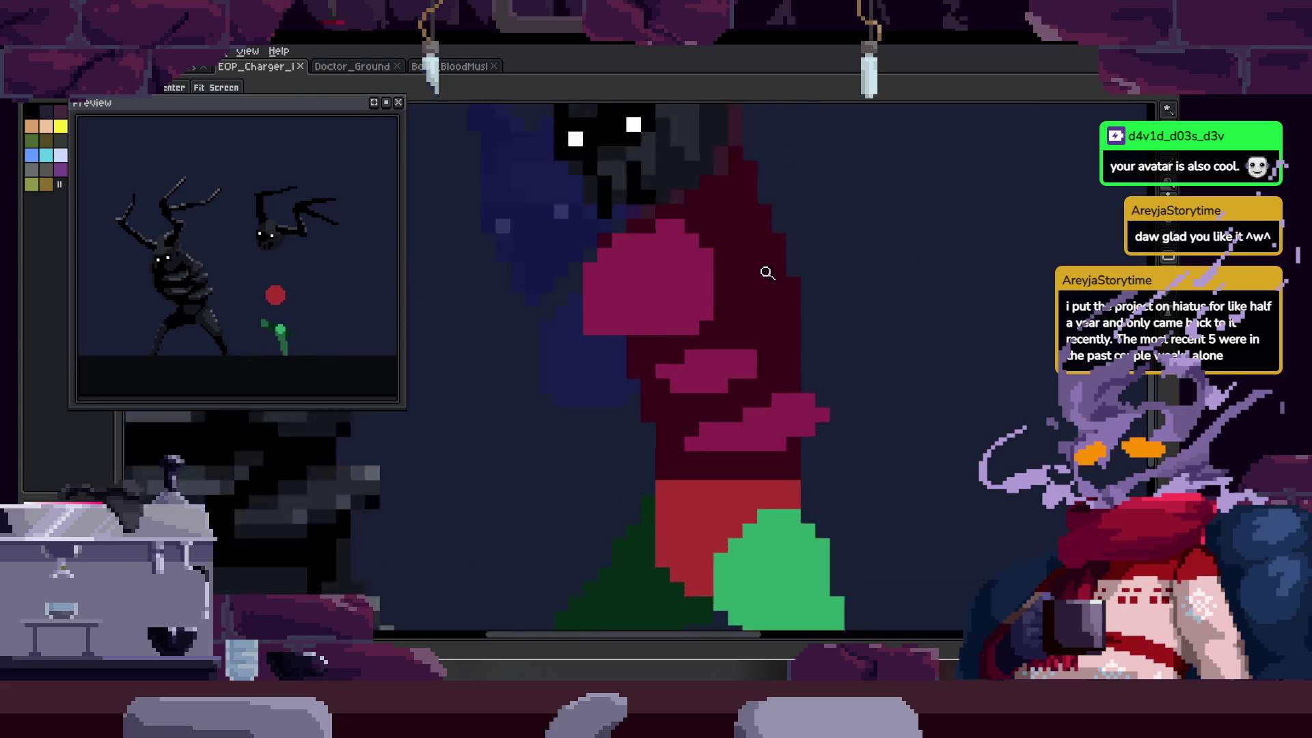
{"action": "key", "text": "b"}
{"action": "mouse_move", "coordinate": [773, 375]}
{"action": "left_mouse_down"}
{"action": "mouse_move", "coordinate": [740, 392]}
{"action": "mouse_move", "coordinate": [774, 410]}
{"action": "left_mouse_up"}
{"action": "key", "text": "ctrl+s"}
- Zoom in and out on the torso, then pan the view right
{"action": "key", "text": "z"}
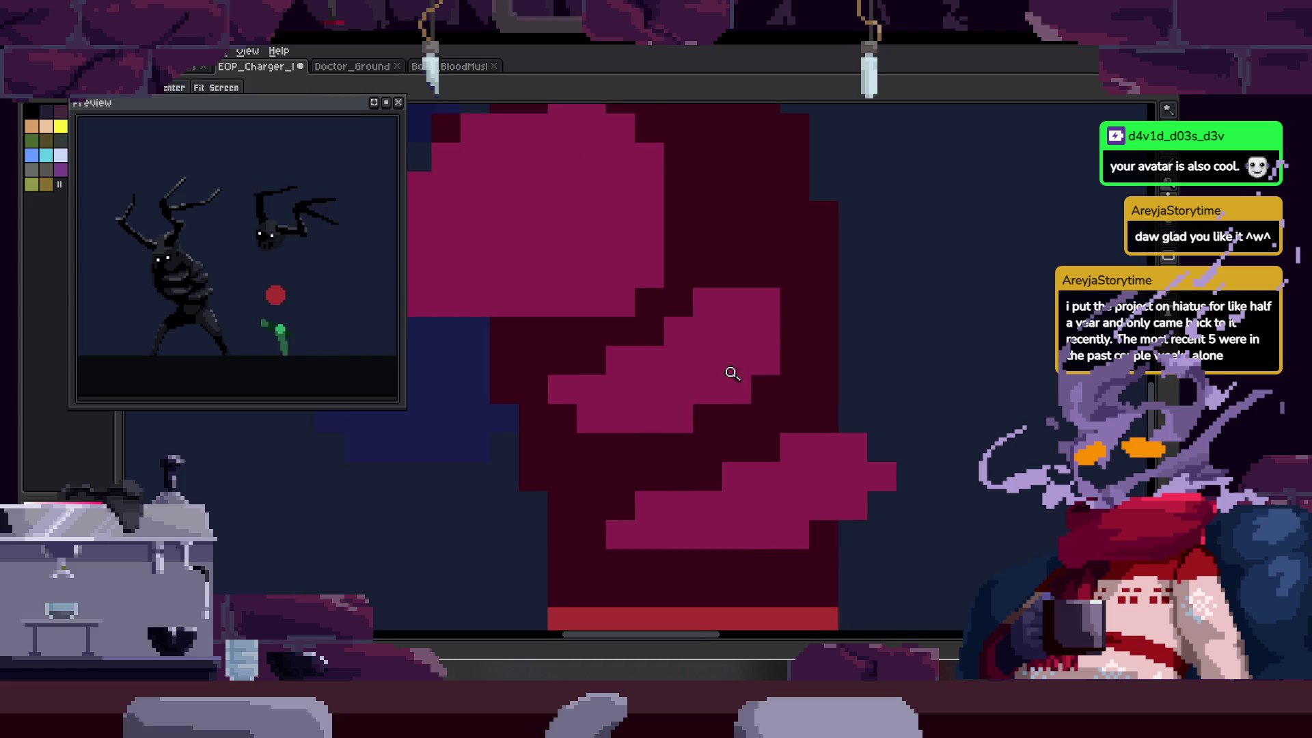
{"action": "scroll", "coordinate": [745, 365], "scroll_direction": "down", "scroll_amount": 3}
{"action": "scroll", "coordinate": [749, 360], "scroll_direction": "down", "scroll_amount": 1}
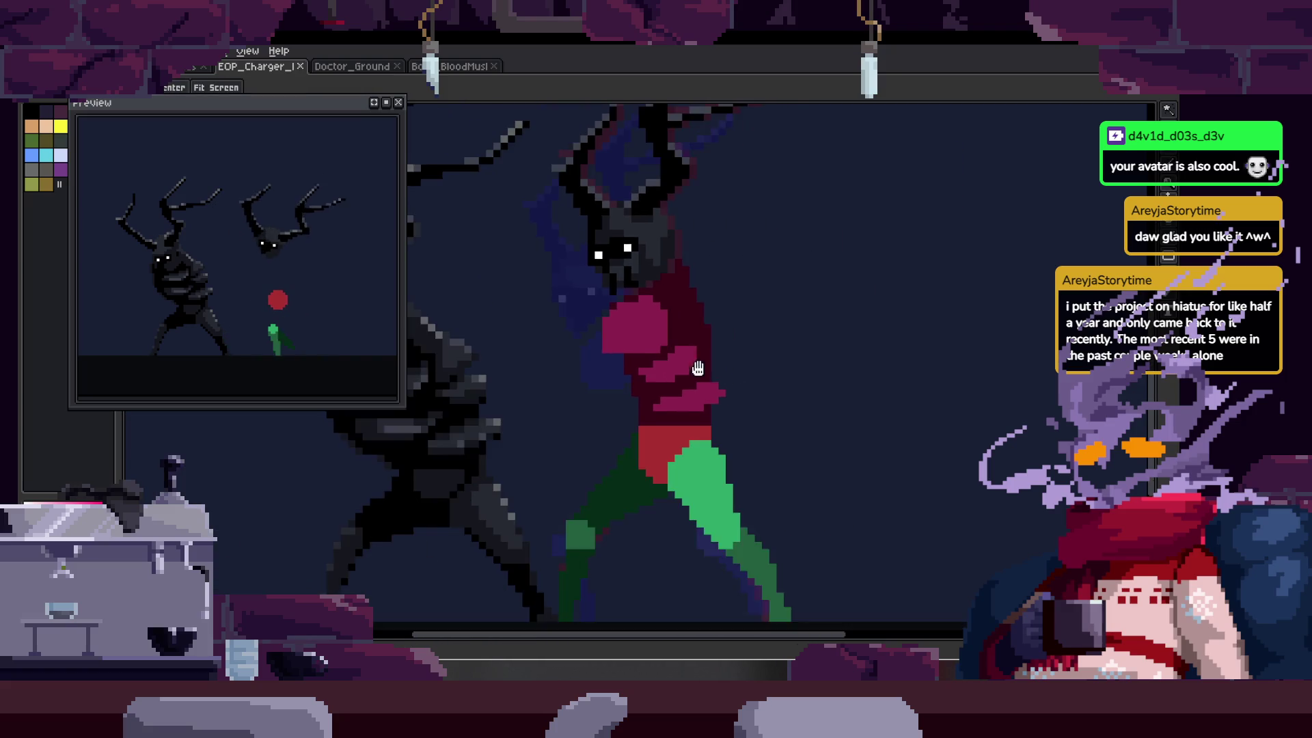
{"action": "scroll", "coordinate": [786, 342], "scroll_direction": "up", "scroll_amount": 1}
{"action": "scroll", "coordinate": [790, 312], "scroll_direction": "up", "scroll_amount": 3}
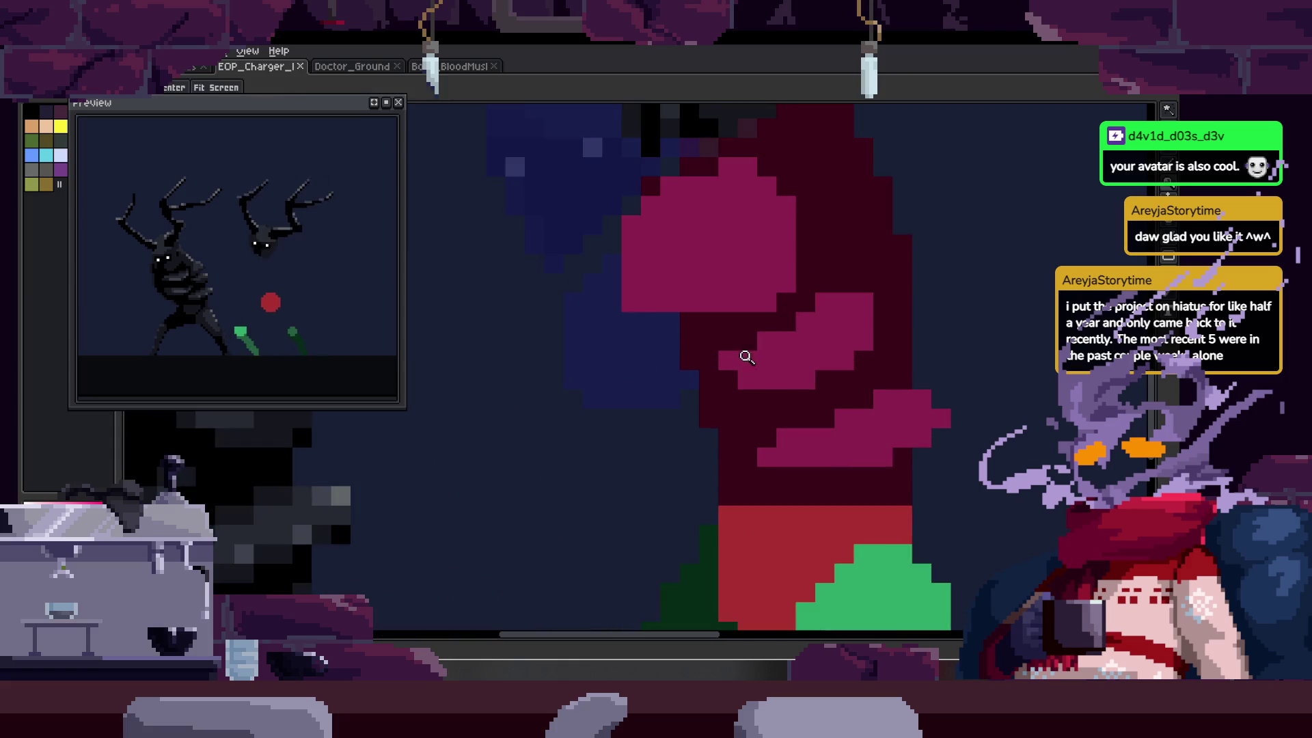
{"action": "scroll", "coordinate": [758, 357], "scroll_direction": "down", "scroll_amount": 1}
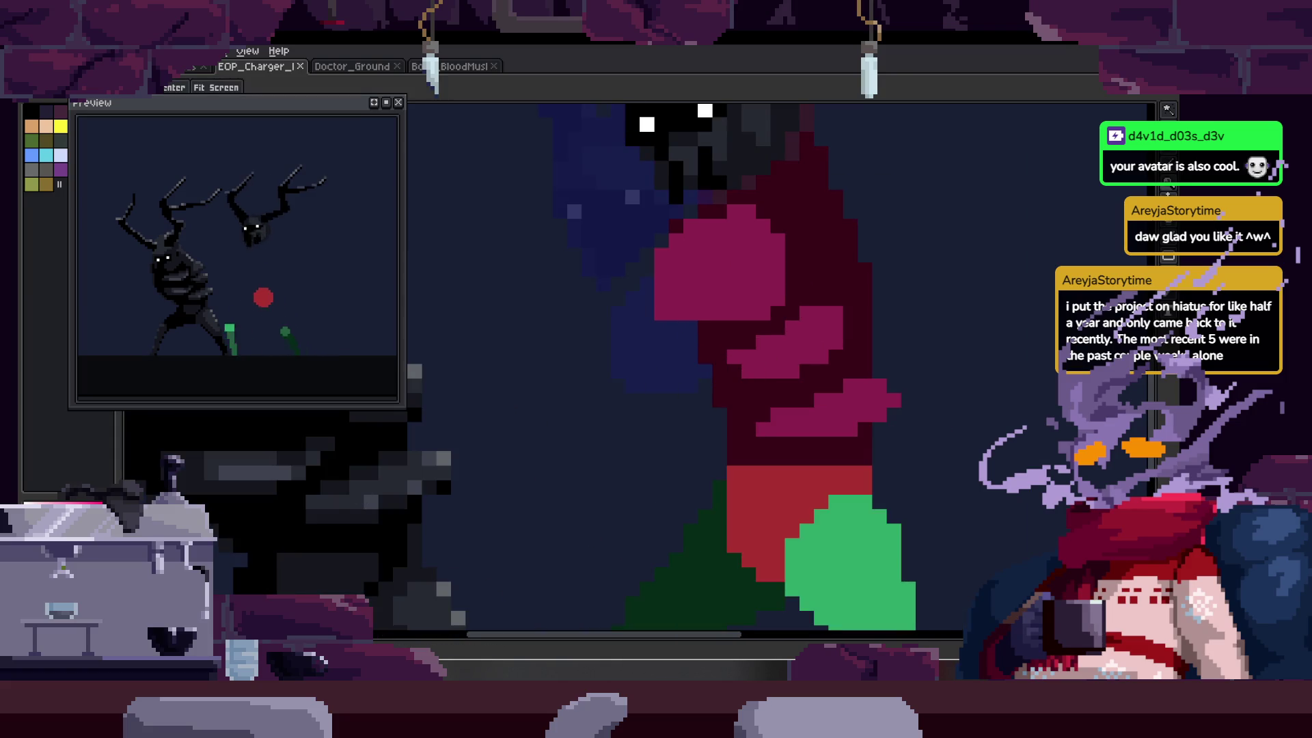
{"action": "scroll", "coordinate": [696, 386], "scroll_direction": "down", "scroll_amount": 2}
{"action": "scroll", "coordinate": [615, 369], "scroll_direction": "up", "scroll_amount": 2}
{"action": "scroll", "coordinate": [512, 350], "scroll_direction": "down", "scroll_amount": 1}
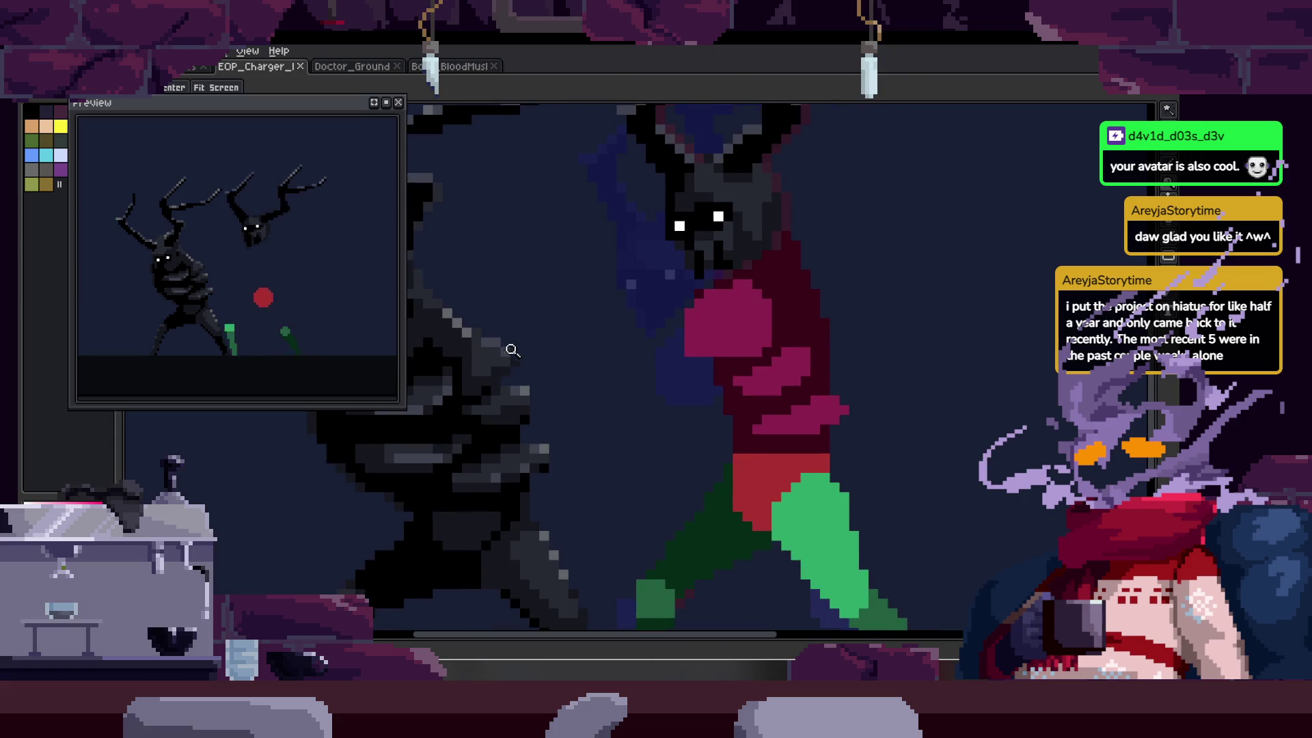
{"action": "left_click_drag", "start_coordinate": [701, 317], "coordinate": [807, 316]}
- Try lasso-selecting around the character's fist twice, clearing each selection
{"action": "key", "text": "q"}
{"action": "mouse_move", "coordinate": [586, 293]}
{"action": "left_mouse_down"}
{"action": "mouse_move", "coordinate": [674, 410]}
{"action": "mouse_move", "coordinate": [594, 294]}
{"action": "left_mouse_up"}
{"action": "key", "text": "ctrl+d"}
{"action": "left_click_drag", "start_coordinate": [855, 249], "coordinate": [850, 254]}
{"action": "key", "text": "ctrl+d"}
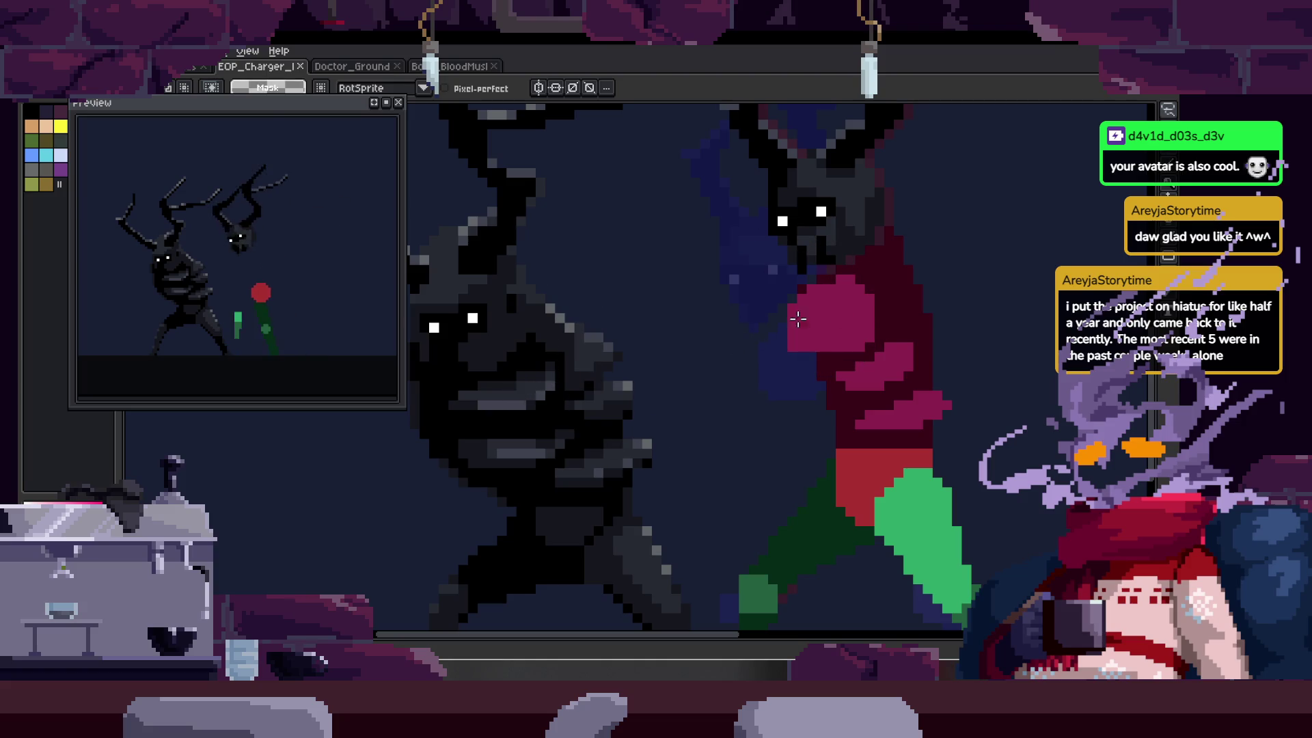
- Paint dark pixels over the wine-red area of the torso
{"action": "scroll", "coordinate": [798, 319], "scroll_direction": "up", "scroll_amount": 2}
{"action": "key", "text": "b"}
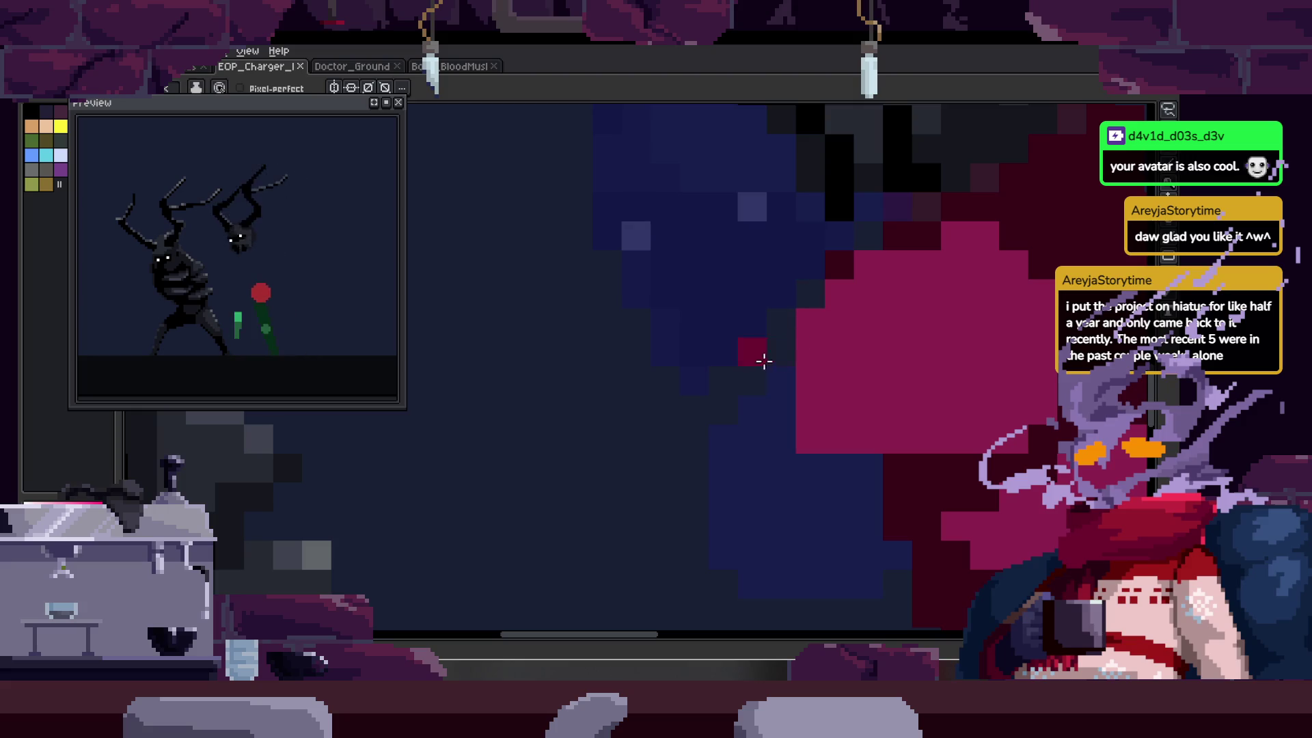
{"action": "scroll", "coordinate": [763, 361], "scroll_direction": "down", "scroll_amount": 3}
{"action": "key", "text": "z"}
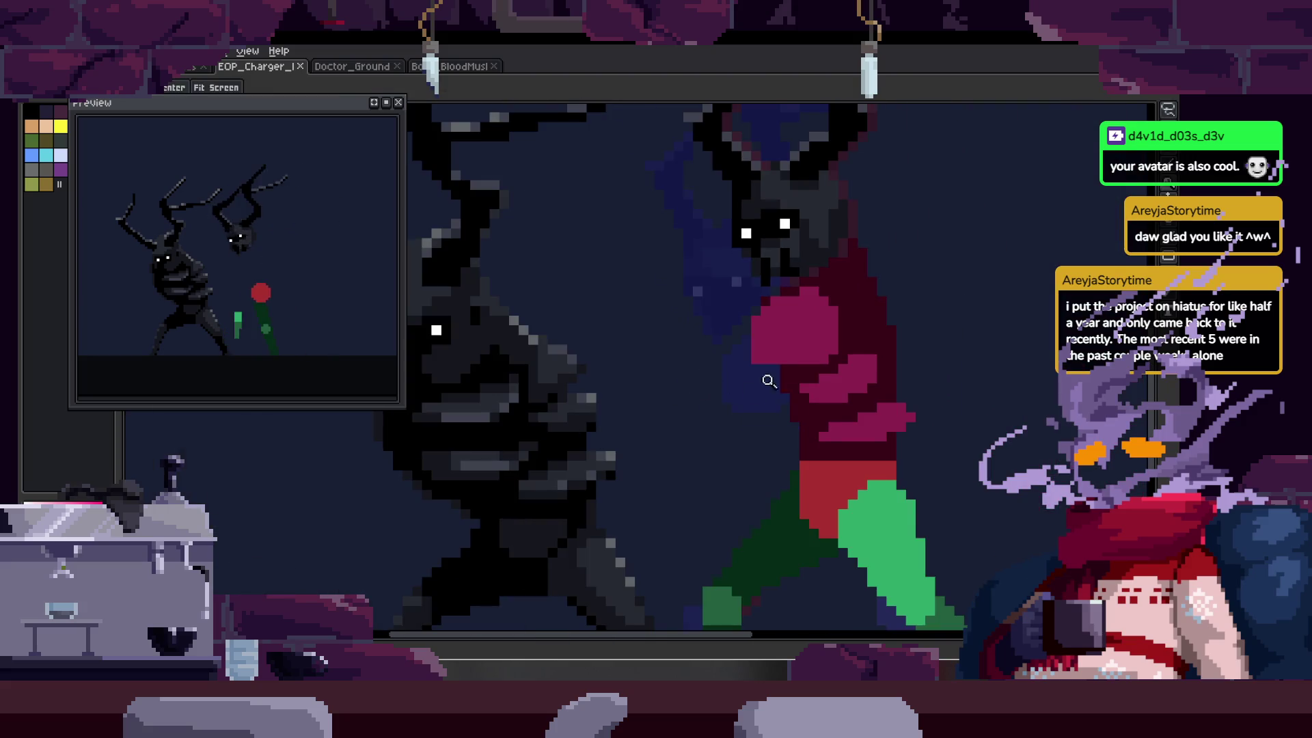
{"action": "scroll", "coordinate": [770, 381], "scroll_direction": "up", "scroll_amount": 2}
{"action": "key", "text": "b"}
{"action": "scroll", "coordinate": [816, 390], "scroll_direction": "down", "scroll_amount": 2}
{"action": "key", "text": "z"}
{"action": "scroll", "coordinate": [792, 335], "scroll_direction": "up", "scroll_amount": 1}
{"action": "key", "text": "b"}
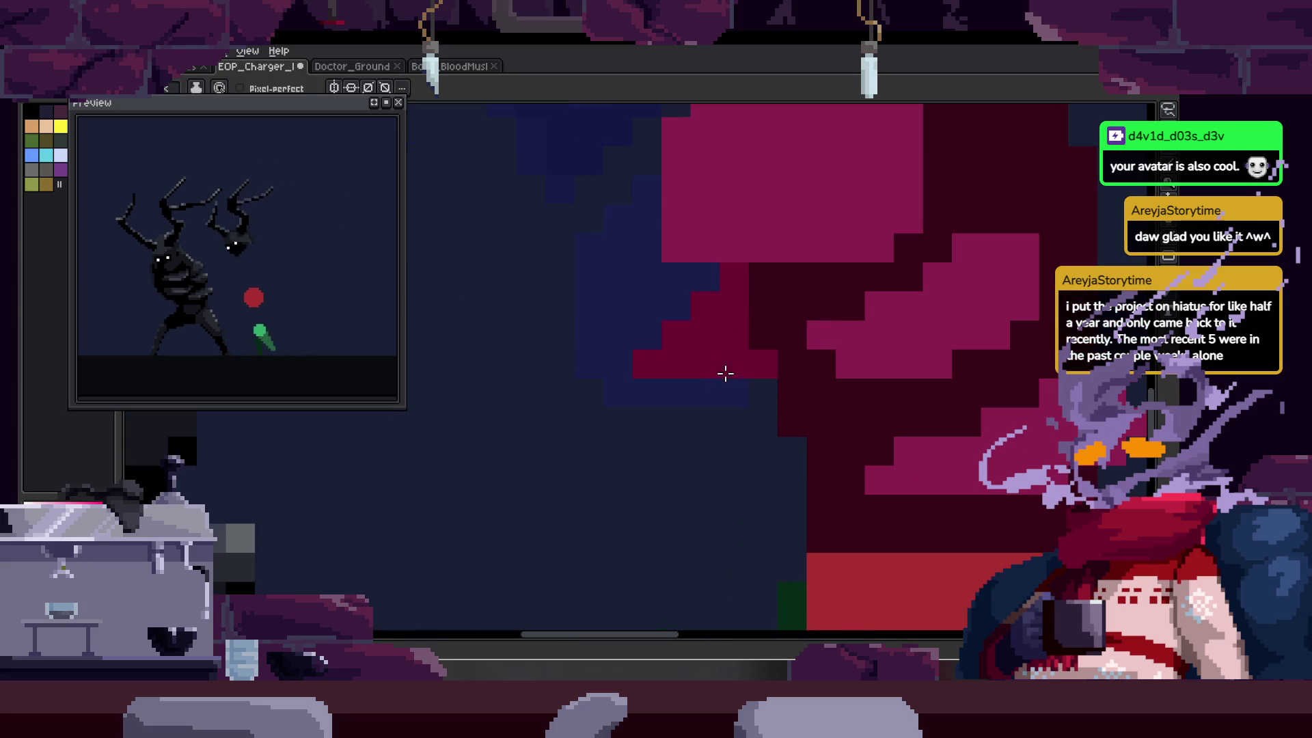
{"action": "key", "text": "z"}
{"action": "scroll", "coordinate": [733, 292], "scroll_direction": "up", "scroll_amount": 1}
{"action": "key", "text": "b"}
{"action": "left_click_drag", "start_coordinate": [765, 266], "coordinate": [703, 307]}
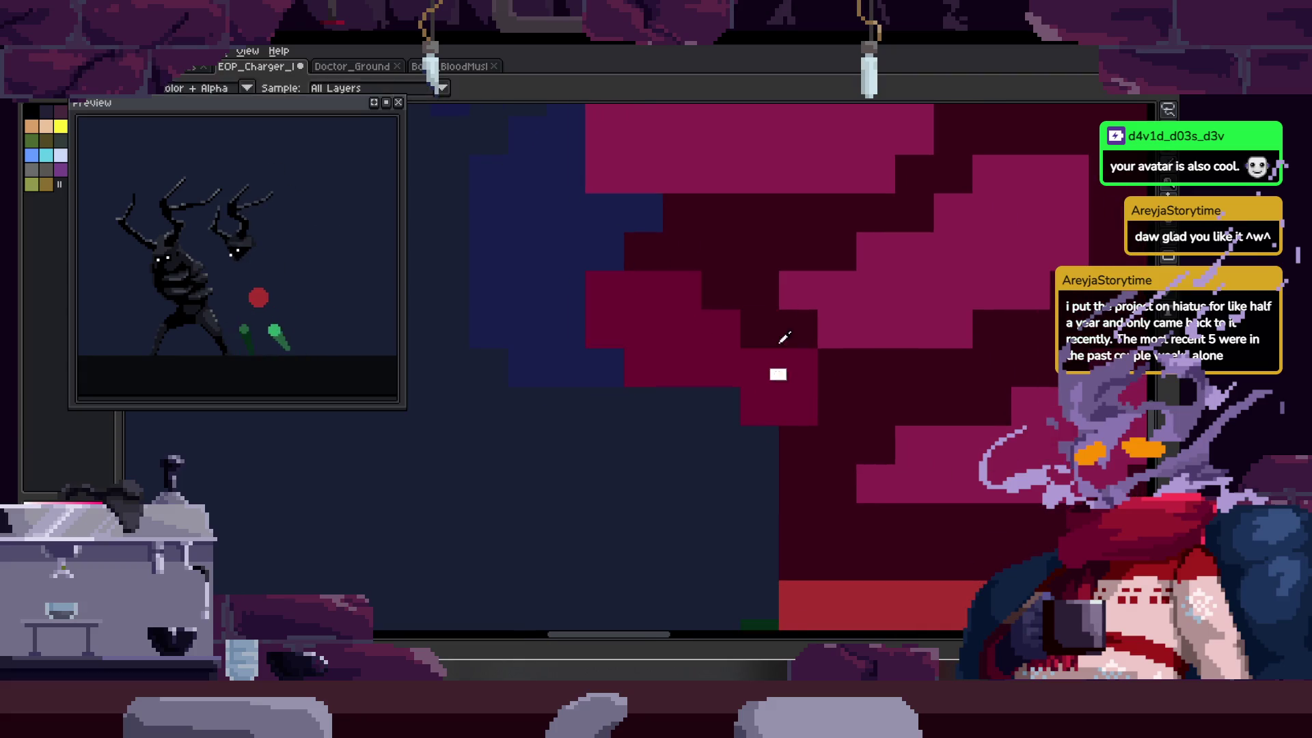
- Draw a short white stroke on the torso, then undo it
{"action": "key", "text": "z"}
{"action": "scroll", "coordinate": [722, 393], "scroll_direction": "down", "scroll_amount": 3}
{"action": "scroll", "coordinate": [722, 393], "scroll_direction": "down", "scroll_amount": 2}
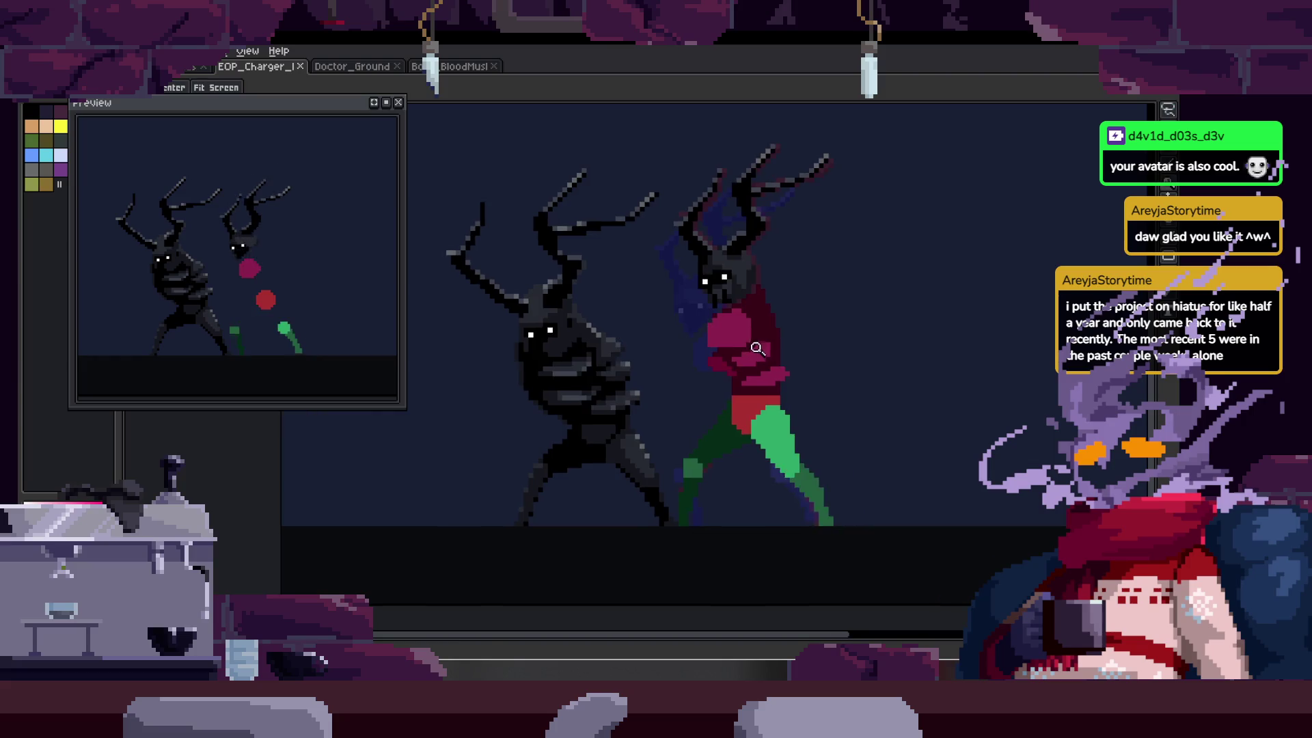
{"action": "scroll", "coordinate": [761, 313], "scroll_direction": "up", "scroll_amount": 5}
{"action": "key", "text": "b"}
{"action": "left_click_drag", "start_coordinate": [677, 294], "coordinate": [746, 387]}
{"action": "key", "text": "ctrl+z"}
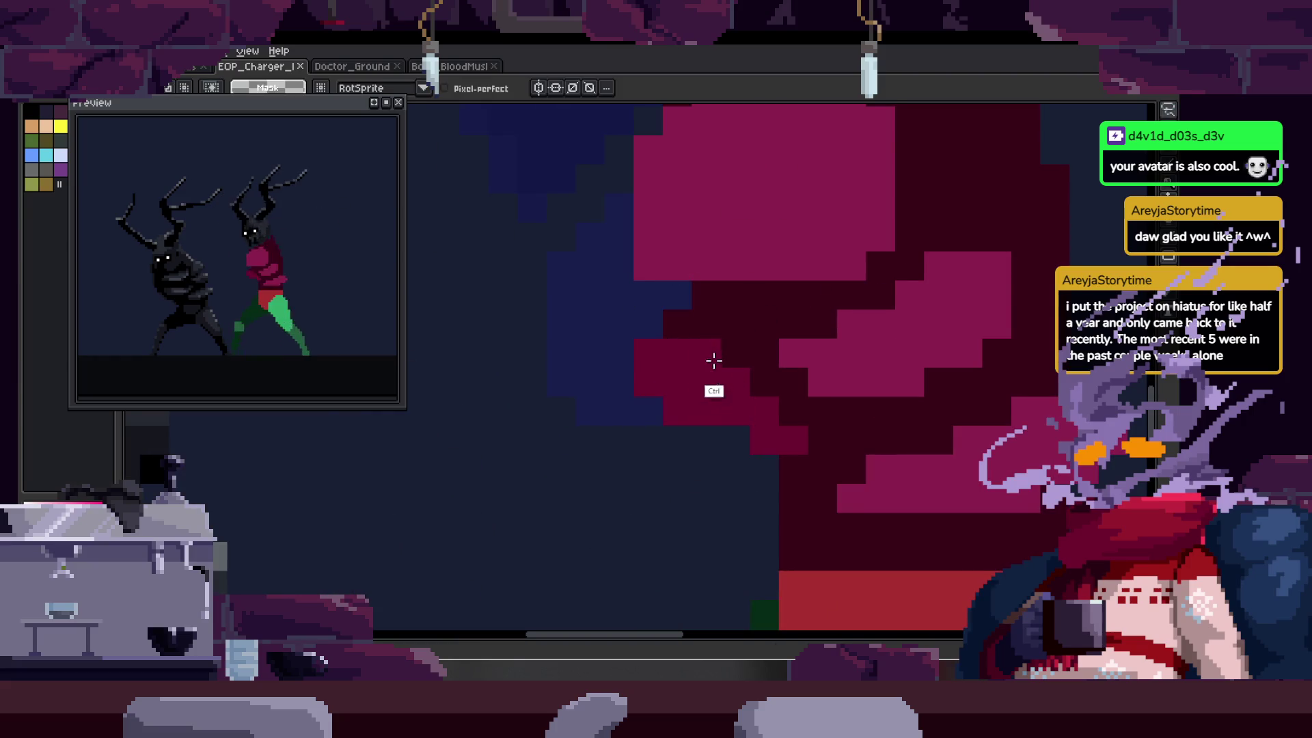
- Move the selected wine-red block down one pixel and inspect the result
{"action": "scroll", "coordinate": [683, 369], "scroll_direction": "right", "scroll_amount": 3}
{"action": "mouse_move", "coordinate": [556, 402]}
{"action": "left_mouse_down"}
{"action": "mouse_move", "coordinate": [576, 480]}
{"action": "mouse_move", "coordinate": [594, 457]}
{"action": "left_mouse_up"}
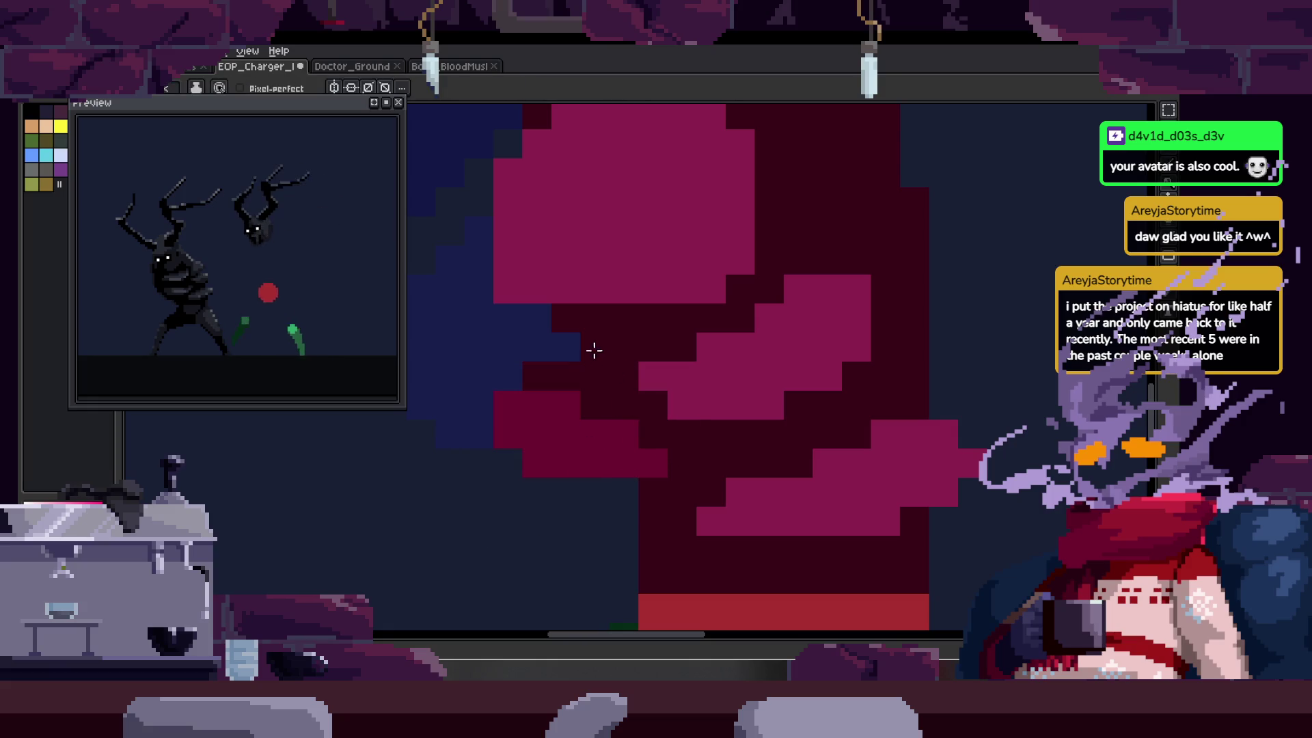
{"action": "scroll", "coordinate": [598, 410], "scroll_direction": "down", "scroll_amount": 1}
{"action": "key", "text": "z"}
{"action": "scroll", "coordinate": [604, 438], "scroll_direction": "down", "scroll_amount": 2}
{"action": "scroll", "coordinate": [656, 439], "scroll_direction": "down", "scroll_amount": 1}
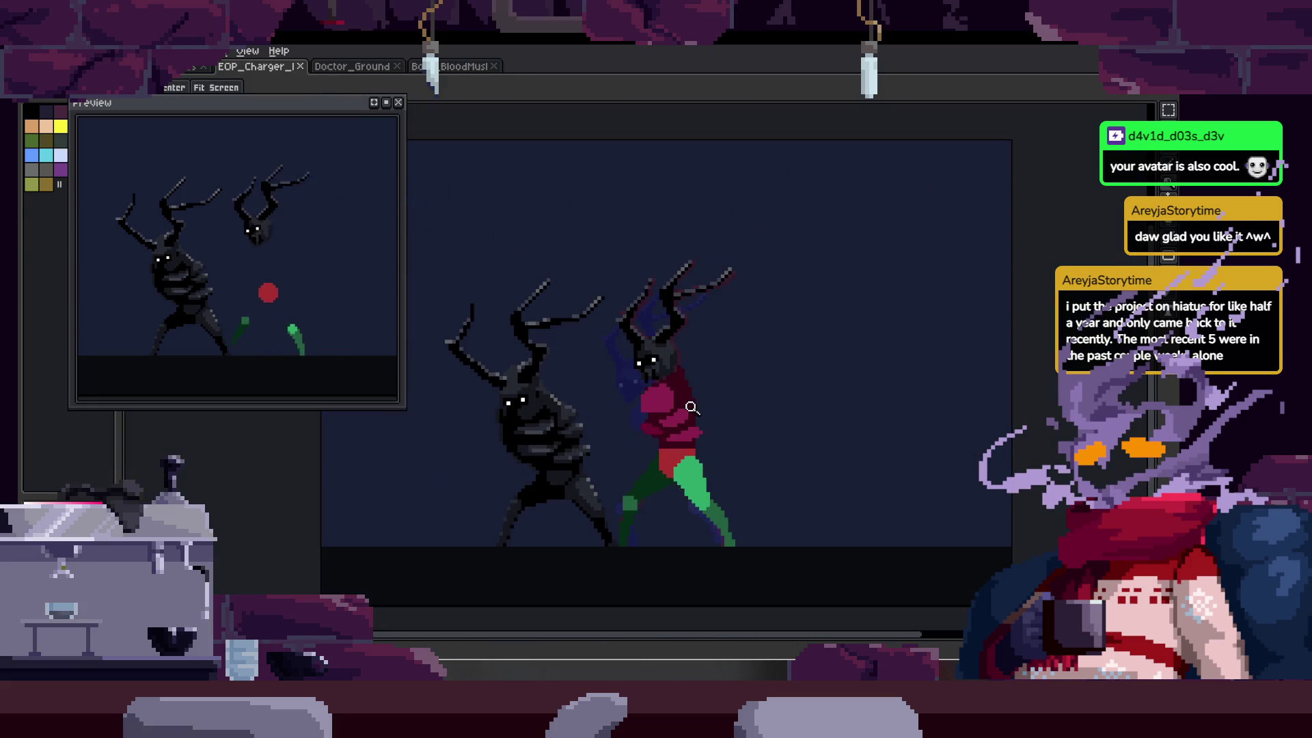
{"action": "scroll", "coordinate": [623, 419], "scroll_direction": "up", "scroll_amount": 2}
{"action": "scroll", "coordinate": [623, 419], "scroll_direction": "up", "scroll_amount": 3}
{"action": "mouse_move", "coordinate": [621, 433]}
{"action": "left_mouse_down"}
{"action": "mouse_move", "coordinate": [642, 401]}
{"action": "mouse_move", "coordinate": [600, 403]}
{"action": "mouse_move", "coordinate": [603, 425]}
{"action": "left_mouse_up"}
- Save the sprite with the reshaped torso
{"action": "scroll", "coordinate": [642, 420], "scroll_direction": "down", "scroll_amount": 4}
{"action": "key", "text": "ctrl+s"}
{"action": "scroll", "coordinate": [679, 418], "scroll_direction": "up", "scroll_amount": 1}
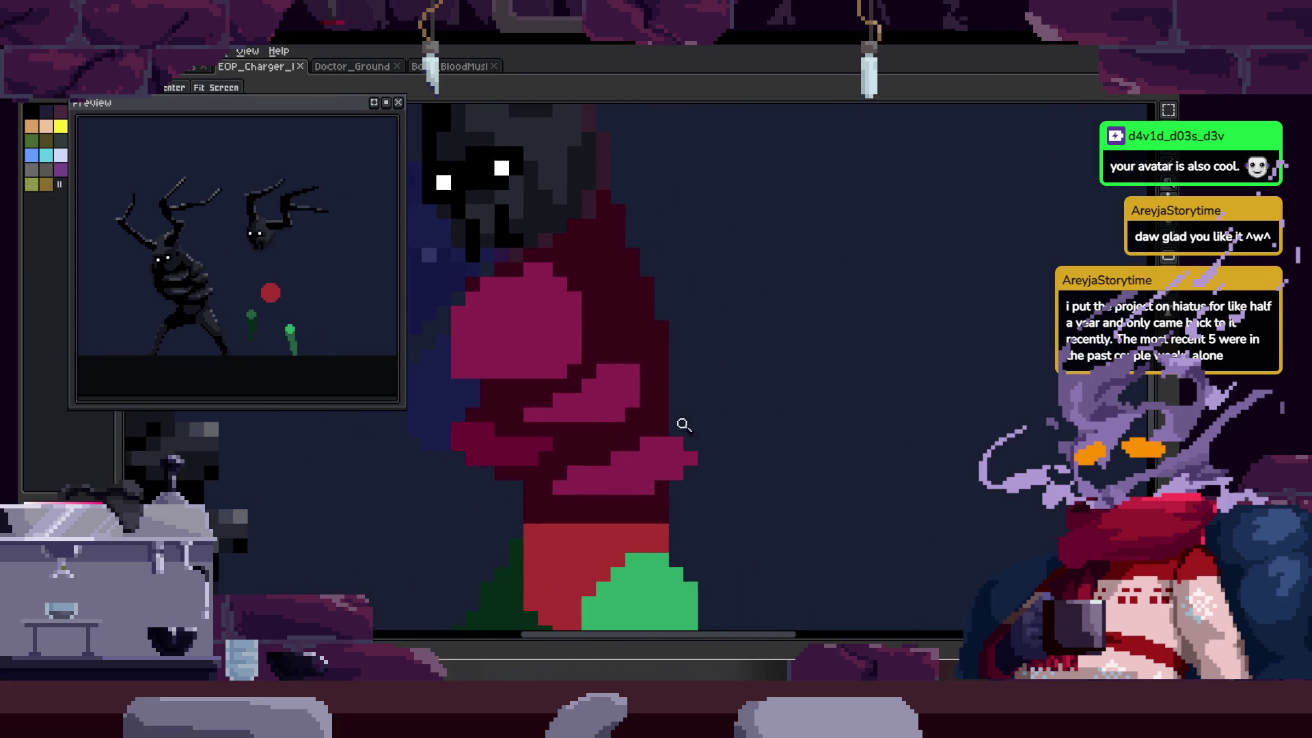
{"action": "scroll", "coordinate": [680, 290], "scroll_direction": "down", "scroll_amount": 1}
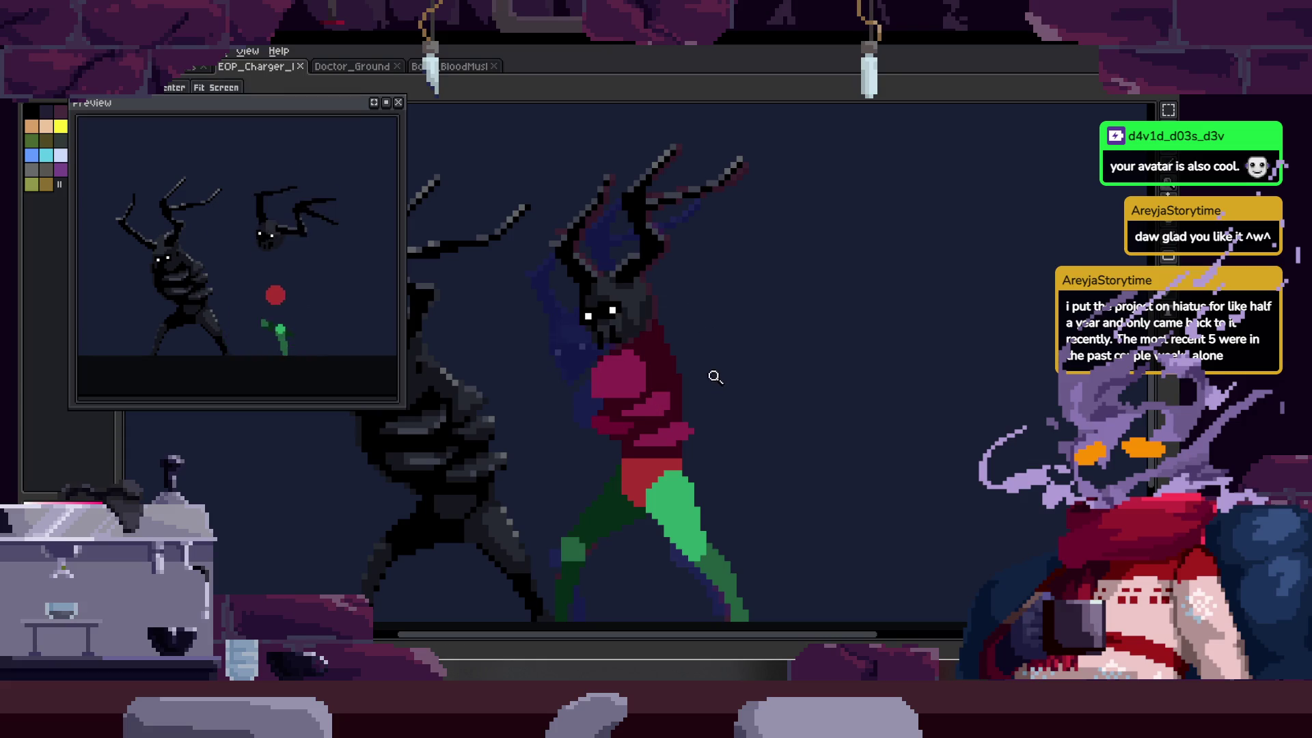
{"action": "left_click_drag", "start_coordinate": [715, 376], "coordinate": [680, 314]}
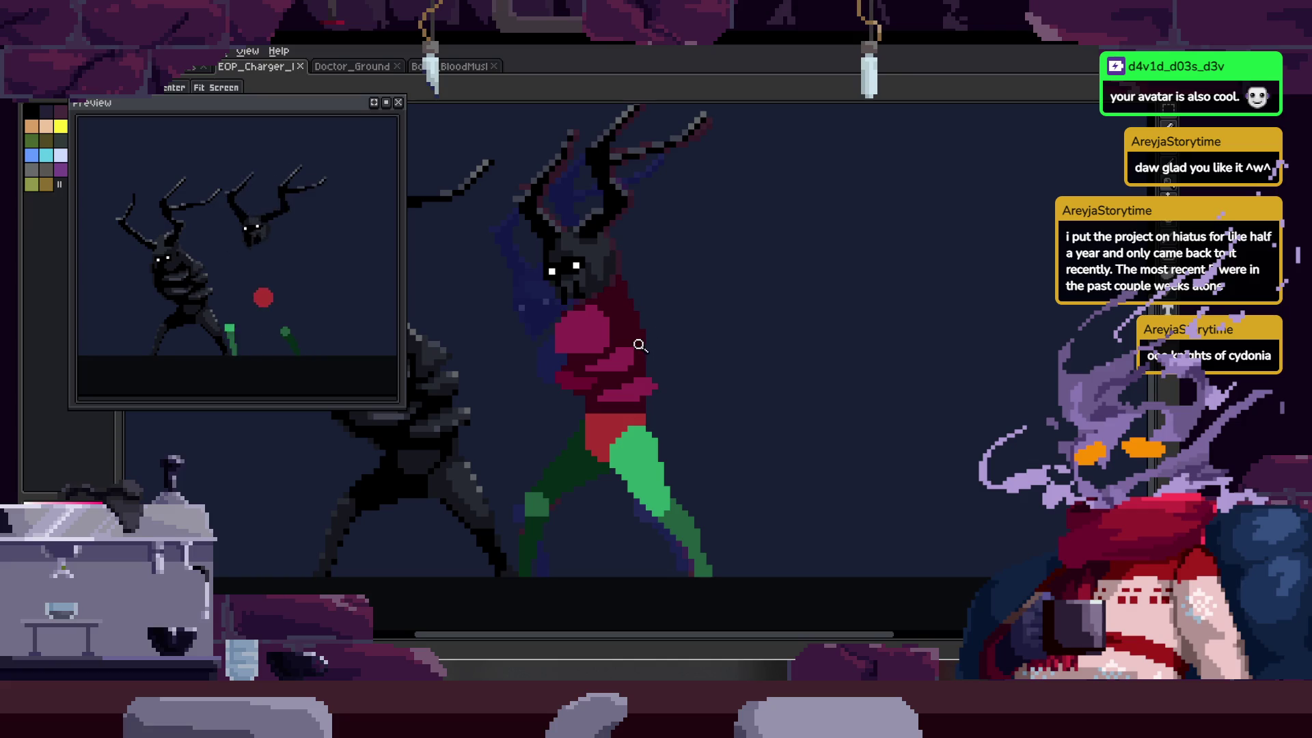
{"action": "scroll", "coordinate": [622, 315], "scroll_direction": "up", "scroll_amount": 2}
{"action": "scroll", "coordinate": [668, 280], "scroll_direction": "down", "scroll_amount": 2}
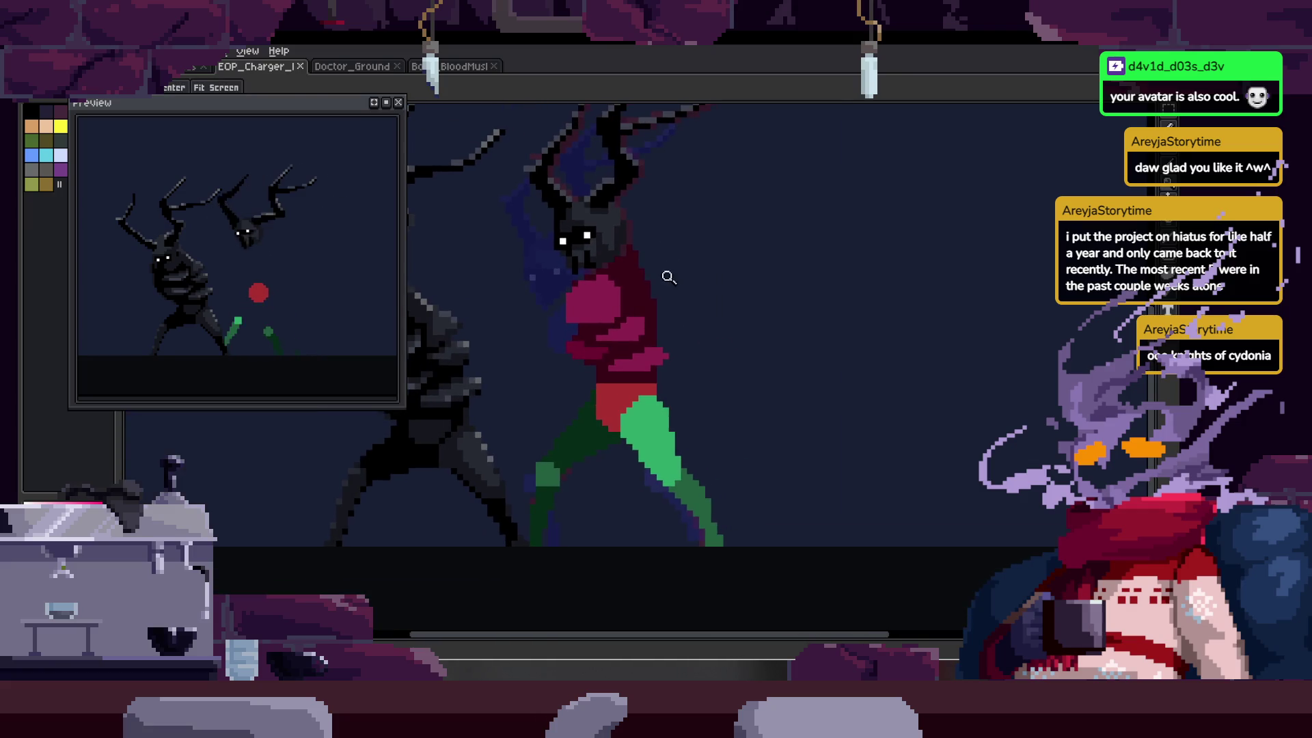
{"action": "scroll", "coordinate": [622, 307], "scroll_direction": "up", "scroll_amount": 1}
{"action": "scroll", "coordinate": [697, 403], "scroll_direction": "down", "scroll_amount": 1}
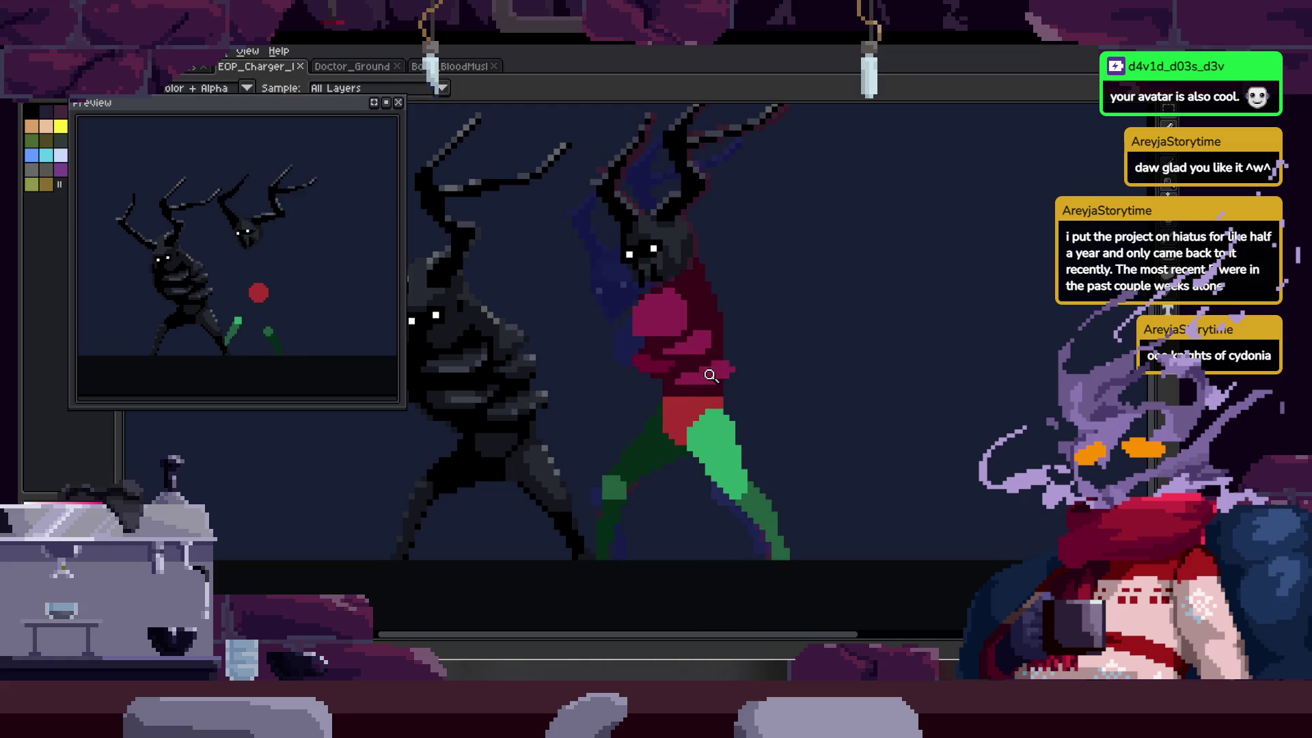
{"action": "scroll", "coordinate": [720, 368], "scroll_direction": "up", "scroll_amount": 2}
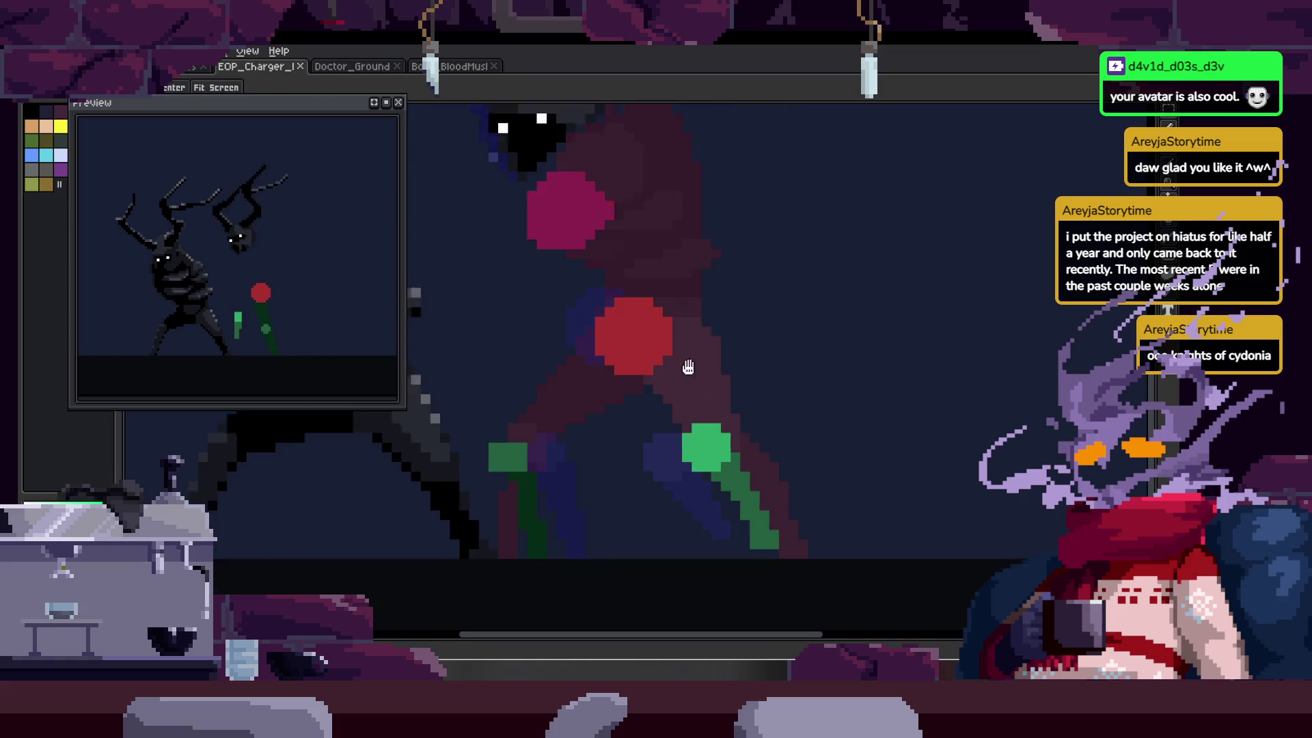
- Add red pixels to the hip blob with the Pencil
{"action": "scroll", "coordinate": [670, 388], "scroll_direction": "up", "scroll_amount": 3}
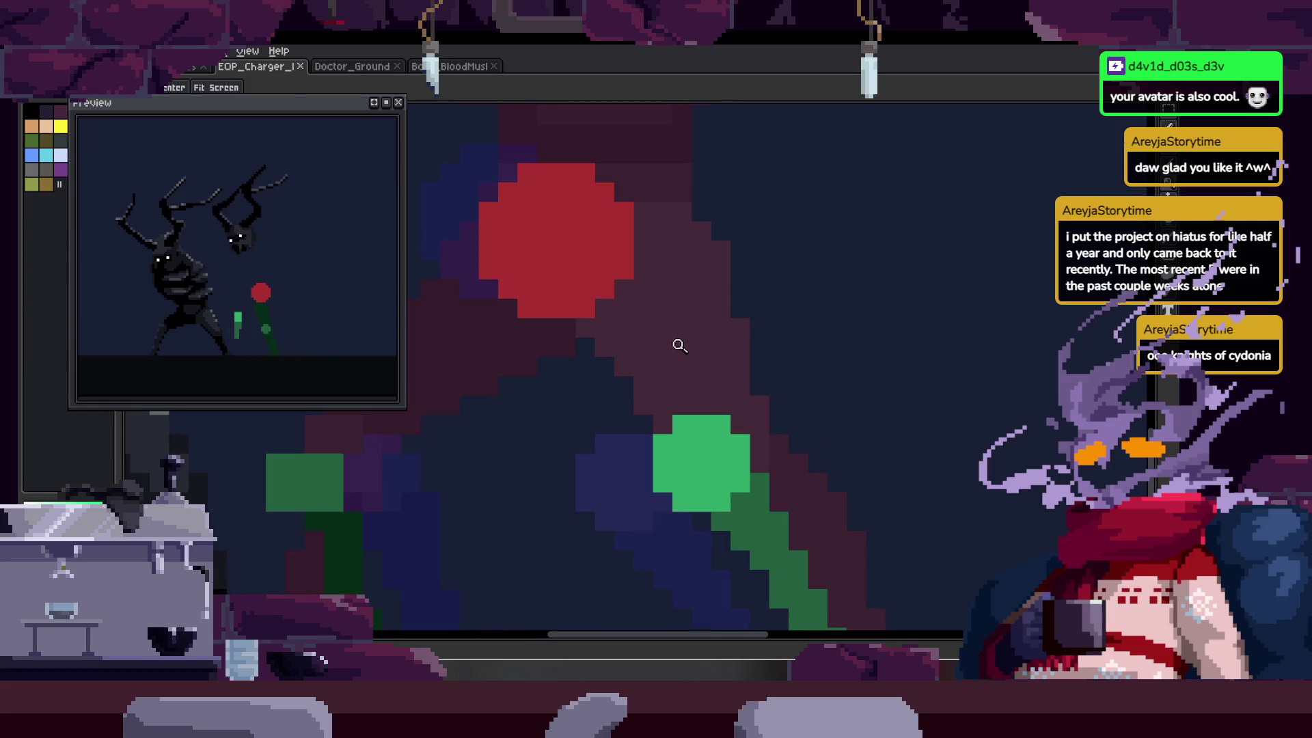
{"action": "key", "text": "b"}
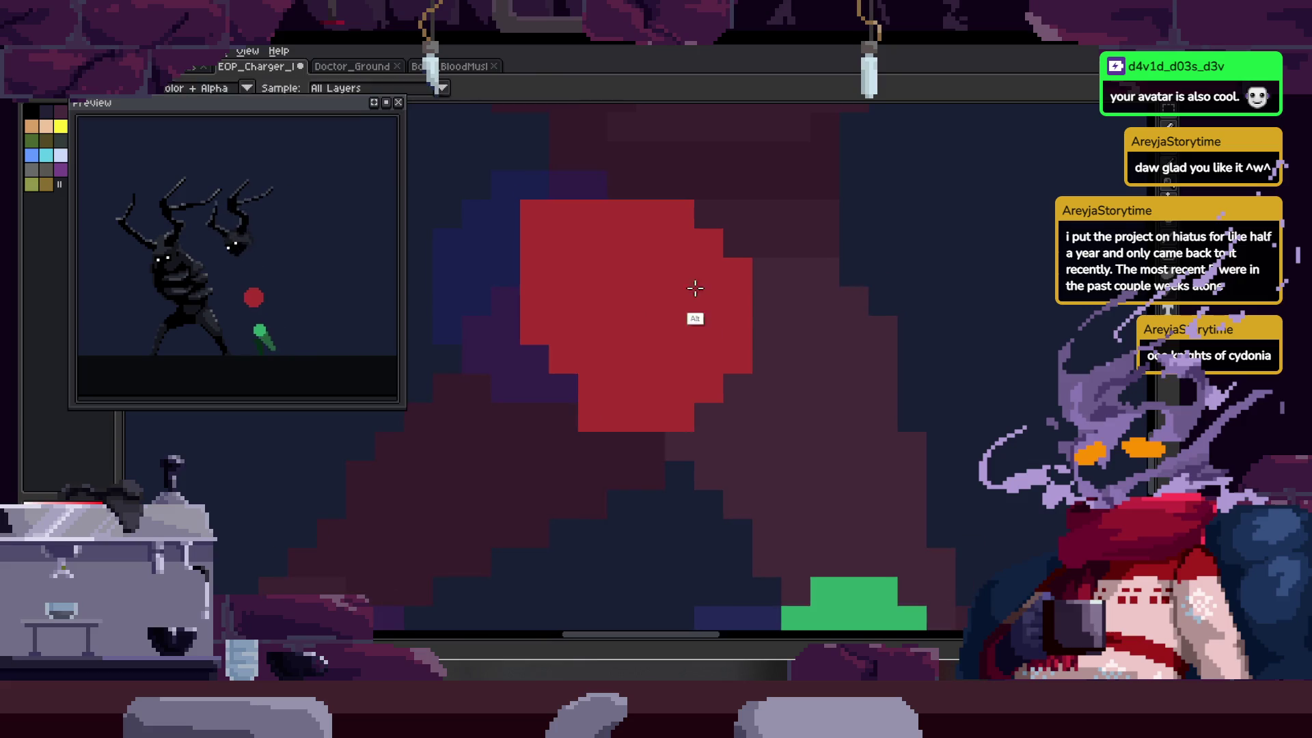
{"action": "left_click_drag", "start_coordinate": [765, 242], "coordinate": [773, 309]}
- Outline the leg in picked green over the red hip and fill the enclosed maroon and red patches green
{"action": "key", "text": "e"}
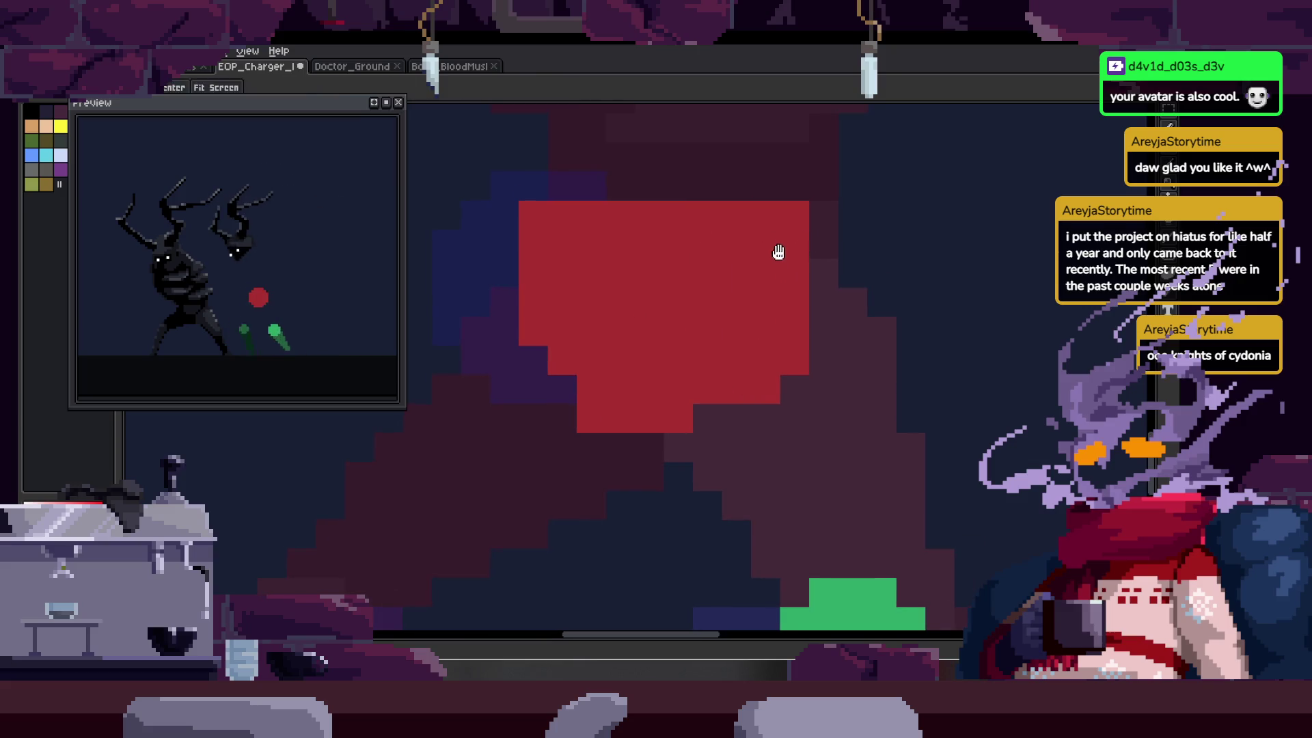
{"action": "key", "text": "z"}
{"action": "scroll", "coordinate": [741, 375], "scroll_direction": "down", "scroll_amount": 3}
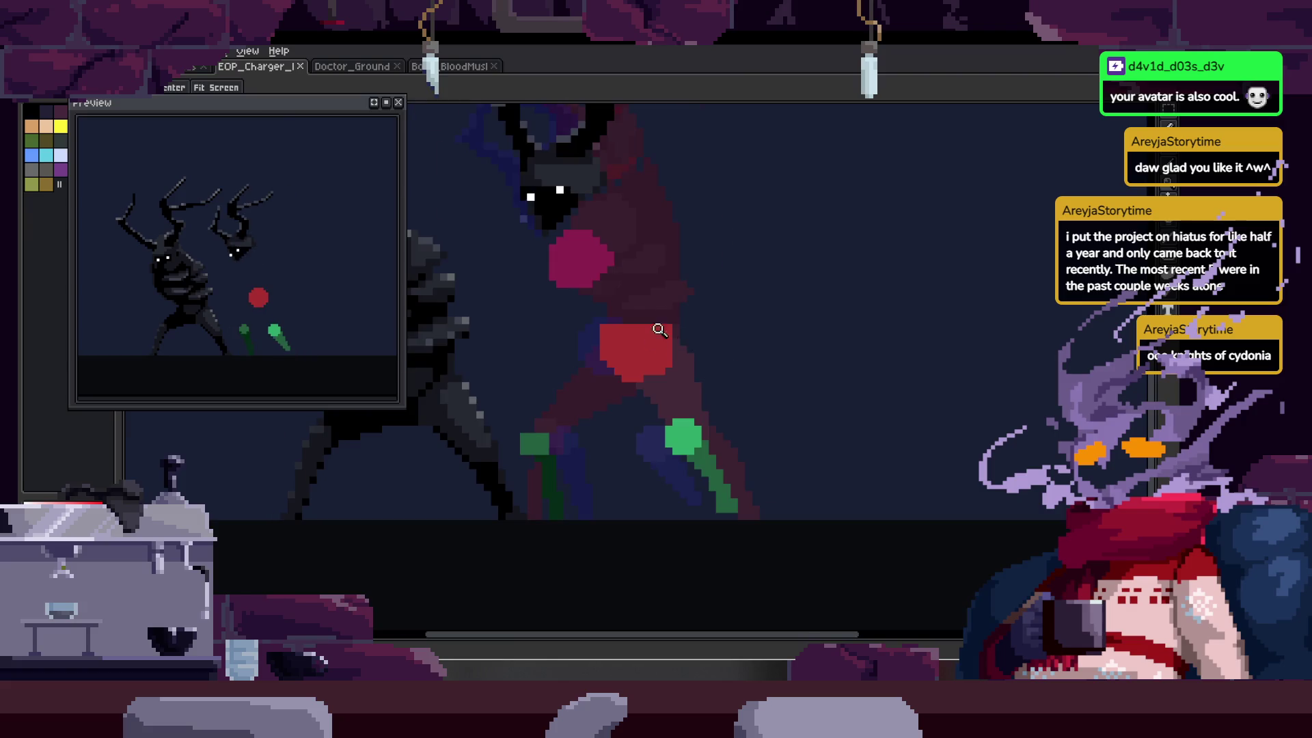
{"action": "left_click", "coordinate": [680, 350]}
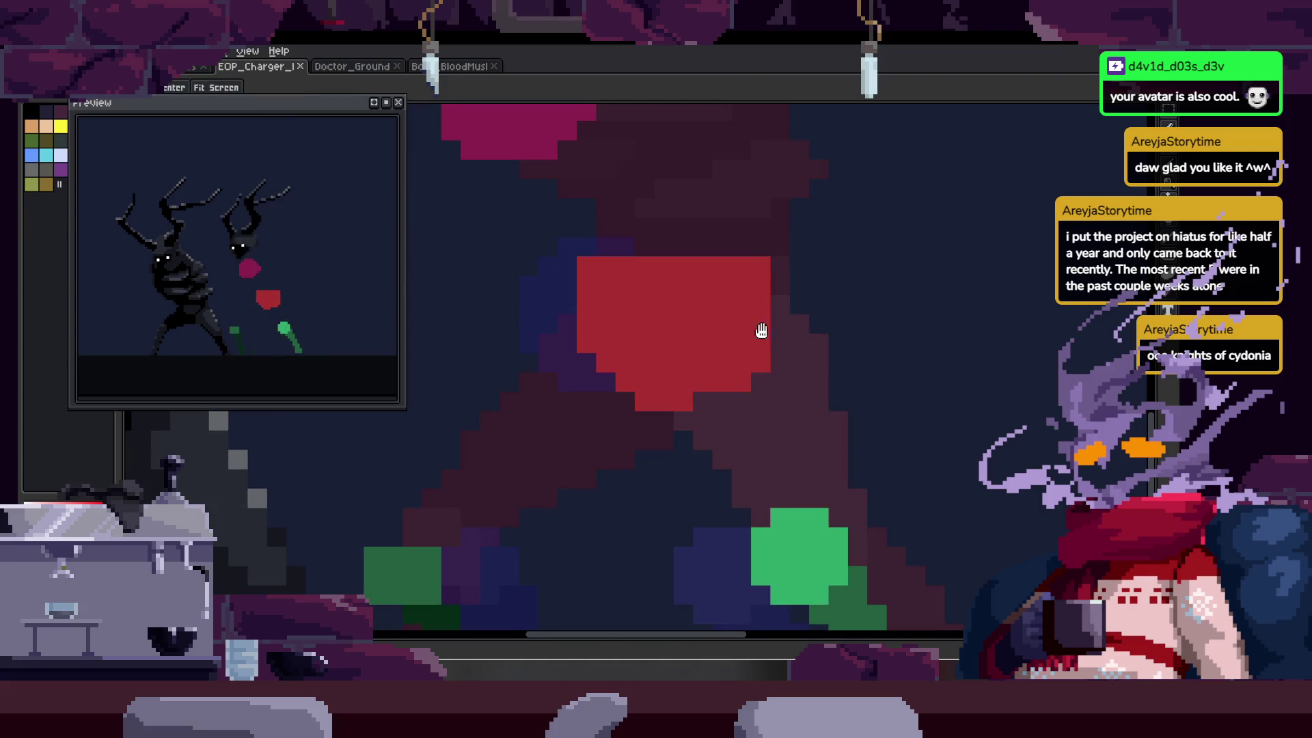
{"action": "key", "text": "alt"}
{"action": "left_click_drag", "start_coordinate": [582, 303], "coordinate": [676, 216]}
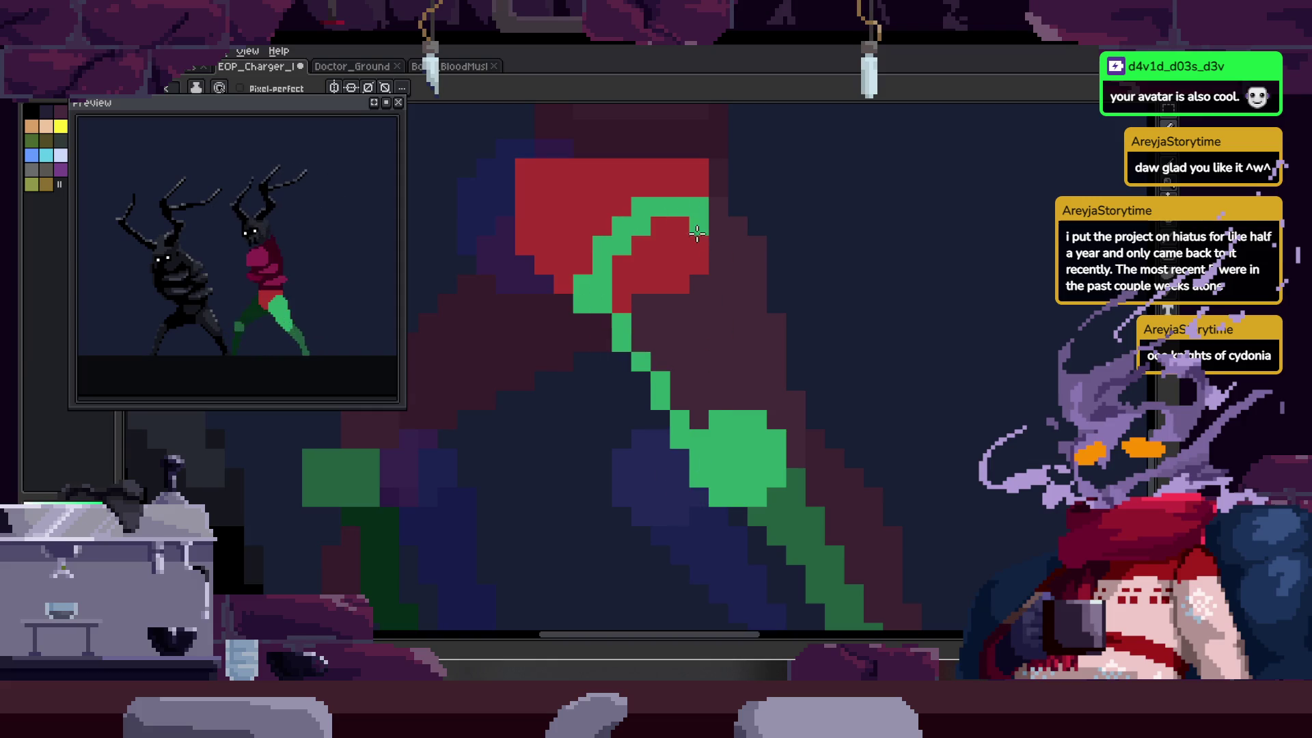
{"action": "key", "text": "g"}
{"action": "left_click", "coordinate": [690, 324]}
{"action": "left_click", "coordinate": [684, 287]}
{"action": "key", "text": "b"}
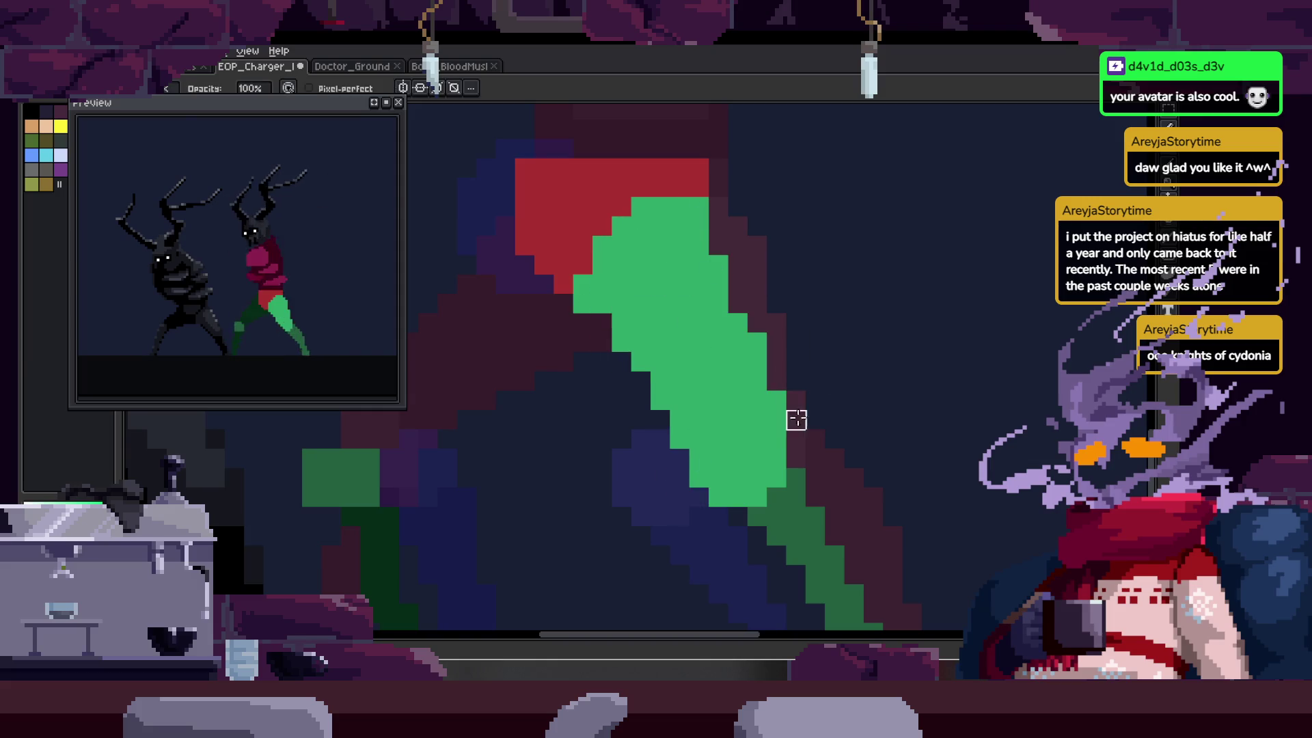
- Paint a couple of extra green pixels on the leg
{"action": "scroll", "coordinate": [683, 313], "scroll_direction": "up", "scroll_amount": 2}
{"action": "scroll", "coordinate": [573, 277], "scroll_direction": "down", "scroll_amount": 2}
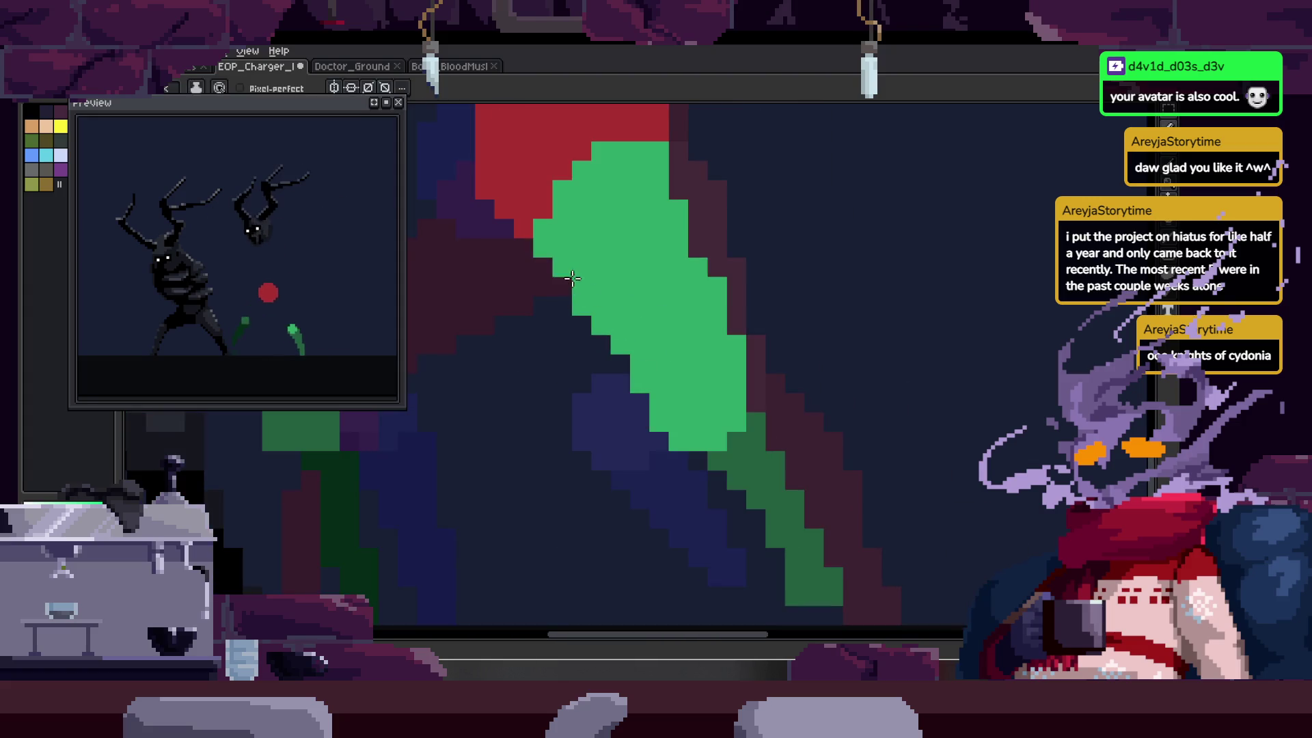
{"action": "key", "text": "z"}
{"action": "scroll", "coordinate": [659, 292], "scroll_direction": "down", "scroll_amount": 2}
{"action": "scroll", "coordinate": [653, 330], "scroll_direction": "up", "scroll_amount": 2}
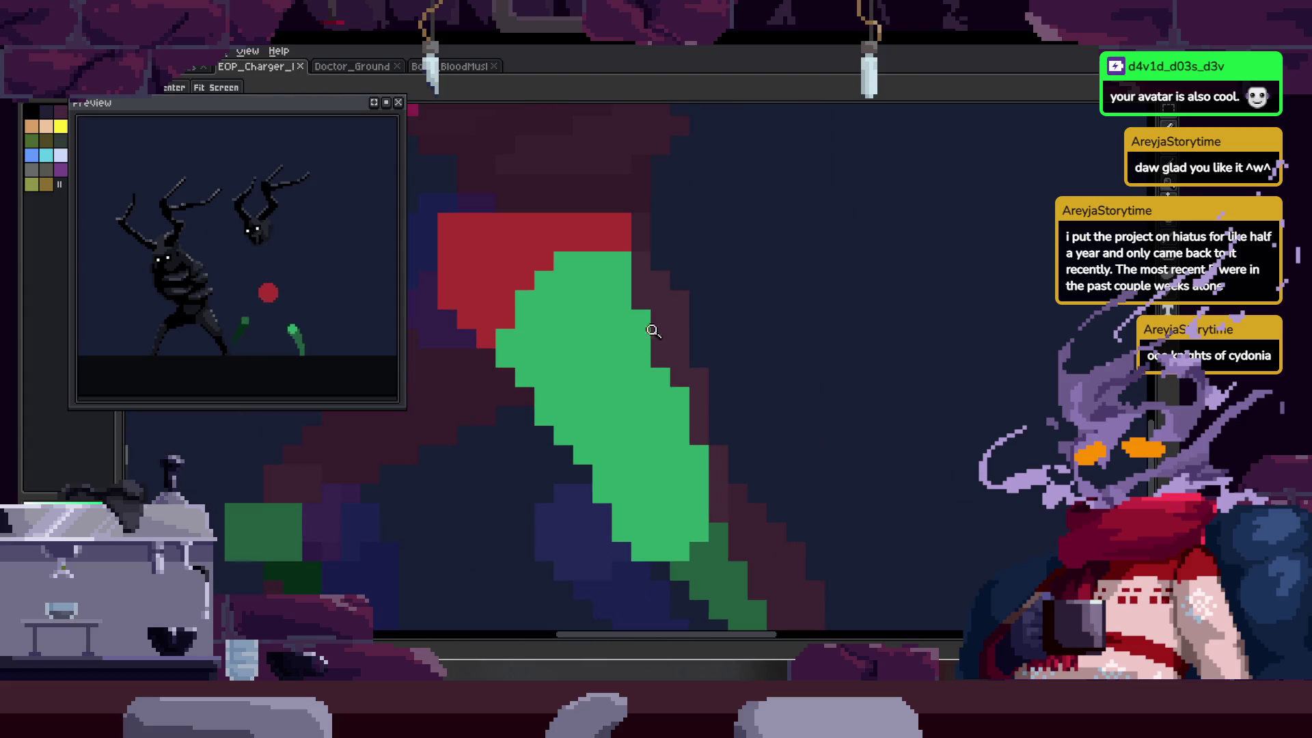
{"action": "key", "text": "b"}
{"action": "left_click_drag", "start_coordinate": [641, 278], "coordinate": [641, 301]}
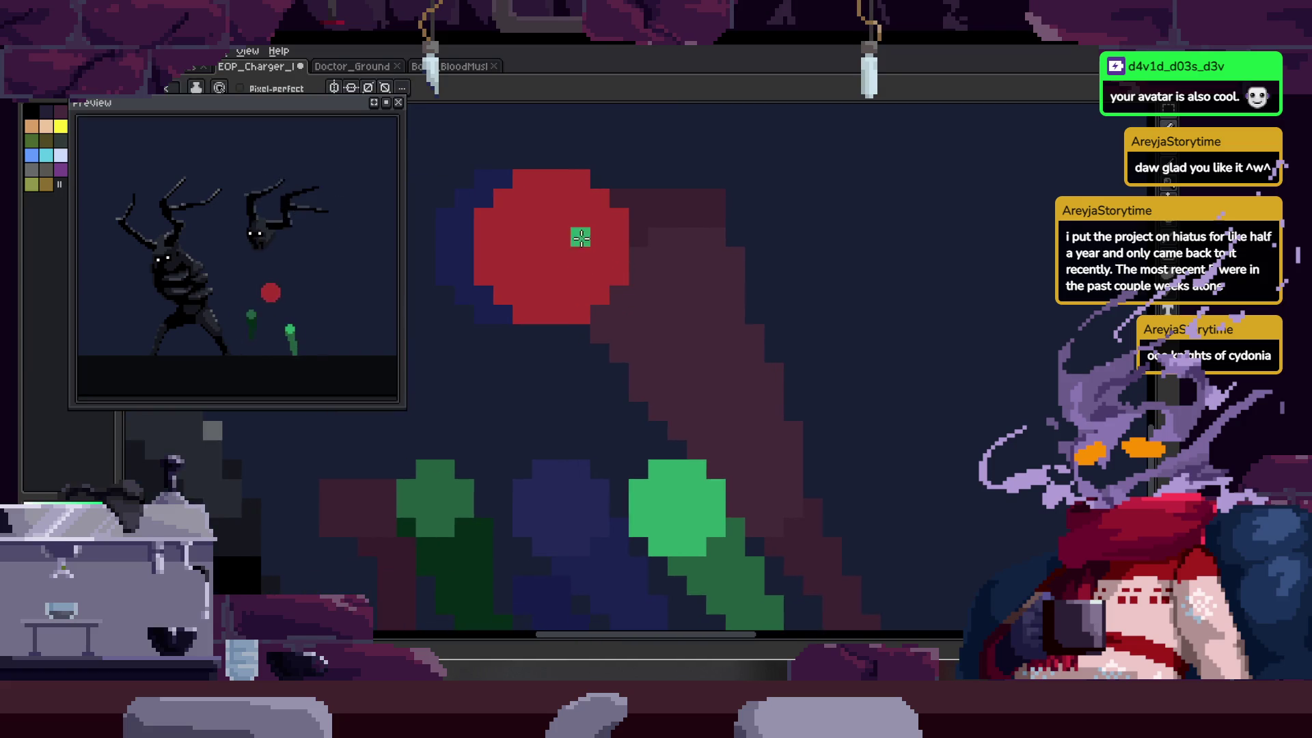
- Run a green line from the leg stem up into the red ball and fill the outlined leg green
{"action": "left_click", "coordinate": [625, 540], "text": "shift"}
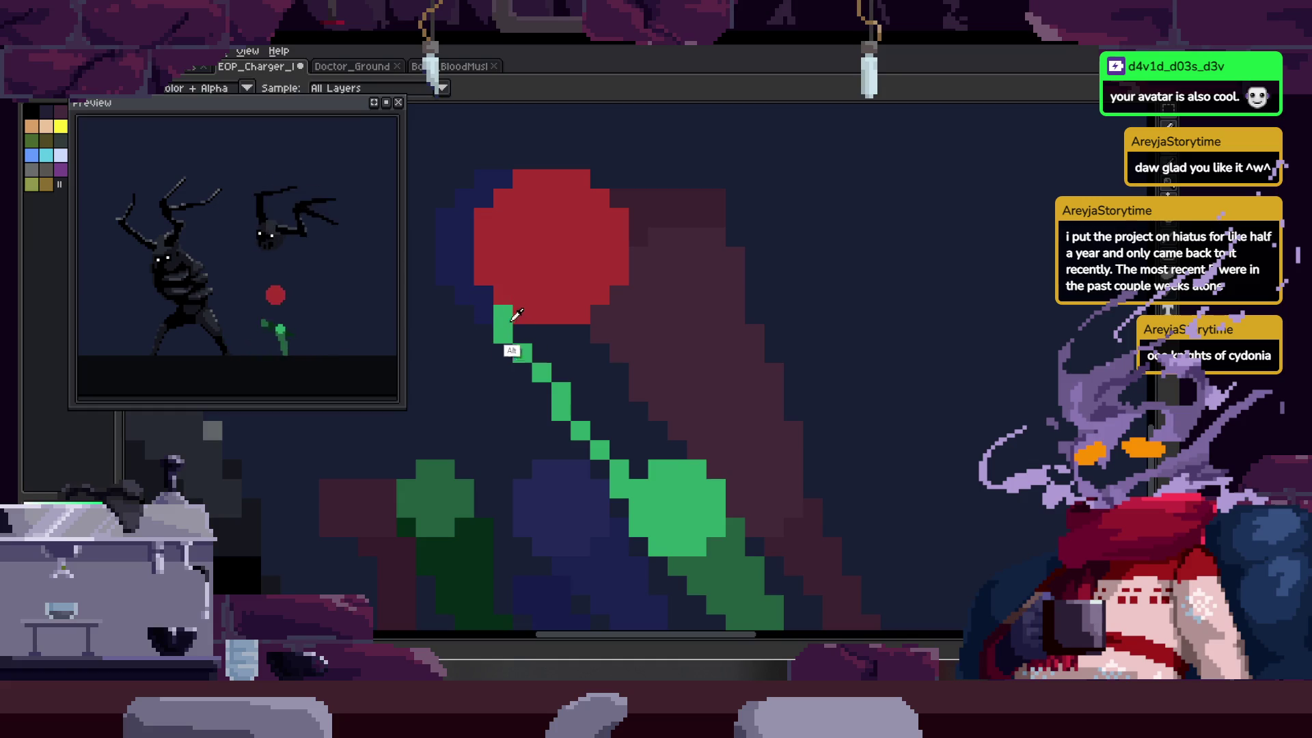
{"action": "scroll", "coordinate": [565, 226], "scroll_direction": "up", "scroll_amount": 2}
{"action": "mouse_move", "coordinate": [481, 348]}
{"action": "left_mouse_down"}
{"action": "mouse_move", "coordinate": [535, 221]}
{"action": "mouse_move", "coordinate": [609, 208]}
{"action": "mouse_move", "coordinate": [624, 322]}
{"action": "mouse_move", "coordinate": [708, 542]}
{"action": "left_mouse_up"}
{"action": "key", "text": "g"}
{"action": "left_click", "coordinate": [514, 267]}
{"action": "key", "text": "b"}
- Play through the walk animation frames to check the green leg
{"action": "scroll", "coordinate": [630, 351], "scroll_direction": "down", "scroll_amount": 5}
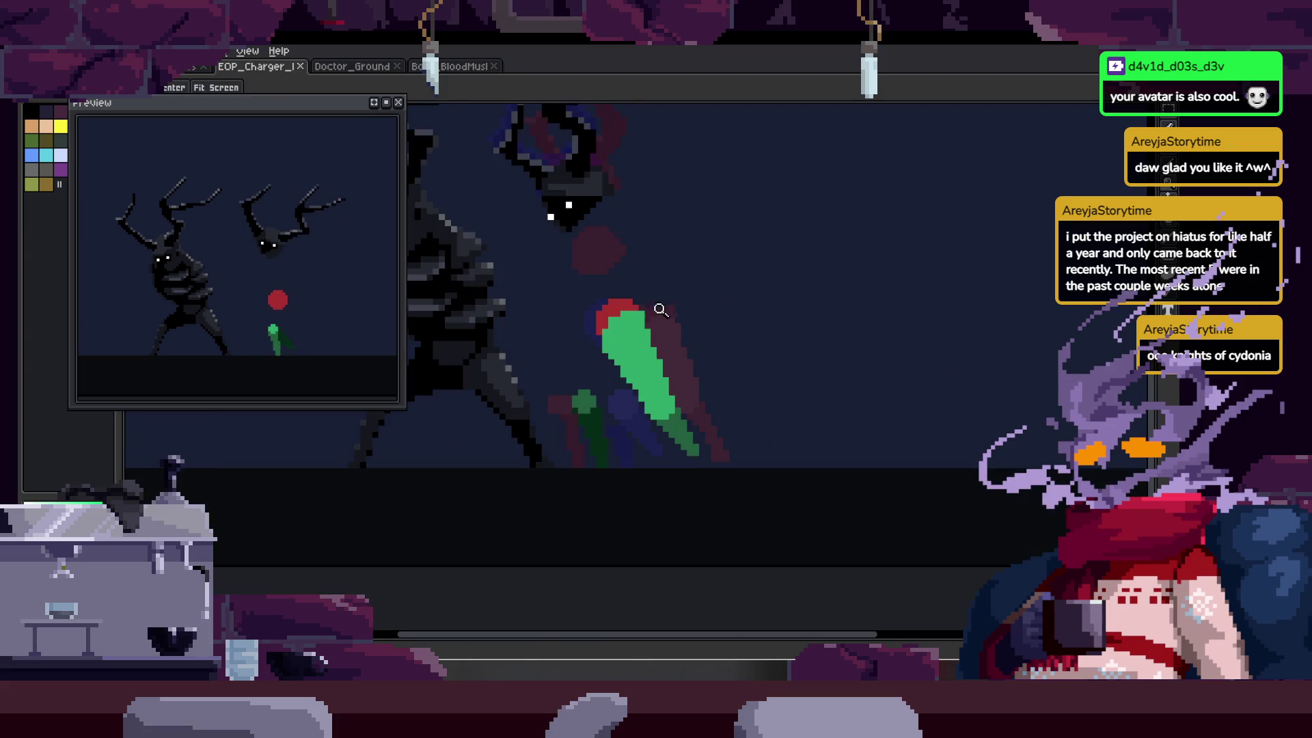
{"action": "scroll", "coordinate": [660, 307], "scroll_direction": "up", "scroll_amount": 2}
{"action": "key", "text": "Return"}
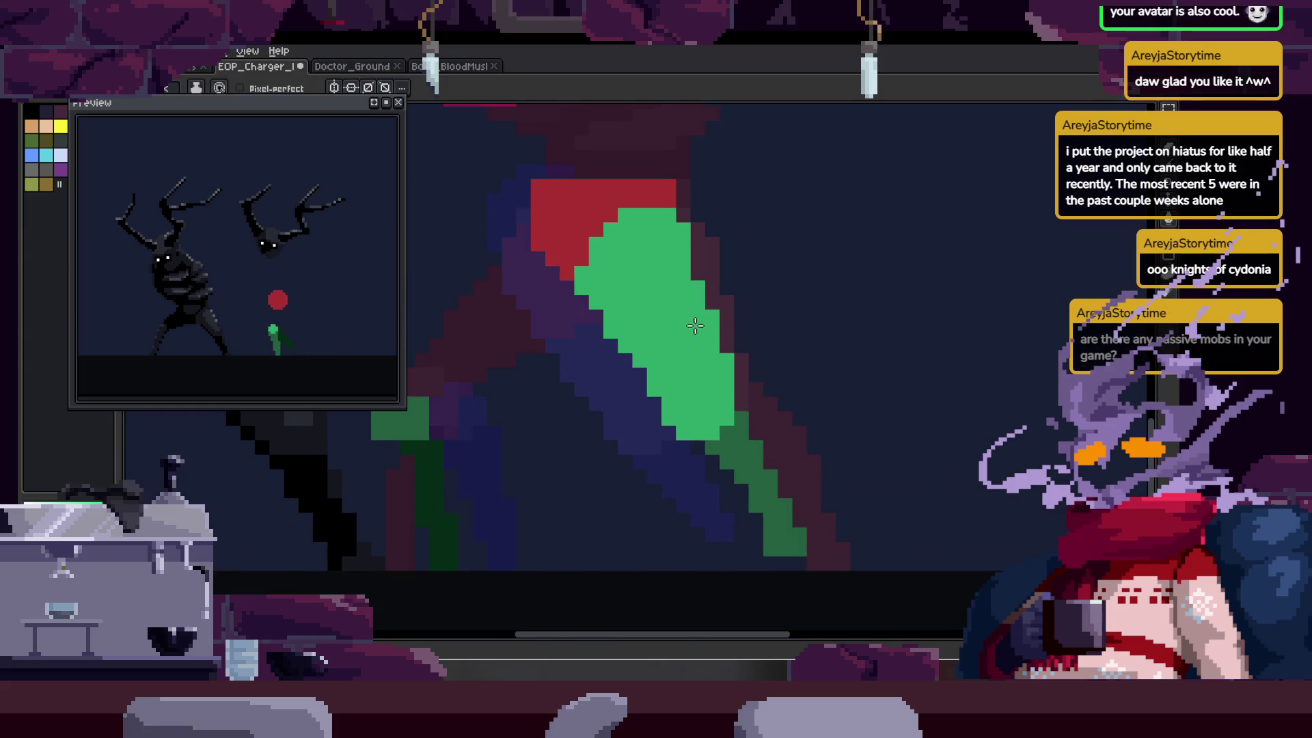
{"action": "key", "text": "w"}
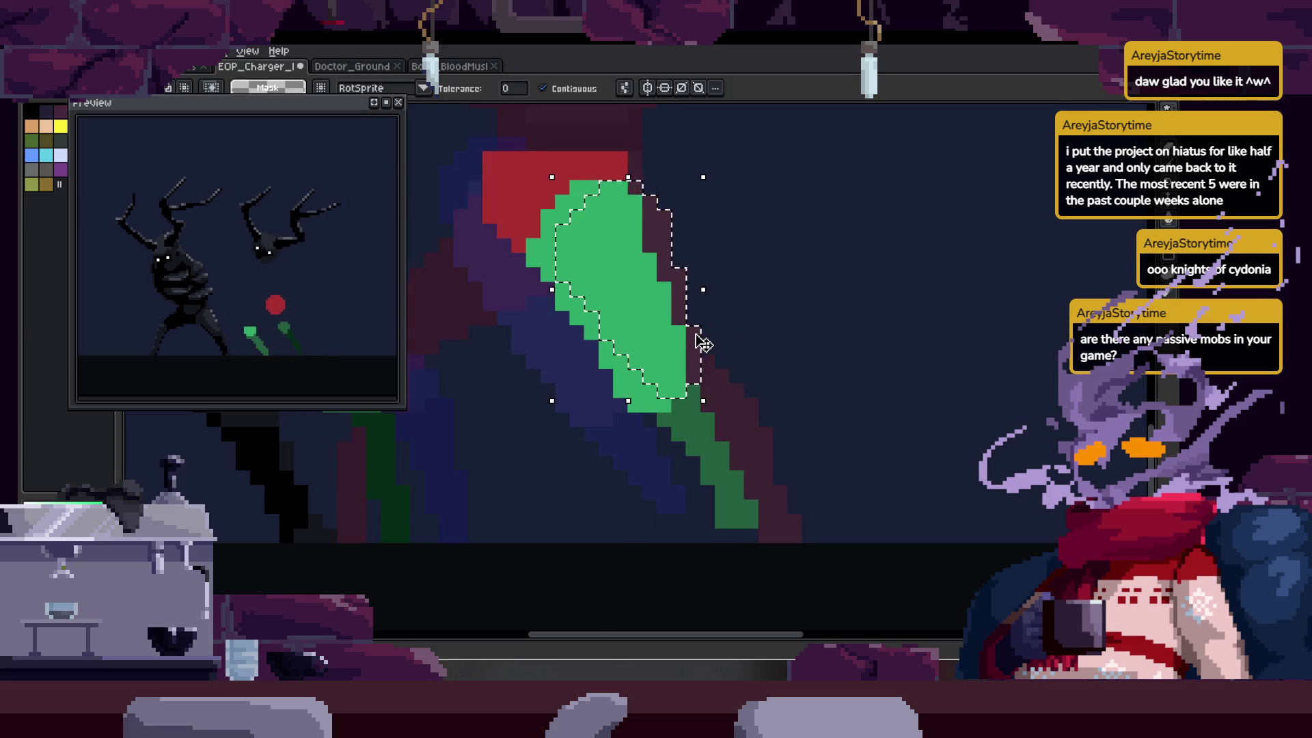
- Select the light-green leg and move it into its new position in the next frame
{"action": "mouse_move", "coordinate": [697, 342]}
{"action": "left_mouse_down"}
{"action": "mouse_move", "coordinate": [613, 255]}
{"action": "mouse_move", "coordinate": [703, 296]}
{"action": "left_mouse_up"}
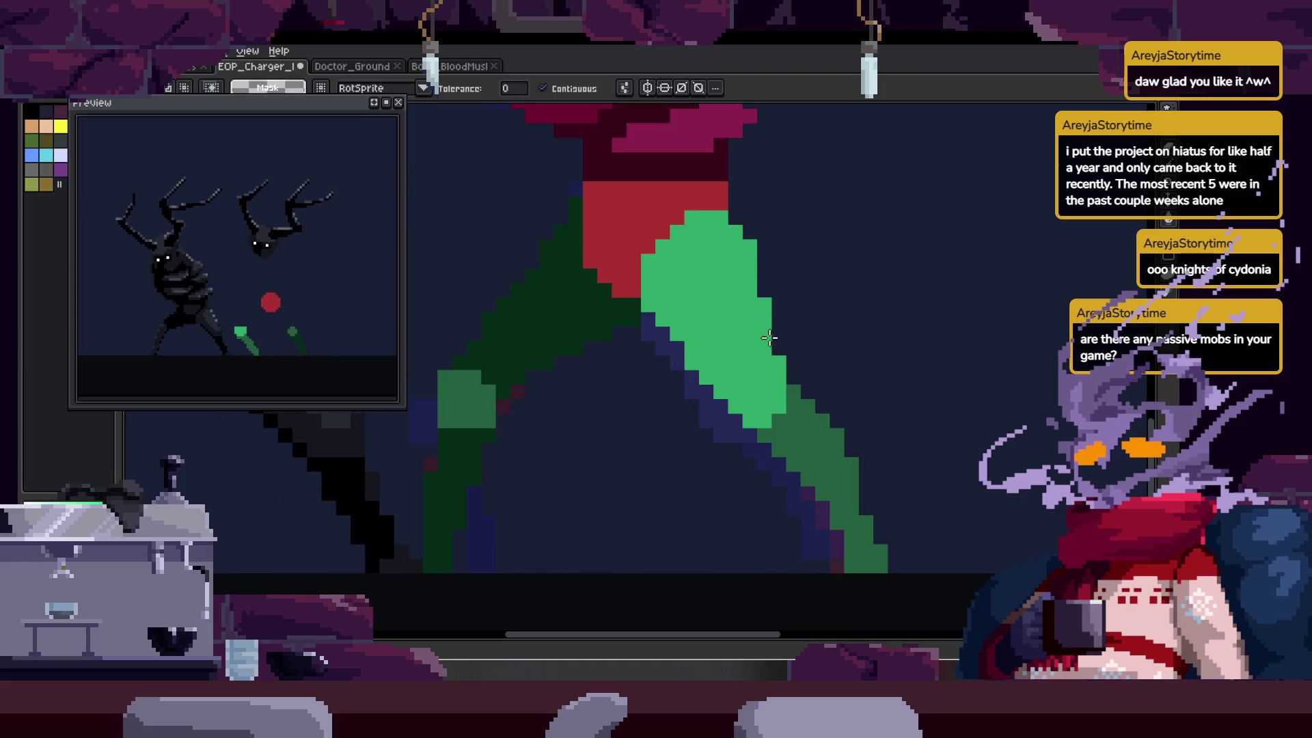
{"action": "left_click", "coordinate": [766, 341]}
{"action": "key", "text": "period"}
{"action": "left_click_drag", "start_coordinate": [770, 354], "coordinate": [678, 383]}
{"action": "left_click", "coordinate": [765, 369]}
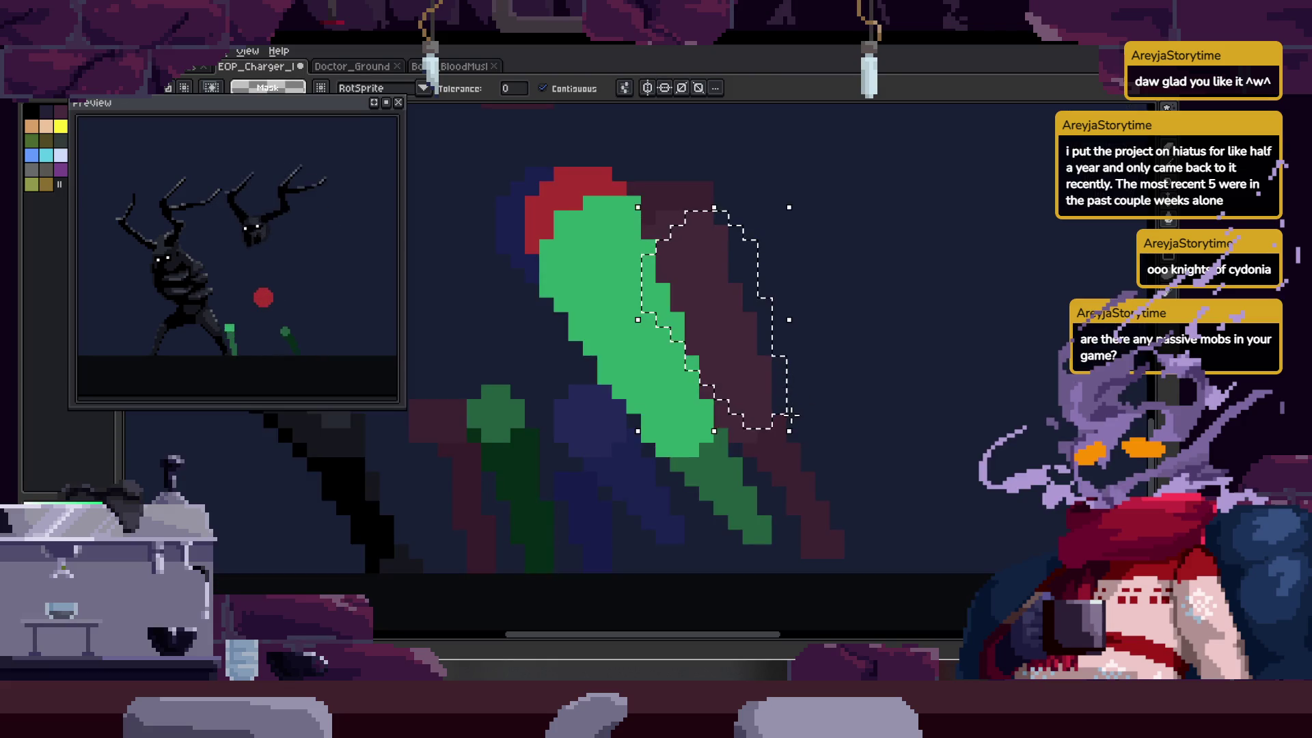
{"action": "left_click", "coordinate": [667, 410]}
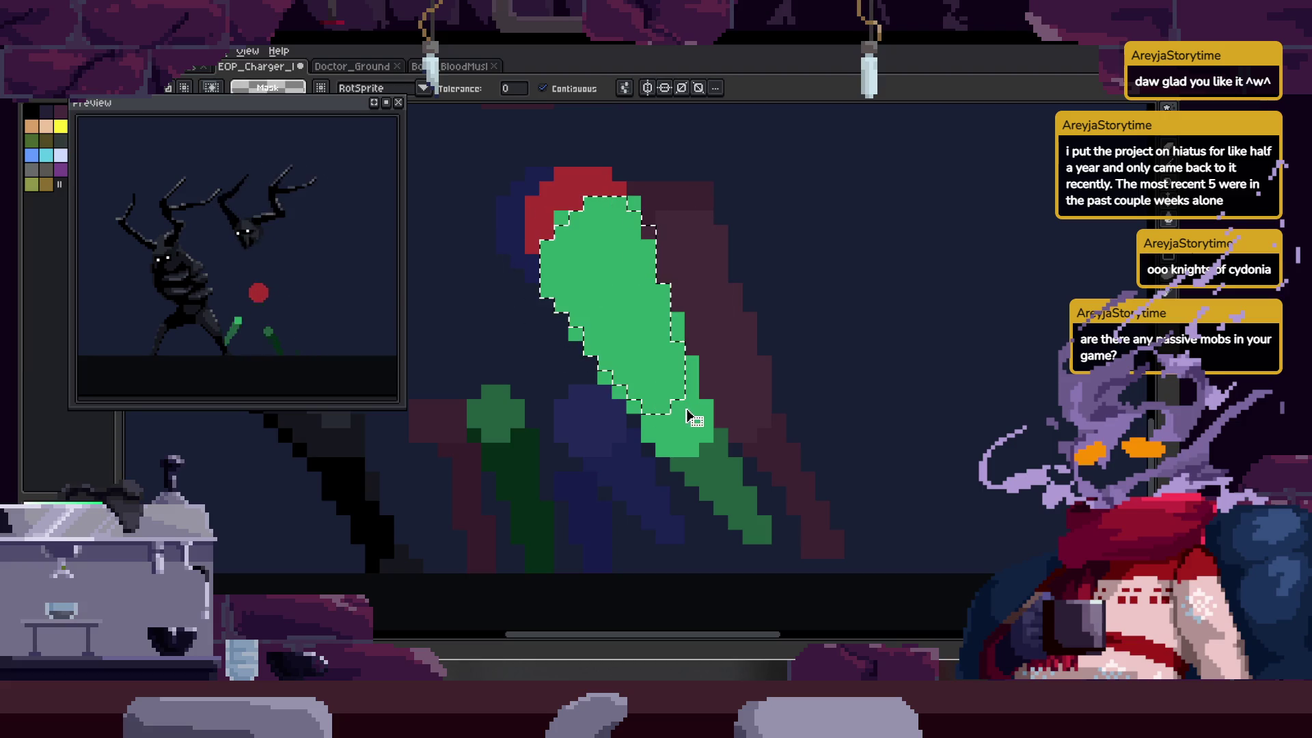
{"action": "key", "text": "ctrl+d"}
- Paint dark-green shading pixels on the light-green leg near the knee
{"action": "scroll", "coordinate": [688, 357], "scroll_direction": "up", "scroll_amount": 1}
{"action": "key", "text": "b"}
{"action": "mouse_move", "coordinate": [555, 350]}
{"action": "left_mouse_down"}
{"action": "mouse_move", "coordinate": [543, 346]}
{"action": "mouse_move", "coordinate": [615, 346]}
{"action": "mouse_move", "coordinate": [627, 367]}
{"action": "left_mouse_up"}
{"action": "key", "text": "z"}
{"action": "left_click", "coordinate": [568, 381]}
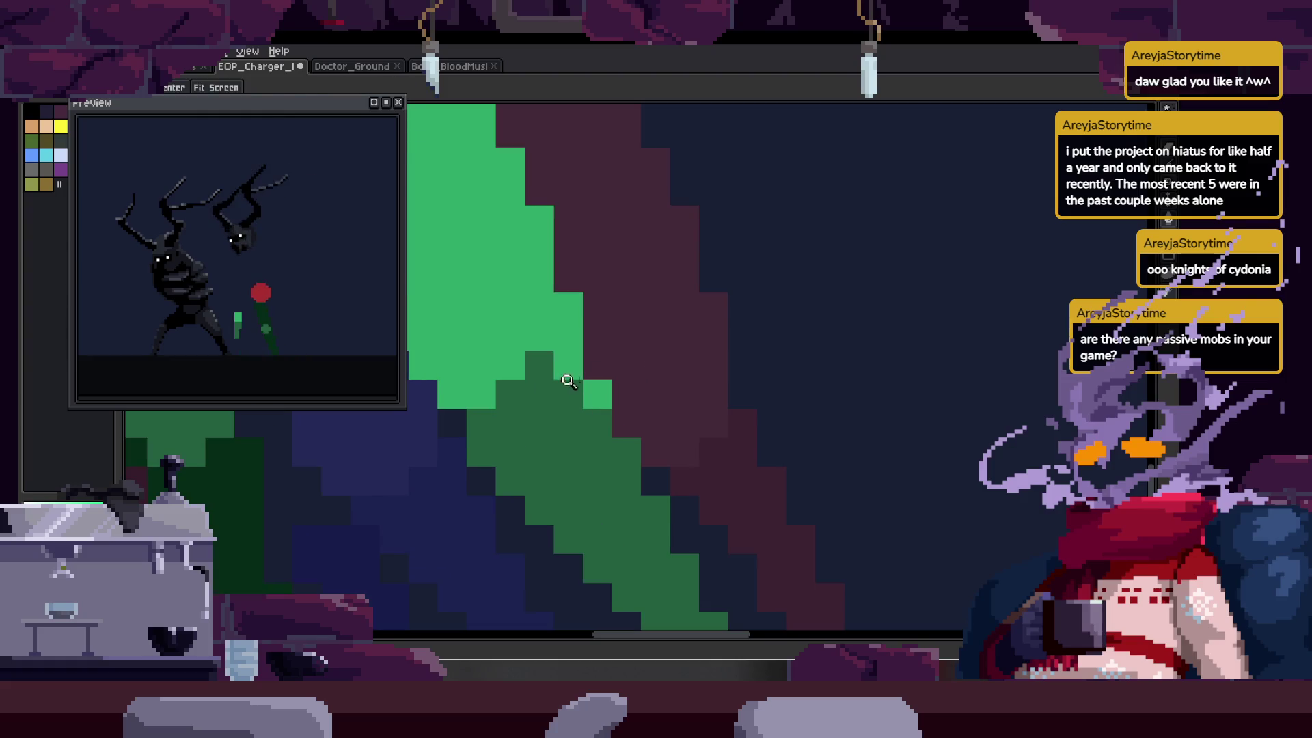
{"action": "left_click", "coordinate": [581, 324]}
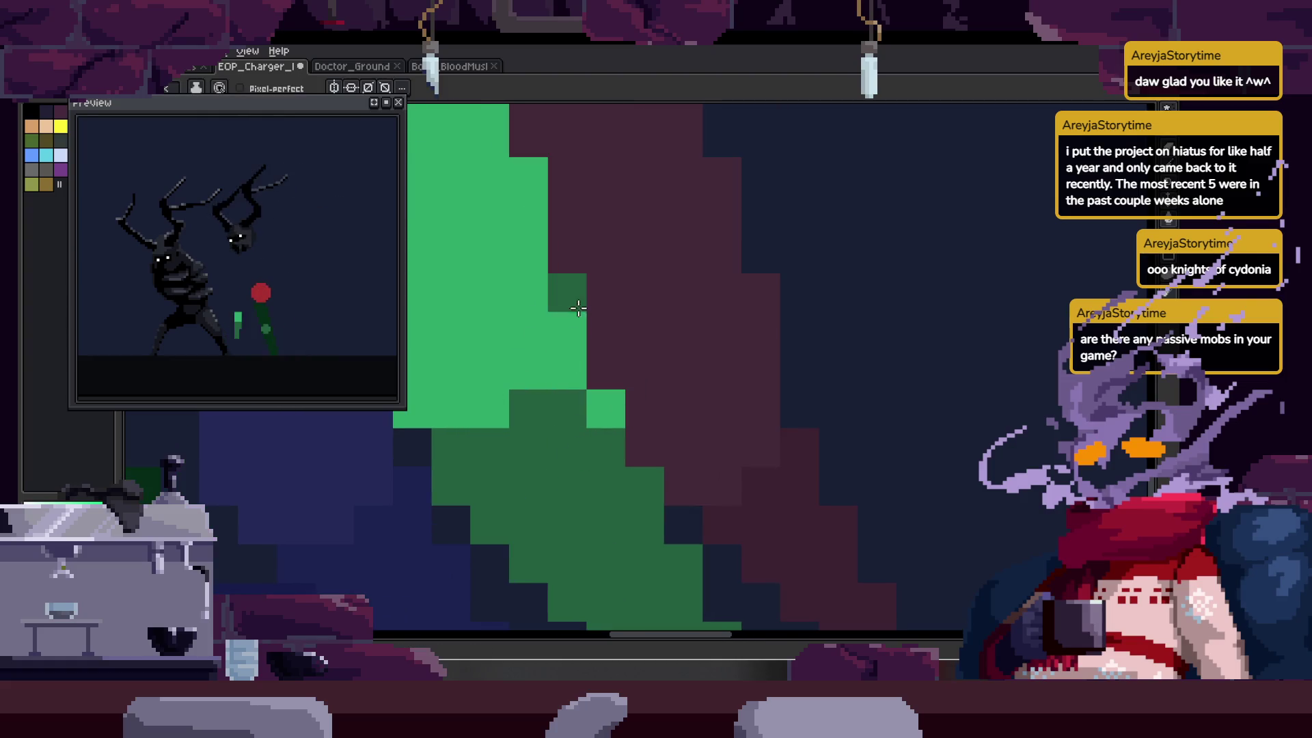
{"action": "left_click_drag", "start_coordinate": [506, 383], "coordinate": [554, 399]}
{"action": "scroll", "coordinate": [618, 390], "scroll_direction": "down", "scroll_amount": 1}
{"action": "scroll", "coordinate": [639, 410], "scroll_direction": "down", "scroll_amount": 2}
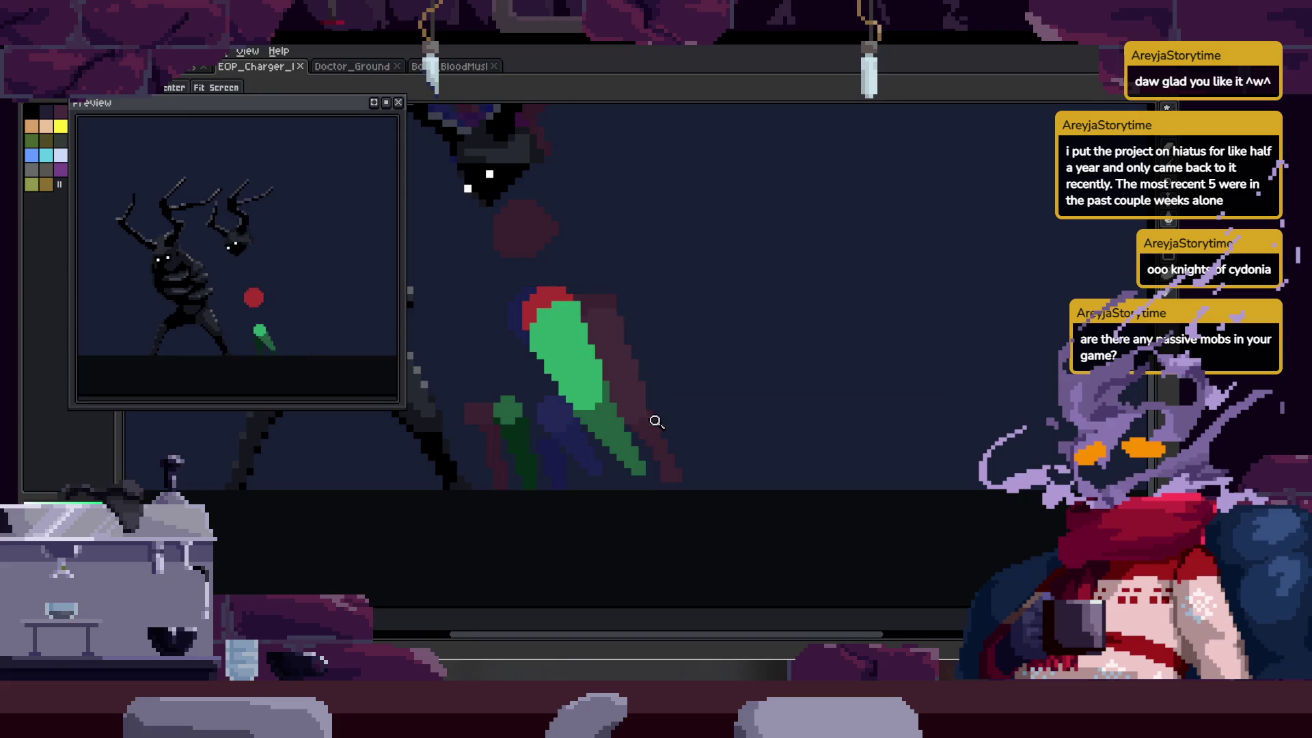
{"action": "scroll", "coordinate": [630, 332], "scroll_direction": "down", "scroll_amount": 1}
{"action": "scroll", "coordinate": [553, 293], "scroll_direction": "up", "scroll_amount": 3}
{"action": "mouse_move", "coordinate": [496, 265]}
{"action": "left_mouse_down"}
{"action": "mouse_move", "coordinate": [523, 322]}
{"action": "mouse_move", "coordinate": [576, 375]}
{"action": "left_mouse_up"}
{"action": "scroll", "coordinate": [551, 301], "scroll_direction": "down", "scroll_amount": 2}
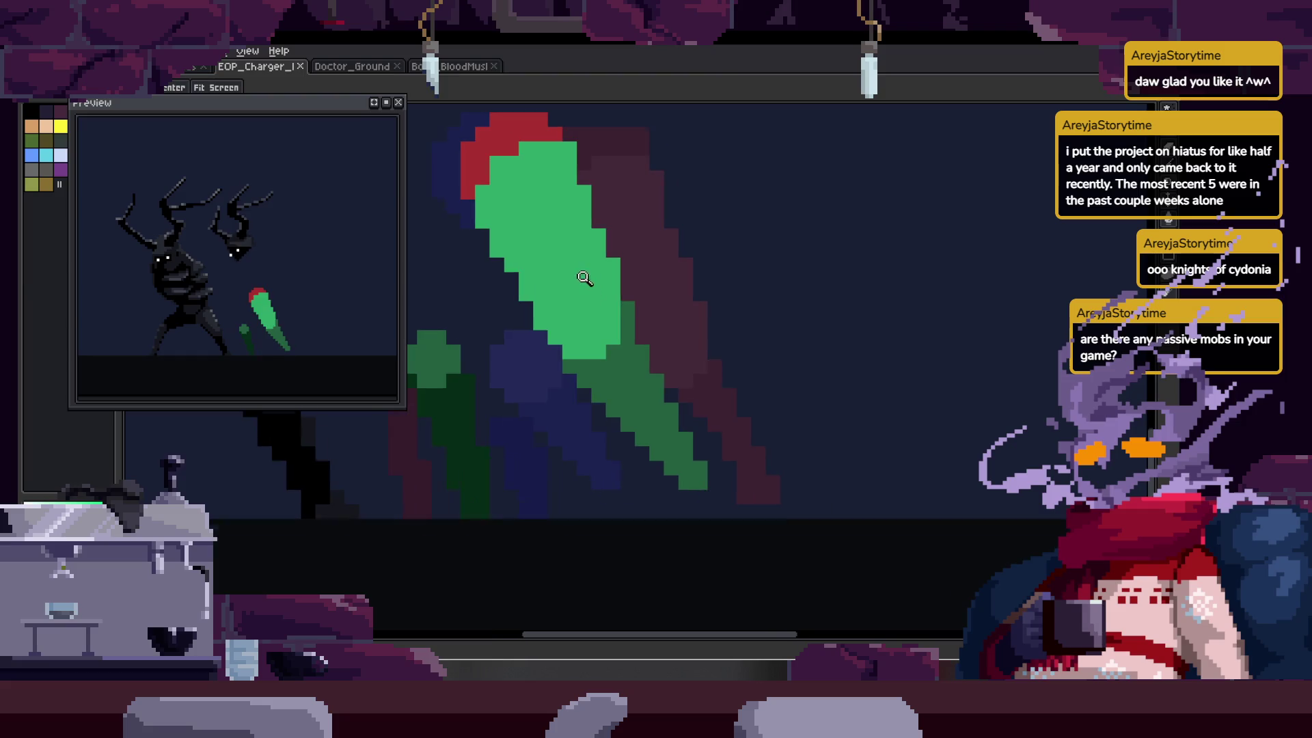
{"action": "key", "text": "ctrl"}
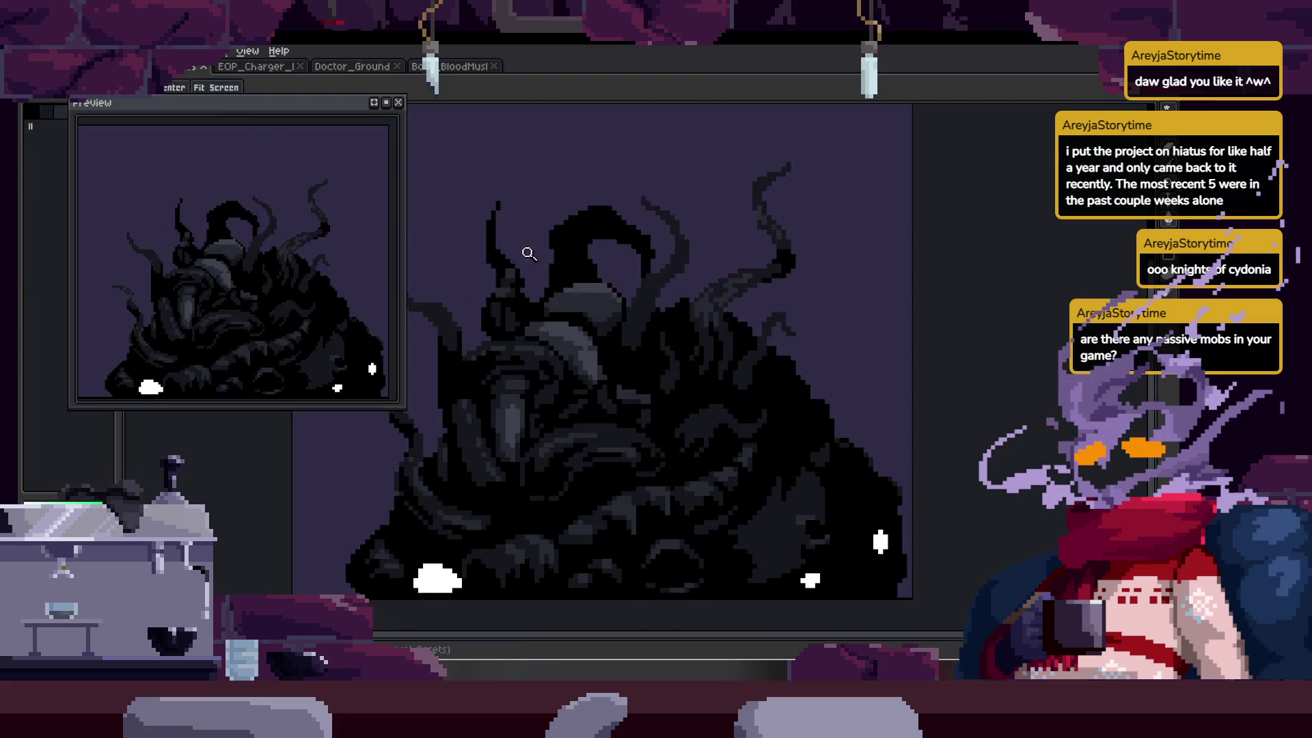
- Close the Preview window and return to the EOP_Charger sprite tab
{"action": "left_click", "coordinate": [398, 104]}
{"action": "key", "text": "Tab"}
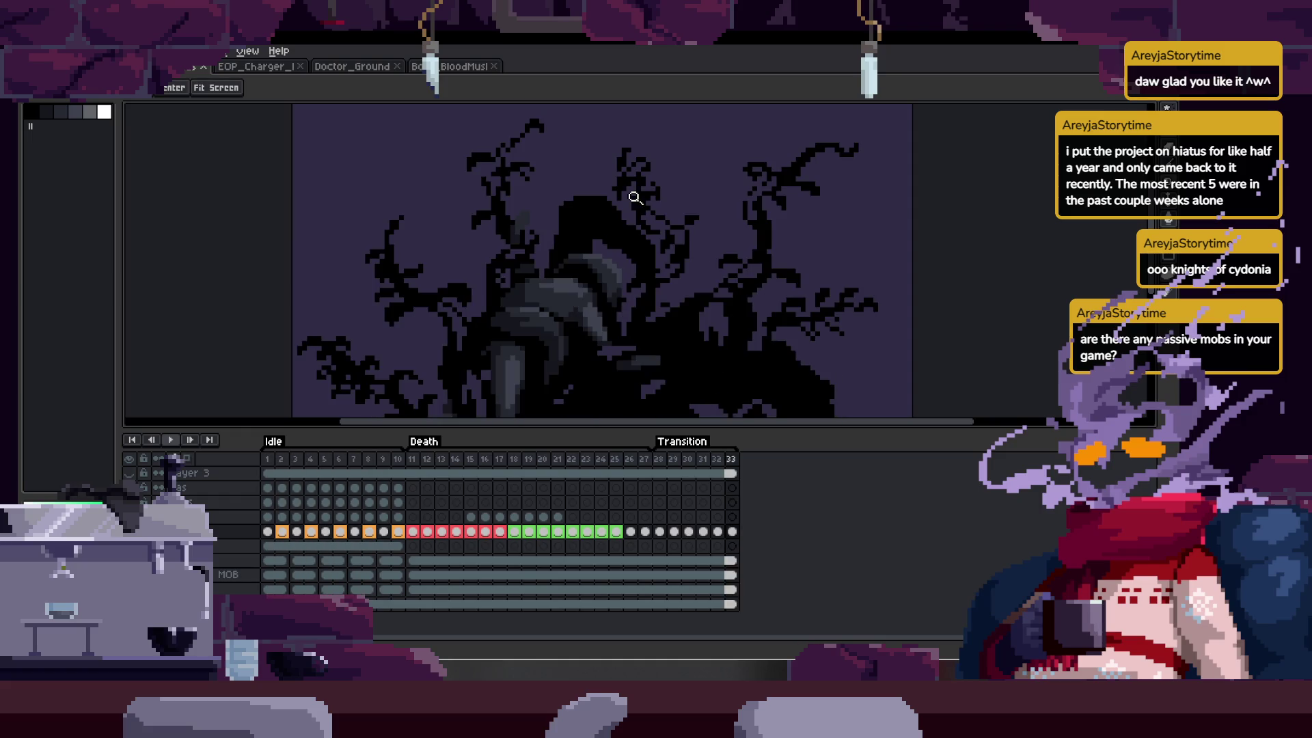
{"action": "key", "text": "Tab"}
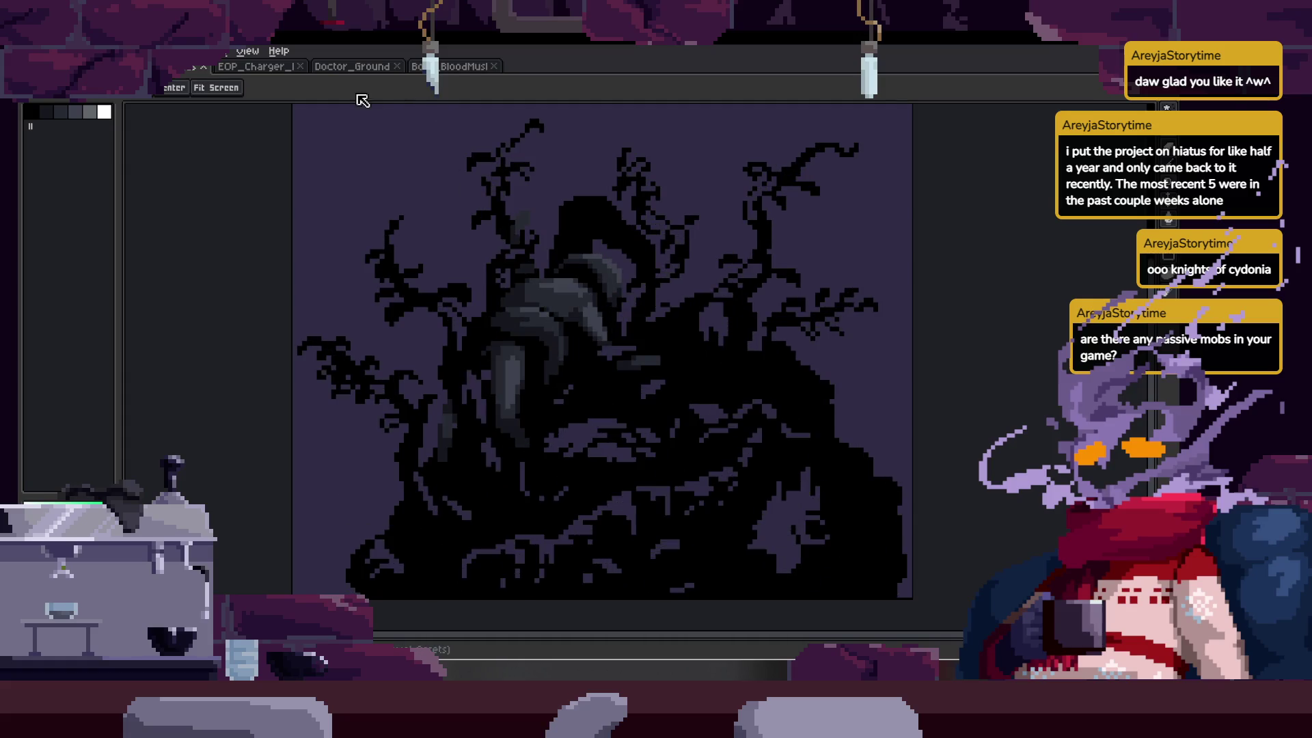
{"action": "left_click", "coordinate": [264, 68]}
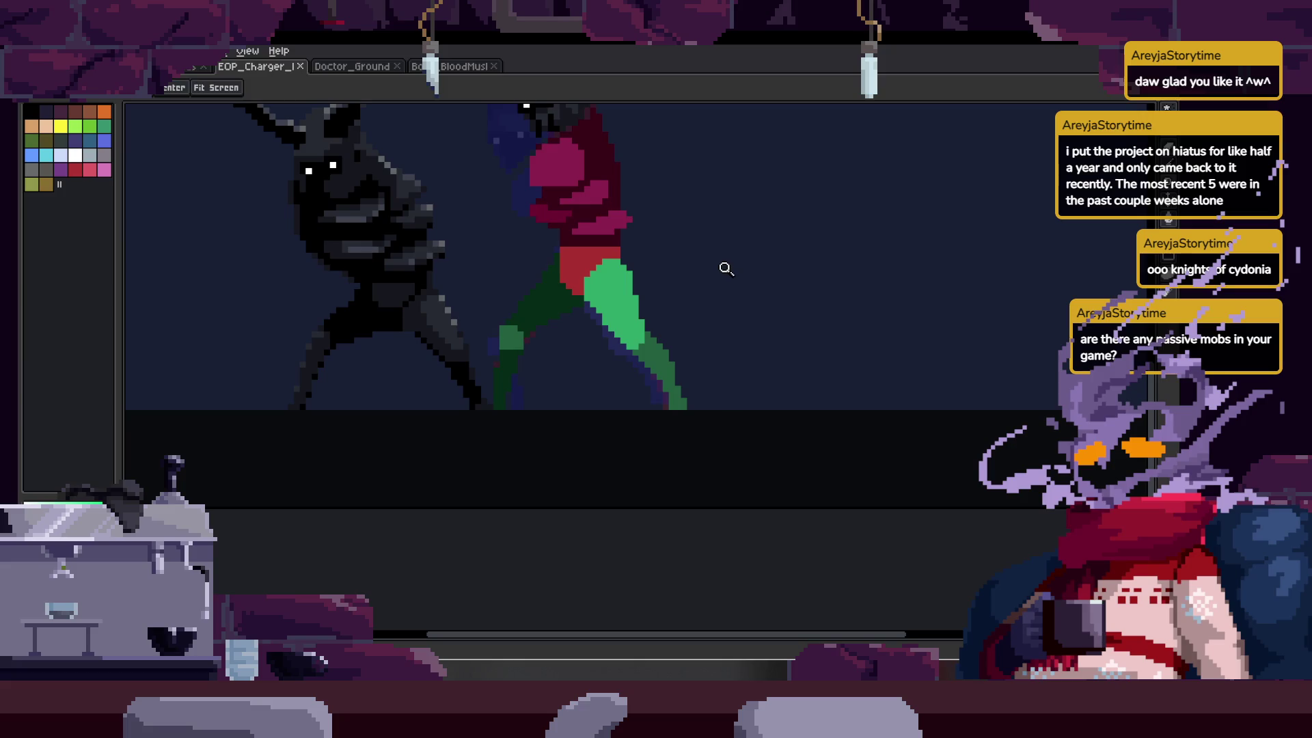
- Nudge the red hip blob slightly up and to the right, then deselect
{"action": "scroll", "coordinate": [706, 284], "scroll_direction": "down", "scroll_amount": 1}
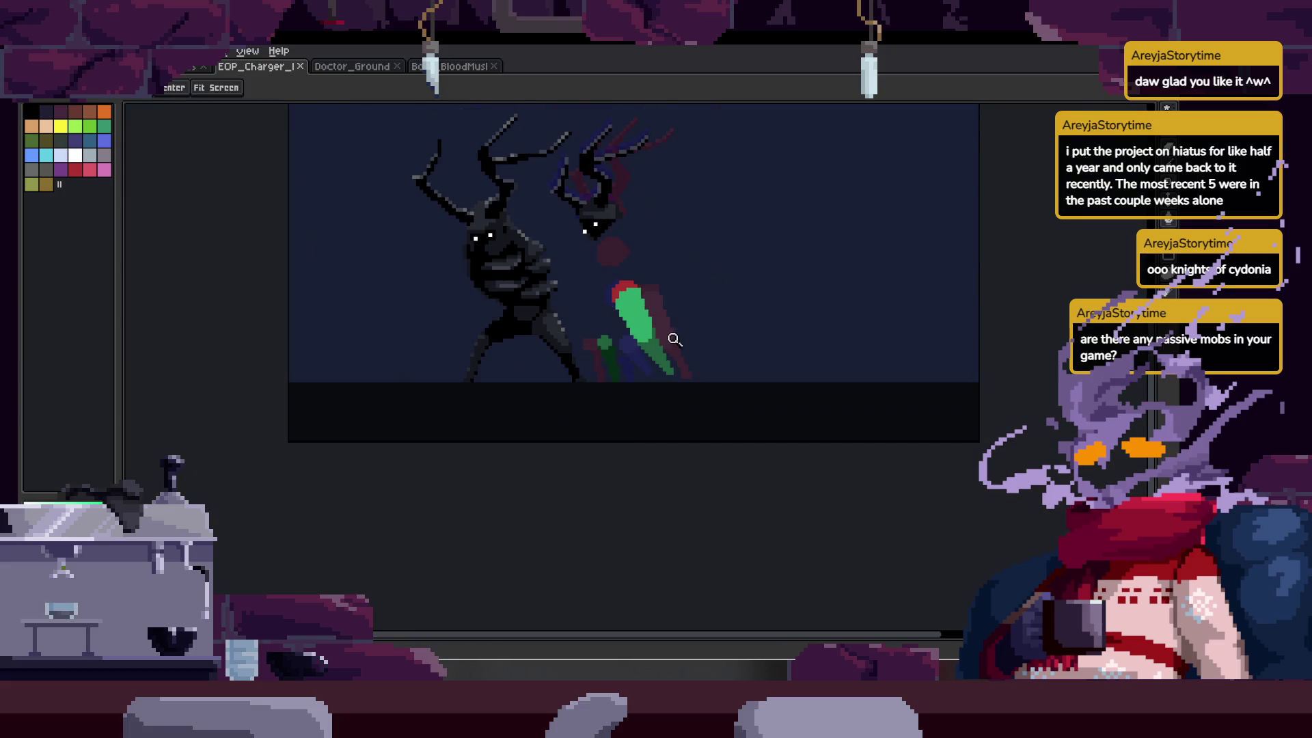
{"action": "scroll", "coordinate": [674, 340], "scroll_direction": "up", "scroll_amount": 1}
{"action": "scroll", "coordinate": [675, 319], "scroll_direction": "up", "scroll_amount": 1}
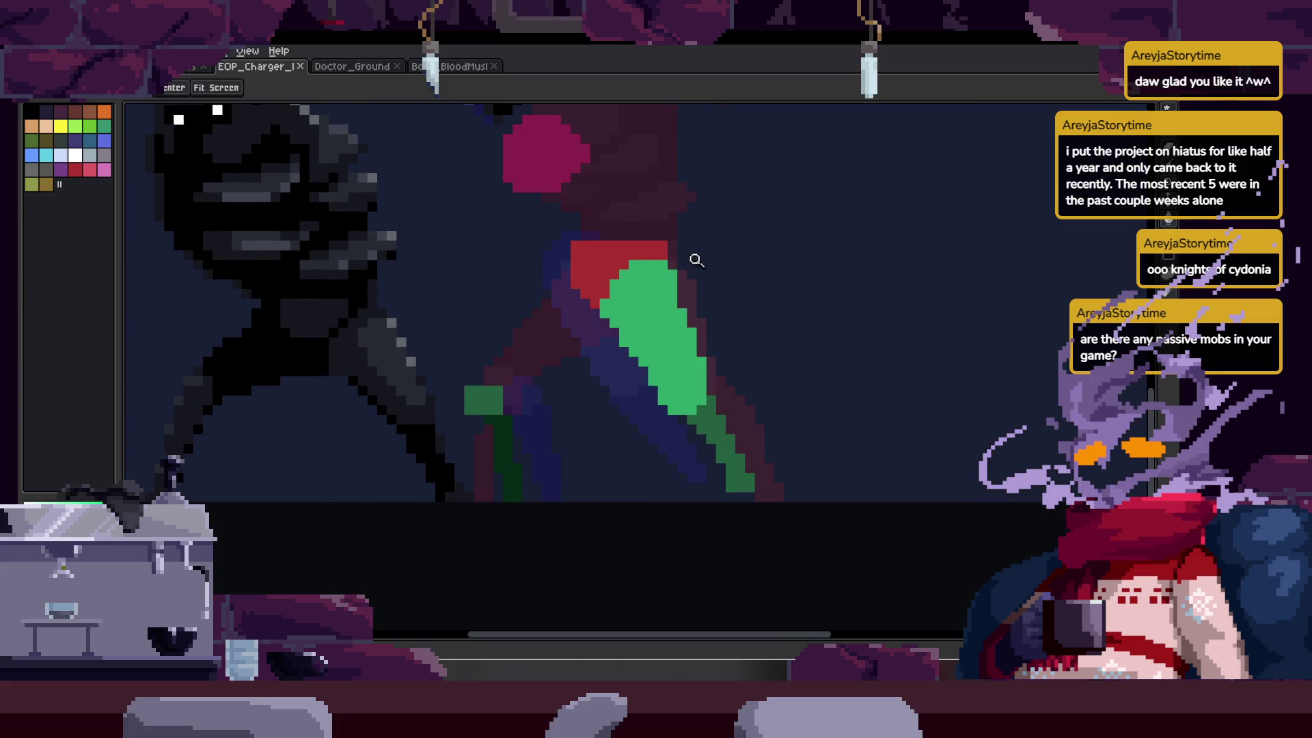
{"action": "key", "text": "w"}
{"action": "left_click", "coordinate": [653, 263]}
{"action": "key", "text": "r"}
{"action": "scroll", "coordinate": [633, 289], "scroll_direction": "down", "scroll_amount": 1}
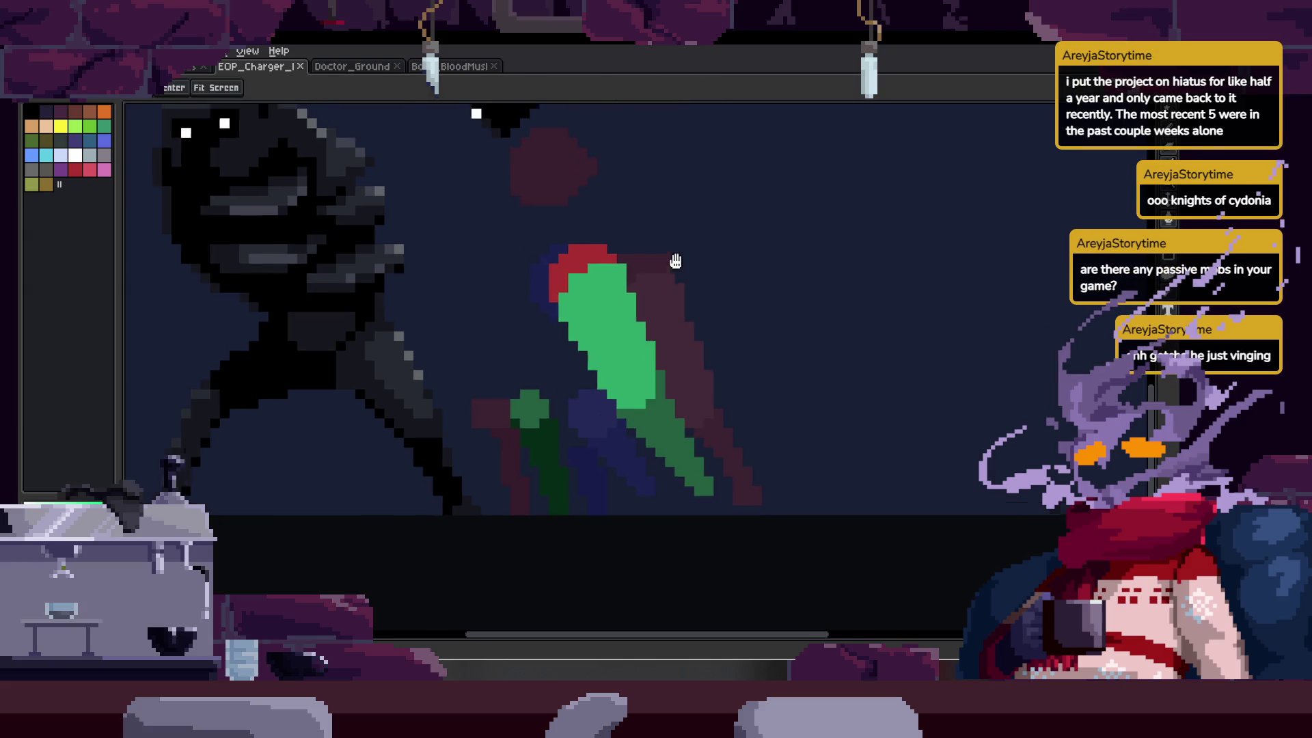
{"action": "scroll", "coordinate": [674, 257], "scroll_direction": "up", "scroll_amount": 2}
{"action": "left_click_drag", "start_coordinate": [581, 328], "coordinate": [603, 292]}
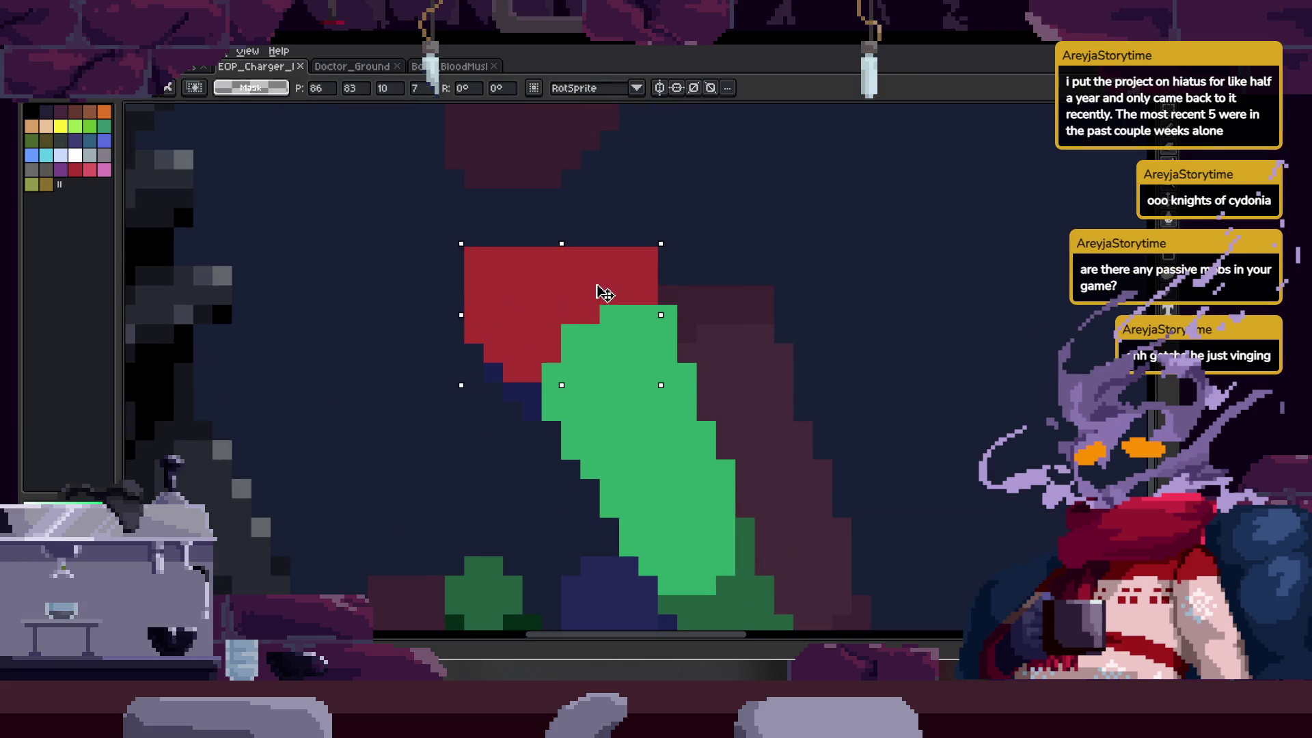
{"action": "key", "text": "ctrl+d"}
- Zoom out and save the EOP_Charger sprite with Ctrl+S
{"action": "scroll", "coordinate": [623, 296], "scroll_direction": "up", "scroll_amount": 3}
{"action": "key", "text": "b"}
{"action": "key", "text": "z"}
{"action": "scroll", "coordinate": [689, 304], "scroll_direction": "down", "scroll_amount": 3}
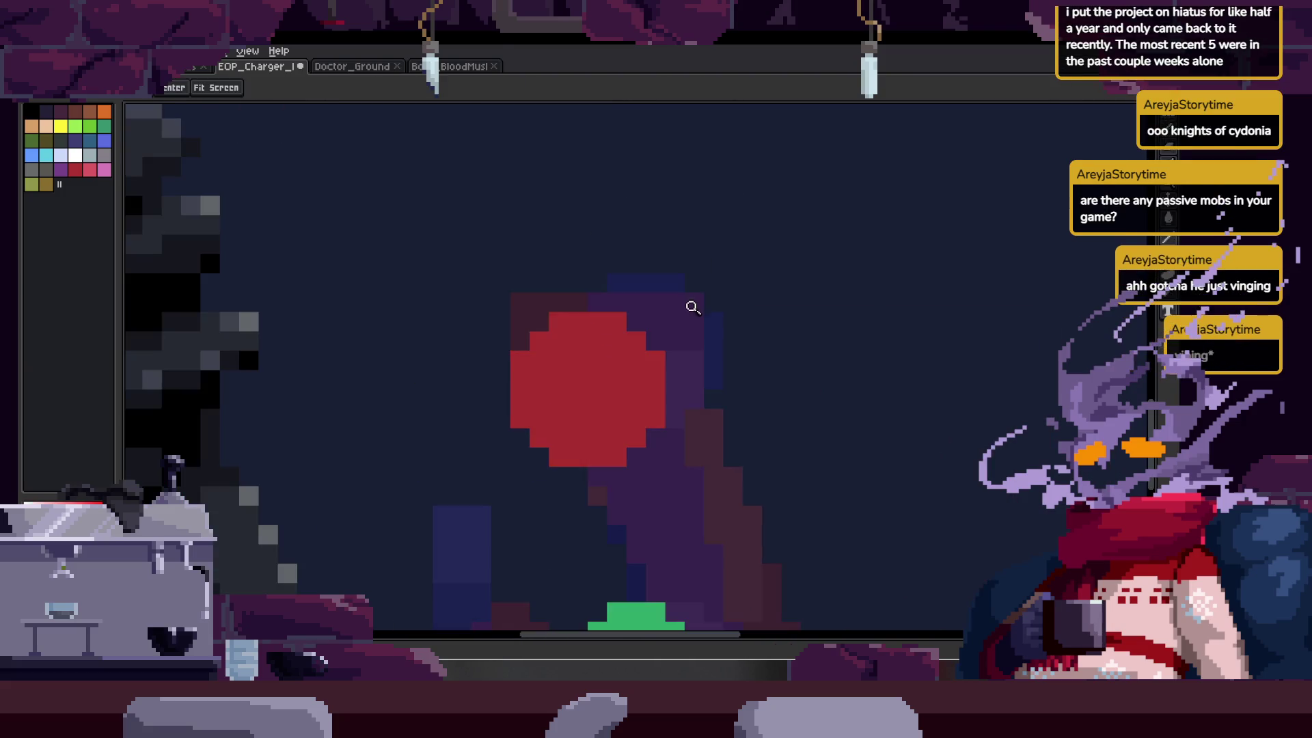
{"action": "scroll", "coordinate": [684, 287], "scroll_direction": "down", "scroll_amount": 3}
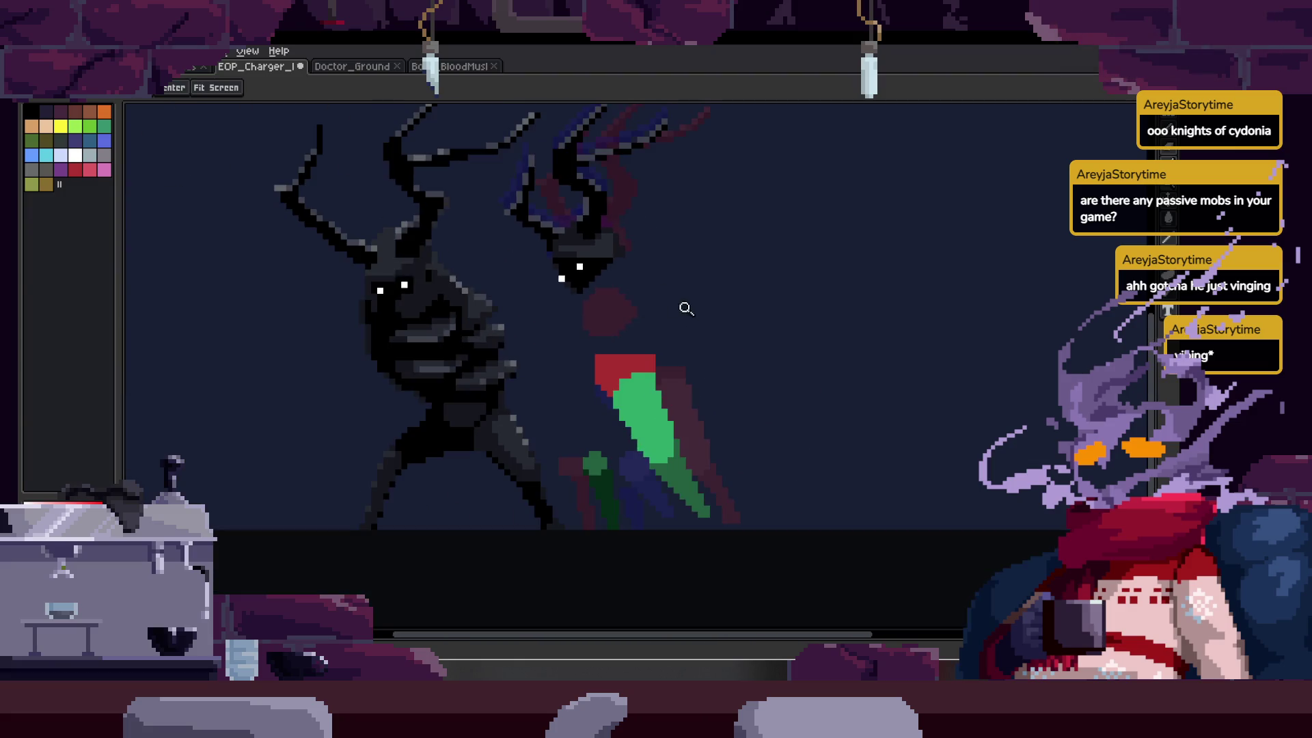
{"action": "scroll", "coordinate": [618, 299], "scroll_direction": "up", "scroll_amount": 4}
{"action": "scroll", "coordinate": [641, 345], "scroll_direction": "down", "scroll_amount": 2}
{"action": "key", "text": "ctrl+s"}
{"action": "key", "text": "Tab"}
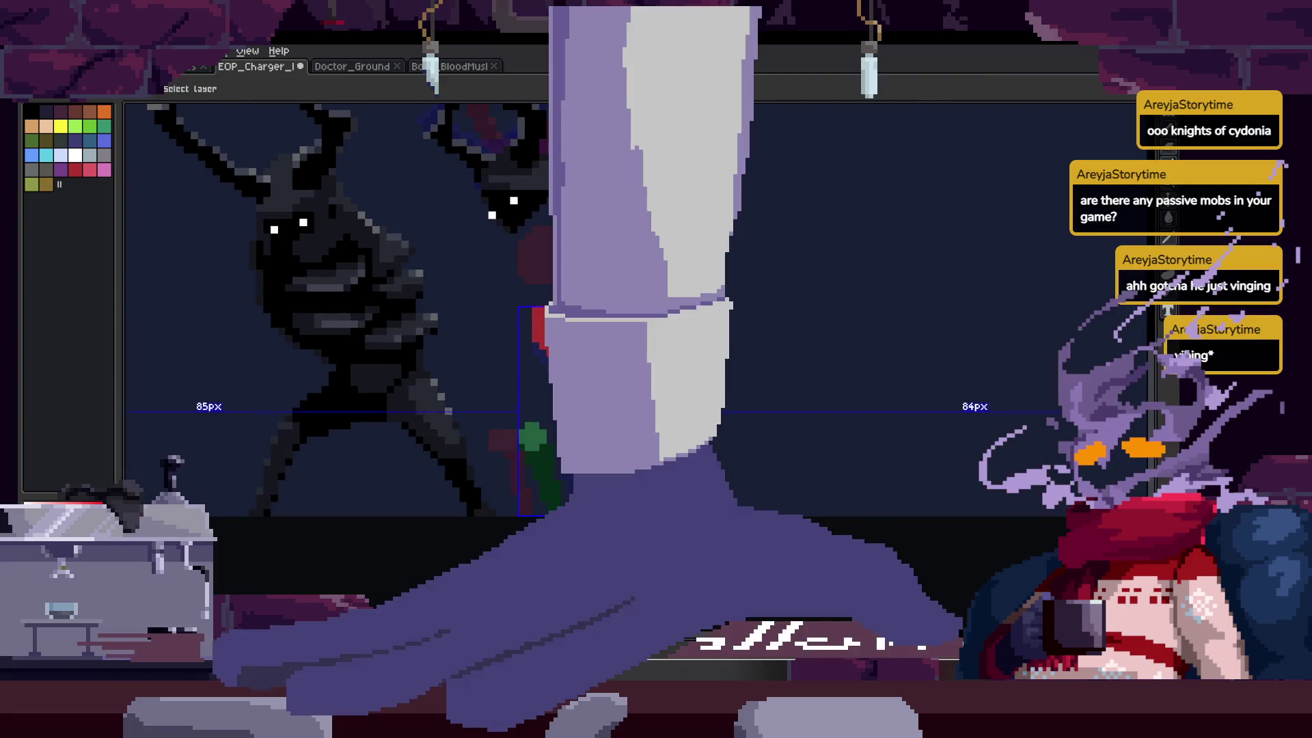
{"action": "scroll", "coordinate": [647, 303], "scroll_direction": "down", "scroll_amount": 1}
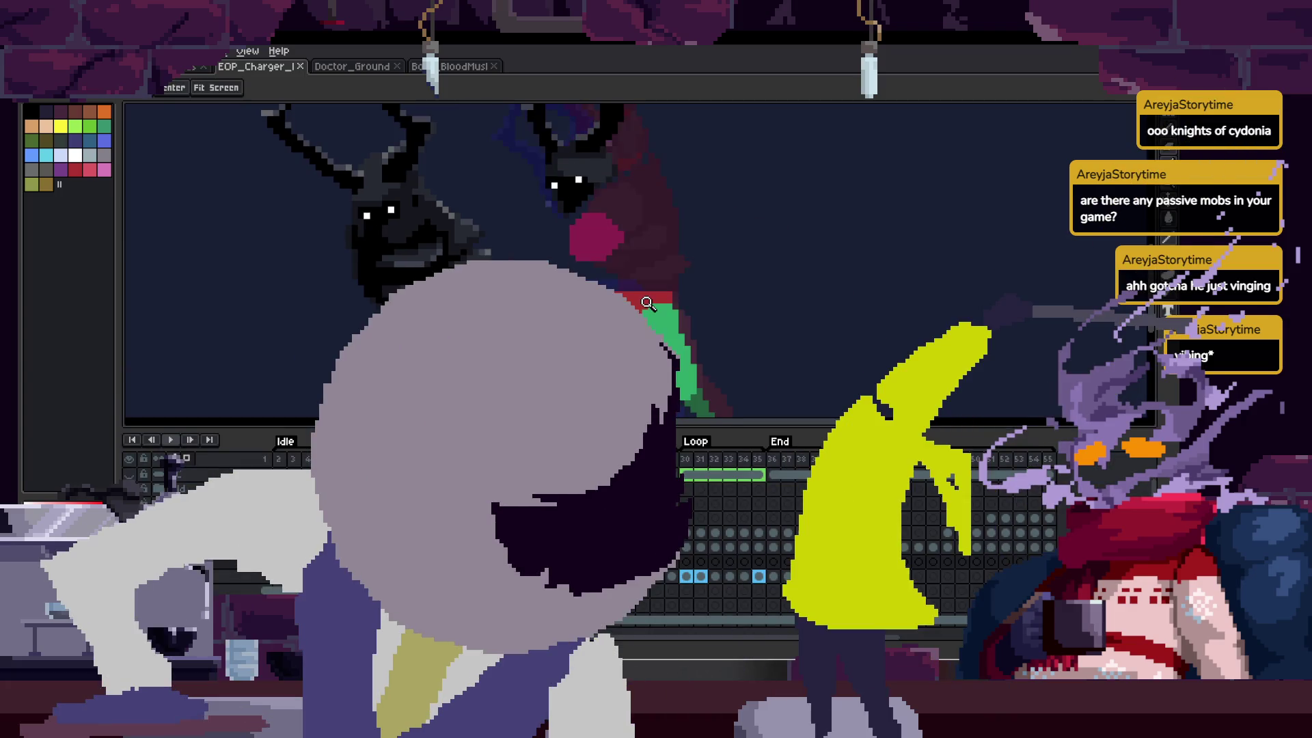
{"action": "key", "text": "Tab"}
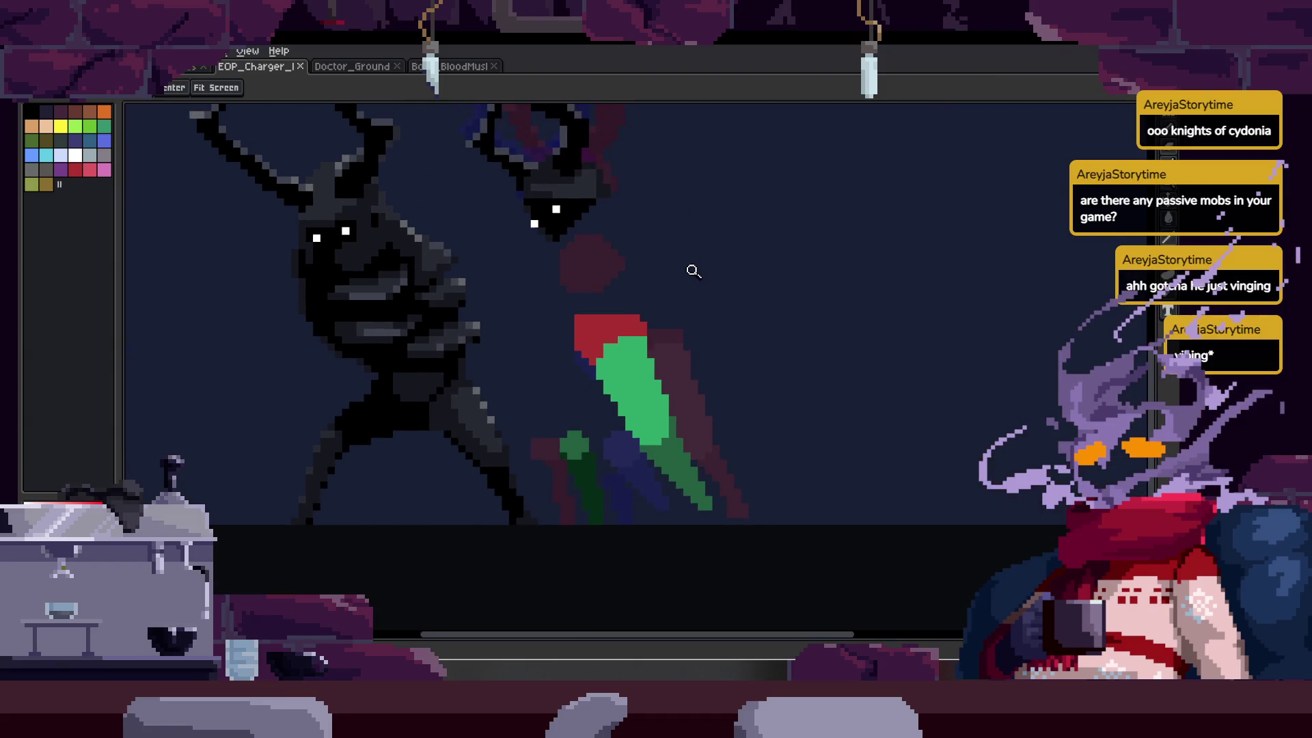
- Select the red and green leg shape, shift it down and right, and save
{"action": "mouse_move", "coordinate": [589, 150]}
{"action": "left_mouse_down"}
{"action": "mouse_move", "coordinate": [615, 253]}
{"action": "mouse_move", "coordinate": [668, 219]}
{"action": "left_mouse_up"}
{"action": "left_click_drag", "start_coordinate": [605, 188], "coordinate": [732, 462]}
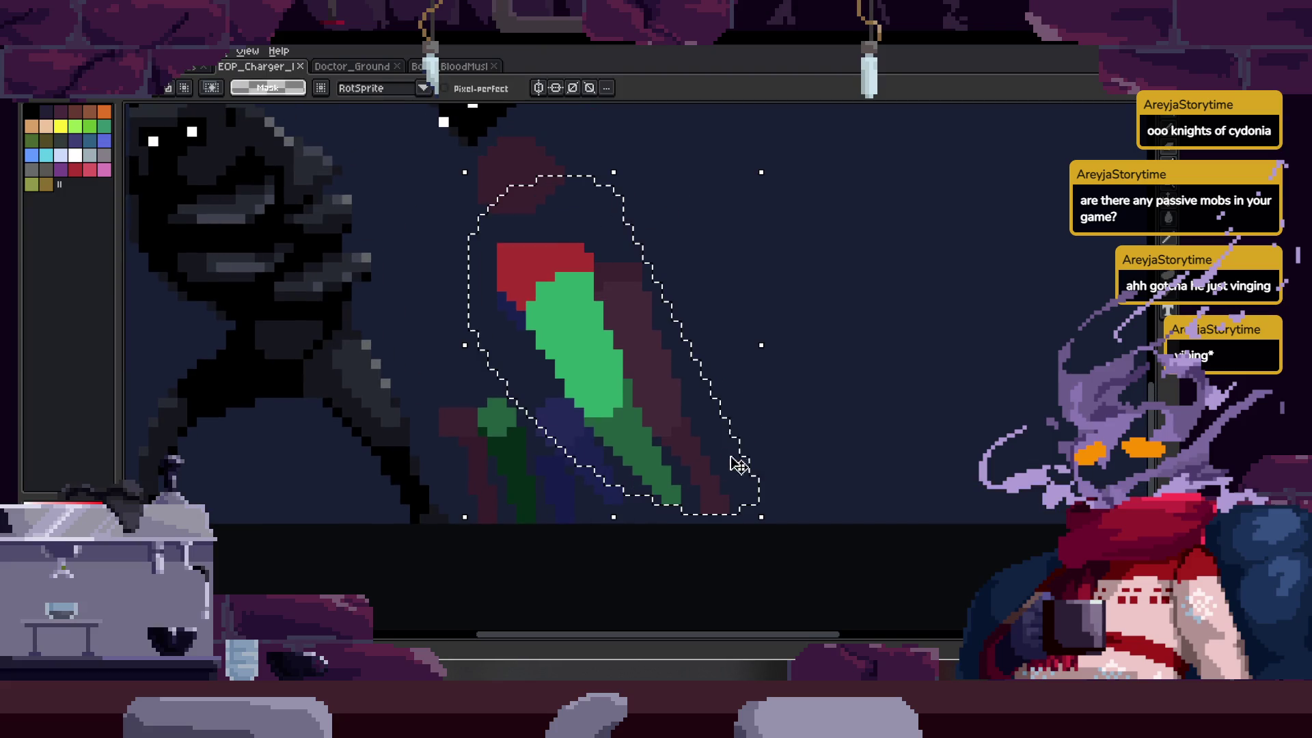
{"action": "left_click_drag", "start_coordinate": [667, 410], "coordinate": [673, 431]}
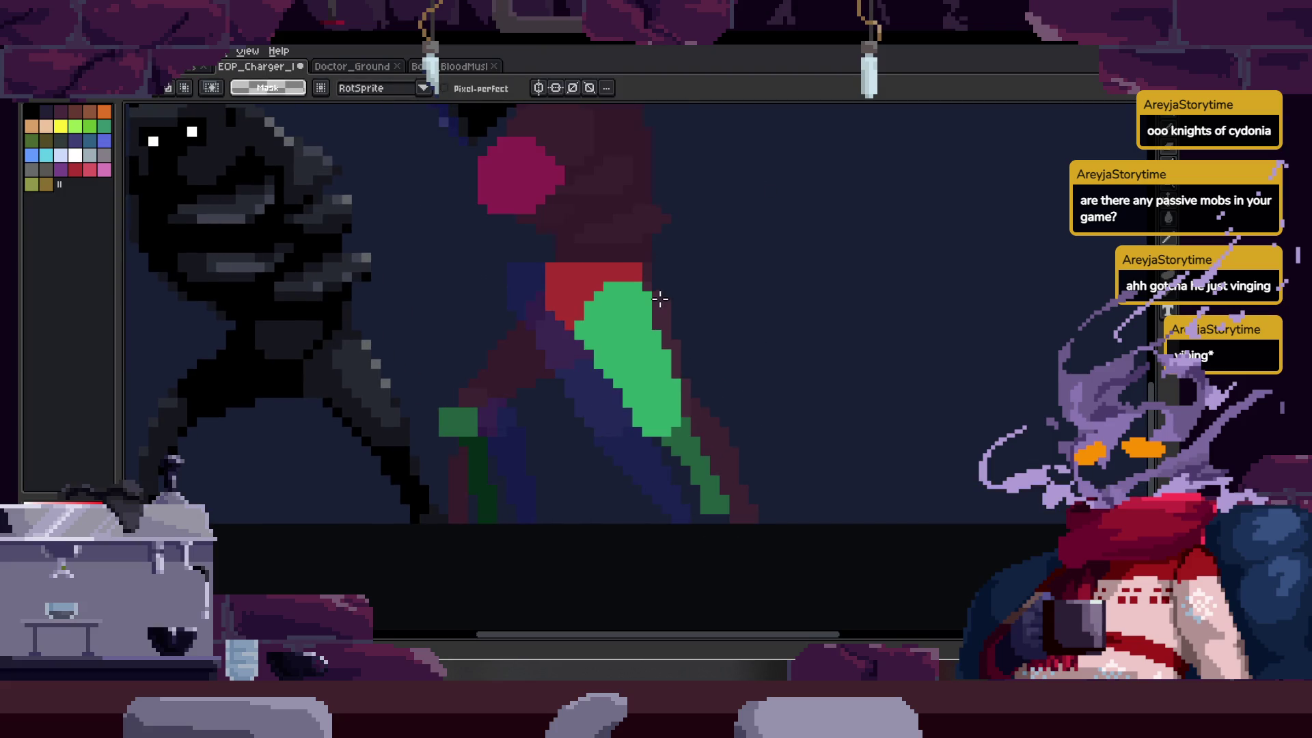
{"action": "scroll", "coordinate": [672, 323], "scroll_direction": "up", "scroll_amount": 3}
{"action": "key", "text": "b"}
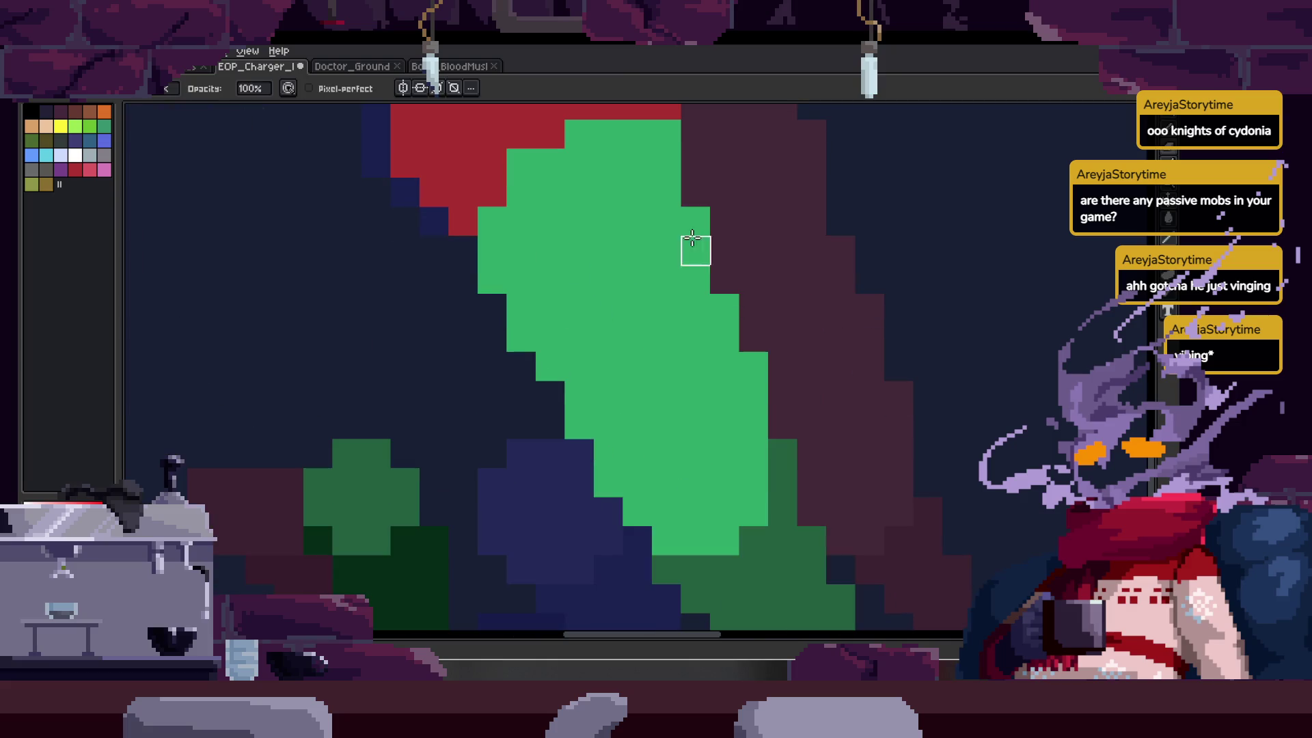
{"action": "scroll", "coordinate": [688, 302], "scroll_direction": "down", "scroll_amount": 3}
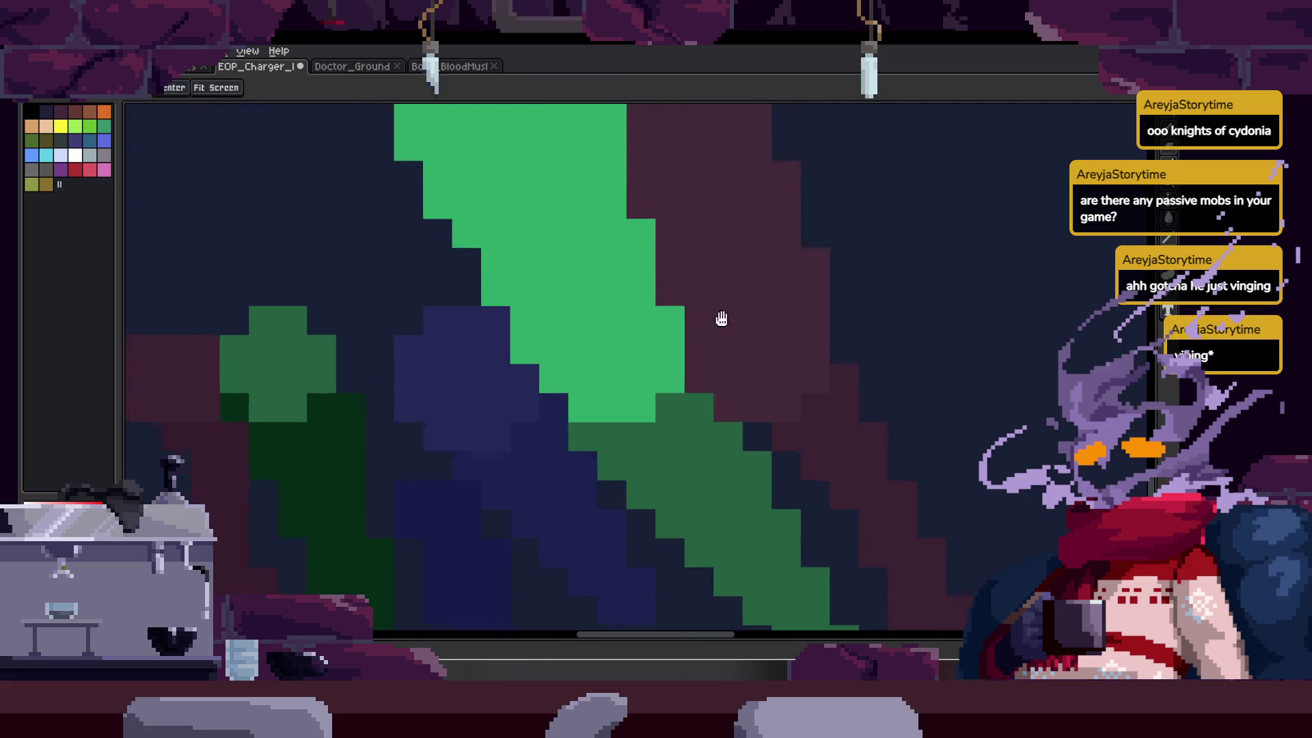
{"action": "key", "text": "ctrl+s"}
- Zoom in closely on the leg shapes and undo the last two edits
{"action": "key", "text": "z"}
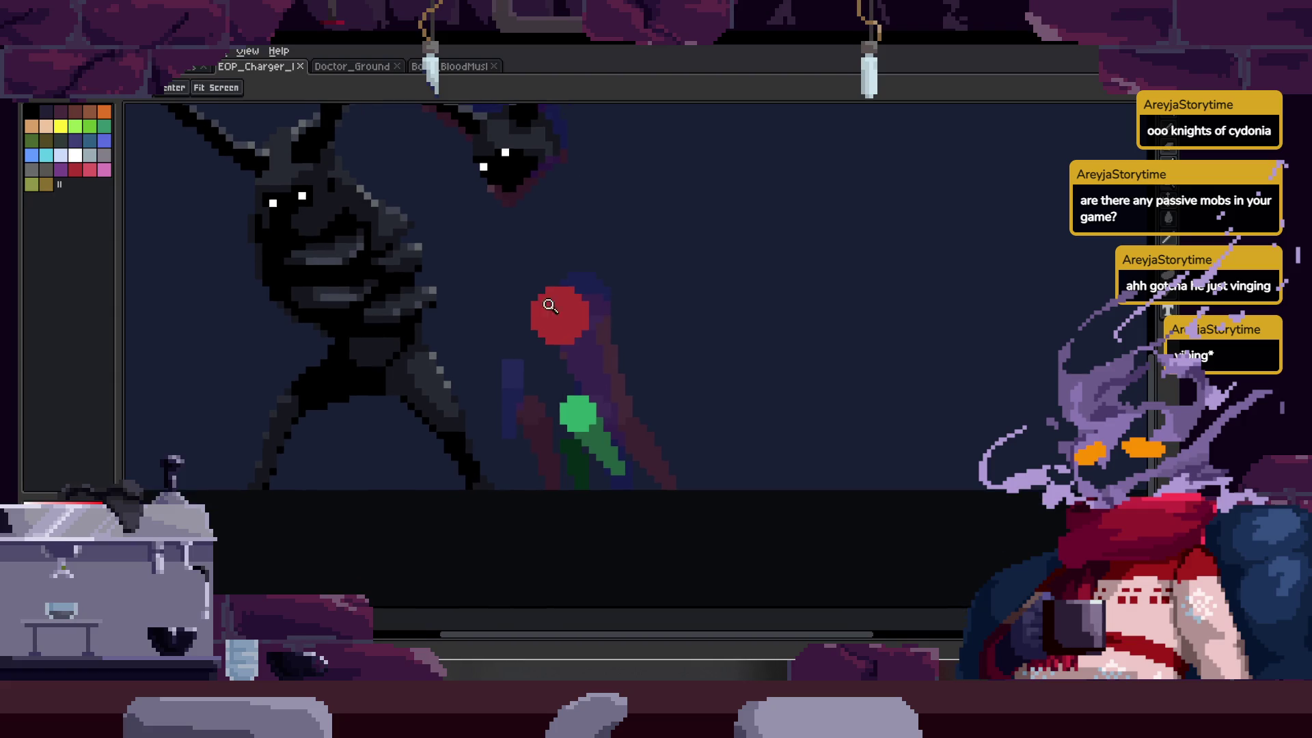
{"action": "scroll", "coordinate": [621, 284], "scroll_direction": "up", "scroll_amount": 3}
{"action": "key", "text": "b"}
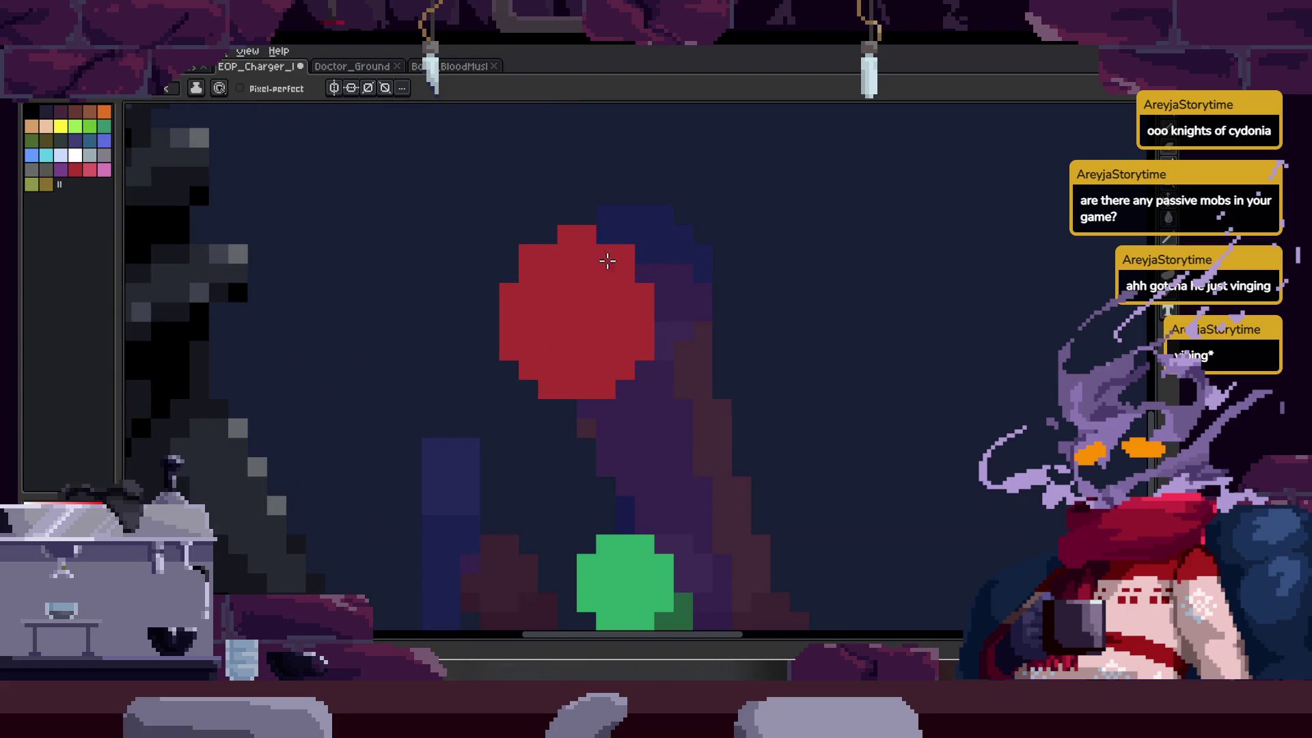
{"action": "key", "text": "z"}
{"action": "left_click", "coordinate": [680, 241]}
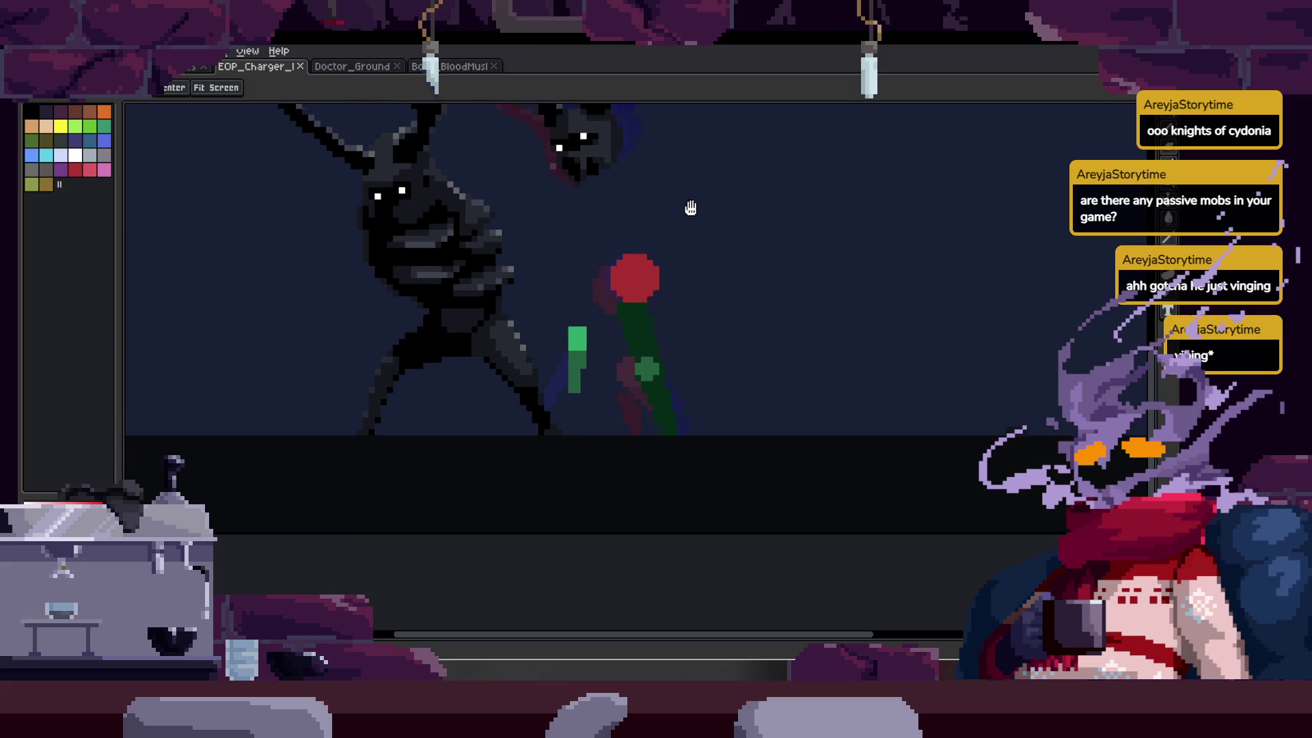
{"action": "scroll", "coordinate": [674, 289], "scroll_direction": "down", "scroll_amount": 1}
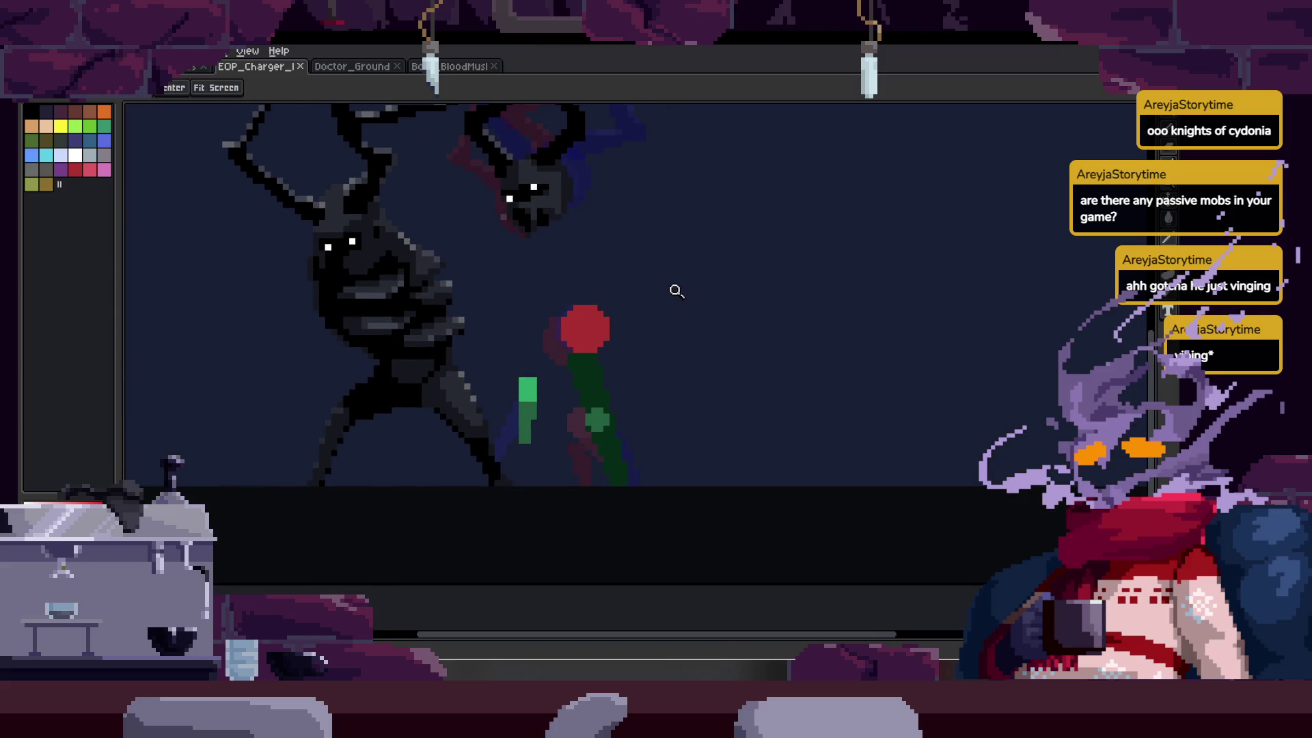
{"action": "left_click", "coordinate": [667, 325]}
{"action": "left_click", "coordinate": [699, 321]}
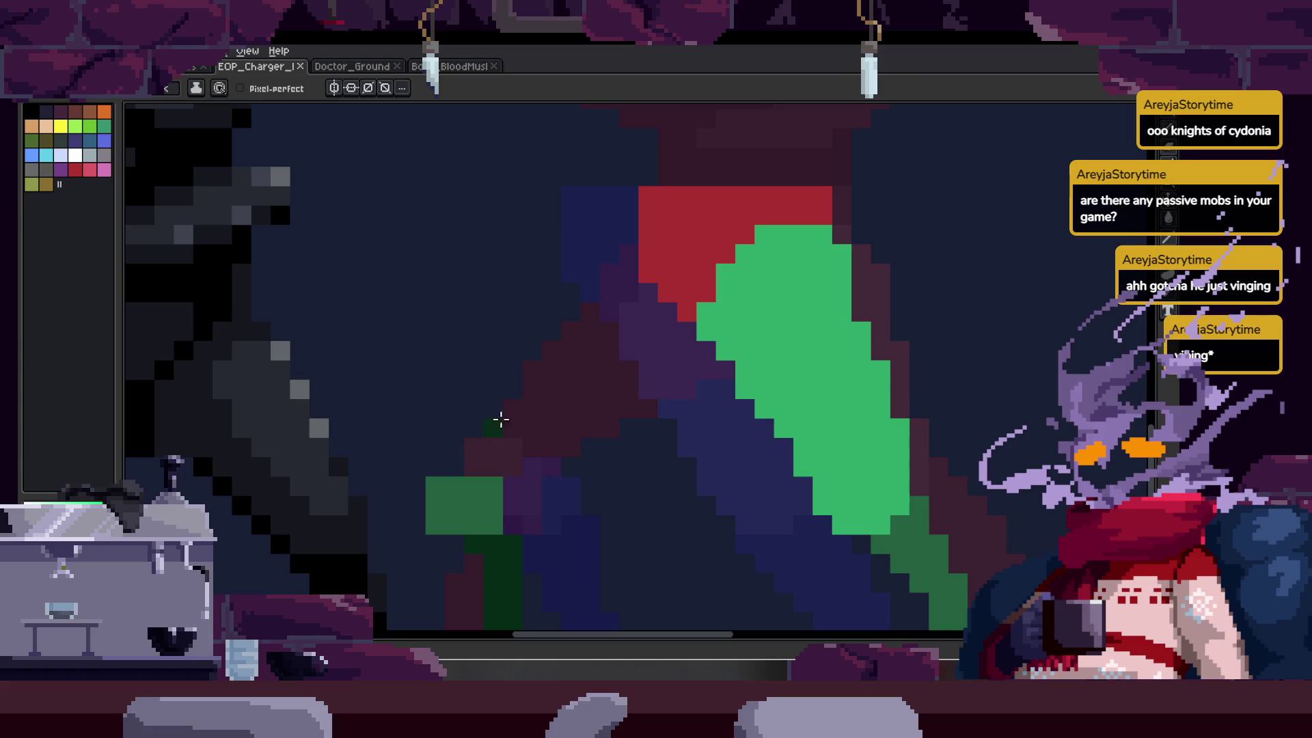
{"action": "left_click", "coordinate": [485, 438]}
{"action": "key", "text": "b"}
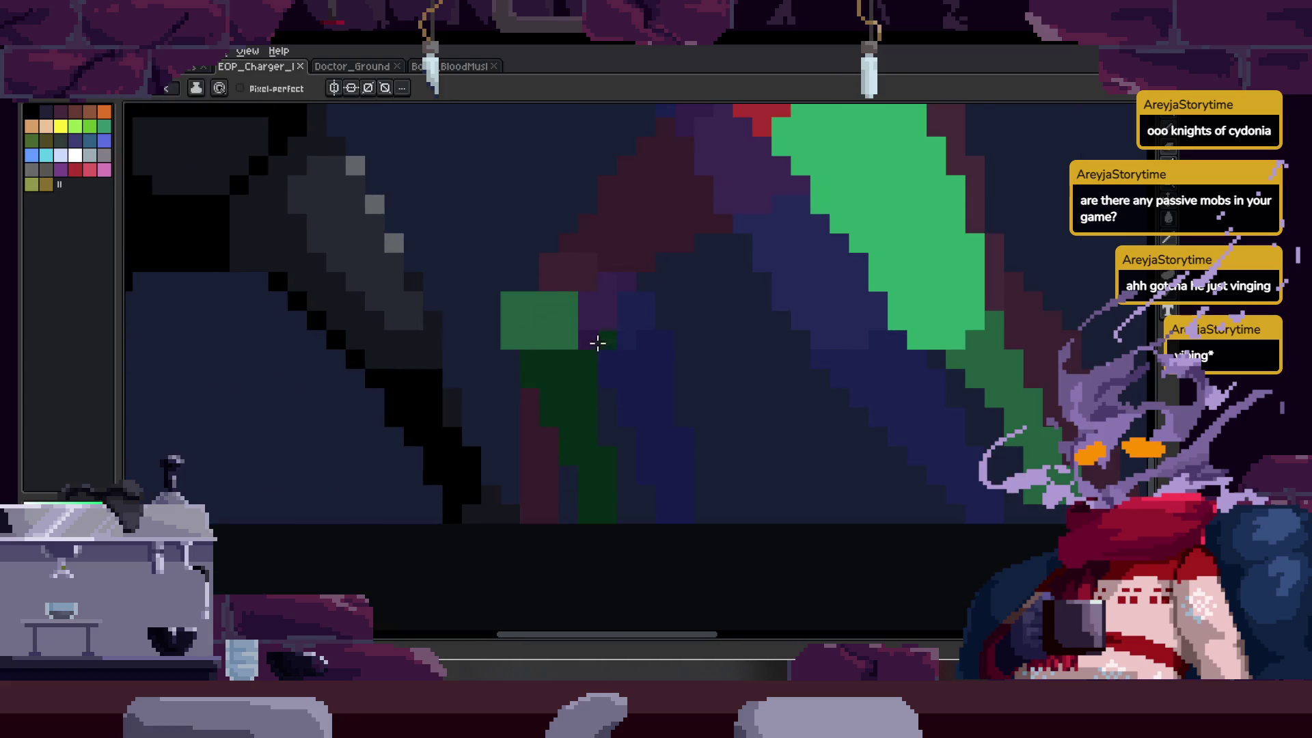
{"action": "key", "text": "ctrl+z"}
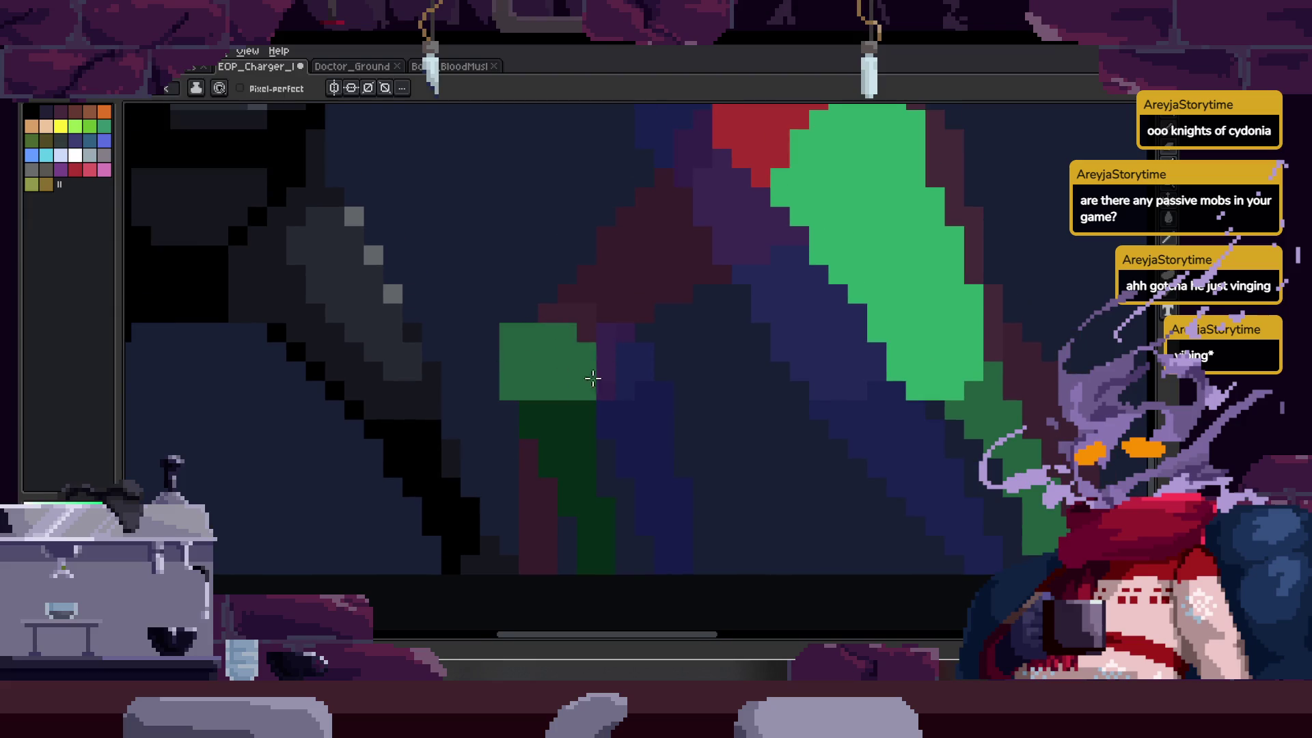
{"action": "left_click_drag", "start_coordinate": [593, 378], "coordinate": [565, 369]}
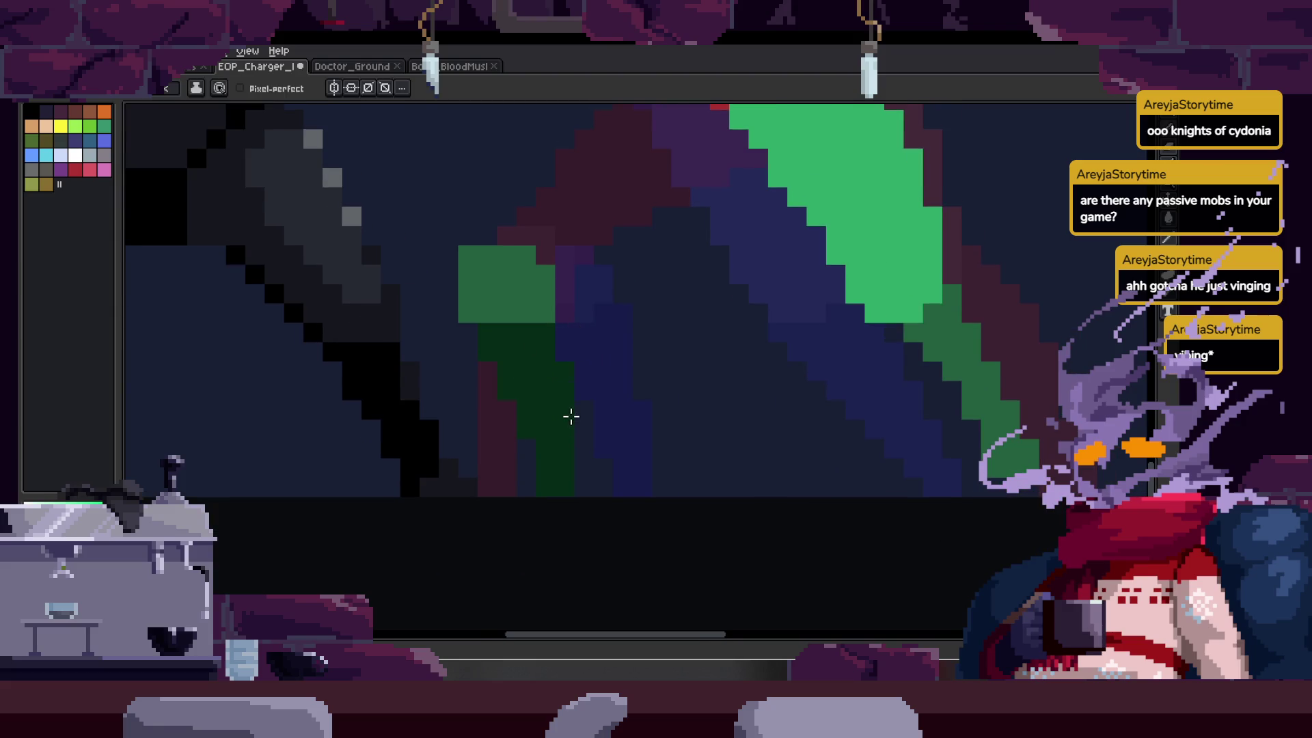
{"action": "key", "text": "ctrl+z"}
{"action": "key", "text": "ctrl+z"}
{"action": "key", "text": "ctrl+z"}
{"action": "key", "text": "ctrl+z"}
{"action": "key", "text": "ctrl+z"}
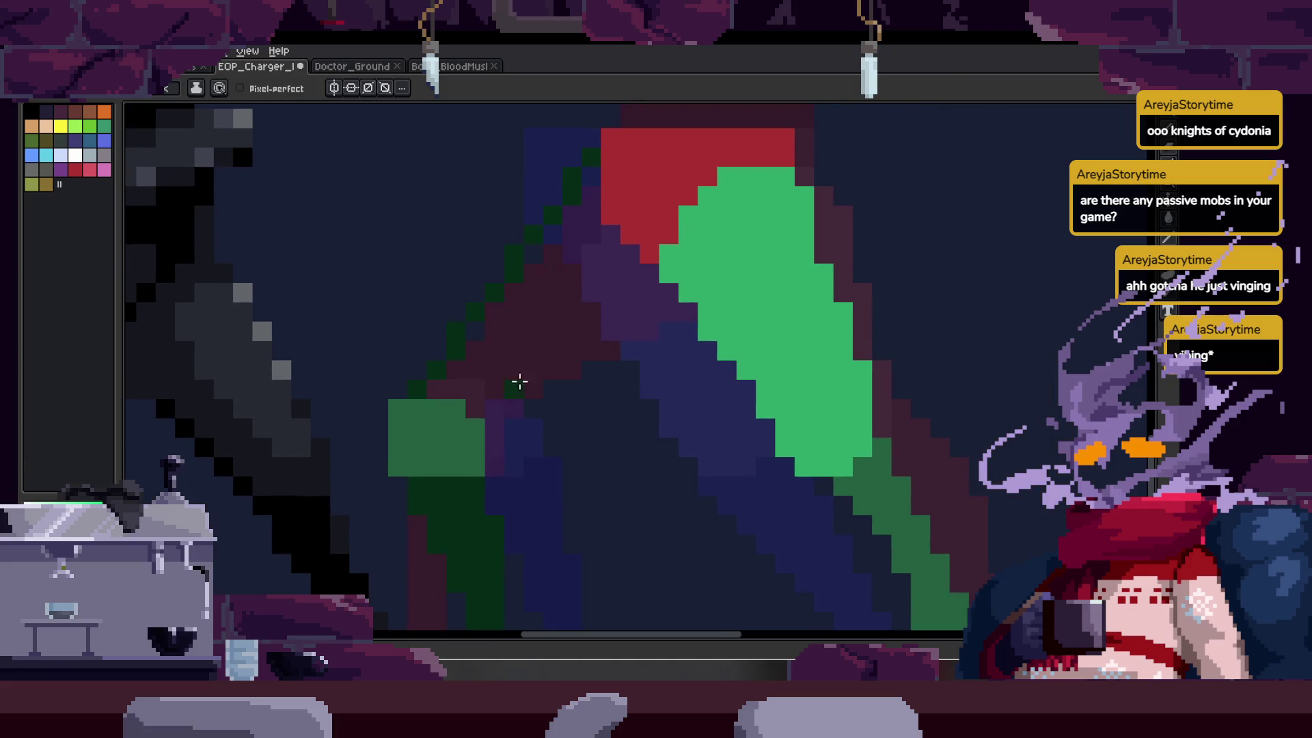
- Fill the purple area left of the green leg with dark green, then play the walk animation
{"action": "key", "text": "g"}
{"action": "left_click", "coordinate": [583, 295]}
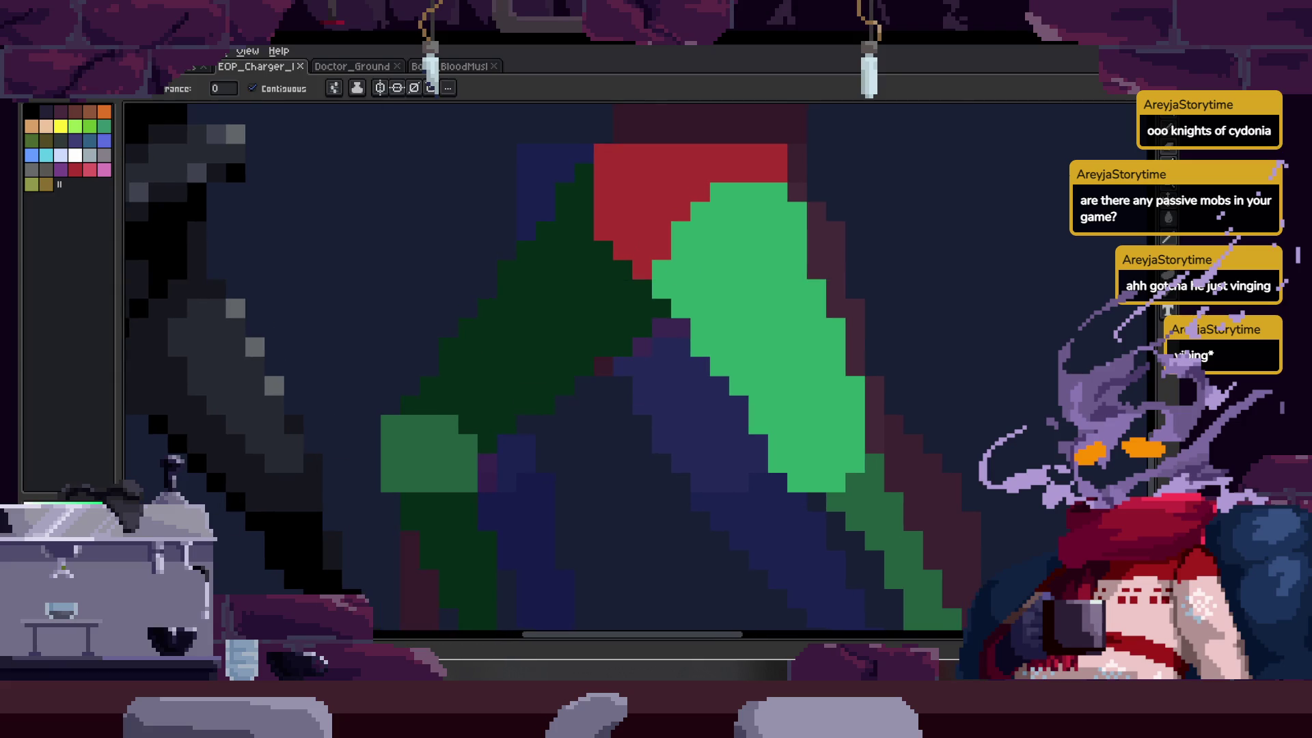
{"action": "left_click_drag", "start_coordinate": [404, 491], "coordinate": [383, 477]}
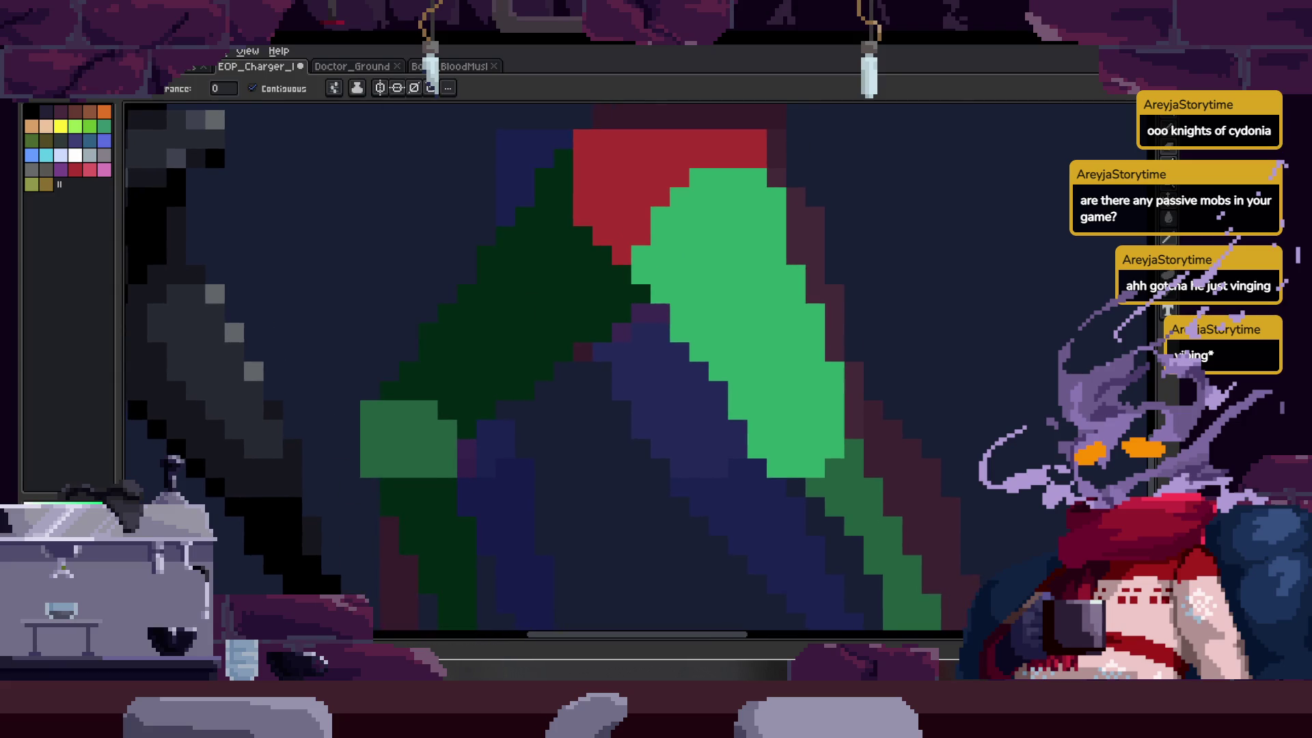
{"action": "key", "text": "z"}
{"action": "scroll", "coordinate": [530, 433], "scroll_direction": "down", "scroll_amount": 3}
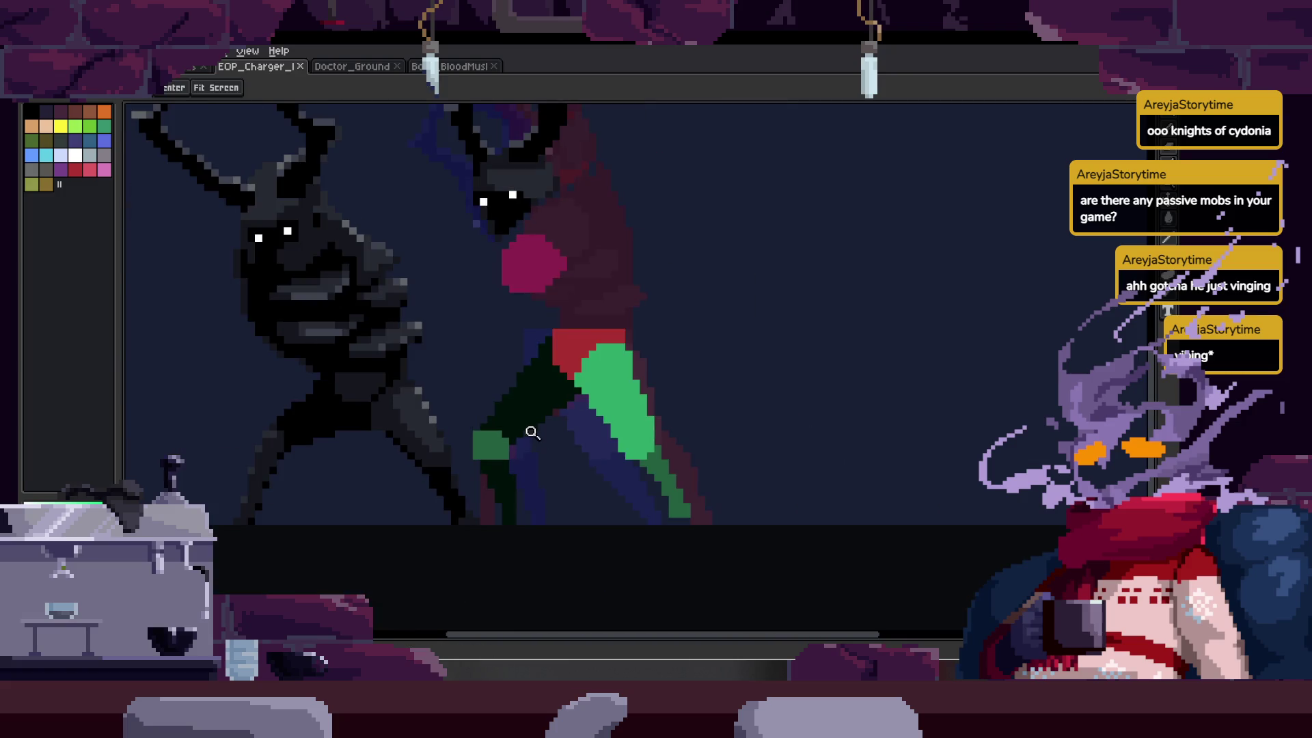
{"action": "key", "text": "w"}
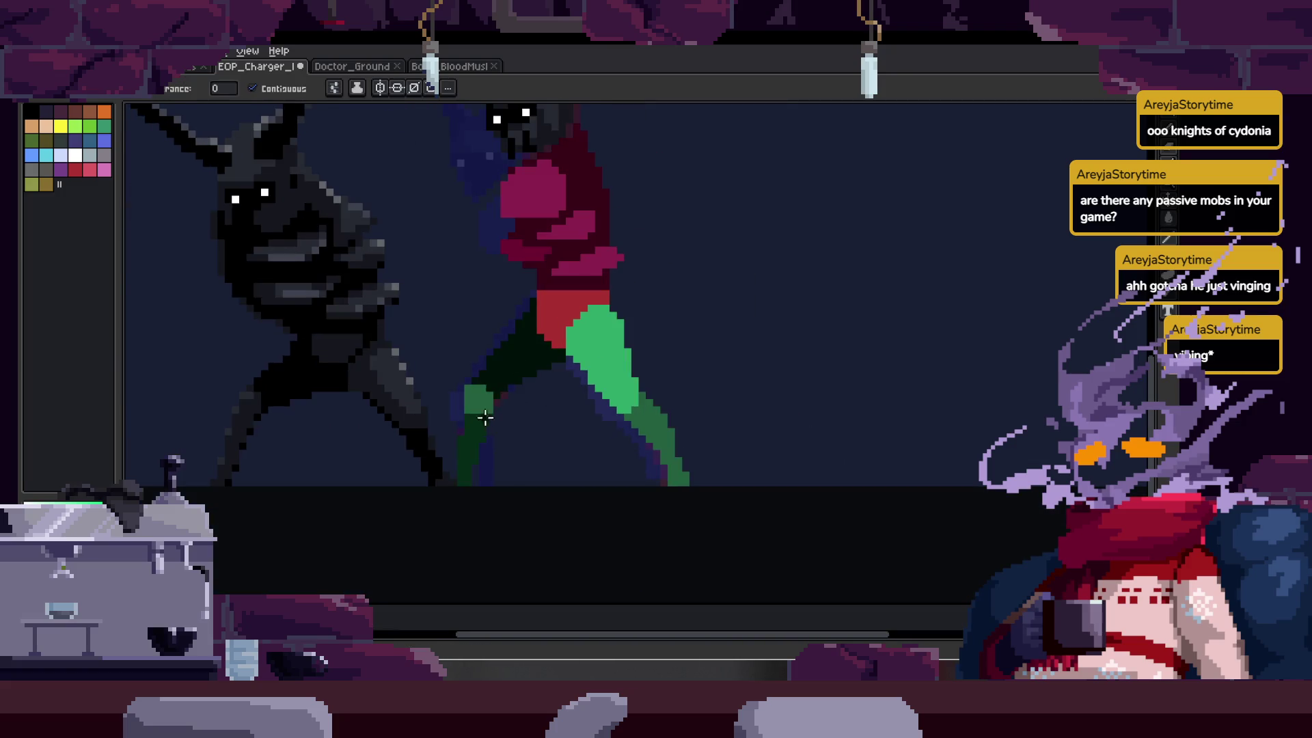
{"action": "key", "text": "ctrl+z"}
{"action": "key", "text": "z"}
{"action": "scroll", "coordinate": [472, 403], "scroll_direction": "up", "scroll_amount": 5}
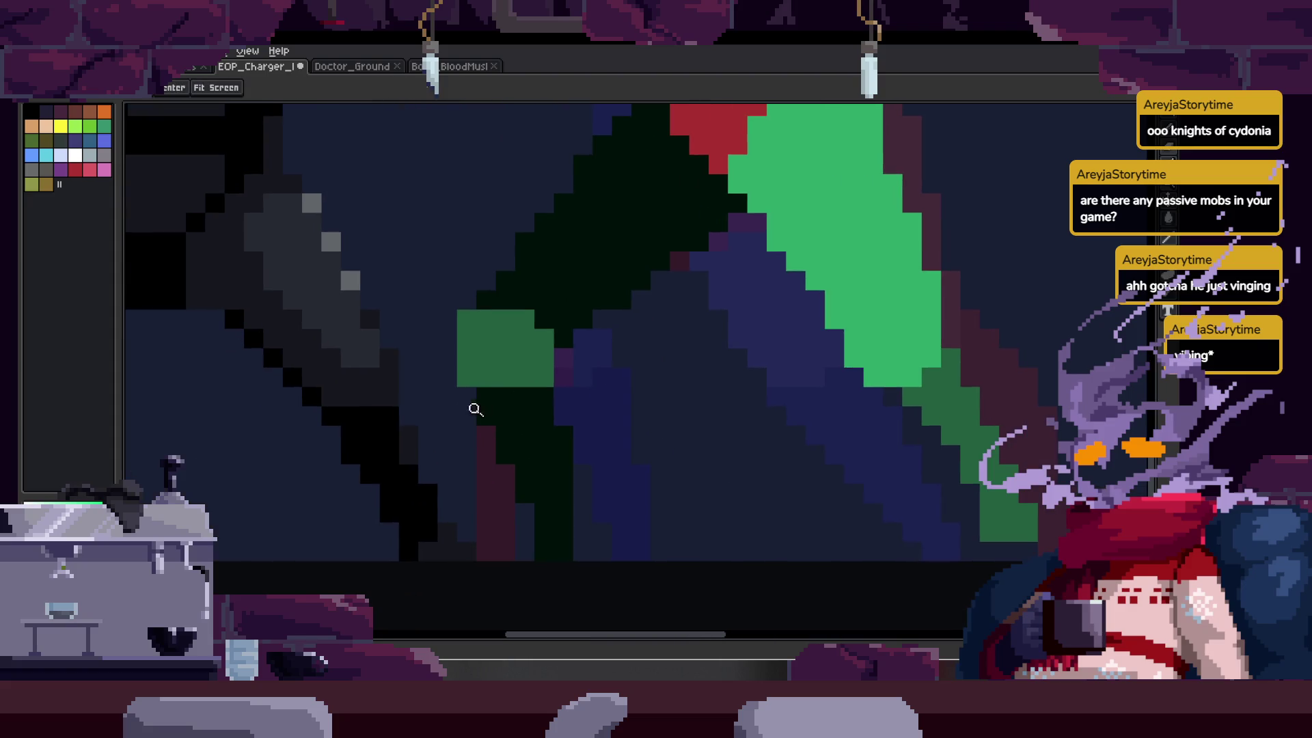
{"action": "key", "text": "b"}
{"action": "scroll", "coordinate": [463, 325], "scroll_direction": "down", "scroll_amount": 1}
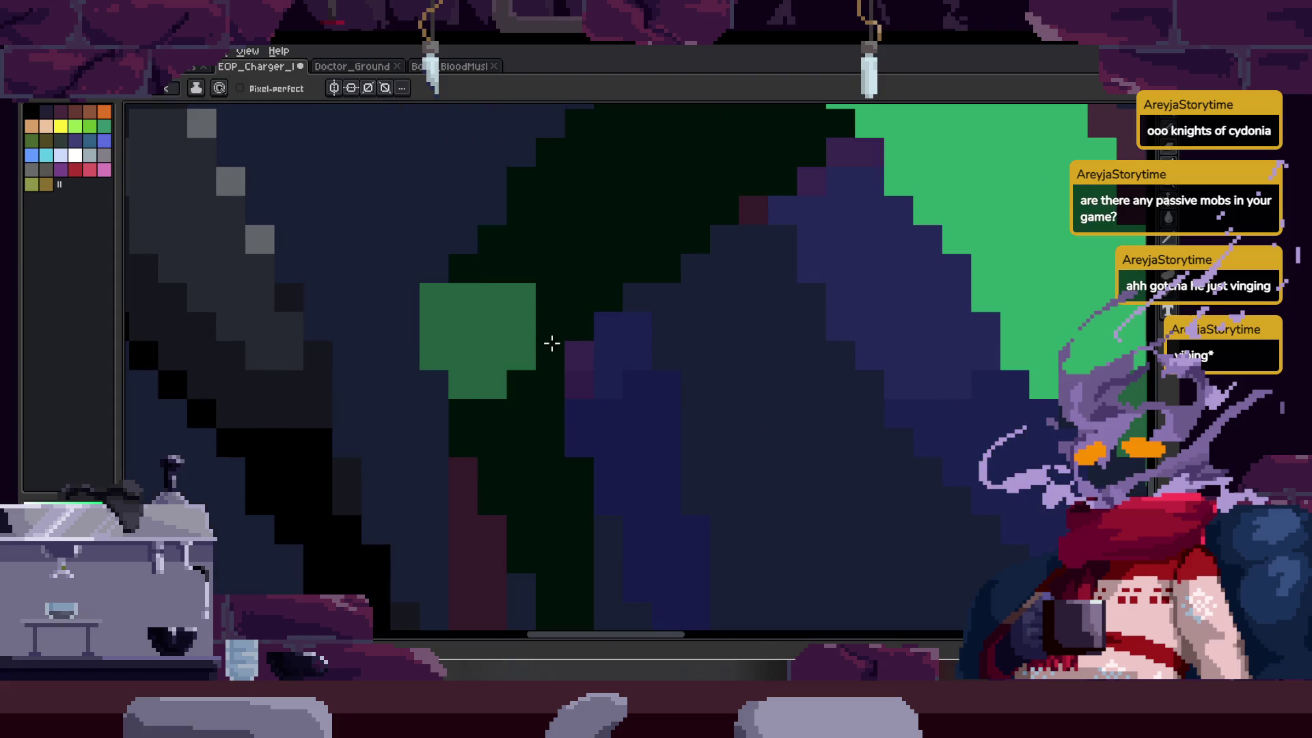
{"action": "key", "text": "z"}
{"action": "scroll", "coordinate": [533, 389], "scroll_direction": "up", "scroll_amount": 2}
{"action": "scroll", "coordinate": [533, 389], "scroll_direction": "down", "scroll_amount": 2}
{"action": "key", "text": "Return"}
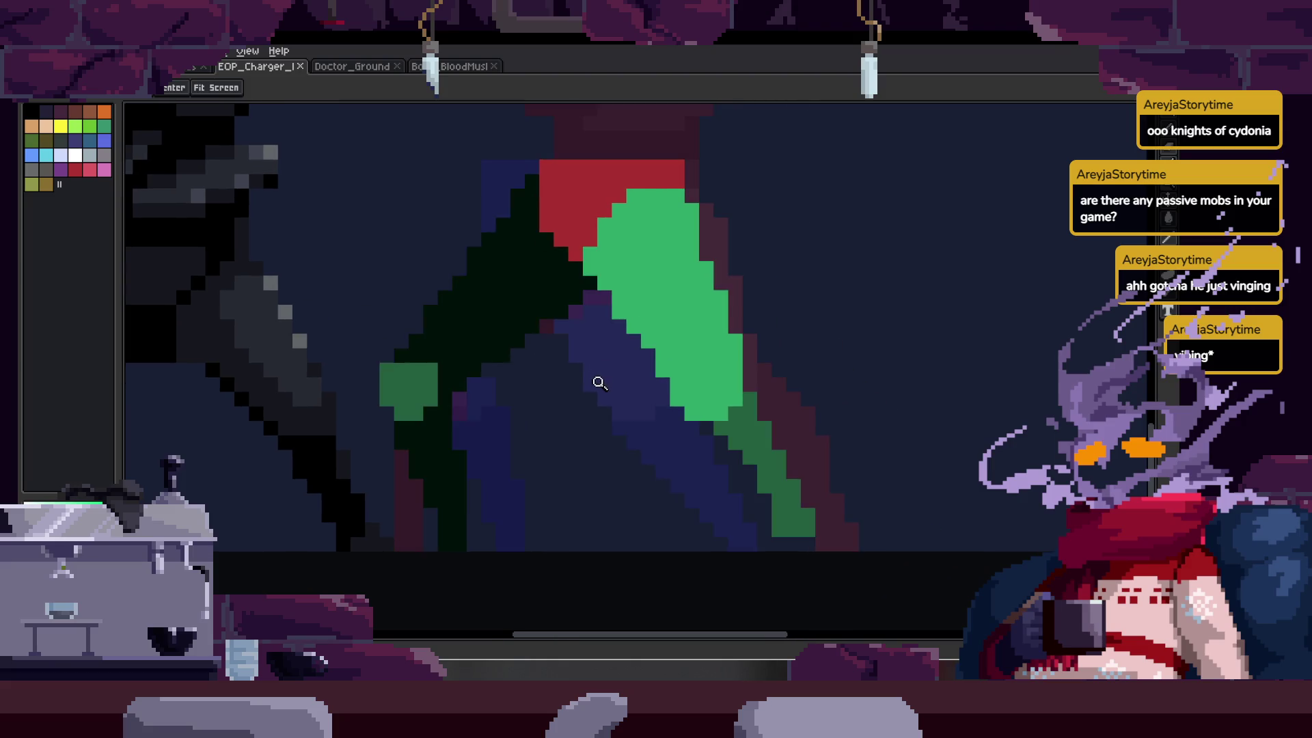
{"action": "scroll", "coordinate": [574, 349], "scroll_direction": "down", "scroll_amount": 1}
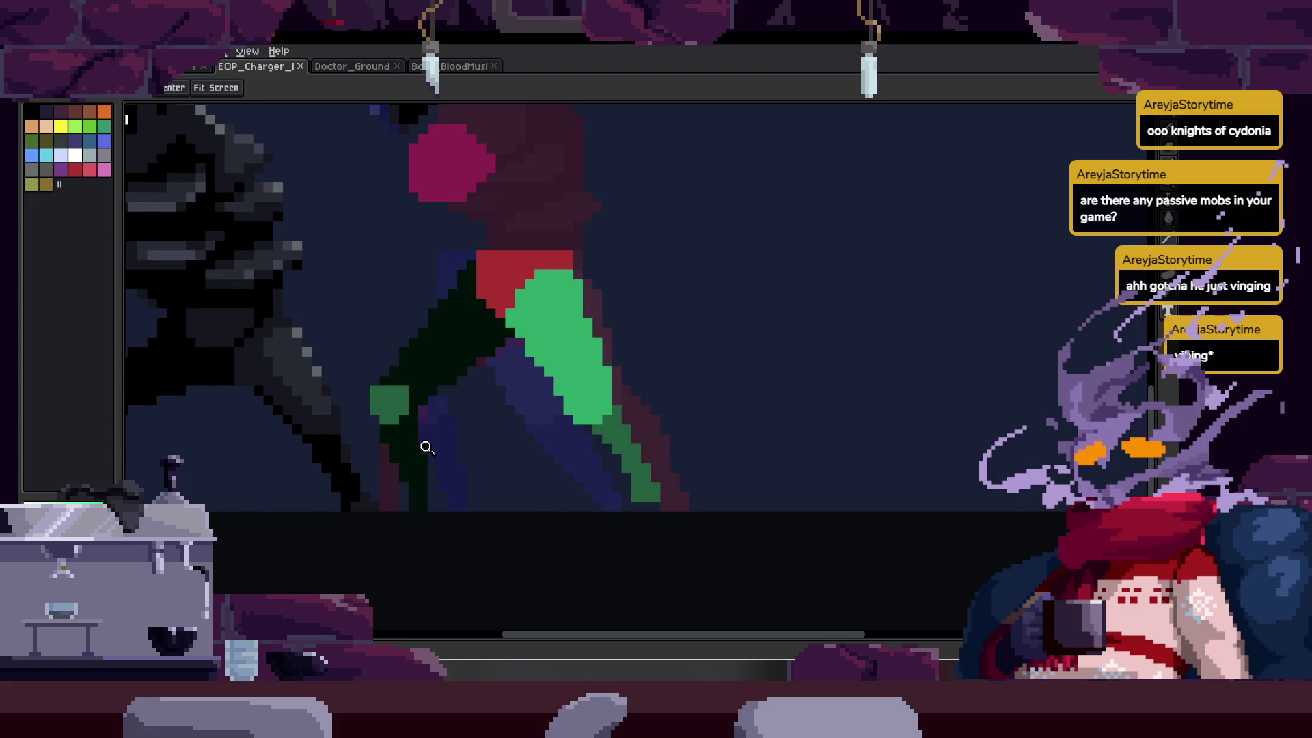
- Nudge the dark-green back leg two pixels left and commit it
{"action": "key", "text": "w"}
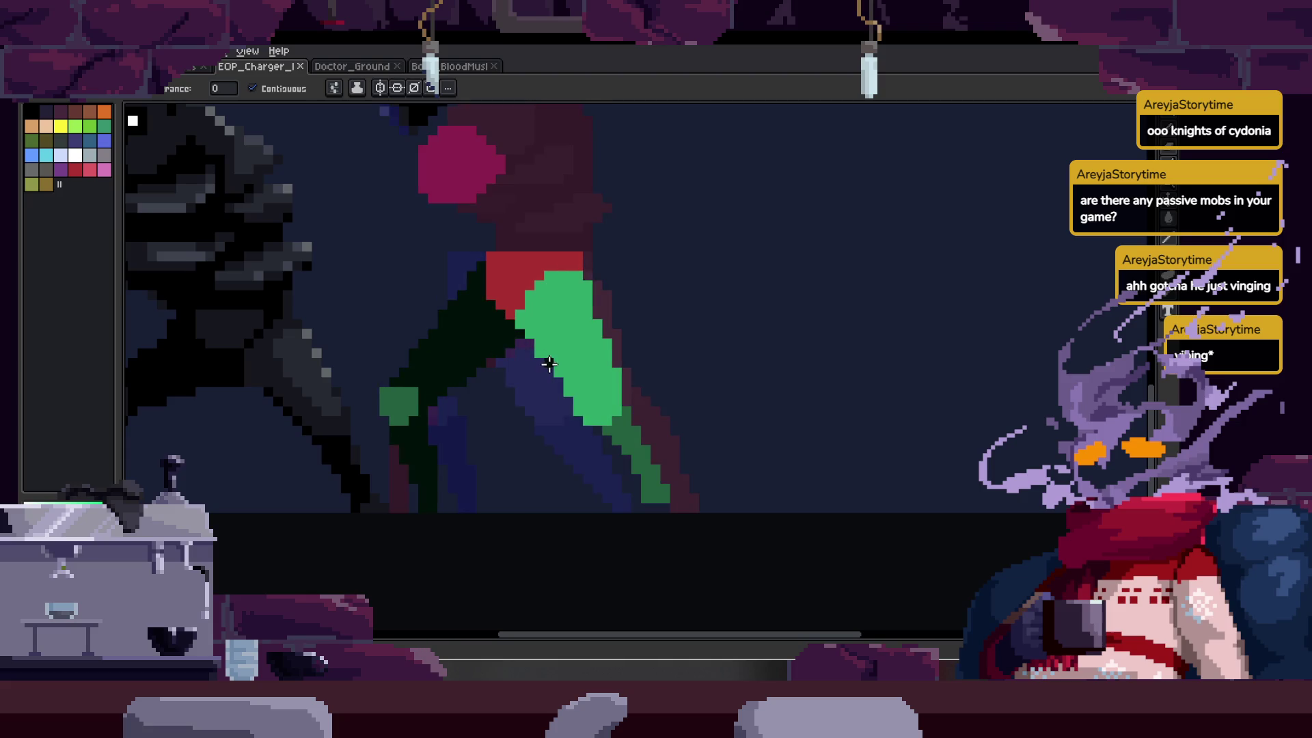
{"action": "left_click_drag", "start_coordinate": [460, 380], "coordinate": [539, 355]}
{"action": "left_click", "coordinate": [613, 328]}
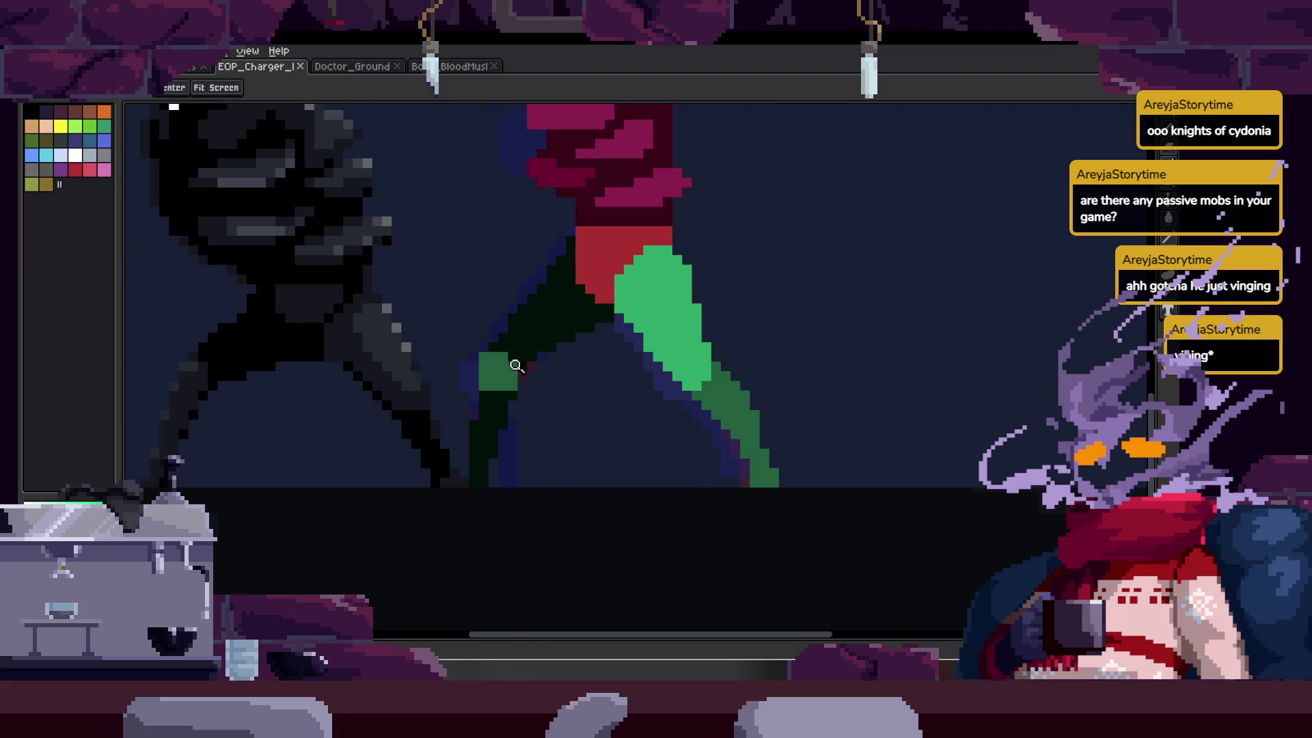
{"action": "scroll", "coordinate": [498, 372], "scroll_direction": "up", "scroll_amount": 3}
{"action": "scroll", "coordinate": [601, 290], "scroll_direction": "down", "scroll_amount": 2}
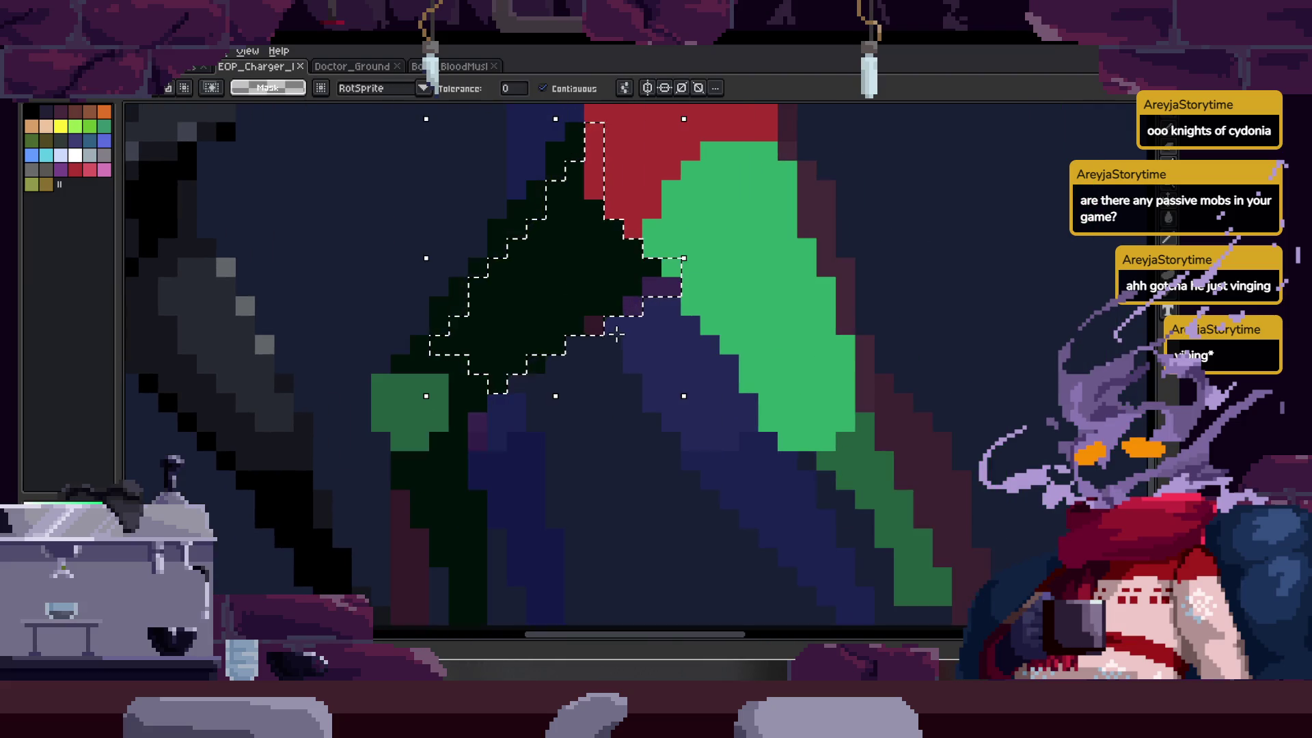
{"action": "left_click_drag", "start_coordinate": [675, 298], "coordinate": [641, 309]}
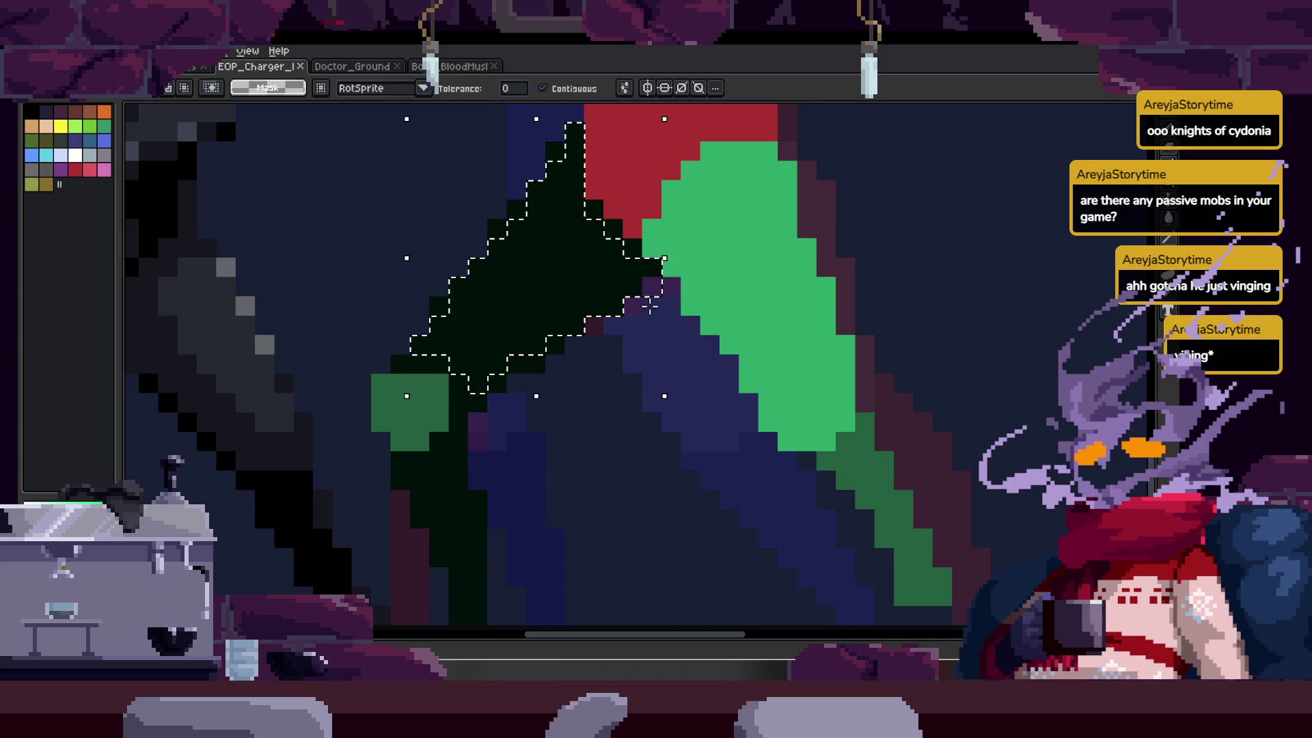
{"action": "key", "text": "ctrl+d"}
- Zoom out and open a floating animation preview with F7
{"action": "key", "text": "b"}
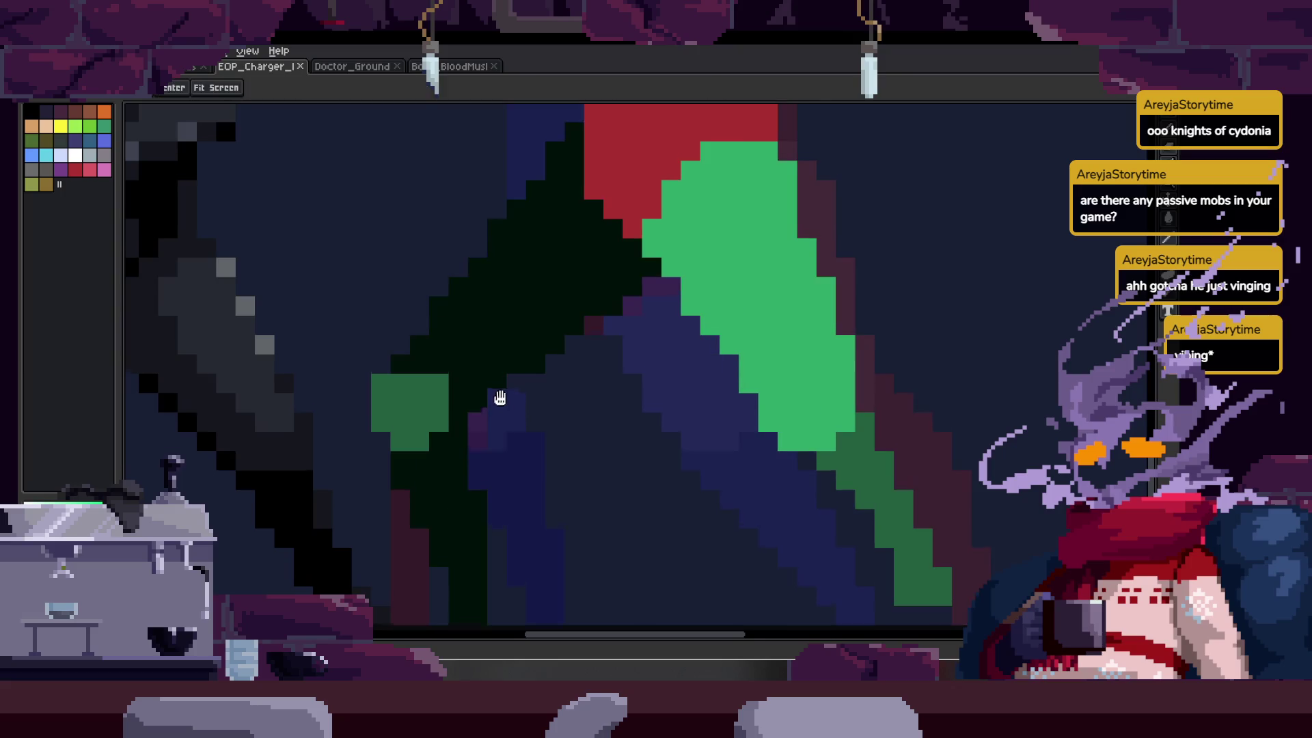
{"action": "scroll", "coordinate": [478, 372], "scroll_direction": "up", "scroll_amount": 2}
{"action": "scroll", "coordinate": [414, 354], "scroll_direction": "down", "scroll_amount": 1}
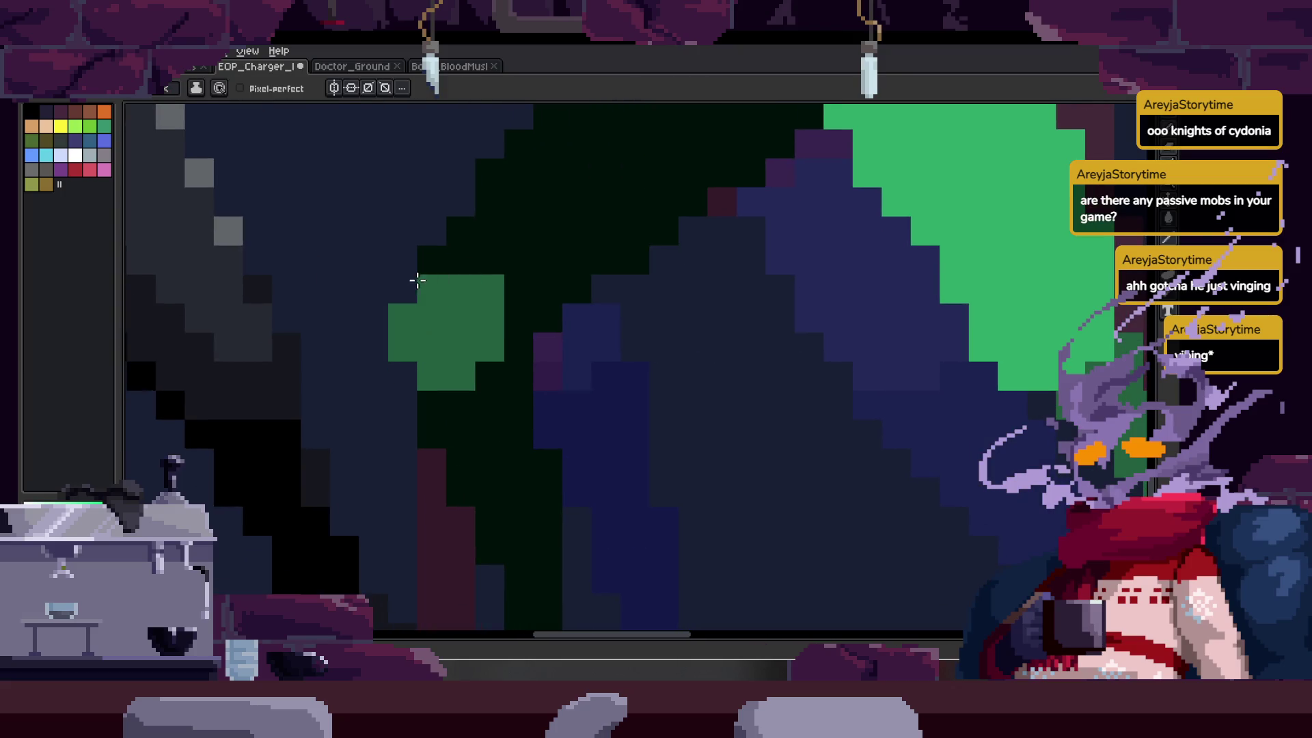
{"action": "scroll", "coordinate": [481, 354], "scroll_direction": "down", "scroll_amount": 1}
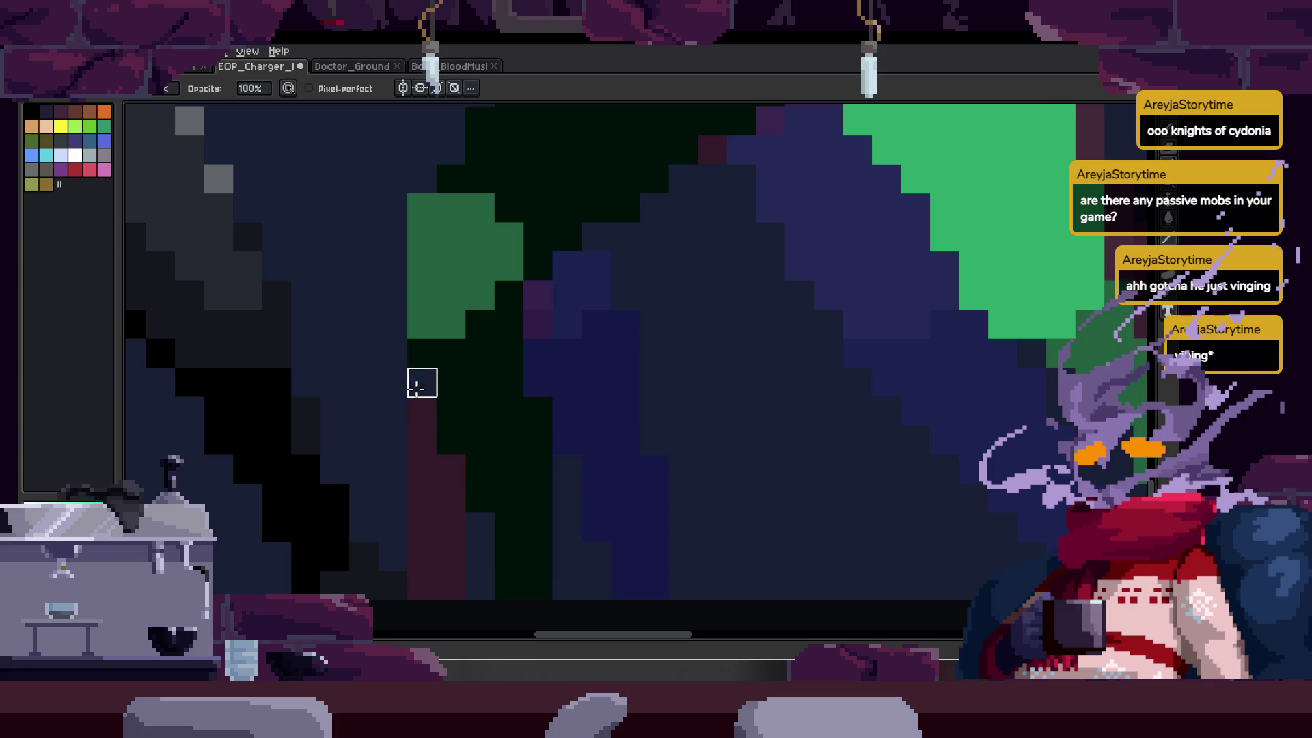
{"action": "key", "text": "z"}
{"action": "scroll", "coordinate": [516, 379], "scroll_direction": "down", "scroll_amount": 4}
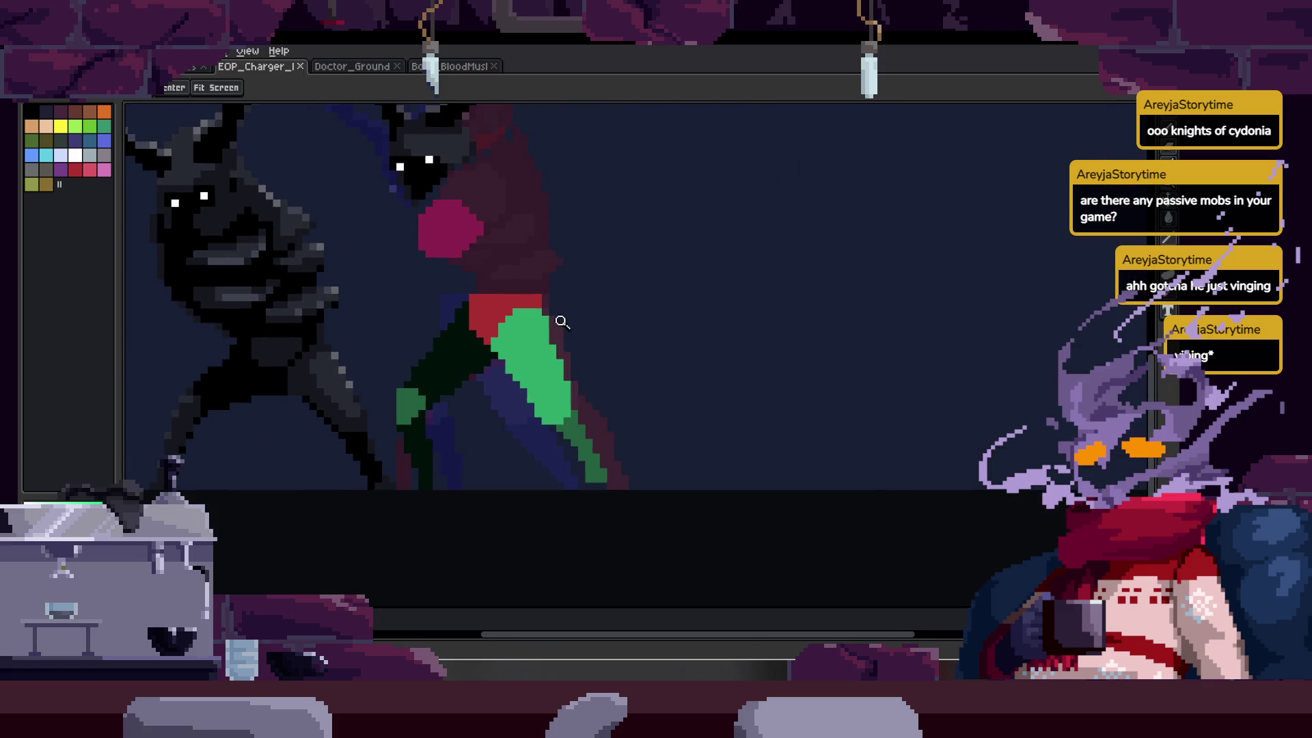
{"action": "key", "text": "F7"}
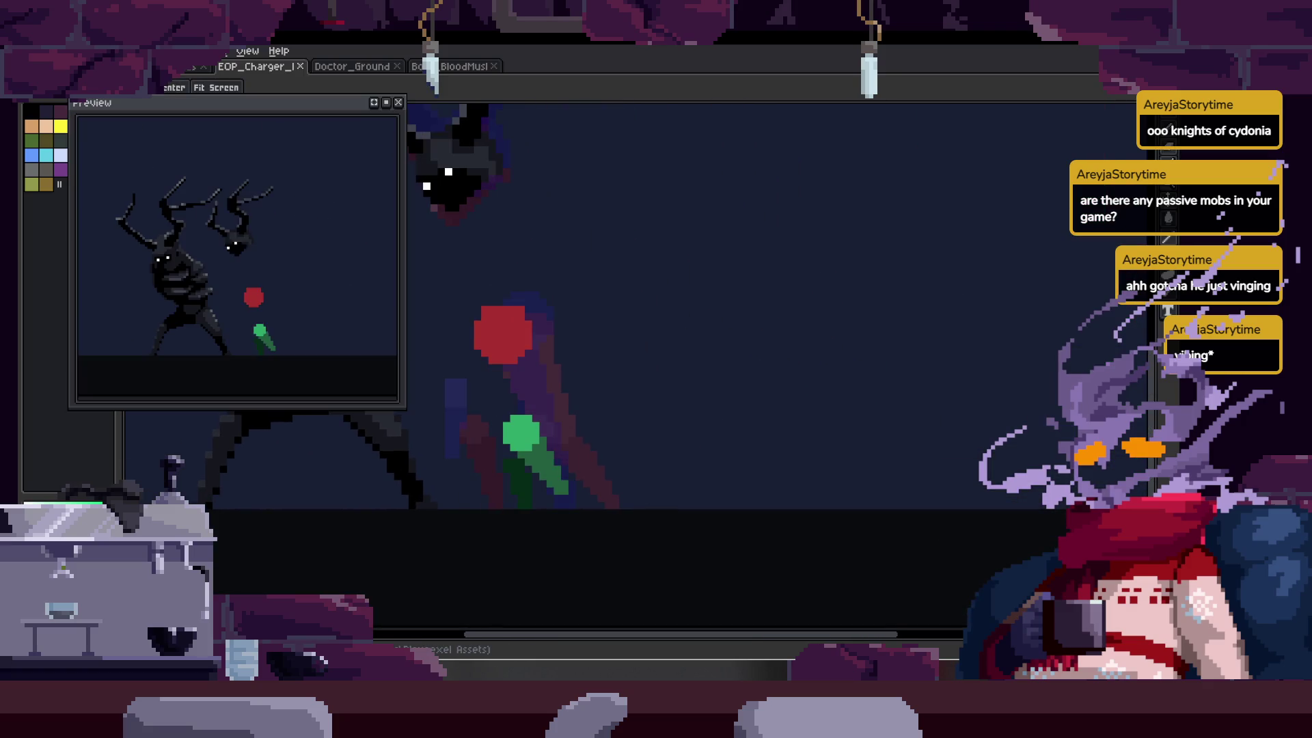
- Extend the dark-green back leg with a straight dark line drawn up the leg
{"action": "left_click_drag", "start_coordinate": [605, 285], "coordinate": [731, 322]}
{"action": "scroll", "coordinate": [641, 363], "scroll_direction": "up", "scroll_amount": 2}
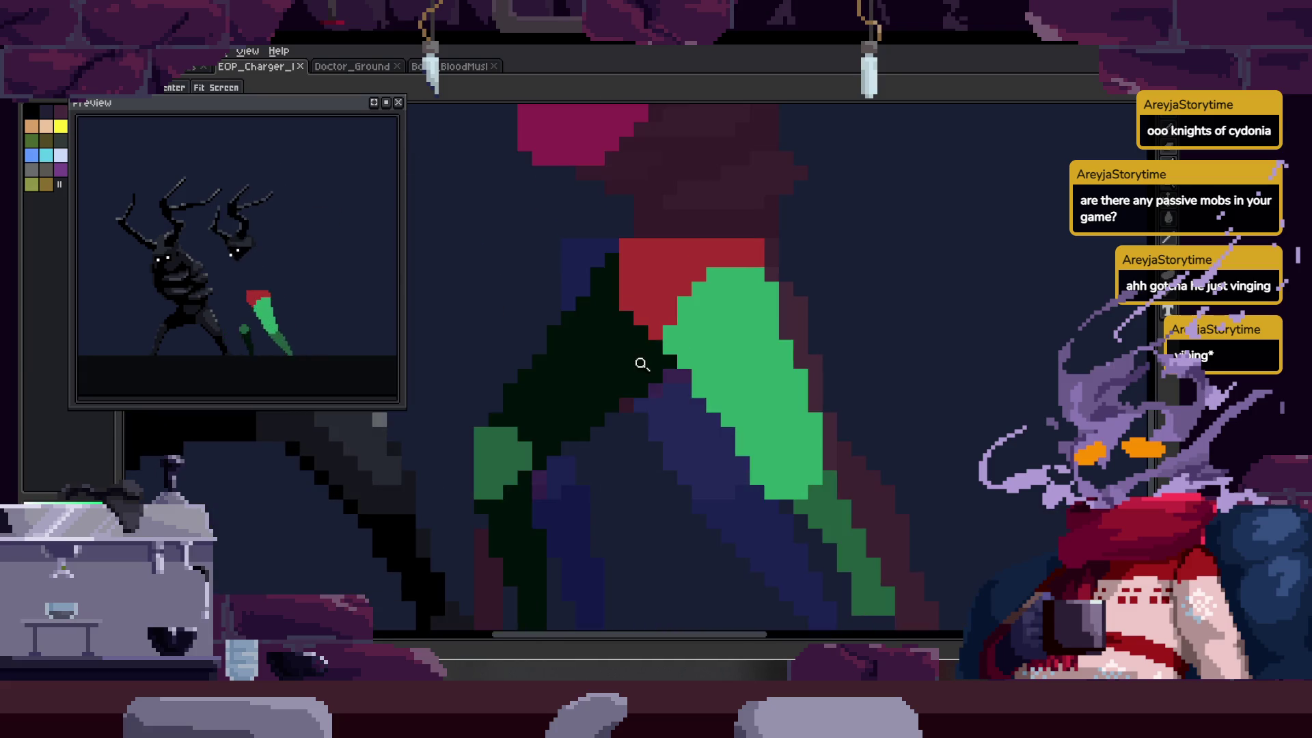
{"action": "key", "text": "z"}
{"action": "scroll", "coordinate": [558, 335], "scroll_direction": "up", "scroll_amount": 1}
{"action": "left_click", "coordinate": [517, 483]}
{"action": "left_click", "coordinate": [560, 227], "text": "shift"}
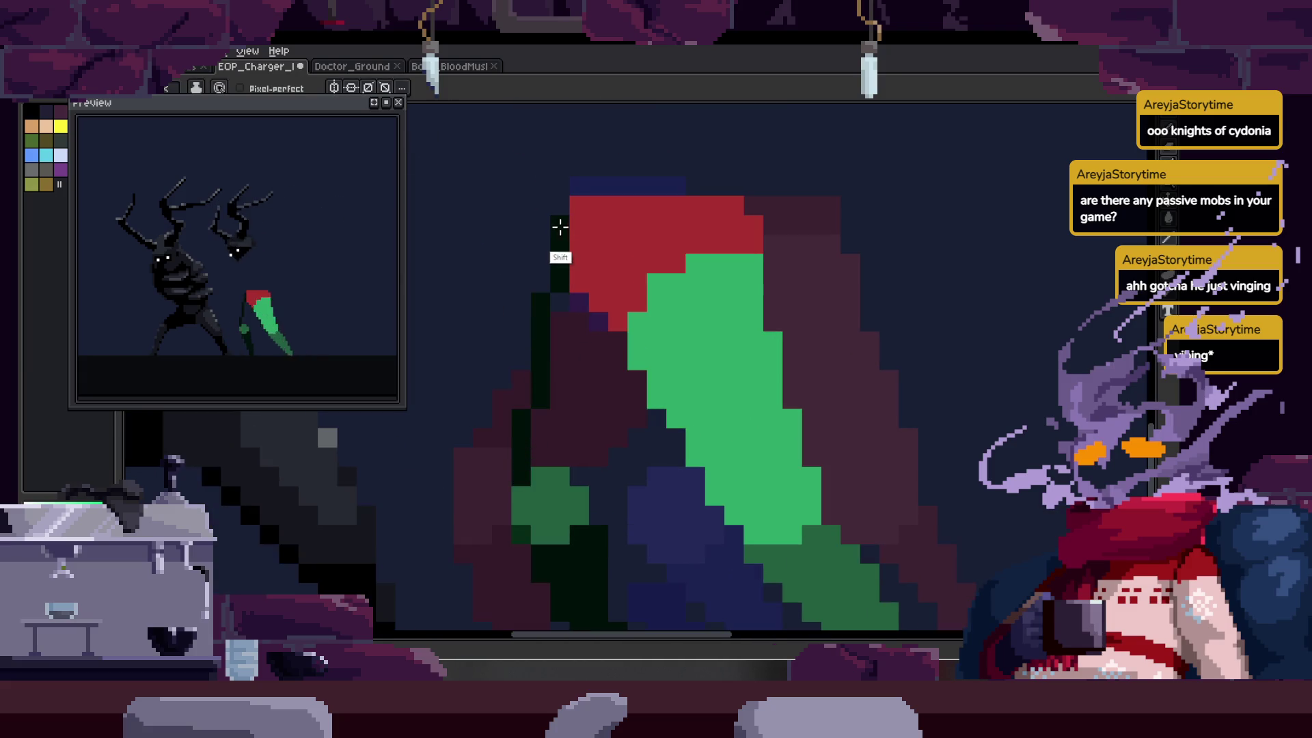
{"action": "key", "text": "z"}
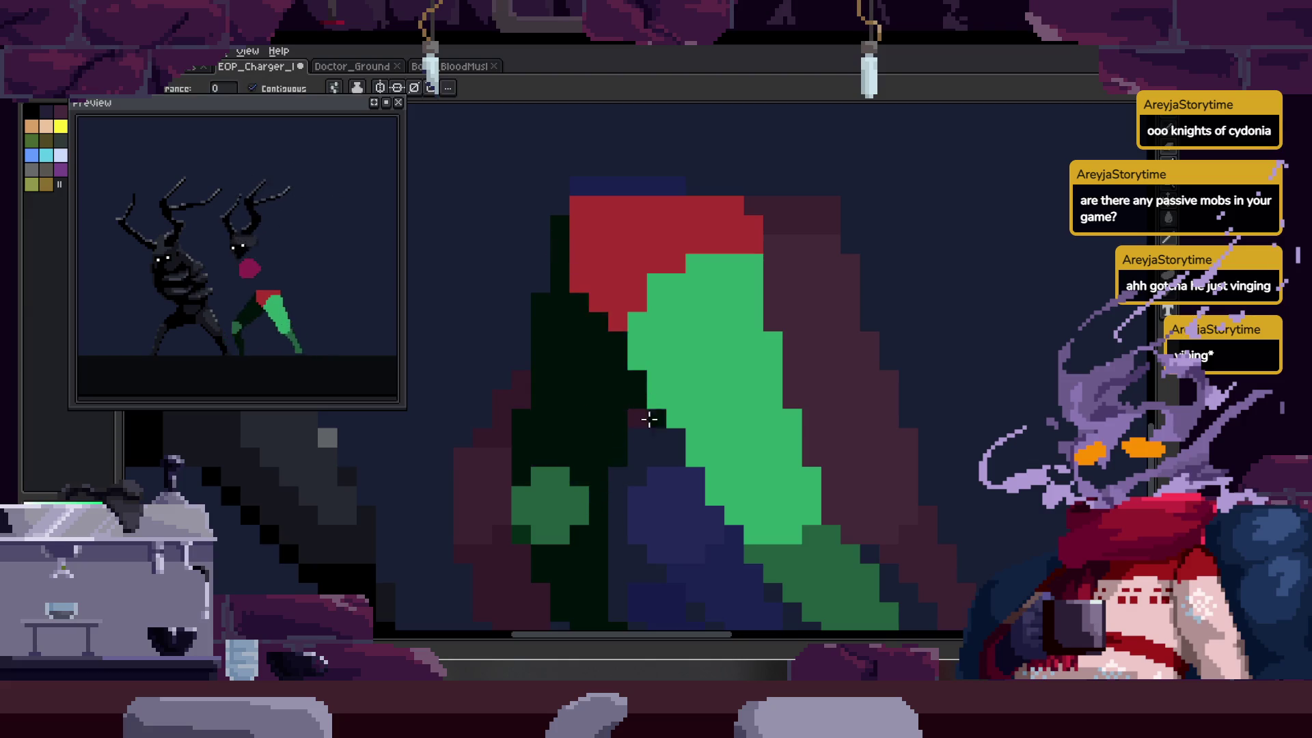
{"action": "scroll", "coordinate": [574, 431], "scroll_direction": "down", "scroll_amount": 1}
{"action": "scroll", "coordinate": [504, 499], "scroll_direction": "down", "scroll_amount": 1}
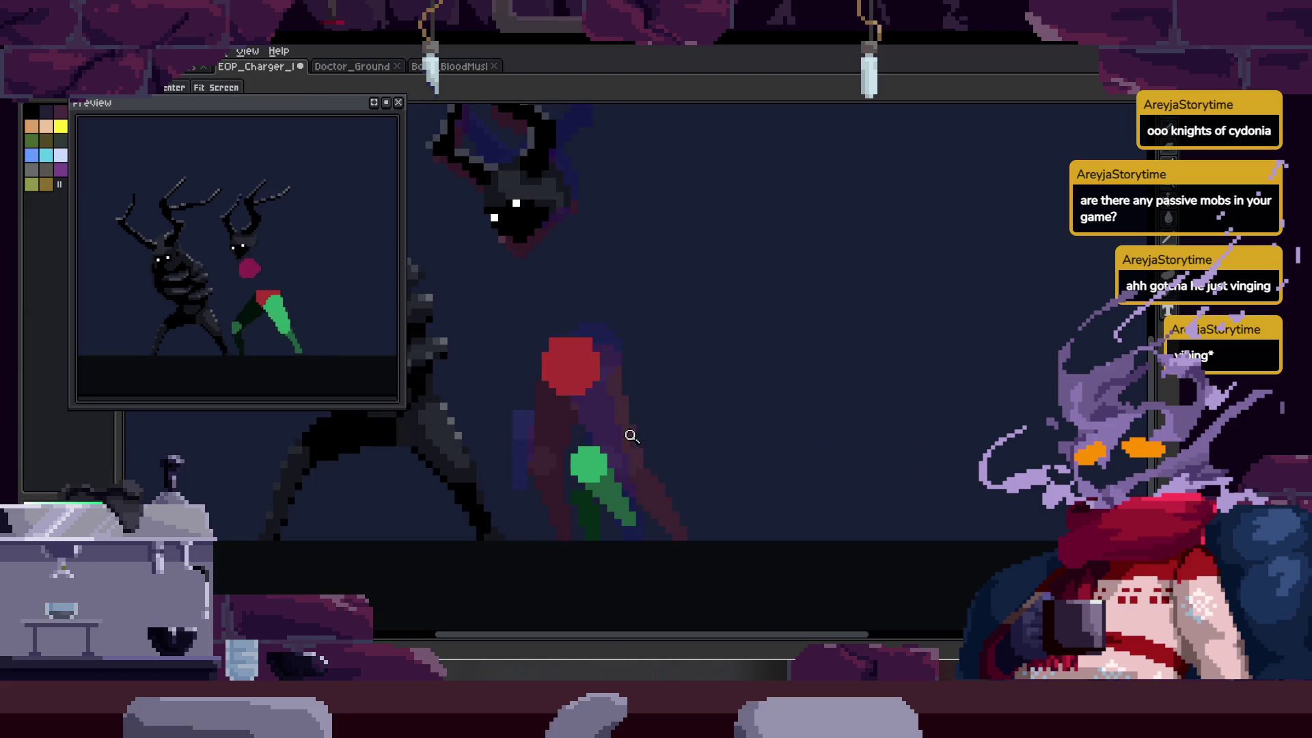
{"action": "scroll", "coordinate": [583, 354], "scroll_direction": "up", "scroll_amount": 2}
{"action": "key", "text": "b"}
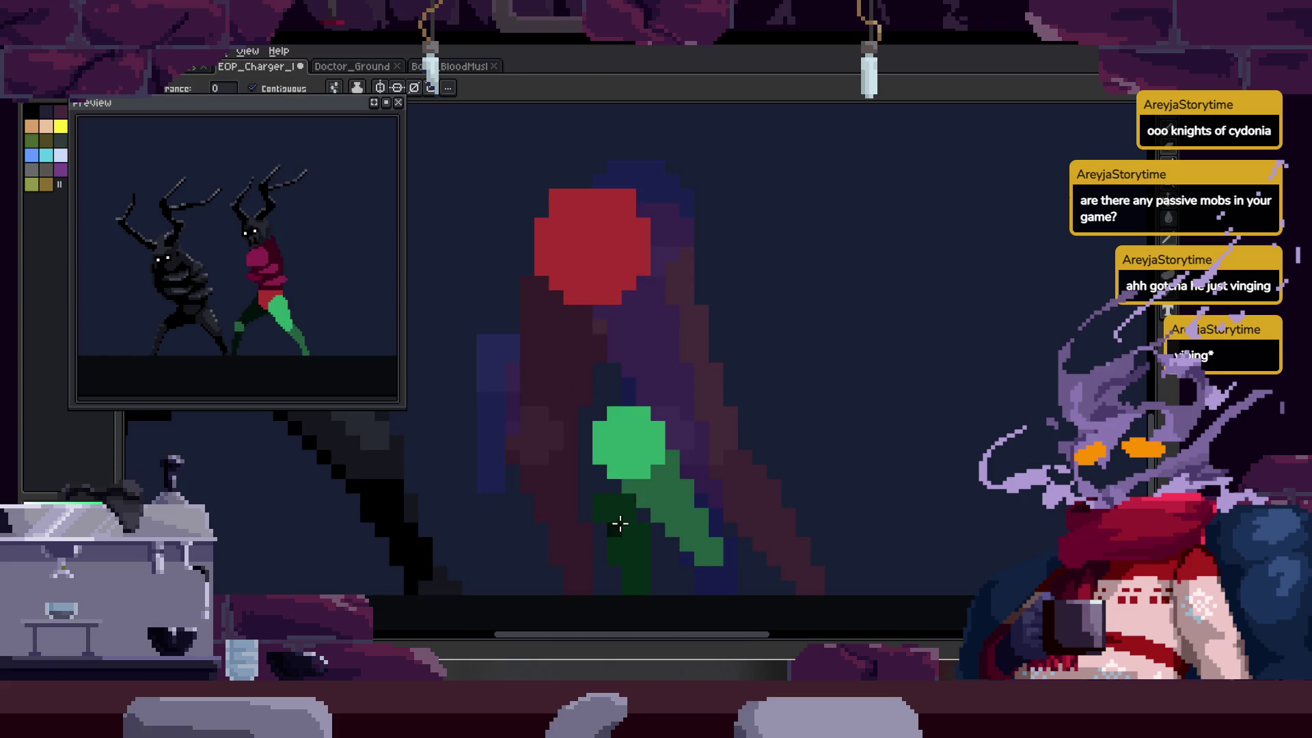
- In the next frame, shift the bright-green leg slightly left and rotate it -14.4°
{"action": "key", "text": "Right"}
{"action": "key", "text": "w"}
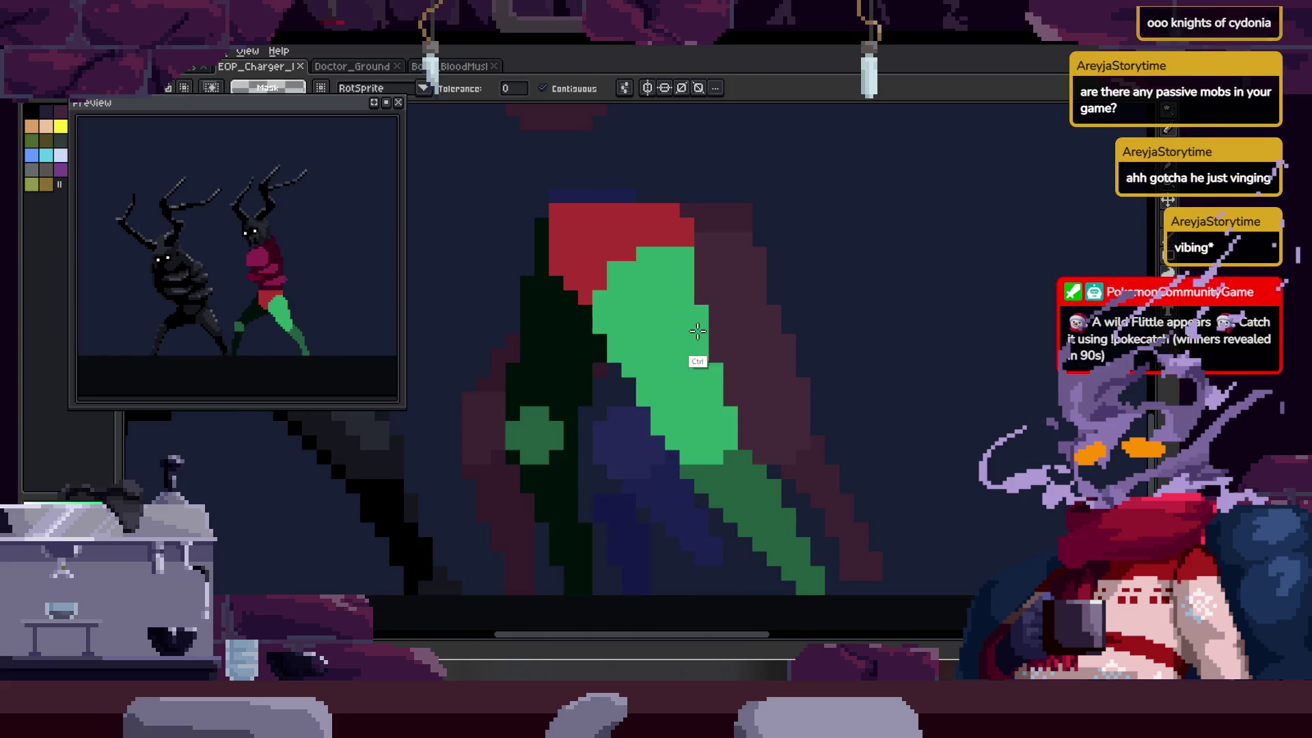
{"action": "key", "text": "Left"}
{"action": "key", "text": "z"}
{"action": "key", "text": "w"}
{"action": "left_click", "coordinate": [598, 435]}
{"action": "key", "text": "ctrl+d"}
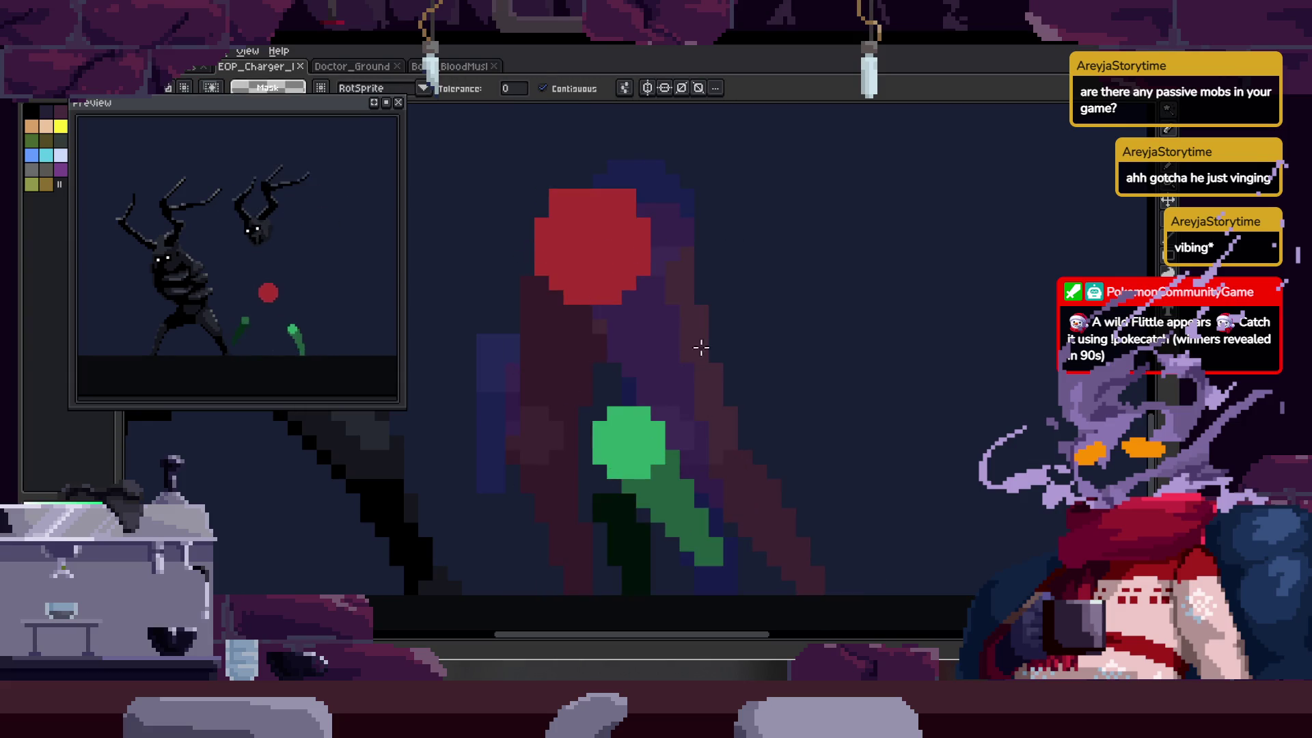
{"action": "key", "text": "Right"}
{"action": "mouse_move", "coordinate": [713, 383]}
{"action": "left_mouse_down"}
{"action": "mouse_move", "coordinate": [671, 410]}
{"action": "mouse_move", "coordinate": [681, 380]}
{"action": "left_mouse_up"}
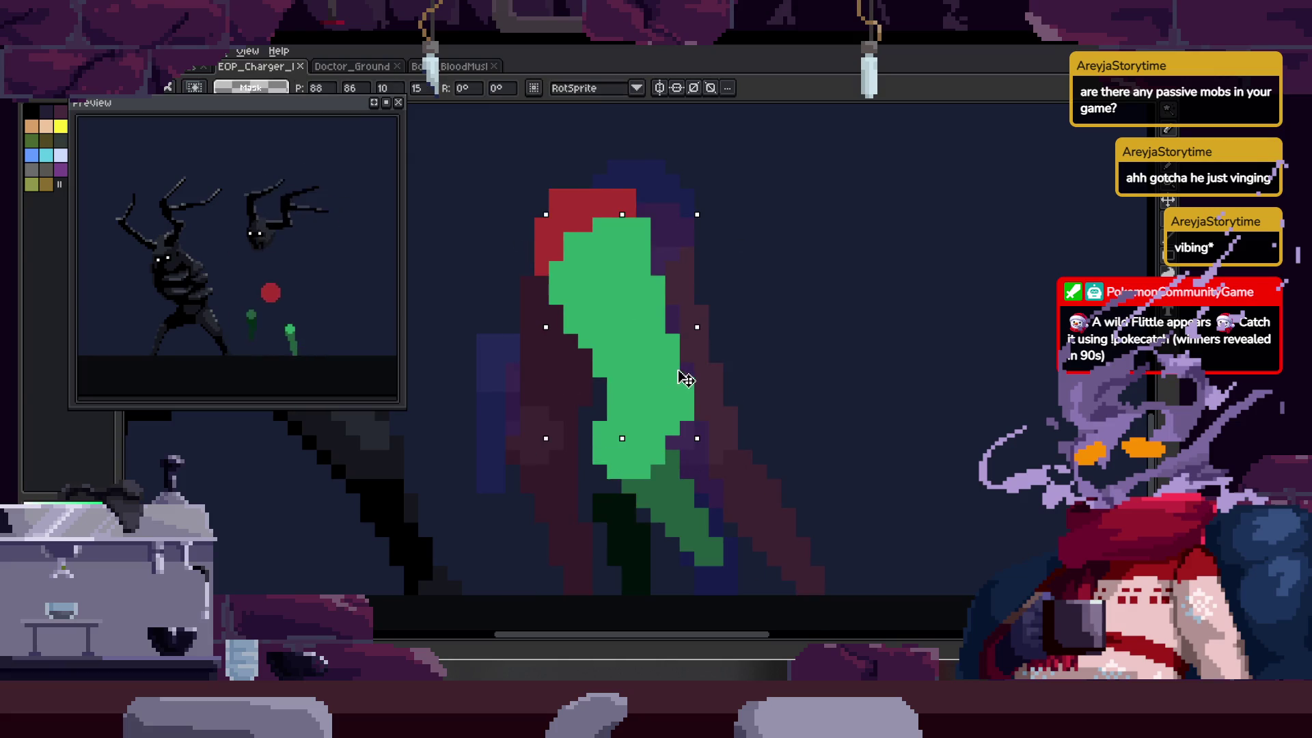
{"action": "mouse_move", "coordinate": [710, 445]}
{"action": "left_mouse_down"}
{"action": "mouse_move", "coordinate": [656, 463]}
{"action": "mouse_move", "coordinate": [674, 460]}
{"action": "left_mouse_up"}
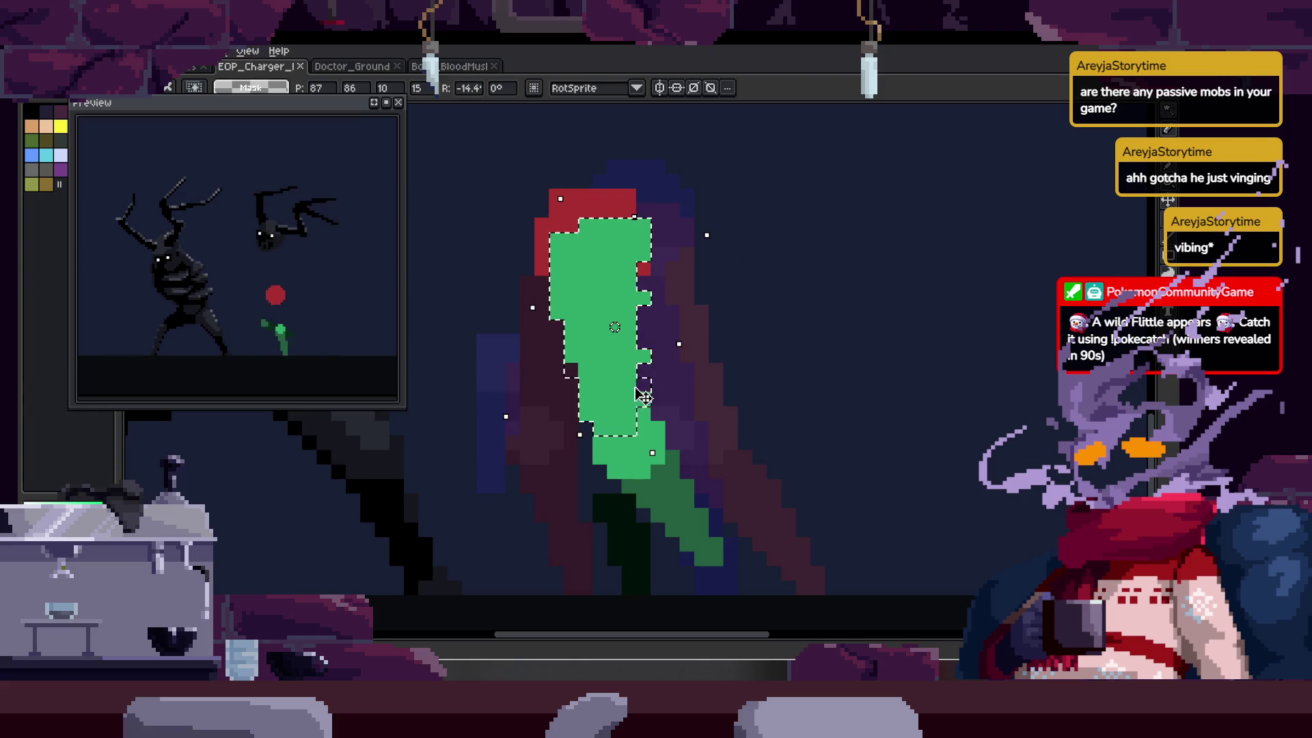
{"action": "key", "text": "ctrl+d"}
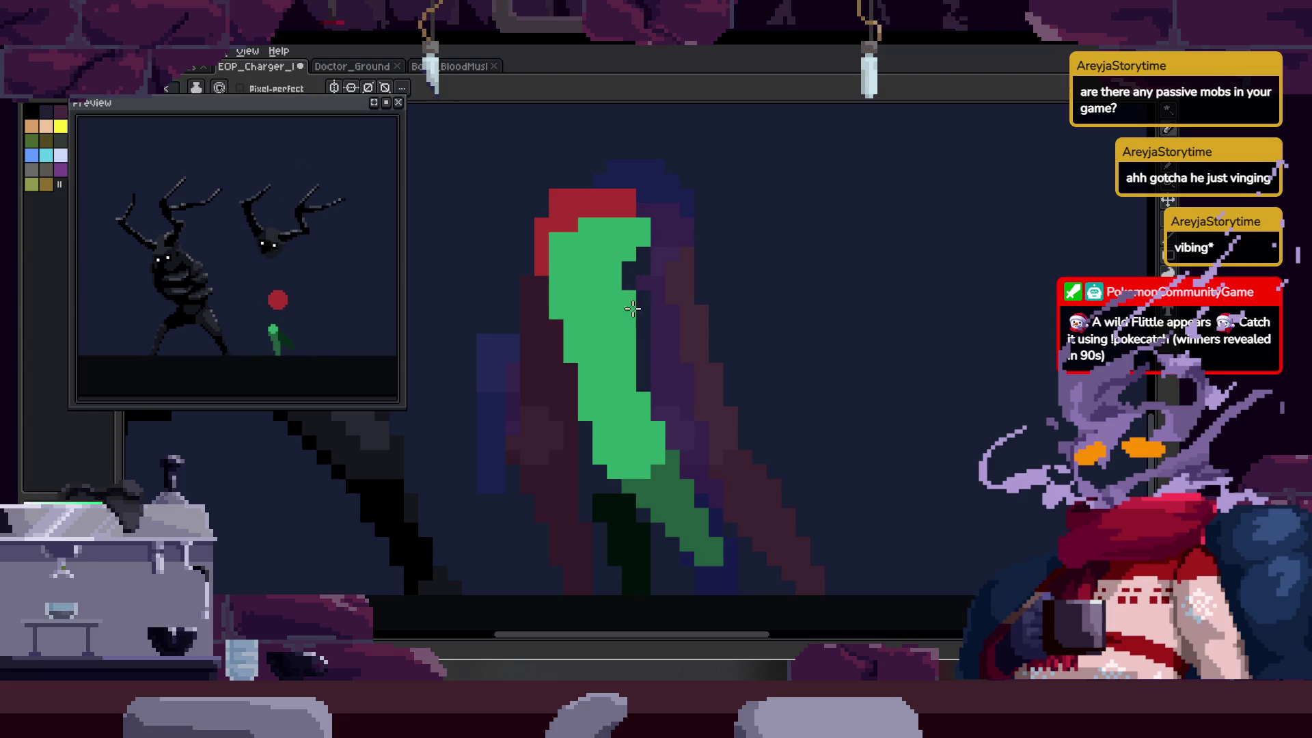
- Zoom in on the leg and select the bright-green leg shape with the Magic Wand
{"action": "scroll", "coordinate": [633, 309], "scroll_direction": "up", "scroll_amount": 1}
{"action": "key", "text": "z"}
{"action": "left_click", "coordinate": [556, 373]}
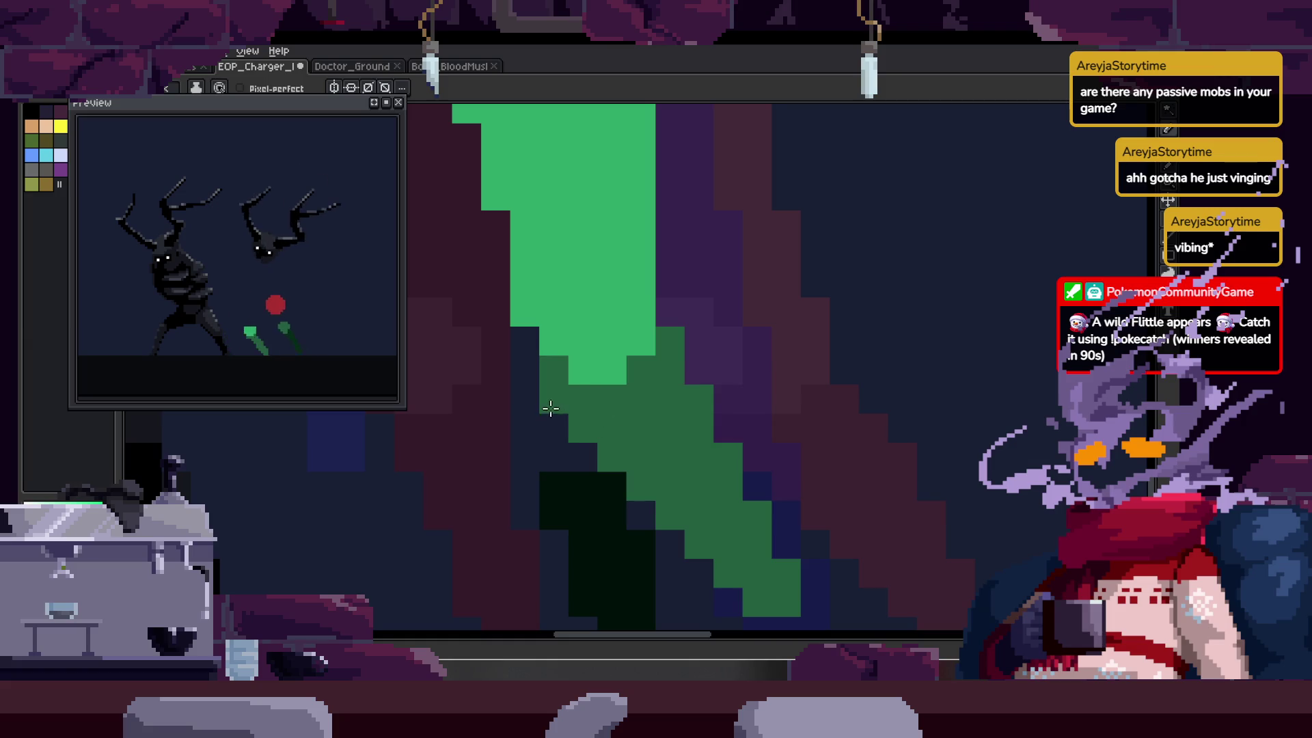
{"action": "scroll", "coordinate": [684, 382], "scroll_direction": "down", "scroll_amount": 3}
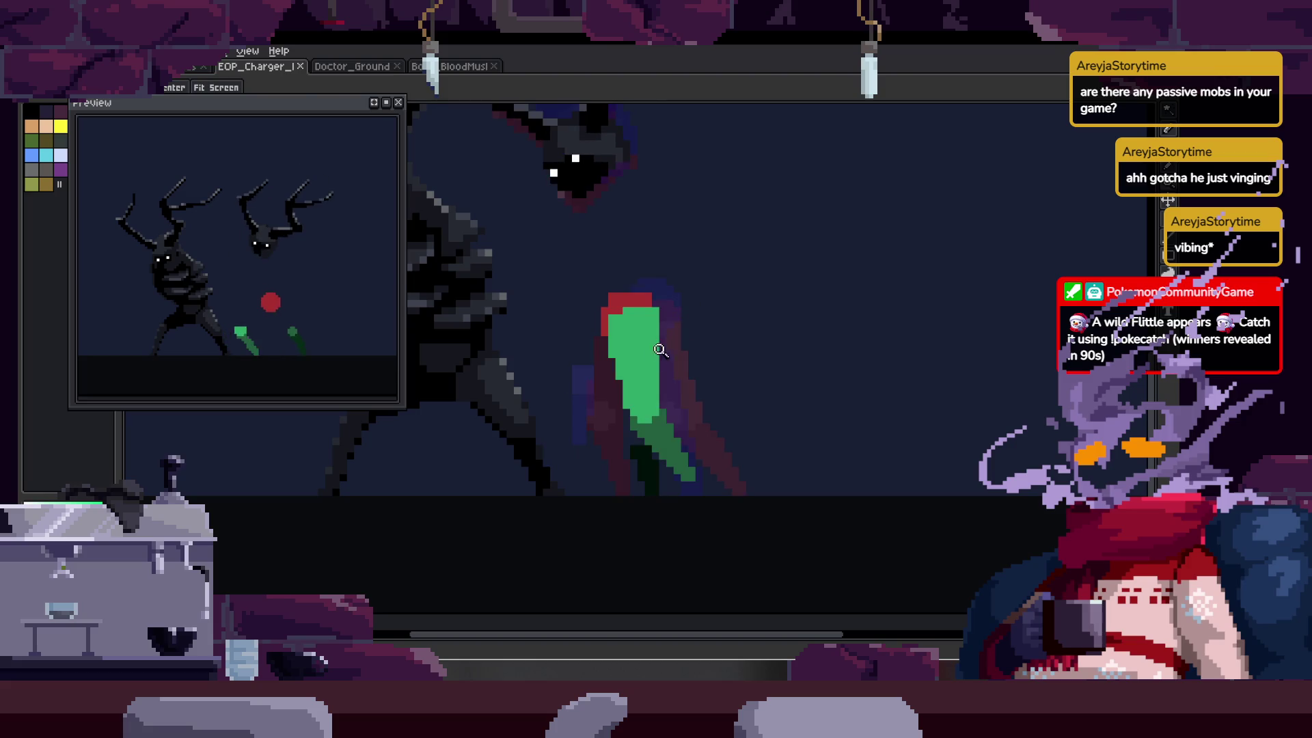
{"action": "key", "text": "w"}
{"action": "left_click", "coordinate": [658, 361]}
- Rotate the green leg blob upward to about -50° and nudge it right and down into place
{"action": "scroll", "coordinate": [691, 336], "scroll_direction": "up", "scroll_amount": 2}
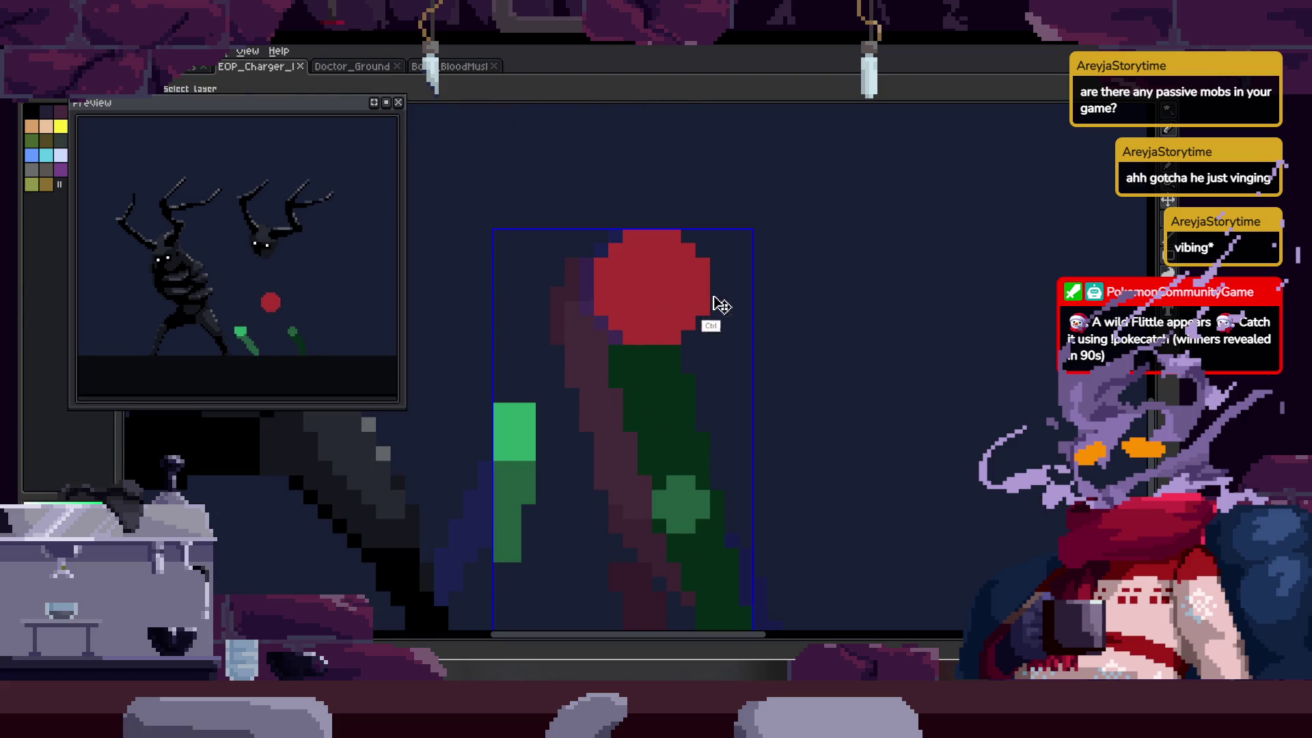
{"action": "mouse_move", "coordinate": [678, 279]}
{"action": "left_mouse_down"}
{"action": "mouse_move", "coordinate": [750, 381]}
{"action": "mouse_move", "coordinate": [756, 431]}
{"action": "mouse_move", "coordinate": [734, 457]}
{"action": "left_mouse_up"}
{"action": "key", "text": "Left"}
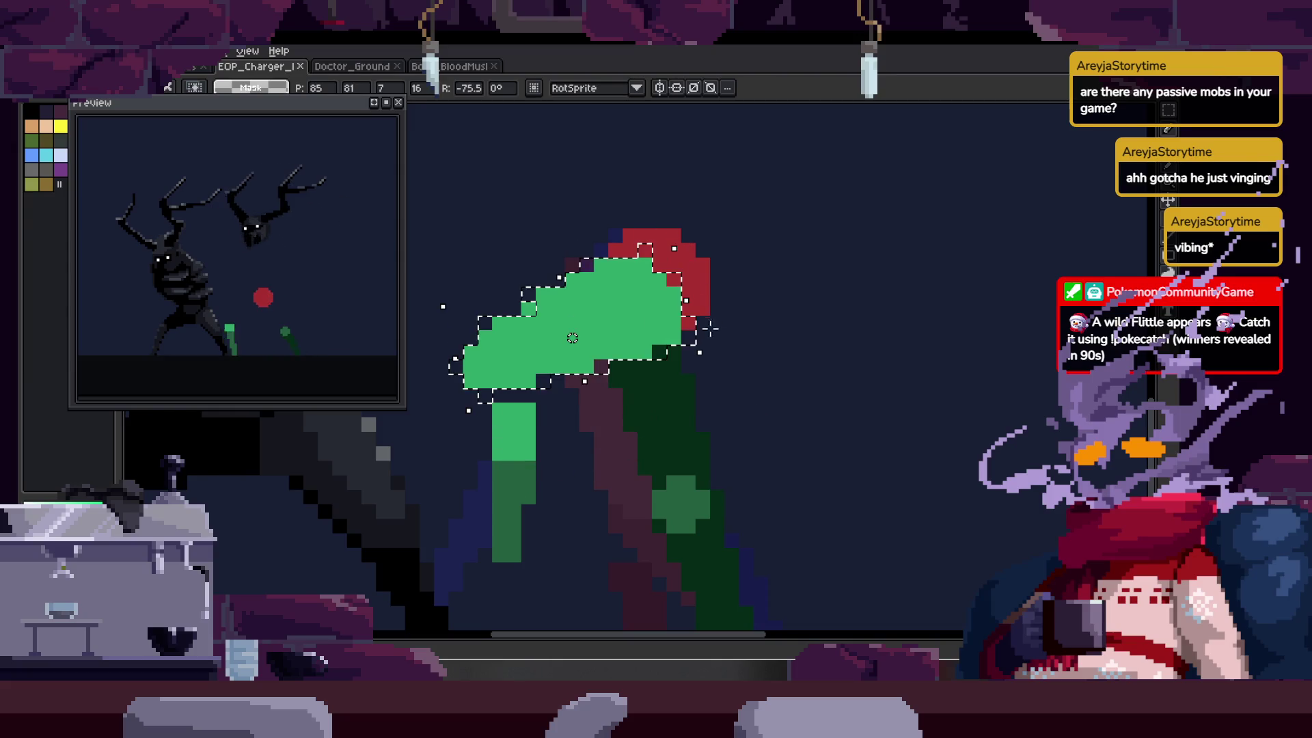
{"action": "left_click_drag", "start_coordinate": [711, 358], "coordinate": [724, 286]}
{"action": "key", "text": "Right"}
{"action": "key", "text": "Right"}
{"action": "key", "text": "Down"}
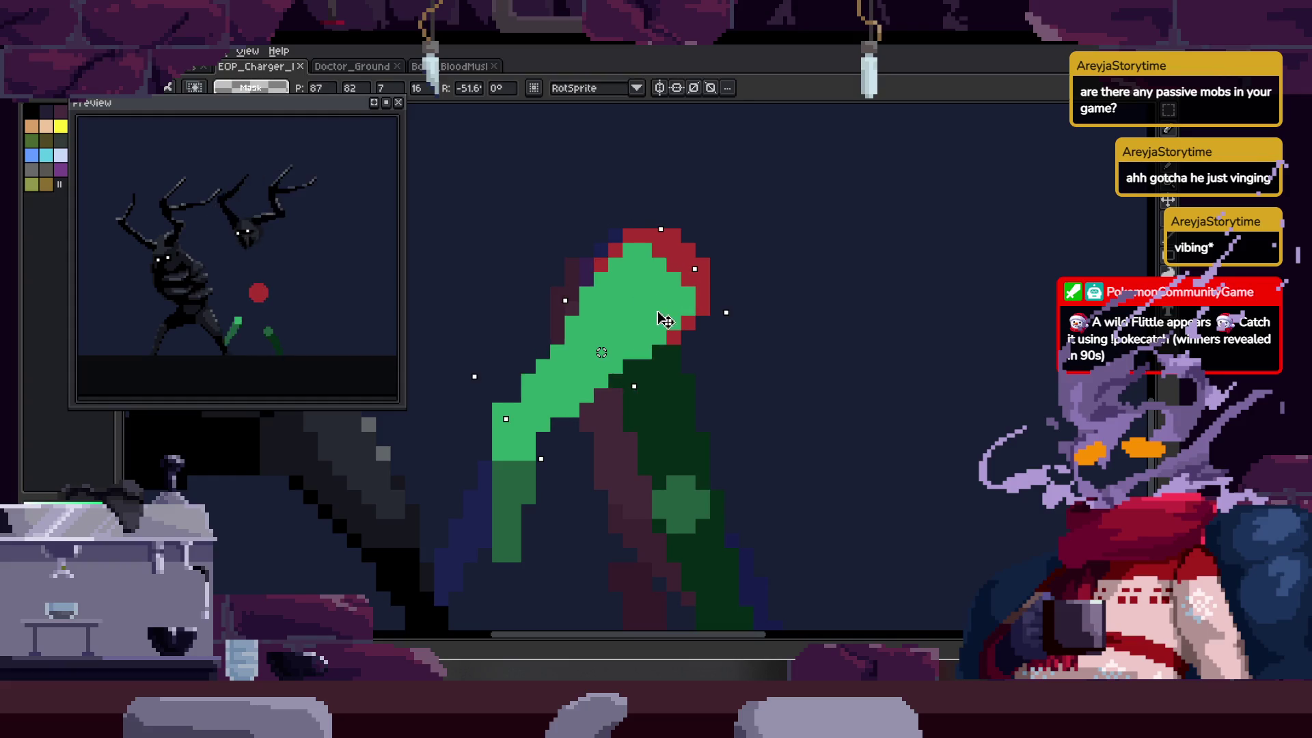
{"action": "key", "text": "z"}
- Zoom in on the rotated green leg, then zoom back out to see the head and legs
{"action": "left_click", "coordinate": [542, 388]}
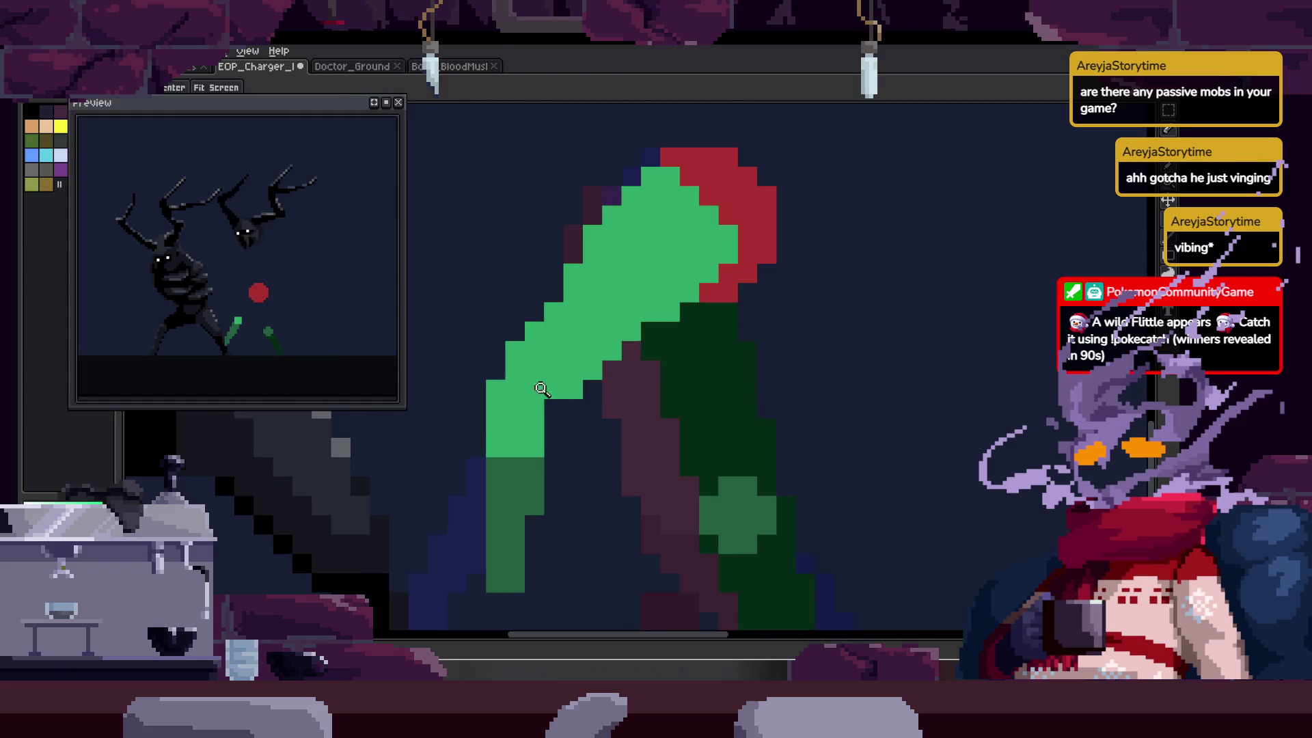
{"action": "left_click", "coordinate": [498, 387]}
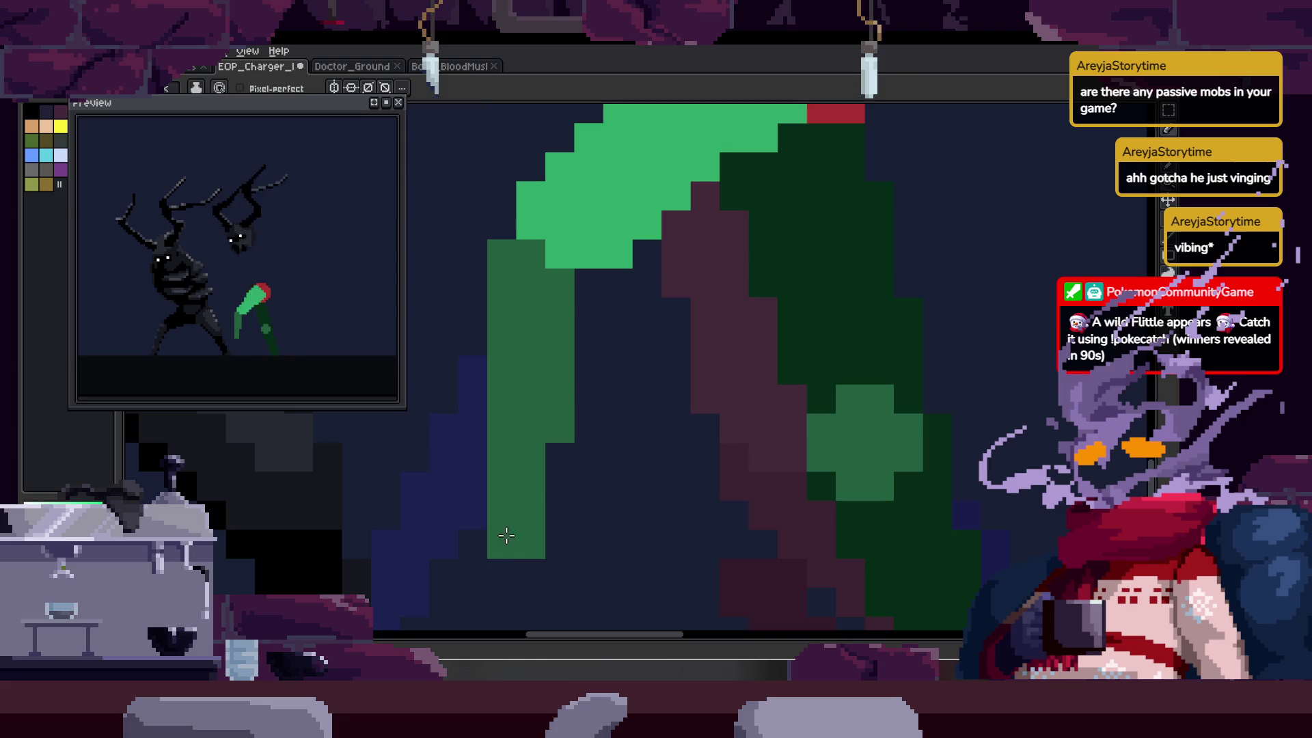
{"action": "key", "text": "z"}
{"action": "scroll", "coordinate": [541, 451], "scroll_direction": "down", "scroll_amount": 3}
{"action": "scroll", "coordinate": [639, 347], "scroll_direction": "up", "scroll_amount": 1}
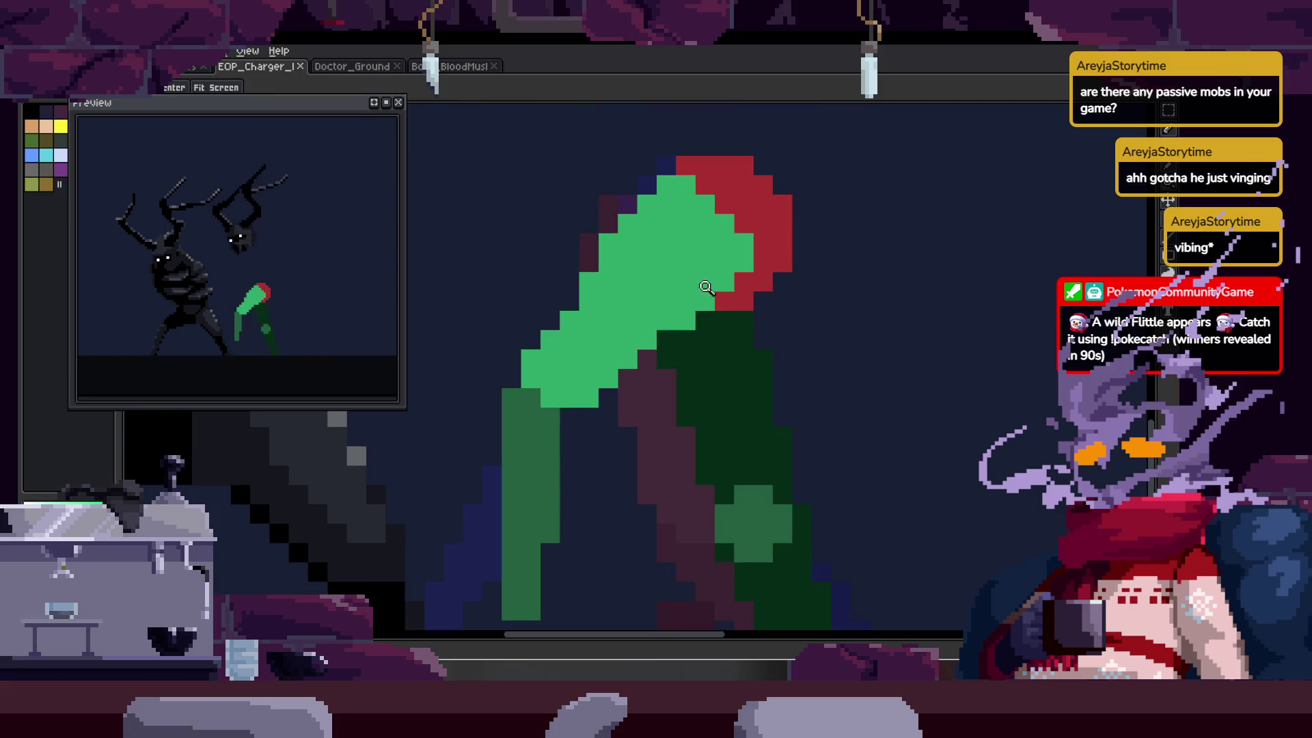
{"action": "scroll", "coordinate": [636, 328], "scroll_direction": "down", "scroll_amount": 2}
{"action": "scroll", "coordinate": [646, 266], "scroll_direction": "up", "scroll_amount": 1}
{"action": "left_click_drag", "start_coordinate": [679, 335], "coordinate": [751, 293]}
{"action": "scroll", "coordinate": [719, 351], "scroll_direction": "up", "scroll_amount": 1}
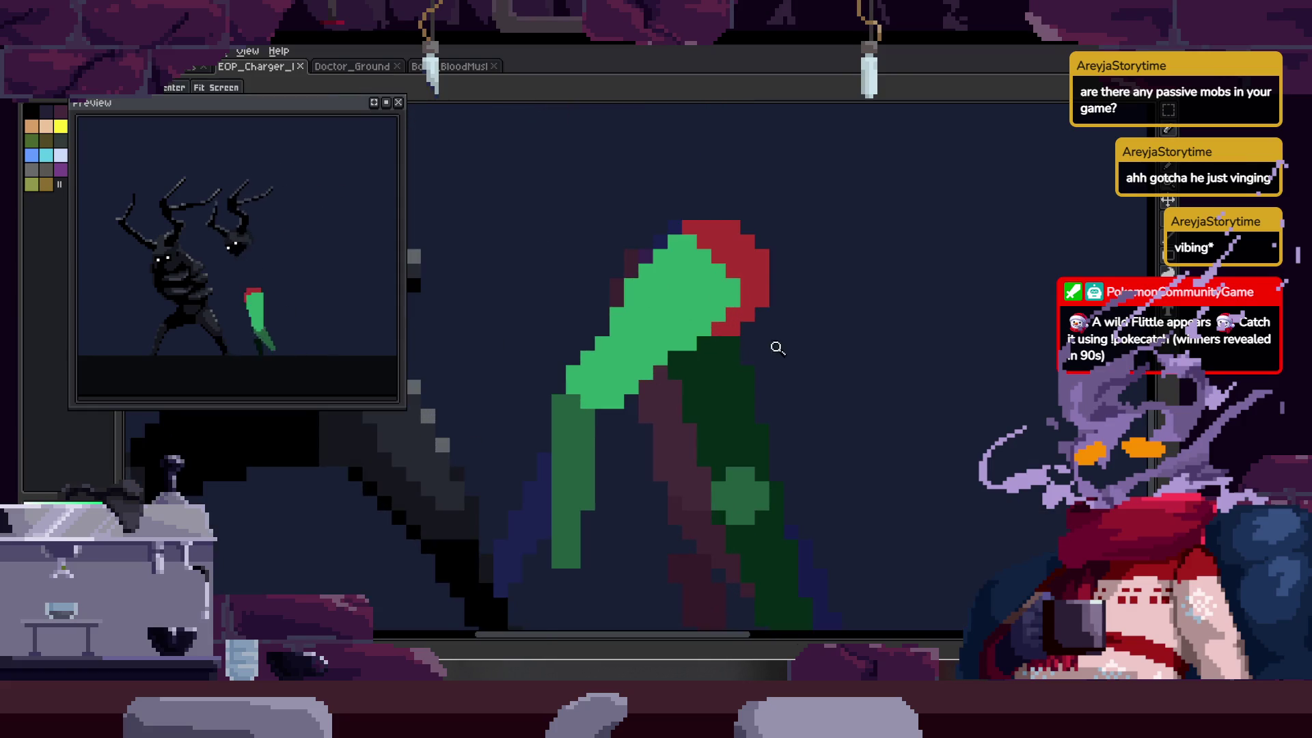
{"action": "scroll", "coordinate": [745, 332], "scroll_direction": "up", "scroll_amount": 1}
- Zoom out to the whole character and draw a dark red stroke down the torso
{"action": "key", "text": "b"}
{"action": "scroll", "coordinate": [760, 458], "scroll_direction": "down", "scroll_amount": 3}
{"action": "scroll", "coordinate": [673, 346], "scroll_direction": "up", "scroll_amount": 1}
{"action": "key", "text": "z"}
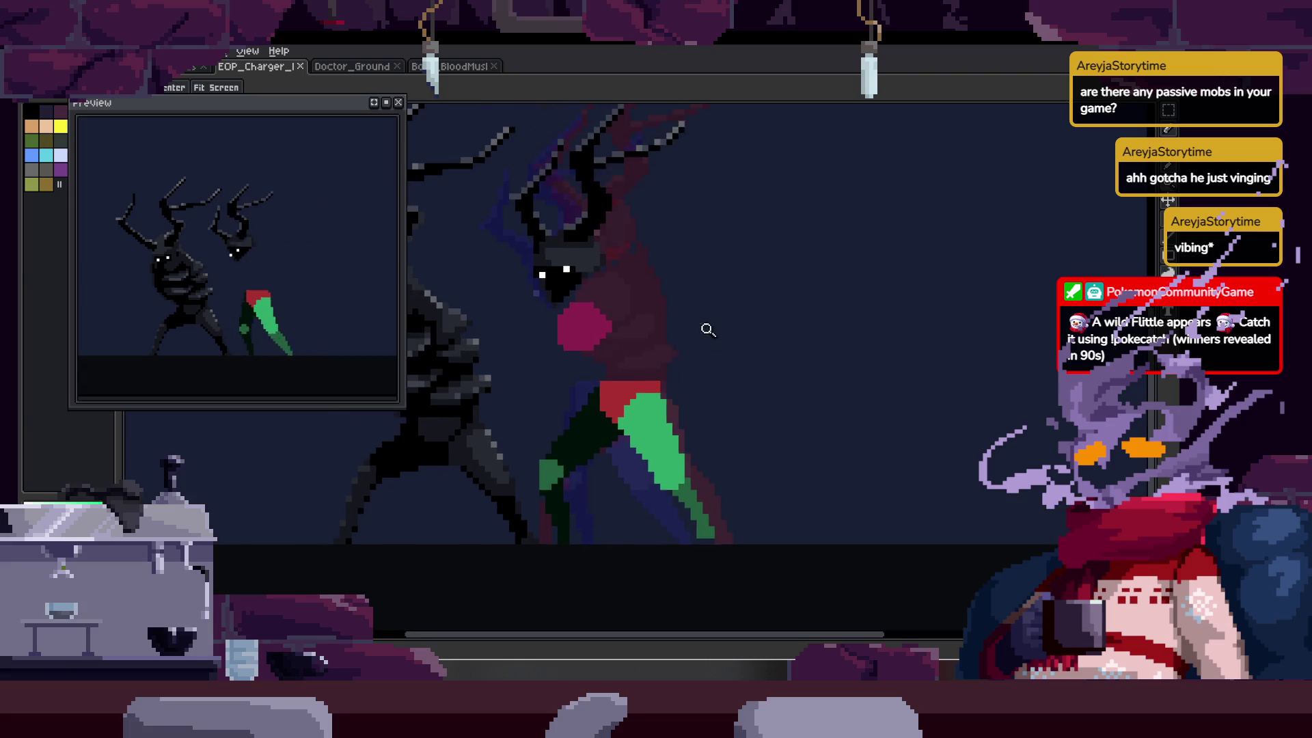
{"action": "scroll", "coordinate": [706, 330], "scroll_direction": "up", "scroll_amount": 2}
{"action": "scroll", "coordinate": [639, 340], "scroll_direction": "left", "scroll_amount": 2}
{"action": "key", "text": "b"}
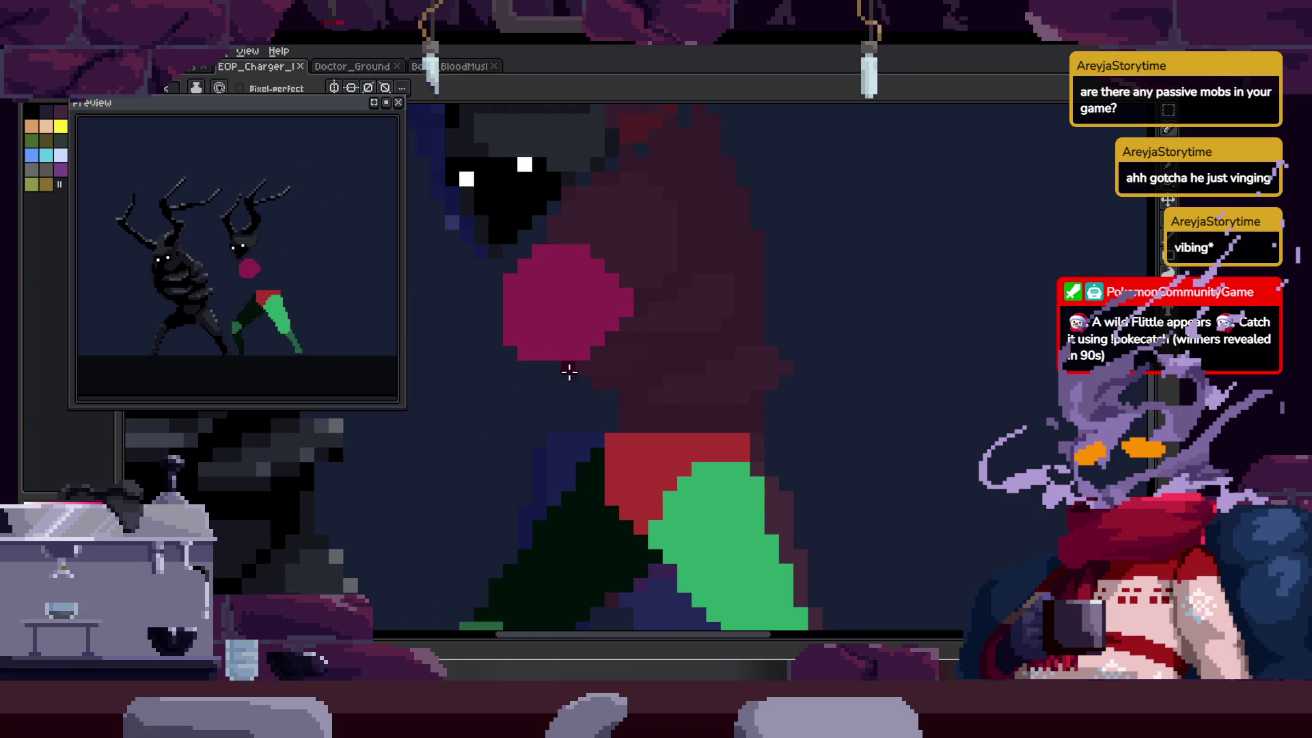
{"action": "scroll", "coordinate": [673, 314], "scroll_direction": "up", "scroll_amount": 2}
{"action": "scroll", "coordinate": [676, 272], "scroll_direction": "left", "scroll_amount": 1}
{"action": "left_click_drag", "start_coordinate": [673, 220], "coordinate": [783, 495]}
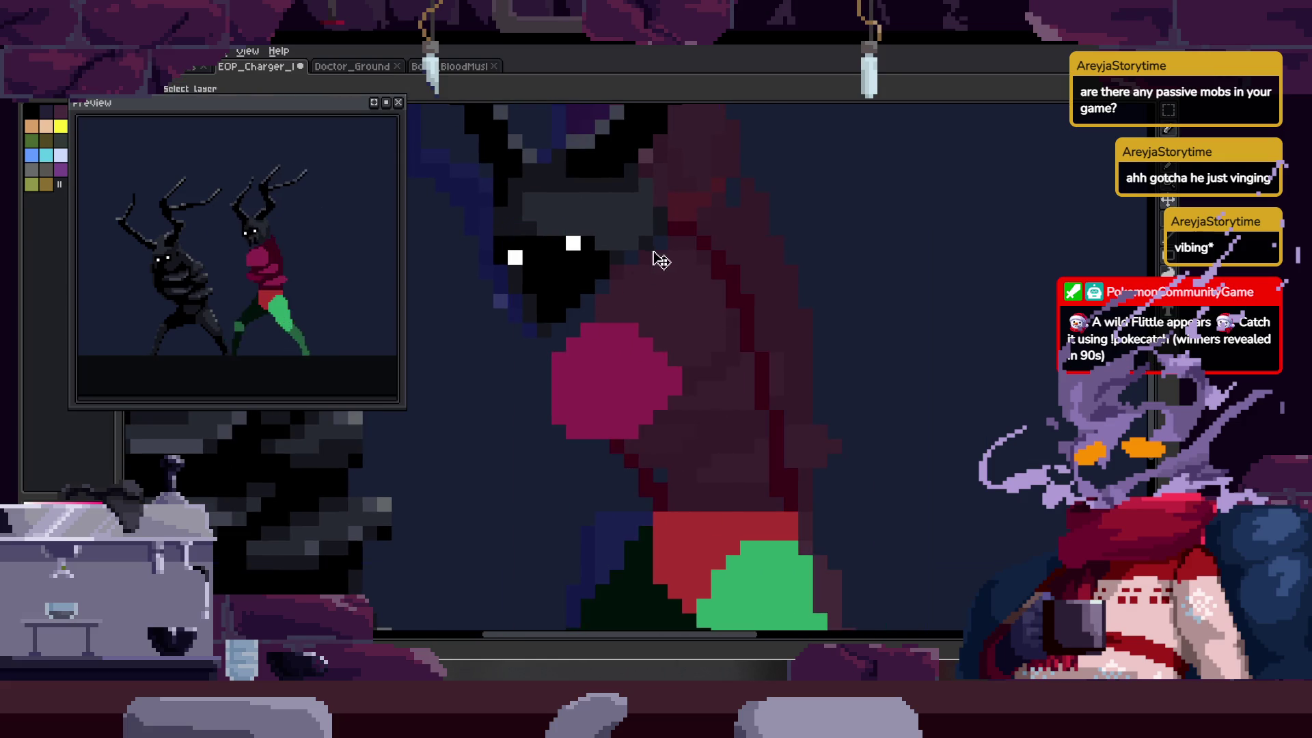
- Zoom out to the whole figure and return to the frame with the magenta blob
{"action": "key", "text": "b"}
{"action": "scroll", "coordinate": [578, 296], "scroll_direction": "up", "scroll_amount": 2}
{"action": "key", "text": "z"}
{"action": "scroll", "coordinate": [659, 342], "scroll_direction": "down", "scroll_amount": 4}
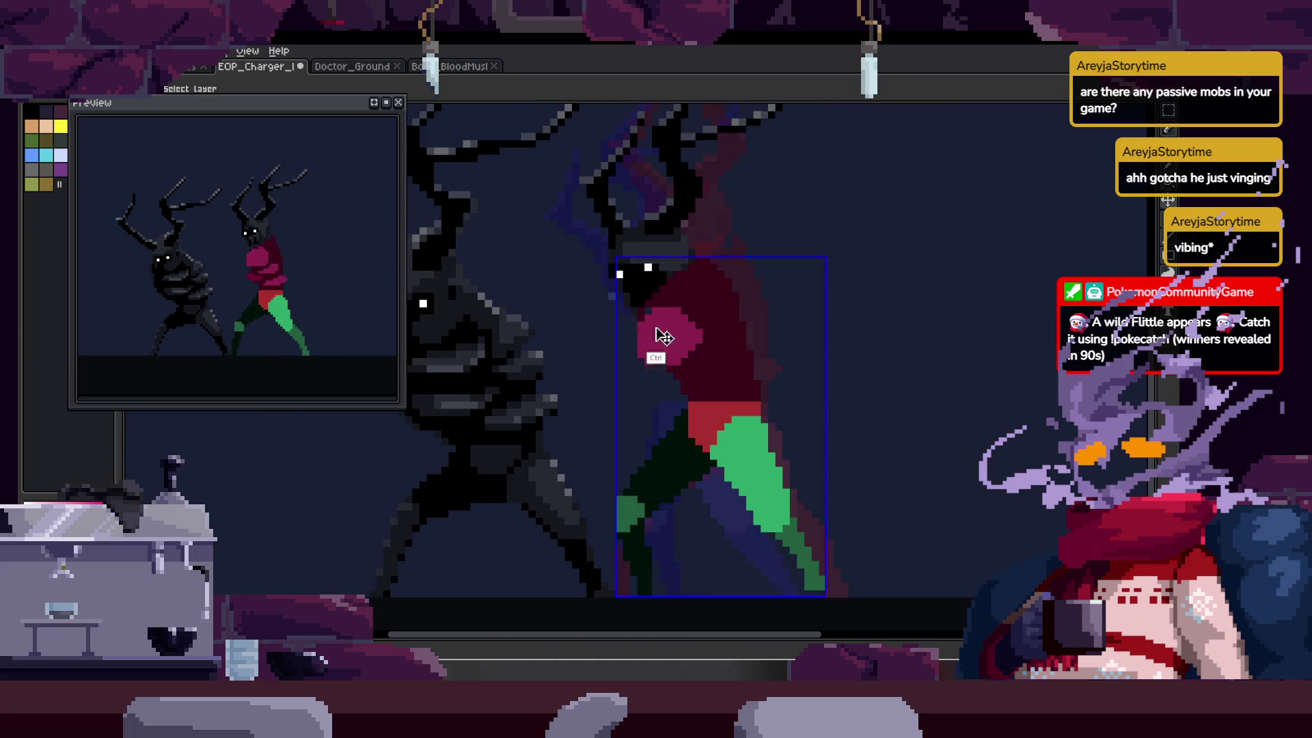
{"action": "scroll", "coordinate": [573, 341], "scroll_direction": "up", "scroll_amount": 3}
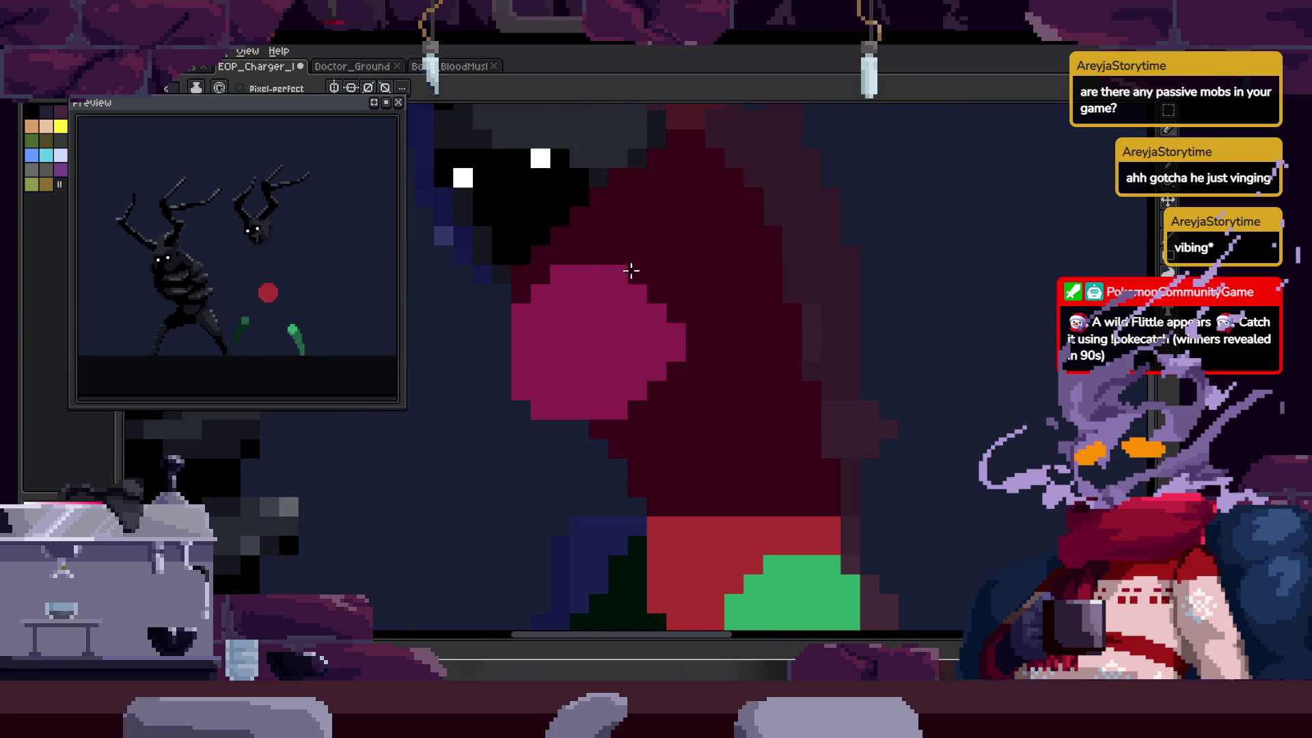
{"action": "key", "text": "z"}
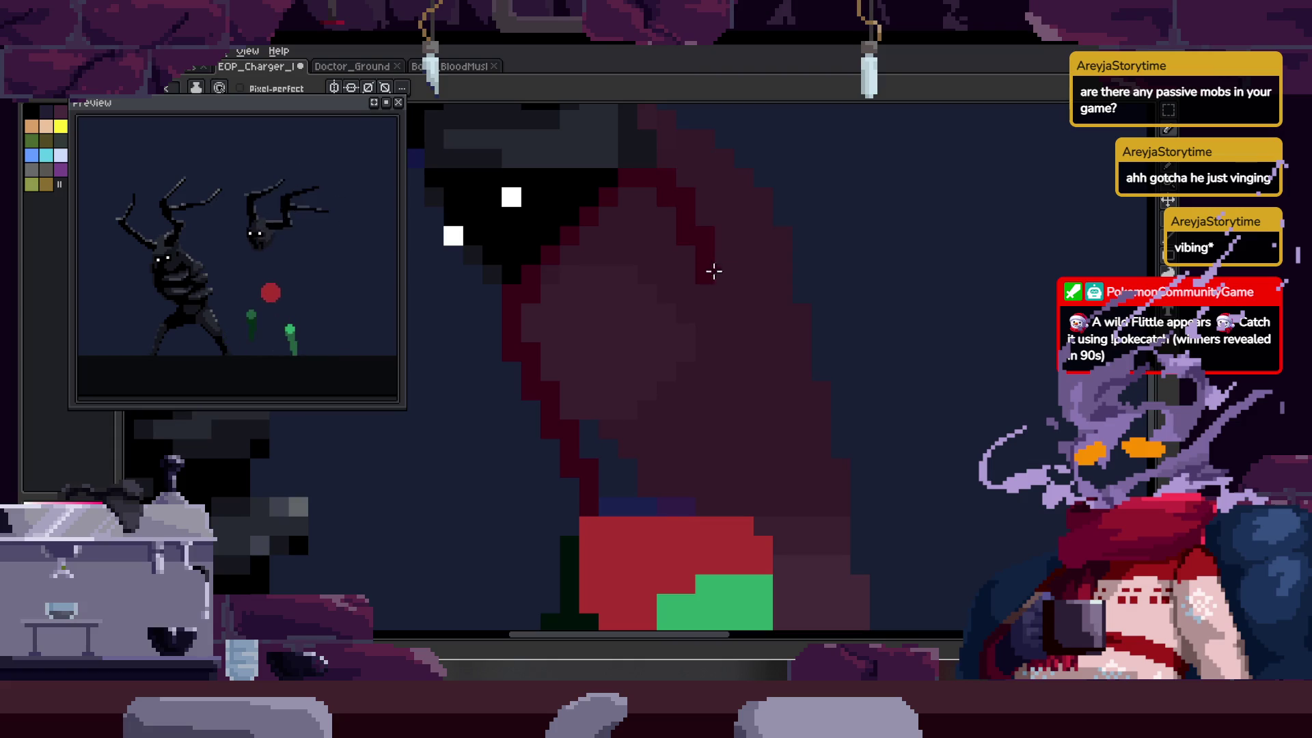
{"action": "key", "text": "Right"}
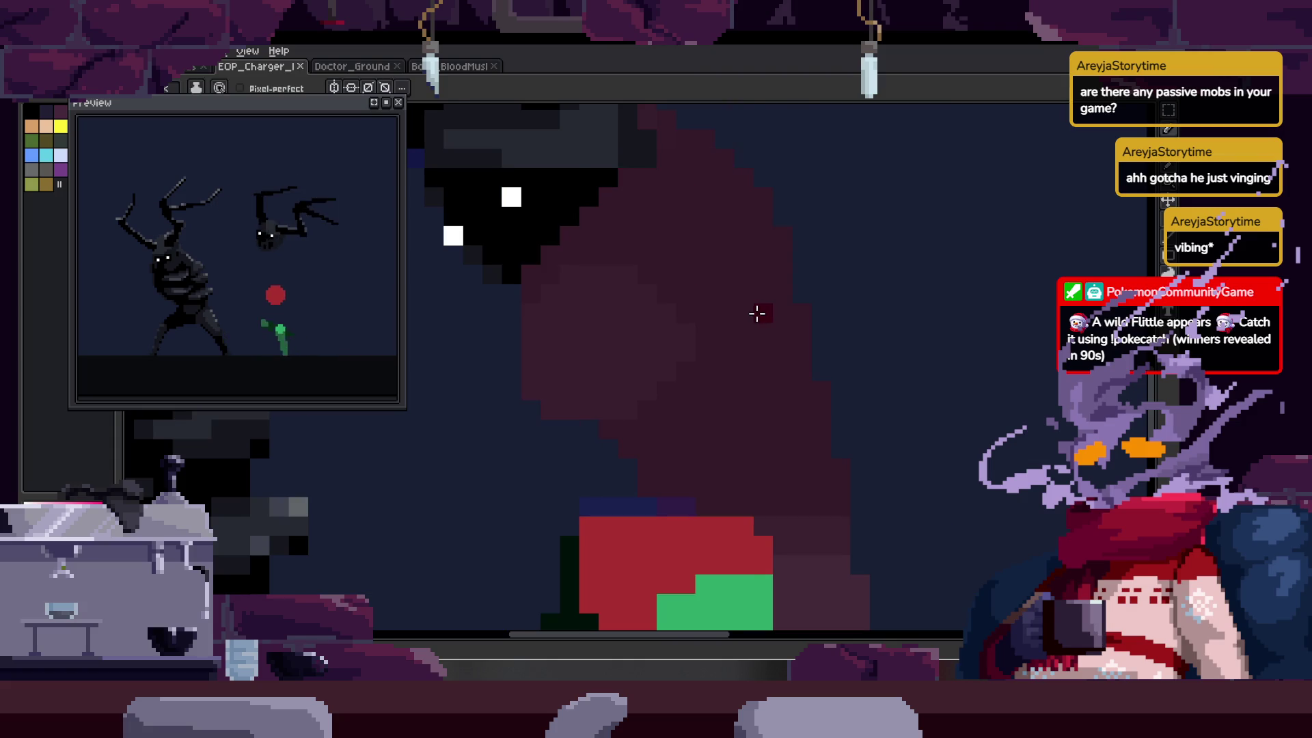
- Magic-wand the dark-red torso and move it about four pixels left, leaving the magenta blob
{"action": "key", "text": "w"}
{"action": "left_click", "coordinate": [756, 357]}
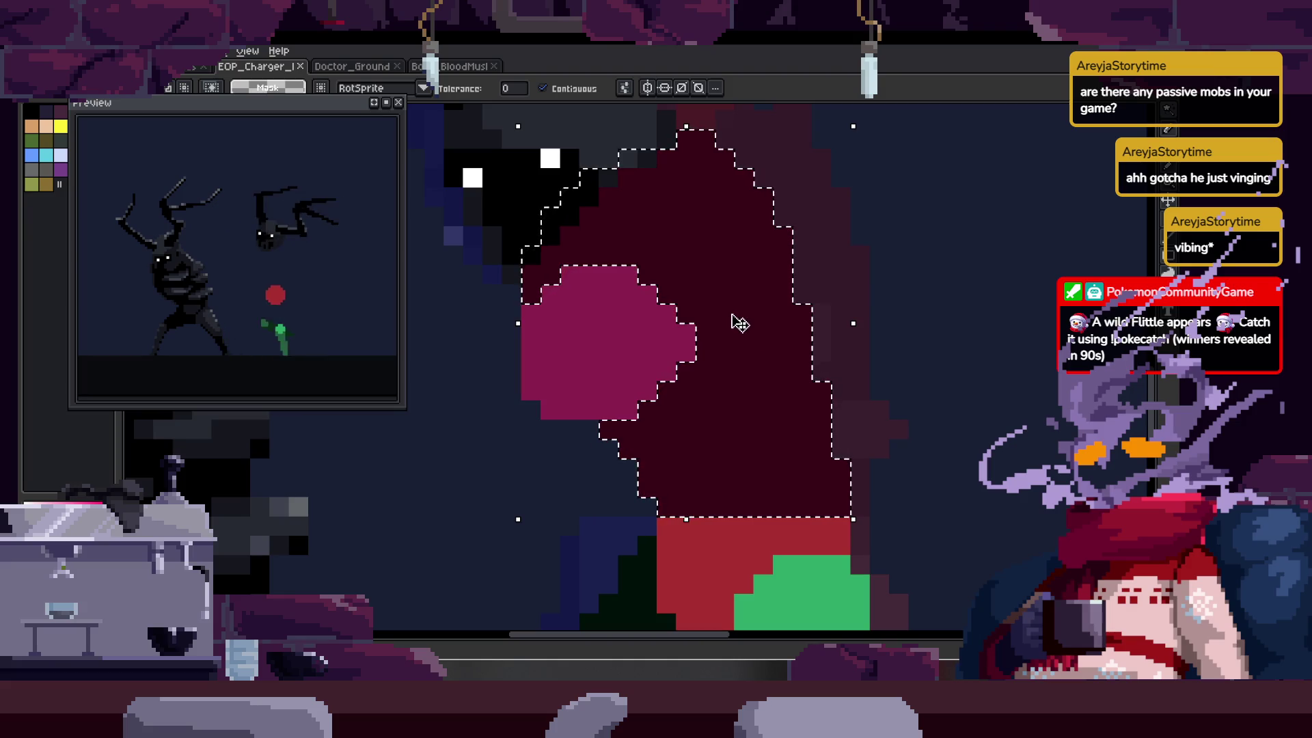
{"action": "mouse_move", "coordinate": [738, 327]}
{"action": "left_mouse_down"}
{"action": "mouse_move", "coordinate": [732, 316]}
{"action": "mouse_move", "coordinate": [770, 372]}
{"action": "mouse_move", "coordinate": [701, 385]}
{"action": "left_mouse_up"}
{"action": "key", "text": "z"}
{"action": "scroll", "coordinate": [582, 345], "scroll_direction": "down", "scroll_amount": 3}
{"action": "scroll", "coordinate": [711, 295], "scroll_direction": "up", "scroll_amount": 1}
{"action": "scroll", "coordinate": [616, 352], "scroll_direction": "up", "scroll_amount": 1}
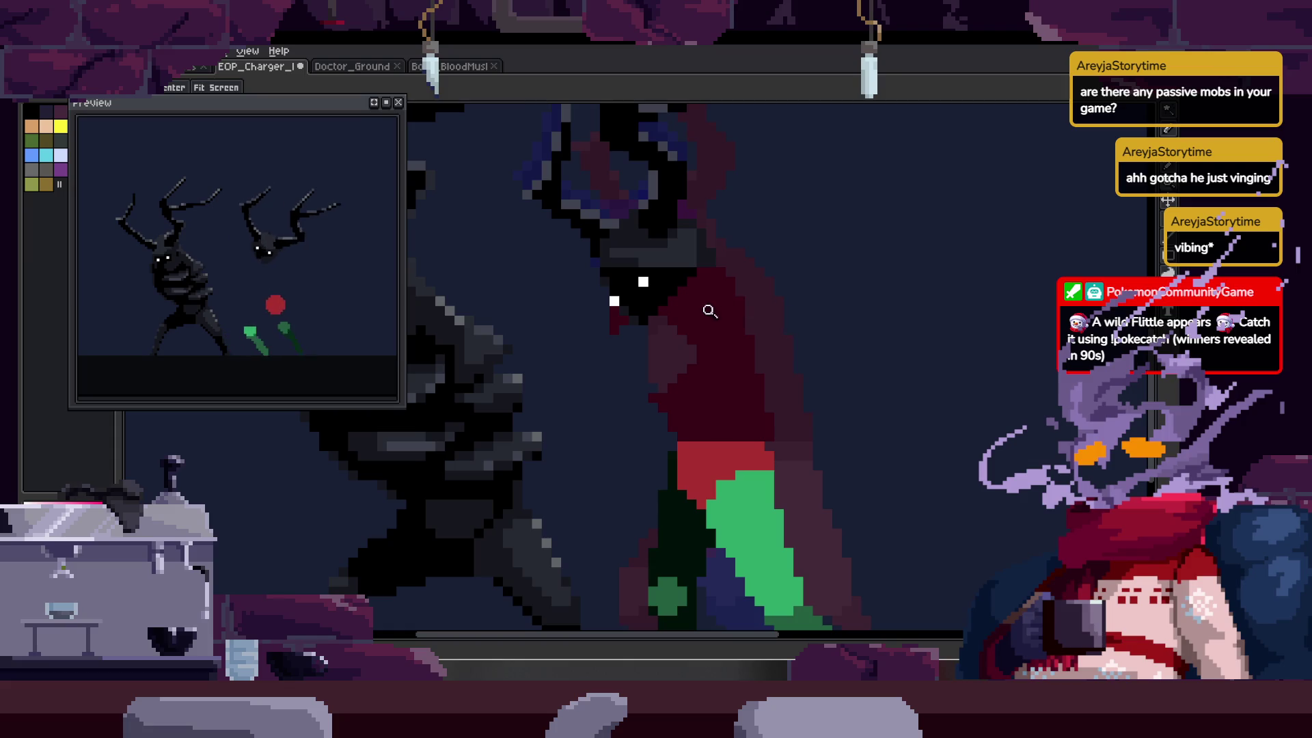
- Paint the neck pixels dark red and bucket-fill the maroon area of the body
{"action": "scroll", "coordinate": [647, 316], "scroll_direction": "up", "scroll_amount": 2}
{"action": "key", "text": "b"}
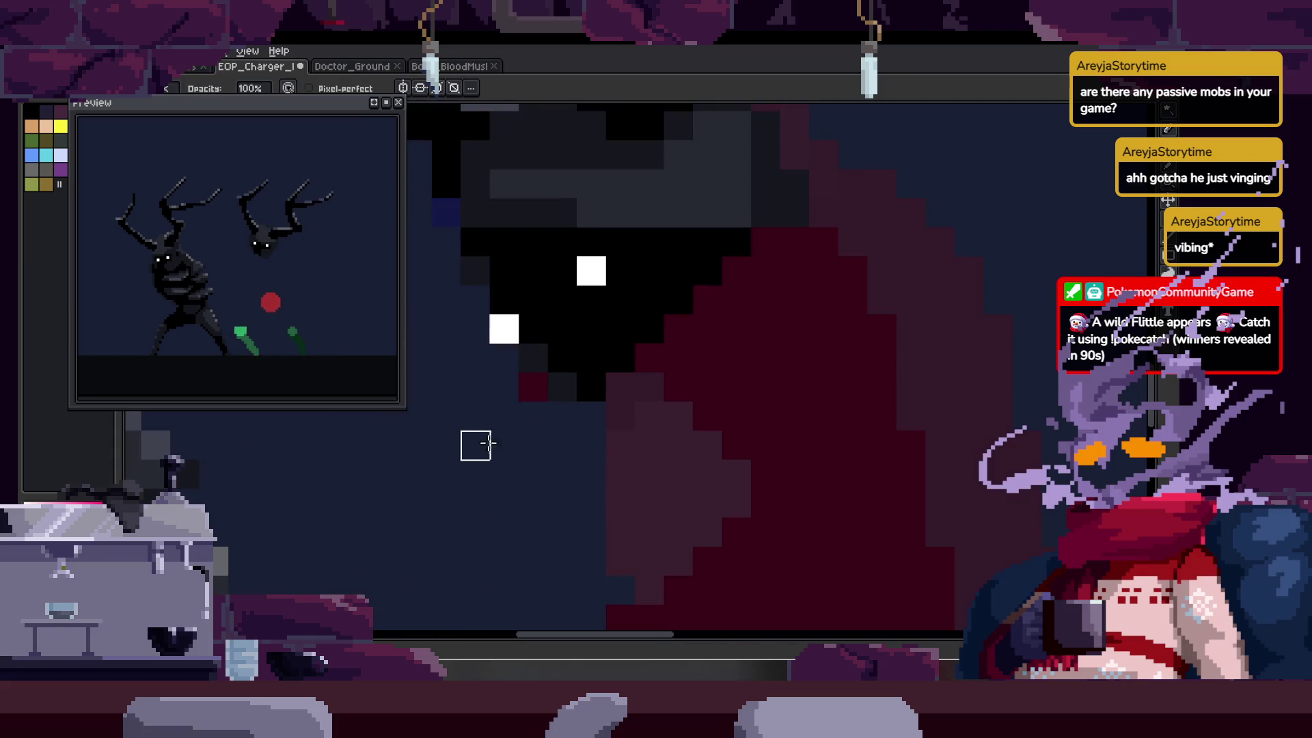
{"action": "left_click_drag", "start_coordinate": [533, 380], "coordinate": [674, 299]}
{"action": "left_click", "coordinate": [557, 330]}
{"action": "left_click_drag", "start_coordinate": [565, 317], "coordinate": [568, 506]}
{"action": "key", "text": "g"}
{"action": "left_click", "coordinate": [648, 407]}
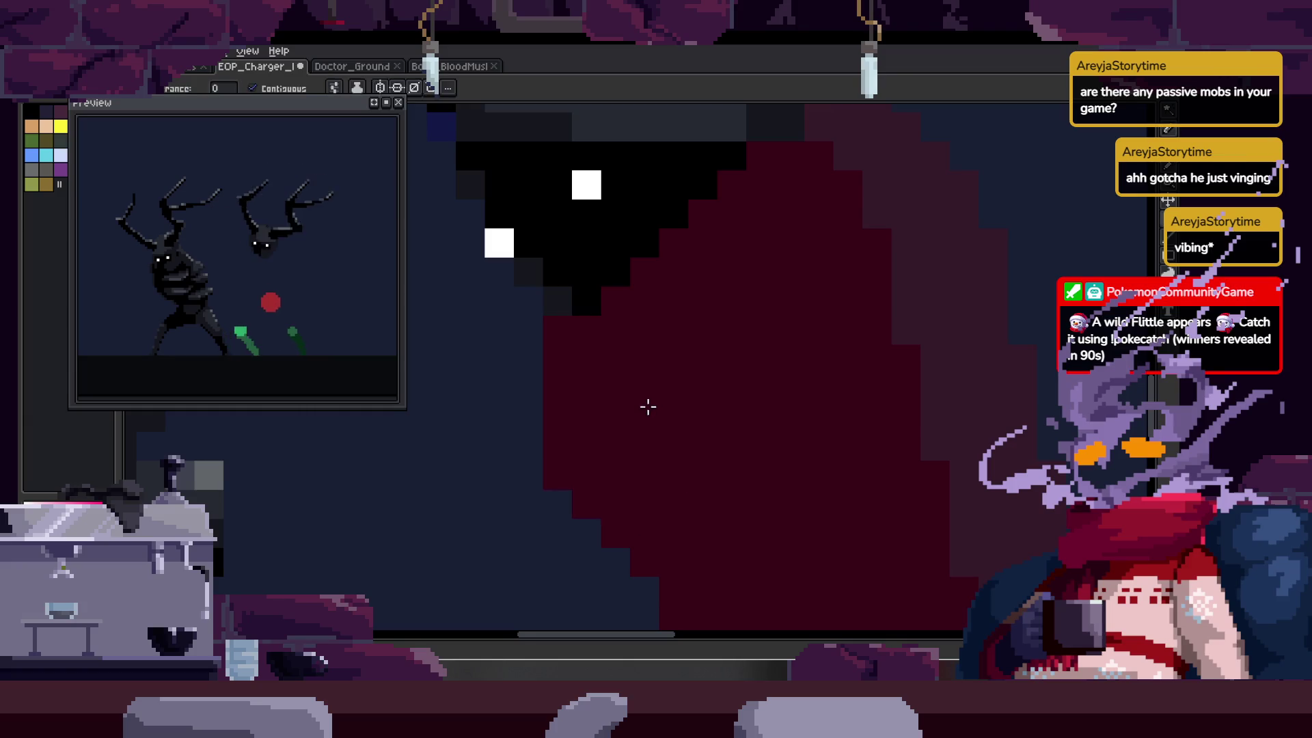
{"action": "scroll", "coordinate": [696, 320], "scroll_direction": "down", "scroll_amount": 2}
{"action": "key", "text": "b"}
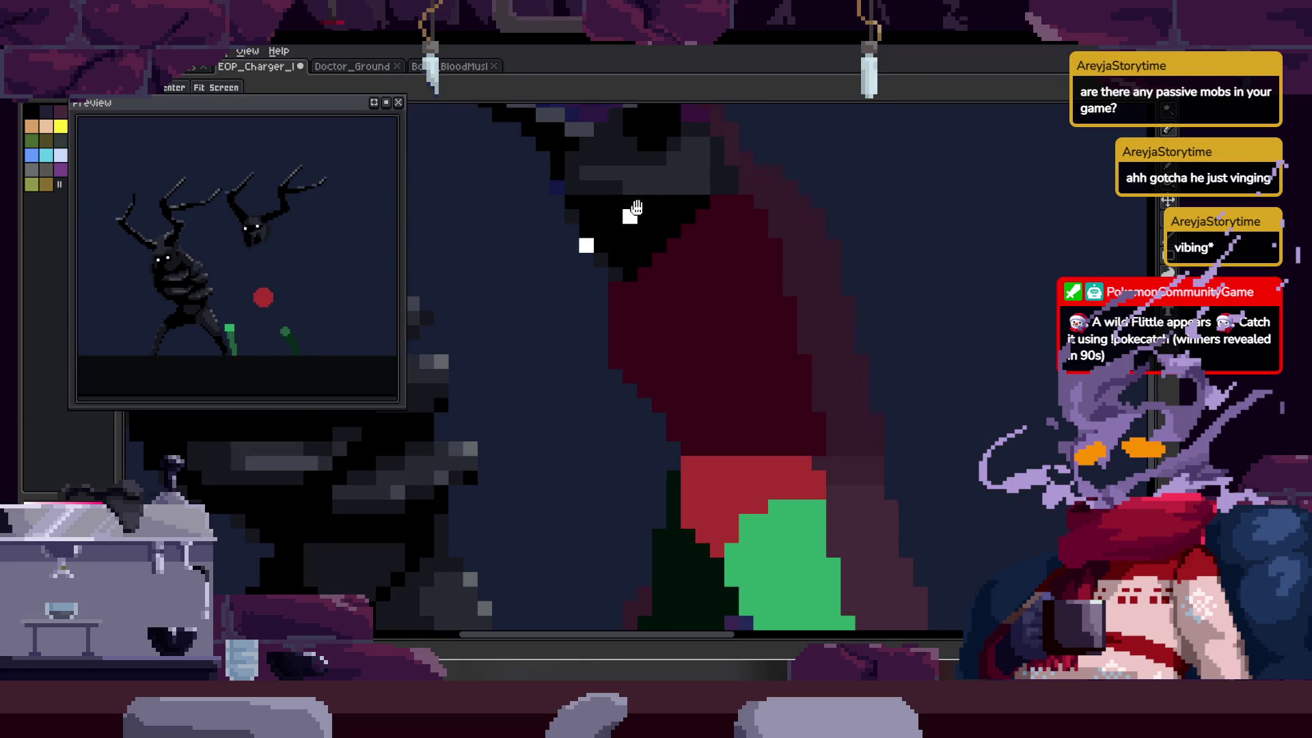
- Zoom in and out to inspect the repainted neck and body
{"action": "scroll", "coordinate": [650, 328], "scroll_direction": "down", "scroll_amount": 2}
{"action": "scroll", "coordinate": [629, 298], "scroll_direction": "up", "scroll_amount": 4}
{"action": "key", "text": "v"}
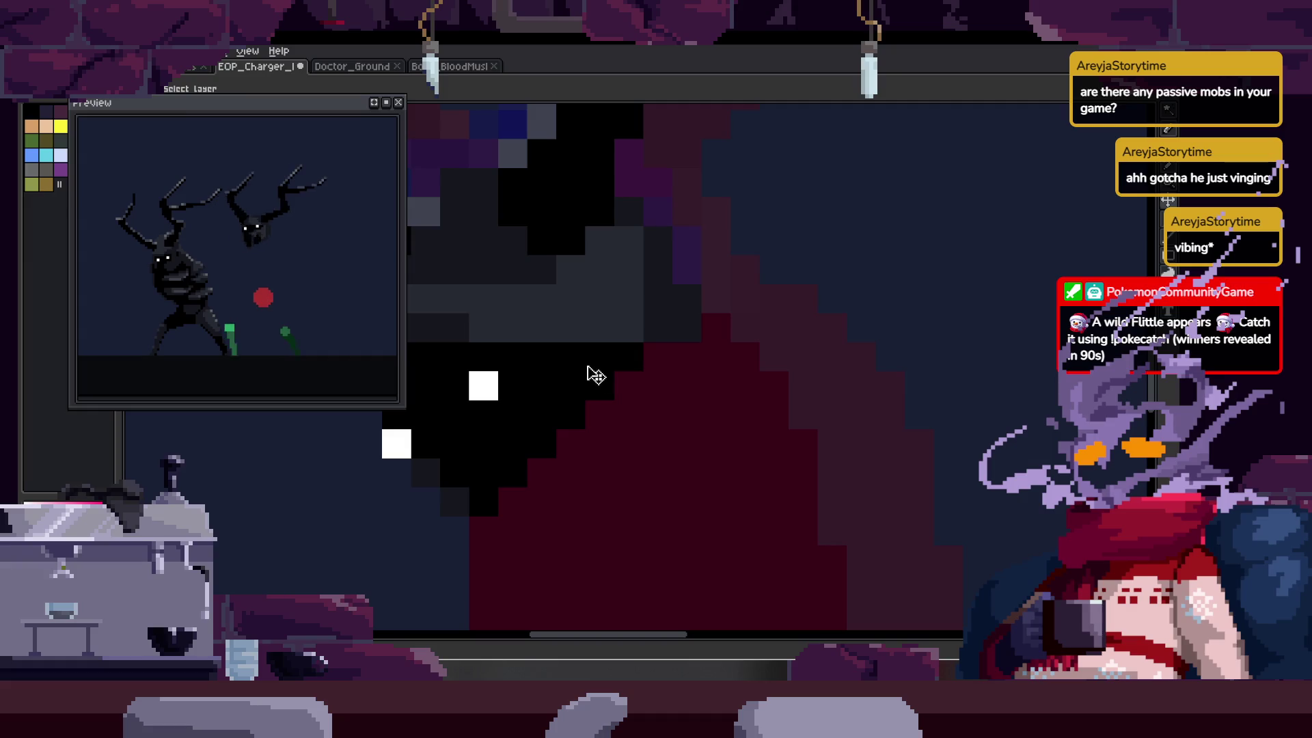
{"action": "key", "text": "z"}
{"action": "scroll", "coordinate": [680, 330], "scroll_direction": "down", "scroll_amount": 4}
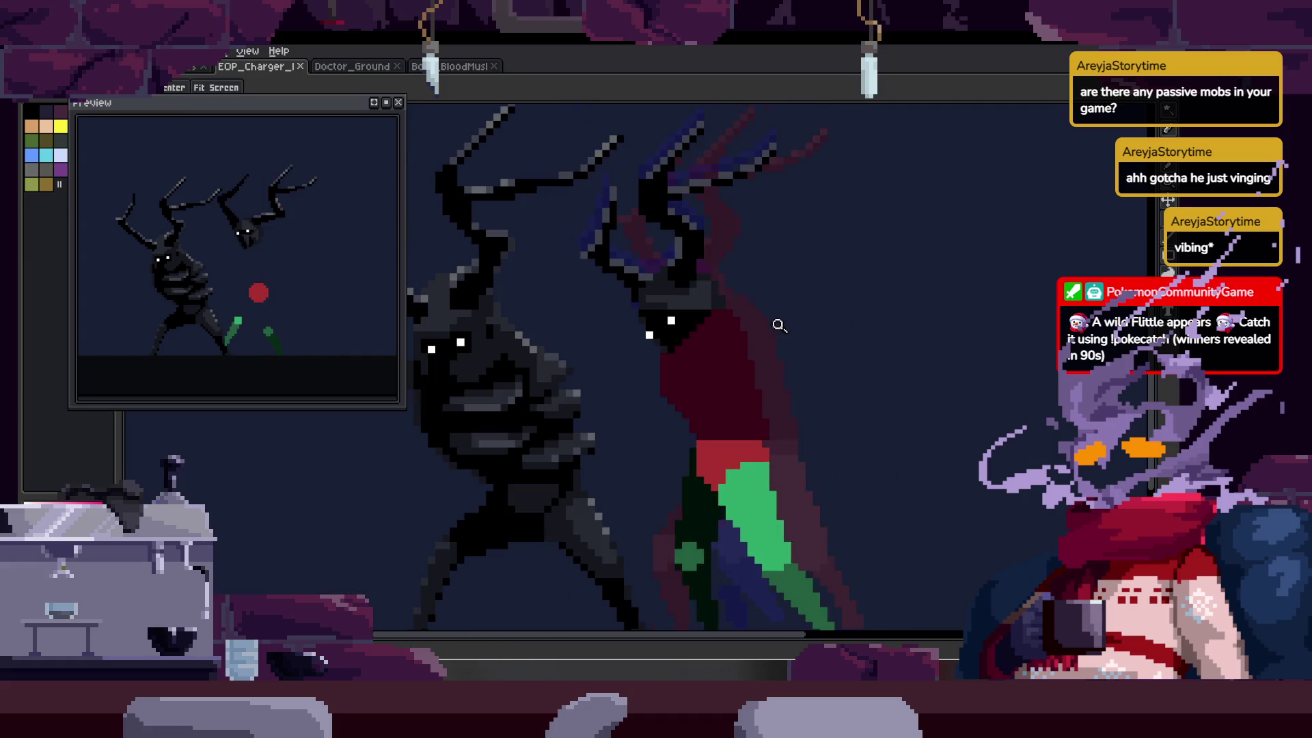
{"action": "scroll", "coordinate": [721, 312], "scroll_direction": "up", "scroll_amount": 4}
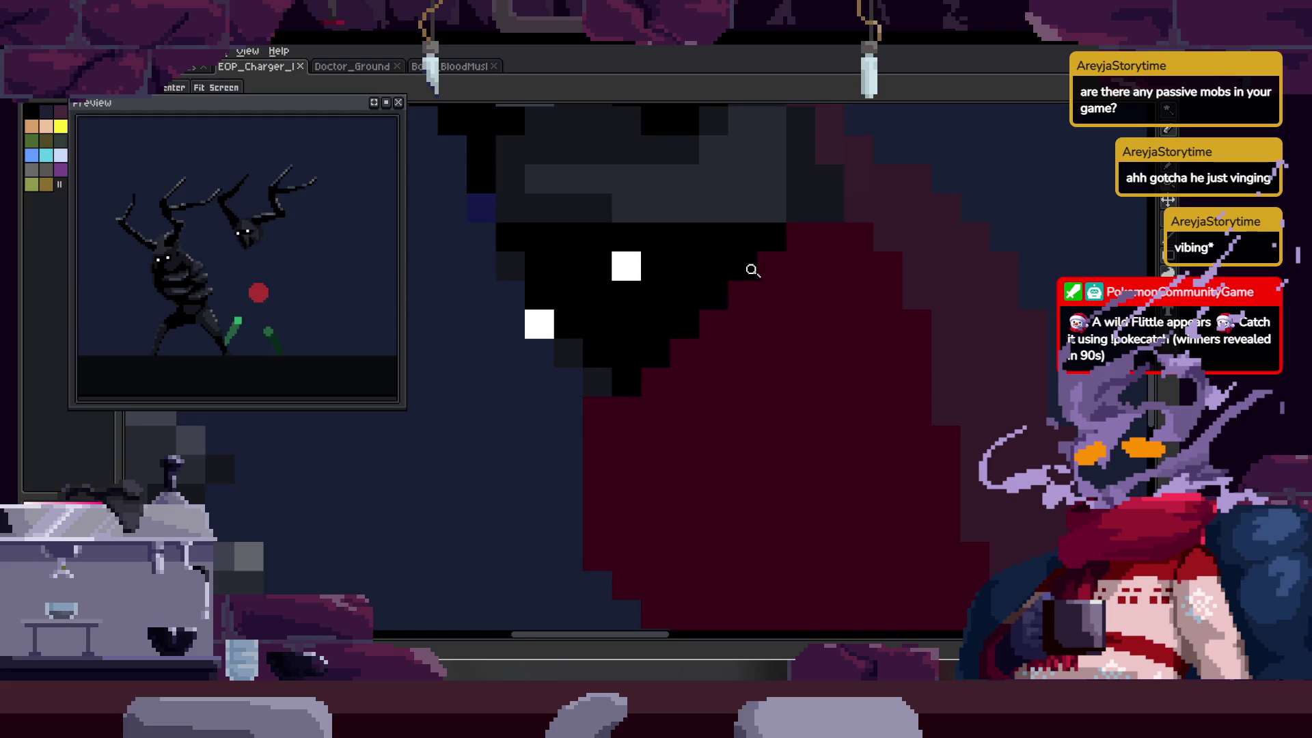
{"action": "scroll", "coordinate": [681, 346], "scroll_direction": "down", "scroll_amount": 3}
{"action": "scroll", "coordinate": [741, 393], "scroll_direction": "down", "scroll_amount": 2}
{"action": "scroll", "coordinate": [667, 331], "scroll_direction": "up", "scroll_amount": 4}
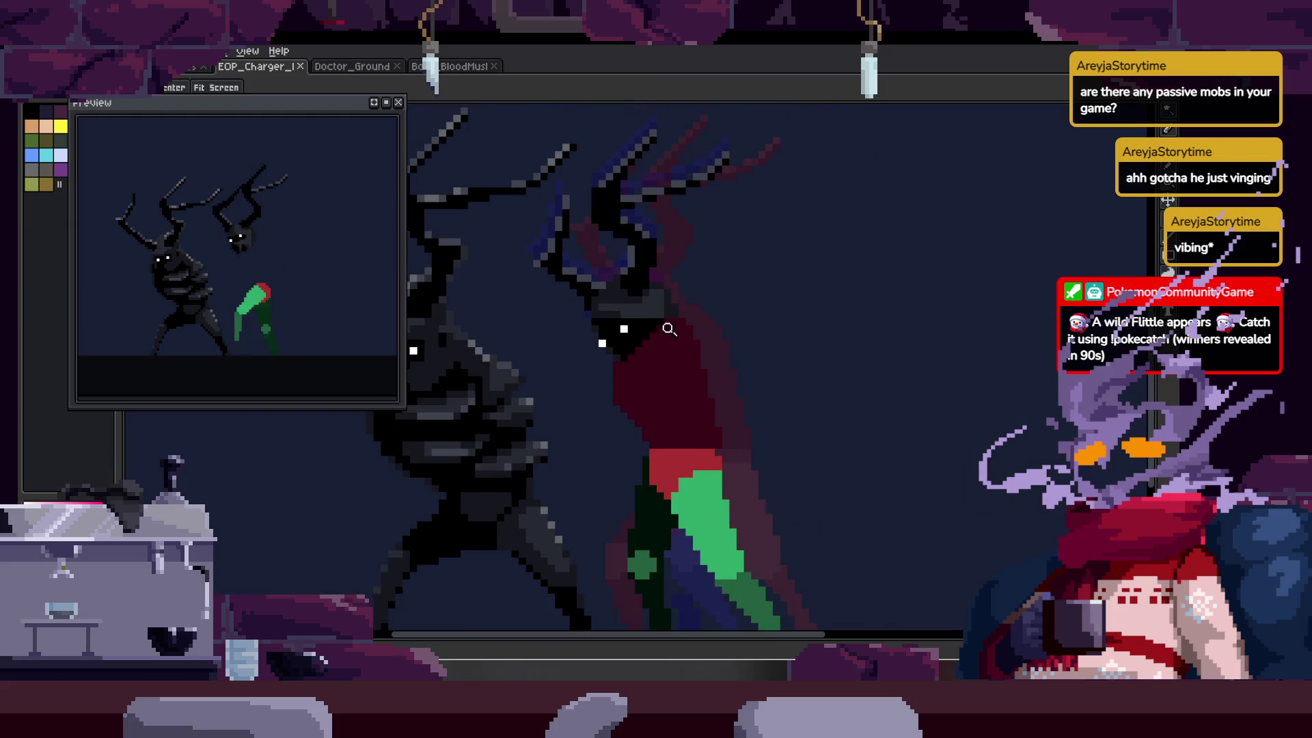
{"action": "scroll", "coordinate": [671, 347], "scroll_direction": "up", "scroll_amount": 1}
{"action": "key", "text": "b"}
{"action": "scroll", "coordinate": [697, 465], "scroll_direction": "down", "scroll_amount": 2}
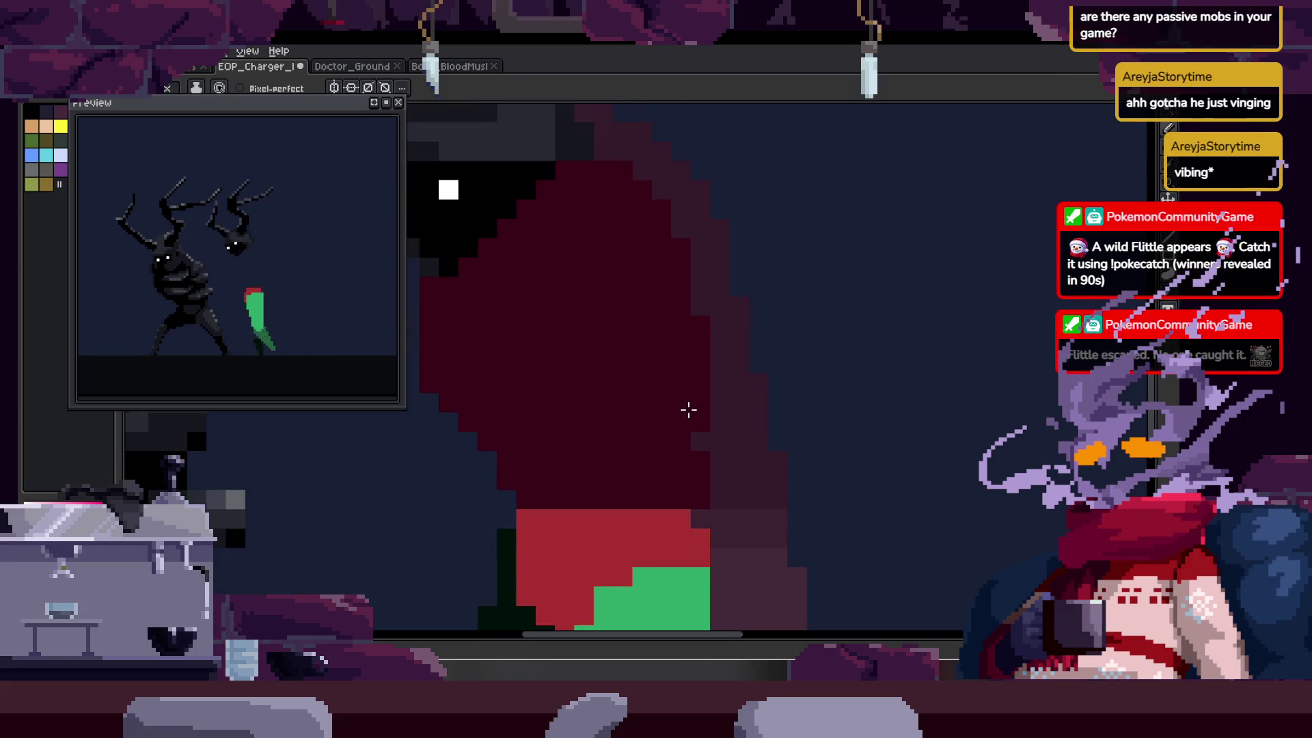
{"action": "scroll", "coordinate": [689, 410], "scroll_direction": "down", "scroll_amount": 1}
{"action": "scroll", "coordinate": [668, 358], "scroll_direction": "down", "scroll_amount": 3}
{"action": "scroll", "coordinate": [741, 346], "scroll_direction": "up", "scroll_amount": 2}
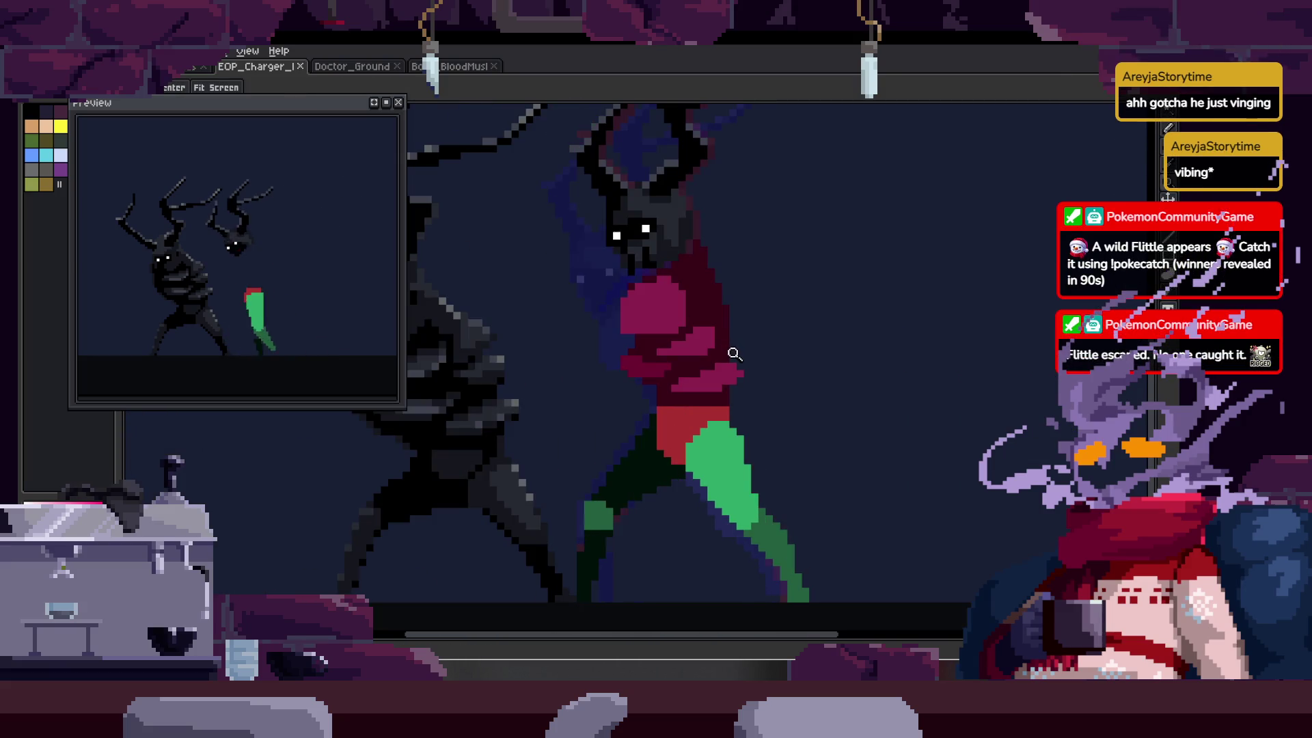
{"action": "scroll", "coordinate": [587, 384], "scroll_direction": "up", "scroll_amount": 1}
{"action": "key", "text": "b"}
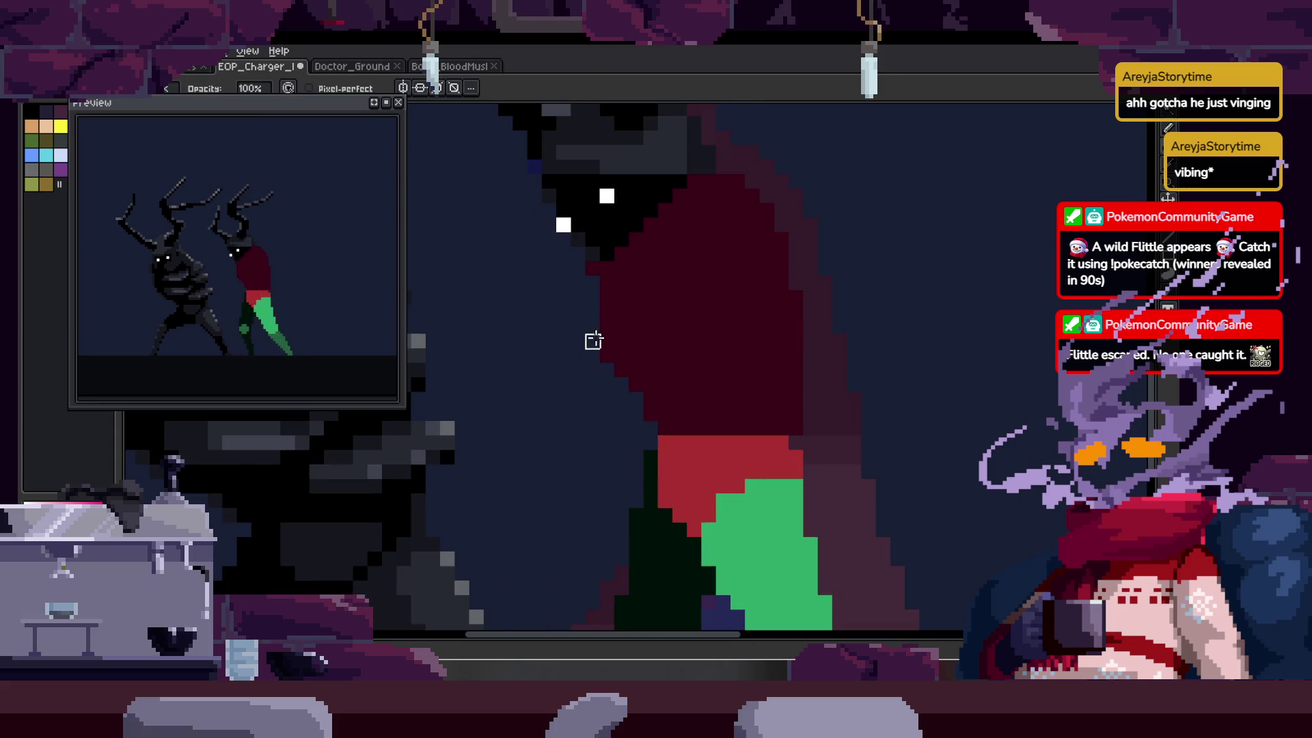
- Step through the walk frames to compare poses and paint a few dark red body pixels
{"action": "key", "text": "Right"}
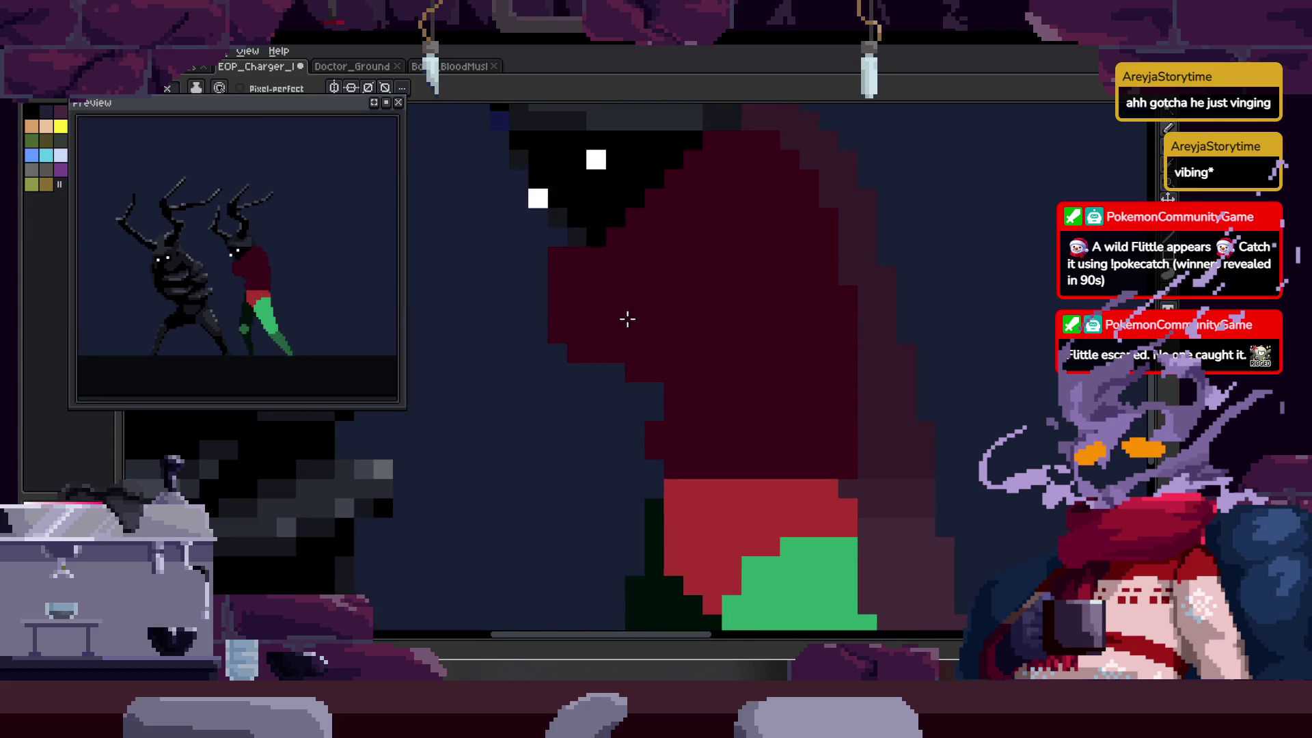
{"action": "key", "text": "Right"}
{"action": "key", "text": "Right"}
{"action": "scroll", "coordinate": [628, 447], "scroll_direction": "down", "scroll_amount": 1}
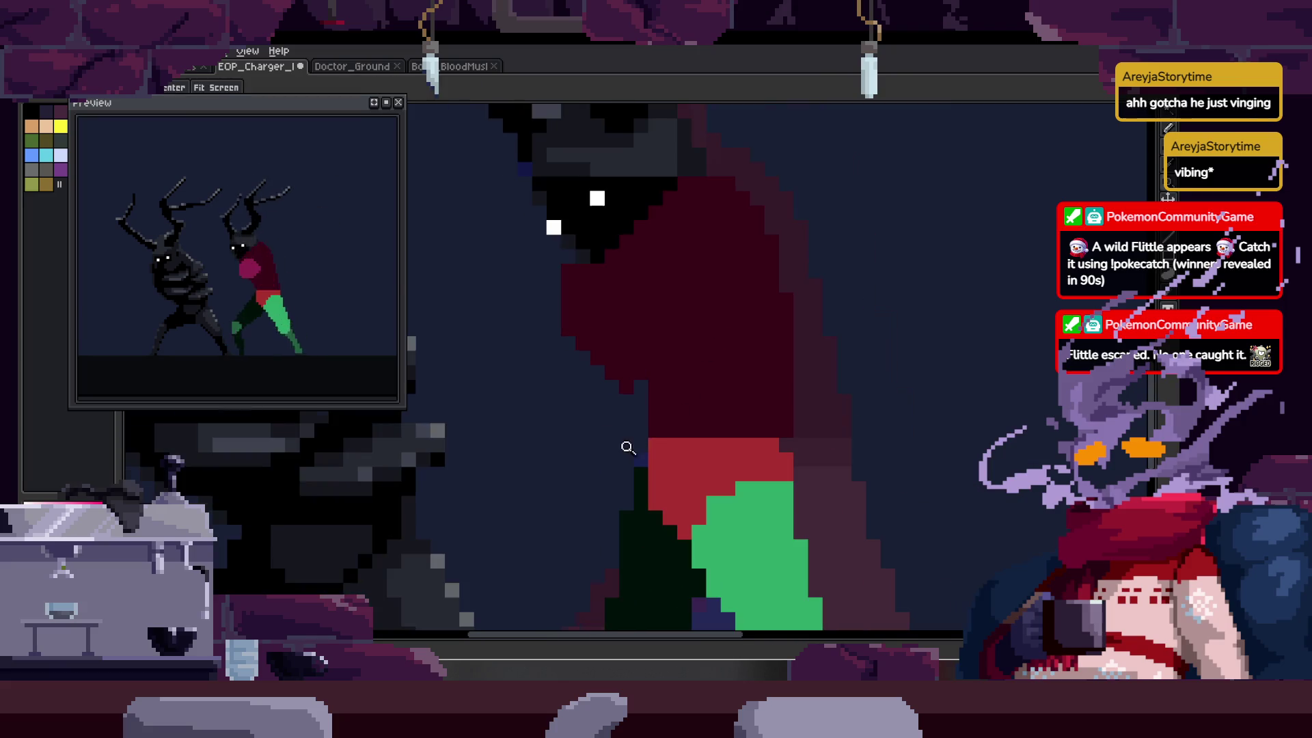
{"action": "scroll", "coordinate": [624, 383], "scroll_direction": "down", "scroll_amount": 2}
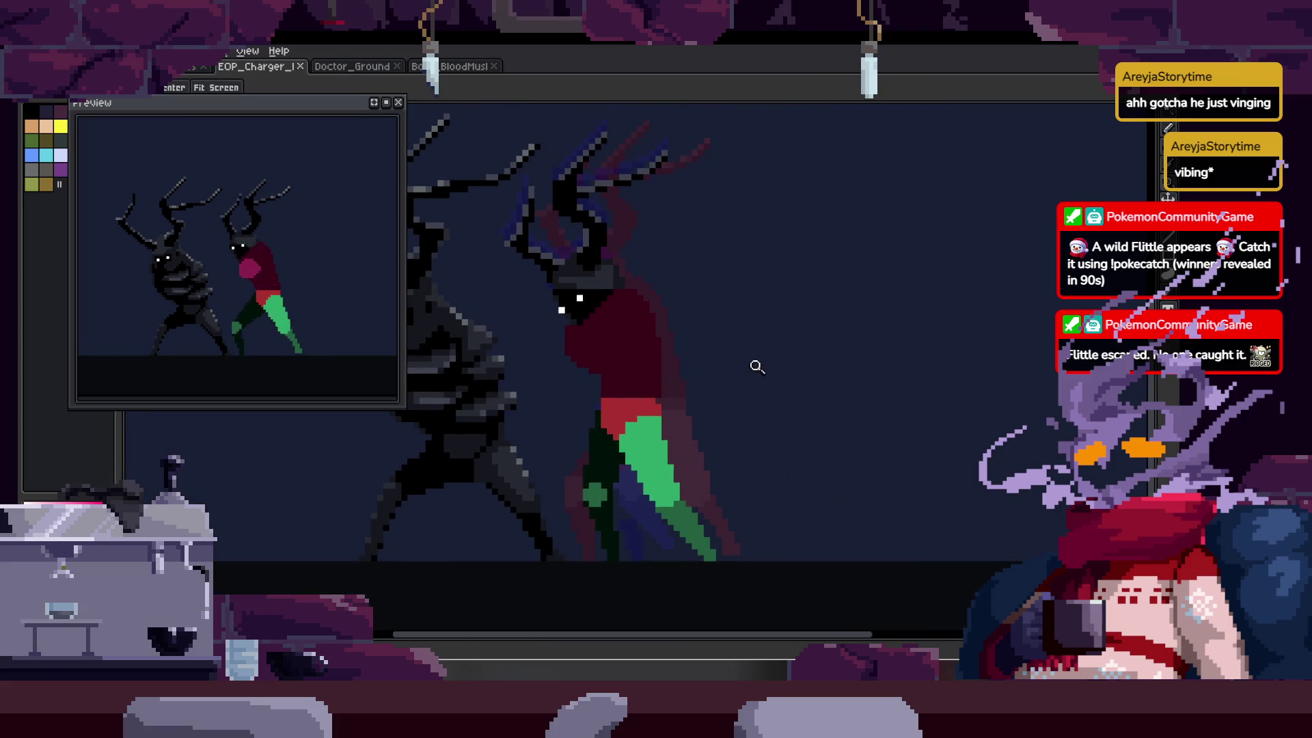
{"action": "key", "text": "Right"}
{"action": "scroll", "coordinate": [595, 332], "scroll_direction": "up", "scroll_amount": 3}
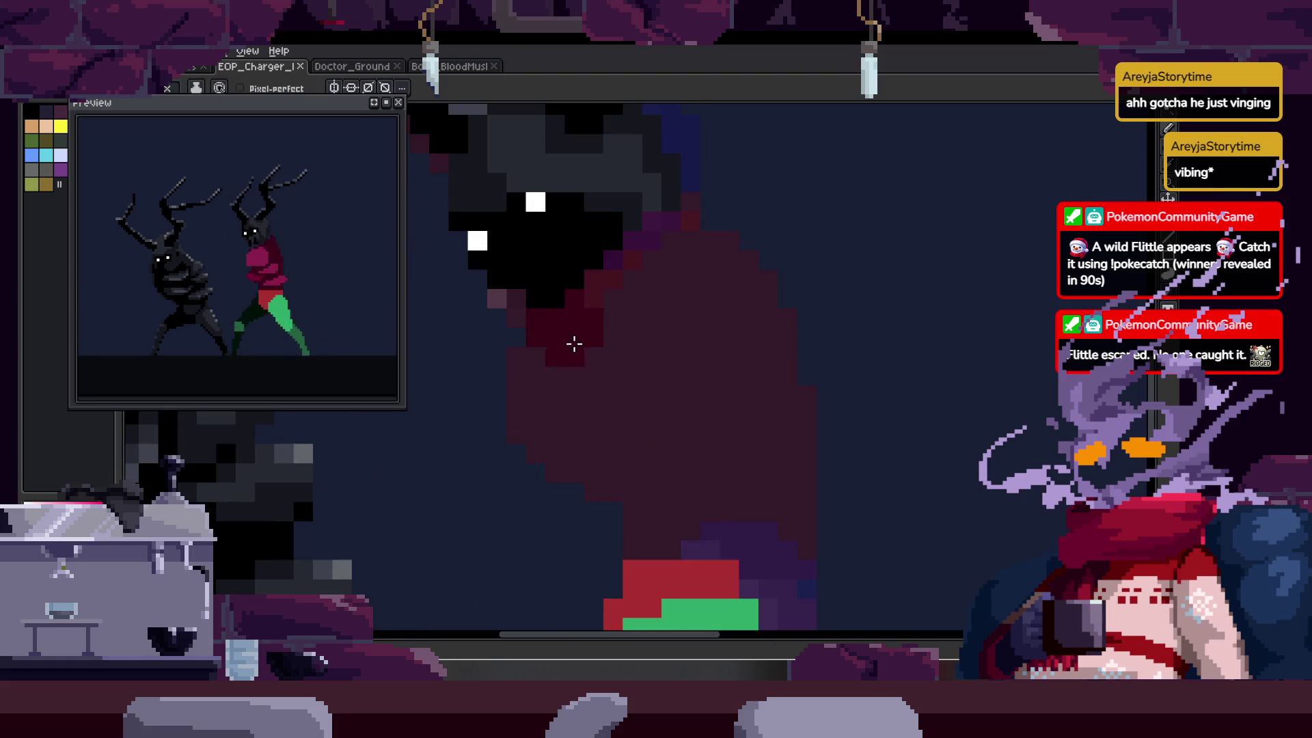
{"action": "left_click_drag", "start_coordinate": [574, 343], "coordinate": [577, 339]}
{"action": "left_click_drag", "start_coordinate": [630, 530], "coordinate": [621, 417]}
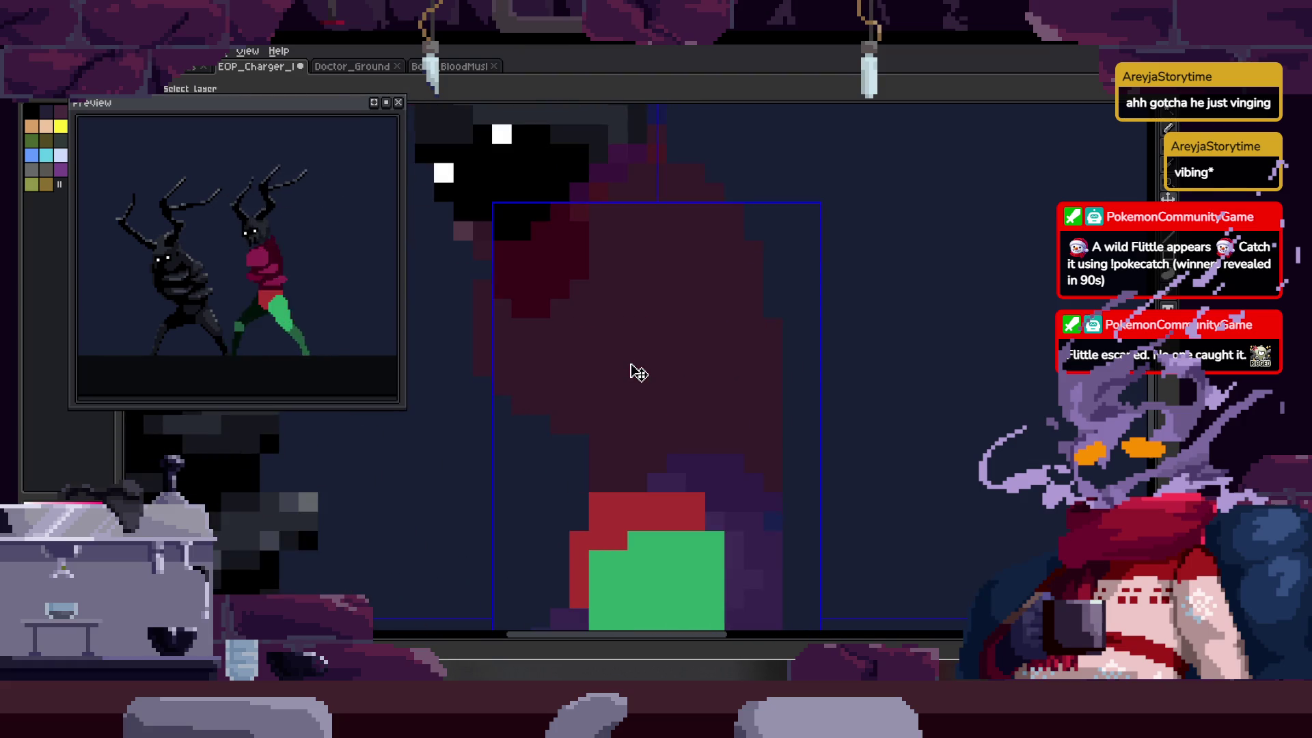
{"action": "mouse_move", "coordinate": [630, 364]}
{"action": "left_mouse_down"}
{"action": "mouse_move", "coordinate": [610, 231]}
{"action": "mouse_move", "coordinate": [669, 537]}
{"action": "left_mouse_up"}
- On the next frame, widen the body's dark left side with a maroon column
{"action": "key", "text": "Right"}
{"action": "left_click", "coordinate": [629, 413]}
{"action": "scroll", "coordinate": [629, 412], "scroll_direction": "down", "scroll_amount": 1}
{"action": "left_click_drag", "start_coordinate": [659, 204], "coordinate": [677, 307]}
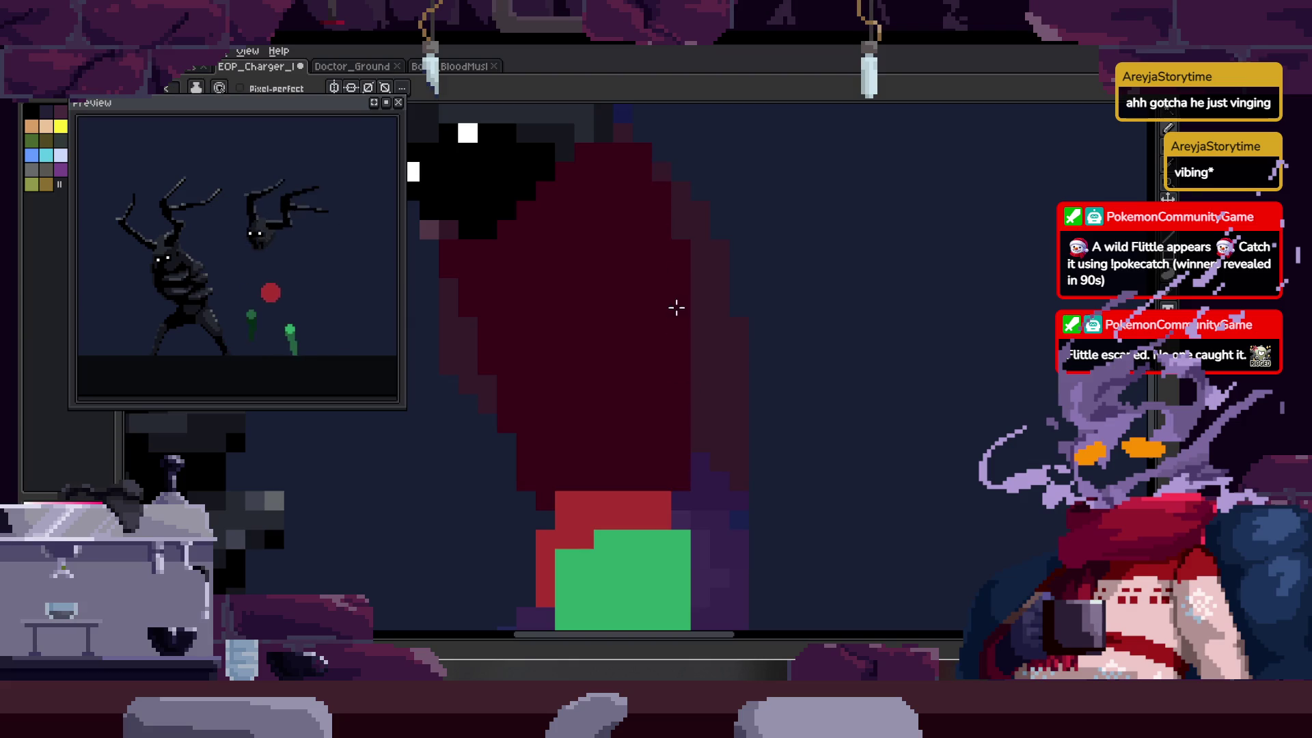
{"action": "scroll", "coordinate": [674, 328], "scroll_direction": "down", "scroll_amount": 2}
{"action": "scroll", "coordinate": [650, 331], "scroll_direction": "down", "scroll_amount": 2}
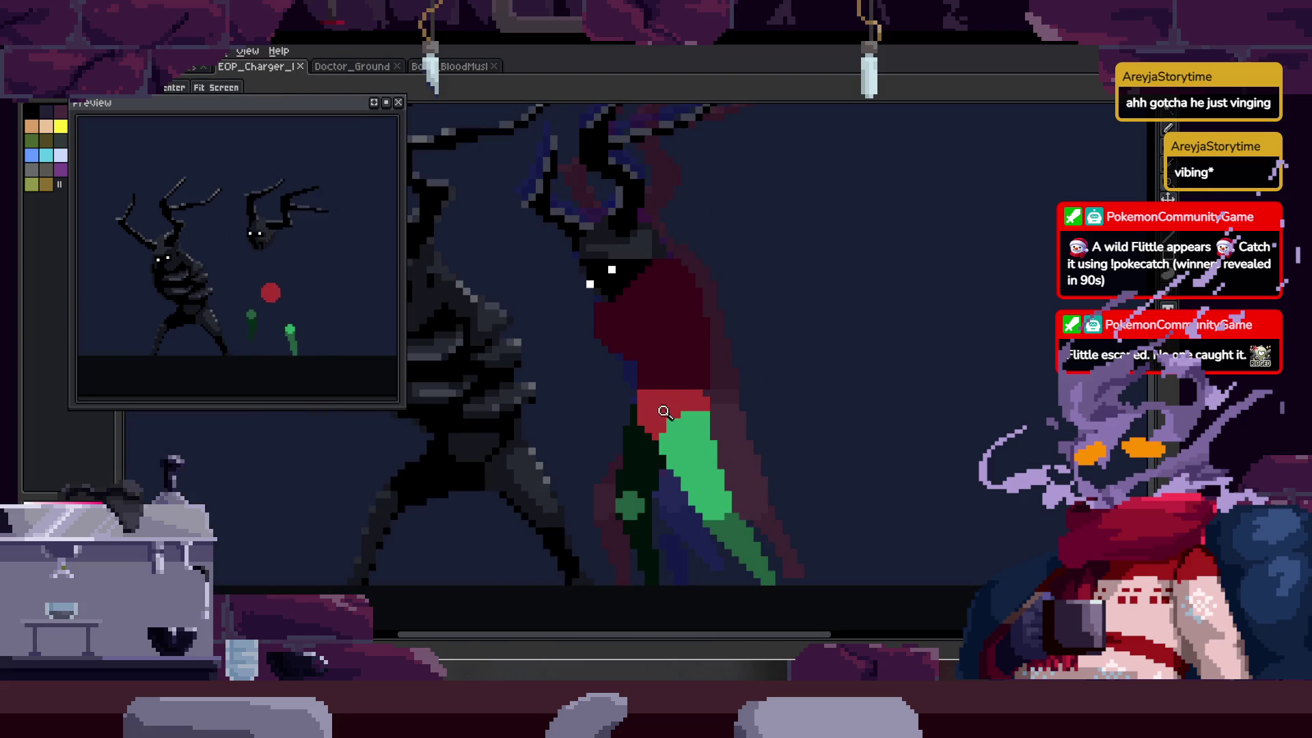
{"action": "scroll", "coordinate": [692, 378], "scroll_direction": "up", "scroll_amount": 3}
{"action": "key", "text": "alt"}
{"action": "key", "text": "z"}
{"action": "left_click", "coordinate": [663, 340]}
{"action": "key", "text": "z"}
{"action": "left_click", "coordinate": [719, 302]}
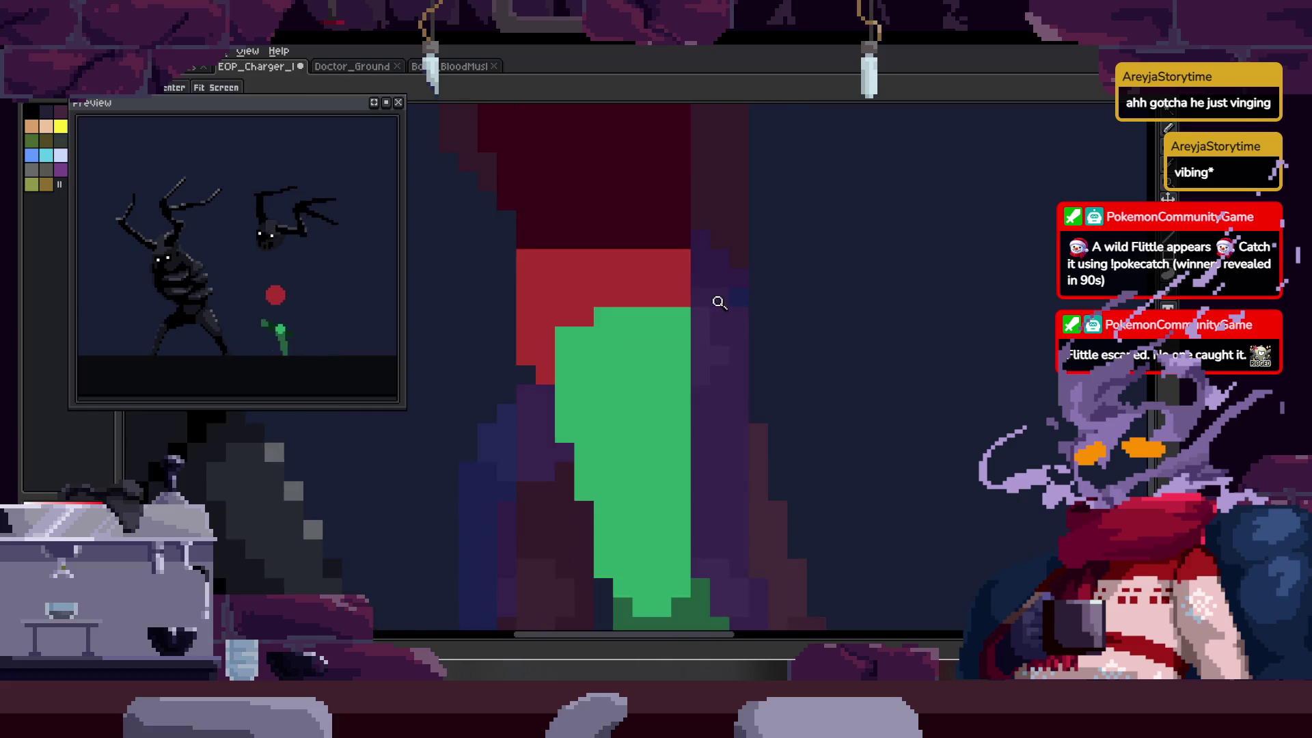
- Outline the green leg's left edge in dark and add a pixel to the leg
{"action": "scroll", "coordinate": [720, 302], "scroll_direction": "down", "scroll_amount": 3}
{"action": "scroll", "coordinate": [725, 321], "scroll_direction": "up", "scroll_amount": 2}
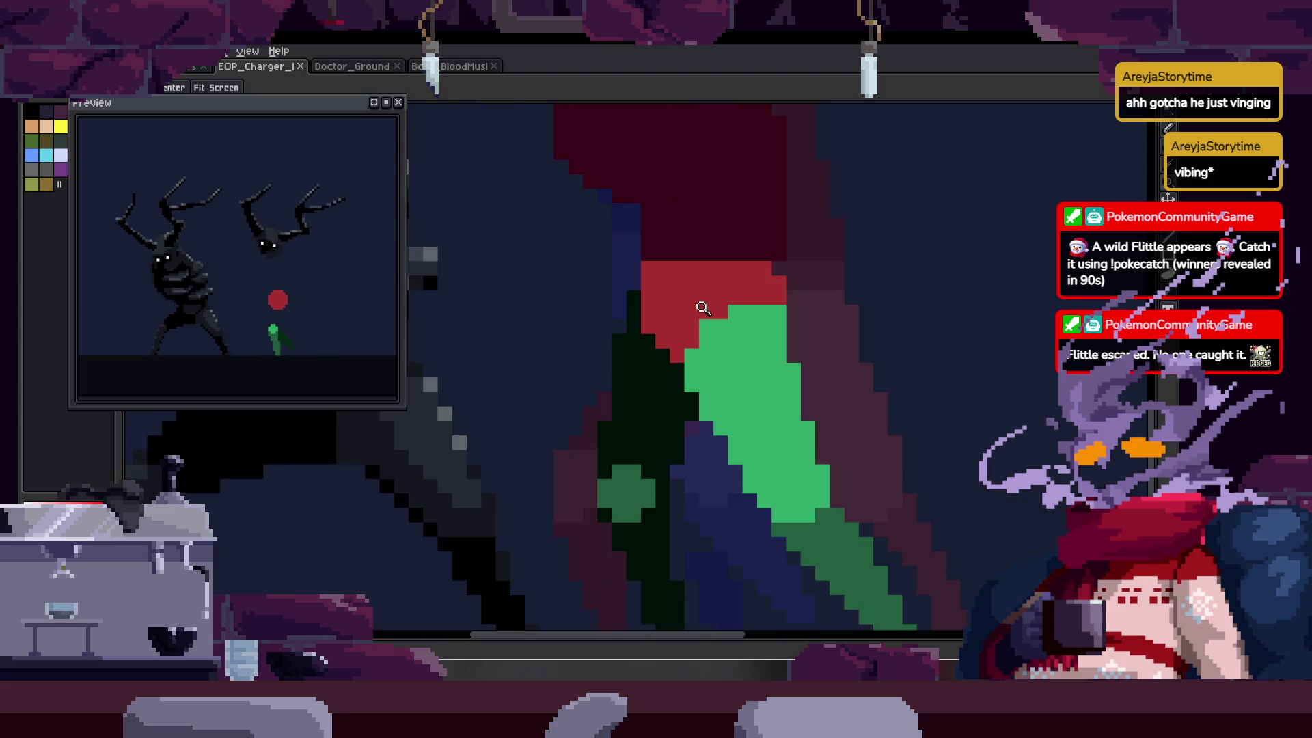
{"action": "scroll", "coordinate": [625, 300], "scroll_direction": "down", "scroll_amount": 2}
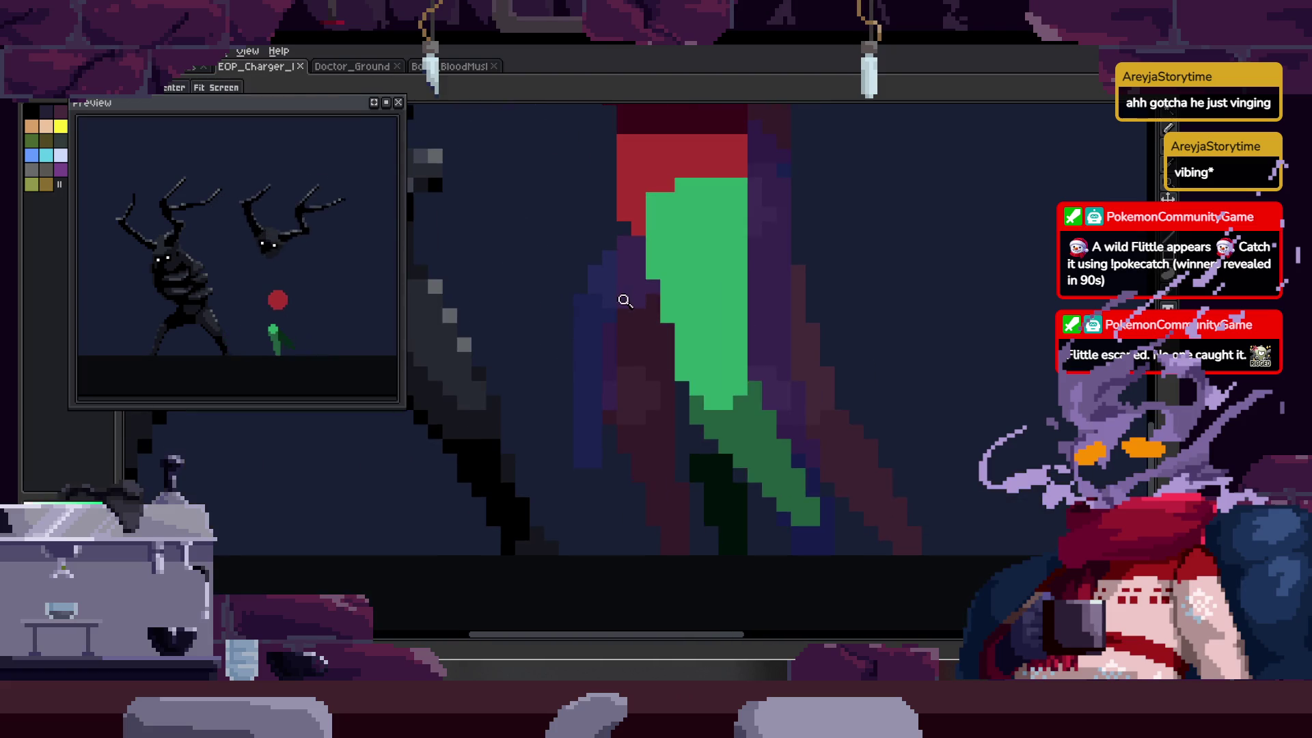
{"action": "mouse_move", "coordinate": [619, 210]}
{"action": "left_mouse_down"}
{"action": "mouse_move", "coordinate": [680, 472]}
{"action": "mouse_move", "coordinate": [701, 470]}
{"action": "left_mouse_up"}
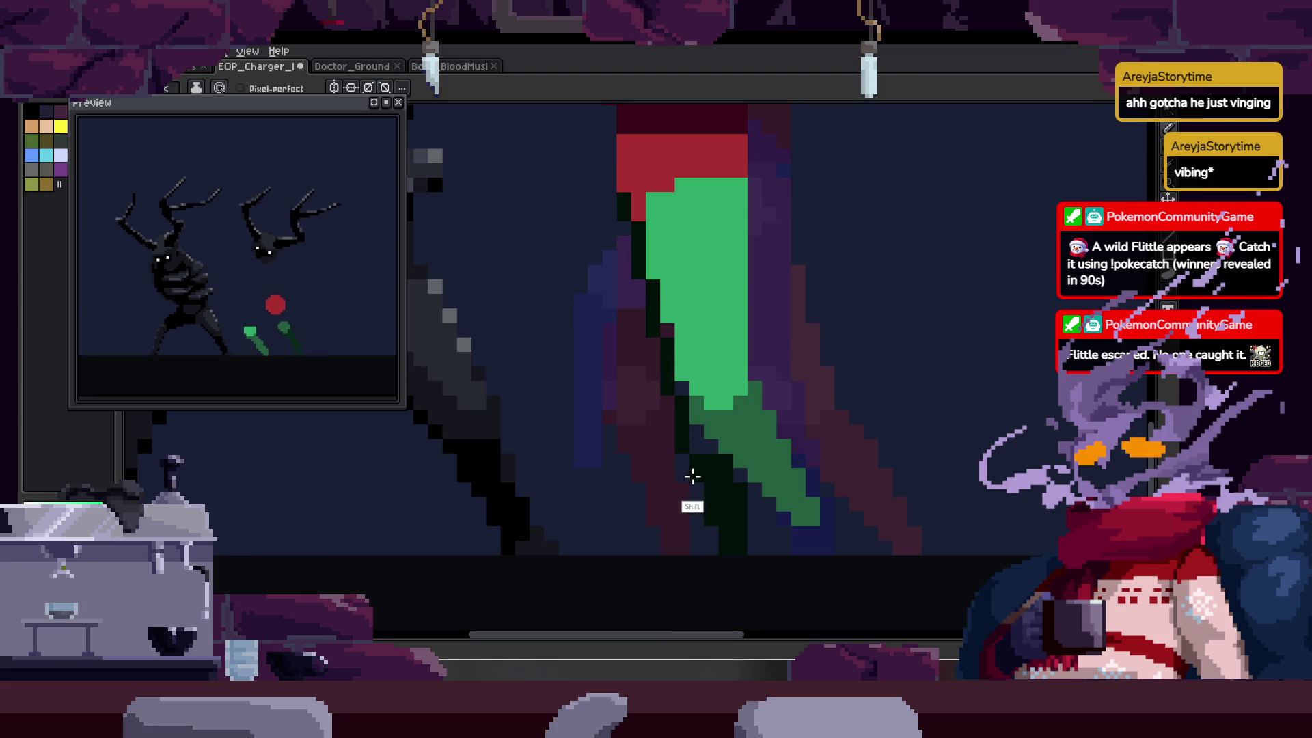
{"action": "scroll", "coordinate": [706, 412], "scroll_direction": "up", "scroll_amount": 3}
{"action": "key", "text": "b"}
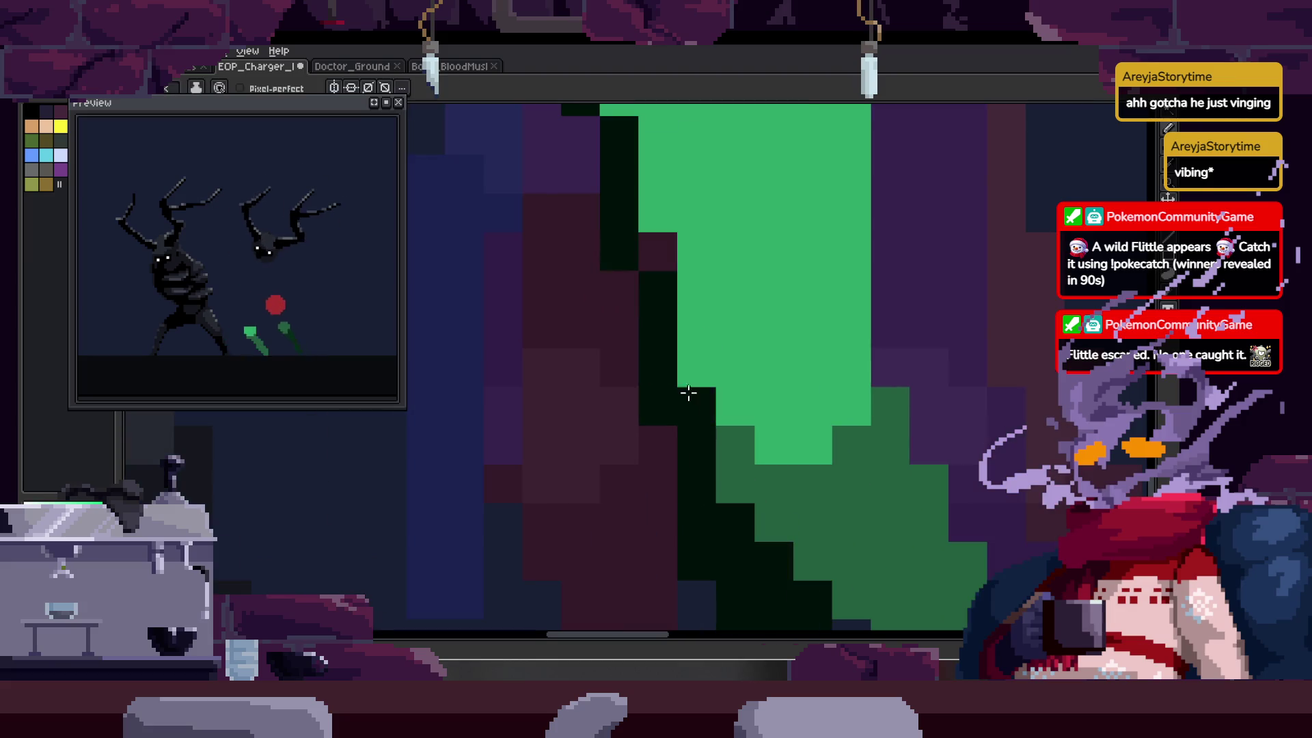
{"action": "scroll", "coordinate": [684, 211], "scroll_direction": "down", "scroll_amount": 3}
{"action": "scroll", "coordinate": [696, 350], "scroll_direction": "up", "scroll_amount": 3}
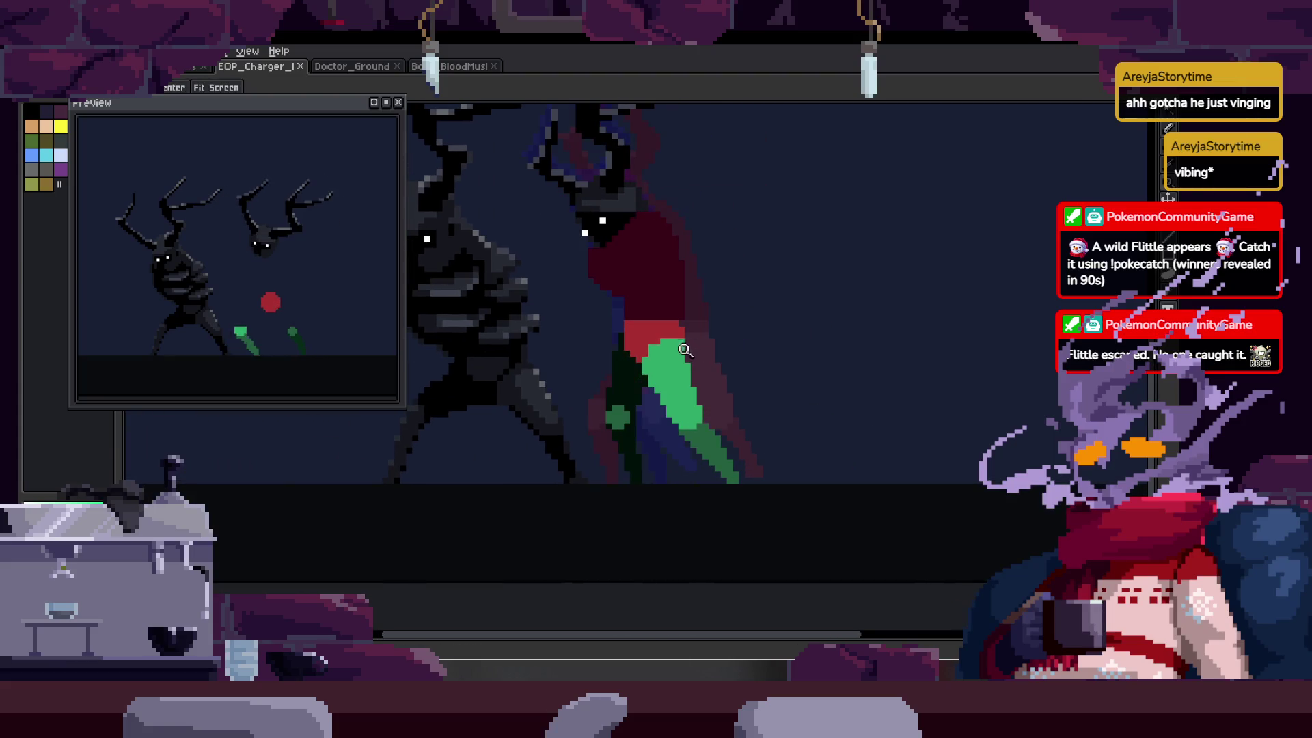
{"action": "scroll", "coordinate": [691, 357], "scroll_direction": "up", "scroll_amount": 1}
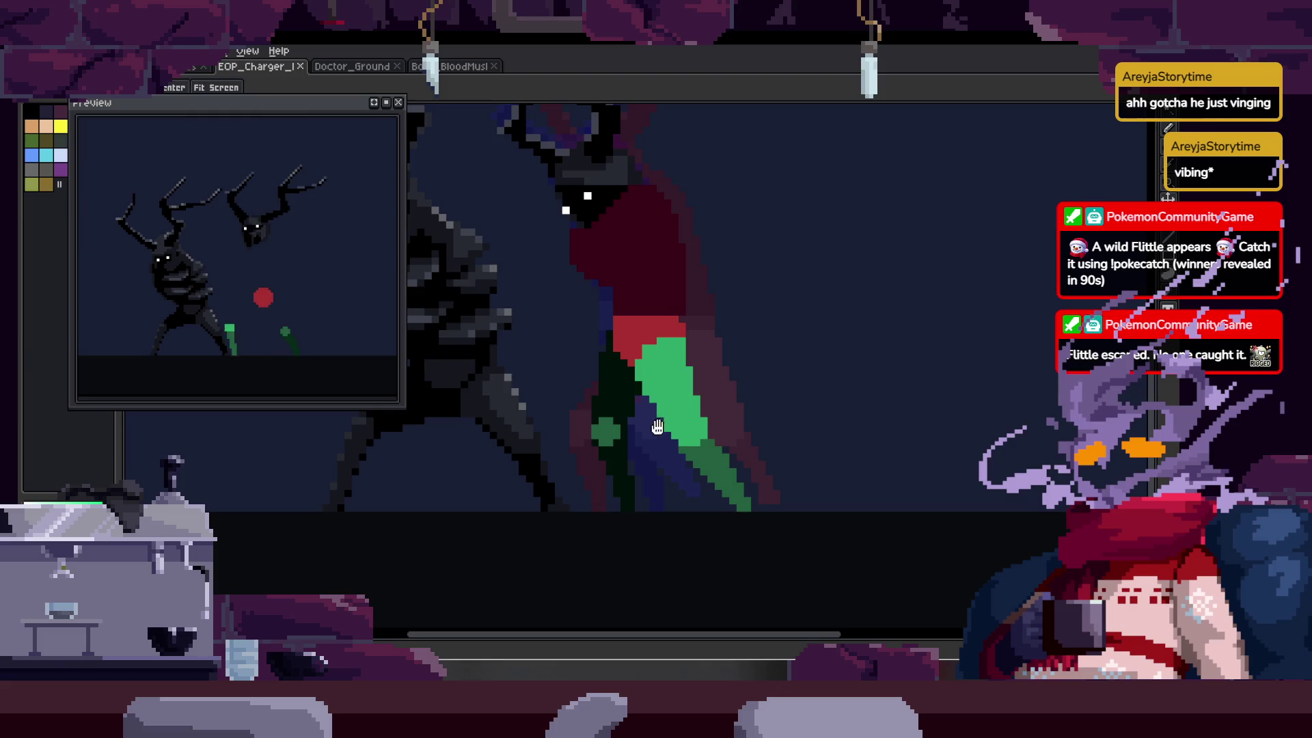
{"action": "scroll", "coordinate": [635, 396], "scroll_direction": "up", "scroll_amount": 1}
{"action": "scroll", "coordinate": [601, 252], "scroll_direction": "up", "scroll_amount": 1}
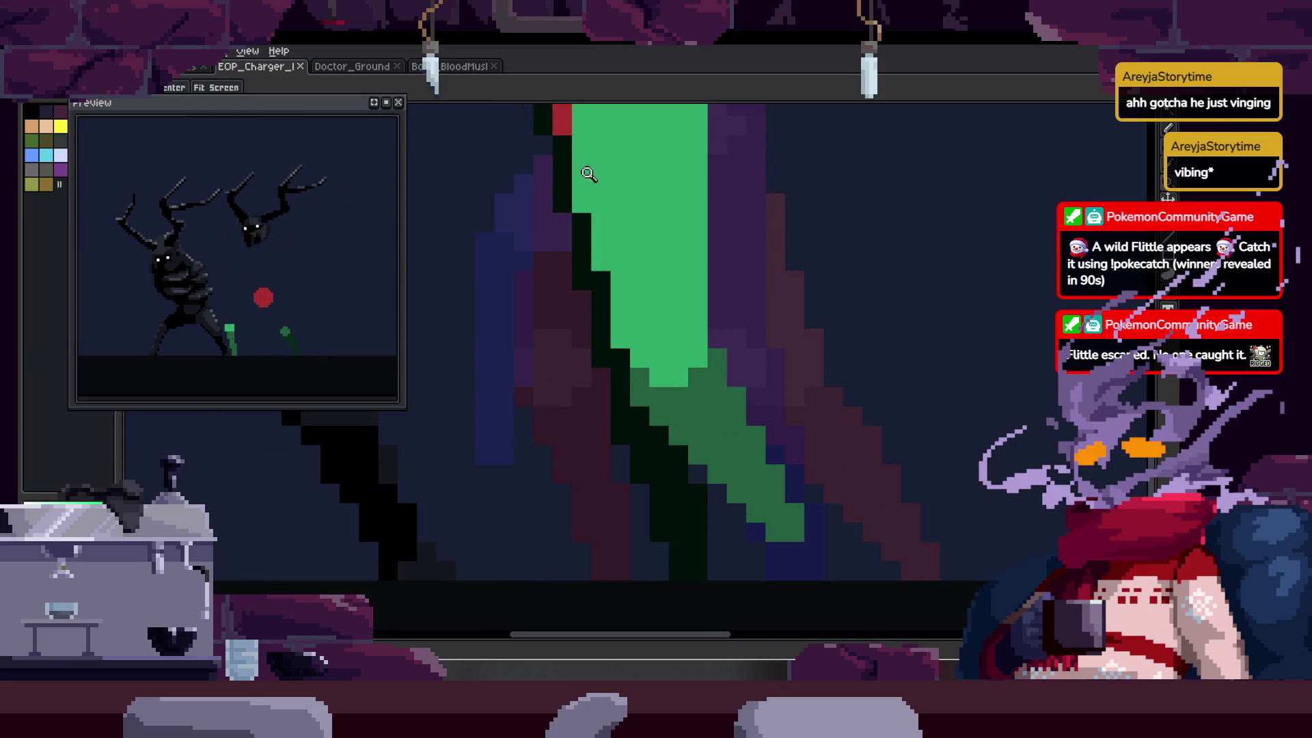
{"action": "key", "text": "b"}
{"action": "left_click", "coordinate": [593, 149]}
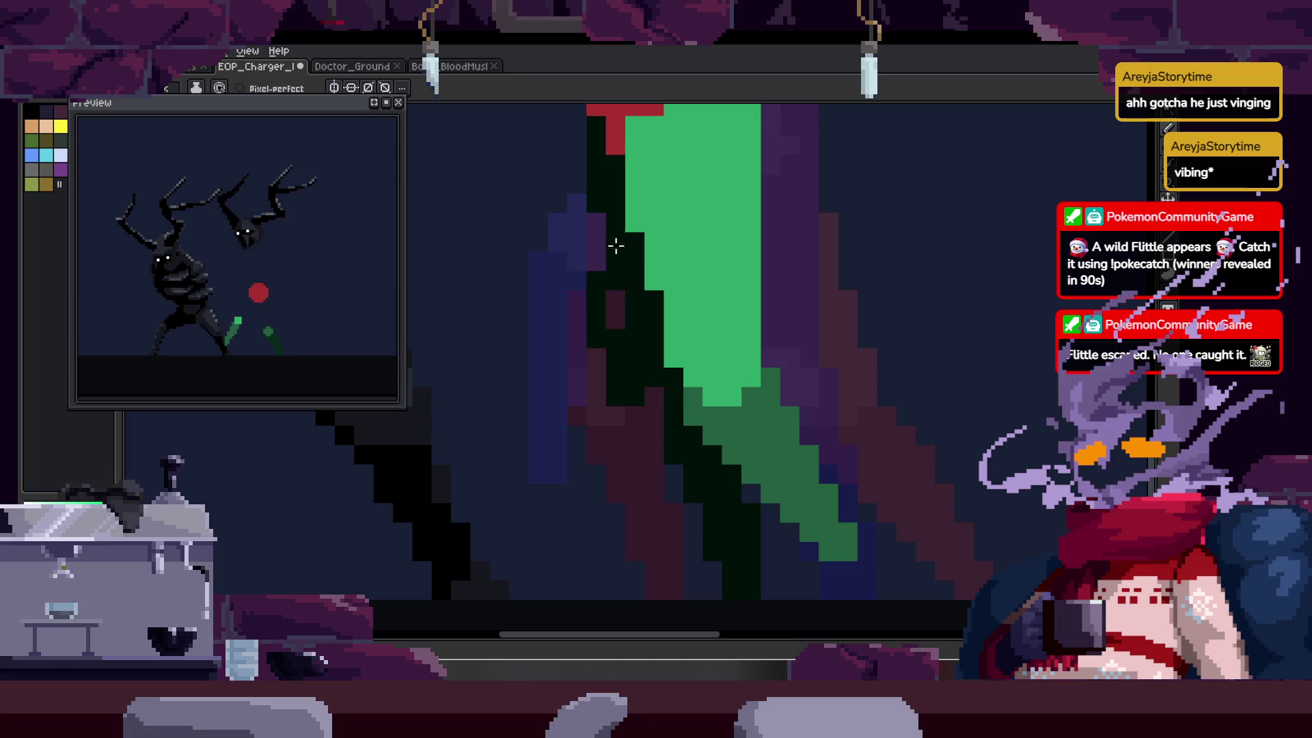
- Save the sprite with Ctrl+S and zoom out to the whole creature
{"action": "key", "text": "ctrl"}
{"action": "key", "text": "ctrl+s"}
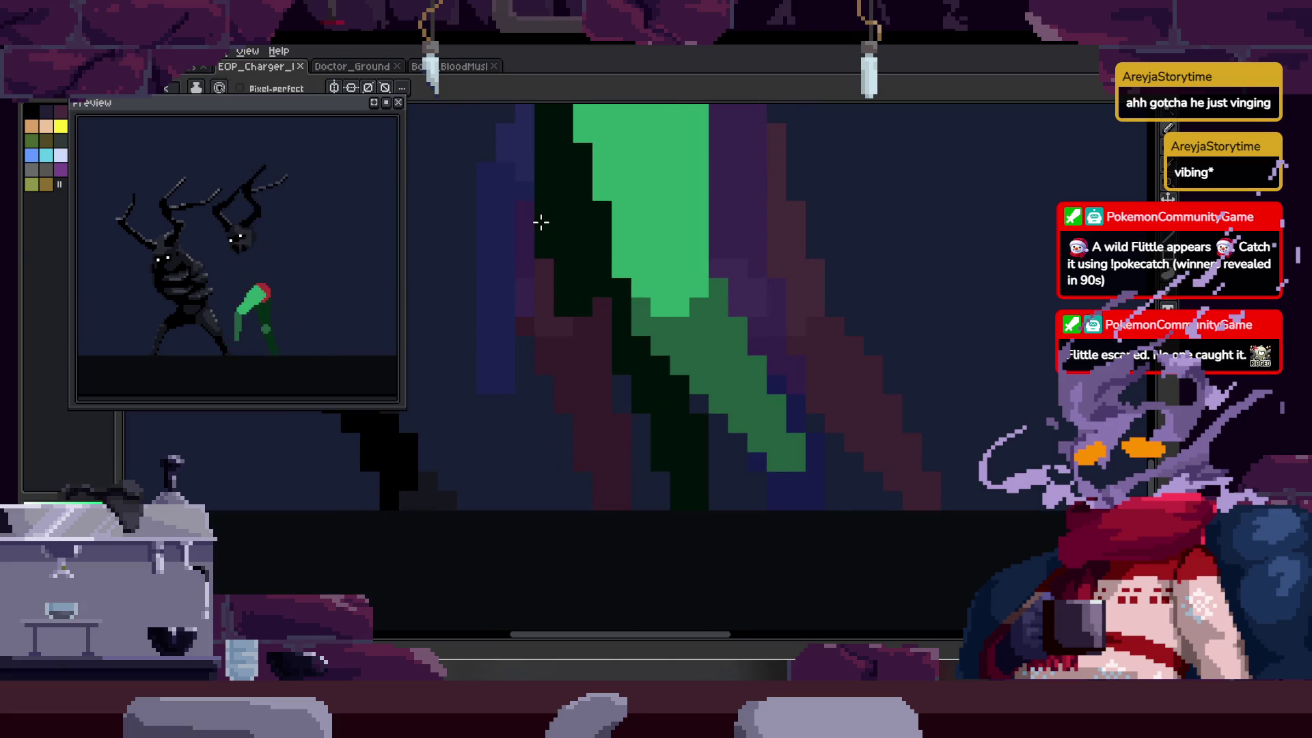
{"action": "key", "text": "z"}
{"action": "scroll", "coordinate": [830, 412], "scroll_direction": "down", "scroll_amount": 2}
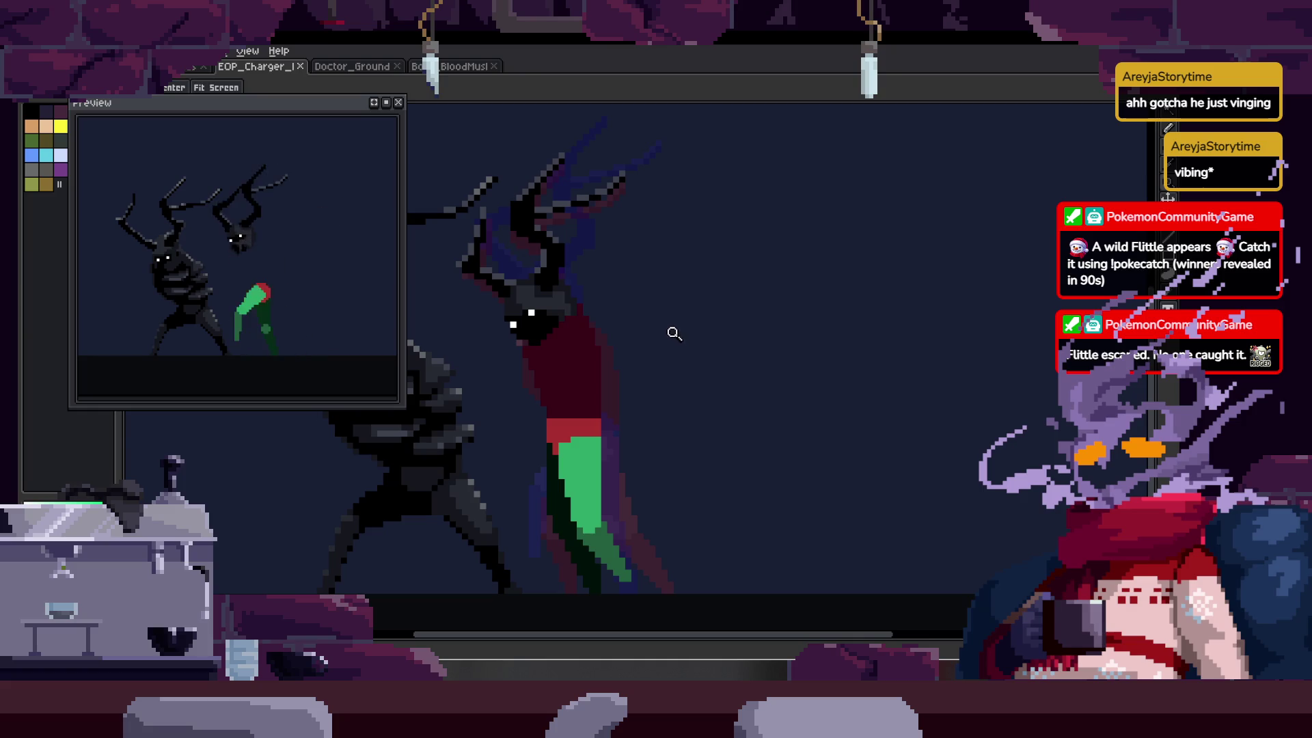
- Jump to frame 11 of the Walk animation, with the view over the creature's head
{"action": "scroll", "coordinate": [662, 285], "scroll_direction": "up", "scroll_amount": 2}
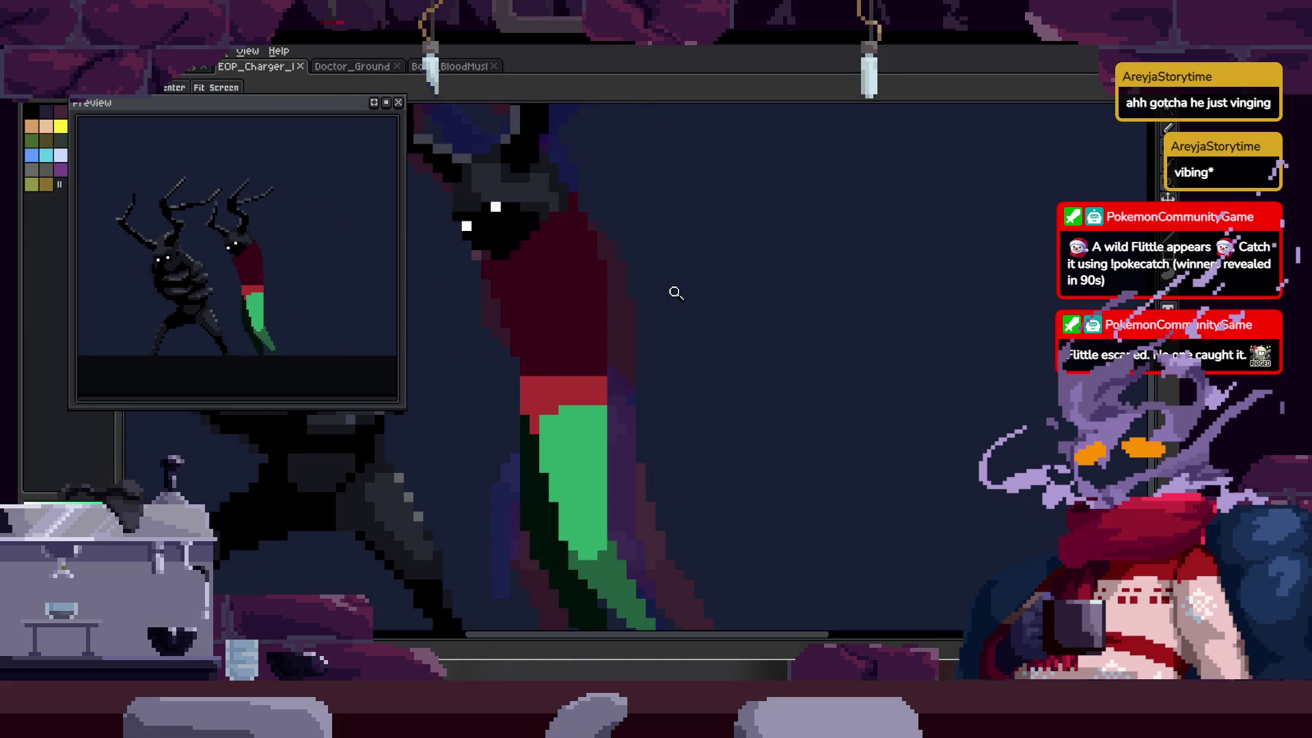
{"action": "scroll", "coordinate": [642, 295], "scroll_direction": "up", "scroll_amount": 2}
{"action": "scroll", "coordinate": [642, 295], "scroll_direction": "down", "scroll_amount": 1}
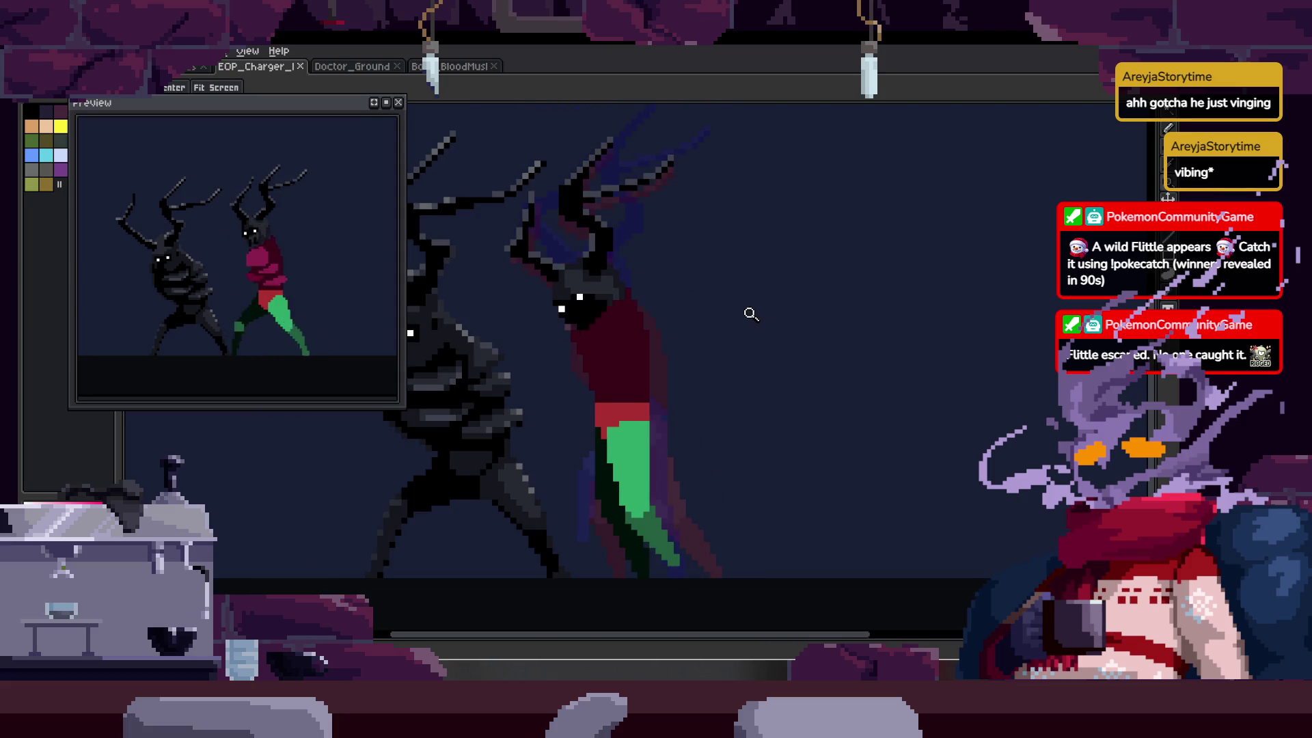
{"action": "key", "text": "Tab"}
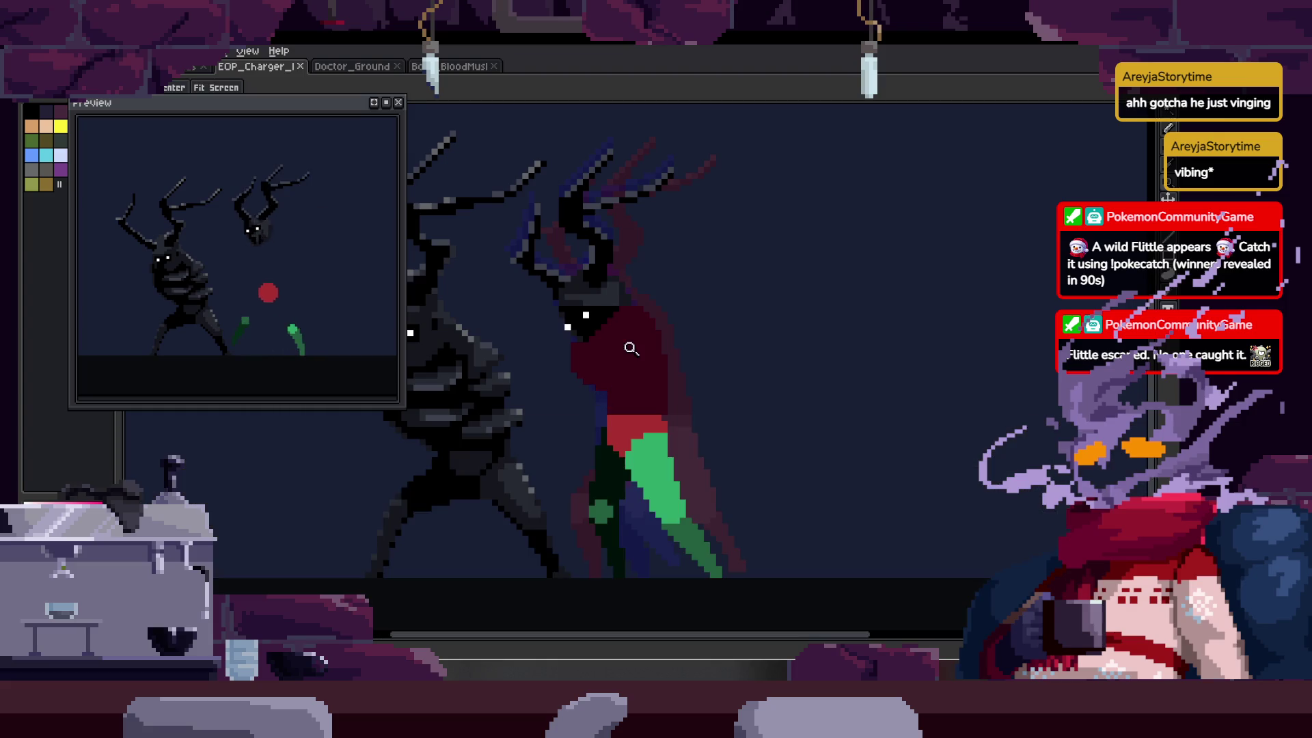
{"action": "scroll", "coordinate": [630, 346], "scroll_direction": "up", "scroll_amount": 3}
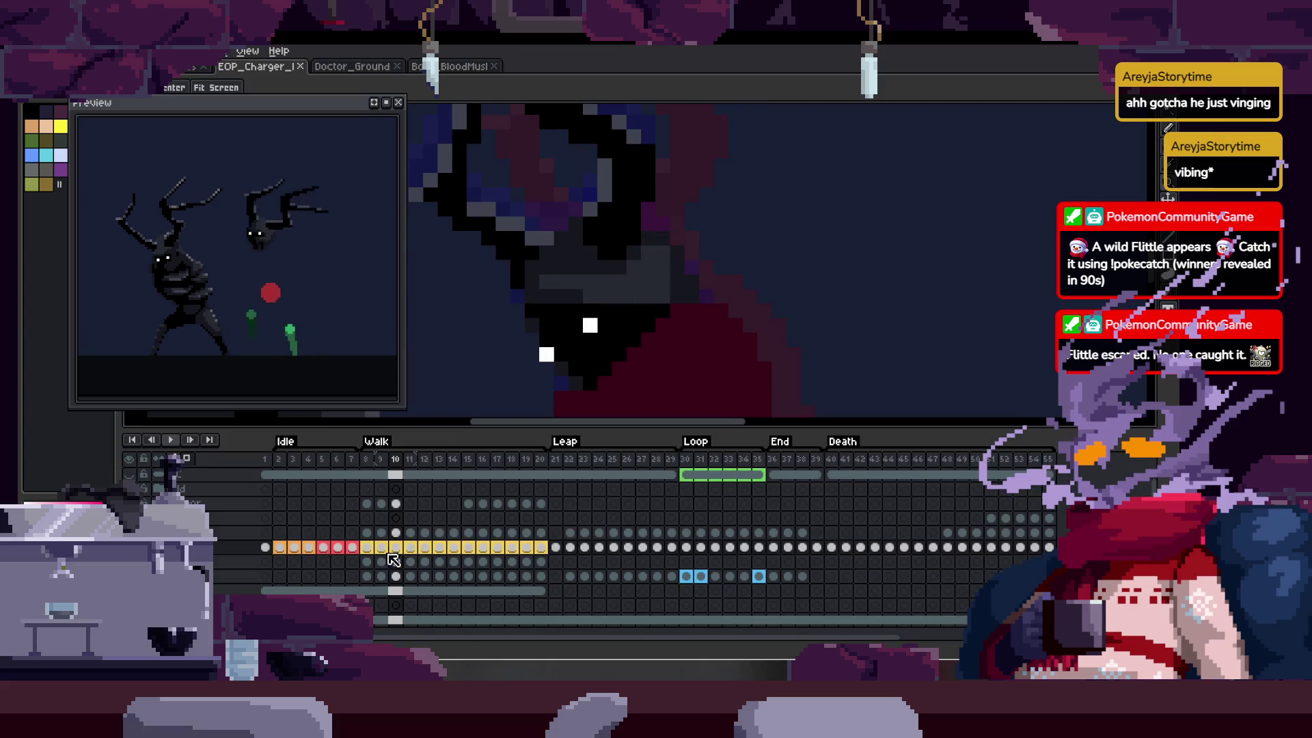
{"action": "key", "text": "Tab"}
{"action": "mouse_move", "coordinate": [664, 305]}
{"action": "left_mouse_down"}
{"action": "mouse_move", "coordinate": [633, 337]}
{"action": "mouse_move", "coordinate": [651, 334]}
{"action": "left_mouse_up"}
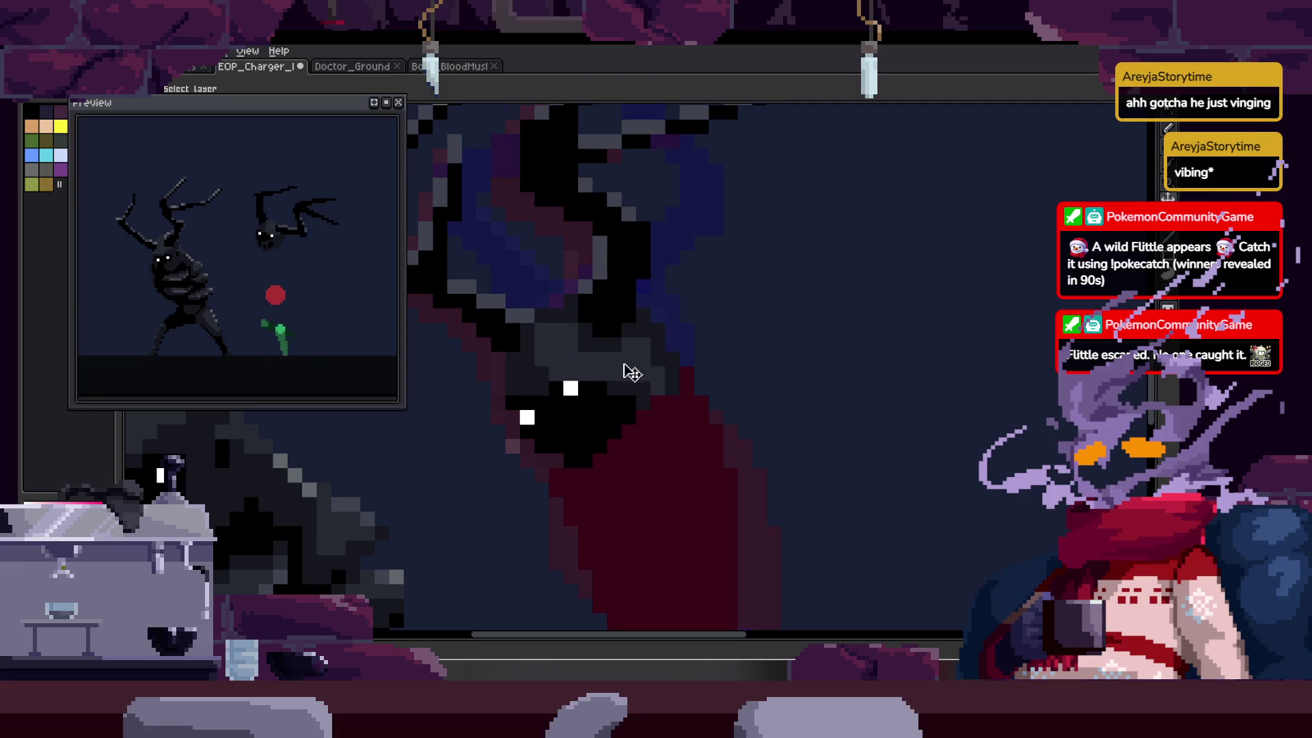
{"action": "key", "text": "Tab"}
{"action": "left_click", "coordinate": [410, 535]}
{"action": "key", "text": "Tab"}
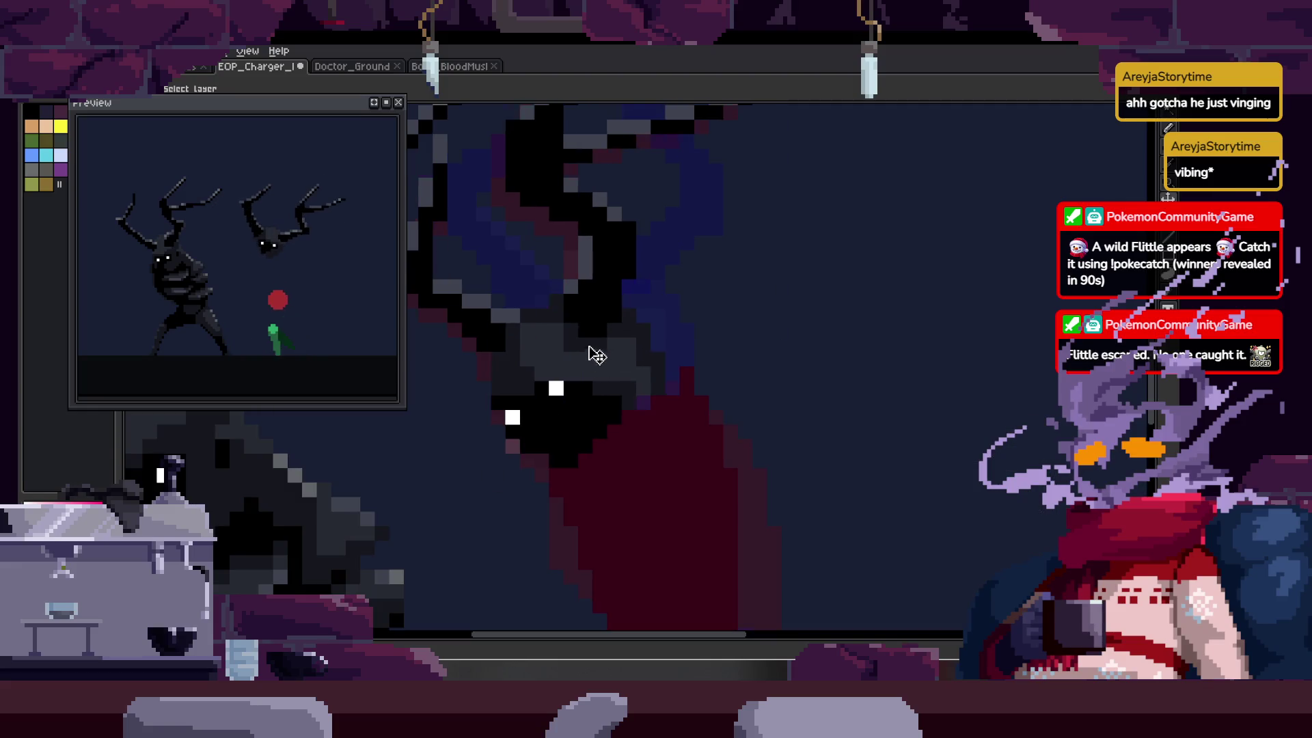
- Step forward through the walk frames after frame 11
{"action": "scroll", "coordinate": [654, 323], "scroll_direction": "down", "scroll_amount": 2}
{"action": "key", "text": "Right"}
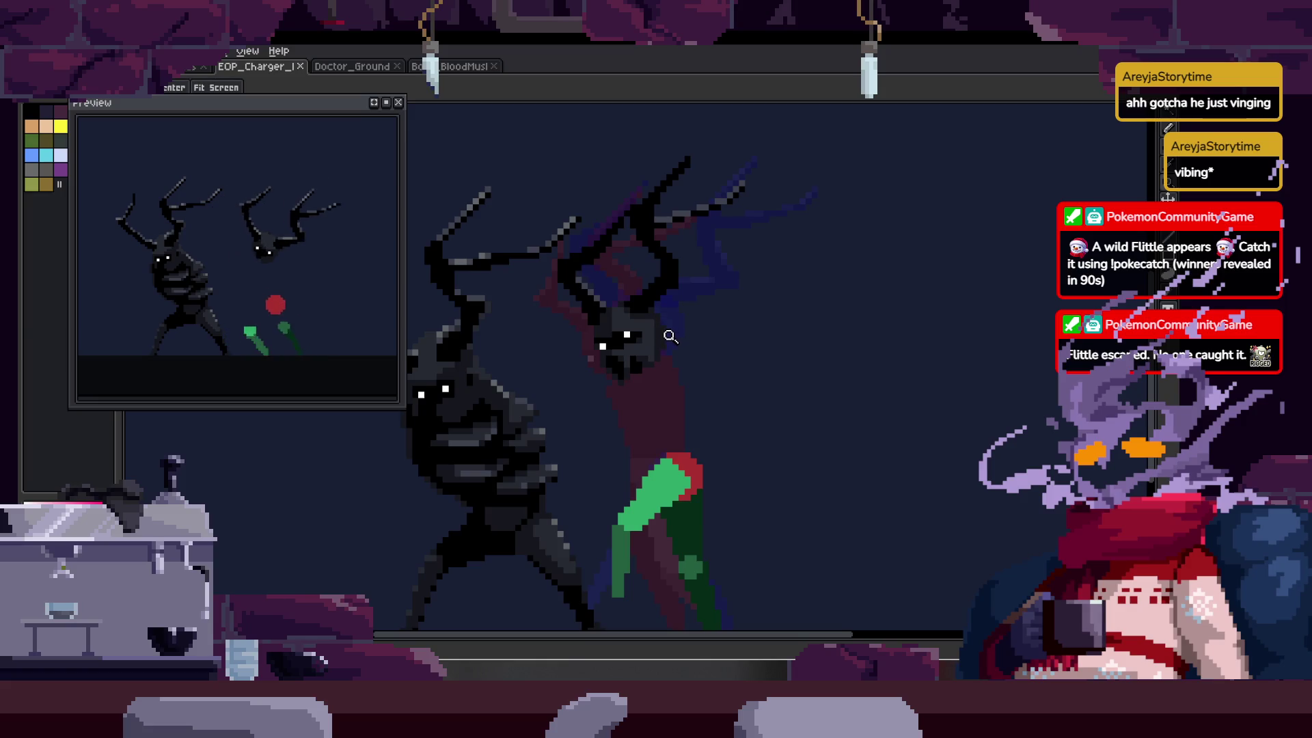
{"action": "key", "text": "Right"}
{"action": "key", "text": "Return"}
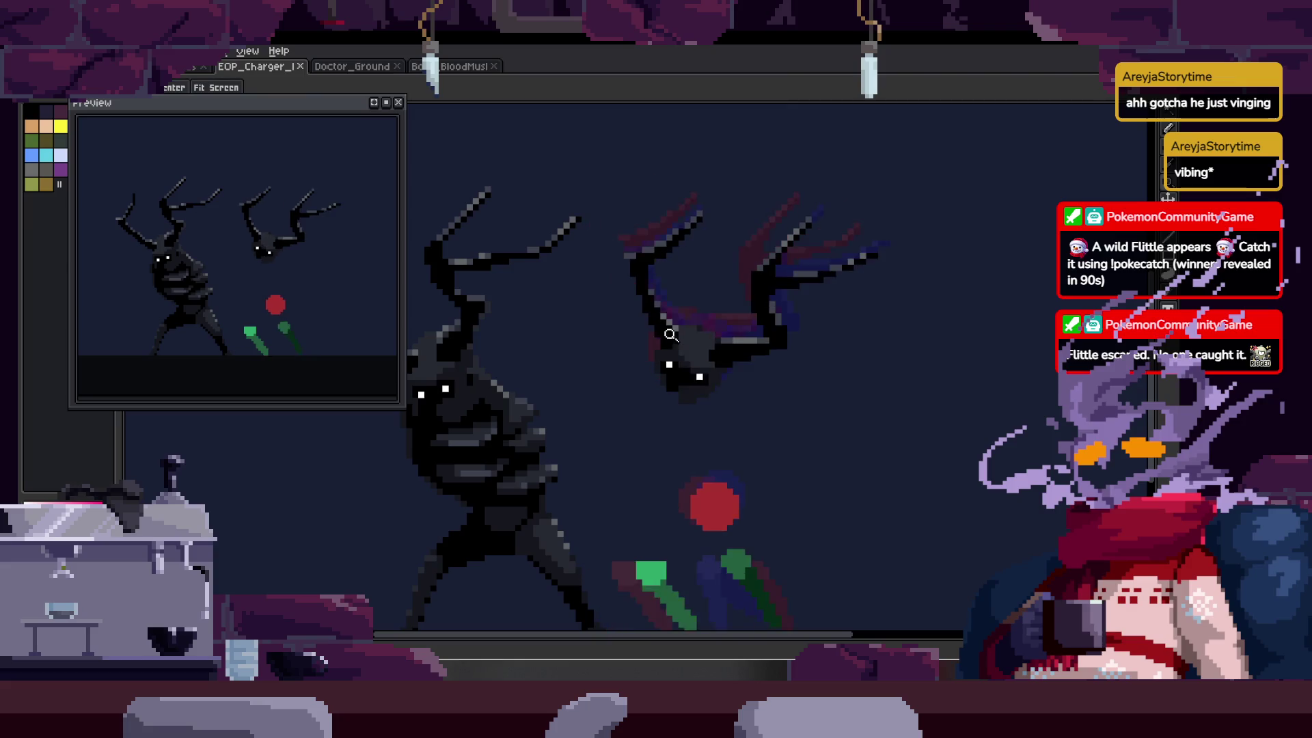
- Paint a magenta blob on the creature's chest in frame 16's lower layer
{"action": "key", "text": "Tab"}
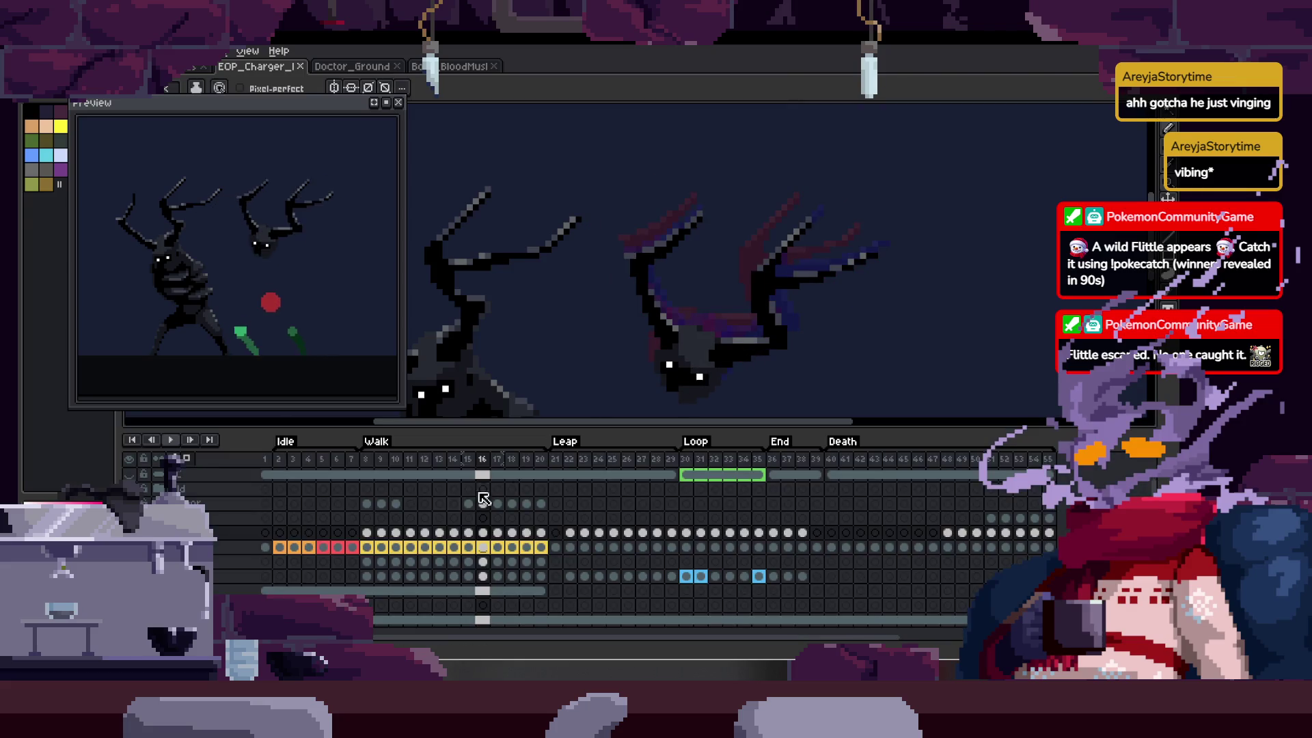
{"action": "left_click", "coordinate": [484, 576]}
{"action": "key", "text": "Tab"}
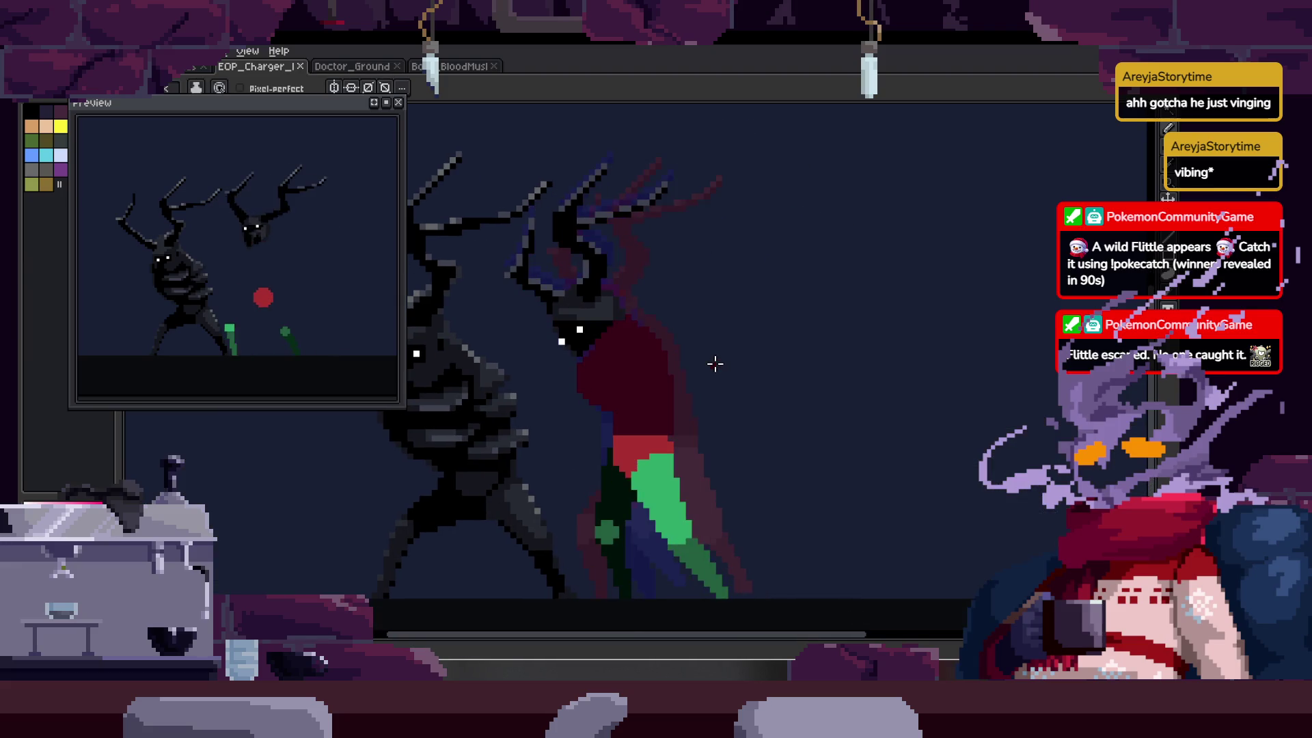
{"action": "scroll", "coordinate": [574, 376], "scroll_direction": "up", "scroll_amount": 4}
{"action": "left_click", "coordinate": [594, 437]}
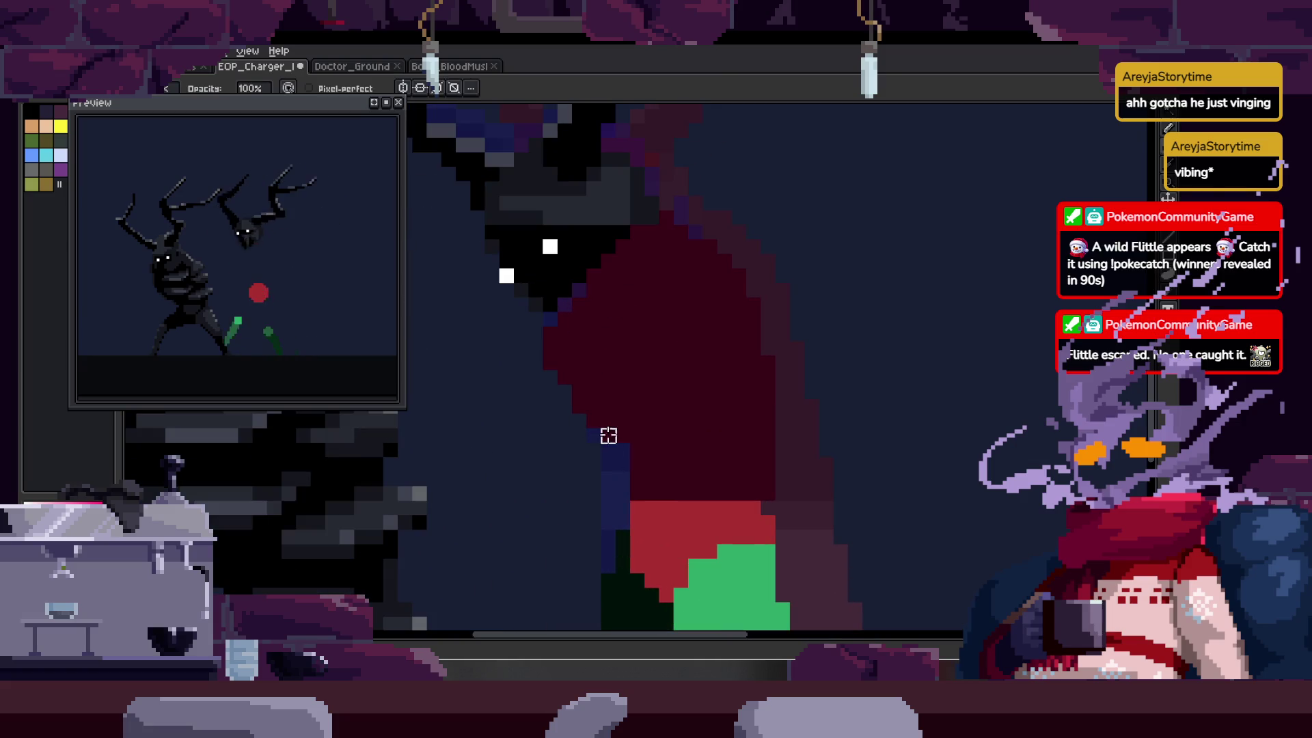
- Advance a frame and zoom the view to inspect the leg pose
{"action": "key", "text": "Right"}
{"action": "key", "text": "h"}
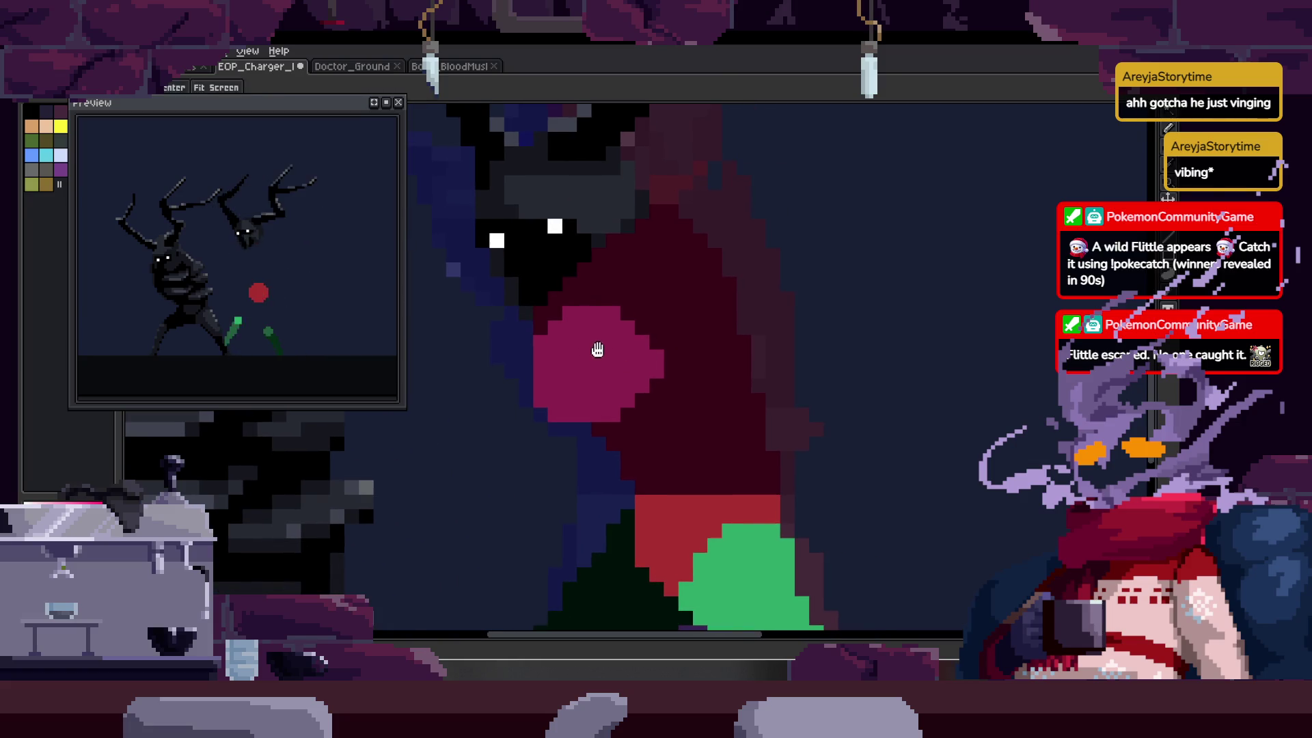
{"action": "key", "text": "Tab"}
{"action": "key", "text": "Tab"}
{"action": "key", "text": "b"}
{"action": "scroll", "coordinate": [600, 270], "scroll_direction": "up", "scroll_amount": 3}
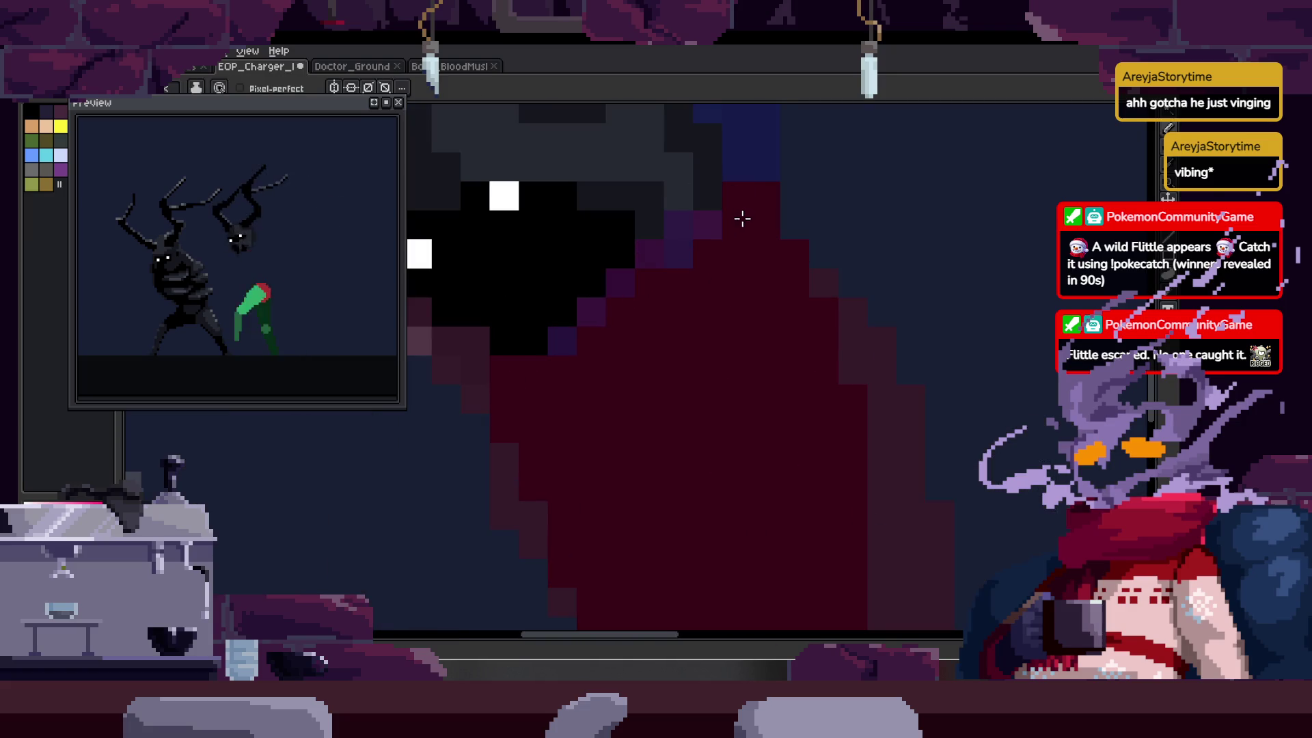
{"action": "scroll", "coordinate": [635, 333], "scroll_direction": "down", "scroll_amount": 2}
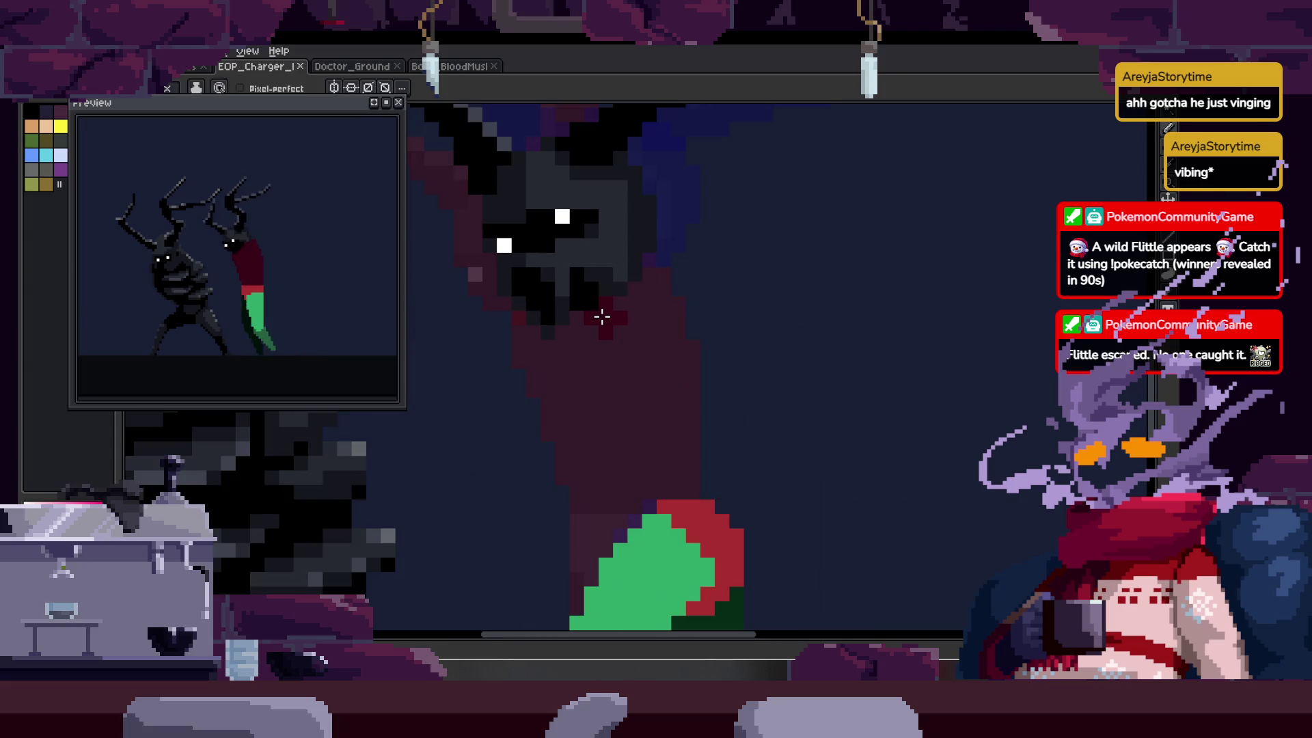
{"action": "key", "text": "z"}
{"action": "scroll", "coordinate": [677, 287], "scroll_direction": "down", "scroll_amount": 3}
{"action": "scroll", "coordinate": [681, 302], "scroll_direction": "up", "scroll_amount": 2}
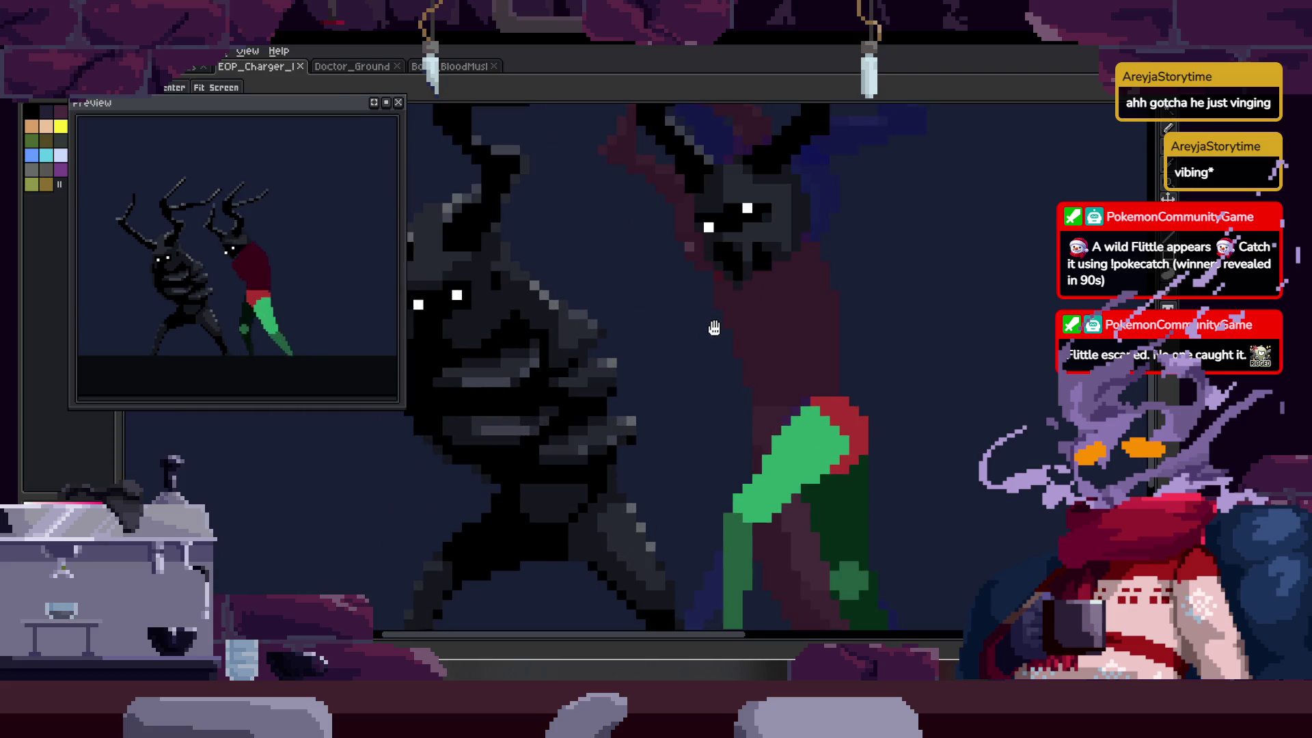
- Step through the next several walk frames to check the leg poses
{"action": "key", "text": "b"}
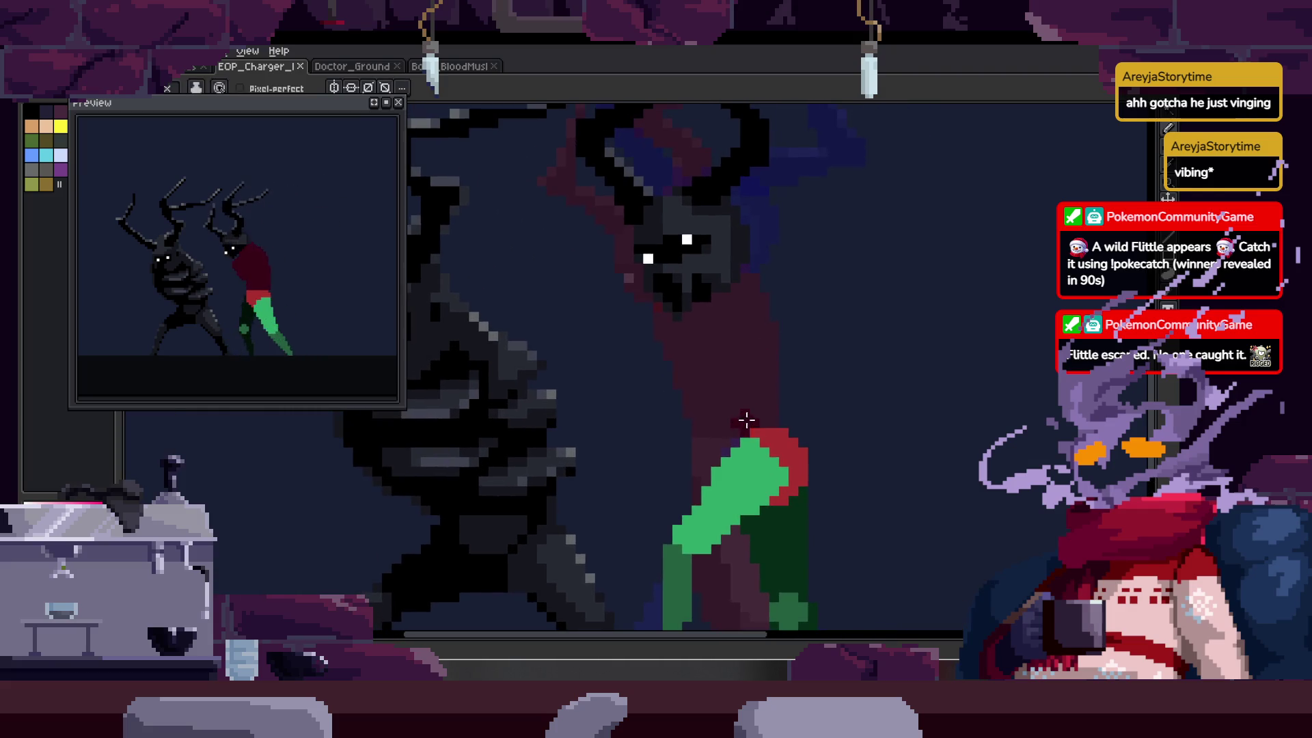
{"action": "scroll", "coordinate": [715, 445], "scroll_direction": "up", "scroll_amount": 1}
{"action": "scroll", "coordinate": [831, 331], "scroll_direction": "up", "scroll_amount": 2}
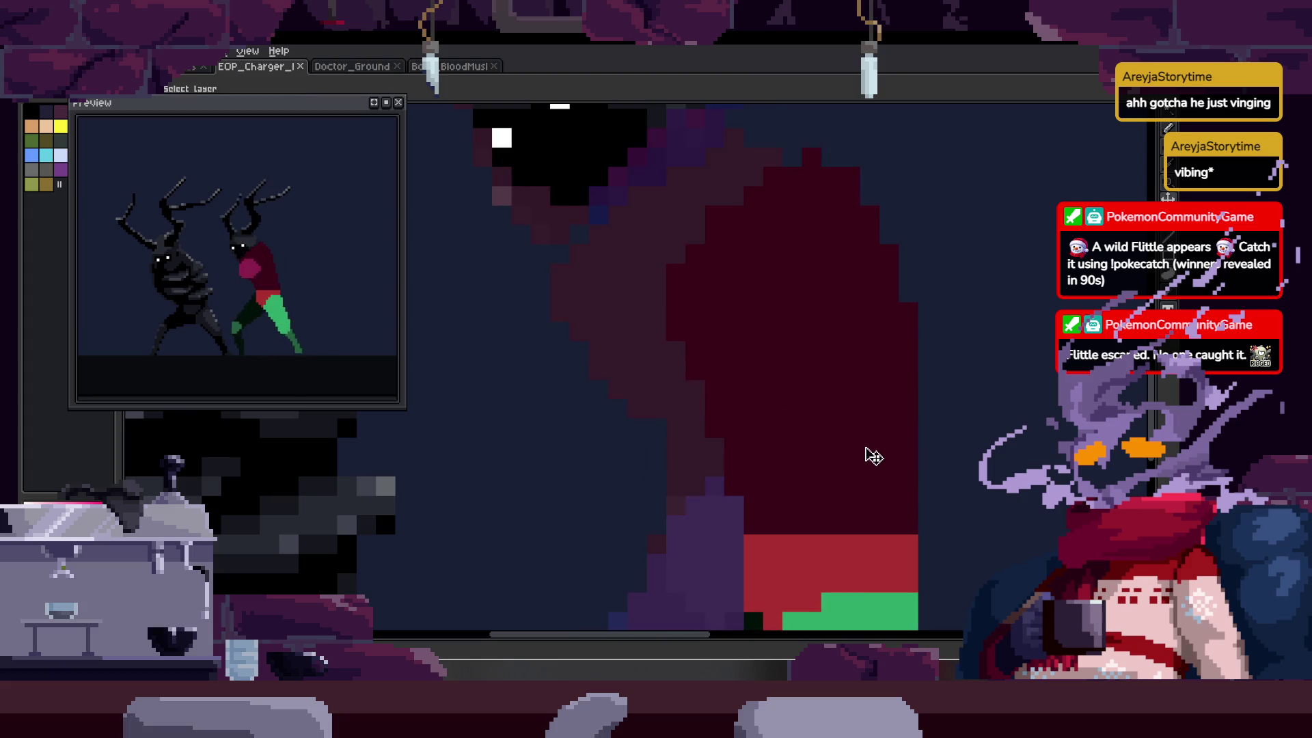
{"action": "key", "text": "b"}
{"action": "key", "text": "Right"}
{"action": "key", "text": "Right"}
{"action": "key", "text": "Right"}
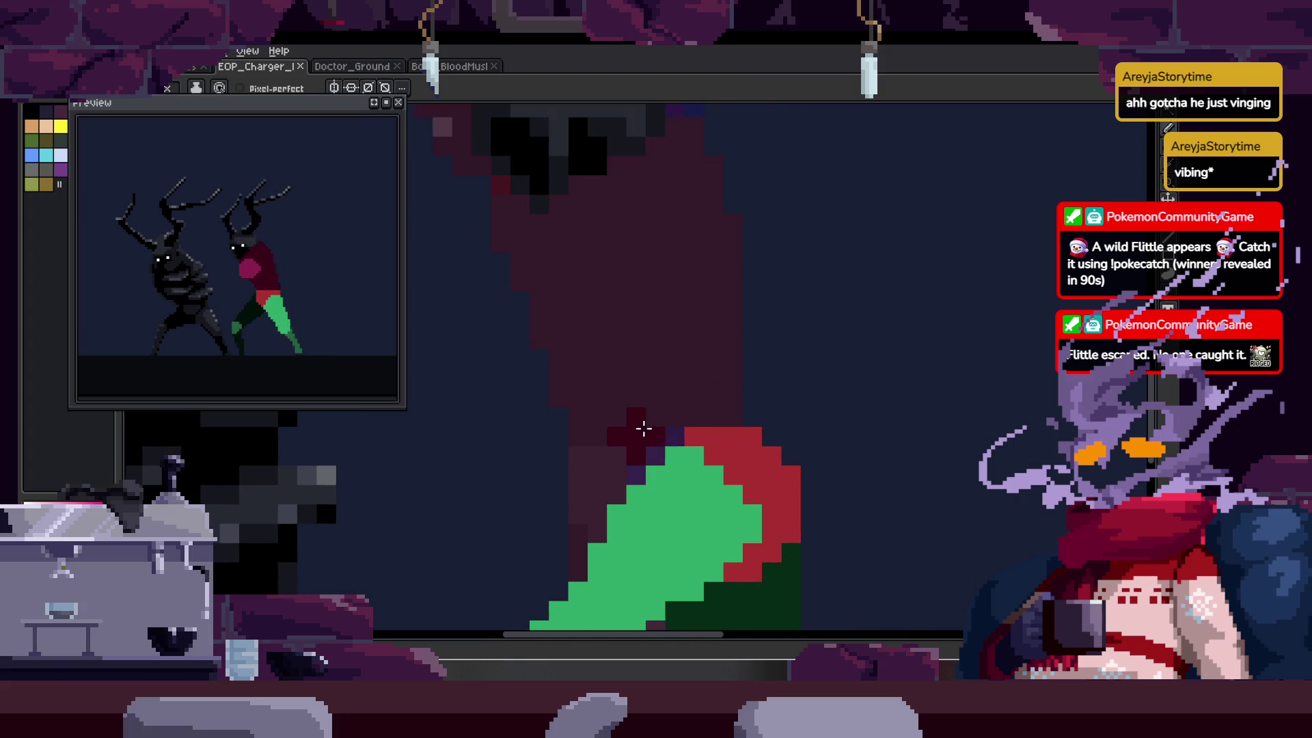
{"action": "key", "text": "Right"}
{"action": "key", "text": "Right"}
{"action": "key", "text": "Right"}
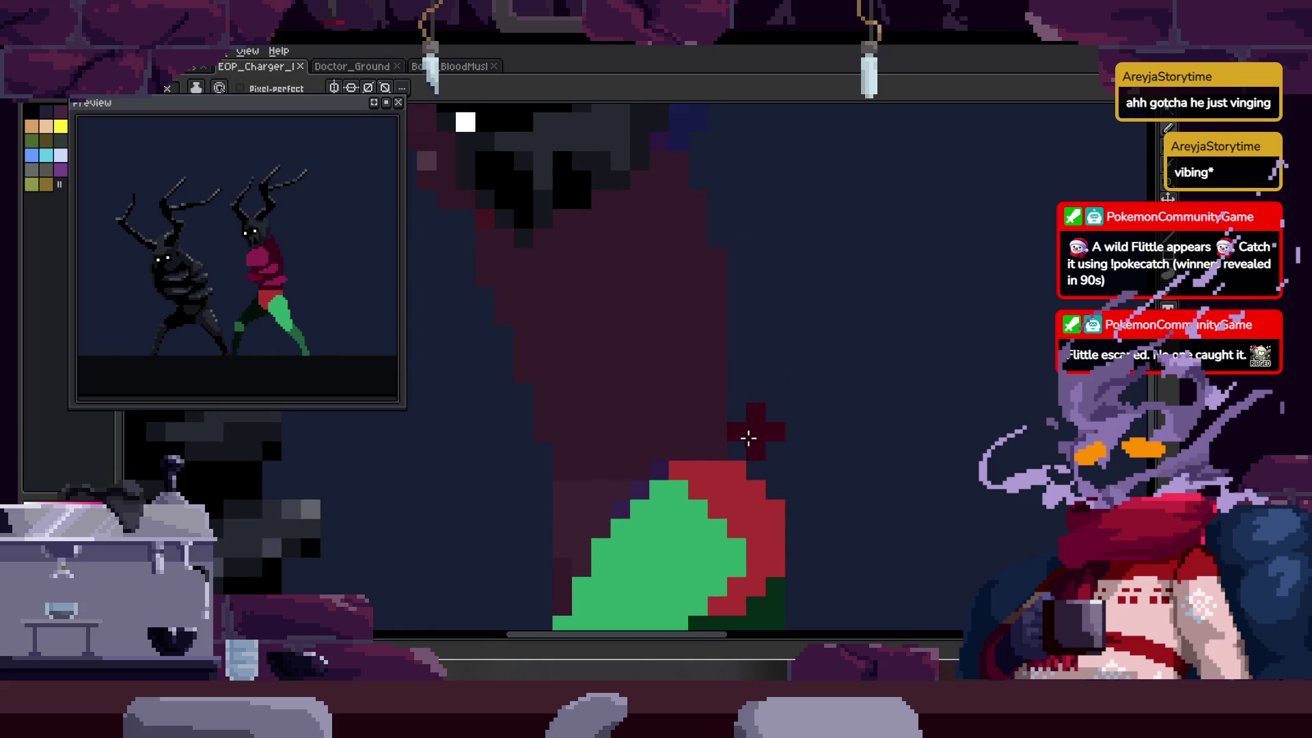
{"action": "key", "text": "i"}
{"action": "key", "text": "Right"}
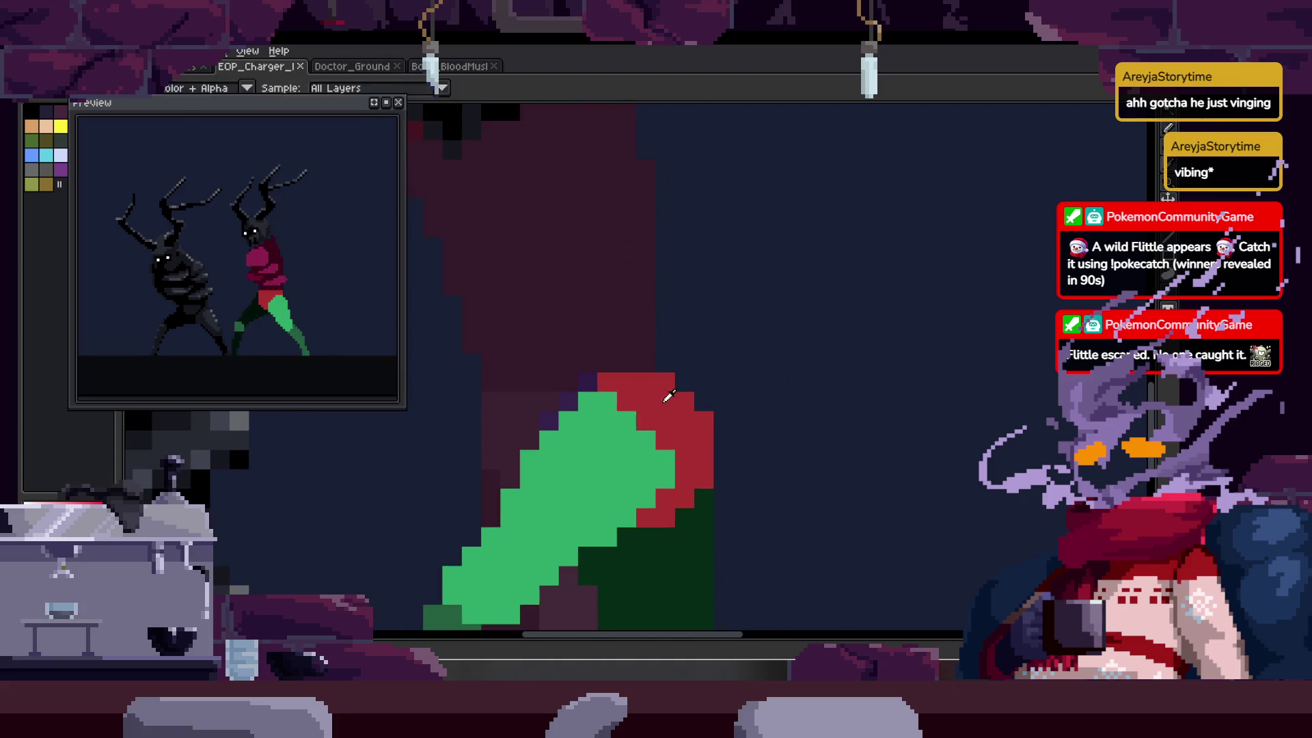
- Reshape the front leg with red and green strokes, comparing with neighbouring frames
{"action": "key", "text": "b"}
{"action": "key", "text": "Right"}
{"action": "mouse_move", "coordinate": [542, 437]}
{"action": "left_mouse_down"}
{"action": "mouse_move", "coordinate": [542, 389]}
{"action": "mouse_move", "coordinate": [542, 410]}
{"action": "left_mouse_up"}
{"action": "mouse_move", "coordinate": [541, 460]}
{"action": "left_mouse_down"}
{"action": "mouse_move", "coordinate": [673, 416]}
{"action": "mouse_move", "coordinate": [662, 469]}
{"action": "mouse_move", "coordinate": [686, 492]}
{"action": "left_mouse_up"}
{"action": "key", "text": "space"}
{"action": "scroll", "coordinate": [687, 459], "scroll_direction": "down", "scroll_amount": 3}
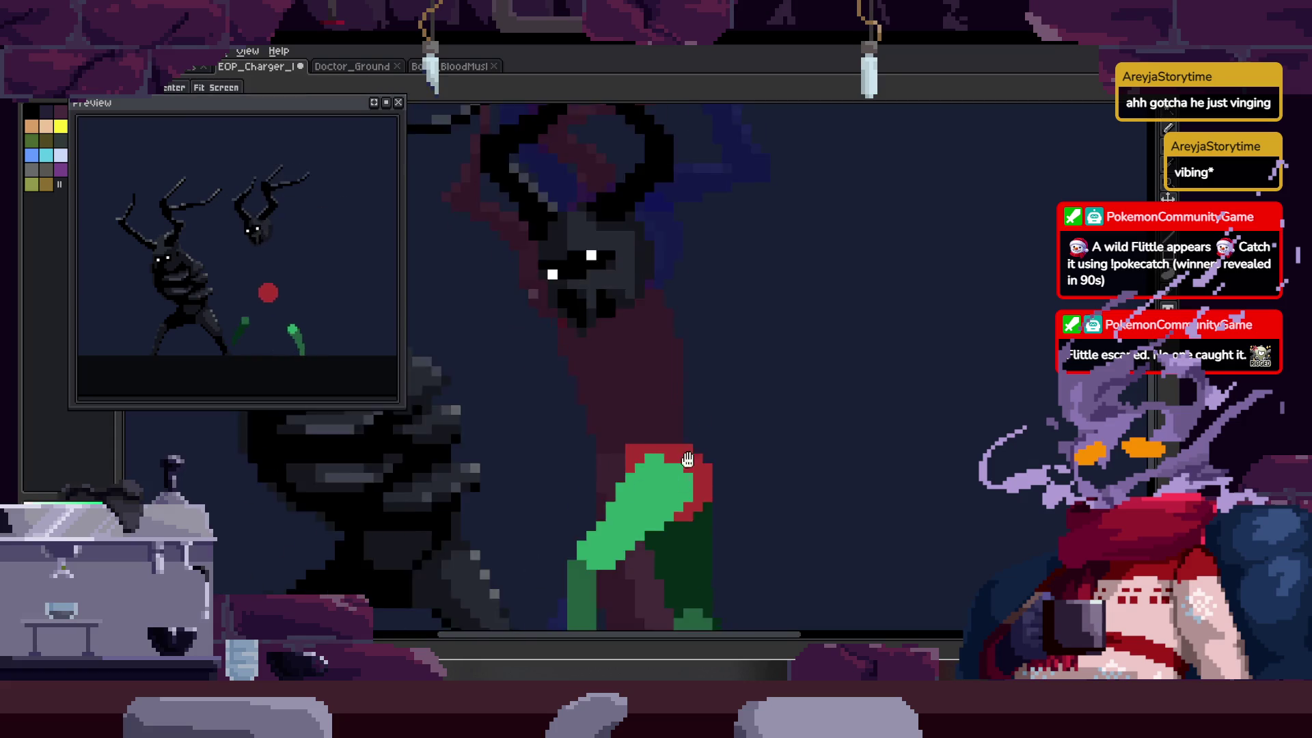
{"action": "key", "text": "Return"}
{"action": "key", "text": "Return"}
{"action": "scroll", "coordinate": [731, 326], "scroll_direction": "up", "scroll_amount": 3}
- Paint red pixels along the top of the red arc and save the sprite
{"action": "key", "text": "b"}
{"action": "mouse_move", "coordinate": [622, 300]}
{"action": "left_mouse_down"}
{"action": "mouse_move", "coordinate": [600, 292]}
{"action": "mouse_move", "coordinate": [752, 285]}
{"action": "mouse_move", "coordinate": [806, 316]}
{"action": "mouse_move", "coordinate": [832, 419]}
{"action": "left_mouse_up"}
{"action": "key", "text": "z"}
{"action": "scroll", "coordinate": [806, 341], "scroll_direction": "down", "scroll_amount": 3}
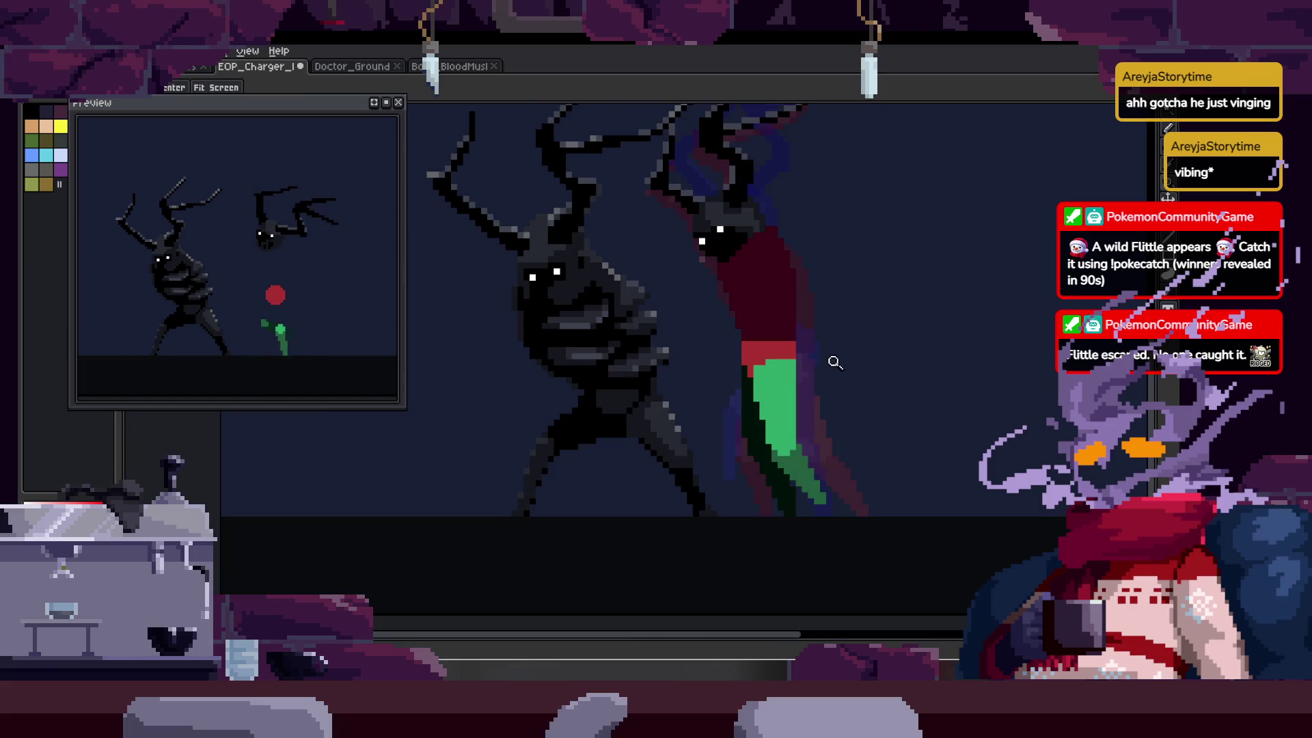
{"action": "scroll", "coordinate": [841, 358], "scroll_direction": "up", "scroll_amount": 3}
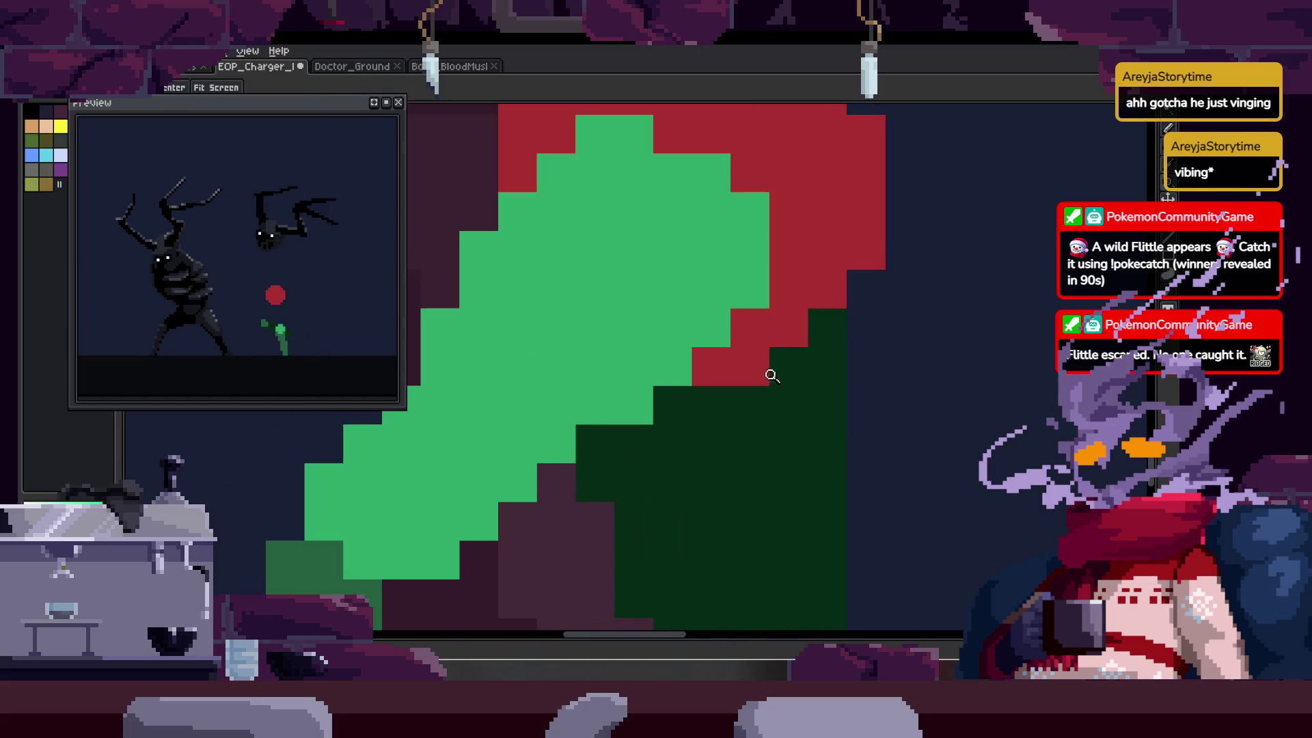
{"action": "key", "text": "ctrl+s"}
- Repaint the red torso, including its right edge
{"action": "scroll", "coordinate": [732, 322], "scroll_direction": "down", "scroll_amount": 2}
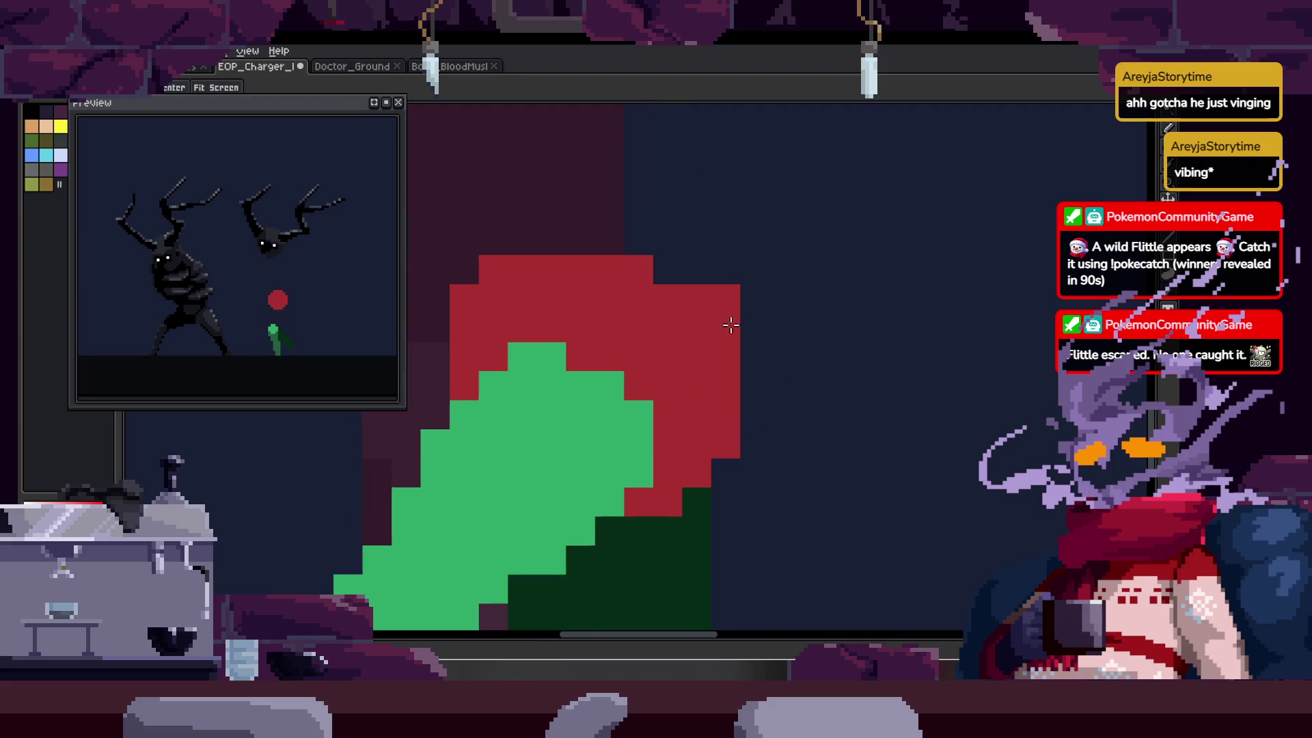
{"action": "scroll", "coordinate": [688, 322], "scroll_direction": "up", "scroll_amount": 3}
{"action": "scroll", "coordinate": [654, 298], "scroll_direction": "down", "scroll_amount": 4}
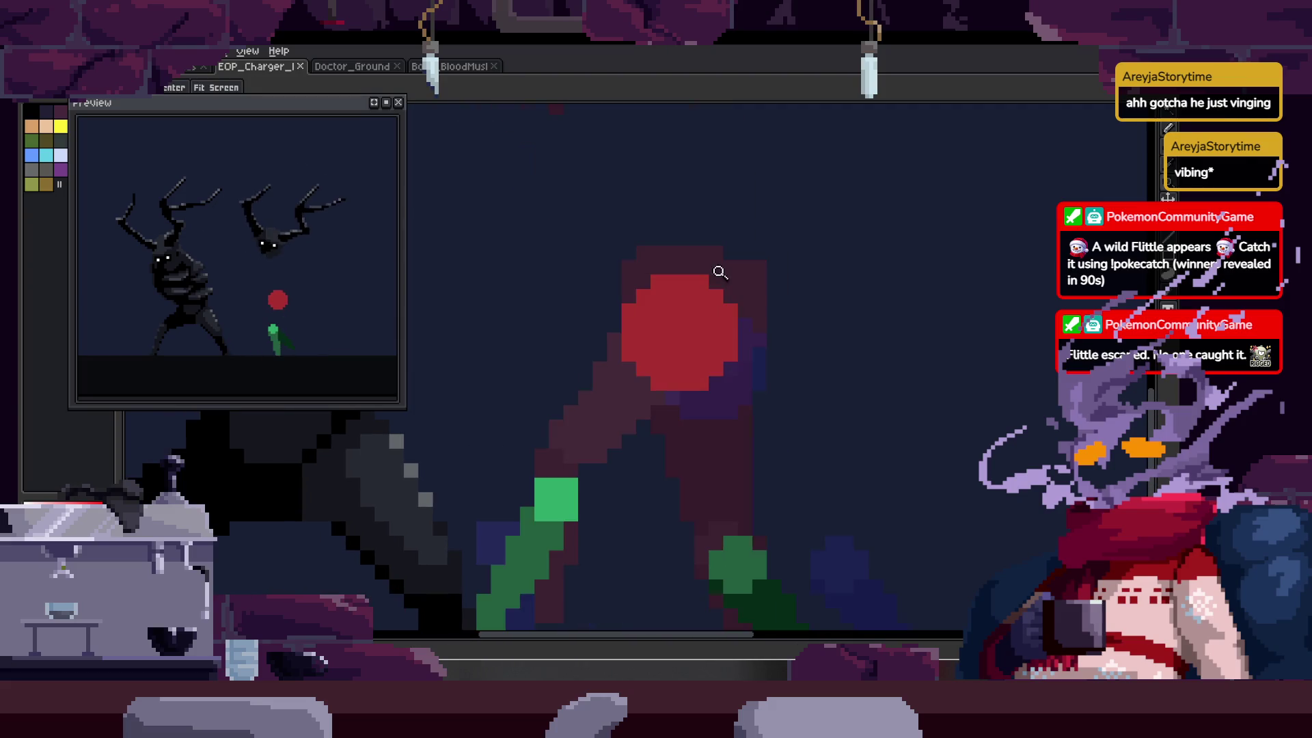
{"action": "key", "text": "b"}
{"action": "scroll", "coordinate": [738, 297], "scroll_direction": "up", "scroll_amount": 3}
{"action": "mouse_move", "coordinate": [663, 334]}
{"action": "left_mouse_down"}
{"action": "mouse_move", "coordinate": [663, 293]}
{"action": "mouse_move", "coordinate": [740, 302]}
{"action": "left_mouse_up"}
{"action": "mouse_move", "coordinate": [799, 333]}
{"action": "left_mouse_down"}
{"action": "mouse_move", "coordinate": [759, 278]}
{"action": "mouse_move", "coordinate": [779, 337]}
{"action": "mouse_move", "coordinate": [767, 435]}
{"action": "left_mouse_up"}
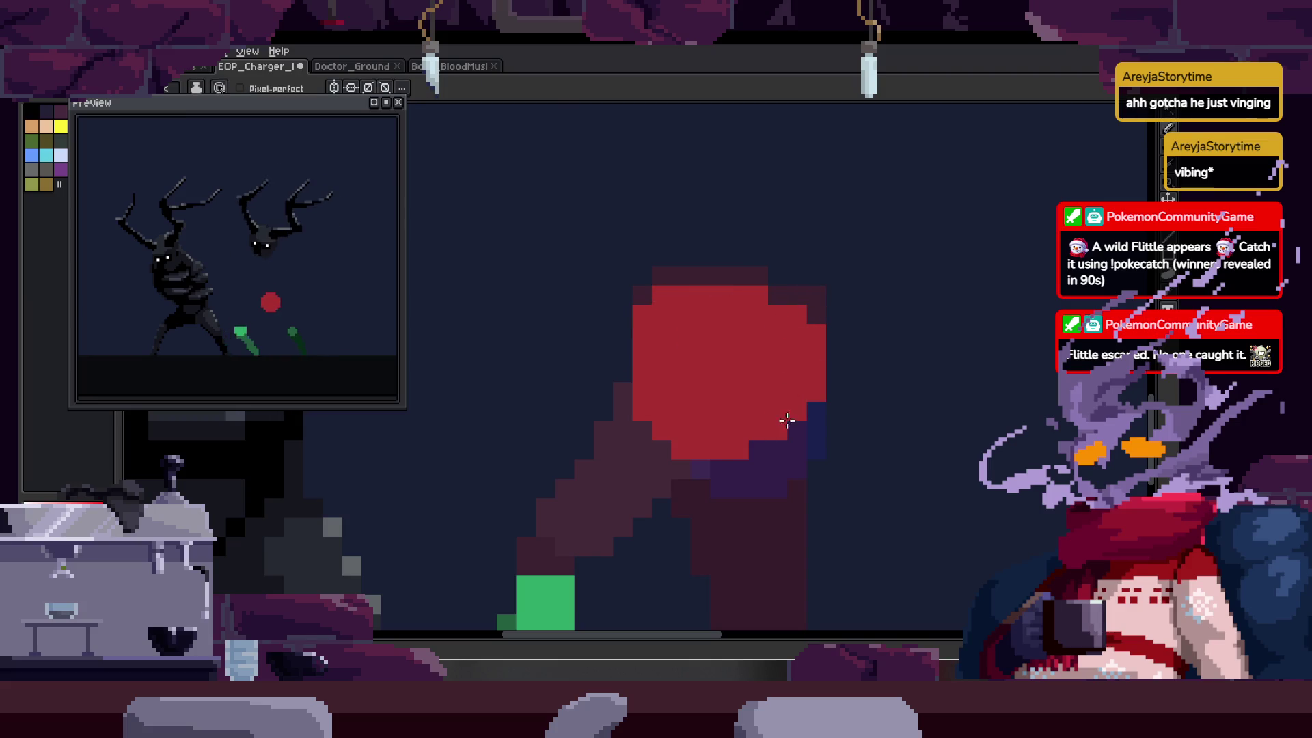
- Select the bright green thigh blob with the Magic Wand
{"action": "key", "text": "z"}
{"action": "scroll", "coordinate": [782, 328], "scroll_direction": "down", "scroll_amount": 4}
{"action": "key", "text": "w"}
{"action": "left_click", "coordinate": [704, 350]}
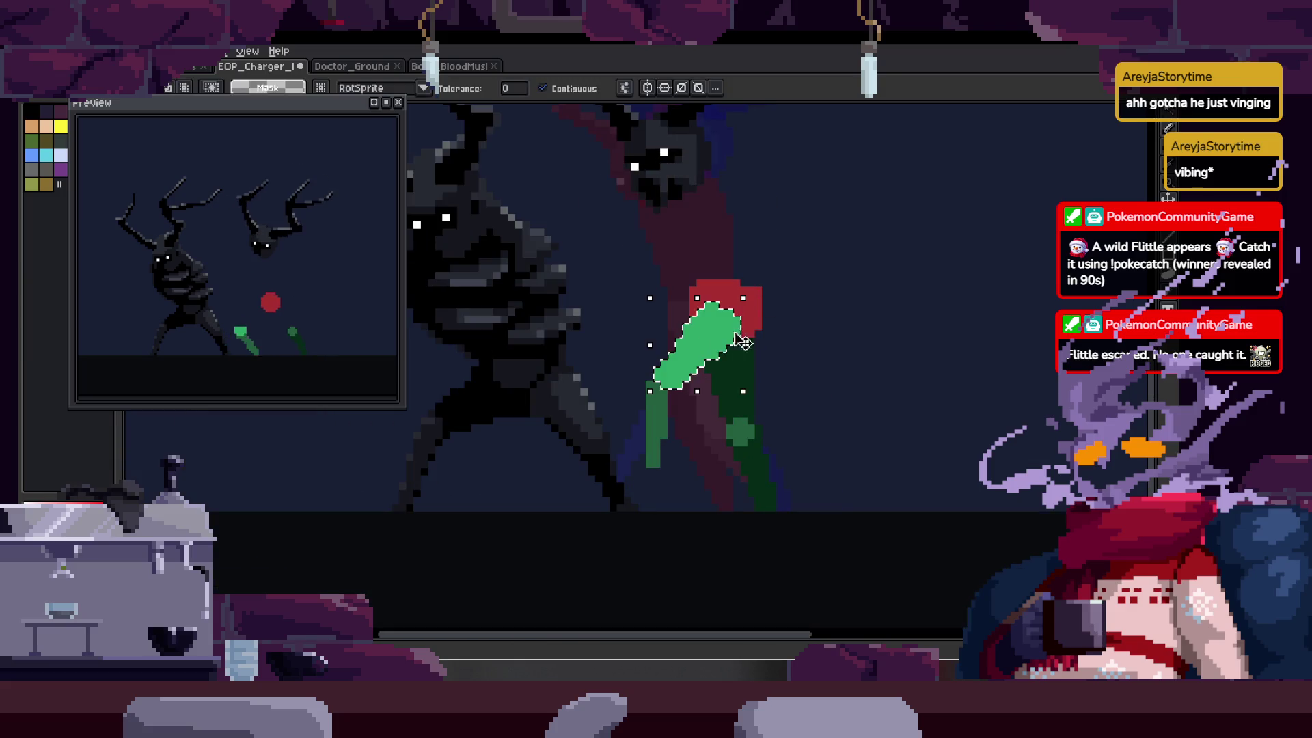
- Nudge the selected green thigh down one pixel
{"action": "key", "text": "ctrl+t"}
{"action": "scroll", "coordinate": [736, 338], "scroll_direction": "up", "scroll_amount": 2}
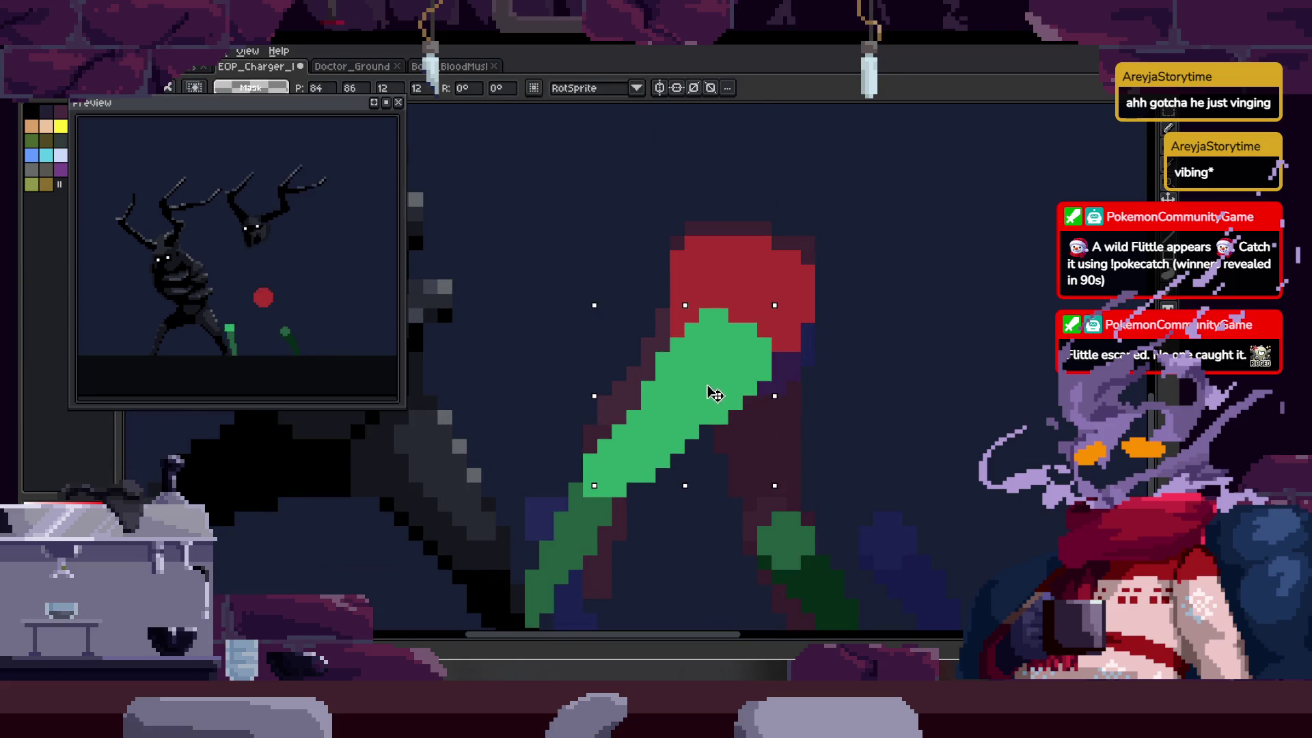
{"action": "left_click_drag", "start_coordinate": [704, 383], "coordinate": [701, 400]}
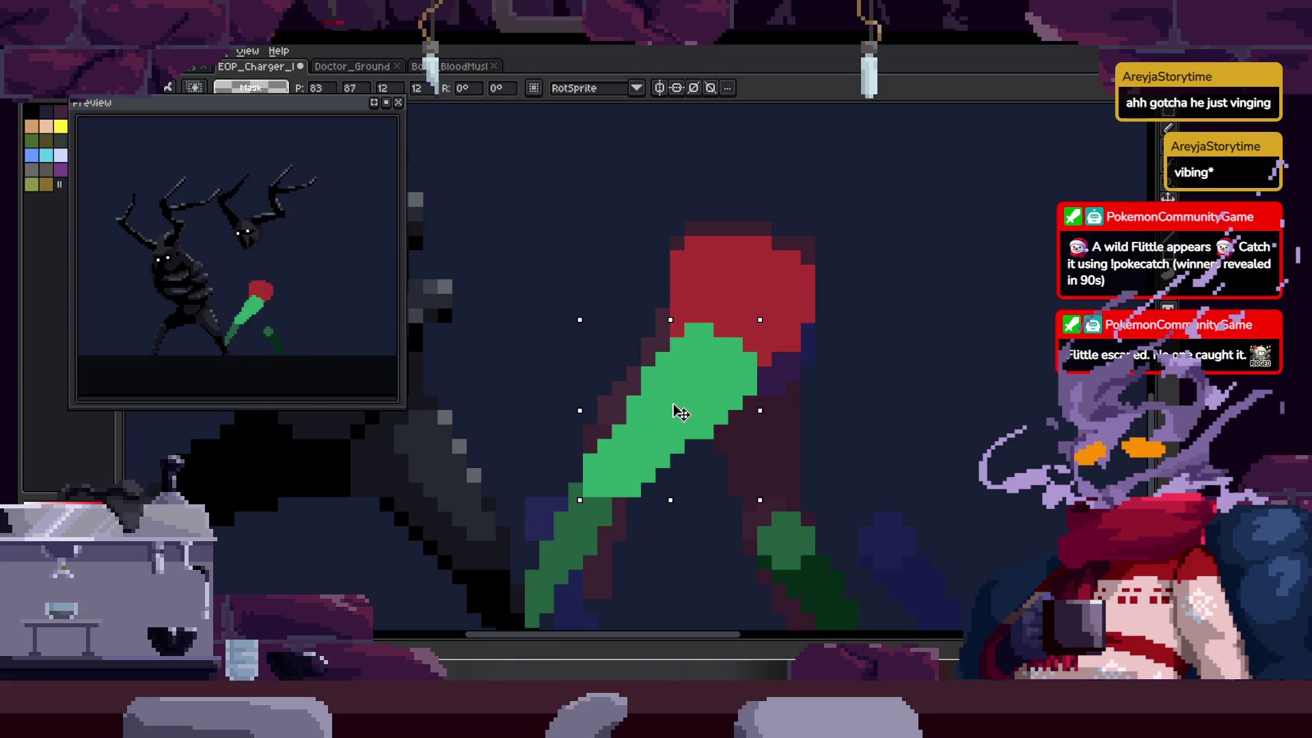
{"action": "key", "text": "space"}
{"action": "mouse_move", "coordinate": [681, 413]}
{"action": "left_mouse_down"}
{"action": "mouse_move", "coordinate": [714, 383]}
{"action": "mouse_move", "coordinate": [649, 410]}
{"action": "left_mouse_up"}
- Select the dark green lower leg plus the bright green thigh and drag them up-right under the hips
{"action": "left_click", "coordinate": [545, 473]}
{"action": "left_click", "coordinate": [629, 416], "text": "shift"}
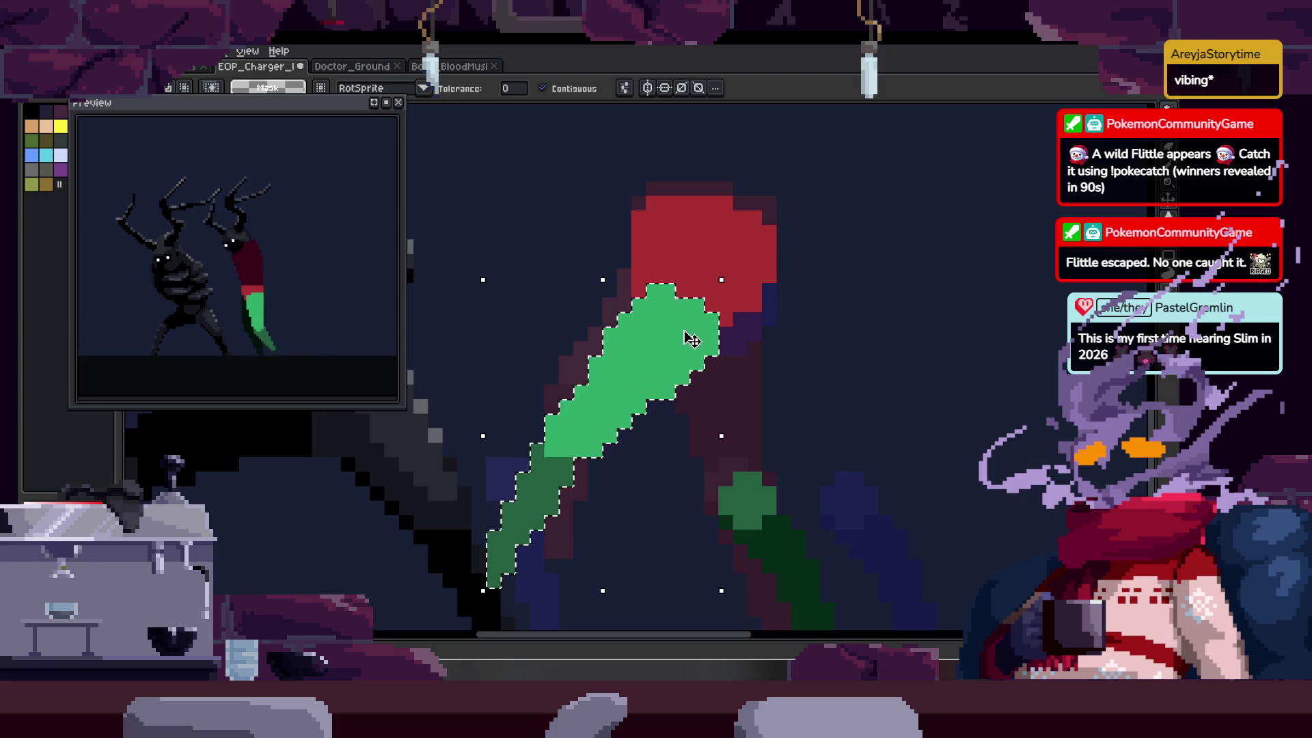
{"action": "scroll", "coordinate": [690, 340], "scroll_direction": "up", "scroll_amount": 3}
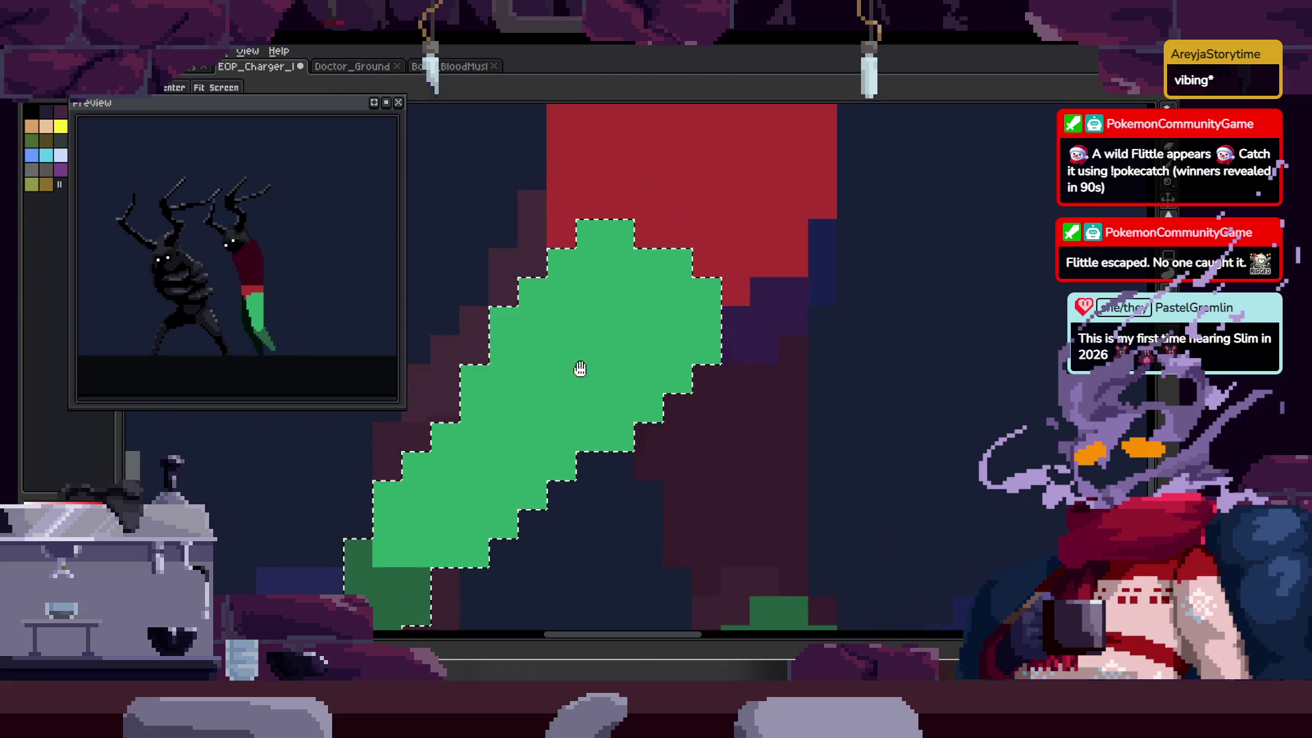
{"action": "scroll", "coordinate": [580, 369], "scroll_direction": "down", "scroll_amount": 3}
{"action": "left_click_drag", "start_coordinate": [586, 381], "coordinate": [613, 351]}
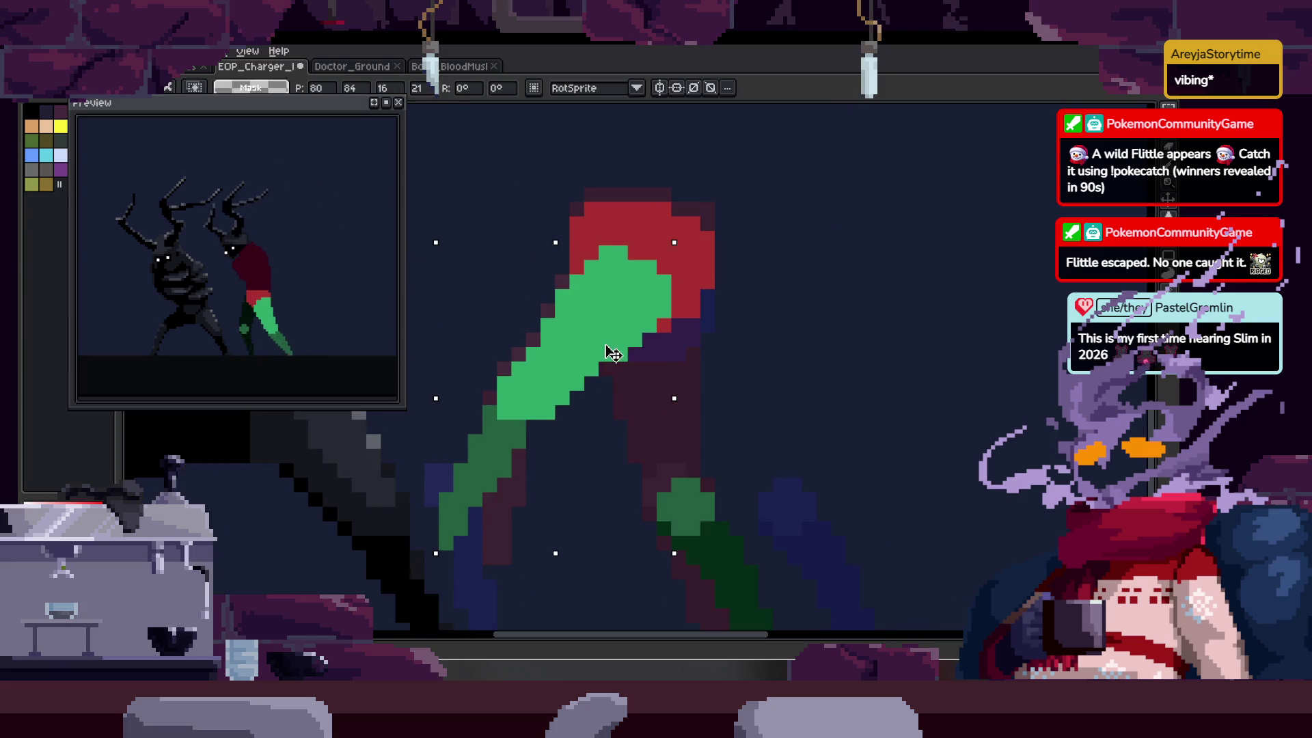
{"action": "scroll", "coordinate": [684, 301], "scroll_direction": "up", "scroll_amount": 3}
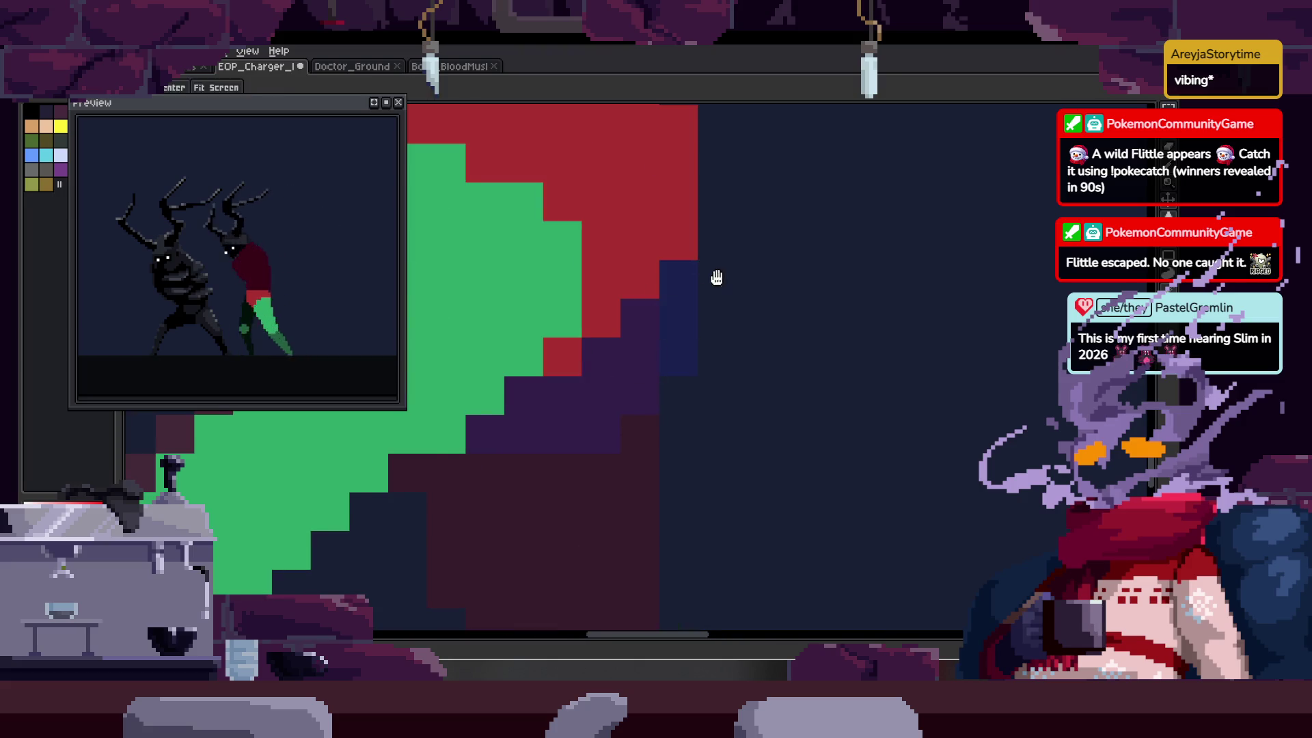
- Paint red pixels along the hip blob's edge and save the sprite
{"action": "scroll", "coordinate": [716, 278], "scroll_direction": "down", "scroll_amount": 3}
{"action": "key", "text": "ctrl+s"}
{"action": "scroll", "coordinate": [673, 326], "scroll_direction": "up", "scroll_amount": 3}
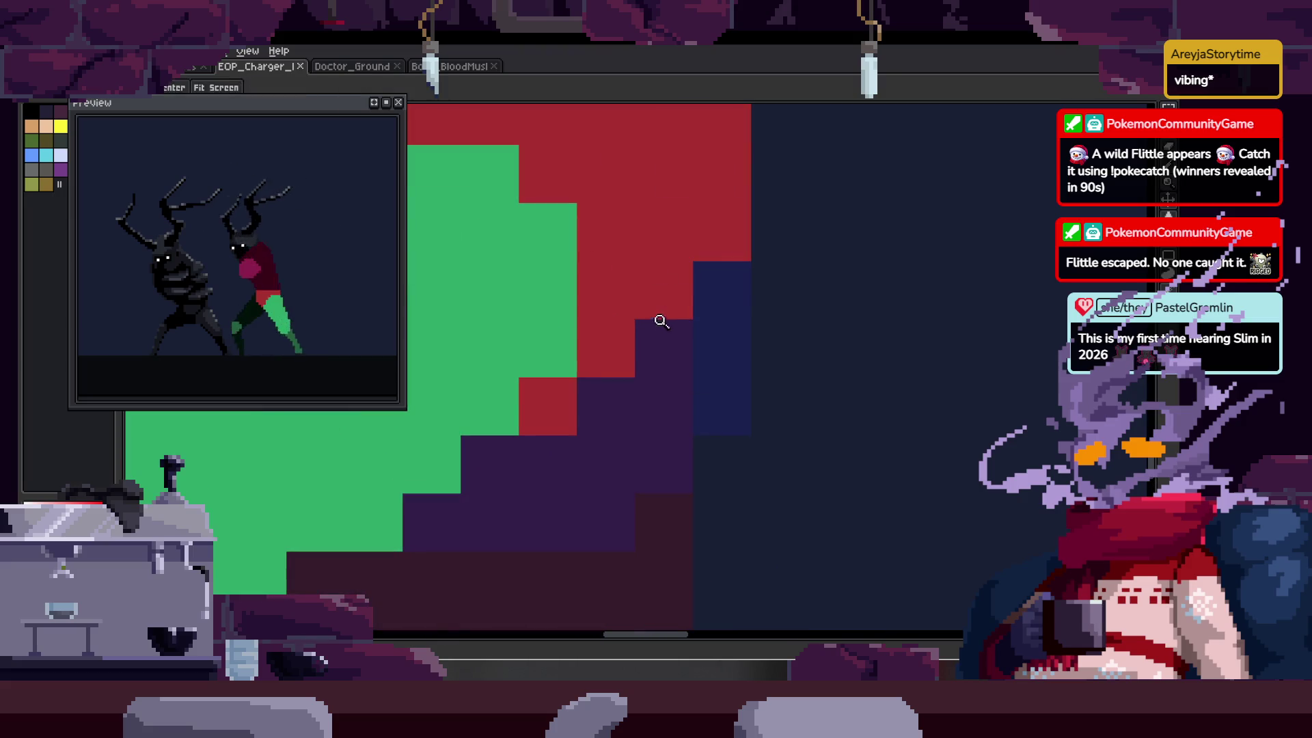
{"action": "key", "text": "b"}
{"action": "left_click_drag", "start_coordinate": [661, 321], "coordinate": [708, 275]}
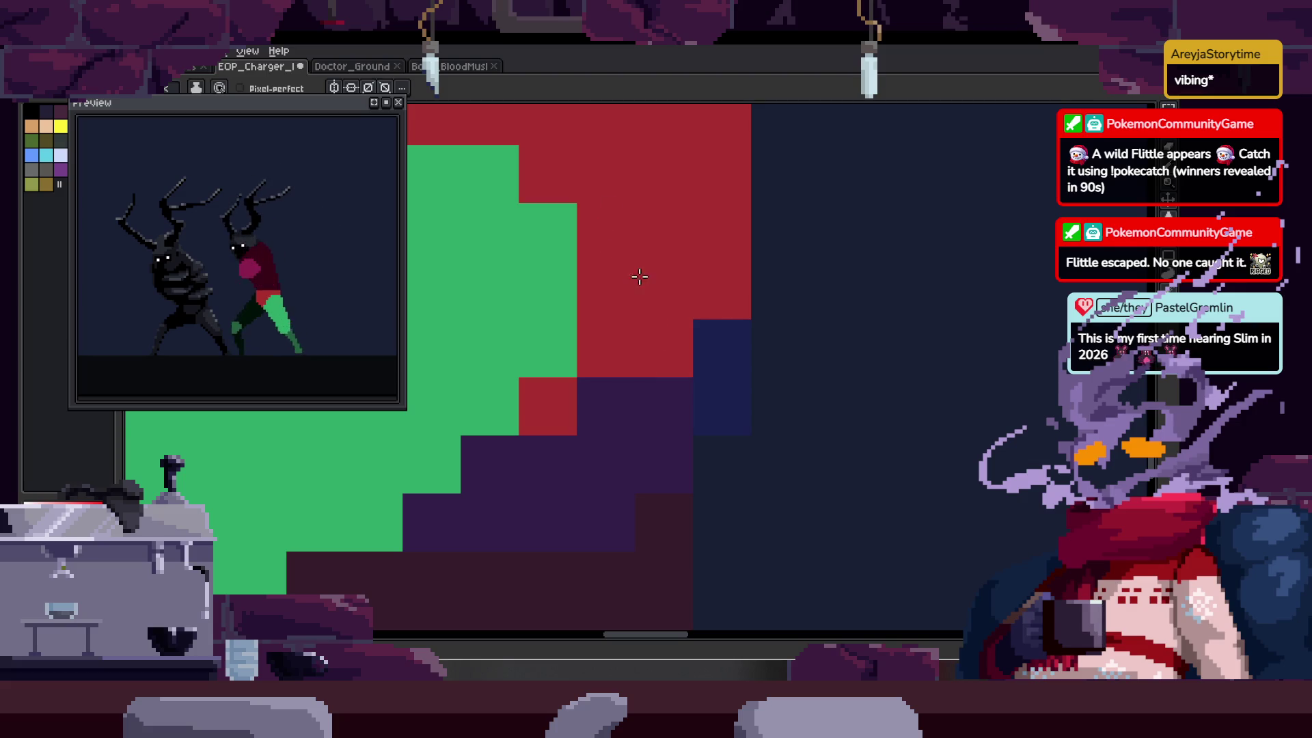
{"action": "scroll", "coordinate": [615, 314], "scroll_direction": "down", "scroll_amount": 1}
{"action": "scroll", "coordinate": [601, 355], "scroll_direction": "down", "scroll_amount": 1}
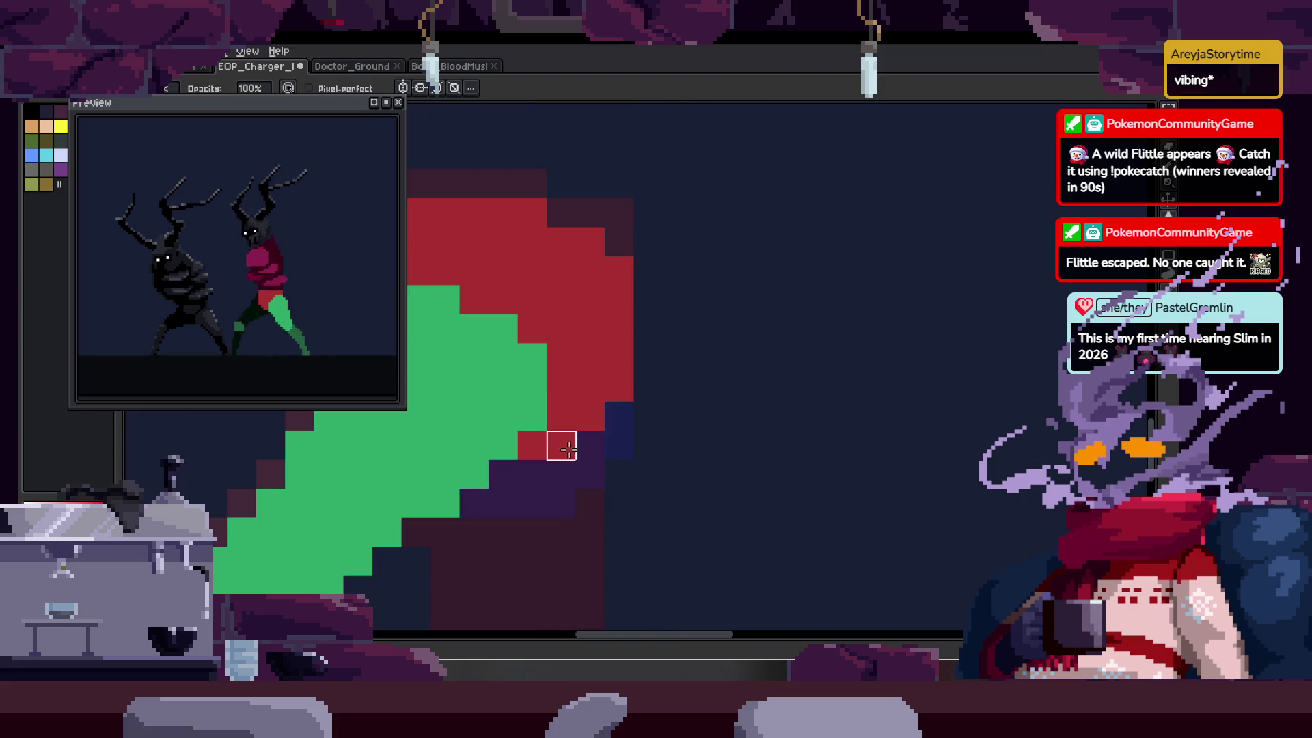
{"action": "key", "text": "ctrl+s"}
{"action": "key", "text": "z"}
{"action": "scroll", "coordinate": [635, 380], "scroll_direction": "down", "scroll_amount": 3}
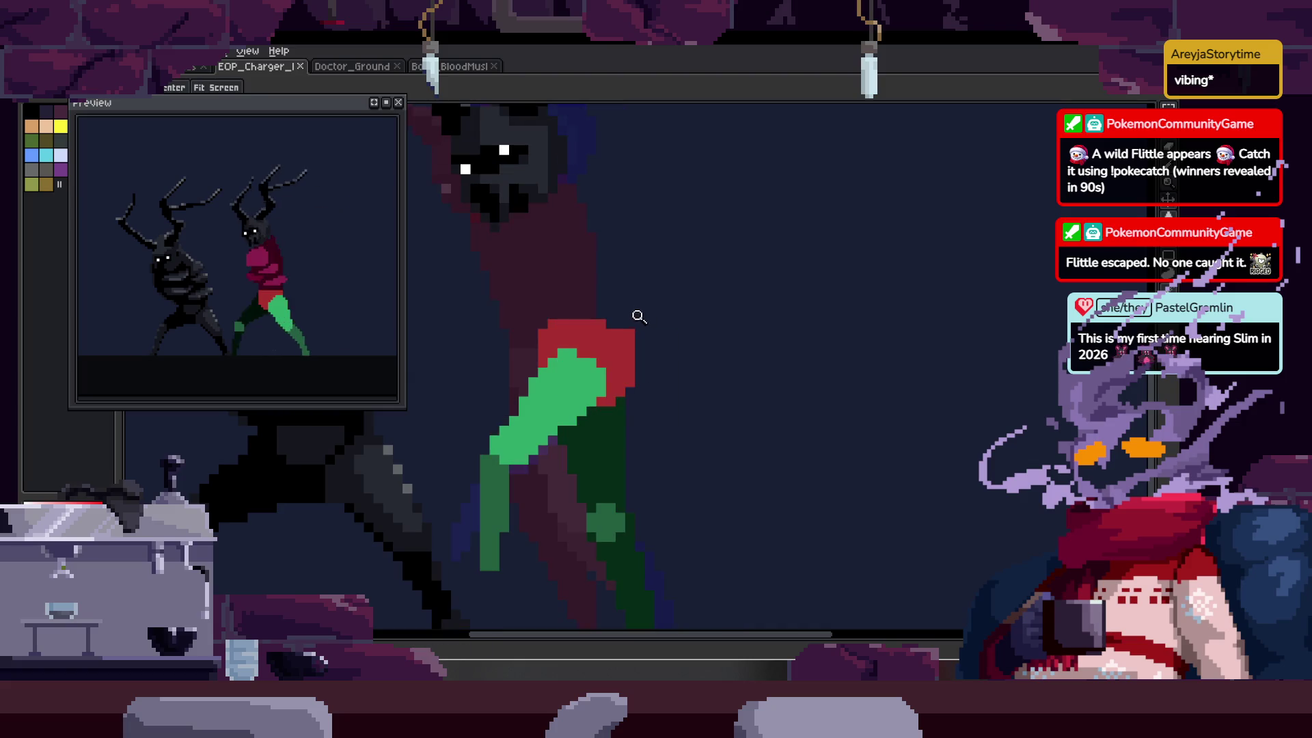
{"action": "scroll", "coordinate": [649, 355], "scroll_direction": "up", "scroll_amount": 2}
- Touch up the hip with red pixels, covering the navy gap, and add one purple pixel
{"action": "key", "text": "b"}
{"action": "left_click", "coordinate": [622, 365]}
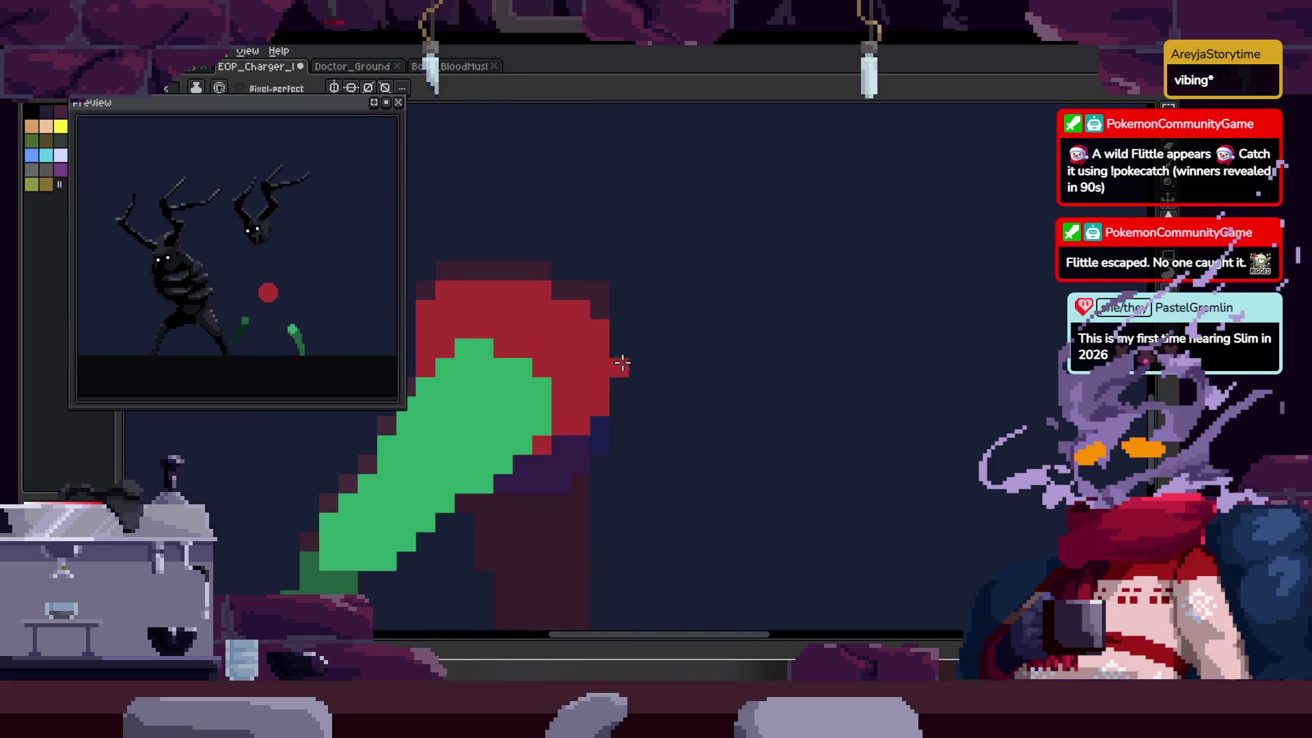
{"action": "scroll", "coordinate": [553, 438], "scroll_direction": "up", "scroll_amount": 3}
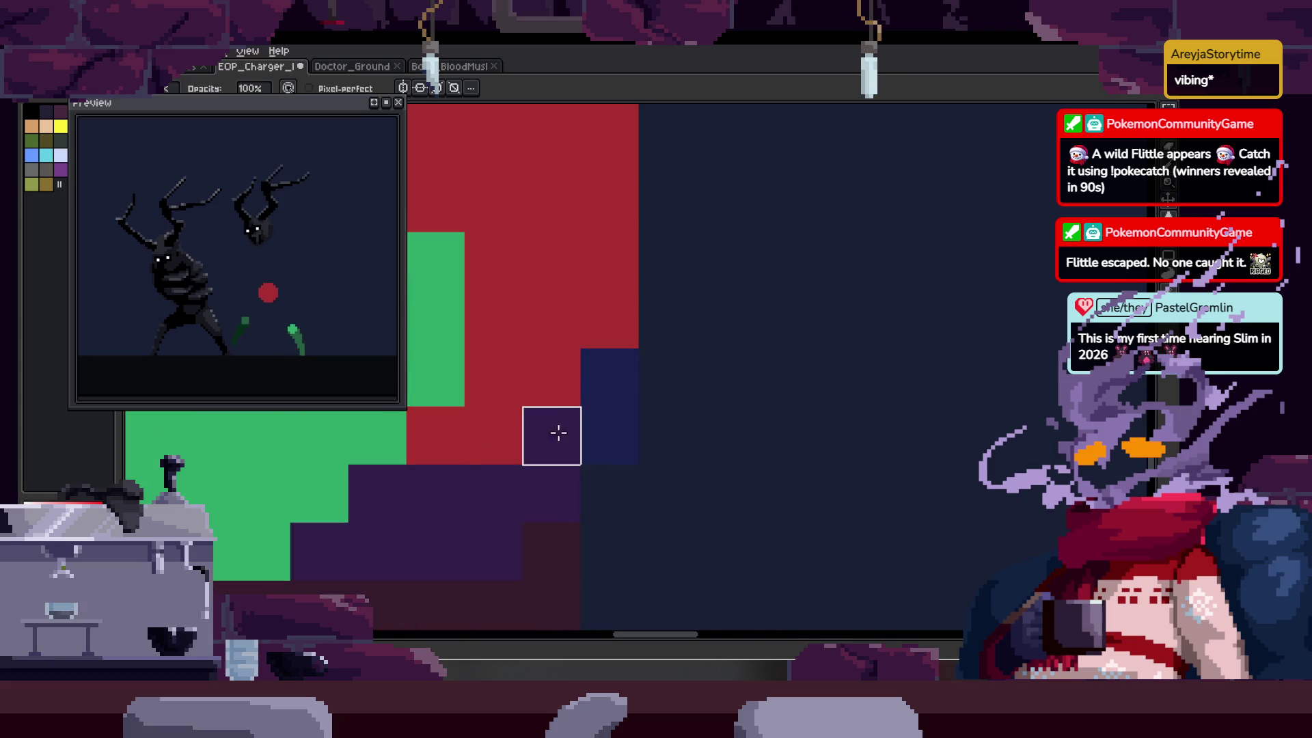
{"action": "left_click", "coordinate": [552, 377]}
{"action": "left_click", "coordinate": [609, 319]}
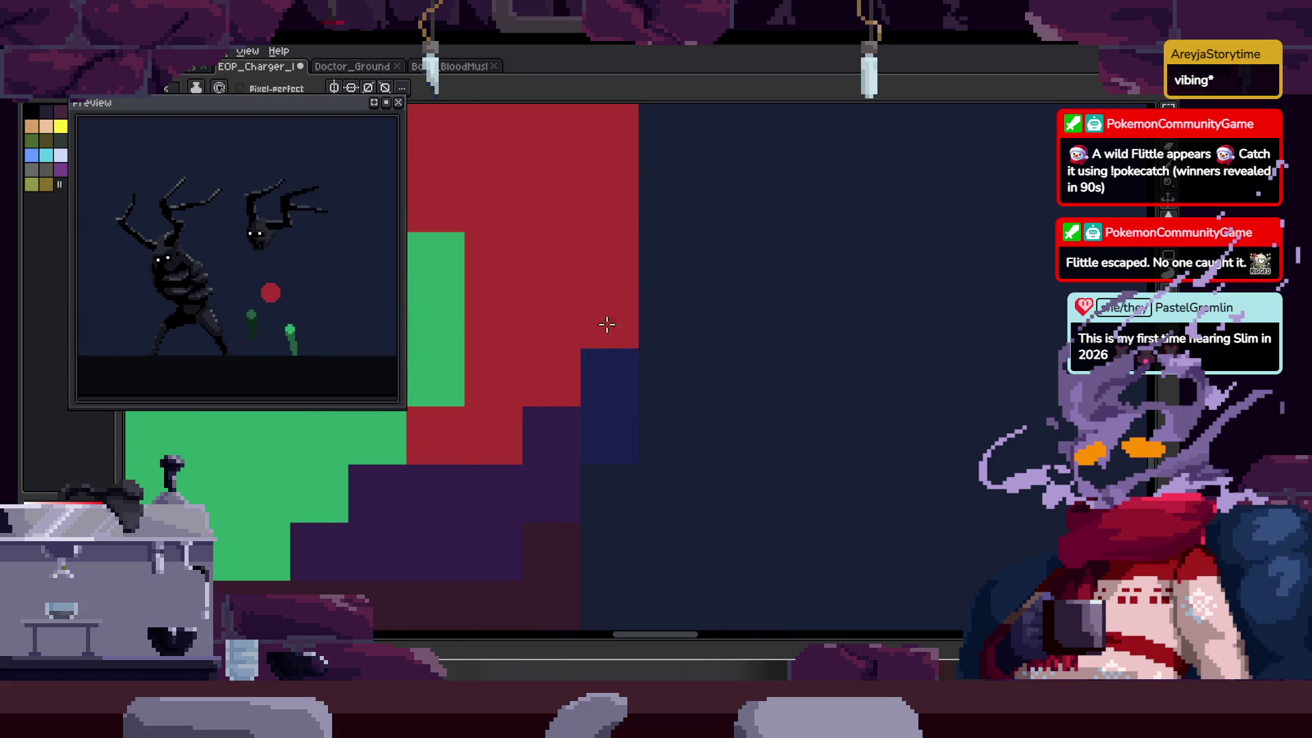
{"action": "right_click", "coordinate": [493, 435]}
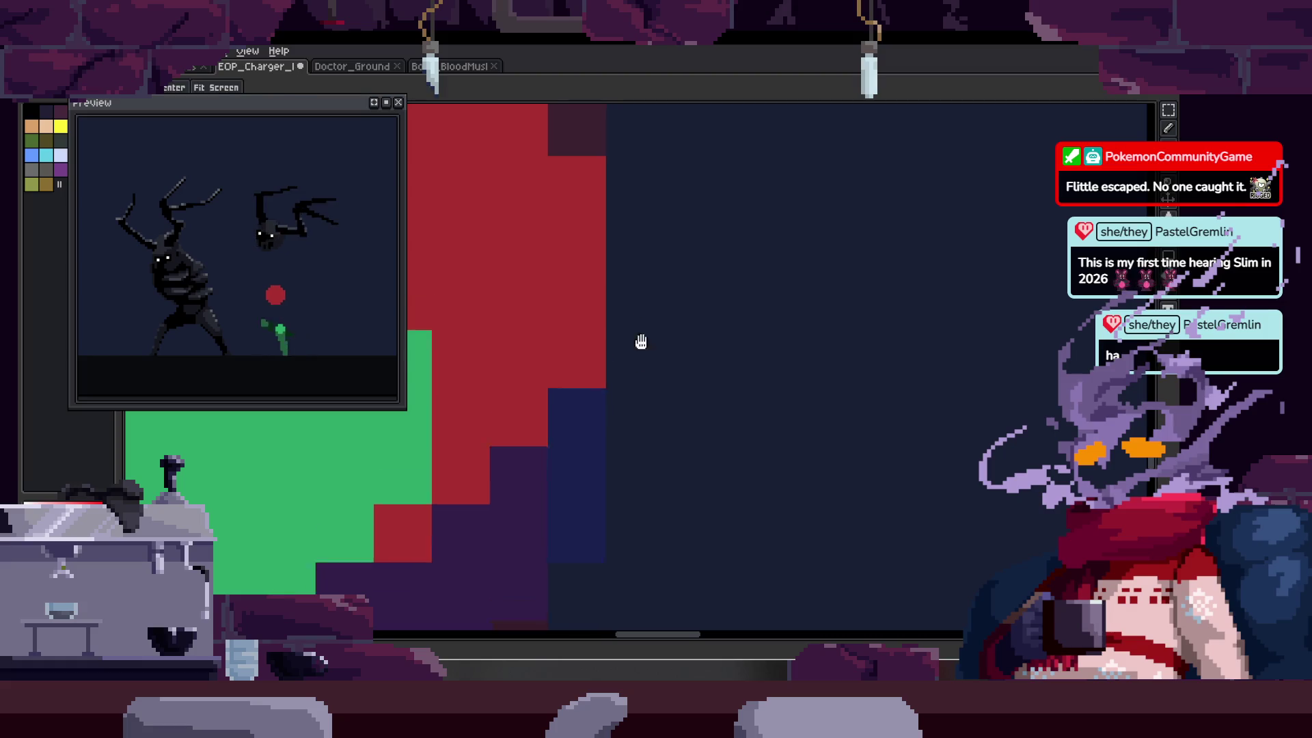
- Play the walk animation and zoom in on the animated figure's body
{"action": "key", "text": "e"}
{"action": "scroll", "coordinate": [569, 389], "scroll_direction": "down", "scroll_amount": 3}
{"action": "key", "text": "z"}
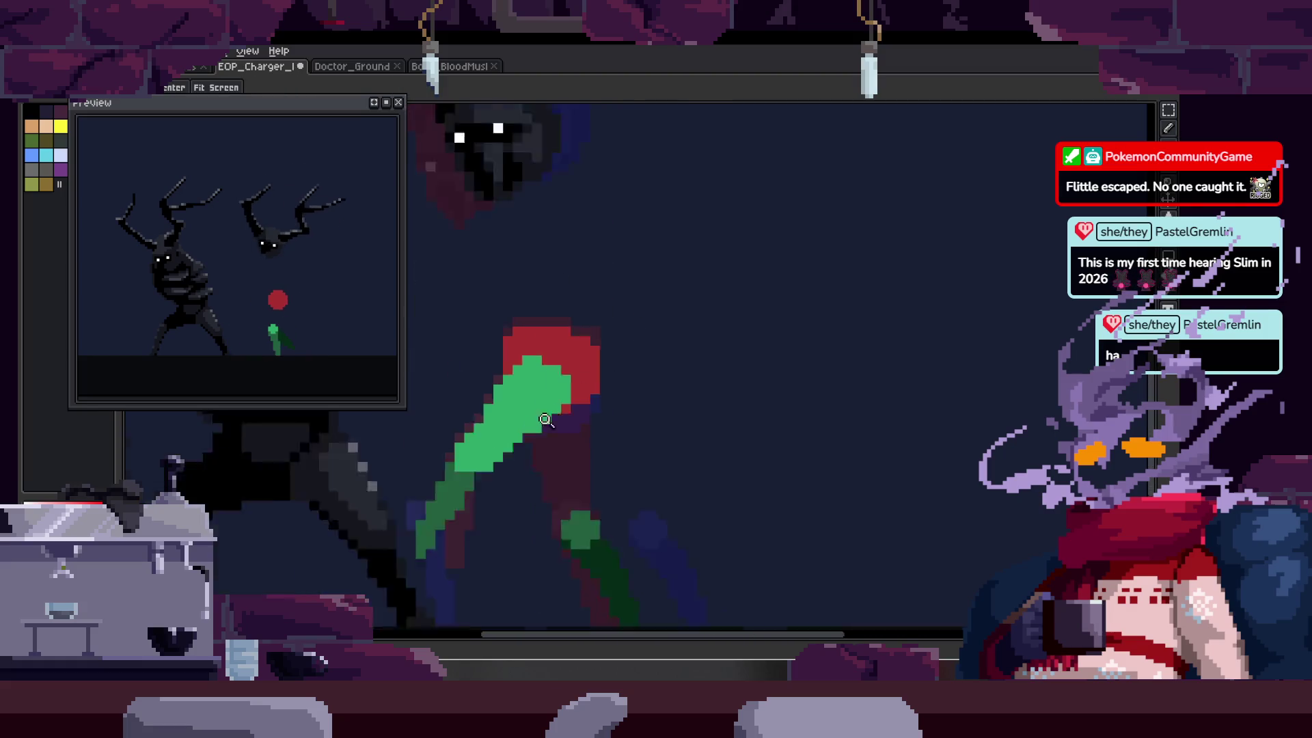
{"action": "left_click", "coordinate": [686, 271]}
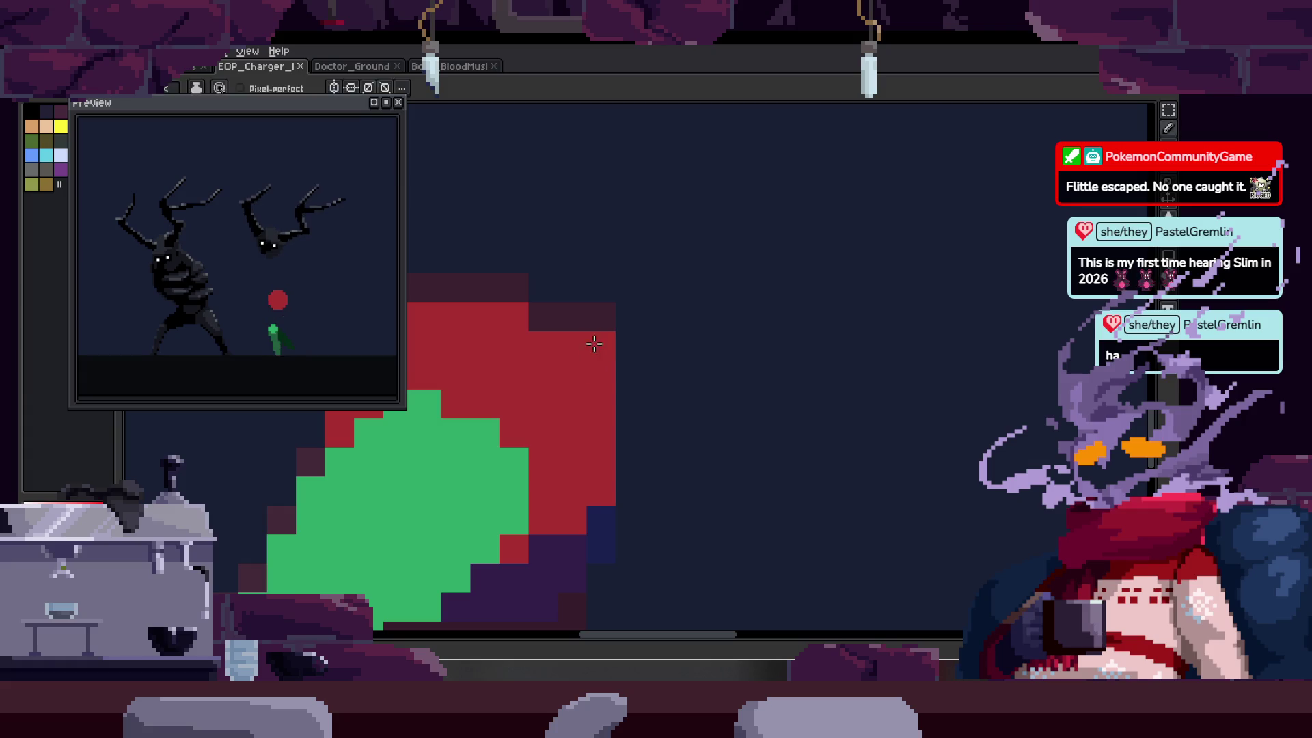
{"action": "scroll", "coordinate": [612, 369], "scroll_direction": "down", "scroll_amount": 4}
{"action": "mouse_move", "coordinate": [624, 351]}
{"action": "left_mouse_down"}
{"action": "mouse_move", "coordinate": [612, 343]}
{"action": "mouse_move", "coordinate": [638, 342]}
{"action": "mouse_move", "coordinate": [638, 319]}
{"action": "mouse_move", "coordinate": [668, 339]}
{"action": "mouse_move", "coordinate": [658, 296]}
{"action": "left_mouse_up"}
{"action": "scroll", "coordinate": [658, 296], "scroll_direction": "down", "scroll_amount": 2}
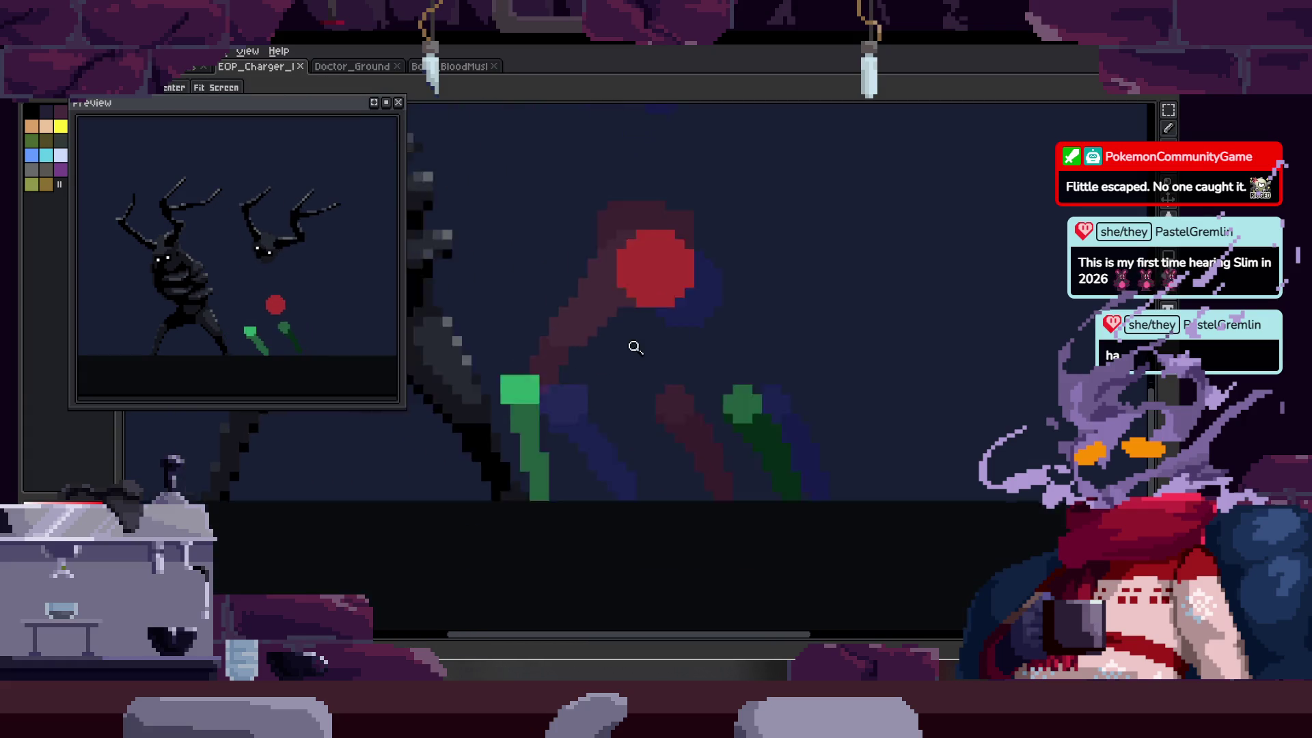
{"action": "left_click", "coordinate": [633, 344]}
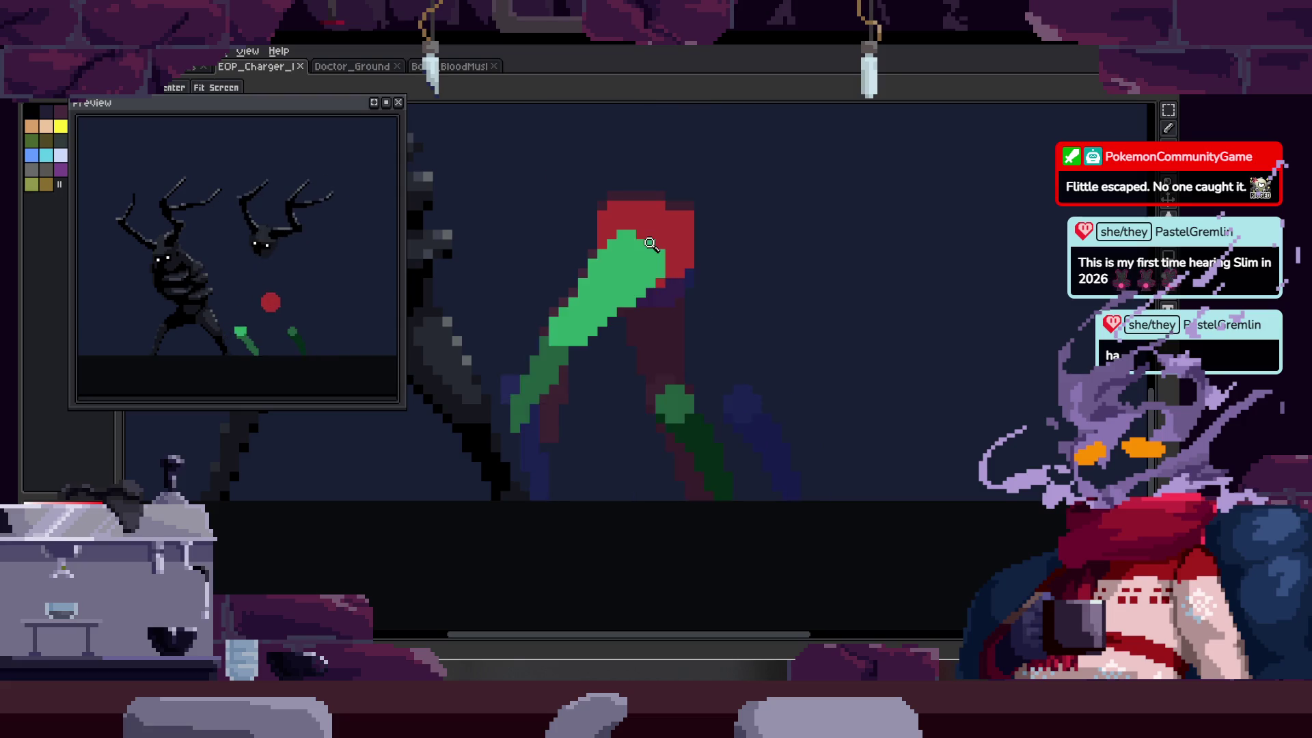
{"action": "key", "text": "b"}
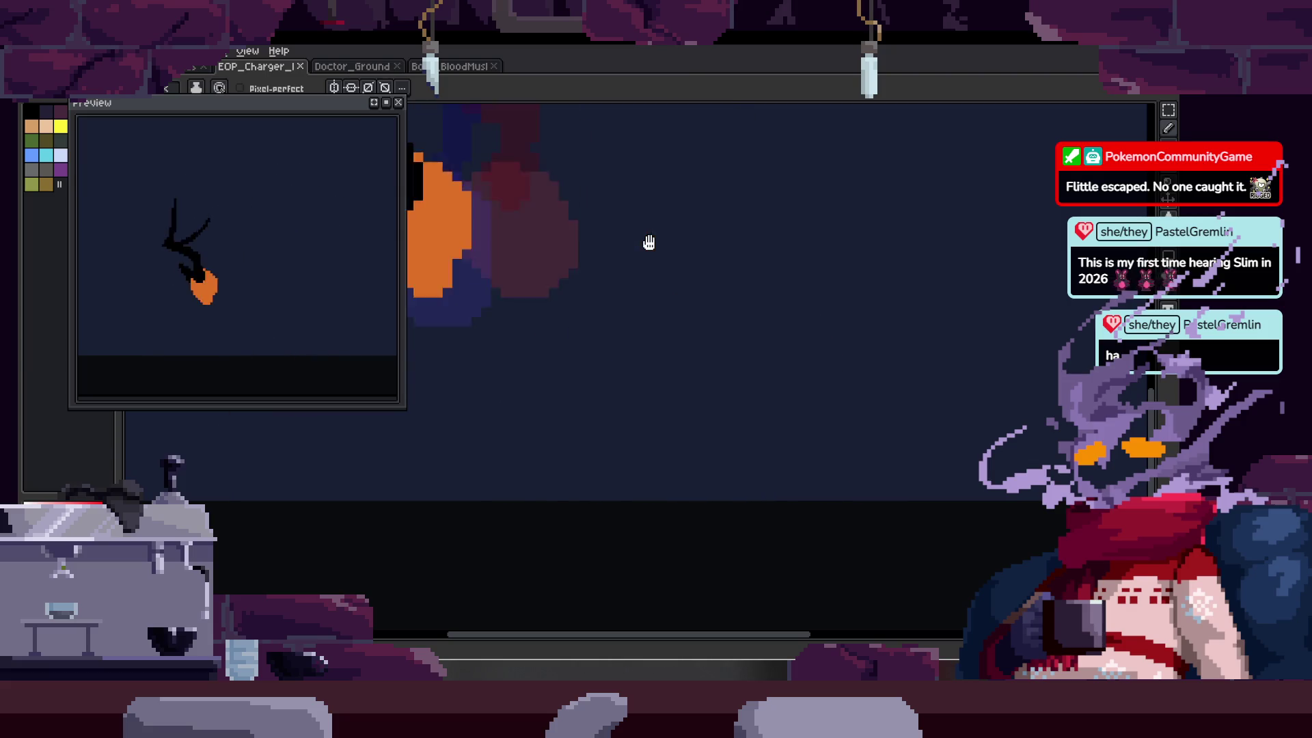
- Zoom in on the torso and hips to review the walk cycle
{"action": "key", "text": "Tab"}
{"action": "key", "text": "Tab"}
{"action": "scroll", "coordinate": [645, 331], "scroll_direction": "down", "scroll_amount": 2}
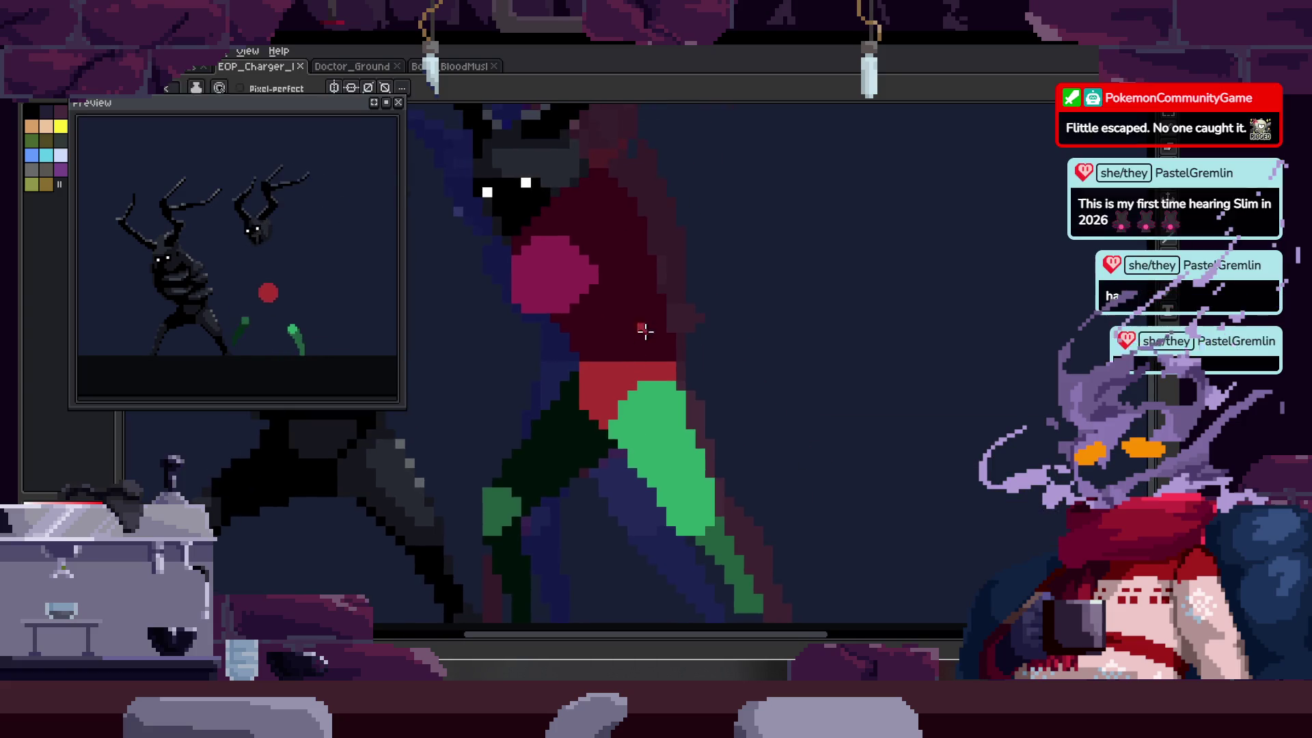
{"action": "key", "text": "z"}
{"action": "left_click", "coordinate": [647, 287]}
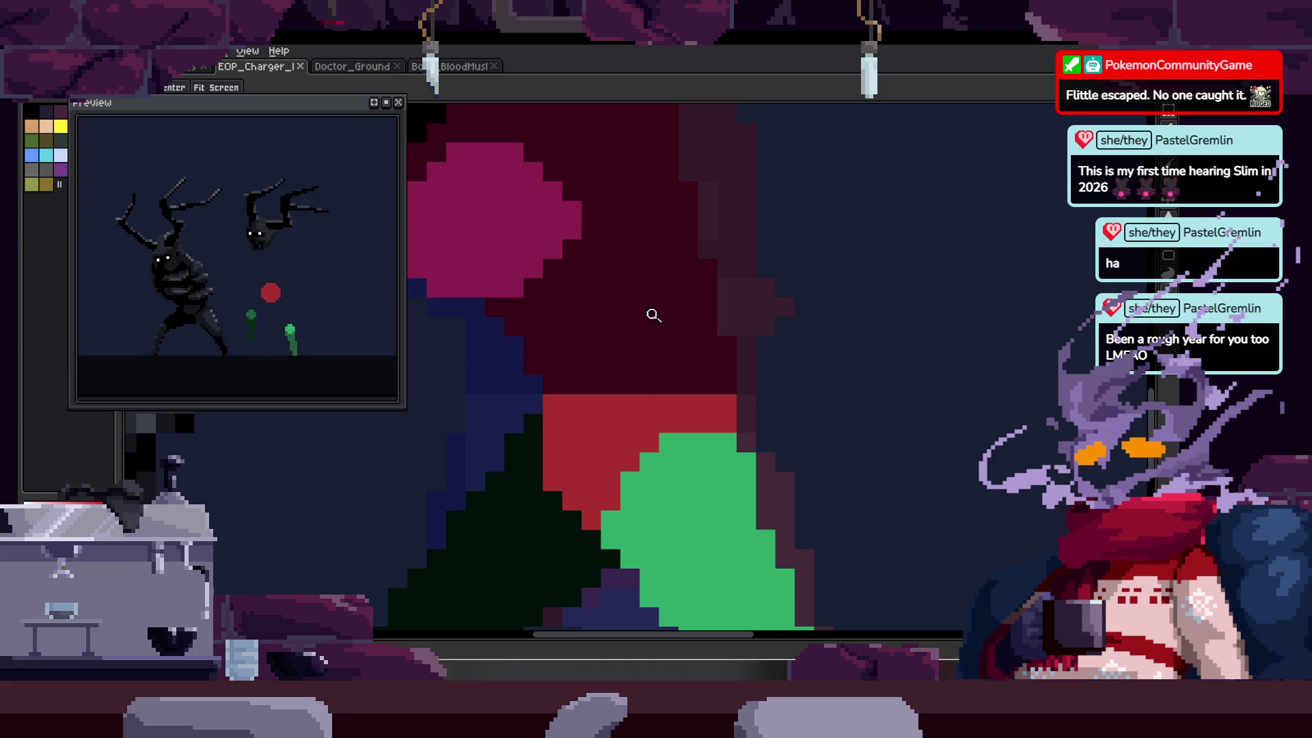
{"action": "scroll", "coordinate": [642, 328], "scroll_direction": "up", "scroll_amount": 2}
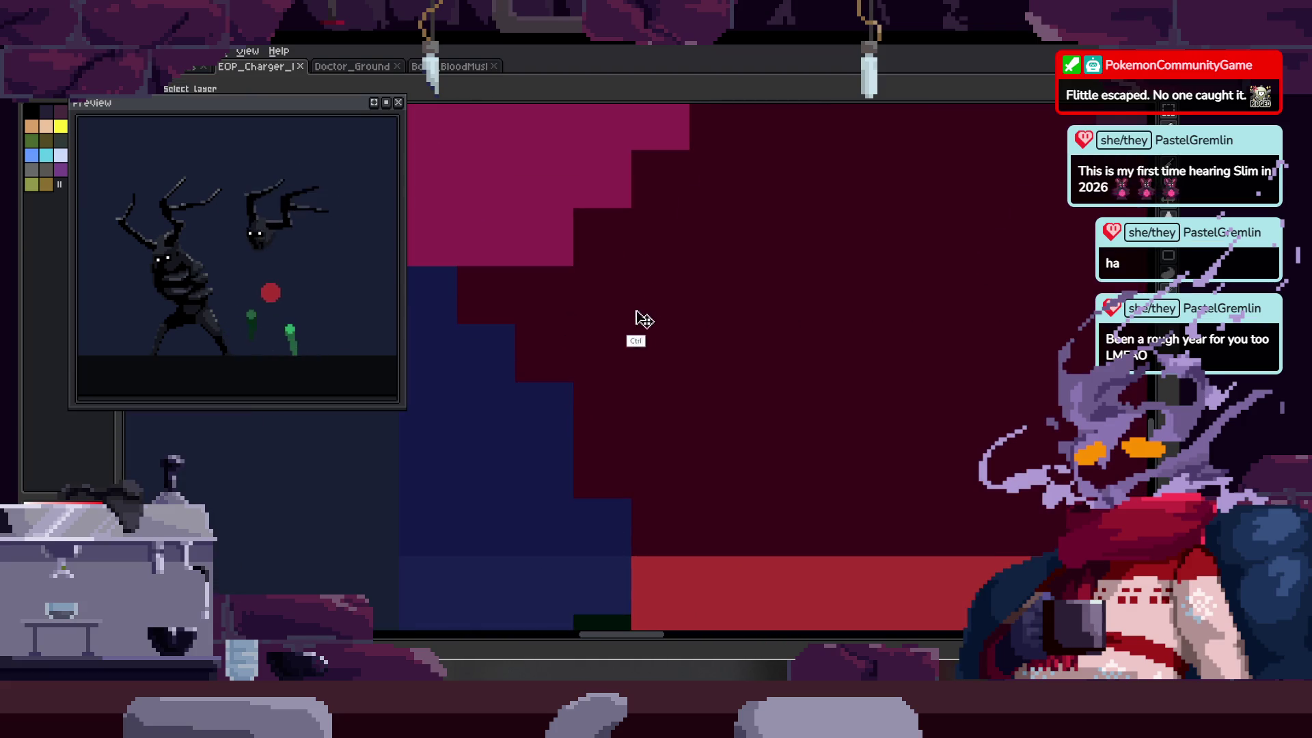
{"action": "scroll", "coordinate": [618, 343], "scroll_direction": "down", "scroll_amount": 2}
{"action": "scroll", "coordinate": [677, 324], "scroll_direction": "up", "scroll_amount": 1}
{"action": "scroll", "coordinate": [677, 324], "scroll_direction": "down", "scroll_amount": 1}
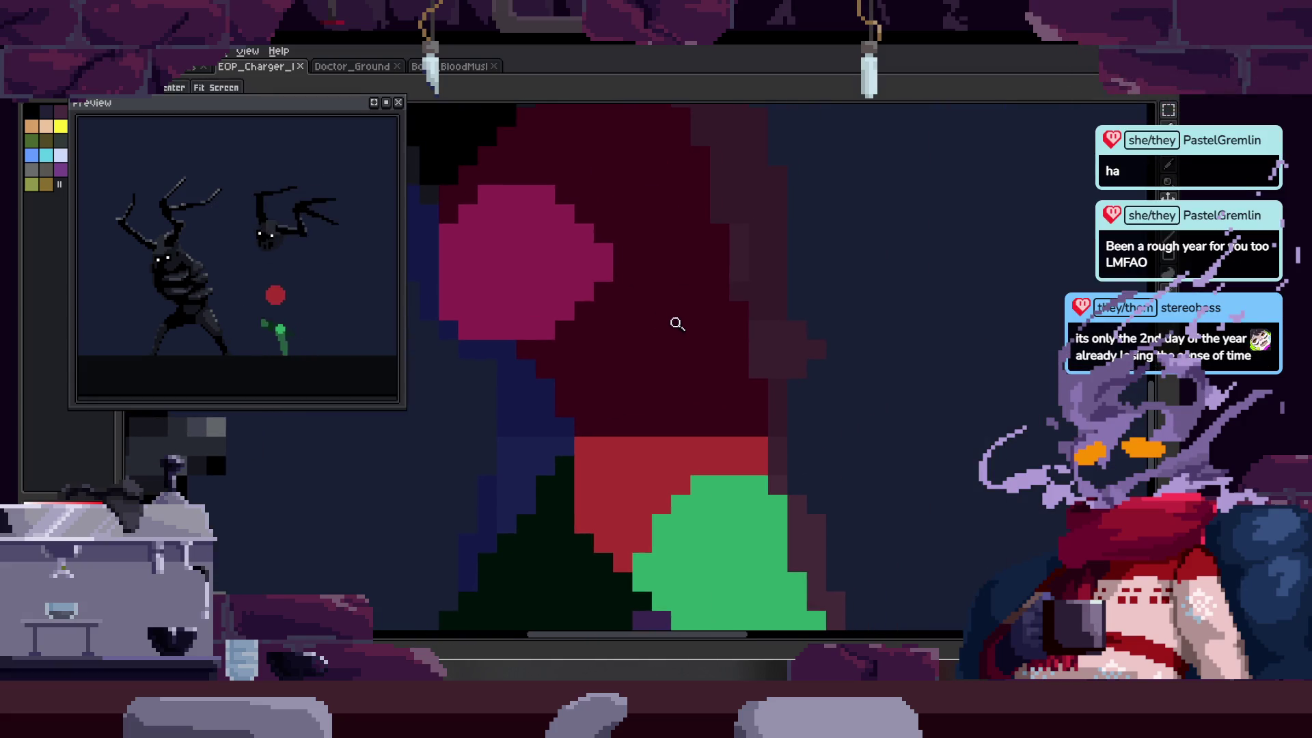
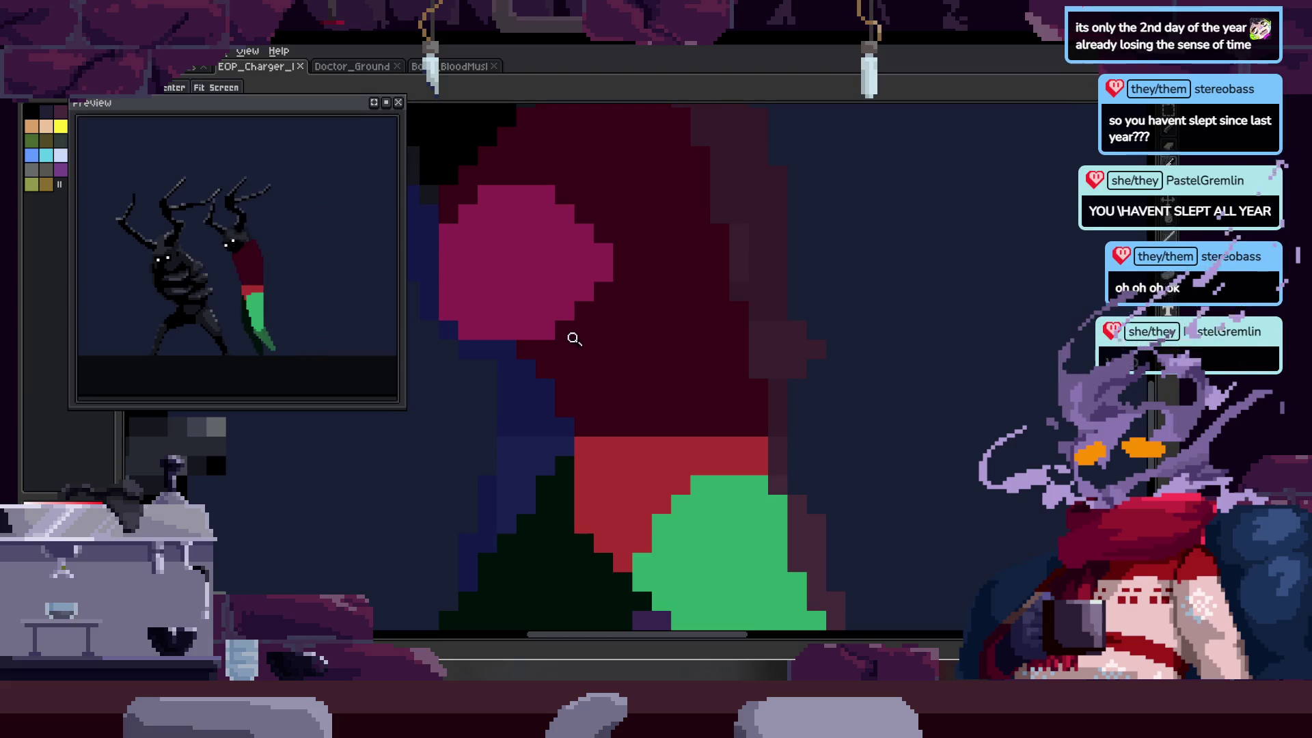
- Extend the pink blob on the torso with magenta pixels at its right edge
{"action": "scroll", "coordinate": [612, 323], "scroll_direction": "up", "scroll_amount": 2}
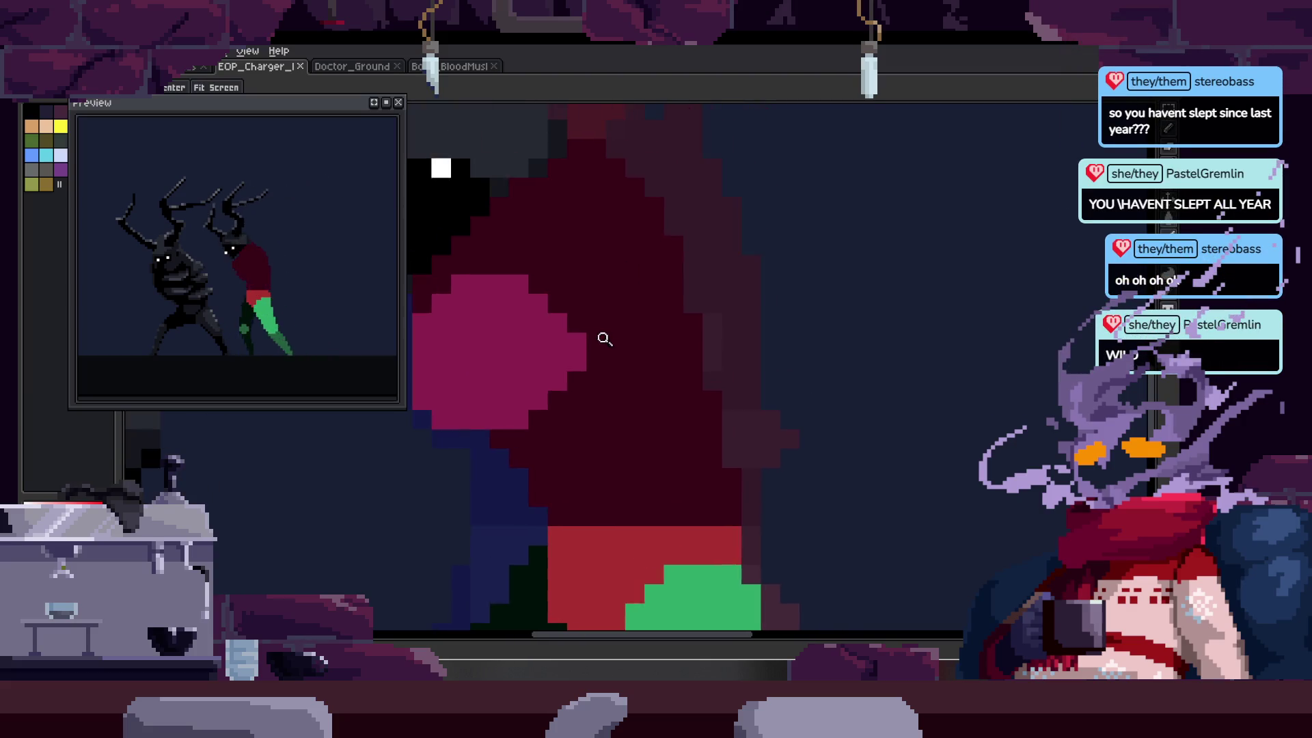
{"action": "key", "text": "b"}
{"action": "left_click", "coordinate": [577, 302]}
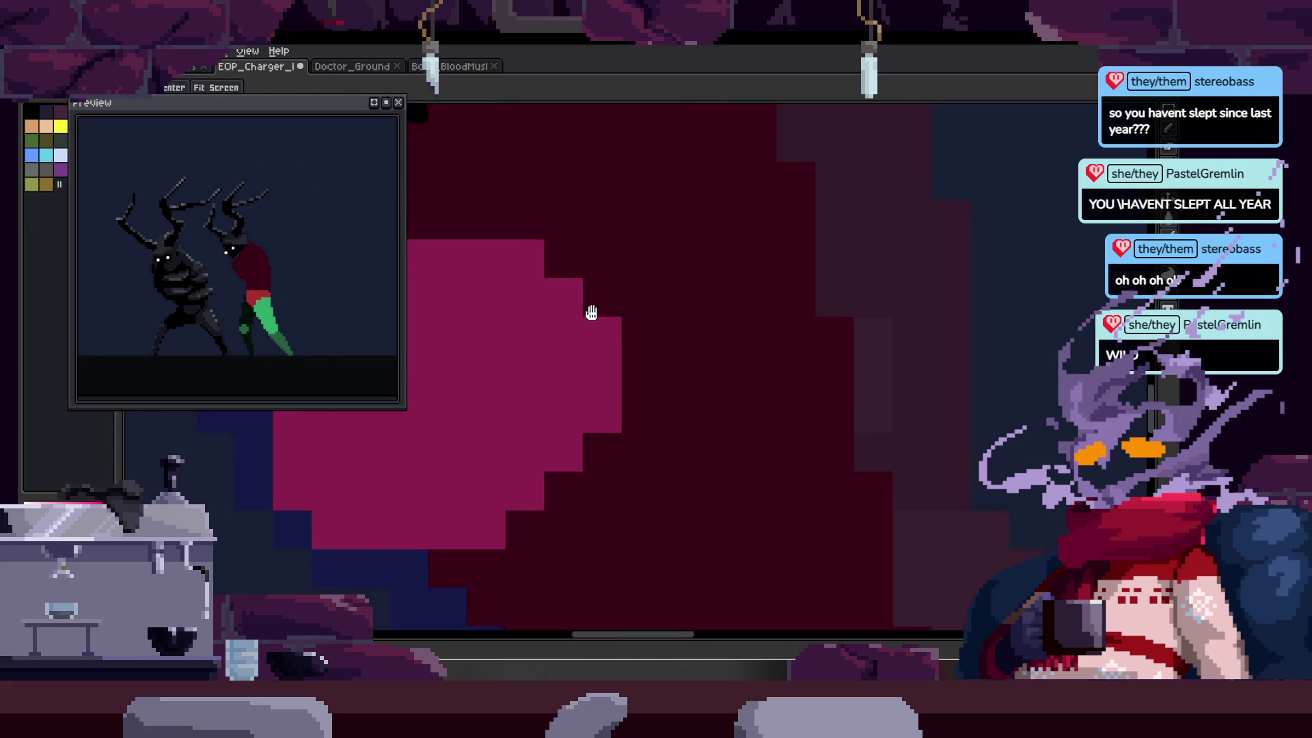
{"action": "scroll", "coordinate": [640, 328], "scroll_direction": "down", "scroll_amount": 4}
- Bring up the animation timeline and save the animation file
{"action": "key", "text": "z"}
{"action": "key", "text": "Tab"}
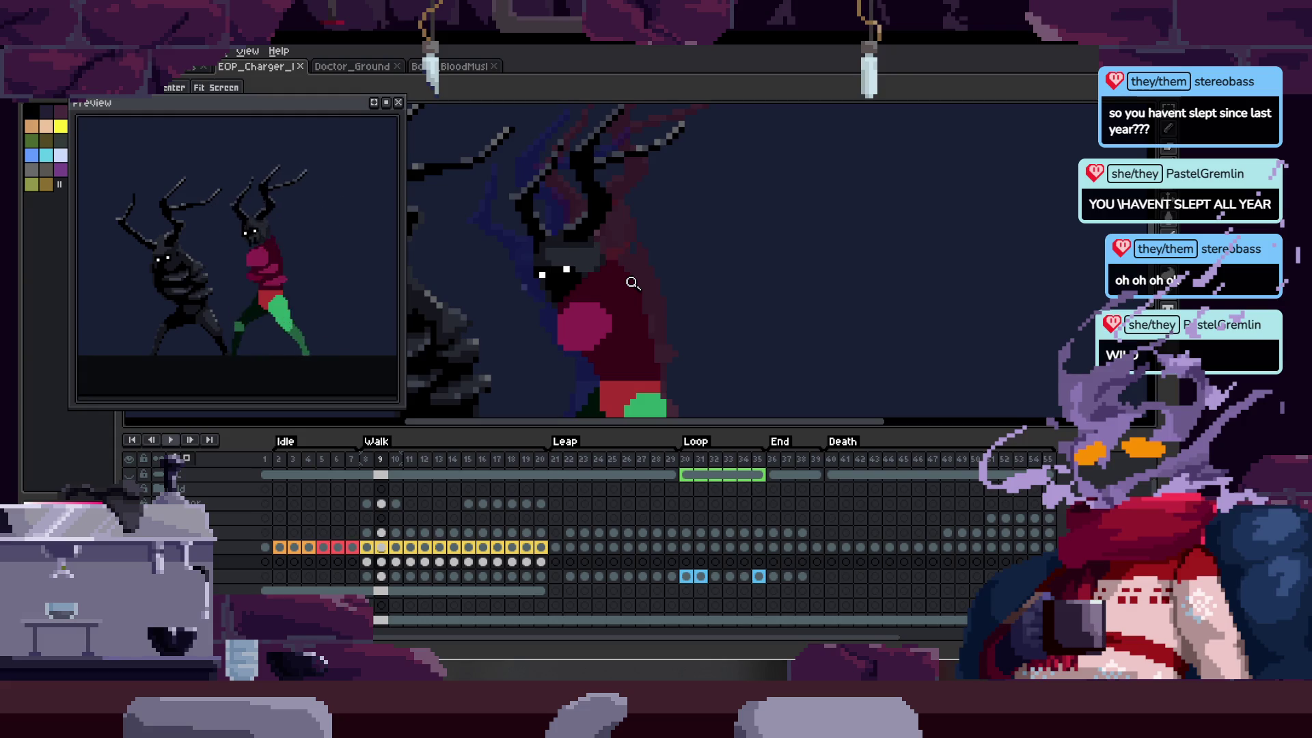
{"action": "scroll", "coordinate": [632, 283], "scroll_direction": "down", "scroll_amount": 1}
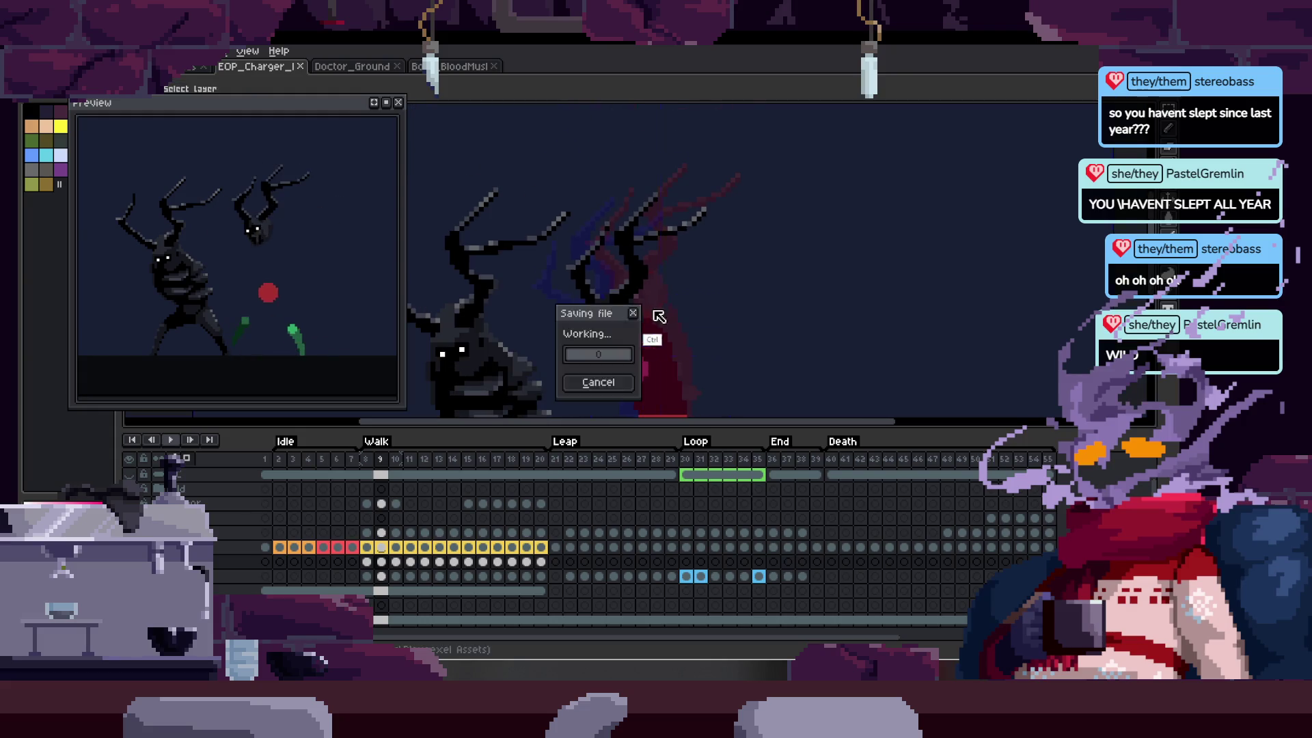
{"action": "key", "text": "Tab"}
{"action": "scroll", "coordinate": [651, 281], "scroll_direction": "up", "scroll_amount": 1}
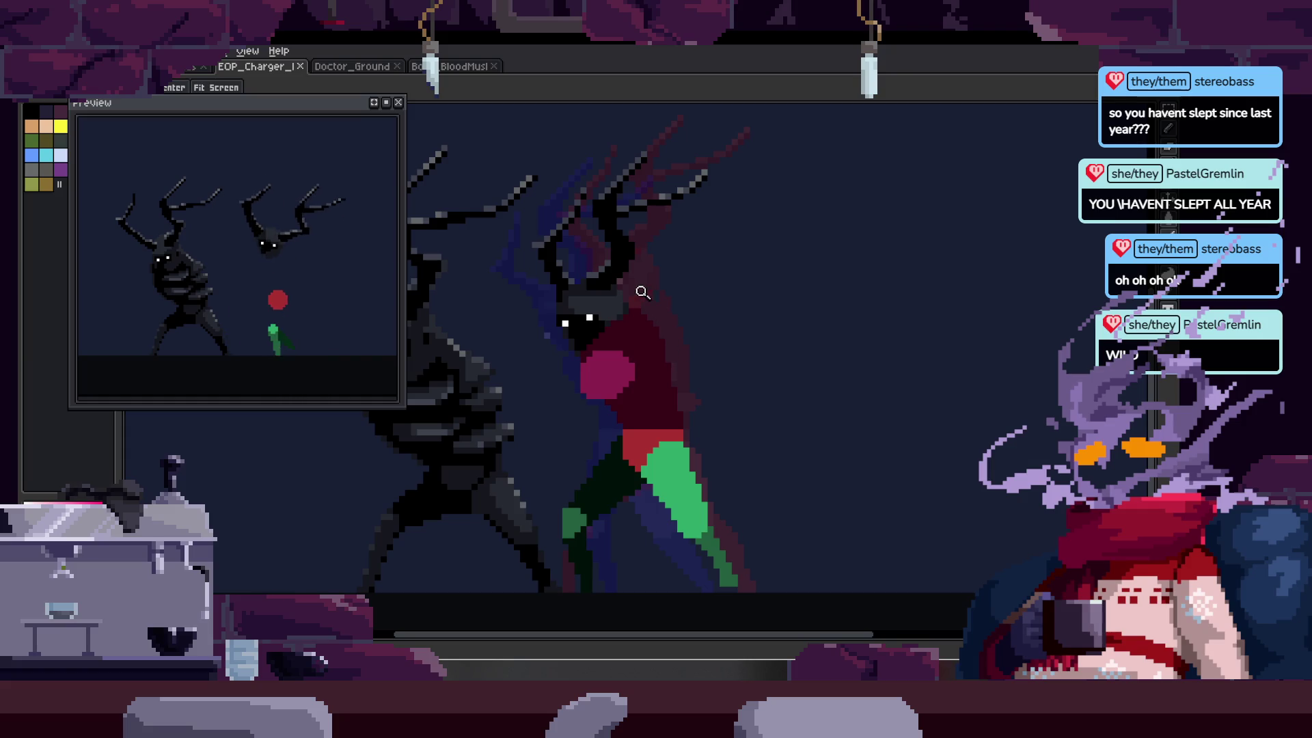
- Step through the neighbouring walk frames while toggling the timeline
{"action": "scroll", "coordinate": [654, 309], "scroll_direction": "down", "scroll_amount": 1}
{"action": "scroll", "coordinate": [718, 249], "scroll_direction": "up", "scroll_amount": 3}
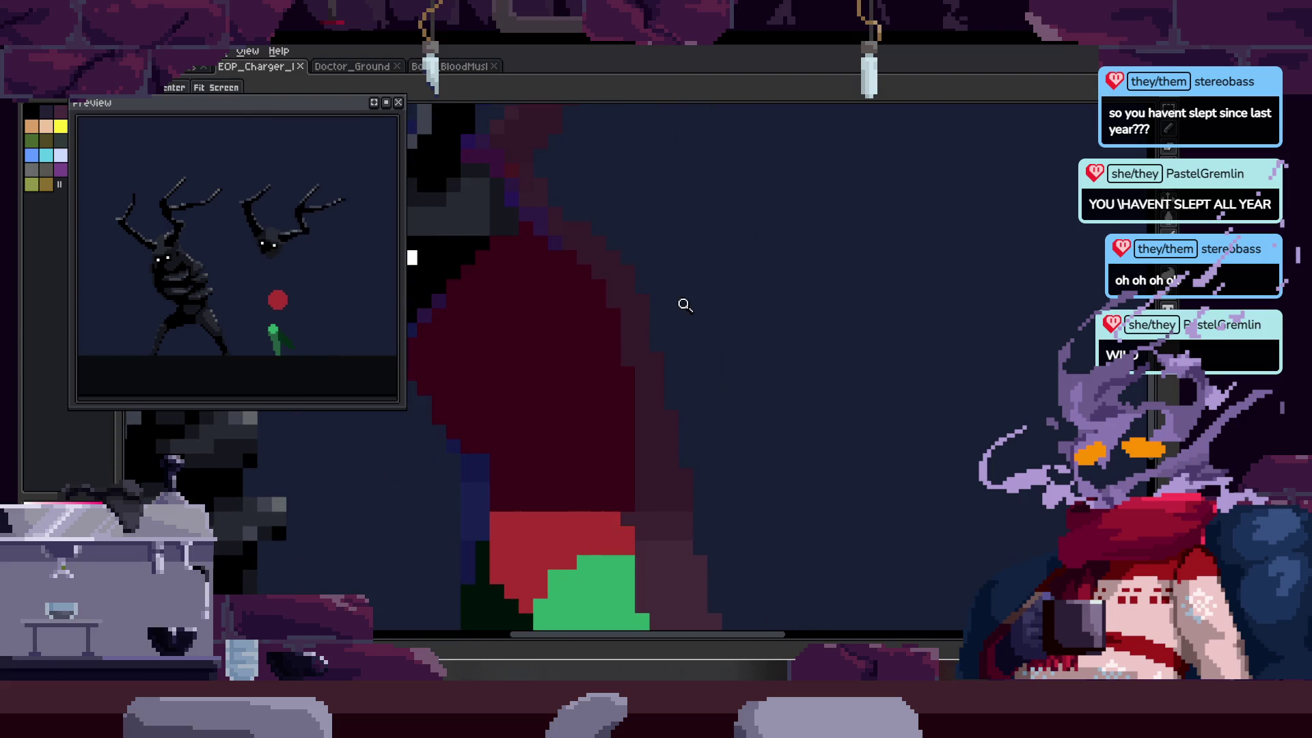
{"action": "scroll", "coordinate": [683, 302], "scroll_direction": "down", "scroll_amount": 3}
{"action": "key", "text": "Right"}
{"action": "key", "text": "Tab"}
{"action": "key", "text": "Right"}
{"action": "key", "text": "Right"}
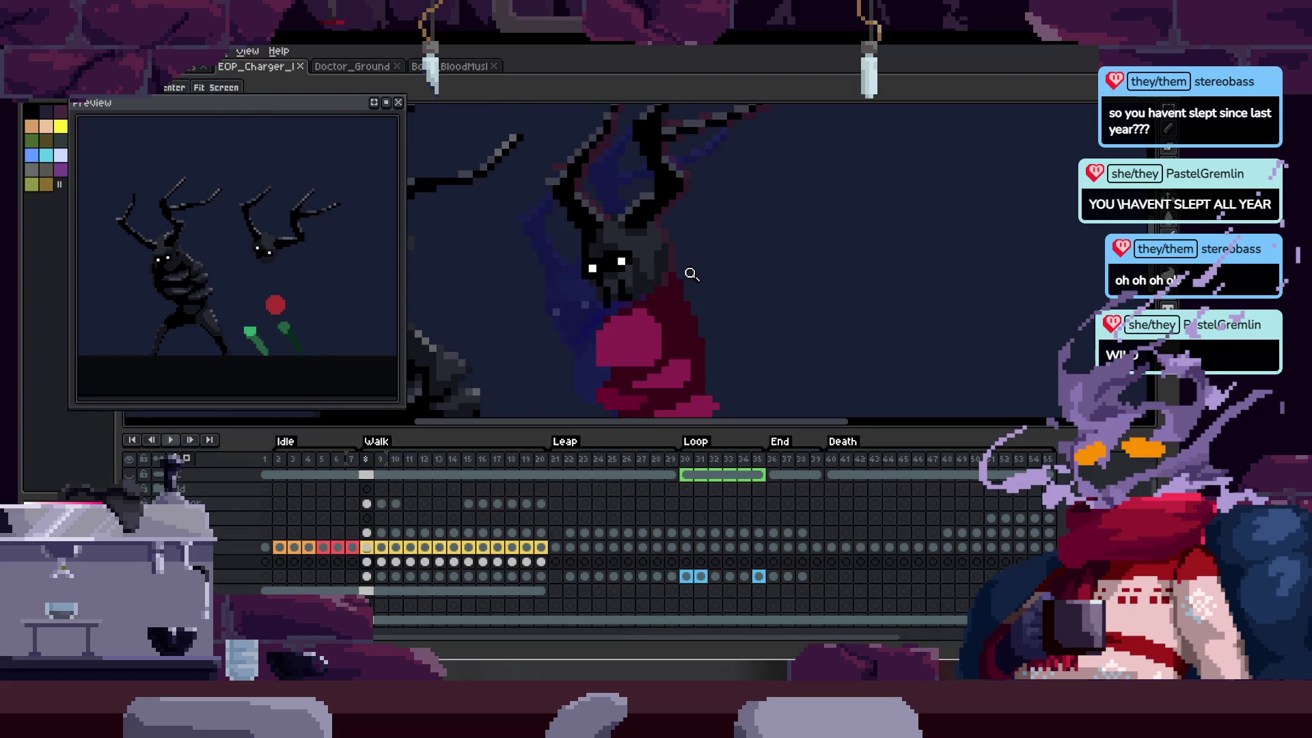
- Toggle the timeline to review the walk, then zoom in on the antlered head
{"action": "key", "text": "Tab"}
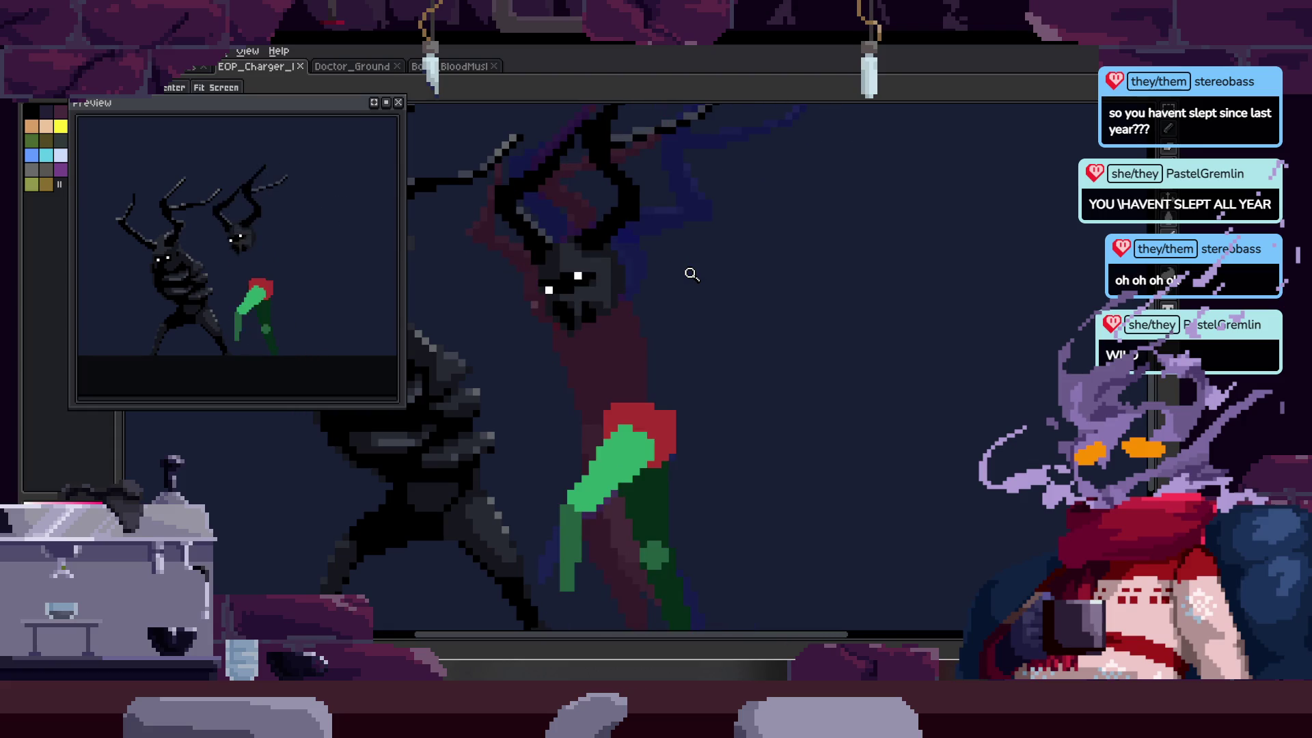
{"action": "key", "text": "Tab"}
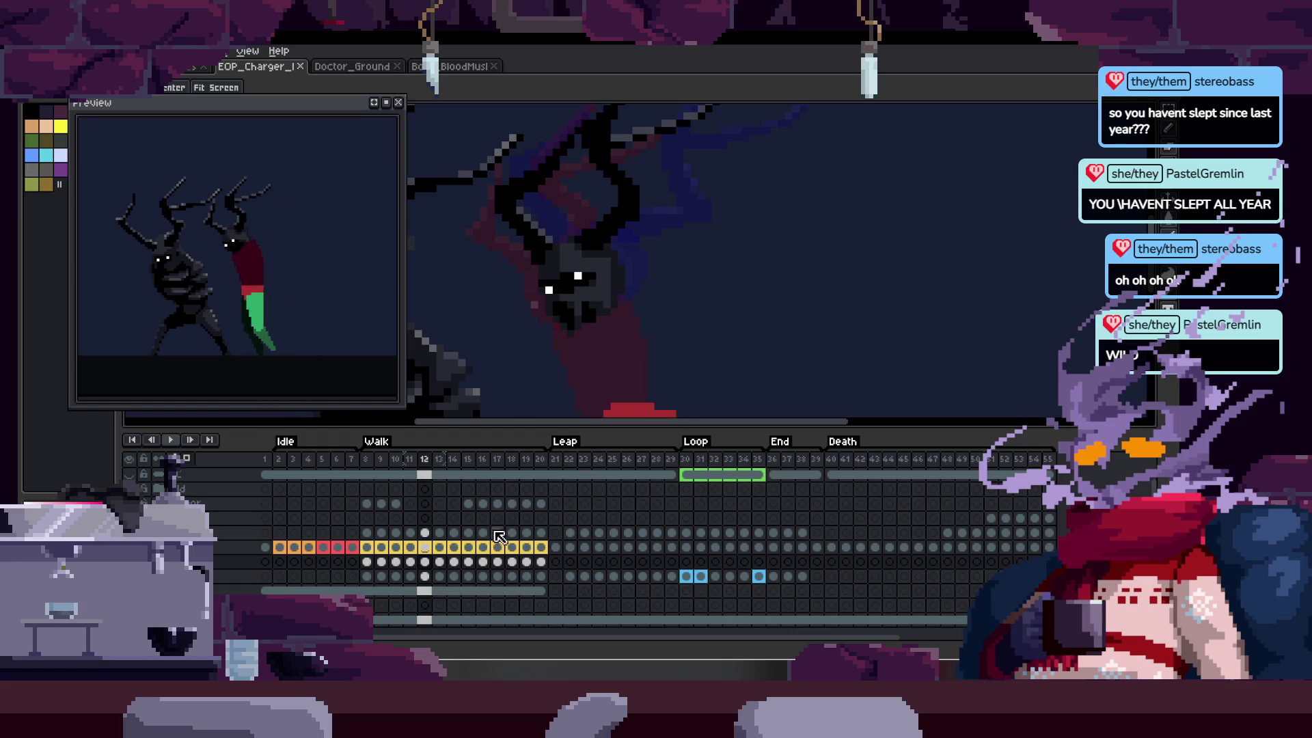
{"action": "key", "text": "Tab"}
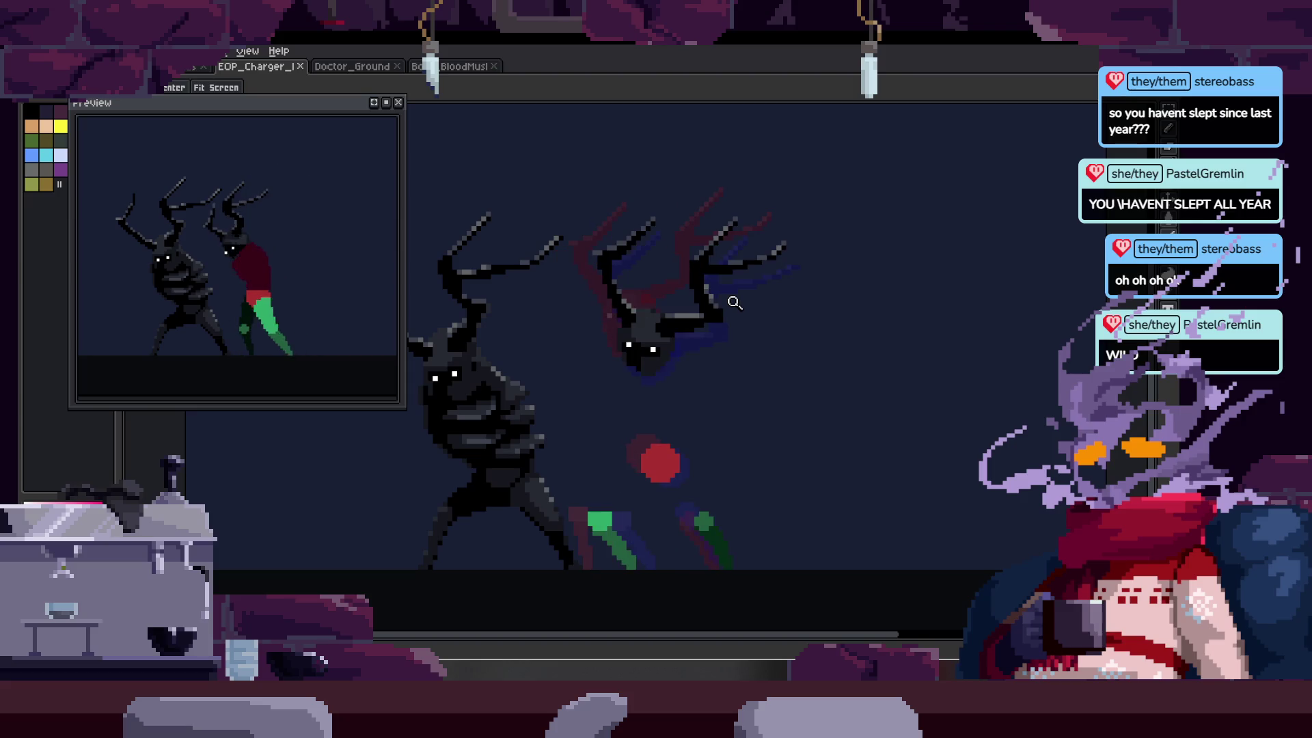
{"action": "key", "text": "Tab"}
{"action": "key", "text": "Tab"}
{"action": "key", "text": "Tab"}
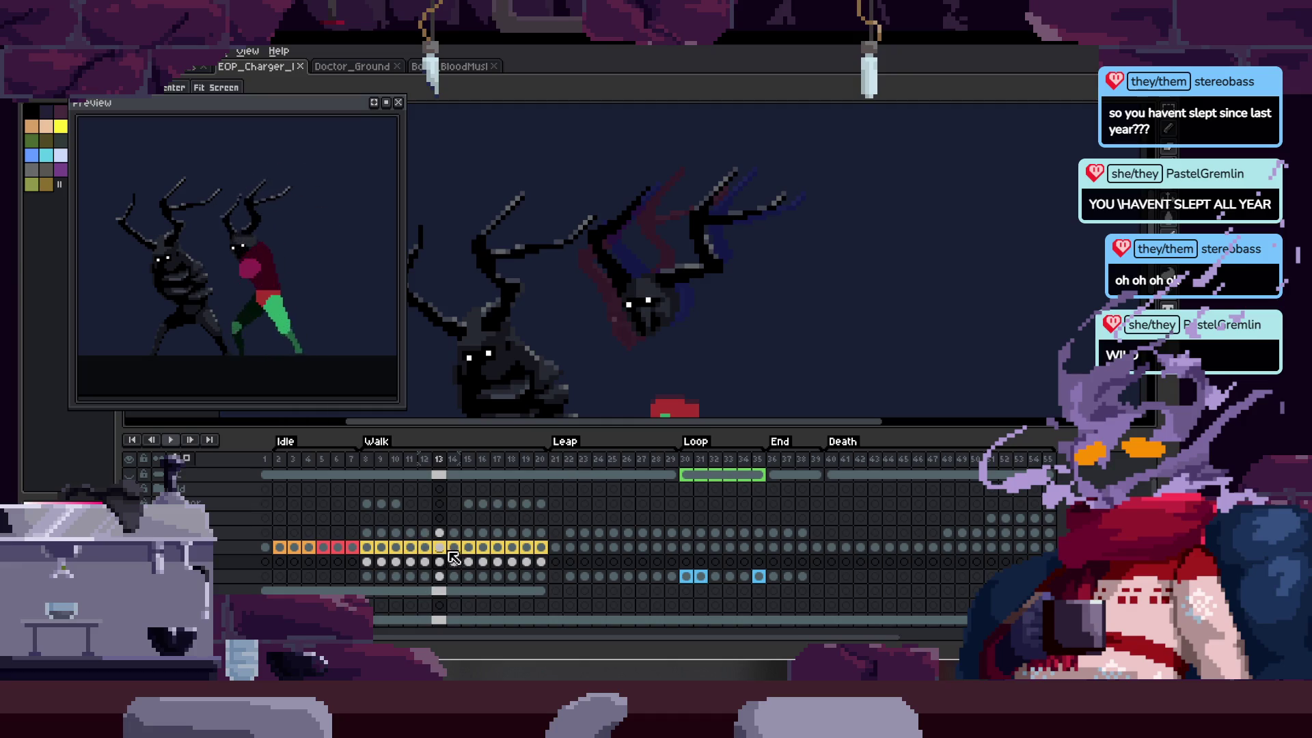
{"action": "key", "text": "Tab"}
{"action": "left_click", "coordinate": [729, 301]}
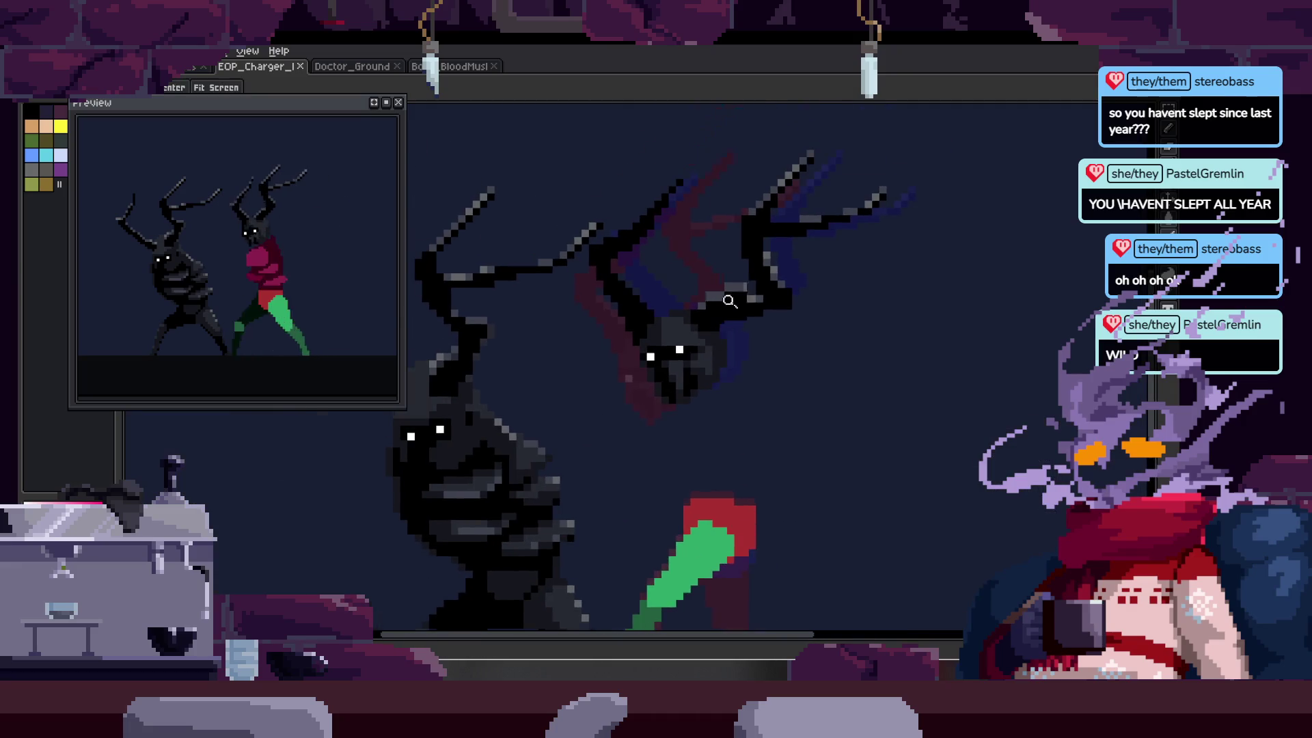
{"action": "left_click", "coordinate": [730, 301]}
- Switch between walk frames 13 and 14 on the timeline
{"action": "key", "text": "Tab"}
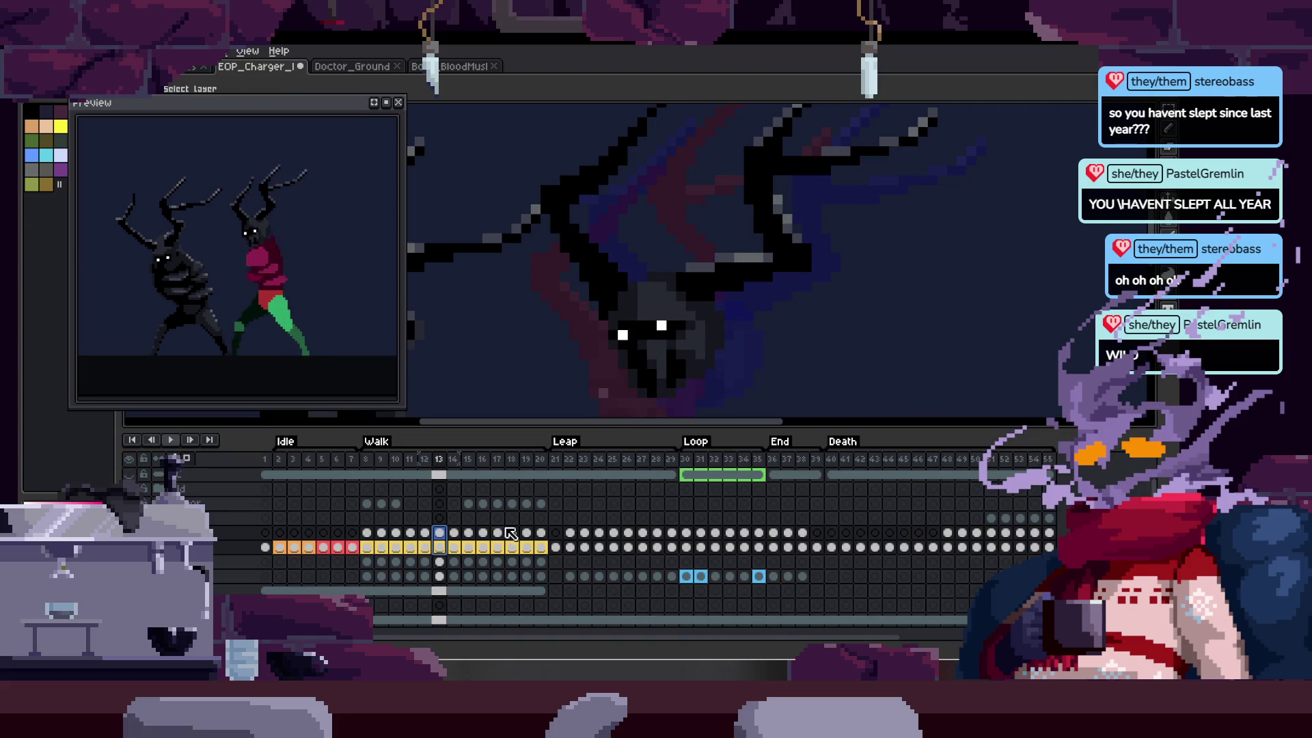
{"action": "left_click", "coordinate": [454, 546]}
{"action": "key", "text": "Tab"}
{"action": "key", "text": "Tab"}
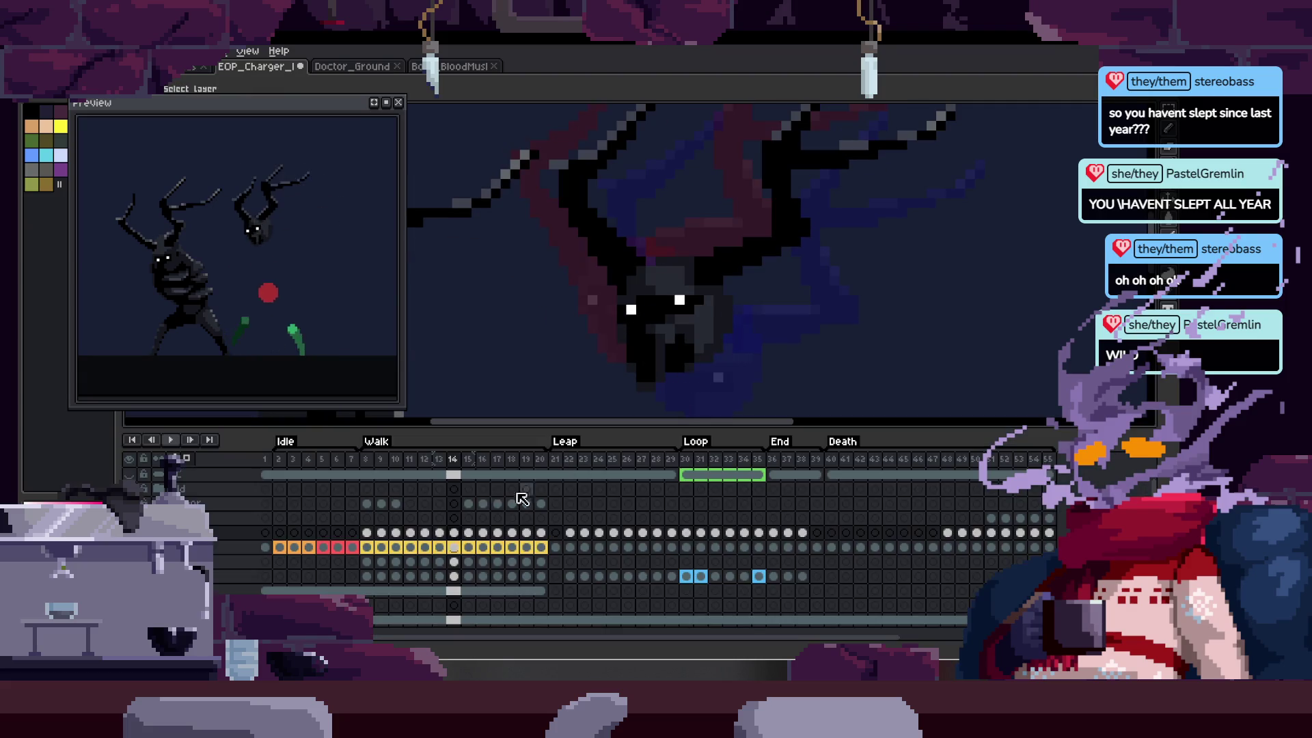
{"action": "left_click", "coordinate": [436, 554]}
- Advance to frame 14, zoom close onto the red ball, and save
{"action": "key", "text": "z"}
{"action": "scroll", "coordinate": [695, 272], "scroll_direction": "down", "scroll_amount": 2}
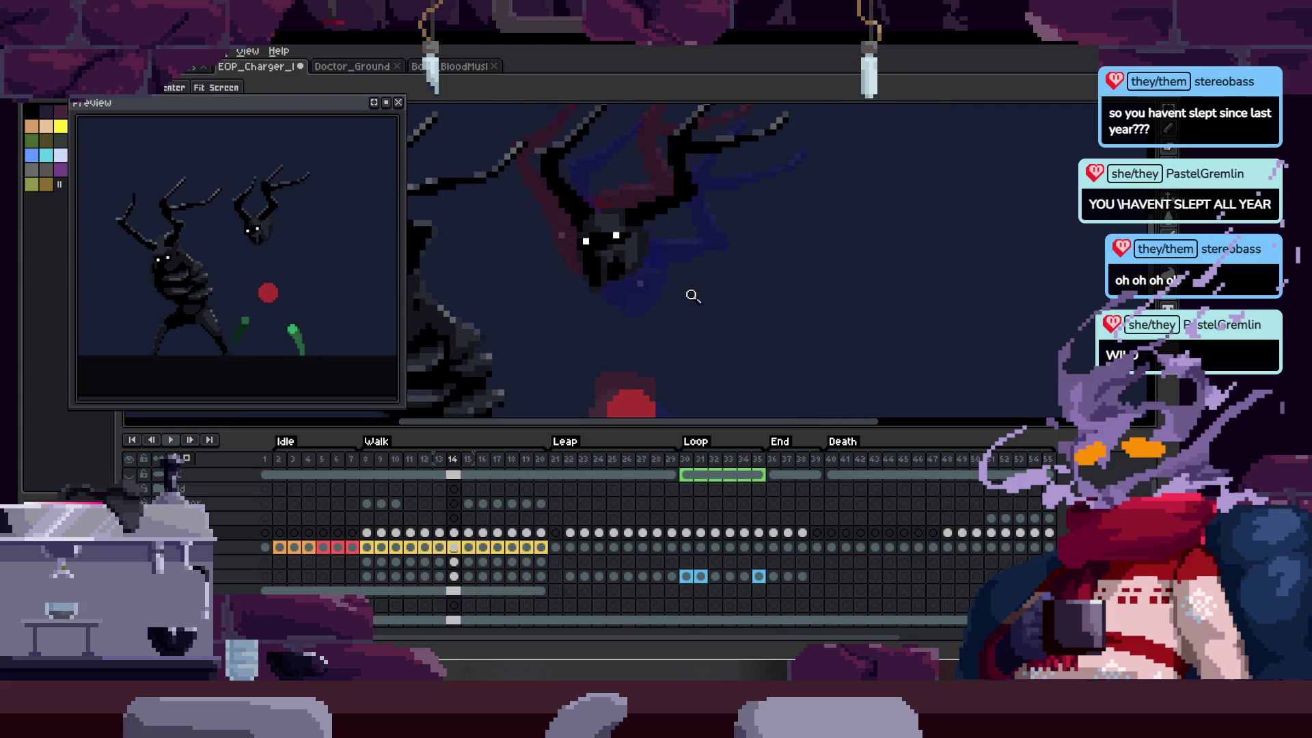
{"action": "key", "text": "period"}
{"action": "key", "text": "Tab"}
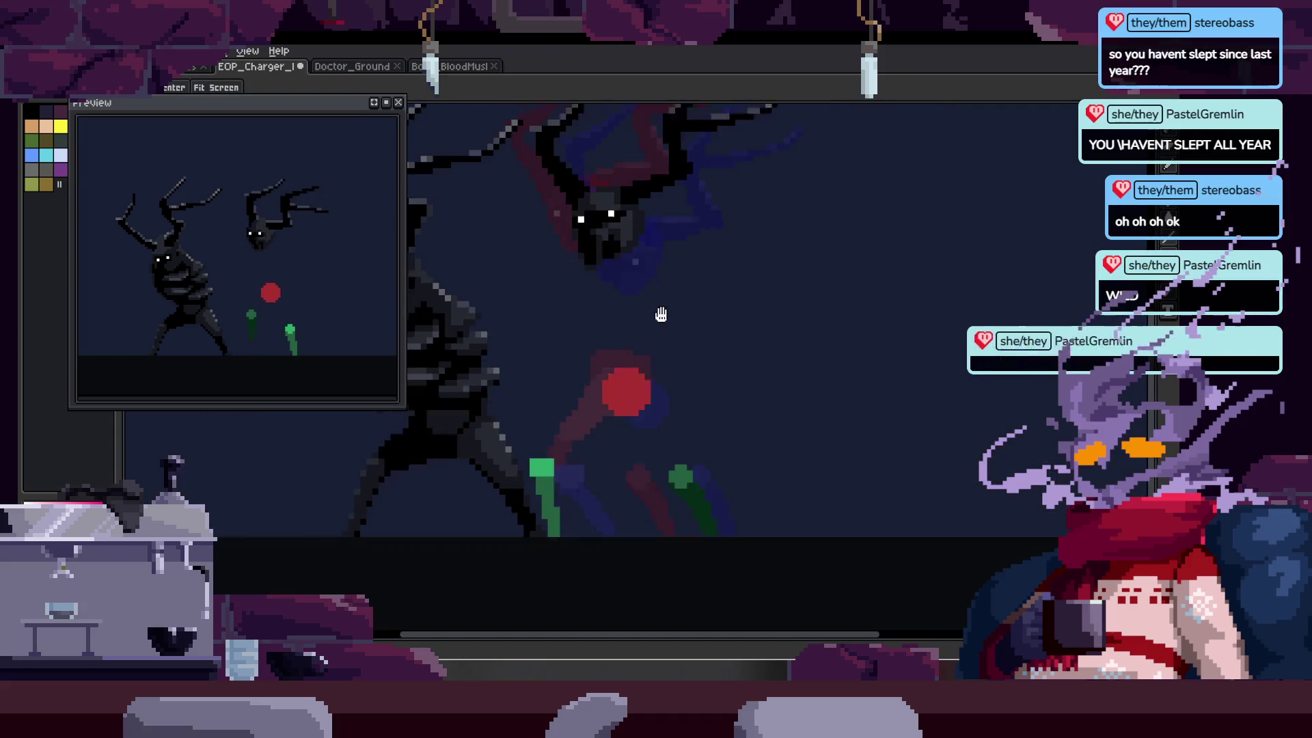
{"action": "scroll", "coordinate": [695, 293], "scroll_direction": "up", "scroll_amount": 3}
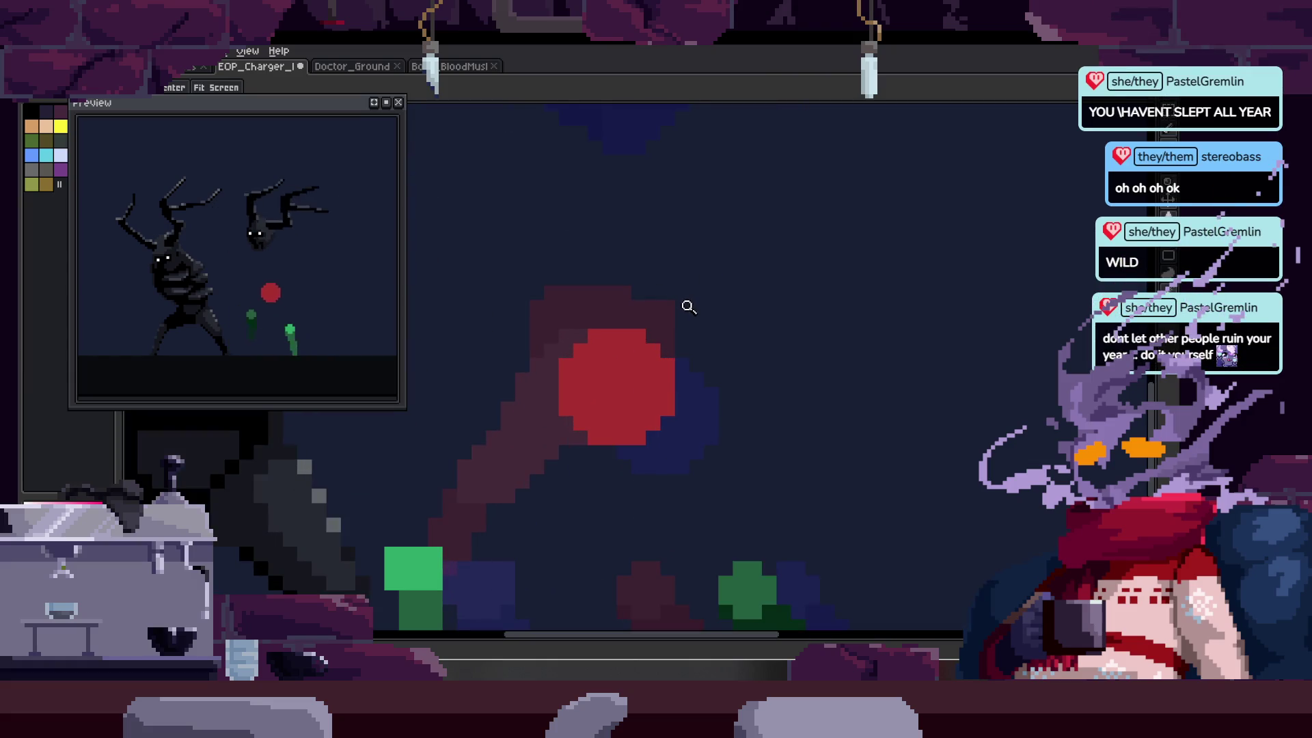
{"action": "scroll", "coordinate": [685, 299], "scroll_direction": "up", "scroll_amount": 2}
{"action": "key", "text": "ctrl+s"}
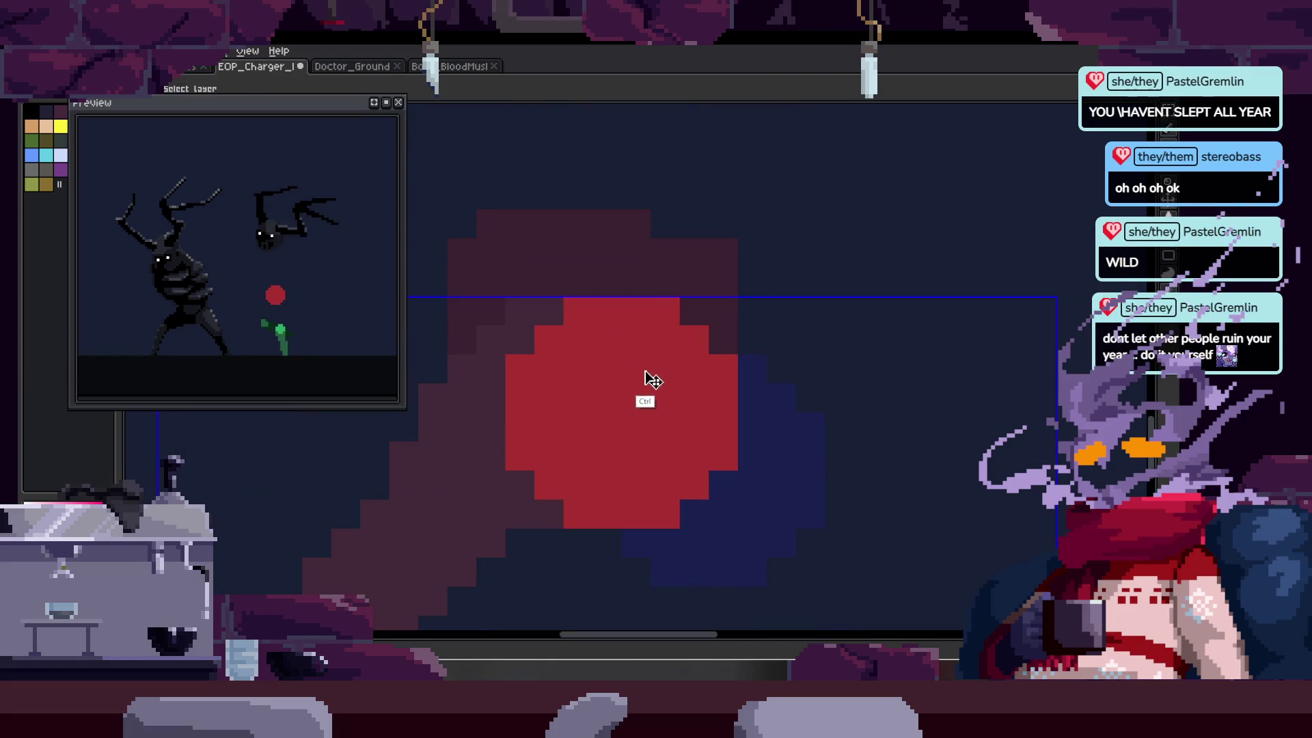
- Fill the red ball's upper-right steps with red pixels and save the file
{"action": "left_click", "coordinate": [602, 295]}
{"action": "key", "text": "b"}
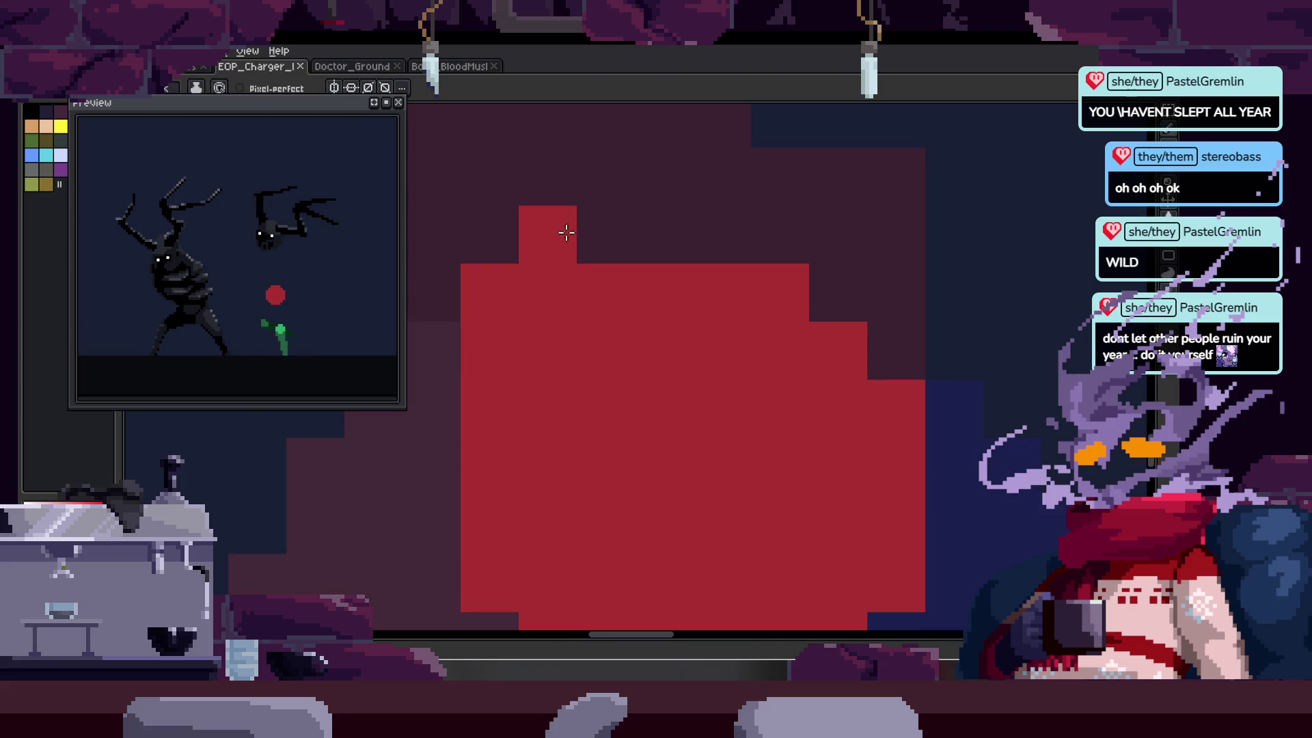
{"action": "left_click", "coordinate": [565, 228]}
{"action": "scroll", "coordinate": [547, 287], "scroll_direction": "up", "scroll_amount": 1}
{"action": "mouse_move", "coordinate": [523, 294]}
{"action": "left_mouse_down"}
{"action": "mouse_move", "coordinate": [683, 294]}
{"action": "mouse_move", "coordinate": [597, 293]}
{"action": "mouse_move", "coordinate": [741, 383]}
{"action": "left_mouse_up"}
{"action": "key", "text": "space"}
{"action": "scroll", "coordinate": [741, 402], "scroll_direction": "down", "scroll_amount": 4}
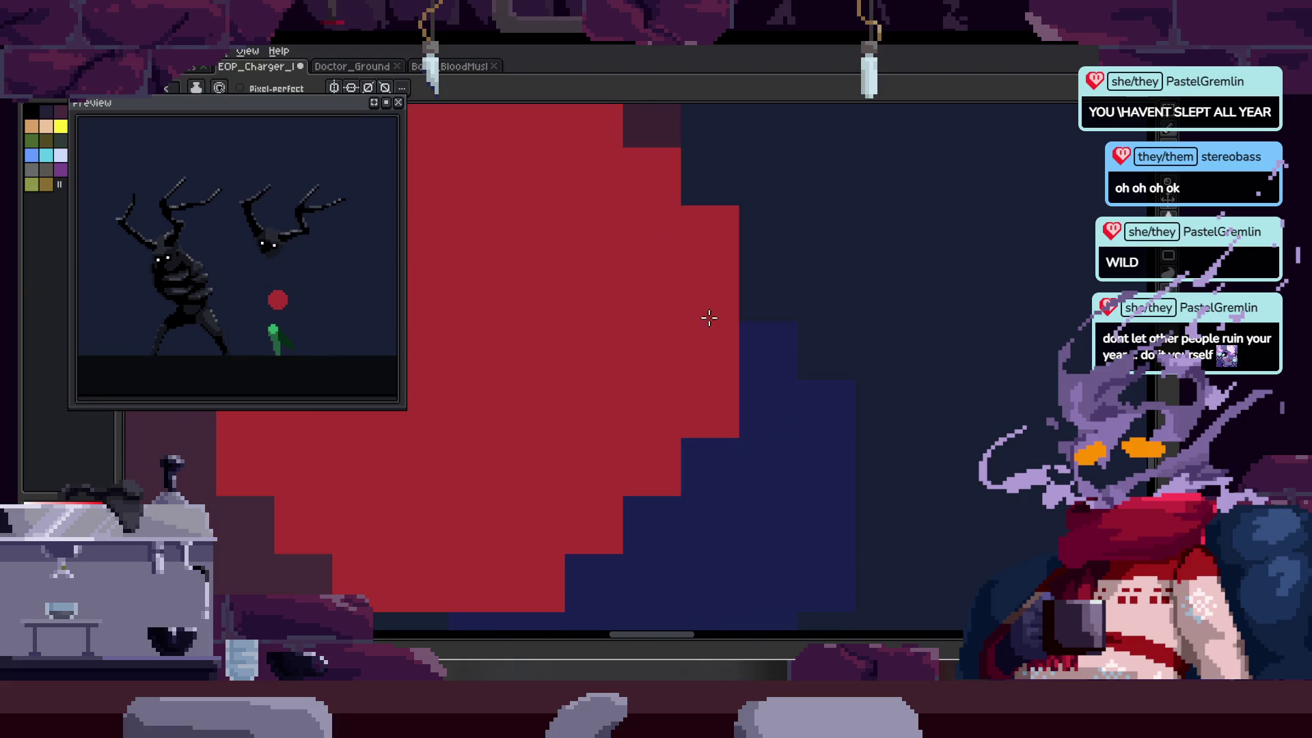
{"action": "key", "text": "ctrl+s"}
- On the next frame, draw a dark red stroke down the walking figure
{"action": "key", "text": "Right"}
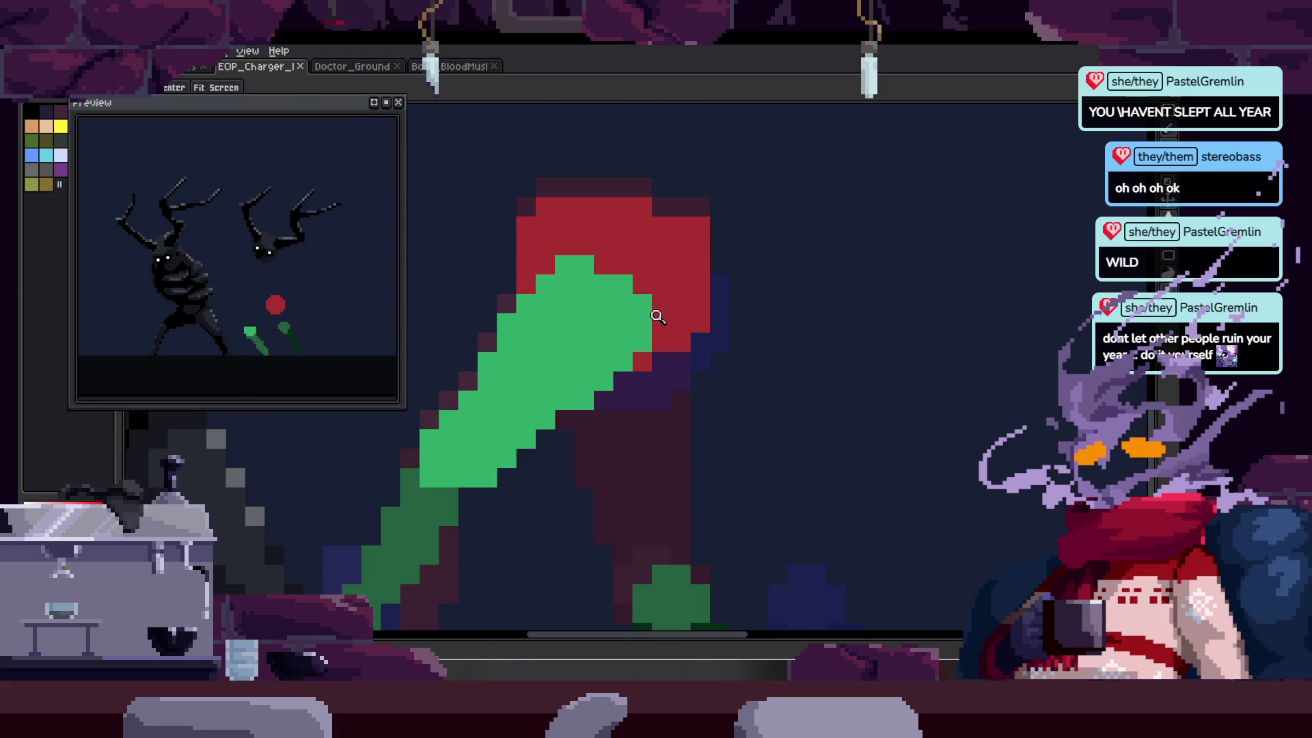
{"action": "key", "text": "z"}
{"action": "scroll", "coordinate": [560, 337], "scroll_direction": "down", "scroll_amount": 5}
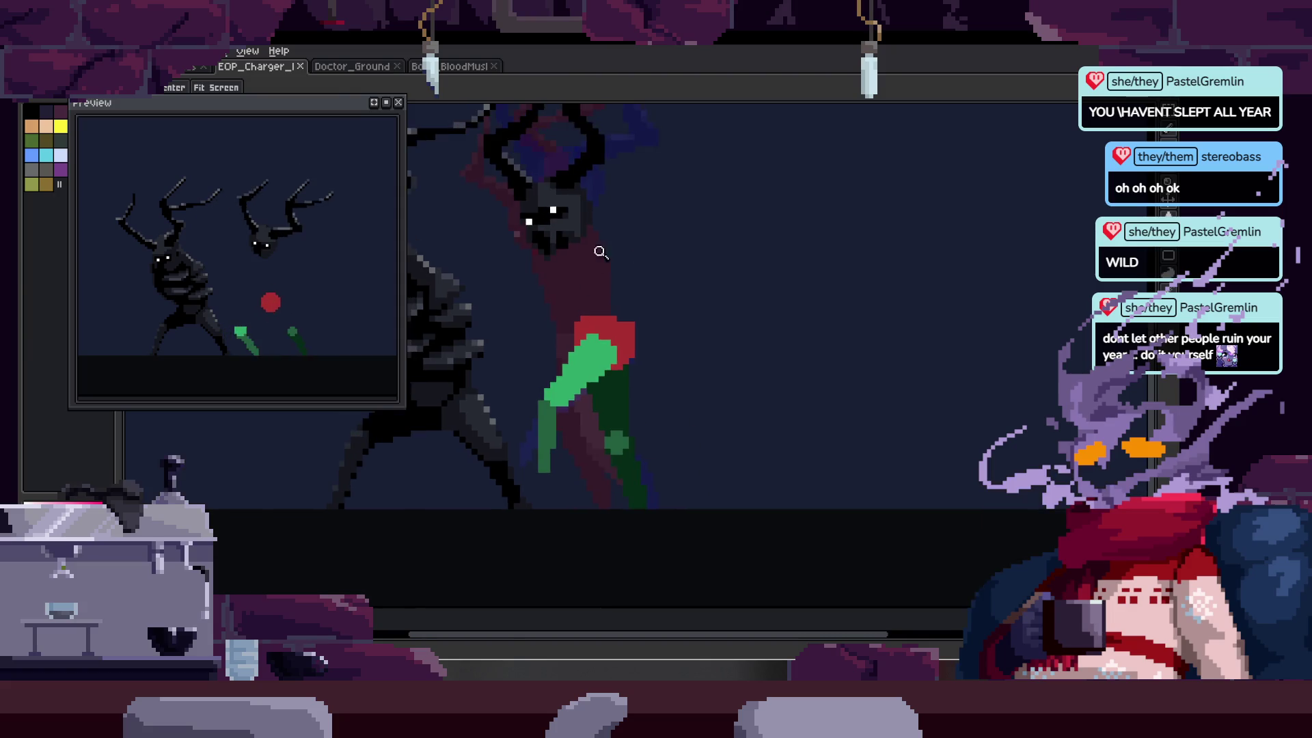
{"action": "key", "text": "b"}
{"action": "scroll", "coordinate": [583, 405], "scroll_direction": "up", "scroll_amount": 3}
{"action": "scroll", "coordinate": [624, 327], "scroll_direction": "down", "scroll_amount": 2}
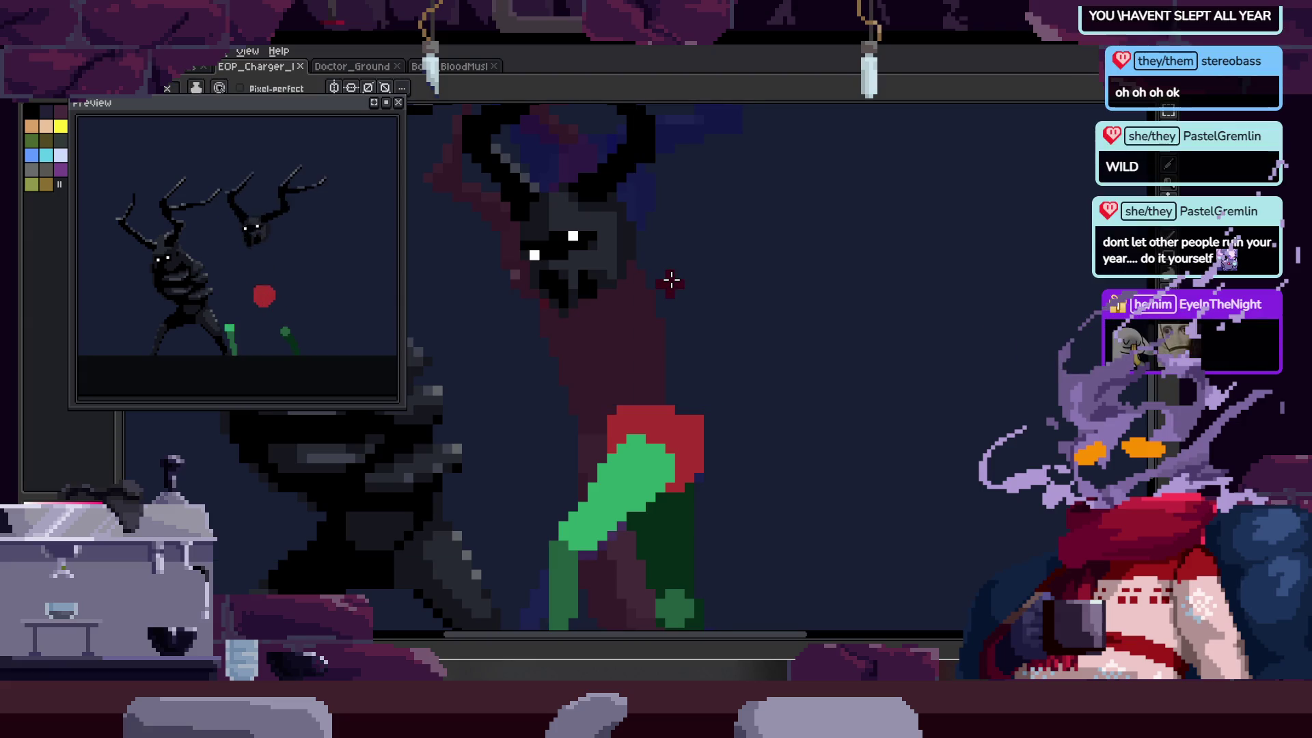
{"action": "scroll", "coordinate": [671, 278], "scroll_direction": "up", "scroll_amount": 2}
{"action": "left_click_drag", "start_coordinate": [577, 192], "coordinate": [661, 298]}
{"action": "scroll", "coordinate": [634, 304], "scroll_direction": "down", "scroll_amount": 2}
- Delete then restore the black horned head, and return to the Walk animation's first frame
{"action": "key", "text": "Tab"}
{"action": "key", "text": "z"}
{"action": "scroll", "coordinate": [442, 407], "scroll_direction": "up", "scroll_amount": 1}
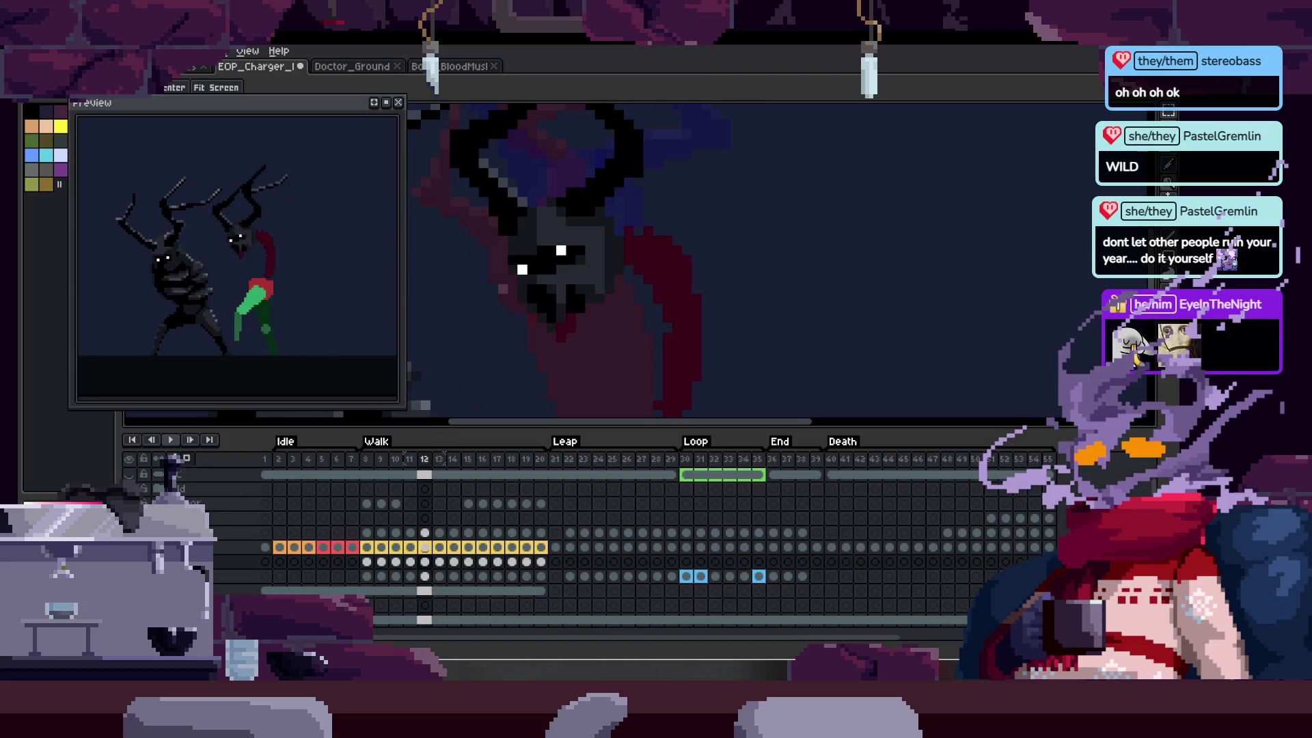
{"action": "key", "text": "Delete"}
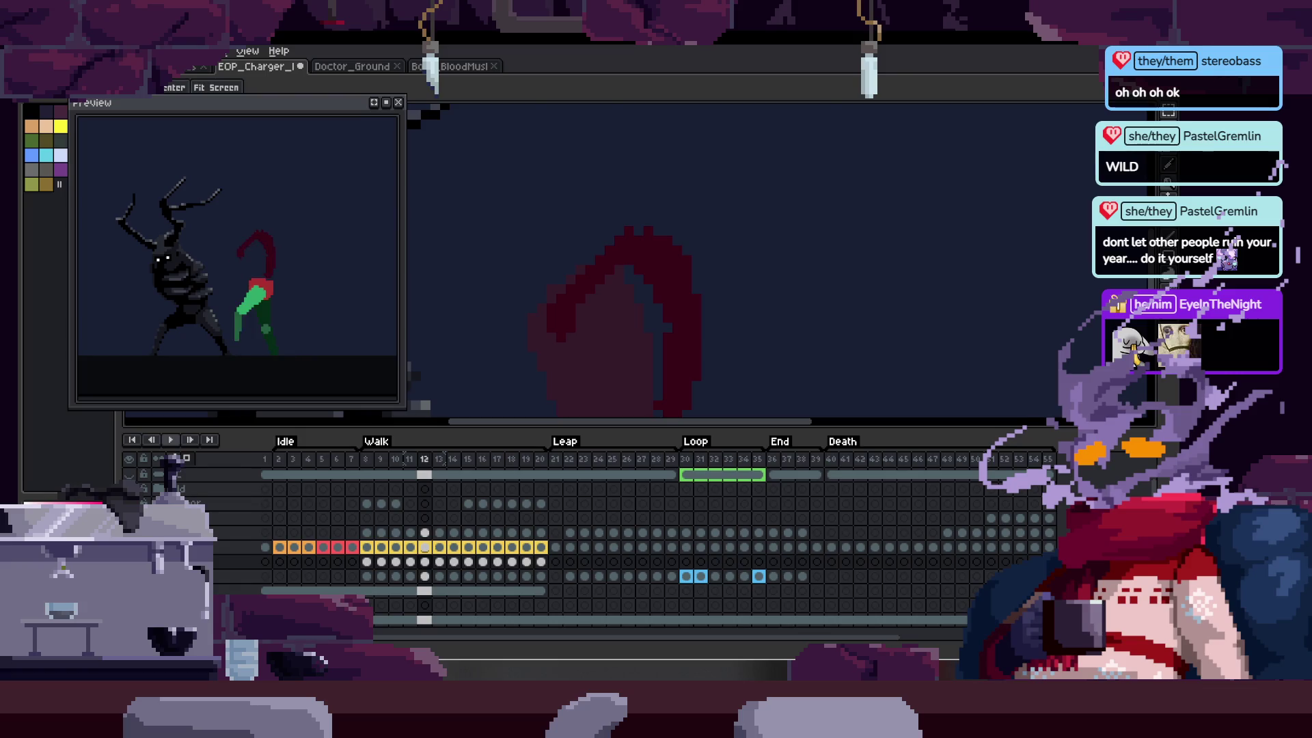
{"action": "key", "text": "ctrl+z"}
{"action": "left_click", "coordinate": [367, 562]}
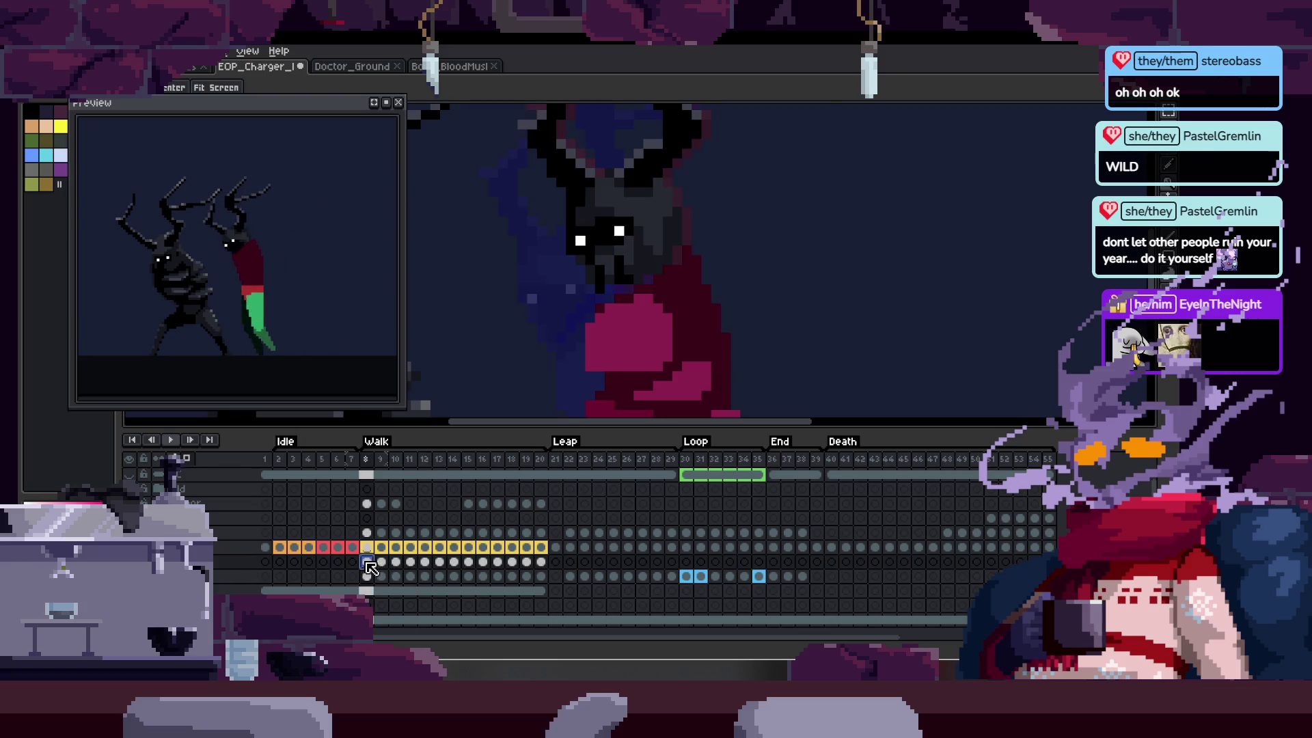
- Select another layer's cel on the current frame and hide the timeline
{"action": "key", "text": "Tab"}
{"action": "key", "text": "Tab"}
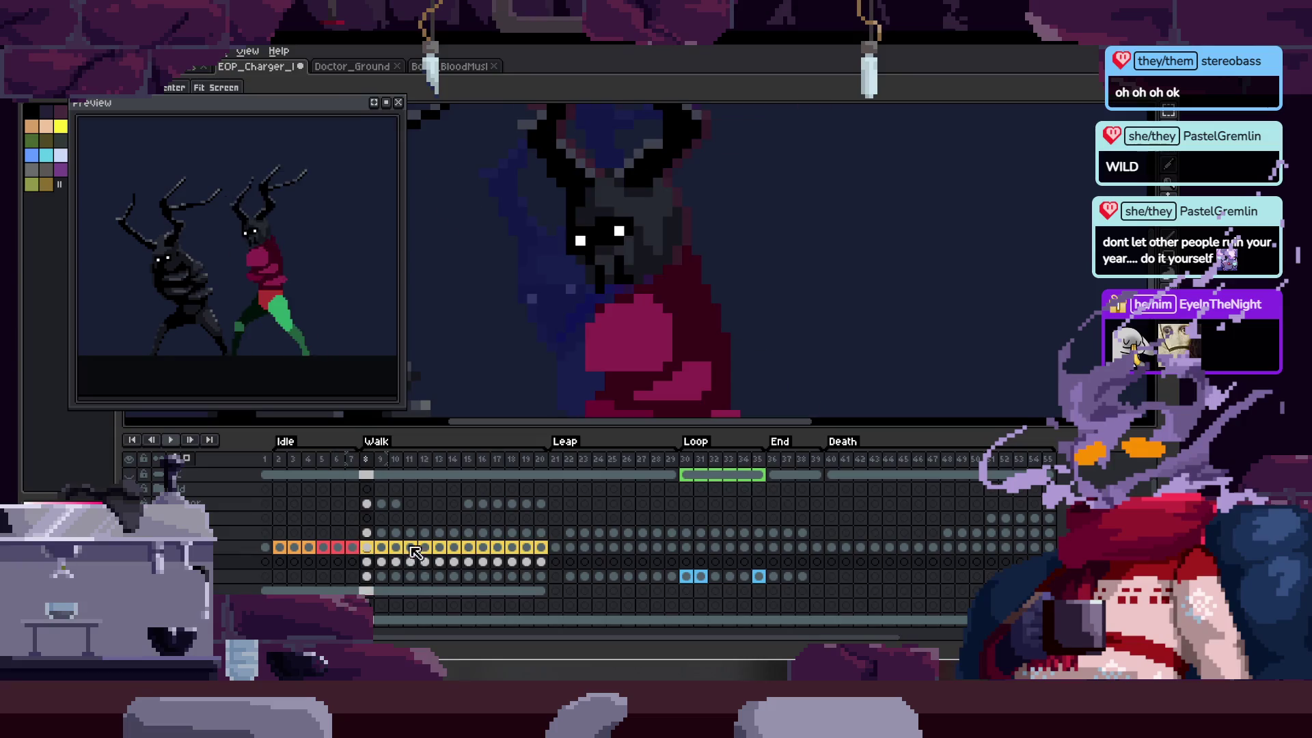
{"action": "key", "text": "Tab"}
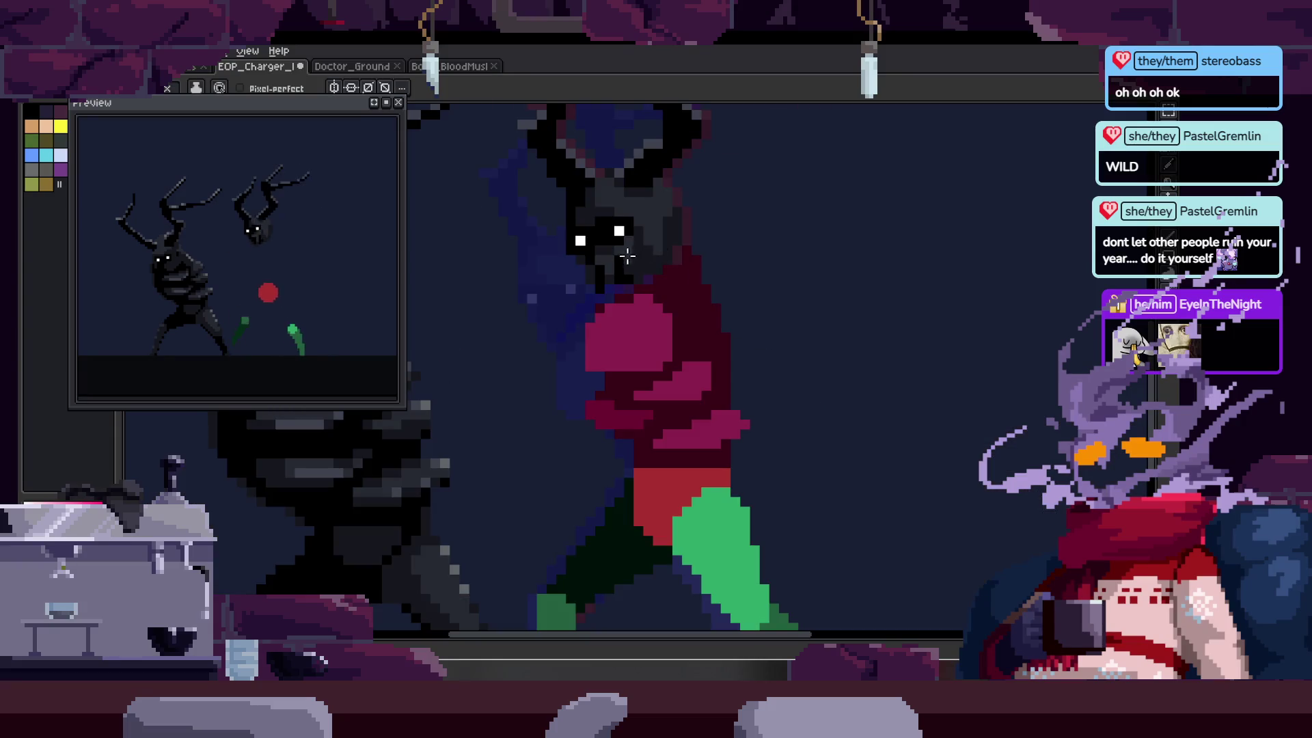
{"action": "key", "text": "Tab"}
{"action": "left_click", "coordinate": [228, 569]}
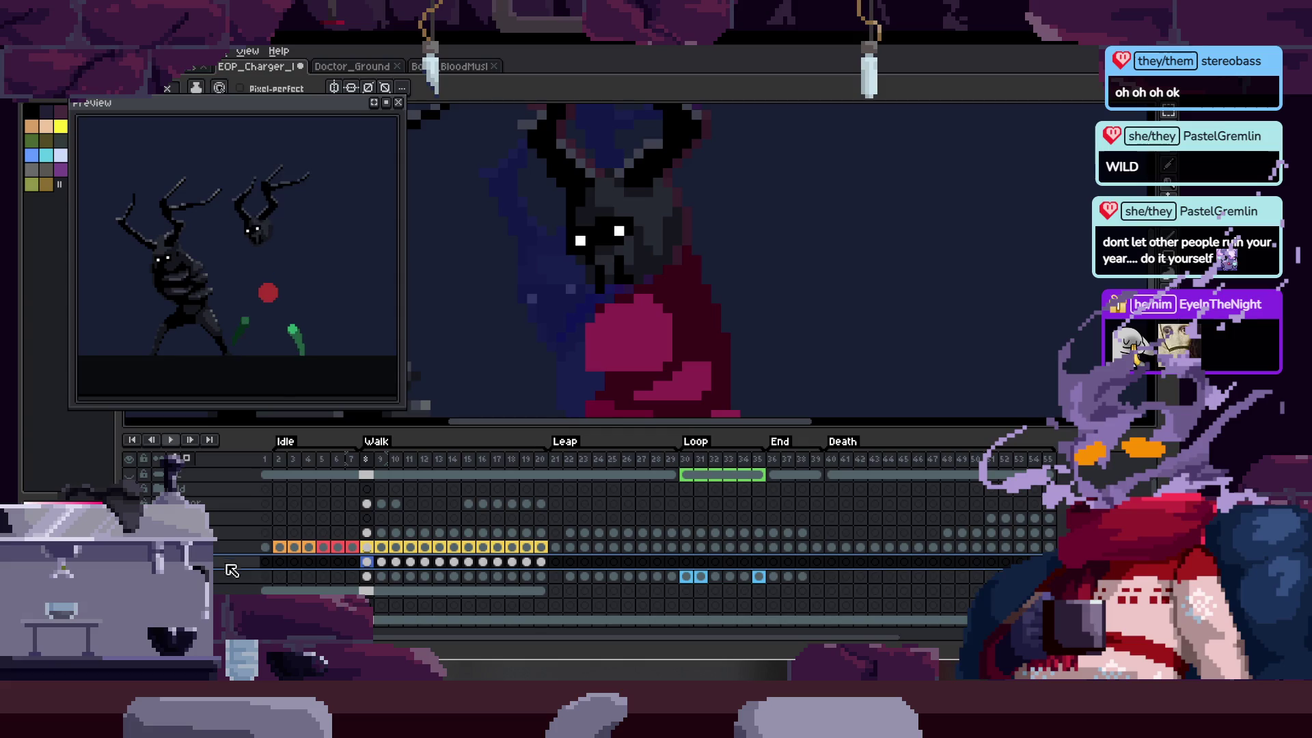
{"action": "key", "text": "Tab"}
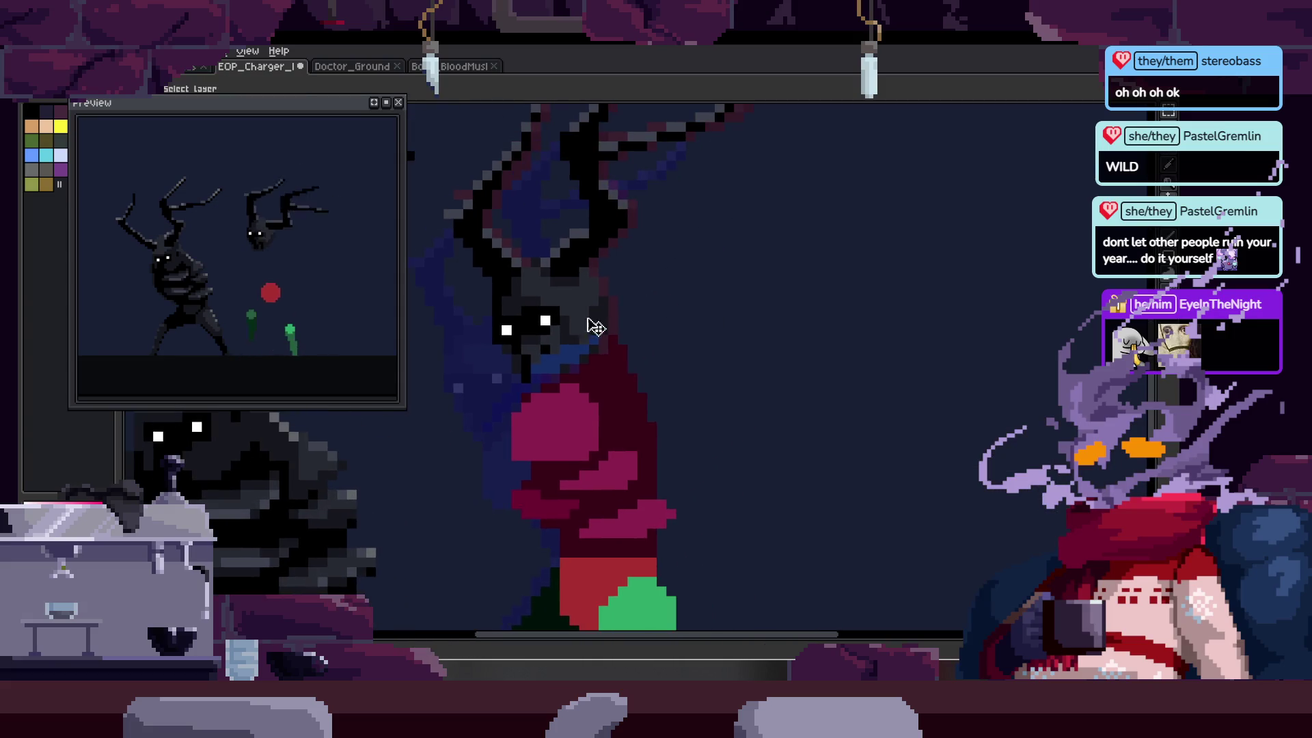
- Select the character's face area by colour and redraw the pink head pixels
{"action": "scroll", "coordinate": [624, 367], "scroll_direction": "up", "scroll_amount": 3}
{"action": "key", "text": "w"}
{"action": "left_click", "coordinate": [531, 342]}
{"action": "left_click", "coordinate": [547, 318]}
{"action": "key", "text": "b"}
{"action": "scroll", "coordinate": [664, 281], "scroll_direction": "down", "scroll_amount": 3}
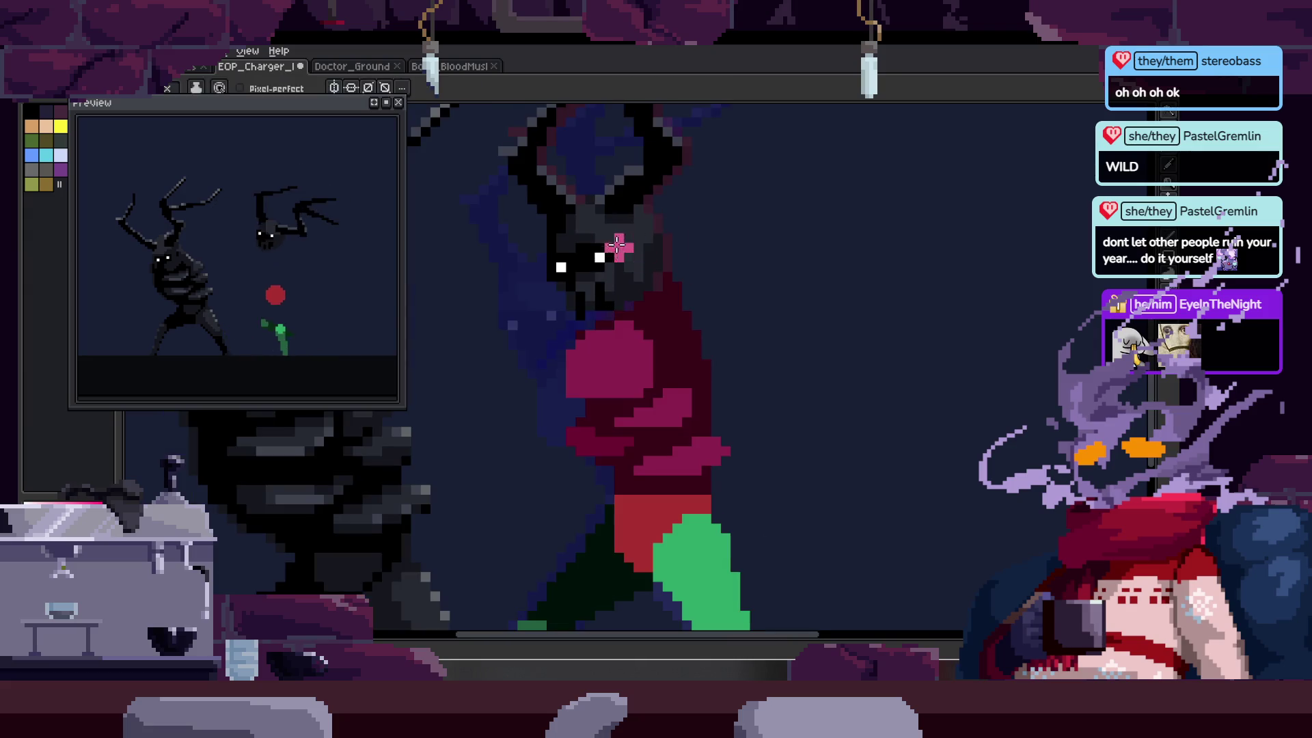
{"action": "scroll", "coordinate": [648, 261], "scroll_direction": "up", "scroll_amount": 3}
{"action": "key", "text": "b"}
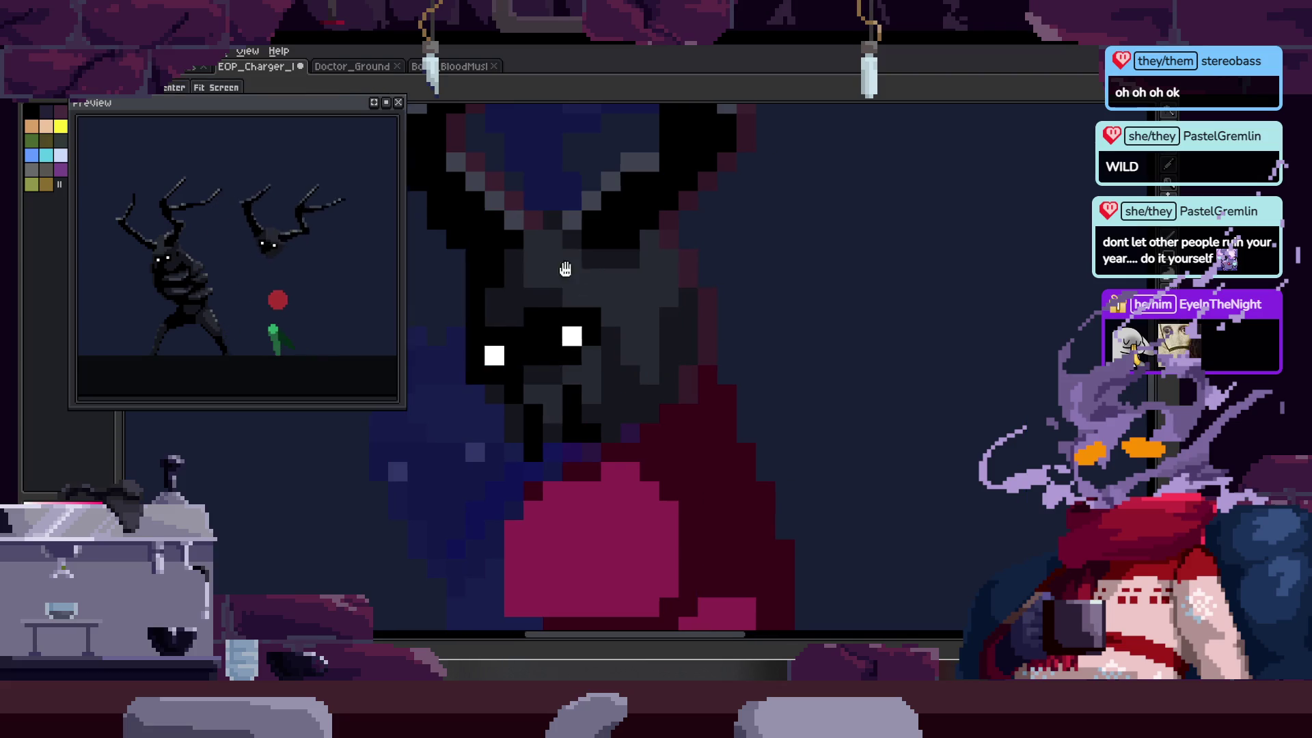
{"action": "key", "text": "ctrl"}
{"action": "left_click_drag", "start_coordinate": [553, 309], "coordinate": [630, 318]}
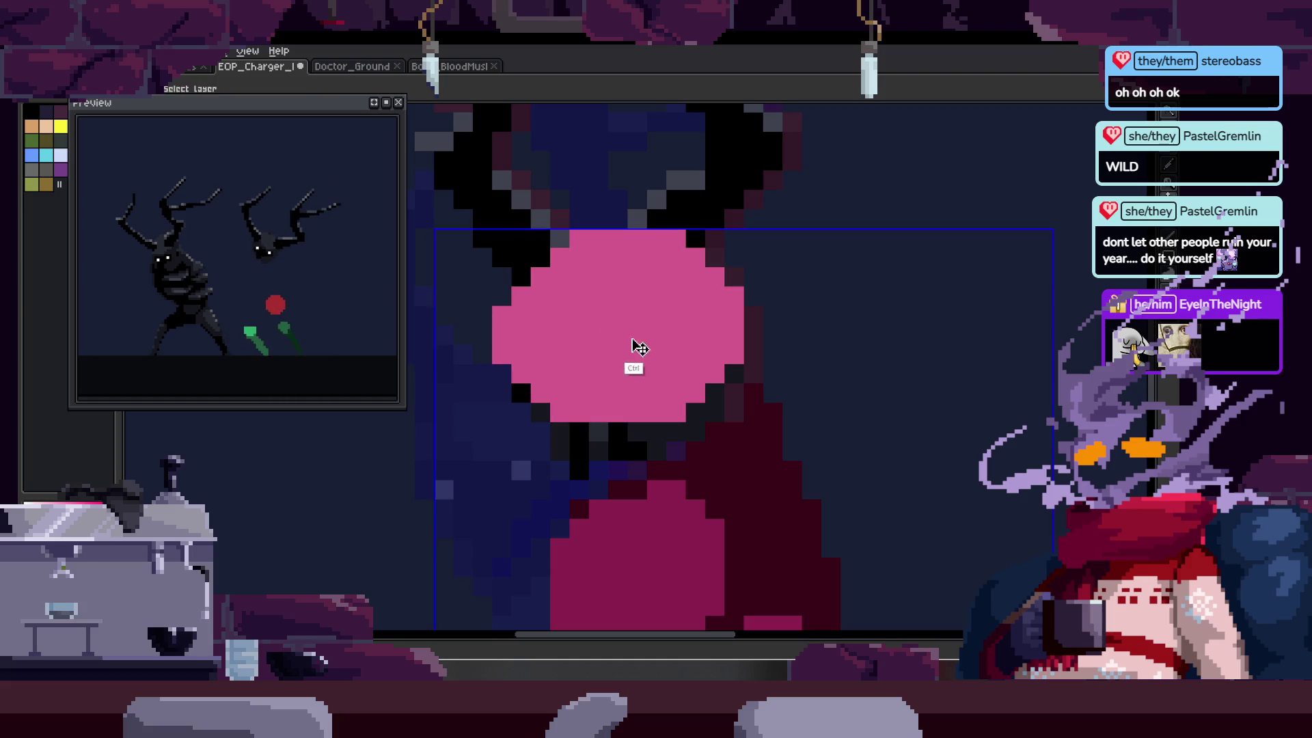
{"action": "left_click_drag", "start_coordinate": [614, 347], "coordinate": [575, 371]}
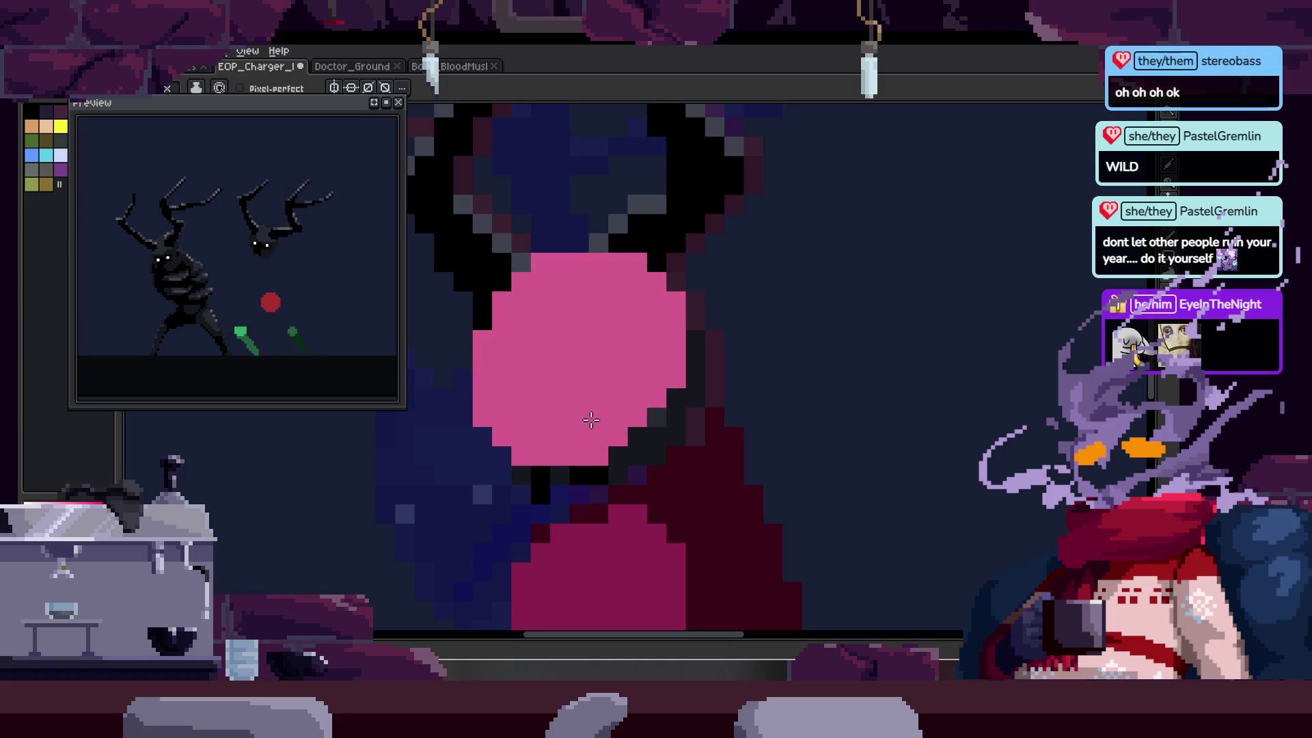
- Zoom out repeatedly to check the pink head against both whole figures
{"action": "key", "text": "z"}
{"action": "scroll", "coordinate": [657, 373], "scroll_direction": "down", "scroll_amount": 3}
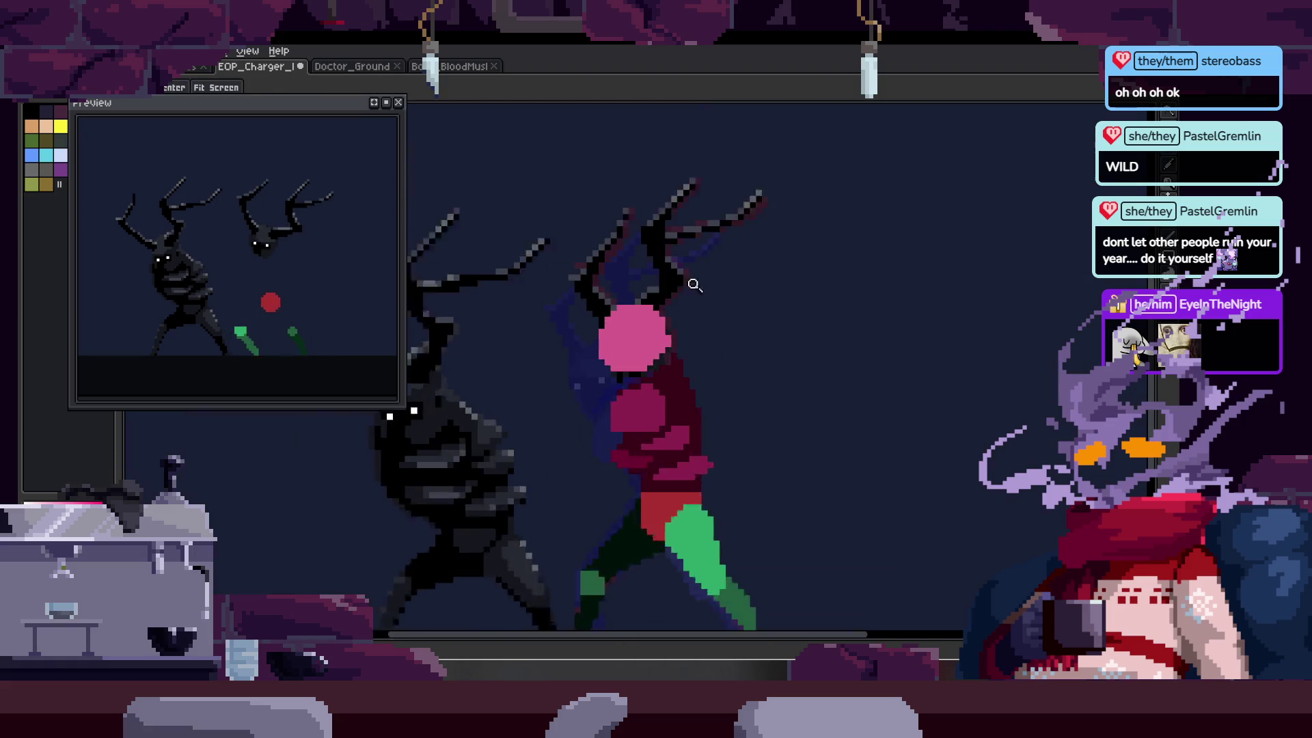
{"action": "scroll", "coordinate": [600, 352], "scroll_direction": "up", "scroll_amount": 3}
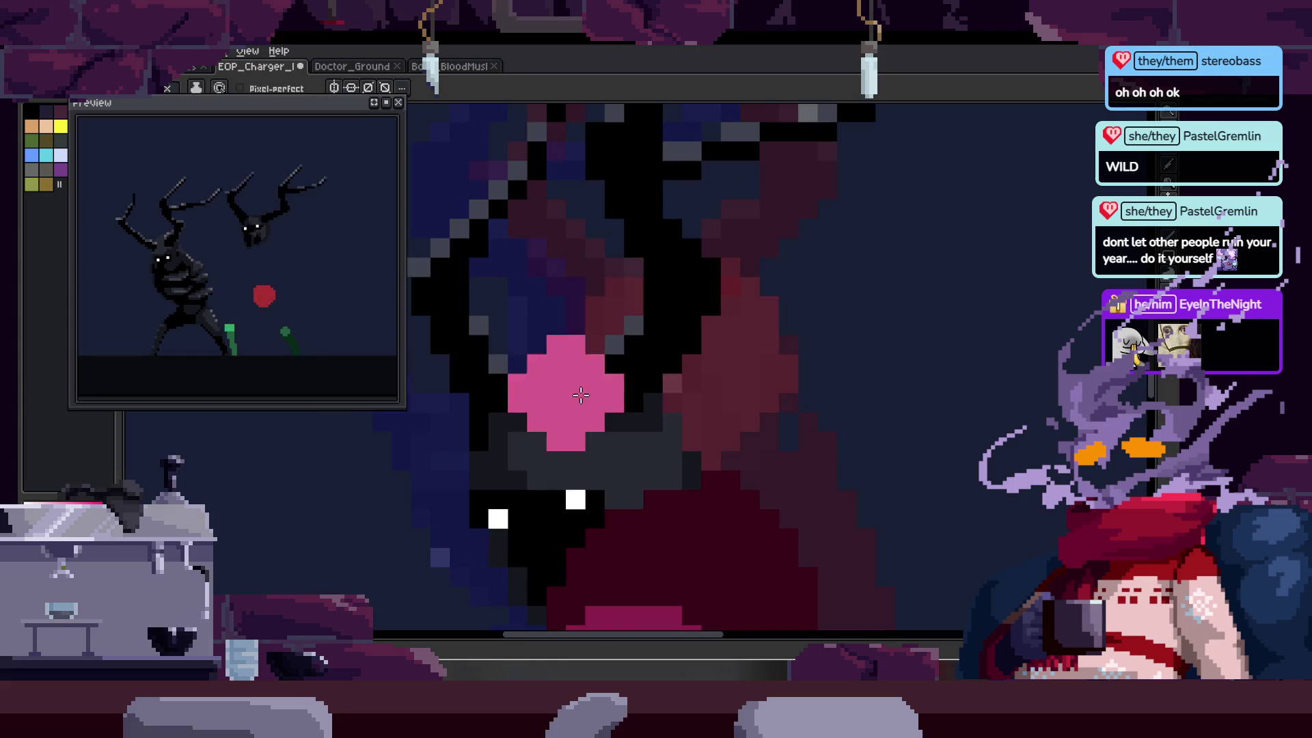
{"action": "key", "text": "z"}
{"action": "scroll", "coordinate": [729, 308], "scroll_direction": "down", "scroll_amount": 3}
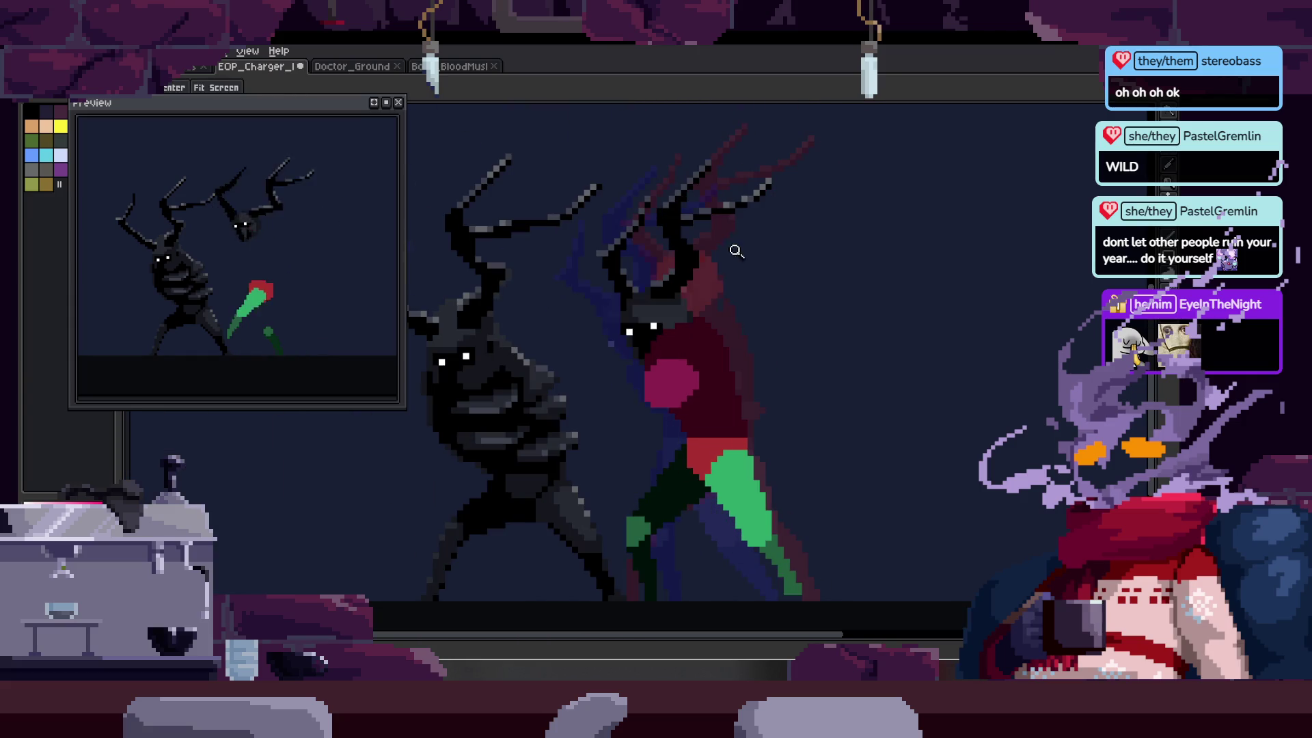
{"action": "scroll", "coordinate": [731, 277], "scroll_direction": "up", "scroll_amount": 4}
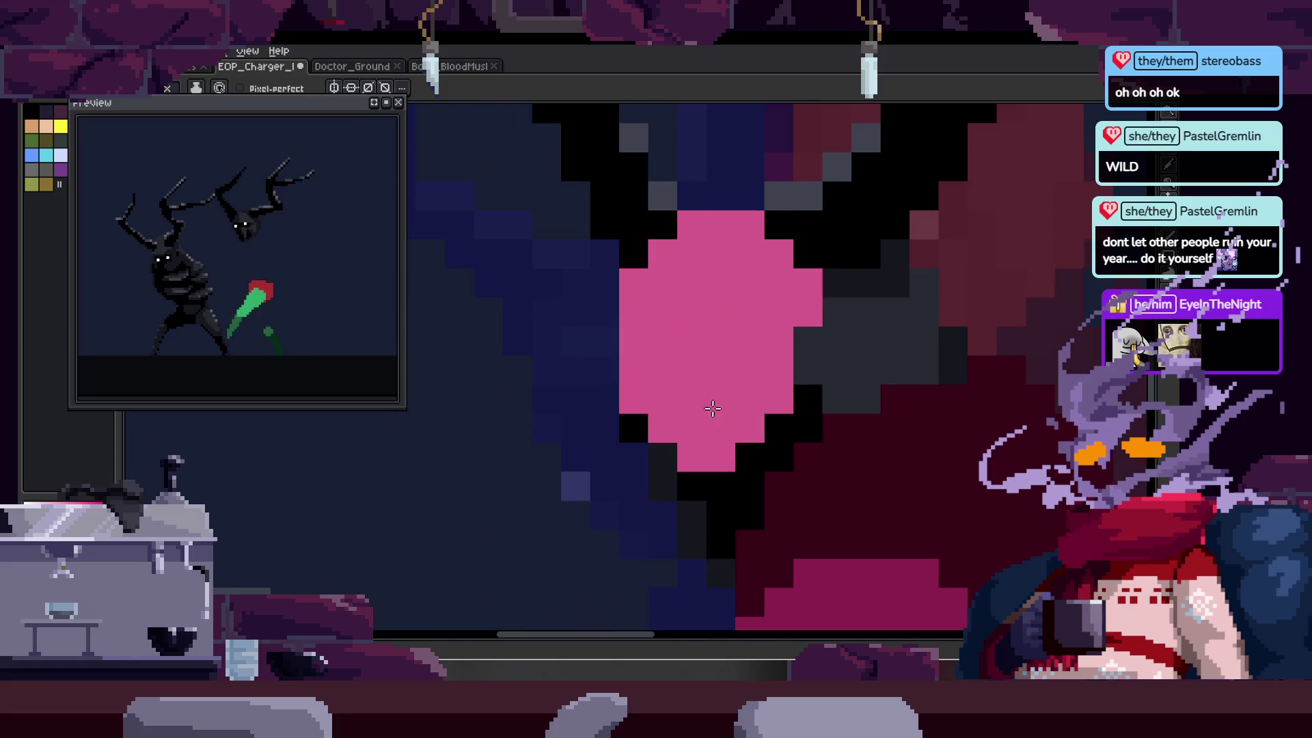
{"action": "key", "text": "z"}
{"action": "scroll", "coordinate": [751, 342], "scroll_direction": "down", "scroll_amount": 2}
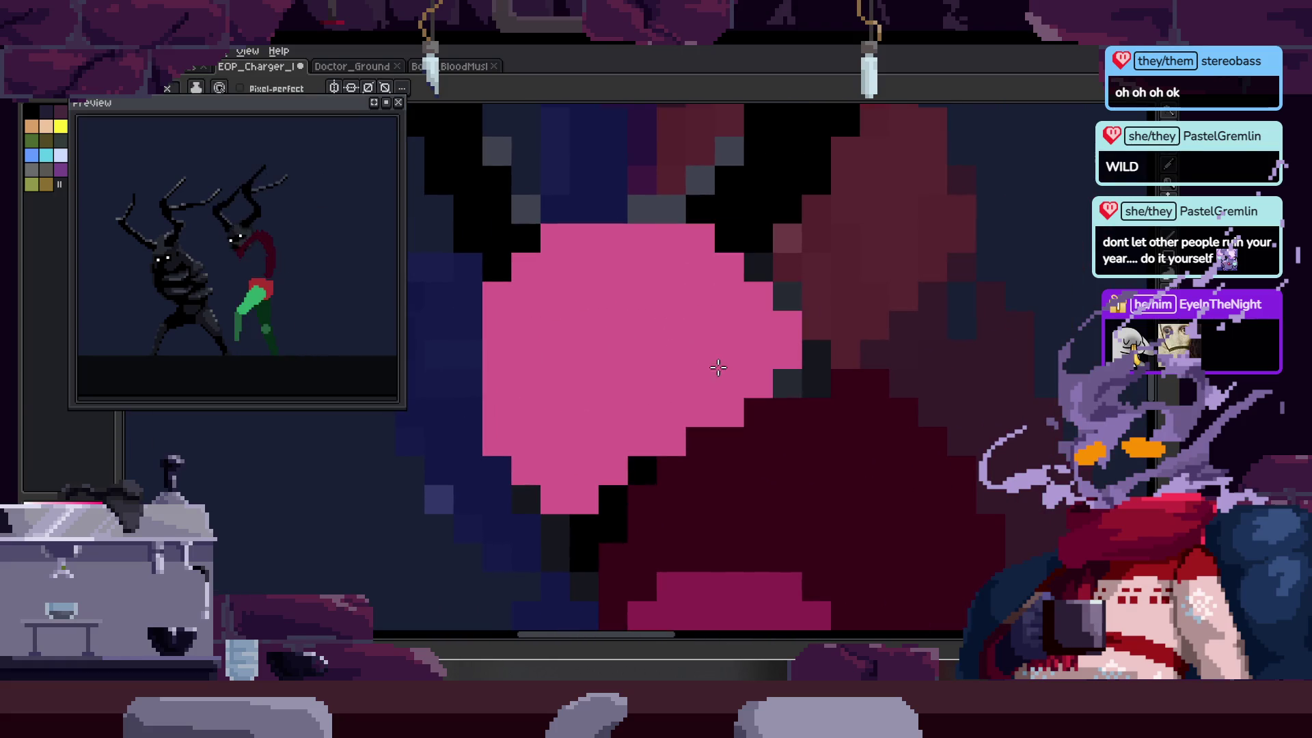
{"action": "scroll", "coordinate": [683, 379], "scroll_direction": "down", "scroll_amount": 1}
{"action": "scroll", "coordinate": [776, 360], "scroll_direction": "up", "scroll_amount": 2}
{"action": "scroll", "coordinate": [690, 321], "scroll_direction": "down", "scroll_amount": 2}
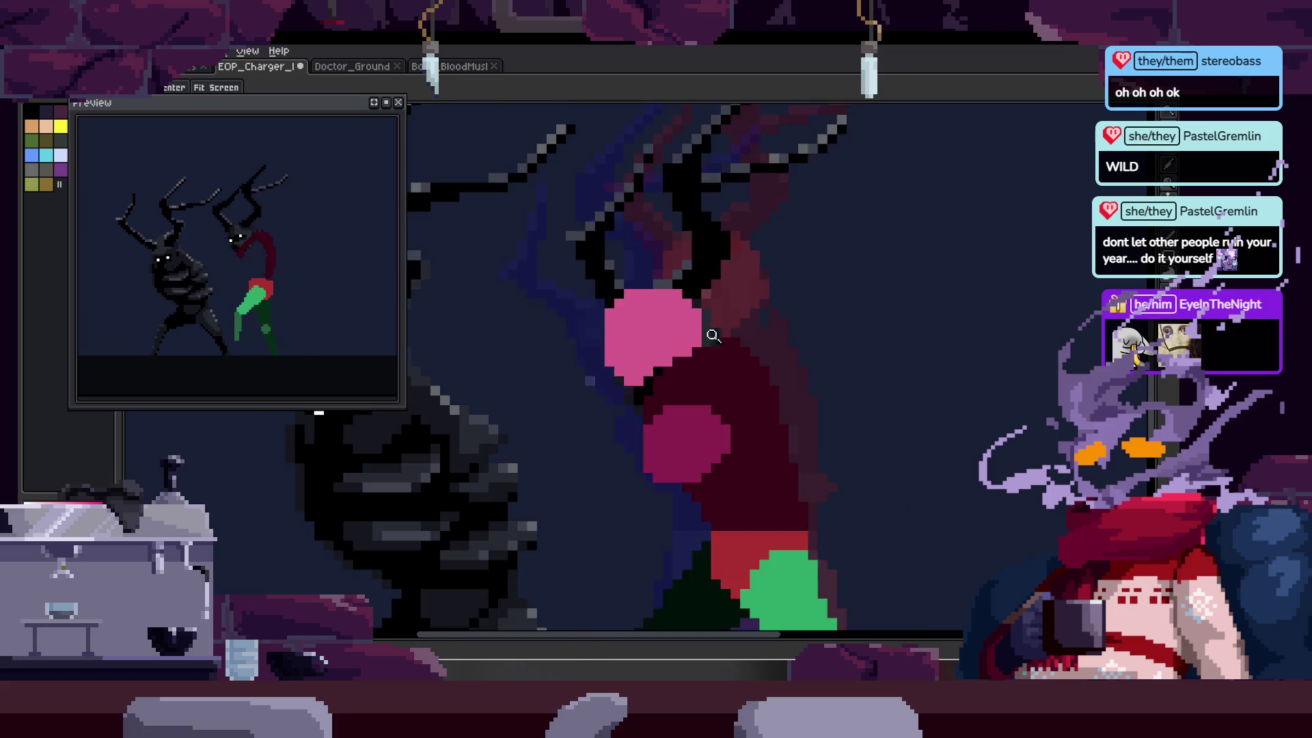
{"action": "scroll", "coordinate": [601, 362], "scroll_direction": "up", "scroll_amount": 1}
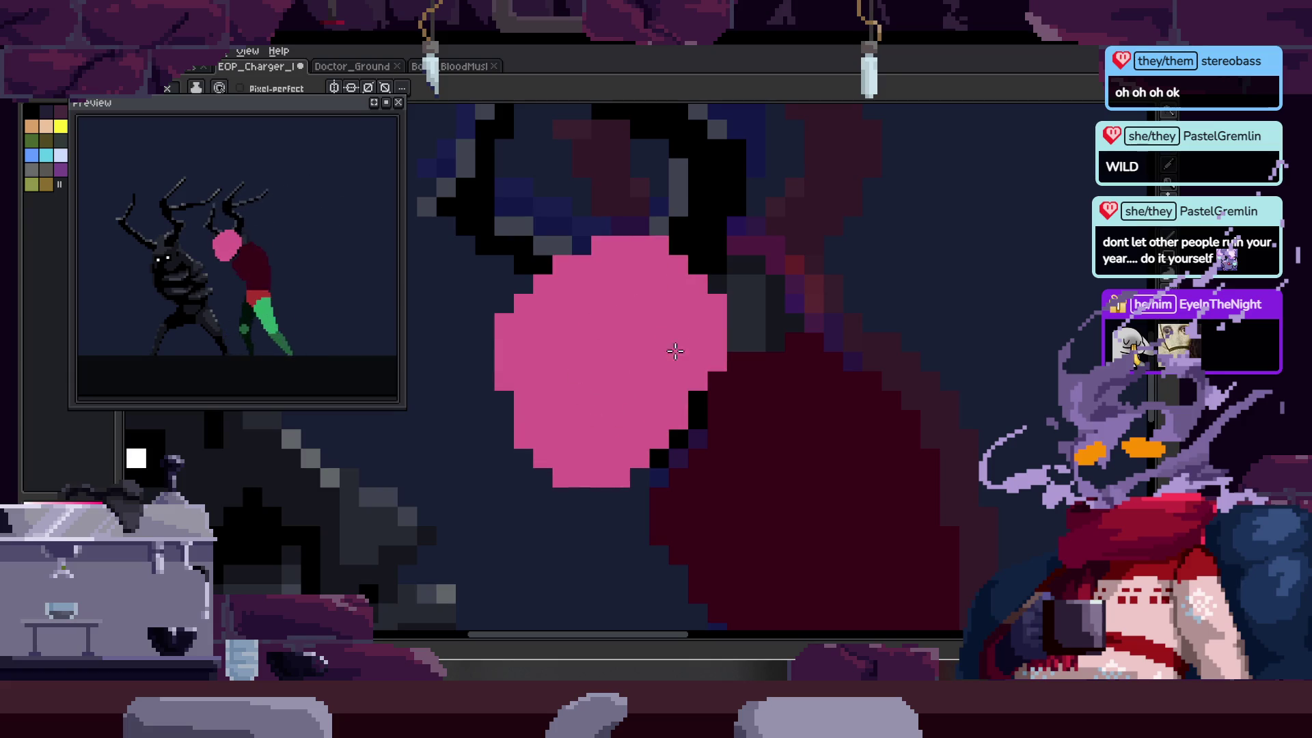
{"action": "key", "text": "z"}
{"action": "scroll", "coordinate": [608, 341], "scroll_direction": "down", "scroll_amount": 4}
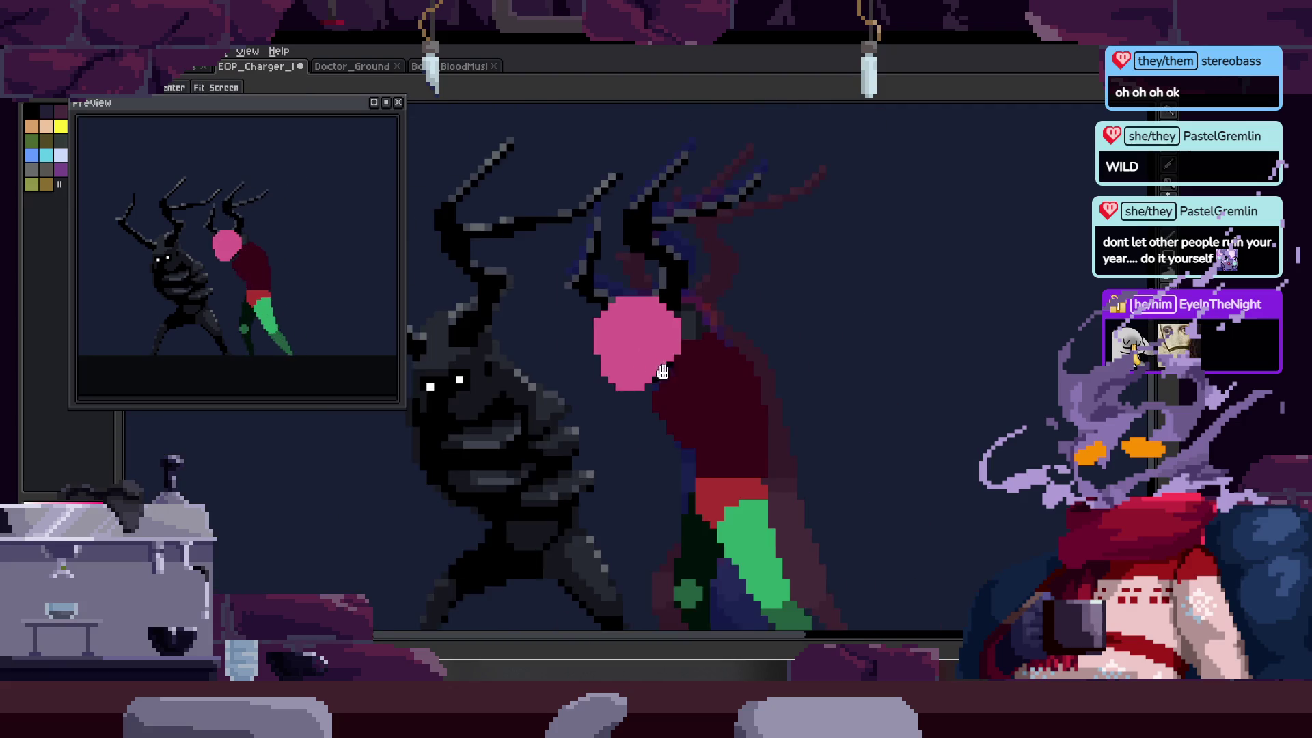
{"action": "scroll", "coordinate": [711, 324], "scroll_direction": "up", "scroll_amount": 5}
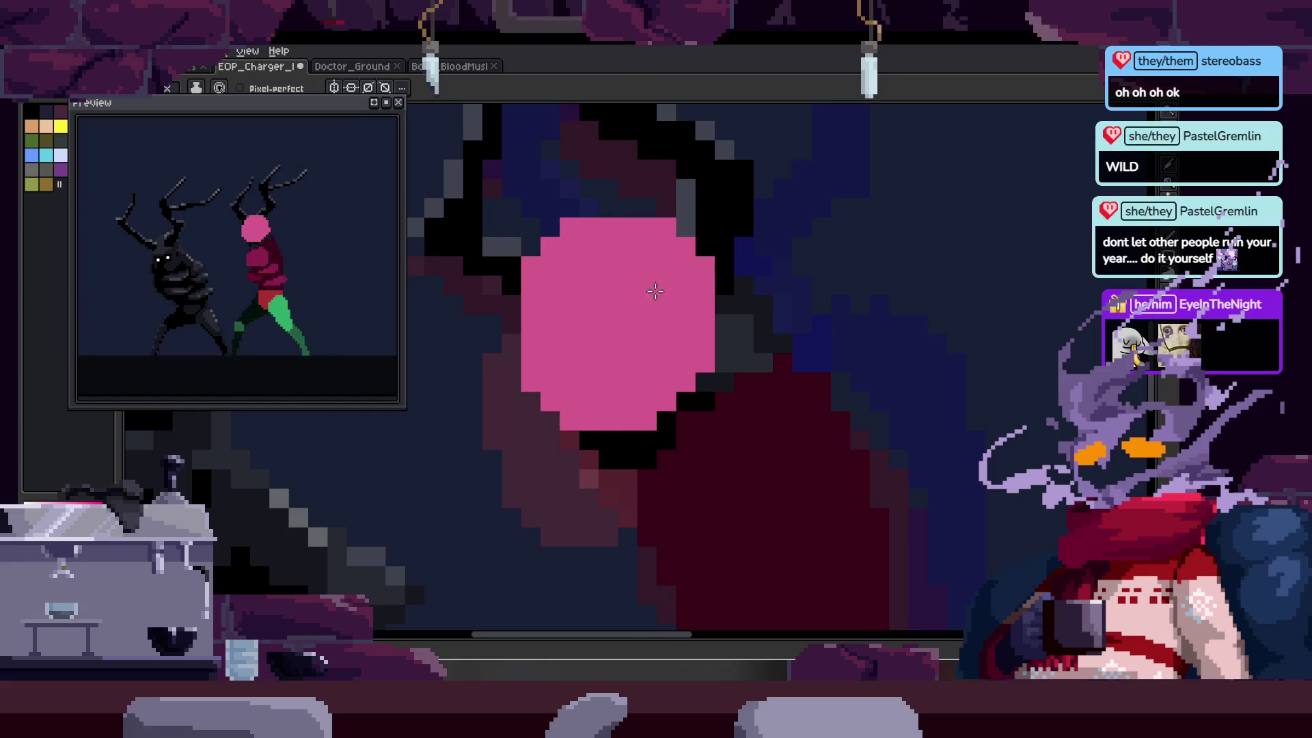
{"action": "scroll", "coordinate": [696, 328], "scroll_direction": "down", "scroll_amount": 3}
{"action": "scroll", "coordinate": [752, 308], "scroll_direction": "up", "scroll_amount": 3}
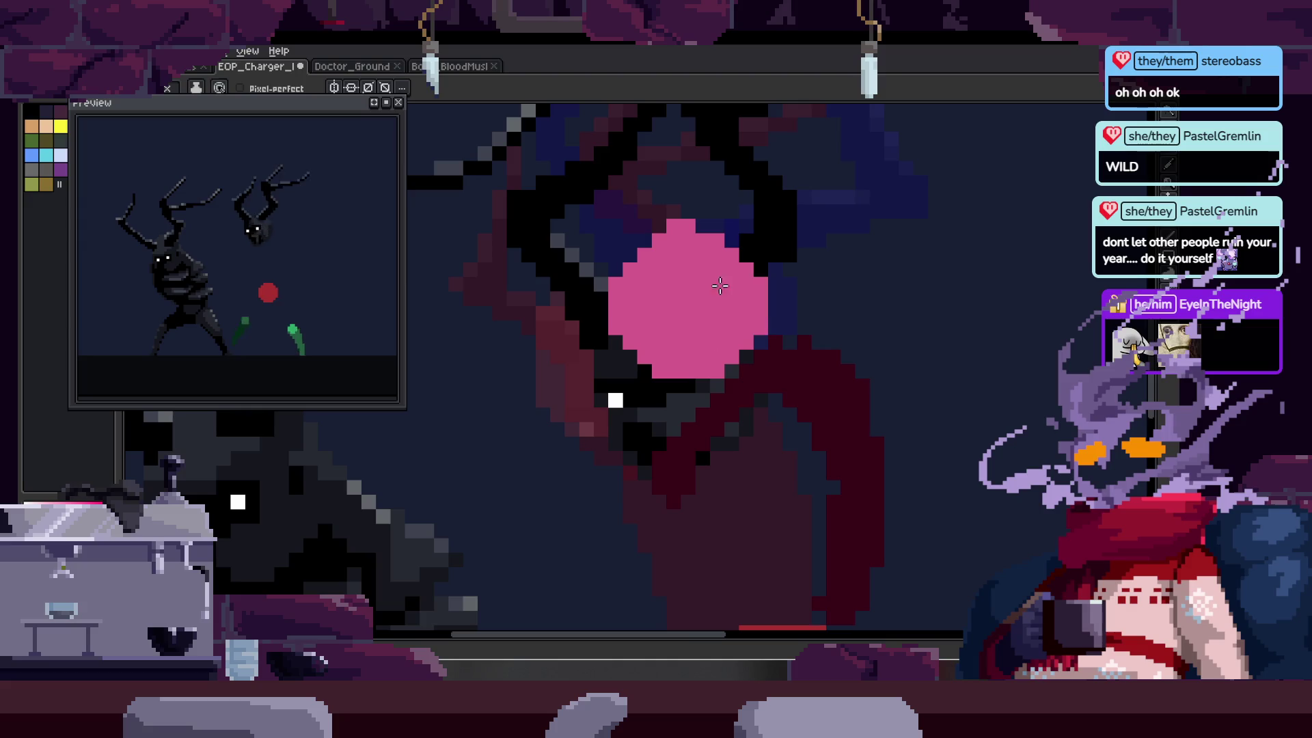
{"action": "scroll", "coordinate": [677, 287], "scroll_direction": "right", "scroll_amount": 2}
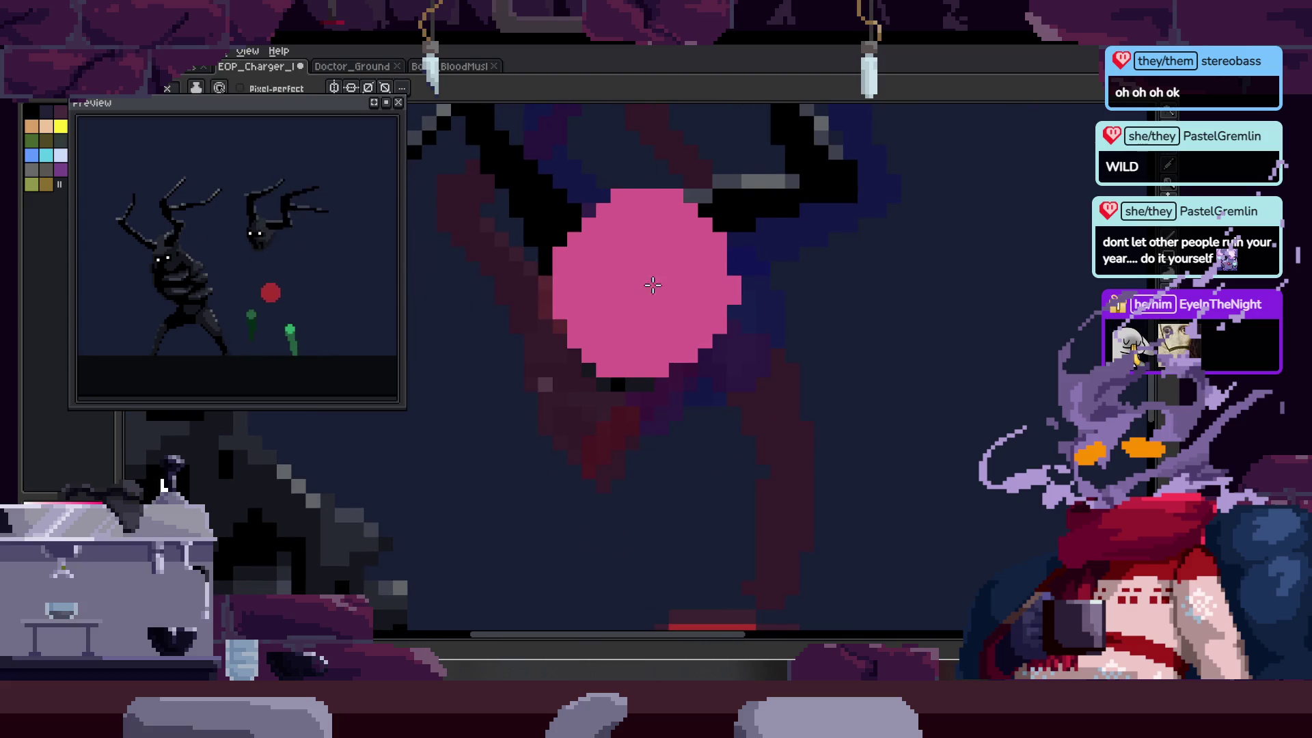
- Watch the walk animation zoomed out, then reframe the view on the head
{"action": "key", "text": "z"}
{"action": "scroll", "coordinate": [822, 256], "scroll_direction": "down", "scroll_amount": 1}
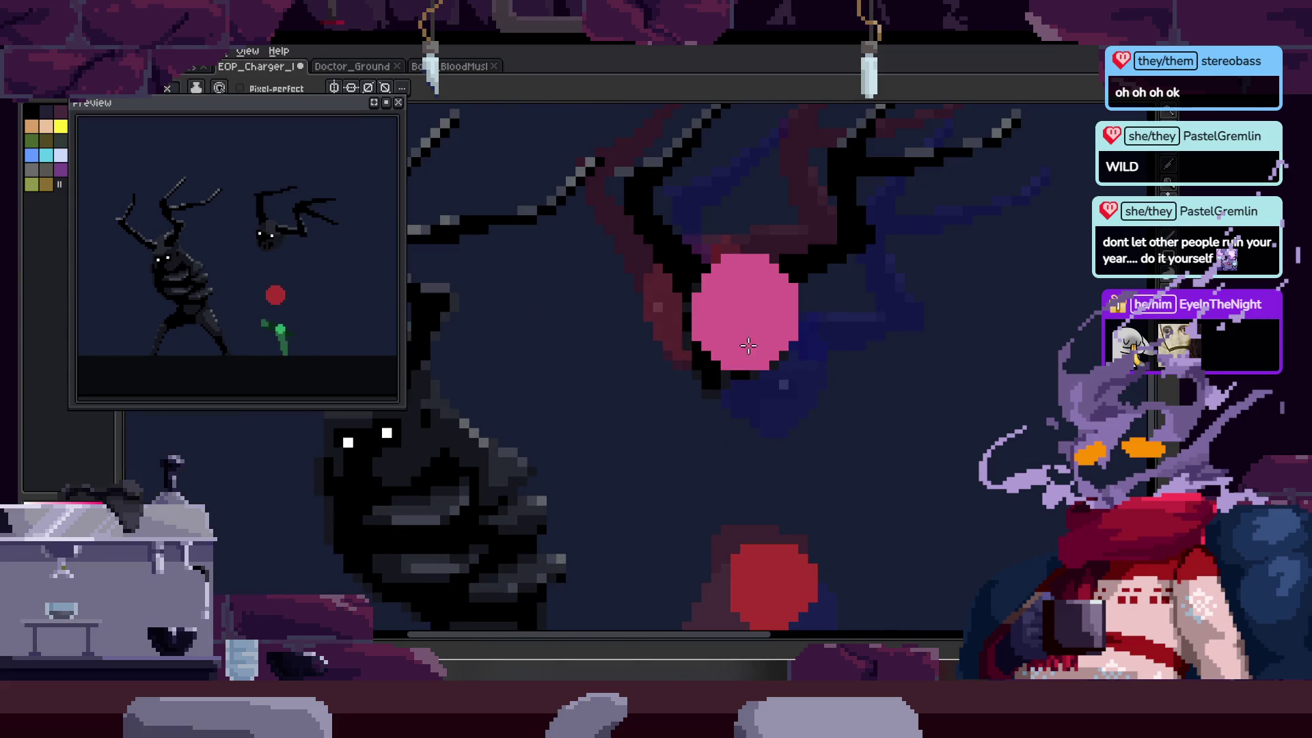
{"action": "scroll", "coordinate": [670, 275], "scroll_direction": "up", "scroll_amount": 1}
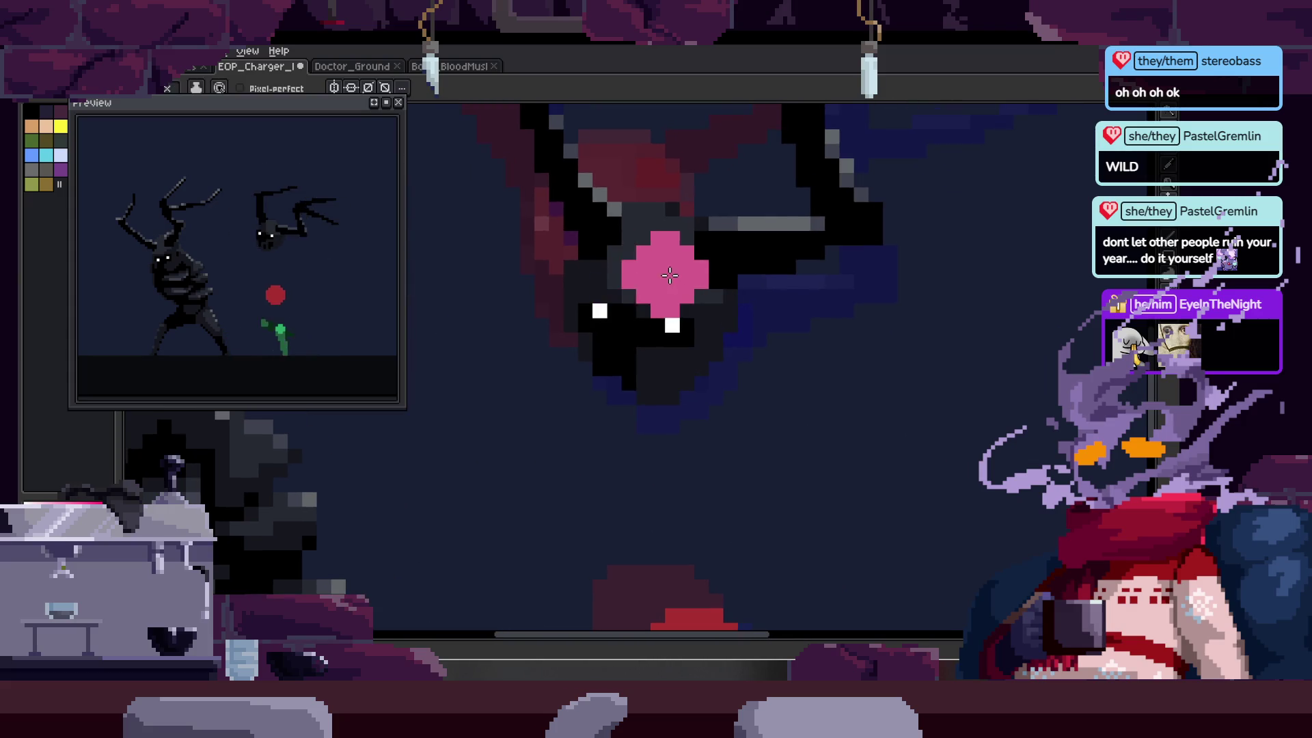
{"action": "scroll", "coordinate": [698, 305], "scroll_direction": "down", "scroll_amount": 1}
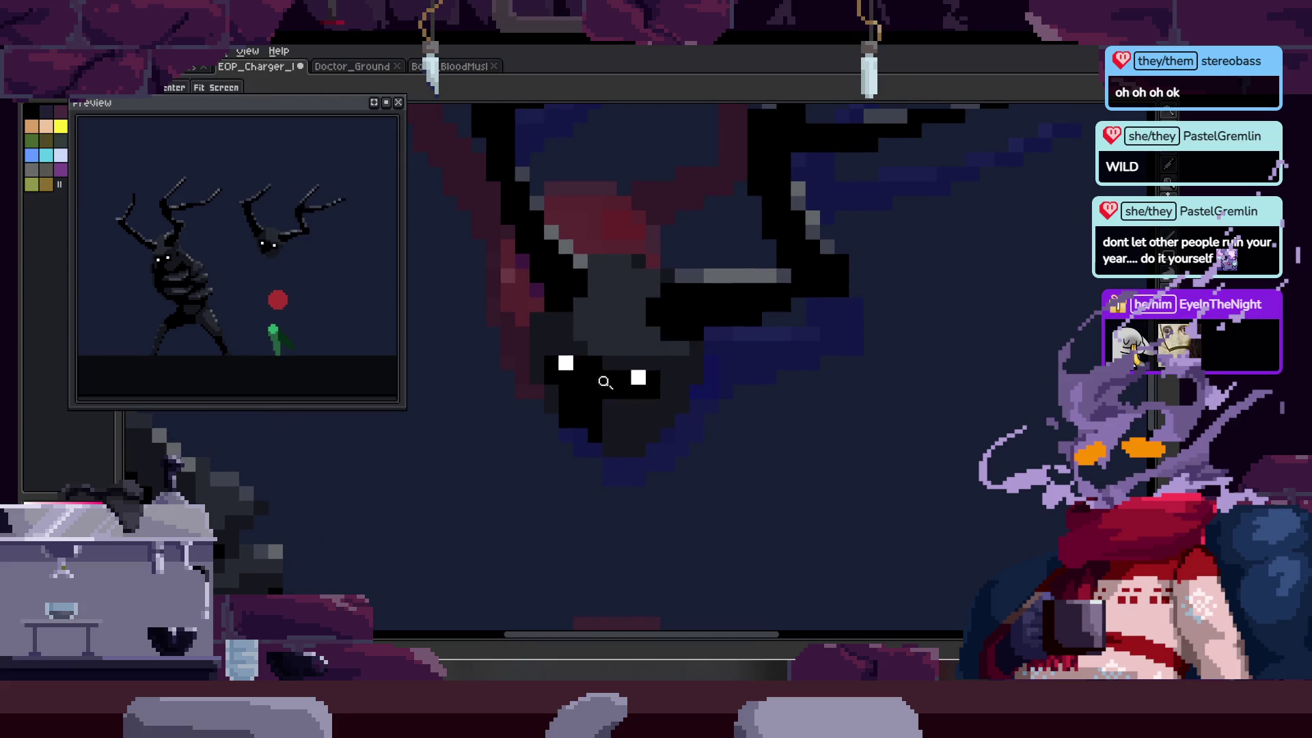
{"action": "scroll", "coordinate": [594, 382], "scroll_direction": "up", "scroll_amount": 2}
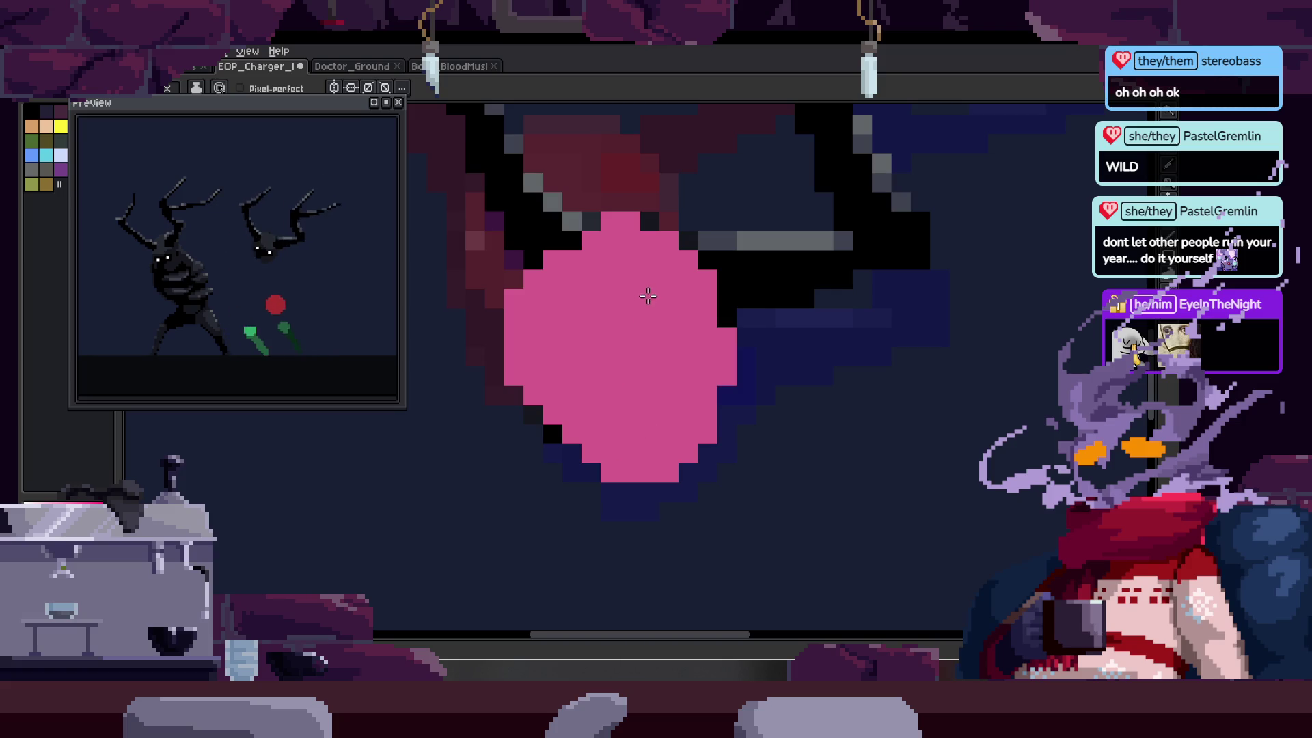
{"action": "key", "text": "z"}
{"action": "scroll", "coordinate": [673, 290], "scroll_direction": "down", "scroll_amount": 3}
{"action": "scroll", "coordinate": [667, 254], "scroll_direction": "up", "scroll_amount": 3}
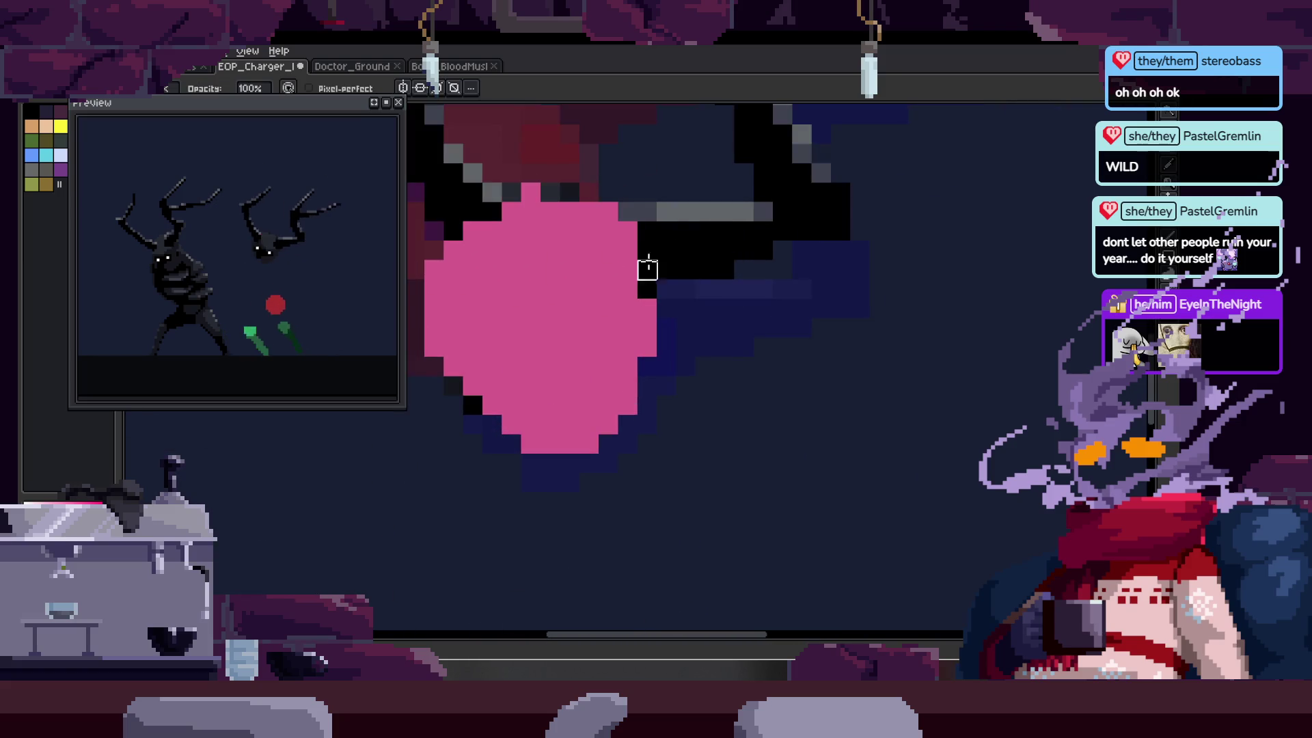
{"action": "scroll", "coordinate": [657, 234], "scroll_direction": "up", "scroll_amount": 2}
{"action": "scroll", "coordinate": [708, 278], "scroll_direction": "down", "scroll_amount": 3}
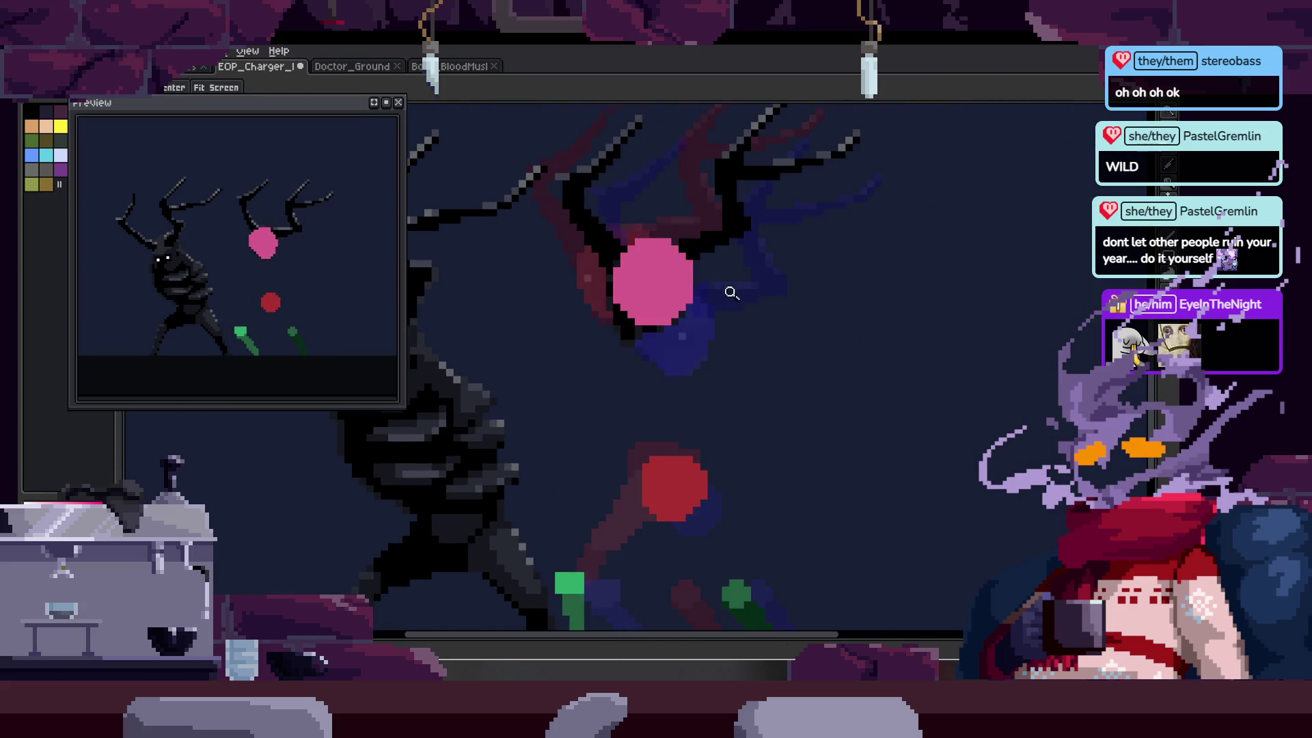
- Refine the pink head and its dark maroon shading, zooming out between passes
{"action": "key", "text": "b"}
{"action": "scroll", "coordinate": [643, 367], "scroll_direction": "up", "scroll_amount": 3}
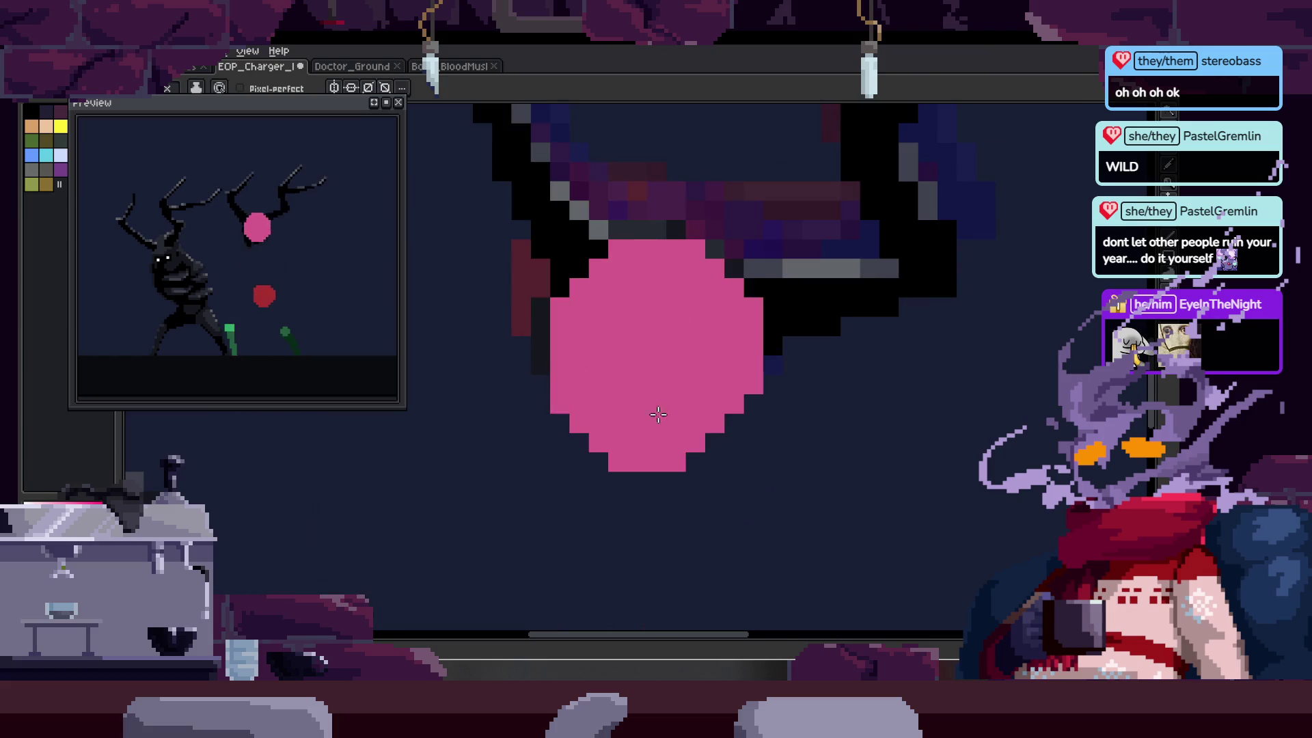
{"action": "key", "text": "z"}
{"action": "scroll", "coordinate": [683, 287], "scroll_direction": "down", "scroll_amount": 3}
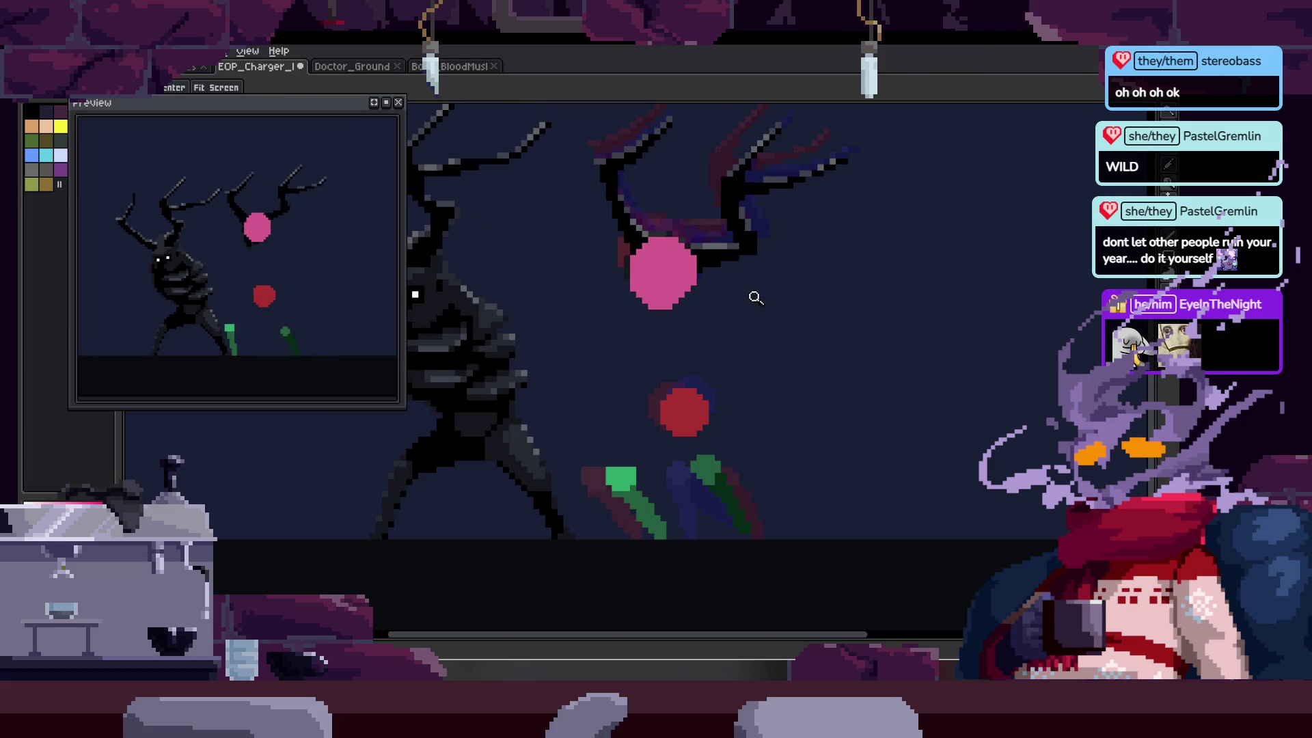
{"action": "scroll", "coordinate": [711, 273], "scroll_direction": "up", "scroll_amount": 3}
{"action": "key", "text": "b"}
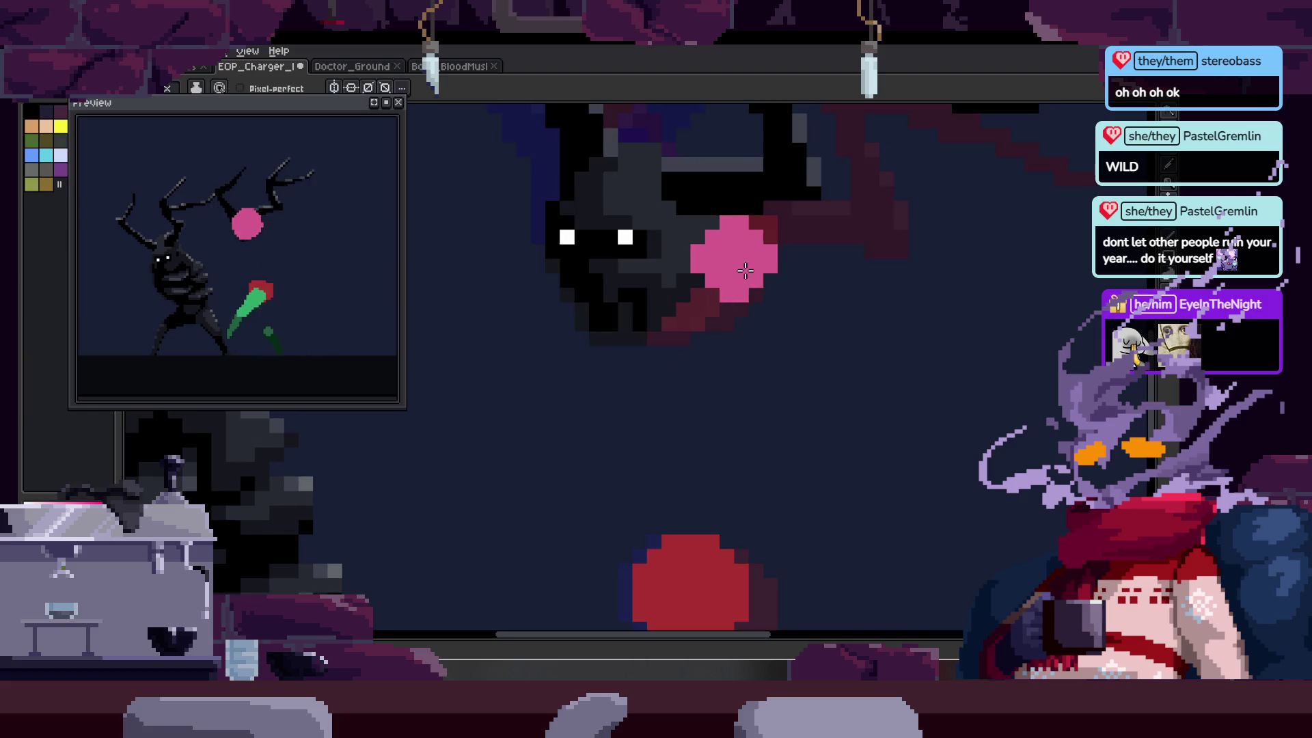
{"action": "key", "text": "z"}
{"action": "scroll", "coordinate": [746, 271], "scroll_direction": "down", "scroll_amount": 3}
{"action": "scroll", "coordinate": [706, 270], "scroll_direction": "up", "scroll_amount": 3}
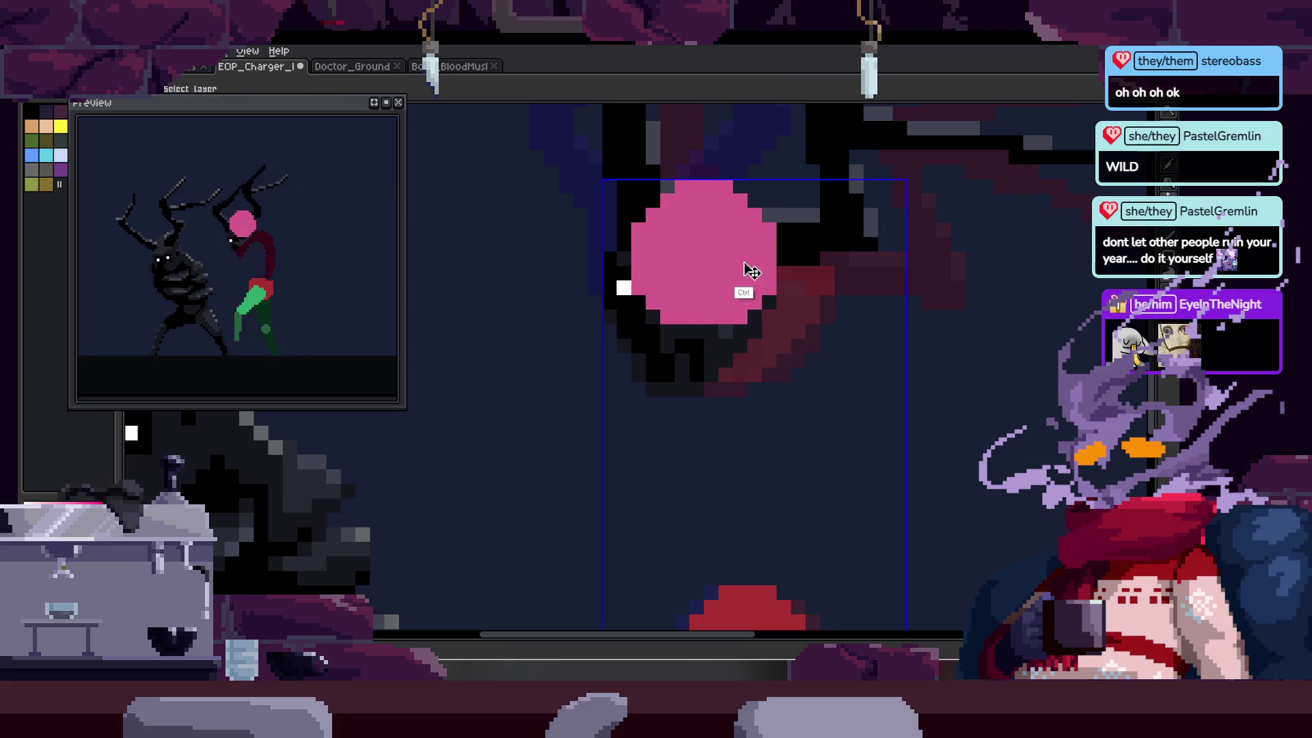
{"action": "scroll", "coordinate": [751, 271], "scroll_direction": "down", "scroll_amount": 2}
{"action": "scroll", "coordinate": [630, 236], "scroll_direction": "up", "scroll_amount": 1}
{"action": "key", "text": "b"}
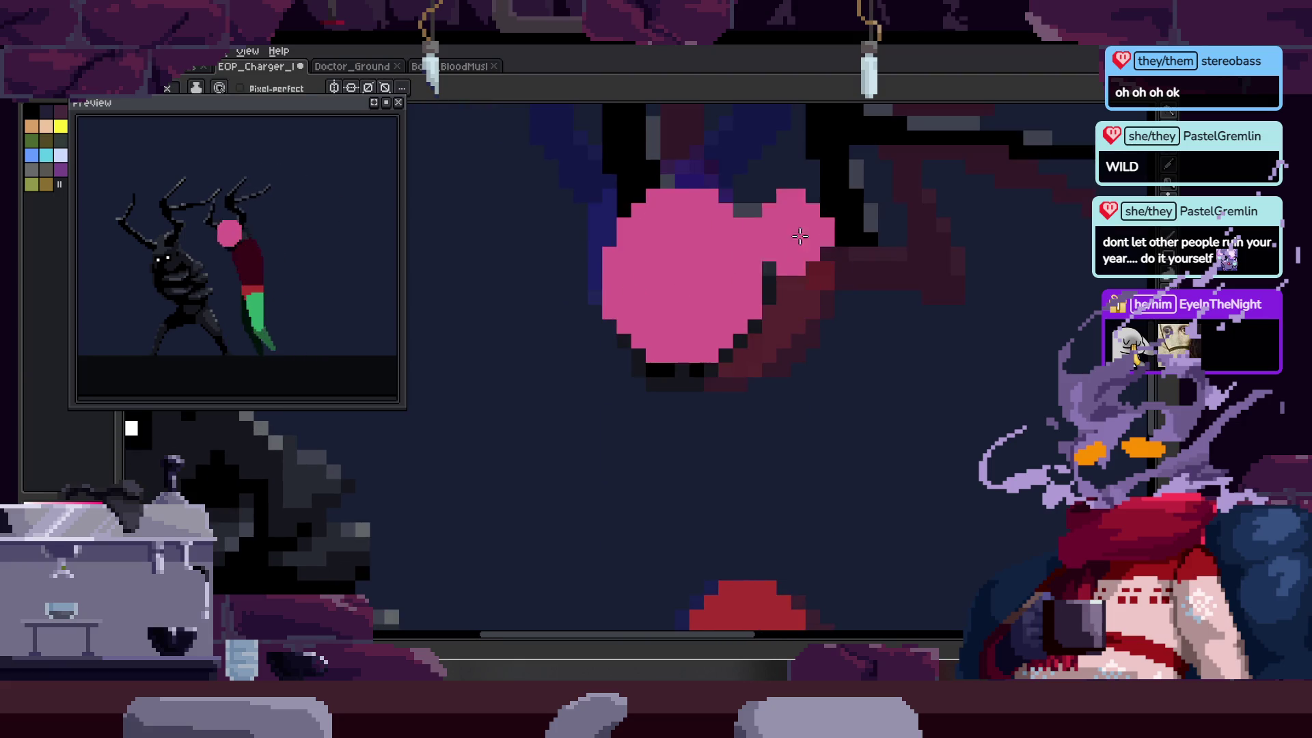
- Zoom out to view the whole figure and show the animation timeline
{"action": "key", "text": "z"}
{"action": "scroll", "coordinate": [755, 327], "scroll_direction": "down", "scroll_amount": 2}
{"action": "scroll", "coordinate": [755, 326], "scroll_direction": "right", "scroll_amount": 2}
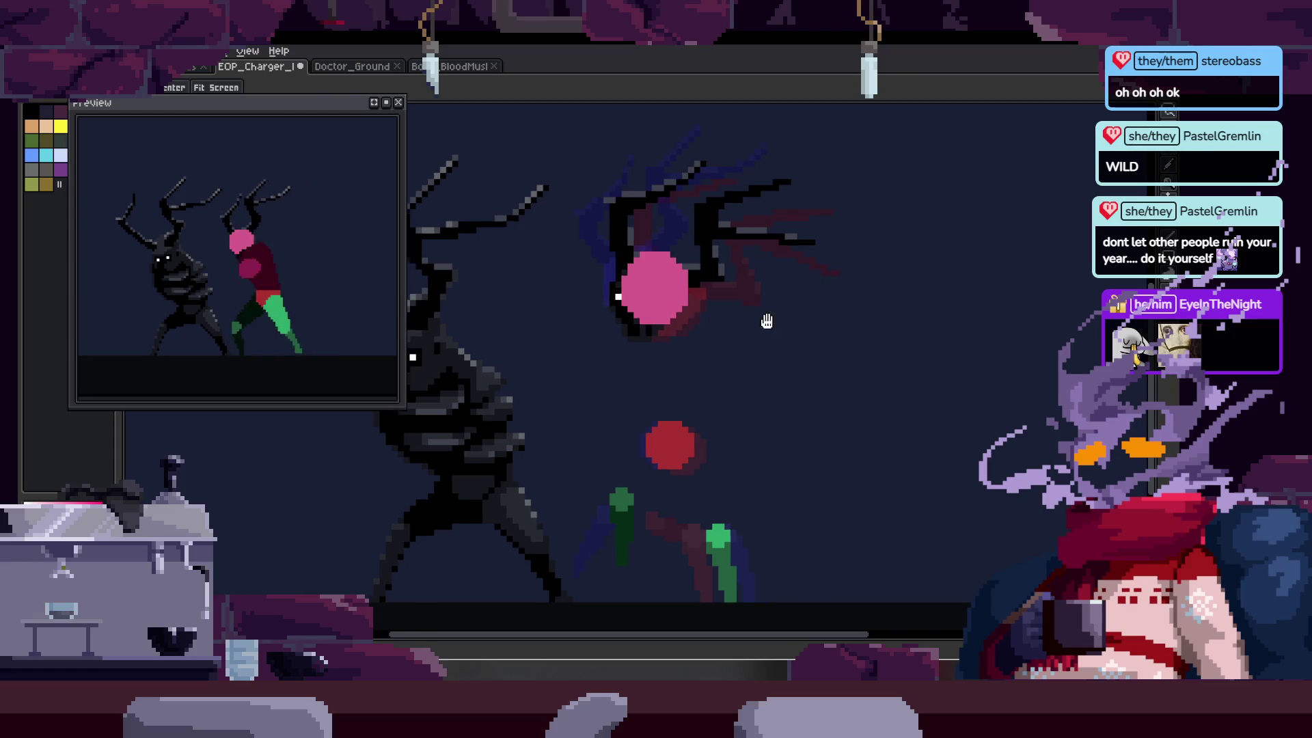
{"action": "scroll", "coordinate": [762, 314], "scroll_direction": "down", "scroll_amount": 2}
{"action": "key", "text": "Tab"}
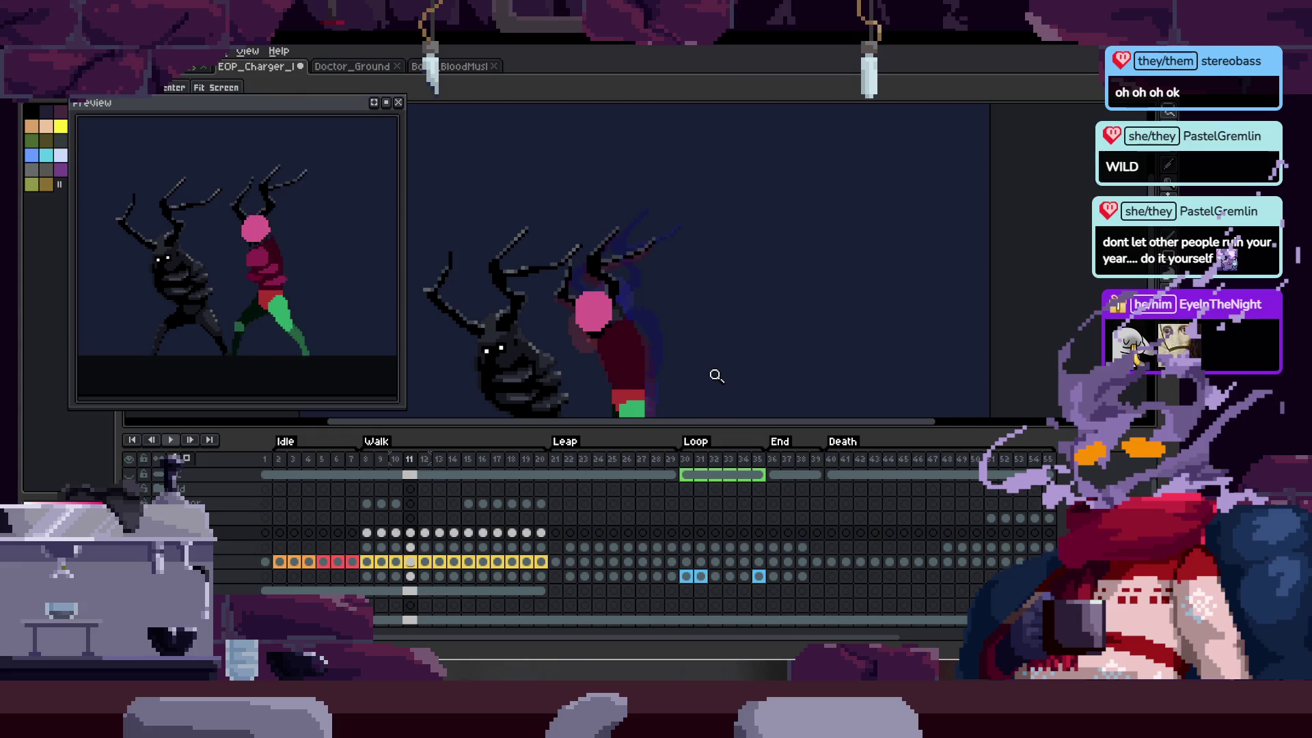
- Hide the timeline and zoom in closely on the red figure's torso shading
{"action": "key", "text": "Tab"}
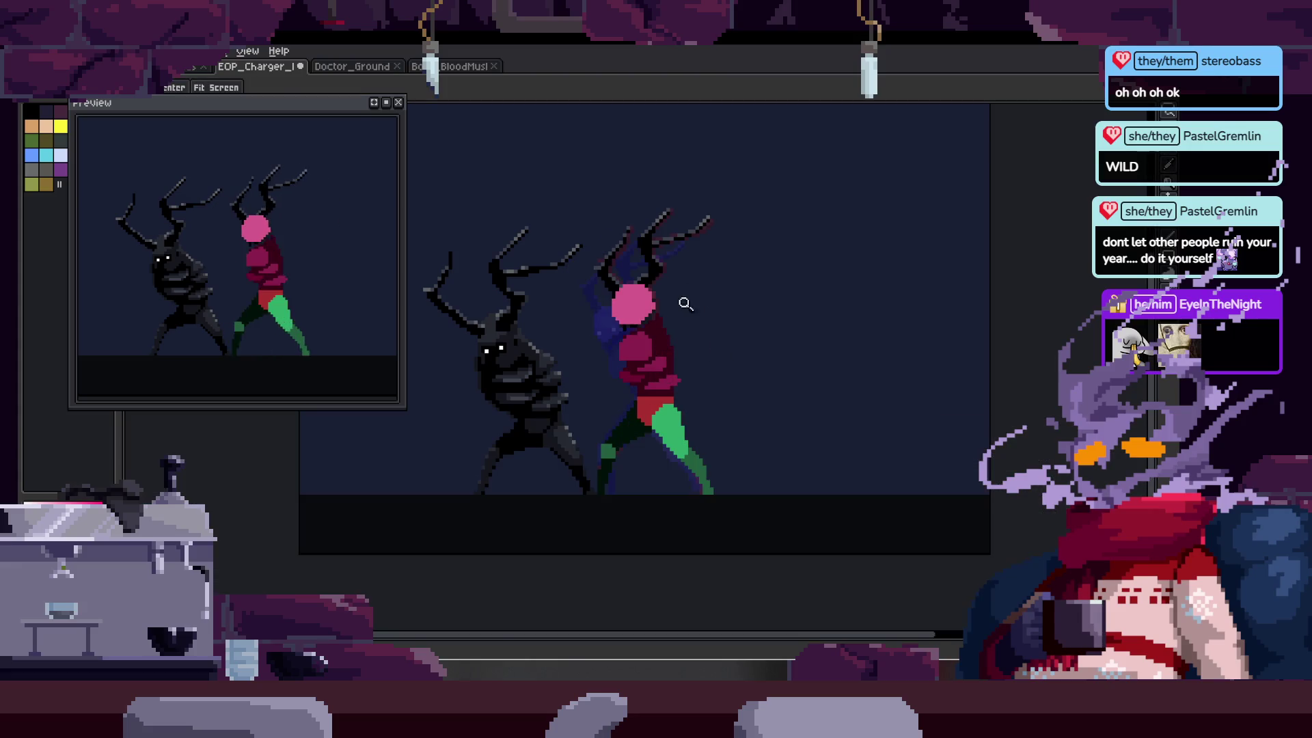
{"action": "scroll", "coordinate": [683, 300], "scroll_direction": "up", "scroll_amount": 3}
{"action": "left_click", "coordinate": [679, 285], "text": "ctrl"}
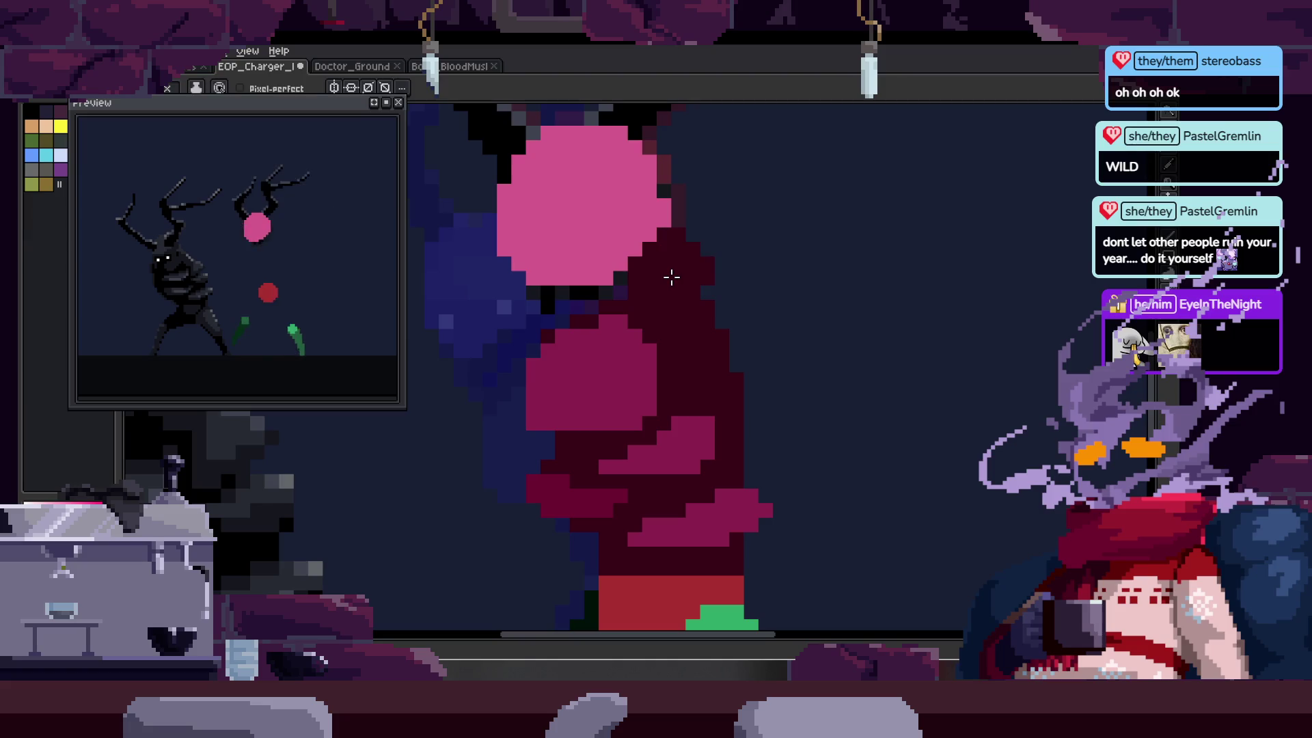
{"action": "key", "text": "z"}
{"action": "left_click", "coordinate": [710, 283]}
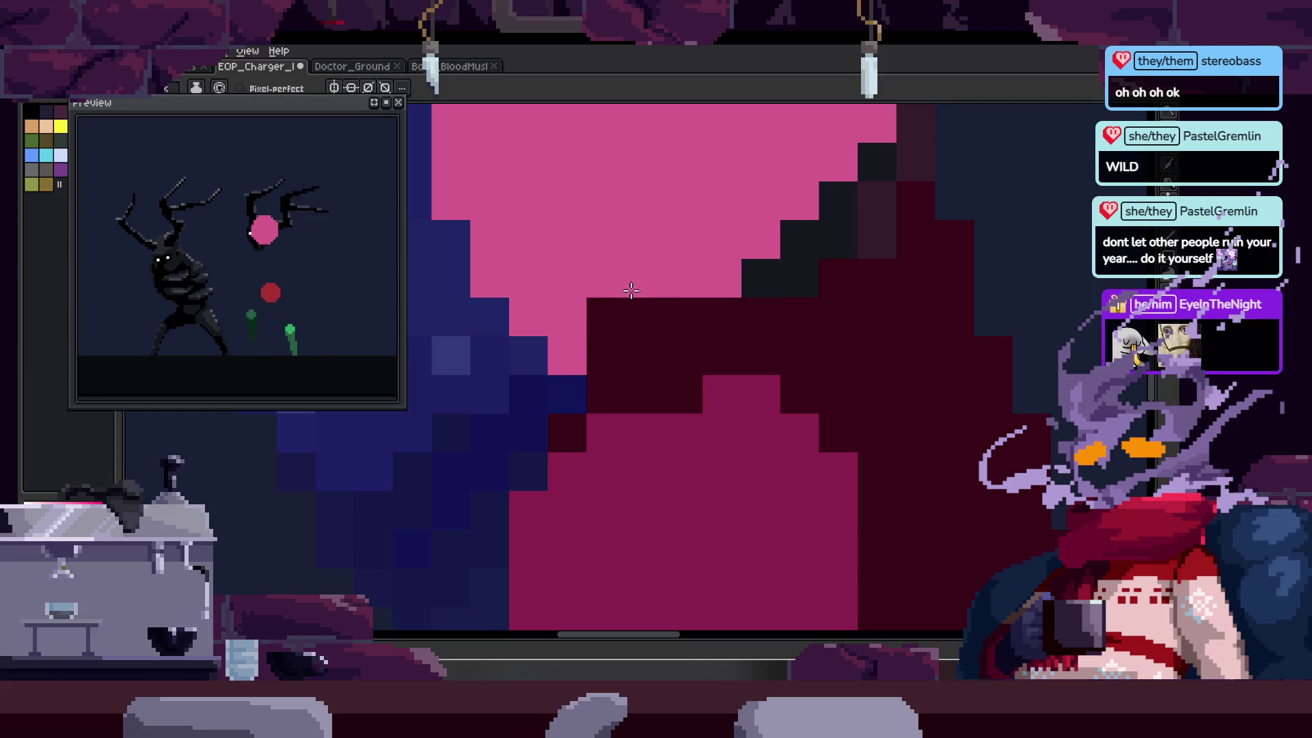
{"action": "scroll", "coordinate": [729, 319], "scroll_direction": "down", "scroll_amount": 4}
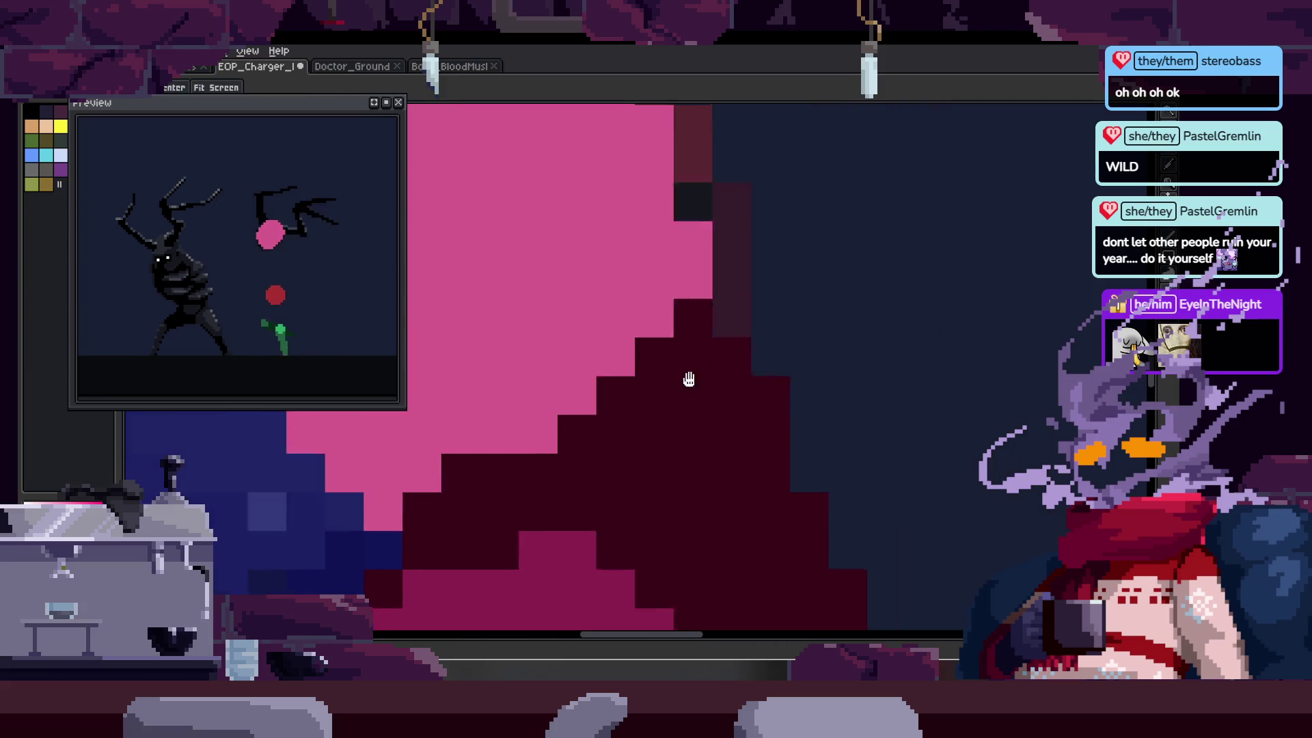
- Adjust the maroon torso pixels under the pink head, then save the file
{"action": "key", "text": "z"}
{"action": "scroll", "coordinate": [788, 260], "scroll_direction": "up", "scroll_amount": 1}
{"action": "scroll", "coordinate": [775, 332], "scroll_direction": "down", "scroll_amount": 1}
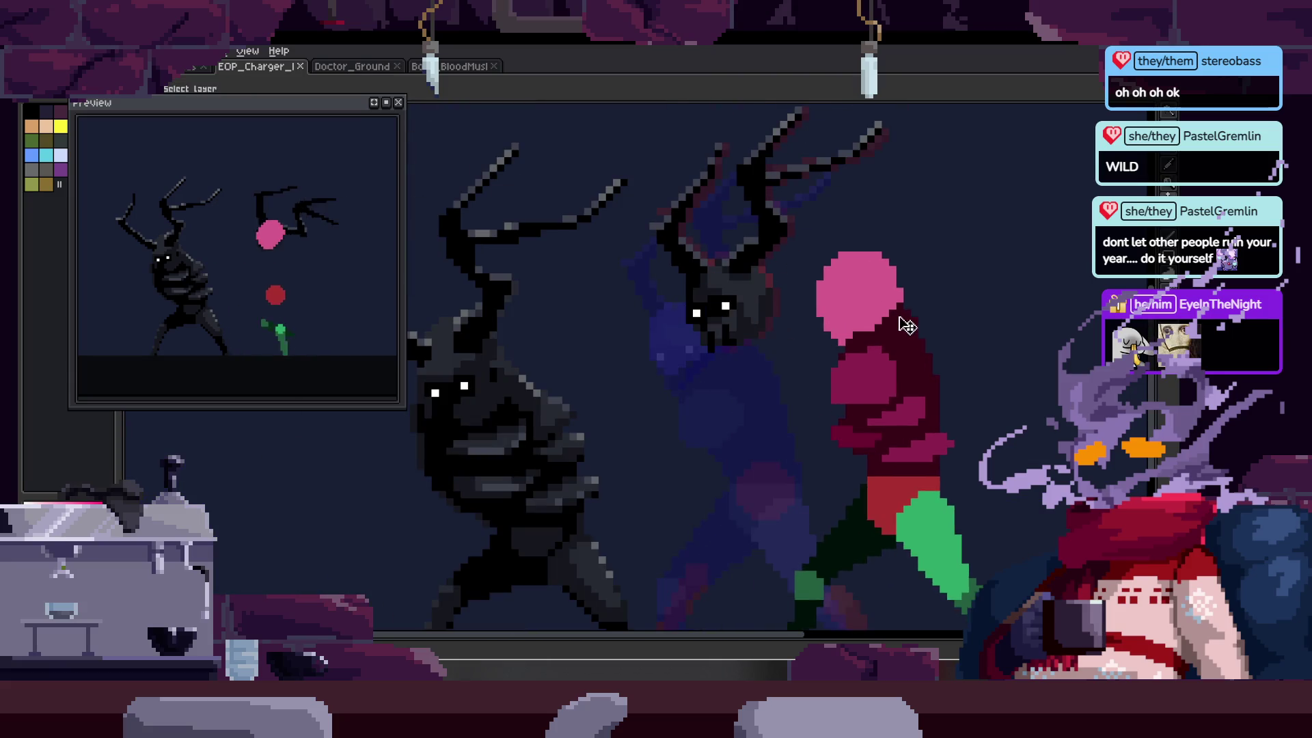
{"action": "scroll", "coordinate": [786, 362], "scroll_direction": "up", "scroll_amount": 3}
{"action": "scroll", "coordinate": [783, 374], "scroll_direction": "down", "scroll_amount": 3}
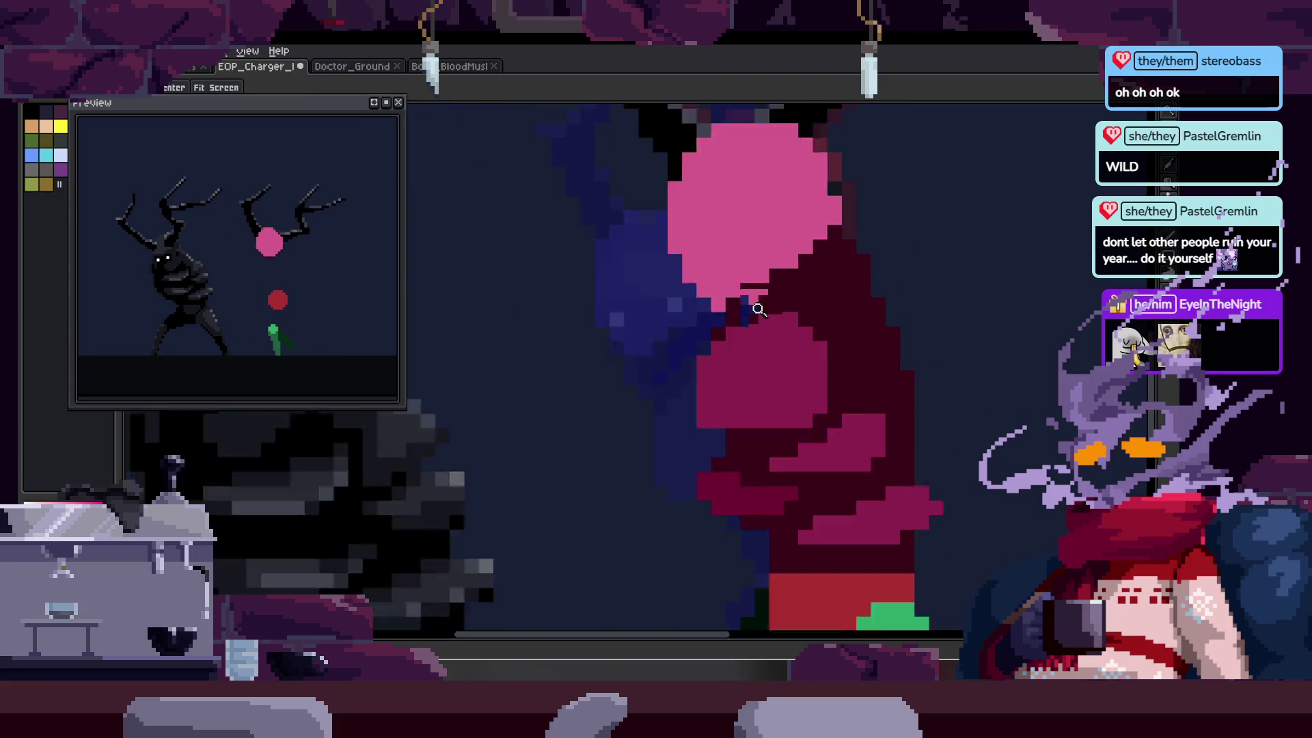
{"action": "key", "text": "v"}
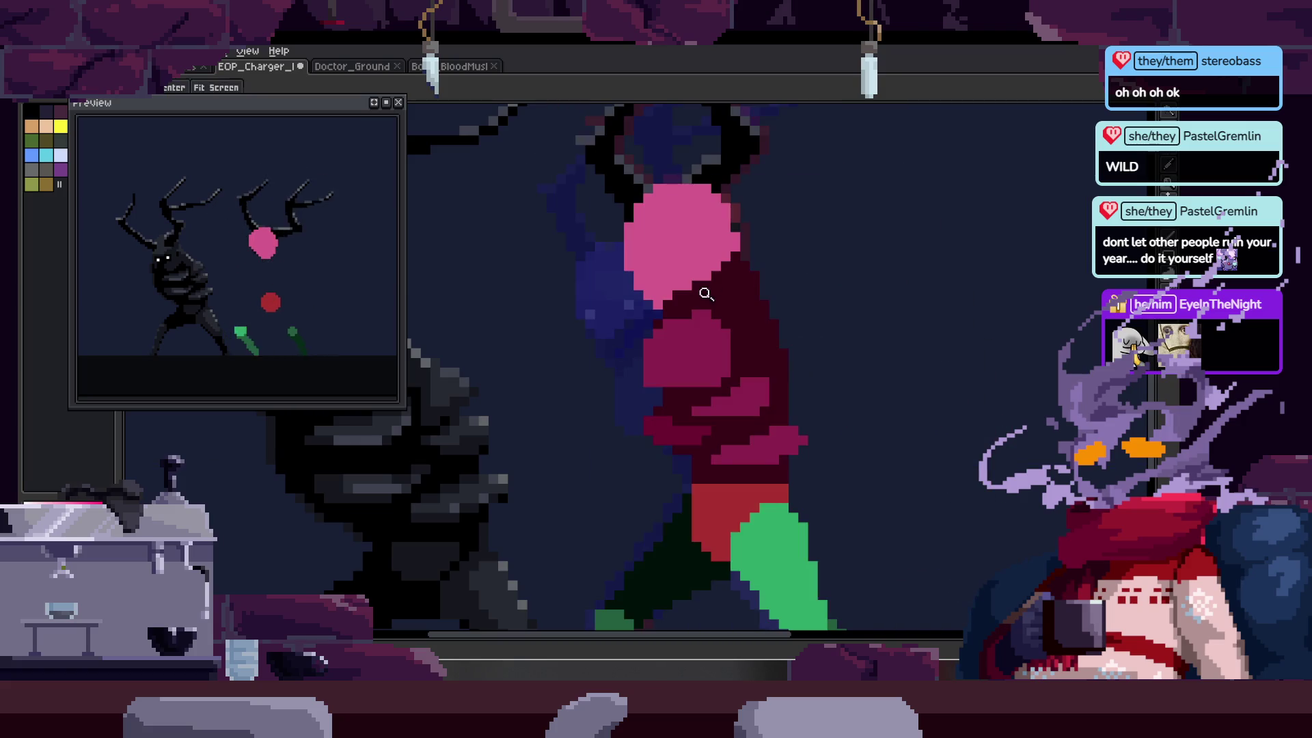
{"action": "scroll", "coordinate": [702, 292], "scroll_direction": "up", "scroll_amount": 3}
{"action": "key", "text": "b"}
{"action": "key", "text": "ctrl+s"}
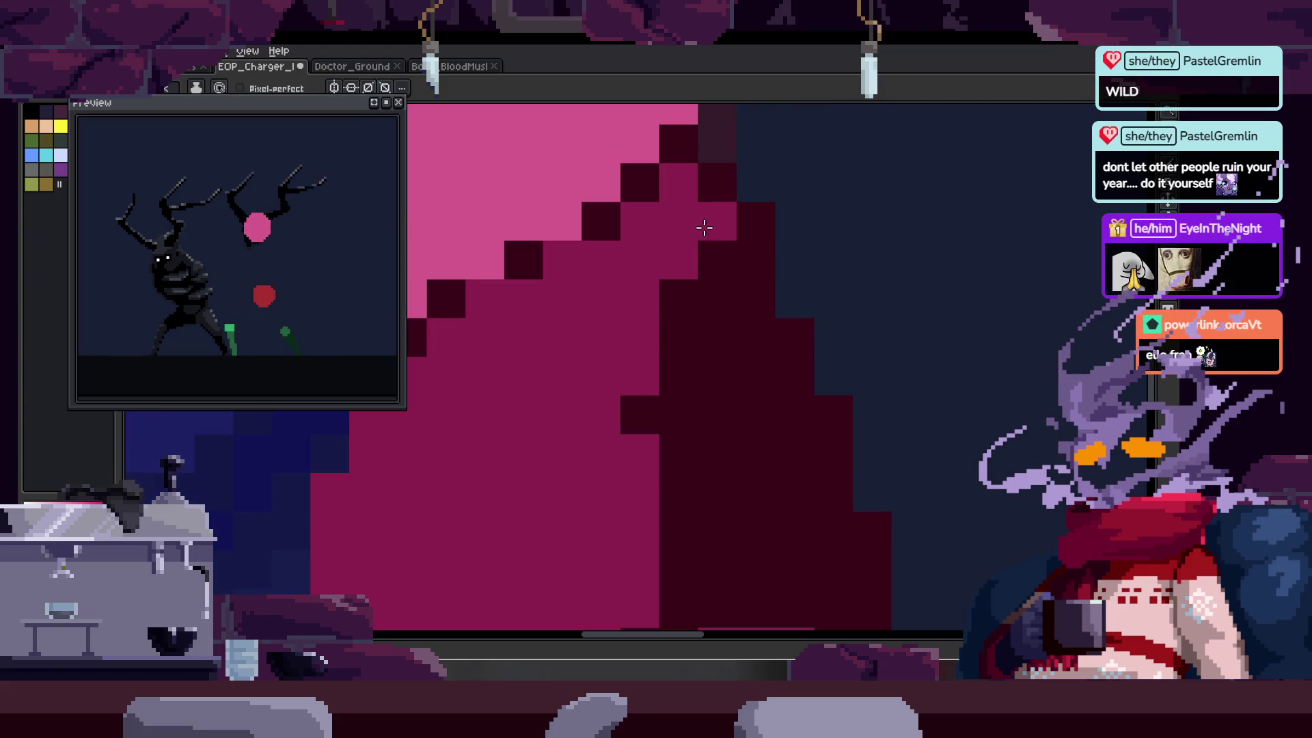
- Paint dark pixels along the red figure's torso
{"action": "left_click", "coordinate": [703, 225]}
{"action": "left_click", "coordinate": [668, 281]}
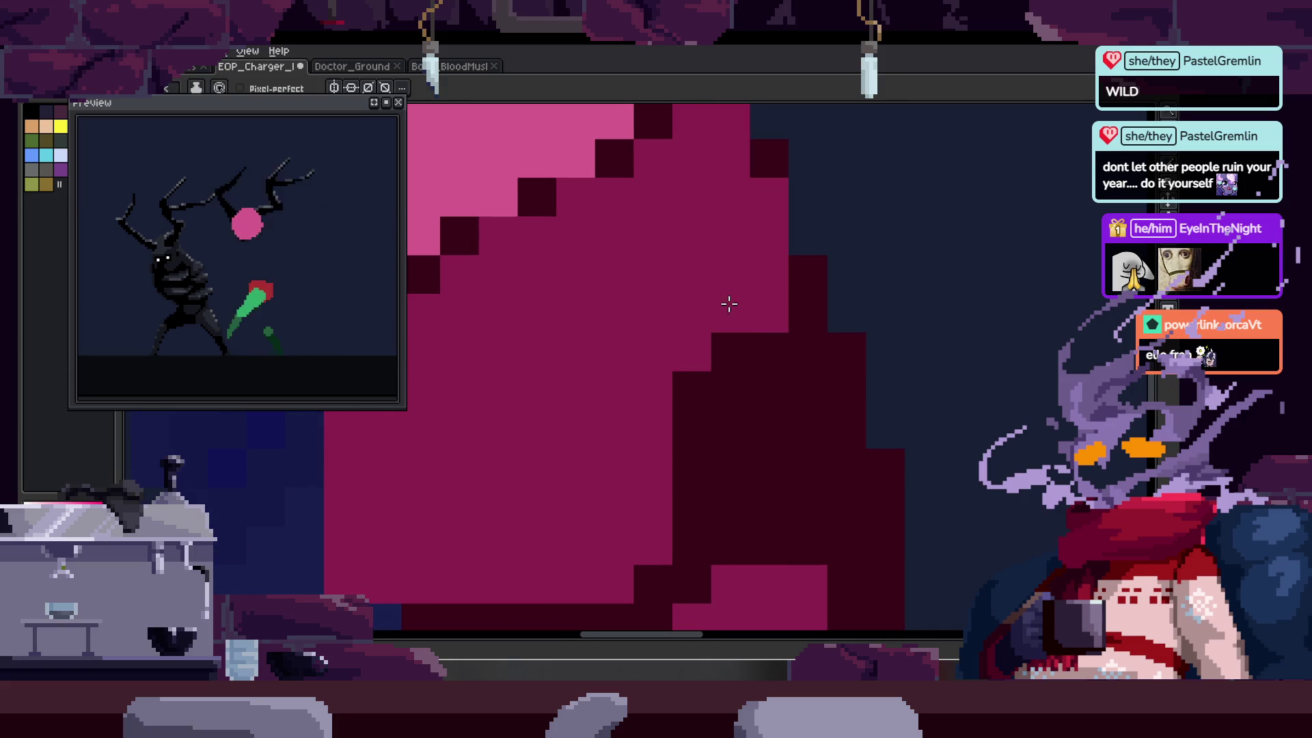
{"action": "scroll", "coordinate": [662, 305], "scroll_direction": "down", "scroll_amount": 1}
{"action": "key", "text": "z"}
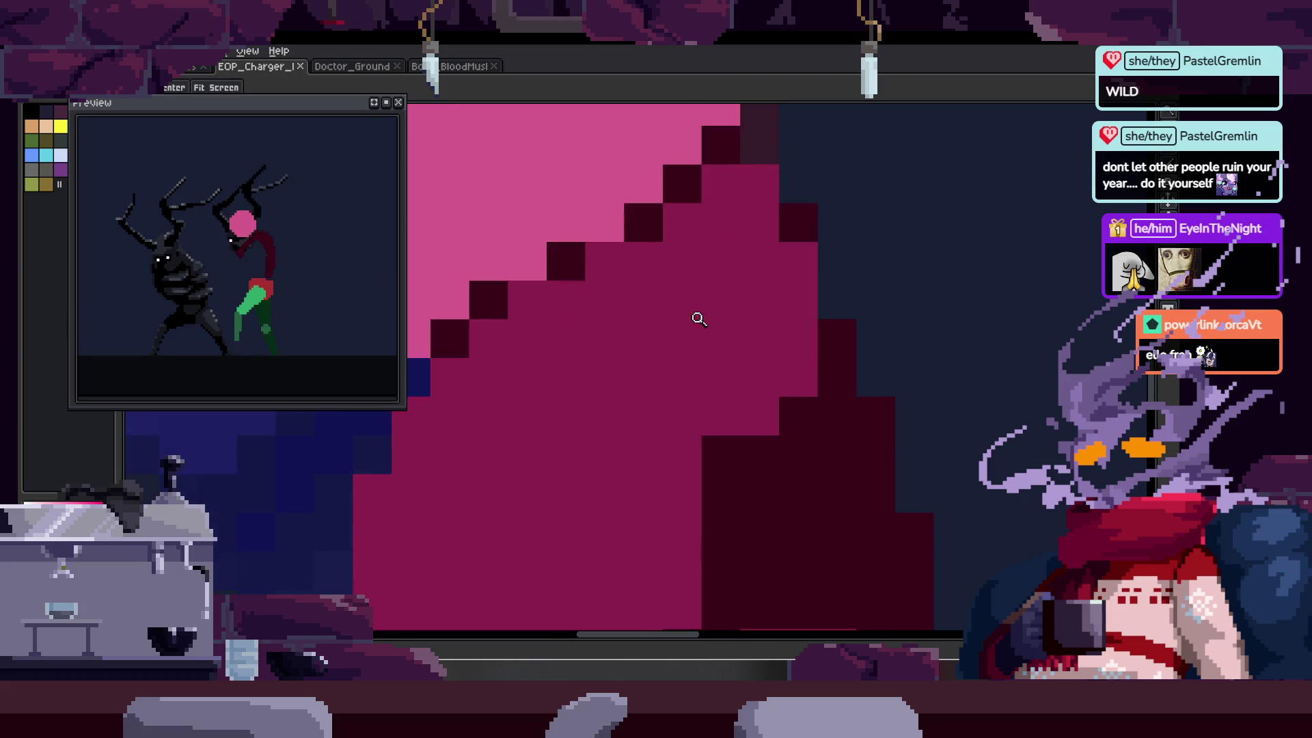
- Paint and reshape a light-pink highlight across the torso, then save the file
{"action": "left_click", "coordinate": [591, 316]}
{"action": "key", "text": "b"}
{"action": "mouse_move", "coordinate": [497, 432]}
{"action": "left_mouse_down"}
{"action": "mouse_move", "coordinate": [608, 346]}
{"action": "mouse_move", "coordinate": [490, 445]}
{"action": "mouse_move", "coordinate": [639, 418]}
{"action": "mouse_move", "coordinate": [618, 361]}
{"action": "left_mouse_up"}
{"action": "mouse_move", "coordinate": [527, 396]}
{"action": "left_mouse_down"}
{"action": "mouse_move", "coordinate": [602, 435]}
{"action": "mouse_move", "coordinate": [639, 360]}
{"action": "mouse_move", "coordinate": [577, 278]}
{"action": "mouse_move", "coordinate": [685, 345]}
{"action": "left_mouse_up"}
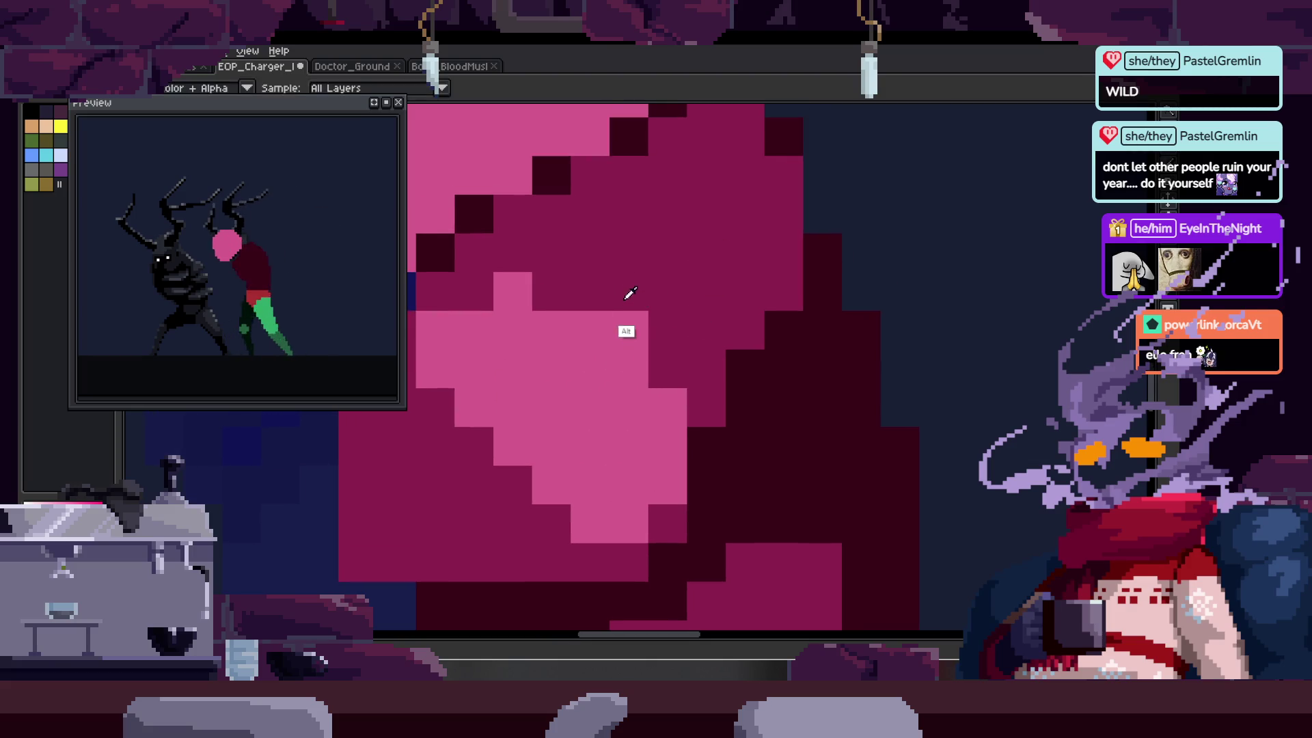
{"action": "left_click_drag", "start_coordinate": [537, 292], "coordinate": [630, 313]}
{"action": "mouse_move", "coordinate": [713, 342]}
{"action": "left_mouse_down"}
{"action": "mouse_move", "coordinate": [767, 255]}
{"action": "mouse_move", "coordinate": [703, 217]}
{"action": "mouse_move", "coordinate": [715, 311]}
{"action": "mouse_move", "coordinate": [692, 240]}
{"action": "left_mouse_up"}
{"action": "key", "text": "ctrl+s"}
- Zoom in to check the torso, then add dark maroon pixels along its edge
{"action": "key", "text": "z"}
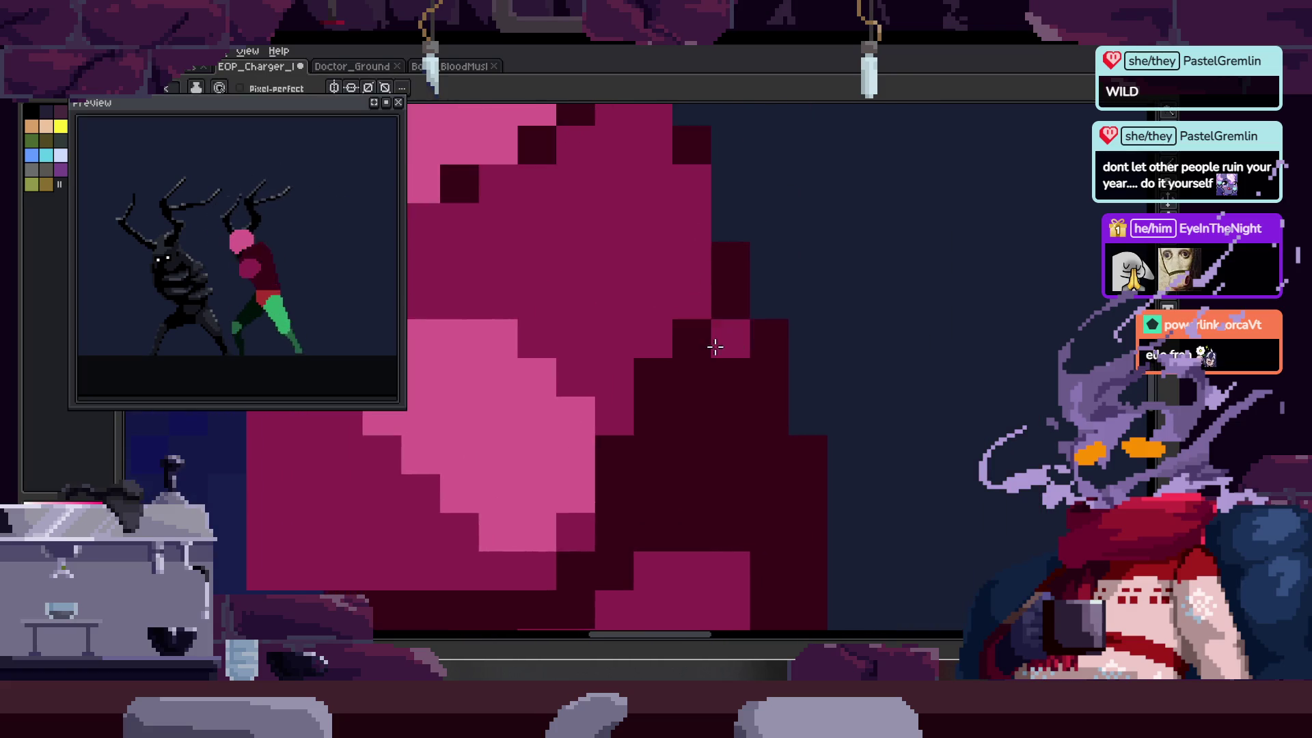
{"action": "scroll", "coordinate": [712, 346], "scroll_direction": "down", "scroll_amount": 3}
{"action": "scroll", "coordinate": [752, 208], "scroll_direction": "up", "scroll_amount": 2}
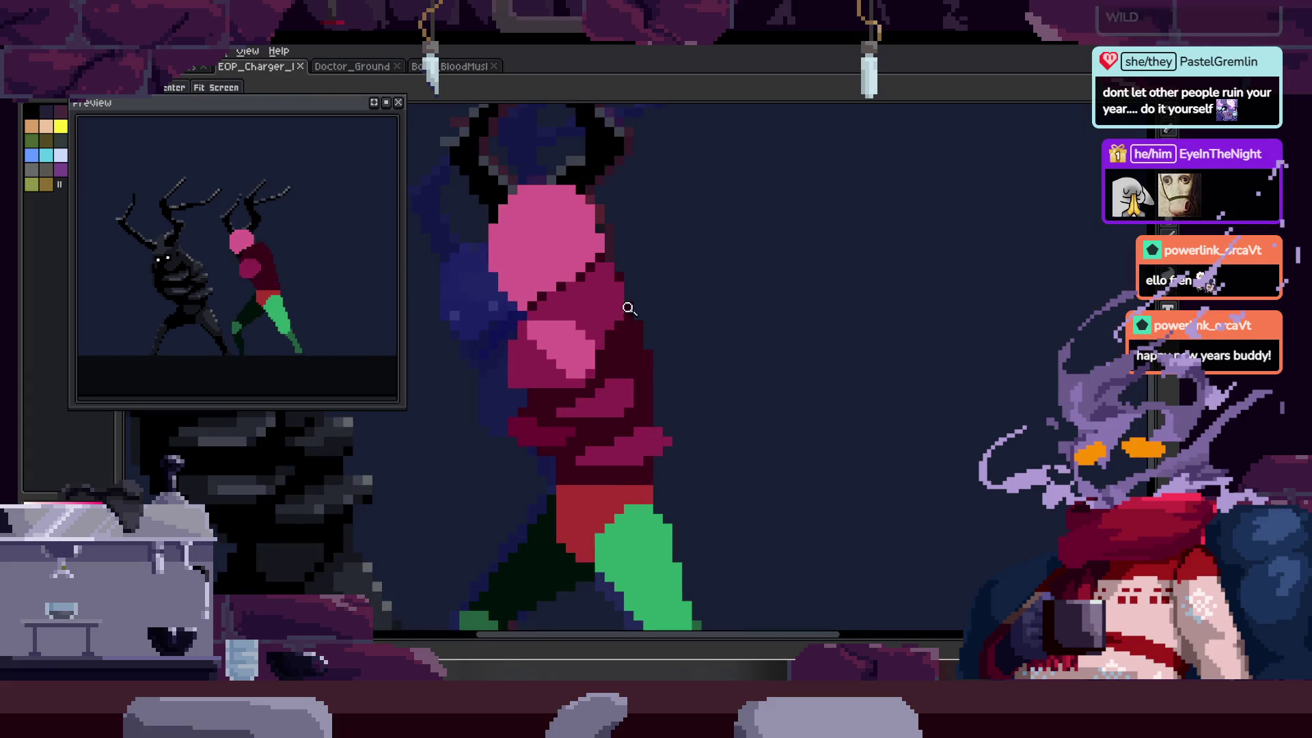
{"action": "scroll", "coordinate": [662, 255], "scroll_direction": "up", "scroll_amount": 2}
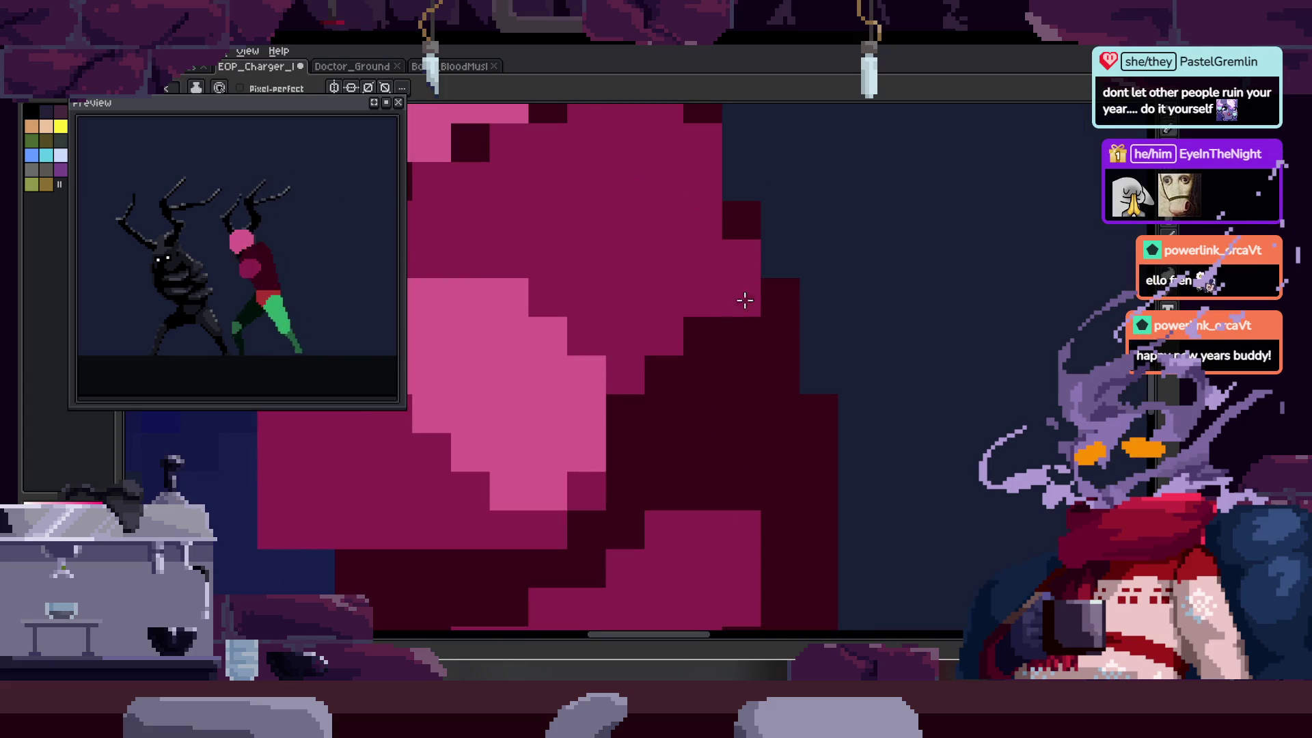
{"action": "left_click_drag", "start_coordinate": [745, 300], "coordinate": [726, 271]}
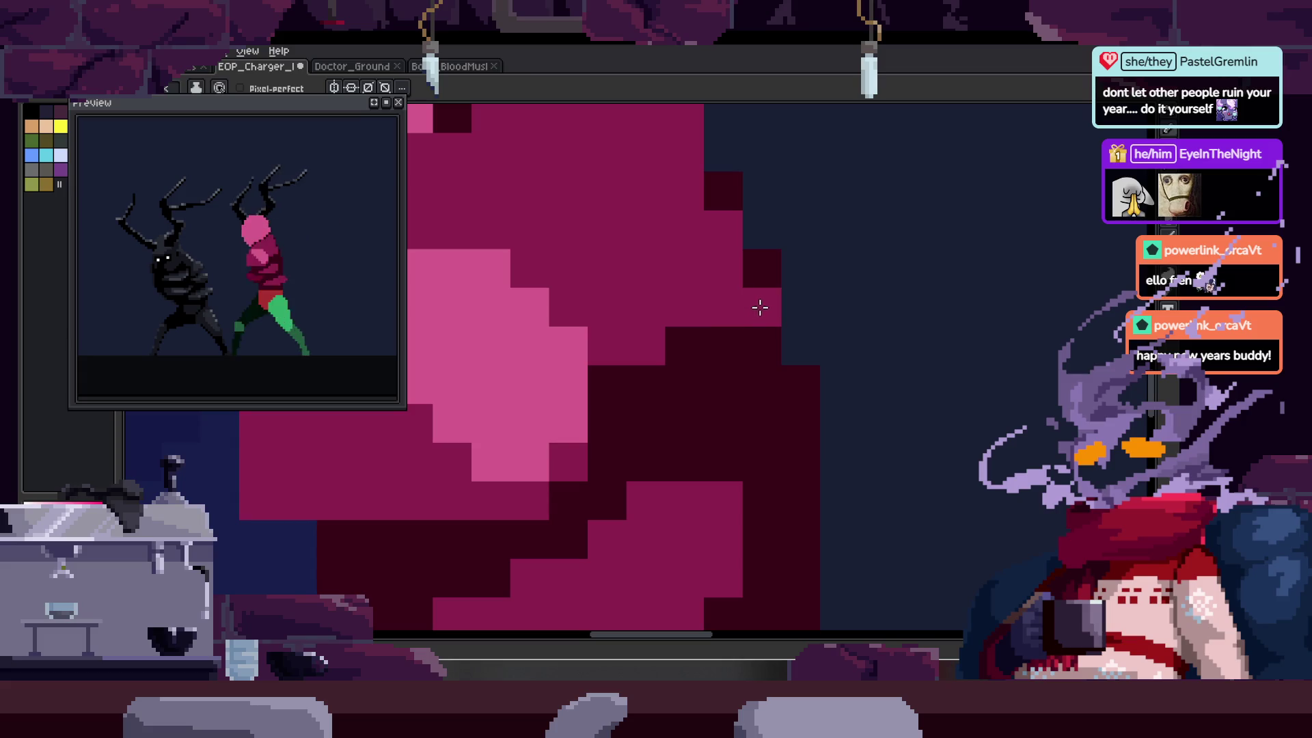
{"action": "scroll", "coordinate": [762, 338], "scroll_direction": "down", "scroll_amount": 4}
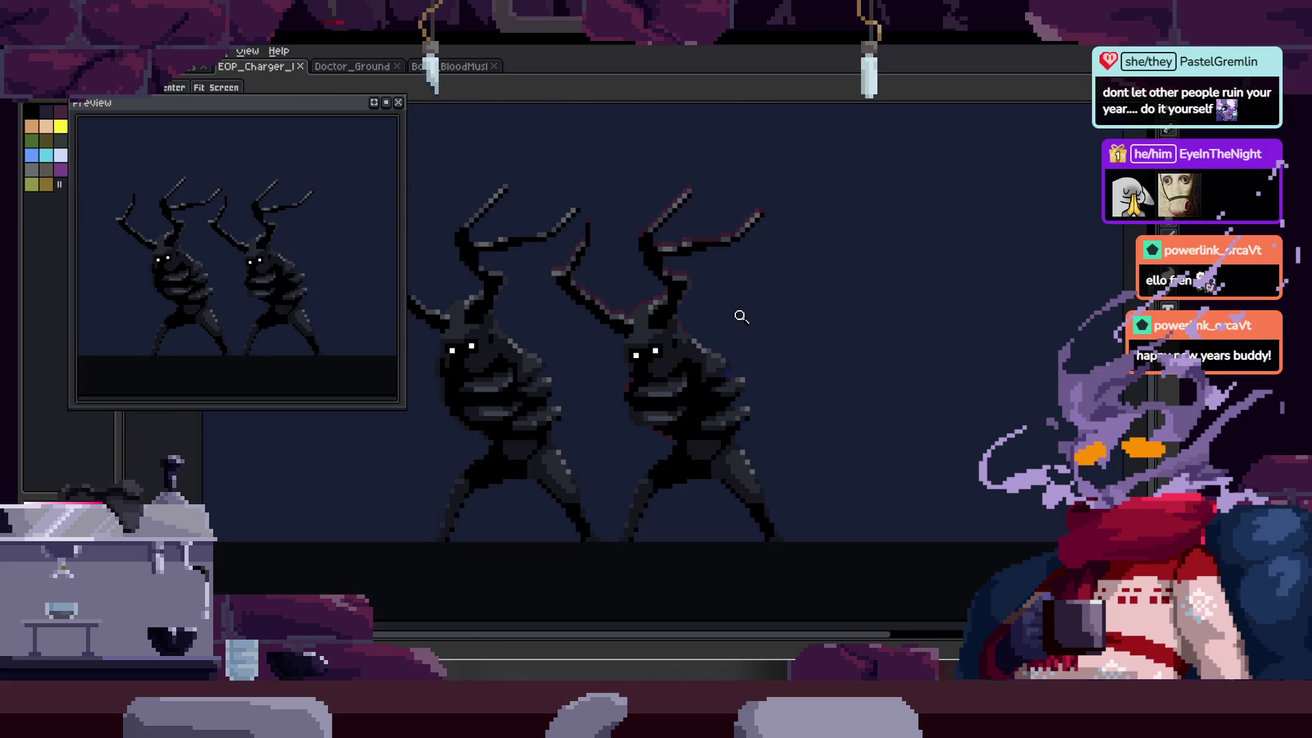
{"action": "scroll", "coordinate": [667, 371], "scroll_direction": "up", "scroll_amount": 4}
{"action": "key", "text": "b"}
{"action": "scroll", "coordinate": [615, 272], "scroll_direction": "up", "scroll_amount": 1}
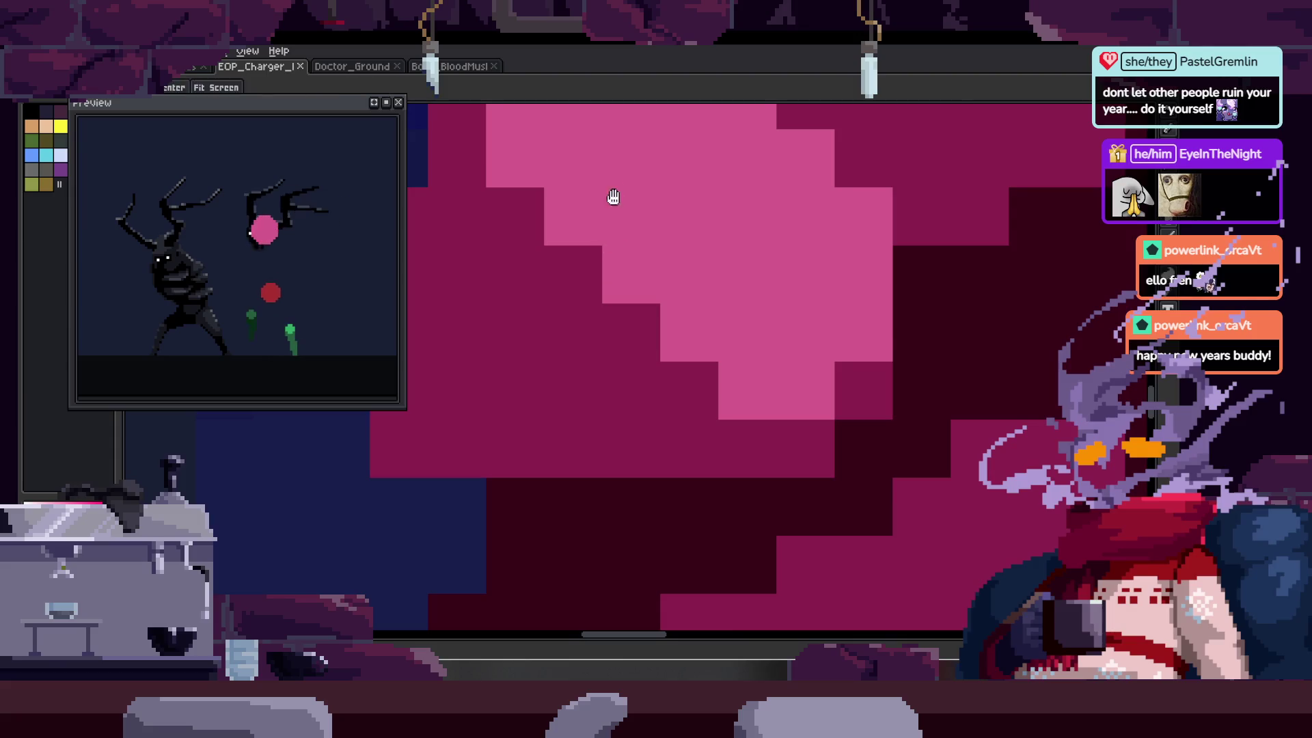
{"action": "key", "text": "z"}
{"action": "scroll", "coordinate": [623, 223], "scroll_direction": "down", "scroll_amount": 2}
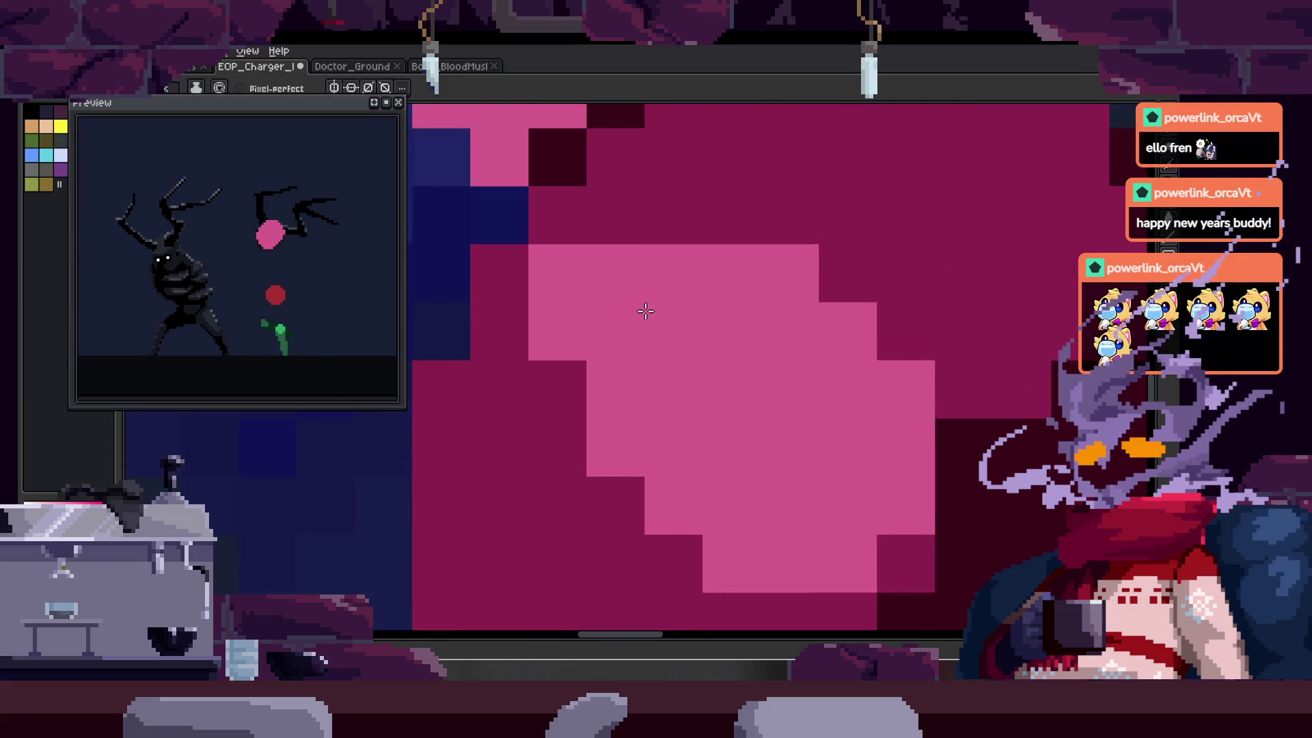
{"action": "scroll", "coordinate": [564, 342], "scroll_direction": "up", "scroll_amount": 1}
{"action": "key", "text": "b"}
{"action": "left_click_drag", "start_coordinate": [554, 335], "coordinate": [554, 420]}
{"action": "left_click", "coordinate": [595, 264]}
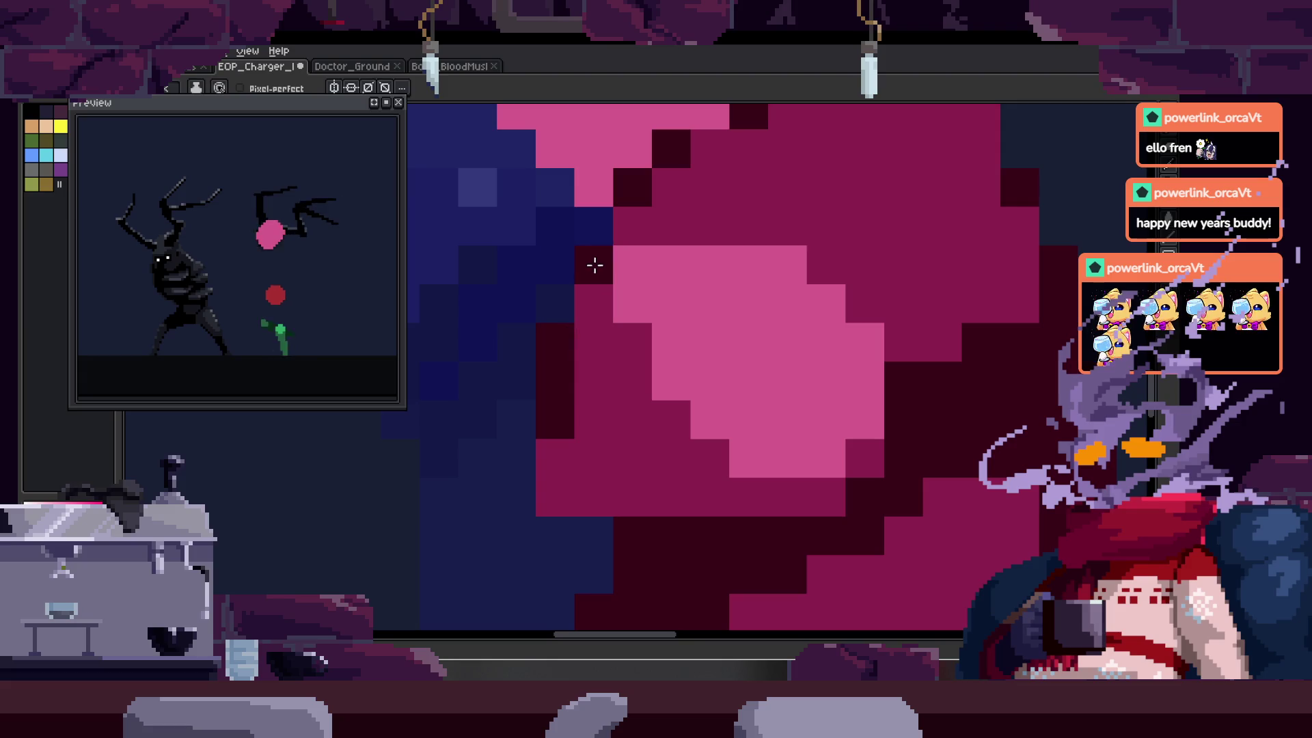
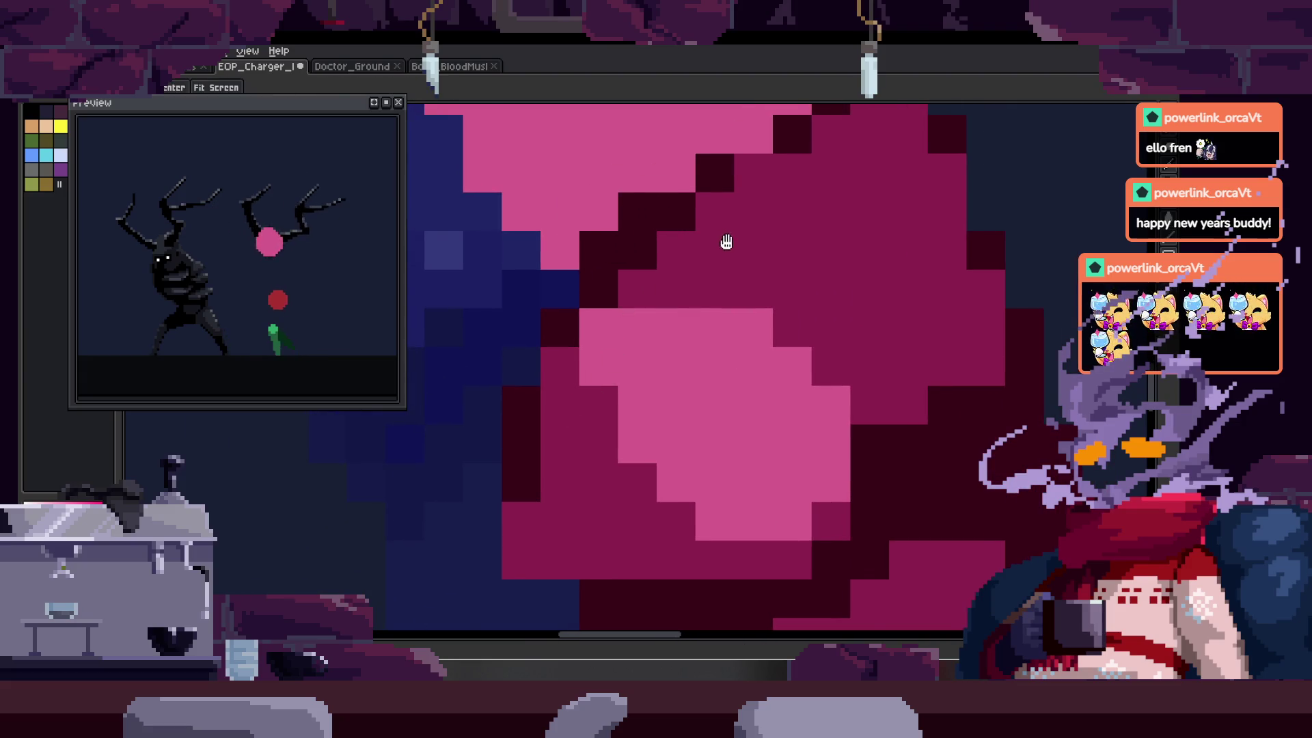
- Repaint the dark stair pixels along the torso's stepped edge in magenta
{"action": "left_click_drag", "start_coordinate": [675, 275], "coordinate": [650, 360]}
{"action": "left_click", "coordinate": [636, 345]}
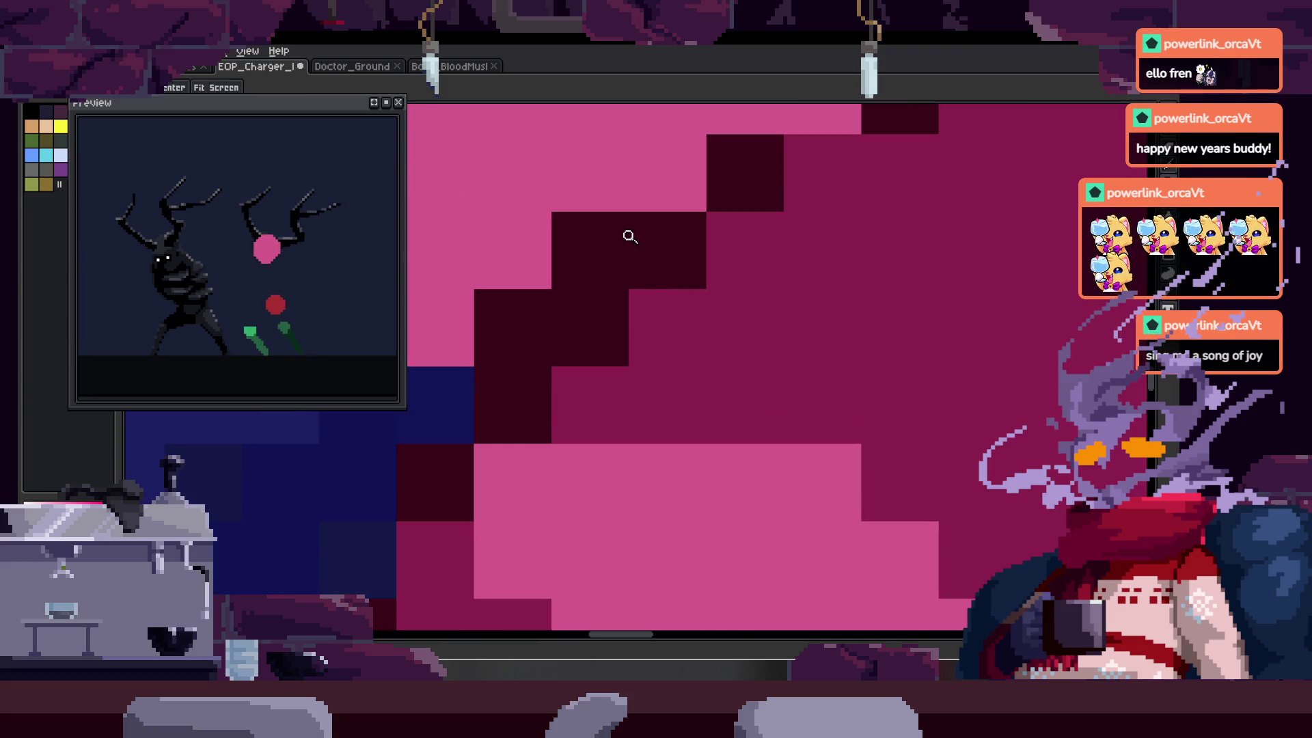
{"action": "key", "text": "alt"}
{"action": "left_click", "coordinate": [731, 296], "text": "alt"}
{"action": "left_click", "coordinate": [600, 348]}
{"action": "mouse_move", "coordinate": [600, 228]}
{"action": "left_mouse_down"}
{"action": "mouse_move", "coordinate": [695, 252]}
{"action": "mouse_move", "coordinate": [650, 281]}
{"action": "left_mouse_up"}
{"action": "left_click", "coordinate": [683, 273]}
{"action": "left_click", "coordinate": [694, 287]}
{"action": "left_click", "coordinate": [693, 286]}
- Sample a colour from the torso and save the sprite
{"action": "scroll", "coordinate": [668, 301], "scroll_direction": "down", "scroll_amount": 3}
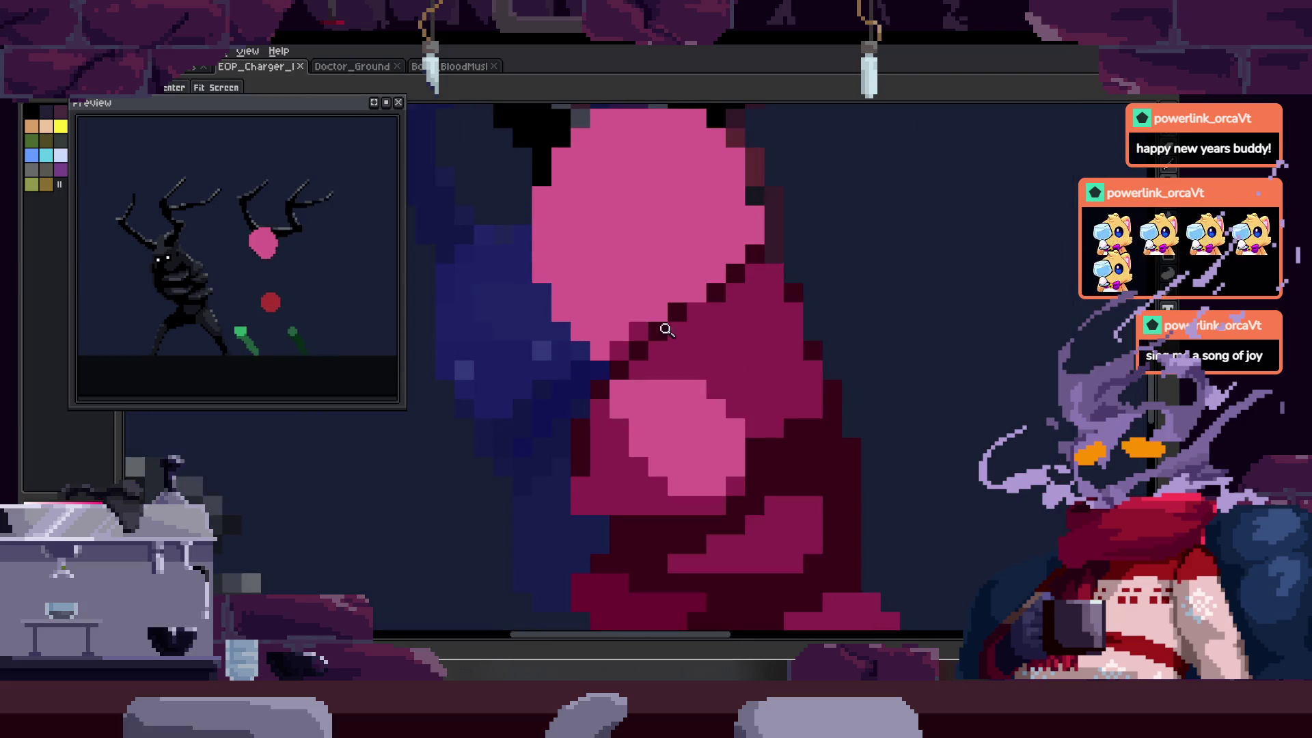
{"action": "scroll", "coordinate": [662, 328], "scroll_direction": "up", "scroll_amount": 3}
{"action": "key", "text": "alt"}
{"action": "scroll", "coordinate": [674, 244], "scroll_direction": "down", "scroll_amount": 2}
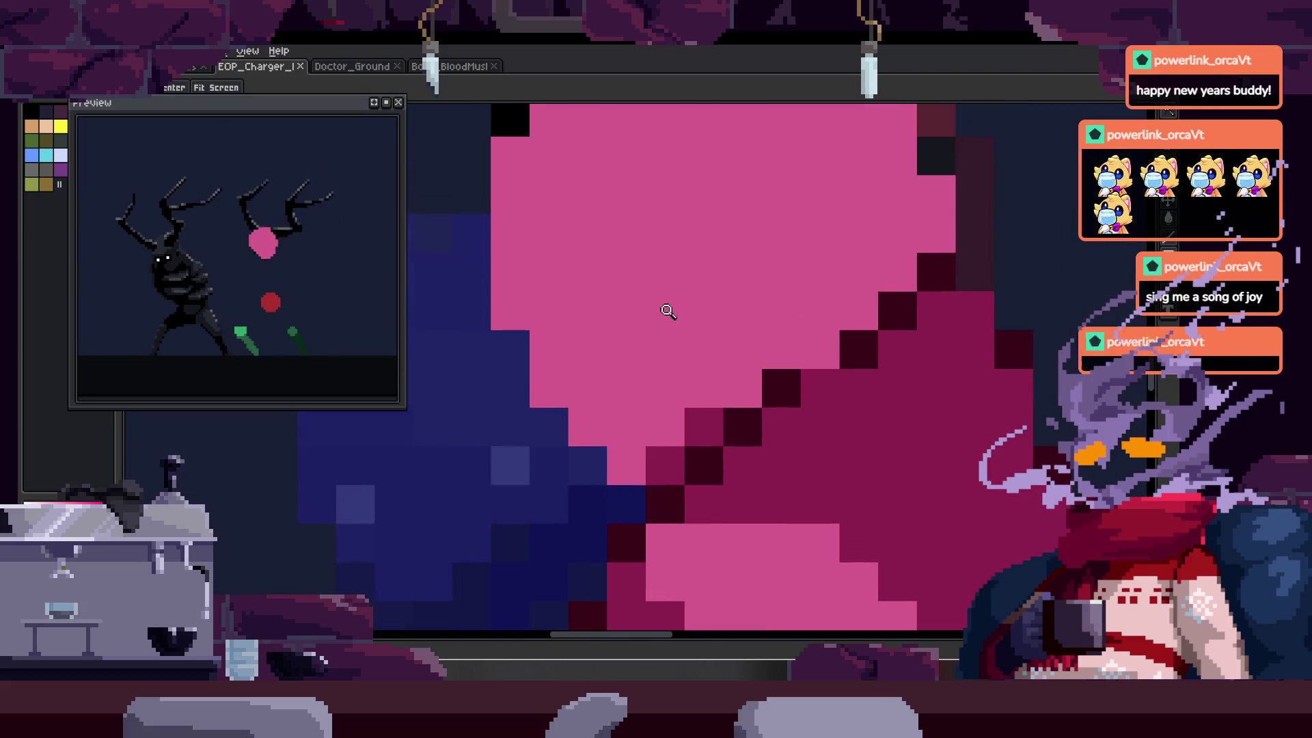
{"action": "key", "text": "ctrl+s"}
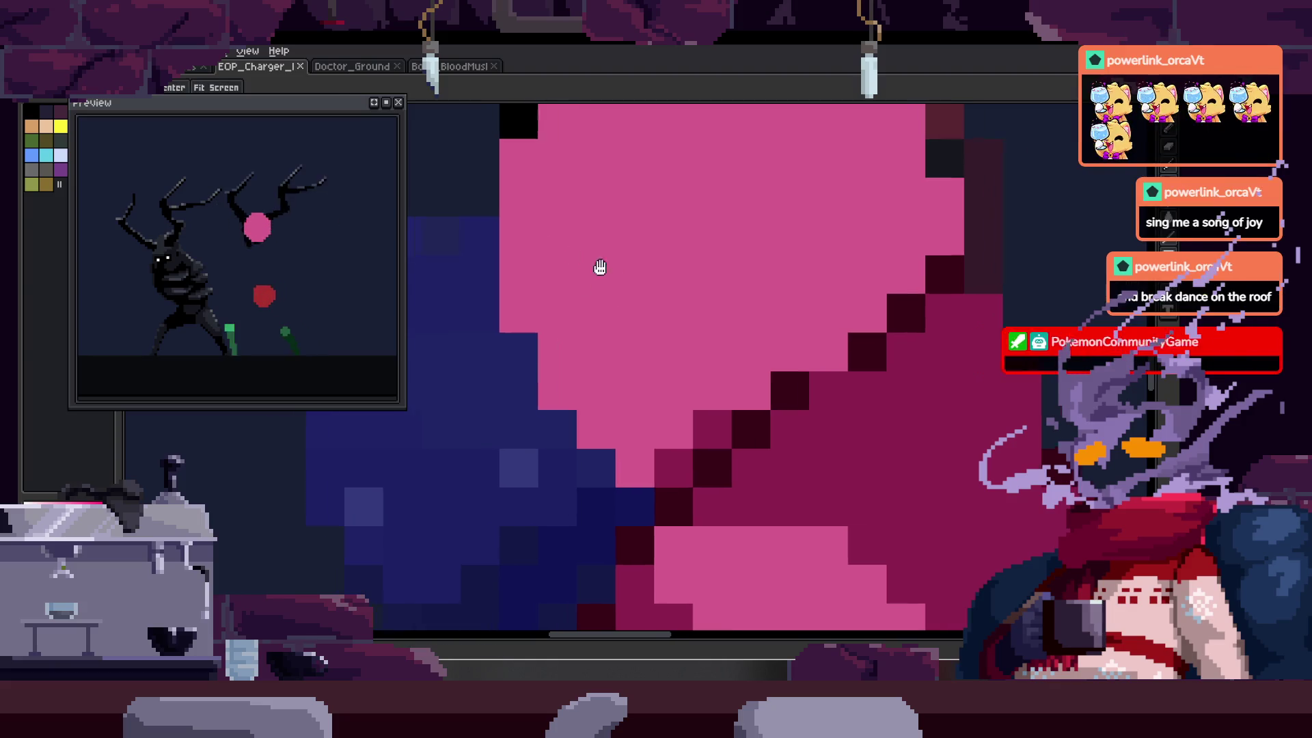
- Fill the pink torso column with magenta and add a diagonal magenta band
{"action": "left_click", "coordinate": [571, 317]}
{"action": "left_click_drag", "start_coordinate": [571, 317], "coordinate": [572, 178]}
{"action": "key", "text": "ctrl+z"}
{"action": "left_click_drag", "start_coordinate": [571, 335], "coordinate": [570, 190]}
{"action": "scroll", "coordinate": [570, 191], "scroll_direction": "down", "scroll_amount": 2}
{"action": "mouse_move", "coordinate": [572, 296]}
{"action": "left_mouse_down"}
{"action": "mouse_move", "coordinate": [618, 304]}
{"action": "mouse_move", "coordinate": [687, 367]}
{"action": "mouse_move", "coordinate": [900, 337]}
{"action": "mouse_move", "coordinate": [751, 290]}
{"action": "left_mouse_up"}
{"action": "scroll", "coordinate": [687, 367], "scroll_direction": "down", "scroll_amount": 3}
- Try shifting the pink fighter's layer up and right, then undo the move
{"action": "key", "text": "v"}
{"action": "key", "text": "ctrl+z"}
{"action": "key", "text": "z"}
{"action": "left_click", "coordinate": [751, 290]}
{"action": "left_click_drag", "start_coordinate": [698, 353], "coordinate": [813, 277]}
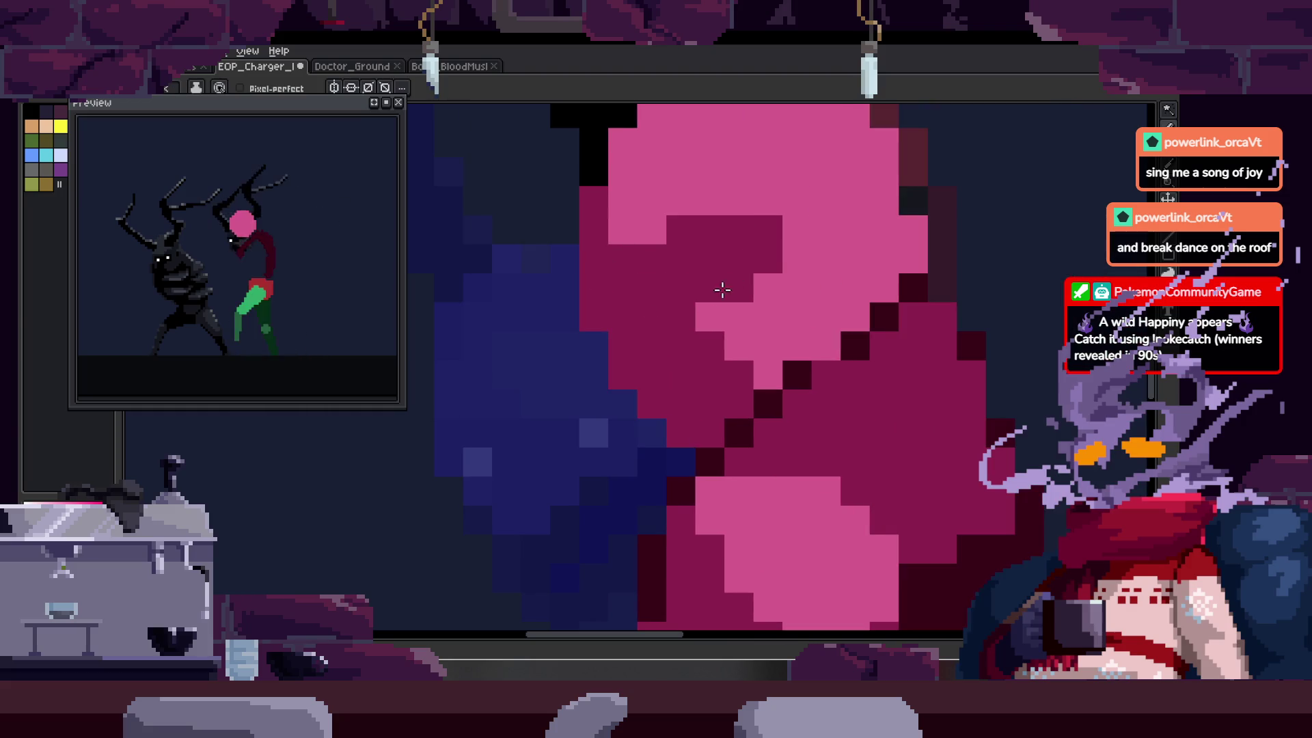
{"action": "scroll", "coordinate": [723, 290], "scroll_direction": "down", "scroll_amount": 5}
{"action": "left_click_drag", "start_coordinate": [704, 250], "coordinate": [839, 298]}
{"action": "key", "text": "ctrl+z"}
- Paint dark shading pixels on the fighter's head and a dark column below it
{"action": "key", "text": "z"}
{"action": "scroll", "coordinate": [721, 234], "scroll_direction": "up", "scroll_amount": 5}
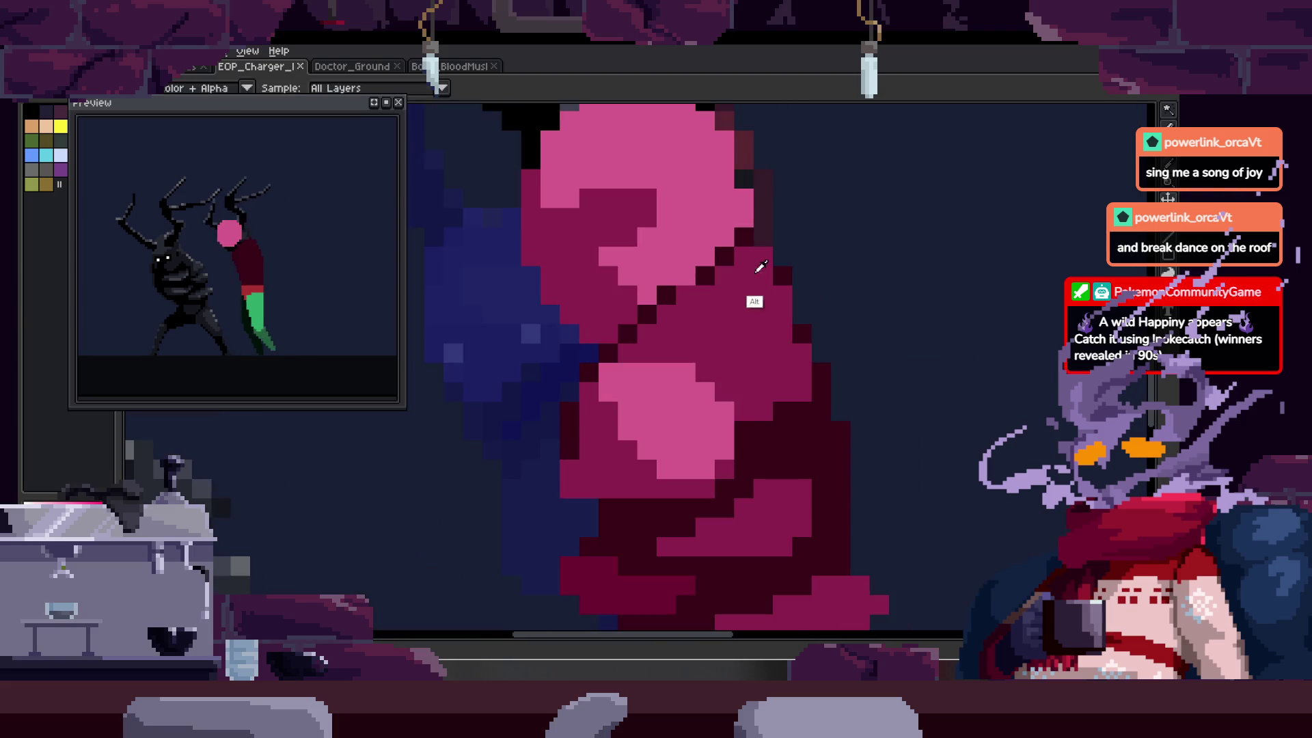
{"action": "scroll", "coordinate": [760, 267], "scroll_direction": "up", "scroll_amount": 1}
{"action": "left_click_drag", "start_coordinate": [743, 158], "coordinate": [769, 255]}
{"action": "left_click", "coordinate": [714, 346], "text": "alt"}
{"action": "mouse_move", "coordinate": [743, 191]}
{"action": "left_mouse_down"}
{"action": "mouse_move", "coordinate": [763, 258]}
{"action": "mouse_move", "coordinate": [766, 354]}
{"action": "left_mouse_up"}
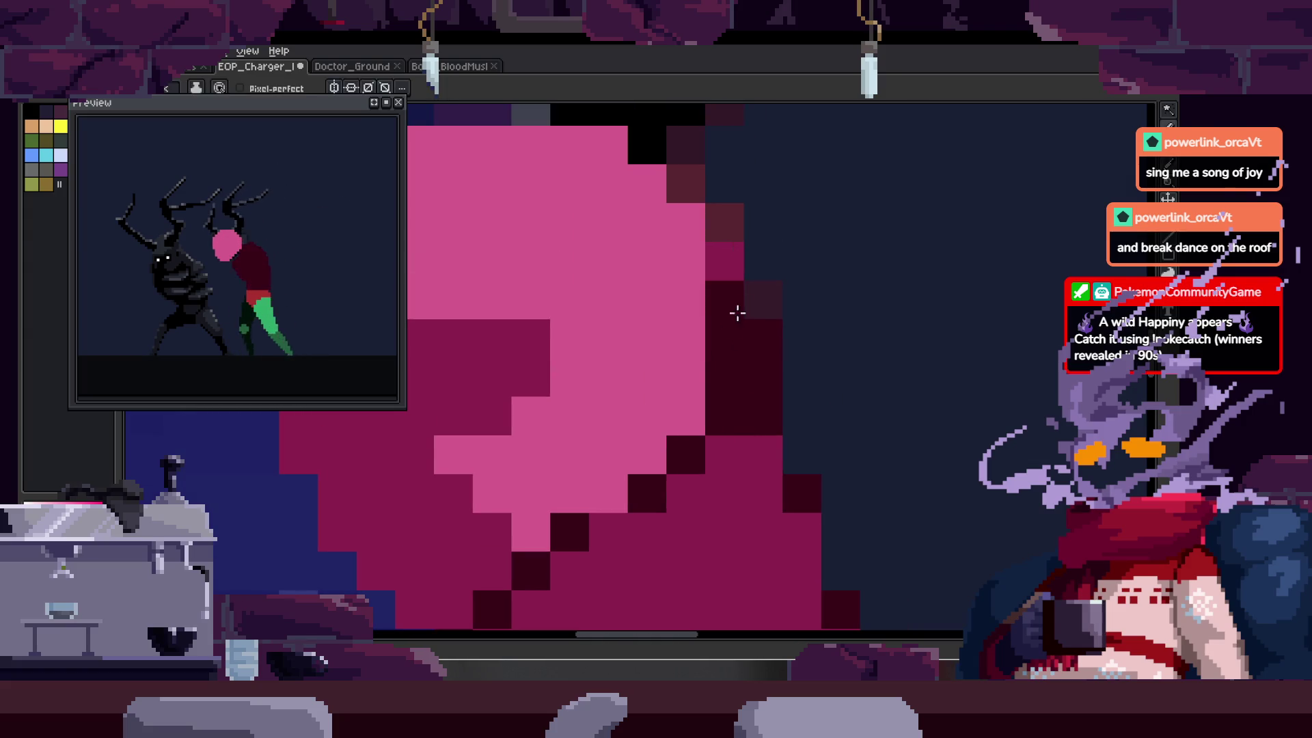
{"action": "scroll", "coordinate": [709, 219], "scroll_direction": "up", "scroll_amount": 1}
{"action": "mouse_move", "coordinate": [690, 287]}
{"action": "left_mouse_down"}
{"action": "mouse_move", "coordinate": [730, 366]}
{"action": "mouse_move", "coordinate": [697, 223]}
{"action": "mouse_move", "coordinate": [744, 232]}
{"action": "left_mouse_up"}
- Add dark pixels along the torso edge and save the sprite
{"action": "mouse_move", "coordinate": [650, 314]}
{"action": "left_mouse_down"}
{"action": "mouse_move", "coordinate": [702, 242]}
{"action": "mouse_move", "coordinate": [732, 316]}
{"action": "mouse_move", "coordinate": [651, 241]}
{"action": "left_mouse_up"}
{"action": "mouse_move", "coordinate": [694, 318]}
{"action": "left_mouse_down"}
{"action": "mouse_move", "coordinate": [682, 308]}
{"action": "mouse_move", "coordinate": [693, 346]}
{"action": "mouse_move", "coordinate": [714, 337]}
{"action": "mouse_move", "coordinate": [711, 284]}
{"action": "mouse_move", "coordinate": [690, 269]}
{"action": "mouse_move", "coordinate": [650, 306]}
{"action": "left_mouse_up"}
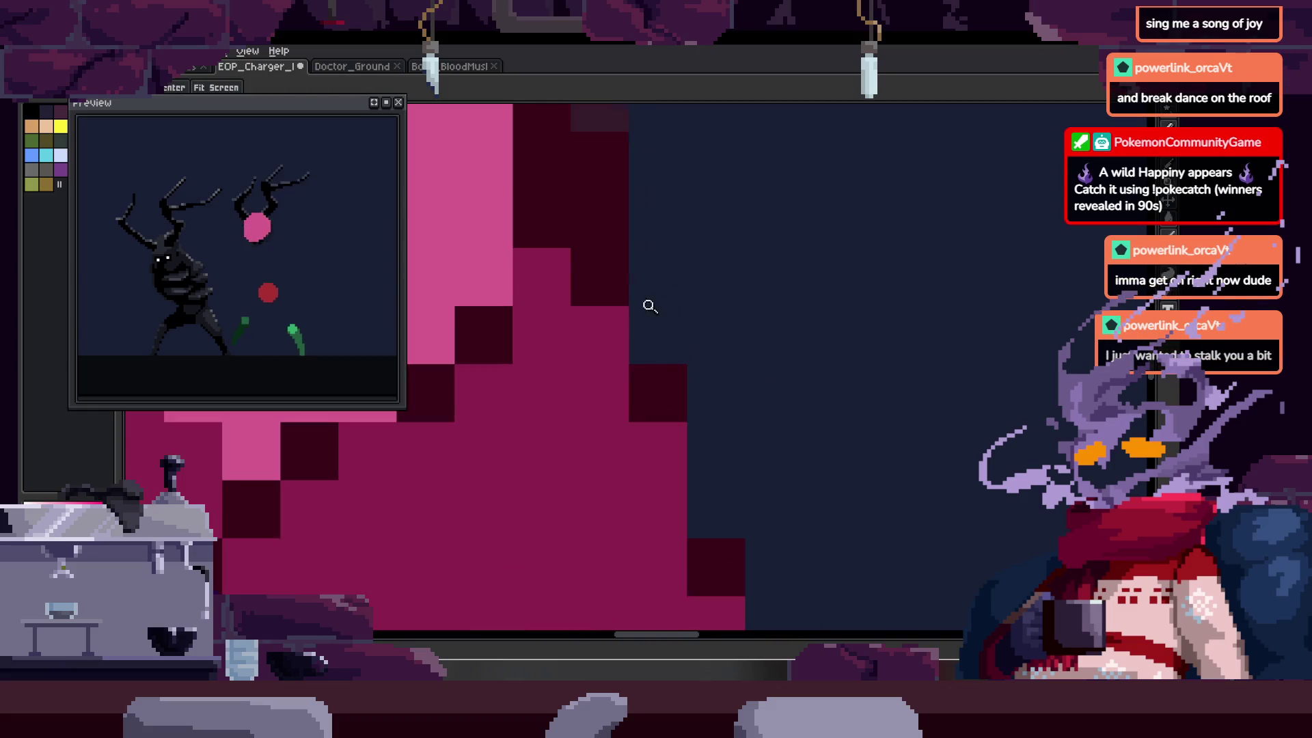
{"action": "scroll", "coordinate": [642, 246], "scroll_direction": "down", "scroll_amount": 2}
{"action": "key", "text": "ctrl+s"}
- Zoom in to large pixel blocks and repaint the dark torso column medium magenta
{"action": "left_click", "coordinate": [720, 225]}
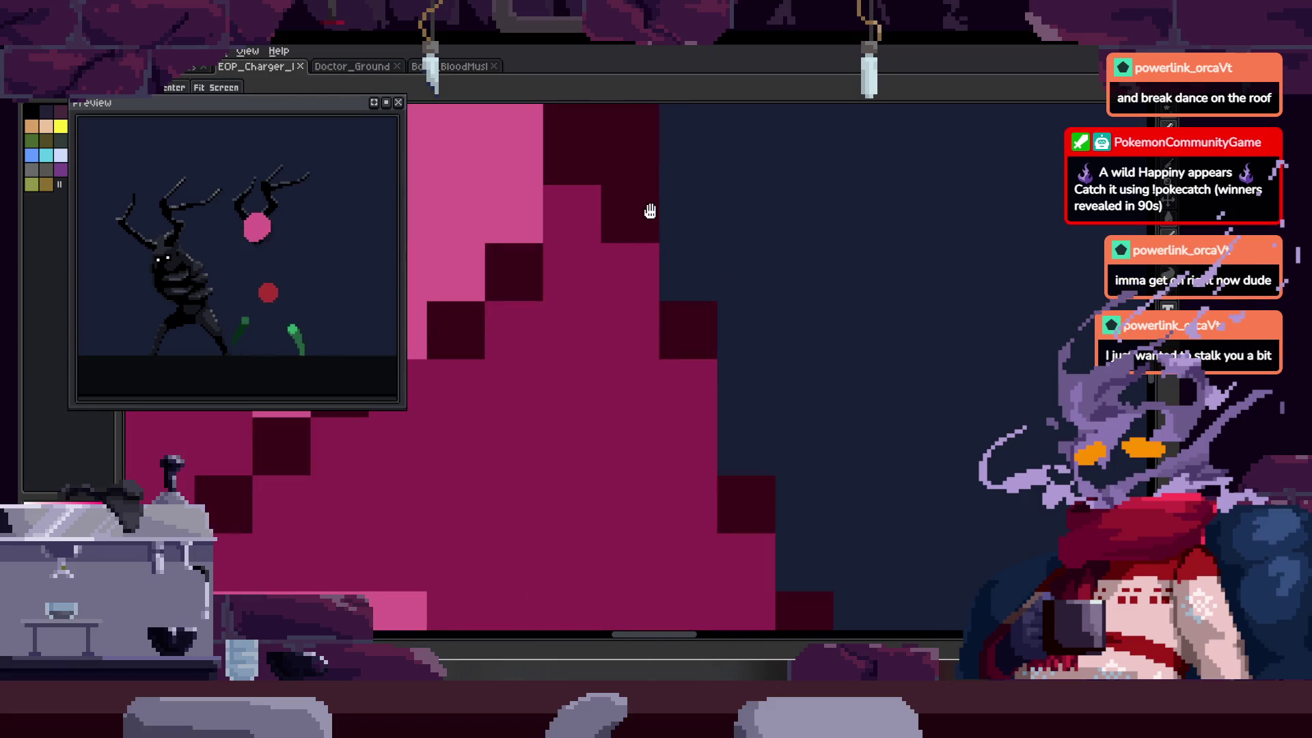
{"action": "left_click", "coordinate": [650, 211]}
{"action": "left_click", "coordinate": [650, 176]}
{"action": "left_click_drag", "start_coordinate": [650, 218], "coordinate": [652, 373]}
{"action": "mouse_move", "coordinate": [707, 338]}
{"action": "left_mouse_down"}
{"action": "mouse_move", "coordinate": [691, 397]}
{"action": "mouse_move", "coordinate": [667, 411]}
{"action": "left_mouse_up"}
{"action": "key", "text": "b"}
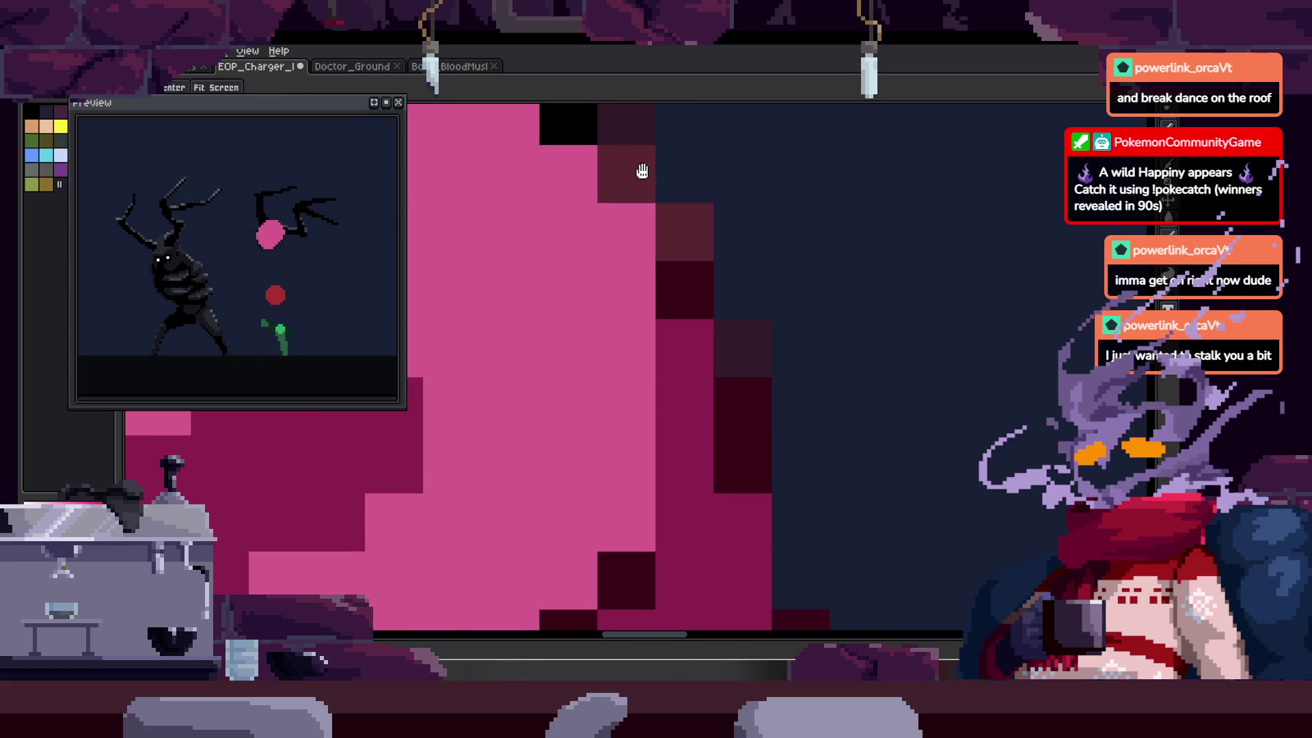
{"action": "scroll", "coordinate": [697, 287], "scroll_direction": "down", "scroll_amount": 4}
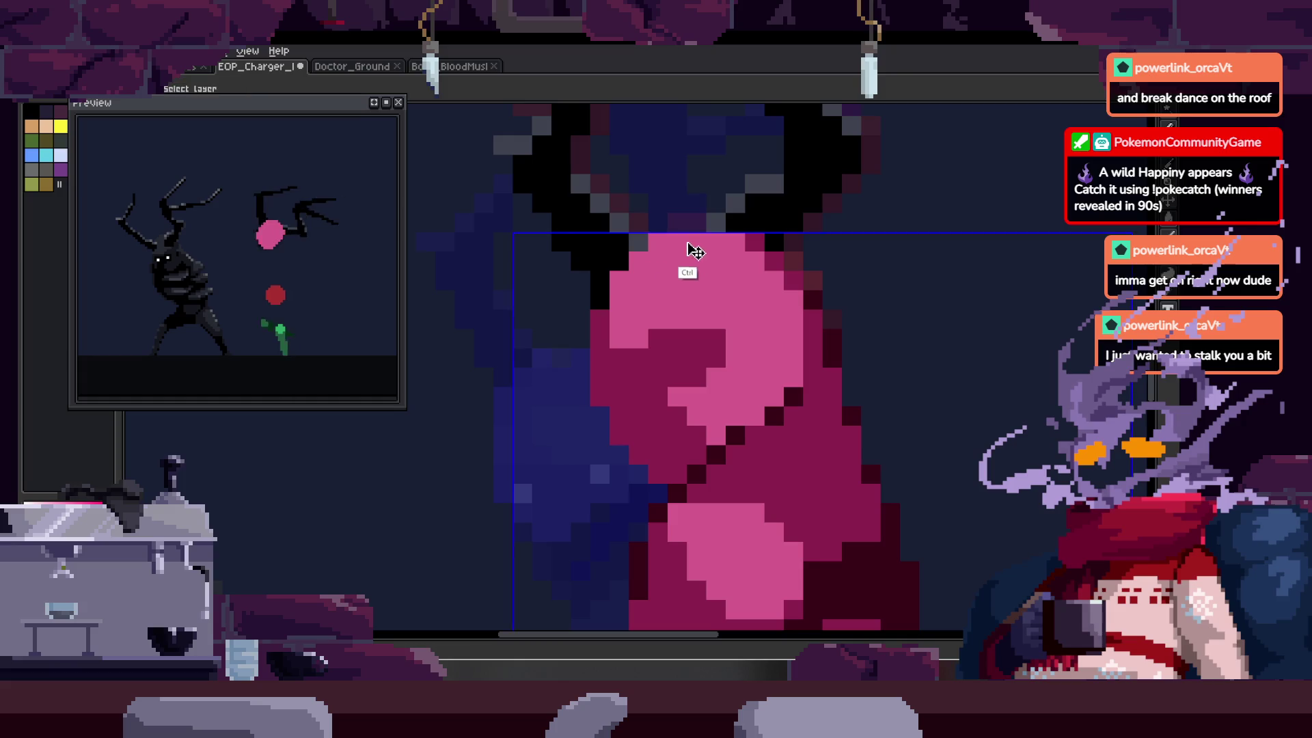
{"action": "scroll", "coordinate": [683, 256], "scroll_direction": "up", "scroll_amount": 2}
{"action": "key", "text": "z"}
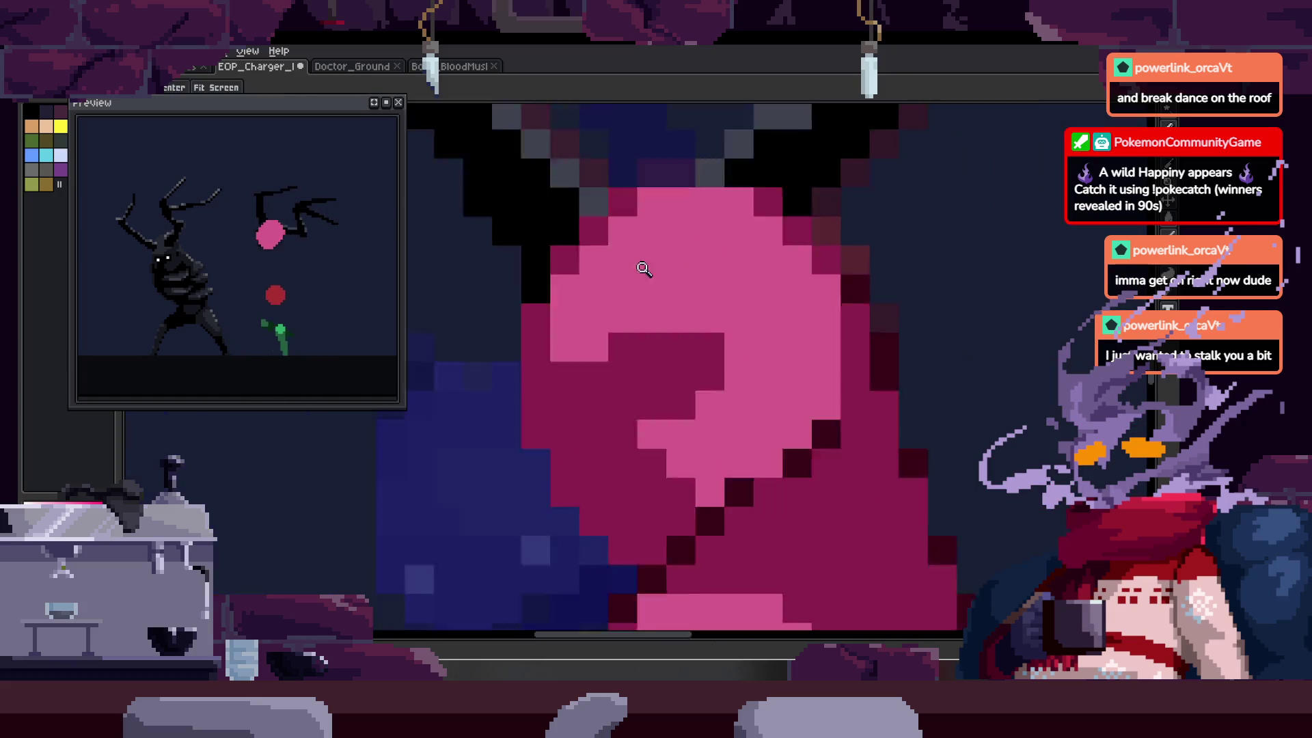
{"action": "scroll", "coordinate": [643, 268], "scroll_direction": "down", "scroll_amount": 2}
- Paint dark pixels over the lower-left pink area, correcting one placement
{"action": "key", "text": "v"}
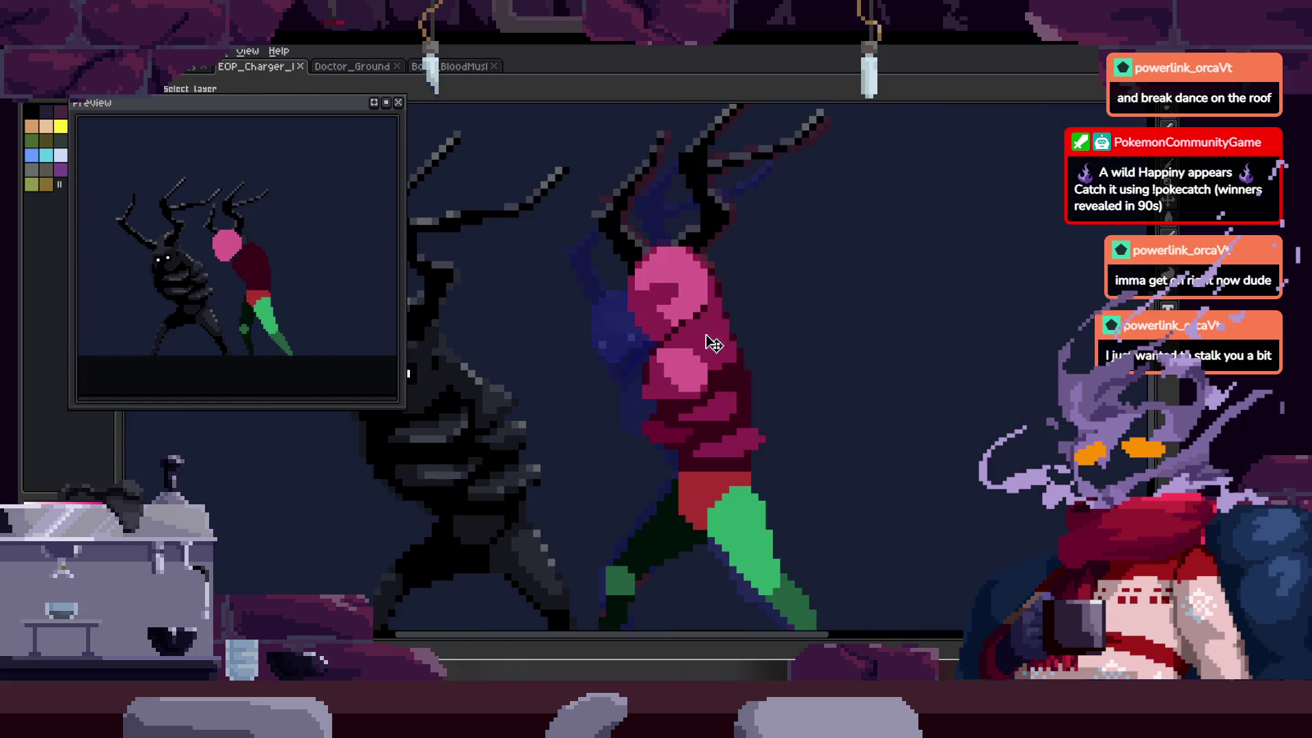
{"action": "scroll", "coordinate": [770, 298], "scroll_direction": "up", "scroll_amount": 3}
{"action": "key", "text": "alt"}
{"action": "left_click", "coordinate": [535, 336], "text": "alt"}
{"action": "left_click_drag", "start_coordinate": [516, 393], "coordinate": [573, 436]}
{"action": "left_click_drag", "start_coordinate": [631, 393], "coordinate": [596, 368]}
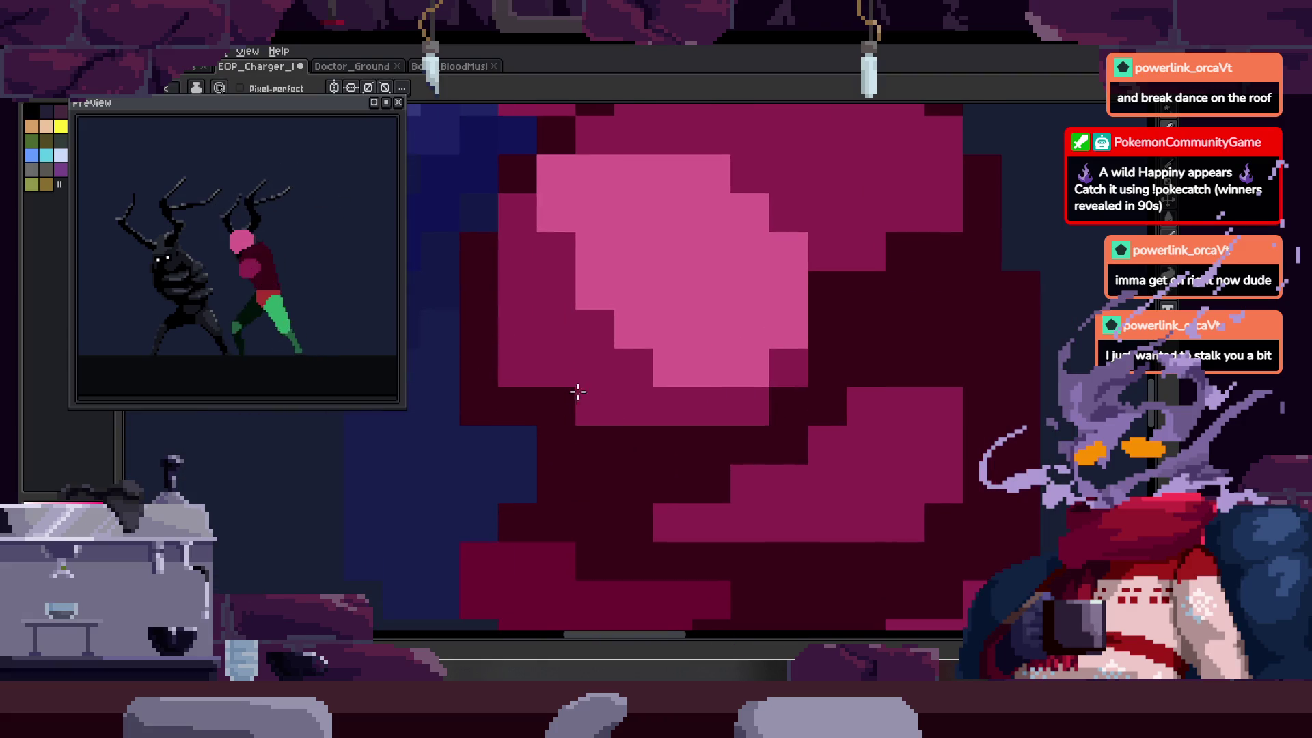
{"action": "key", "text": "ctrl+z"}
{"action": "left_click", "coordinate": [573, 399]}
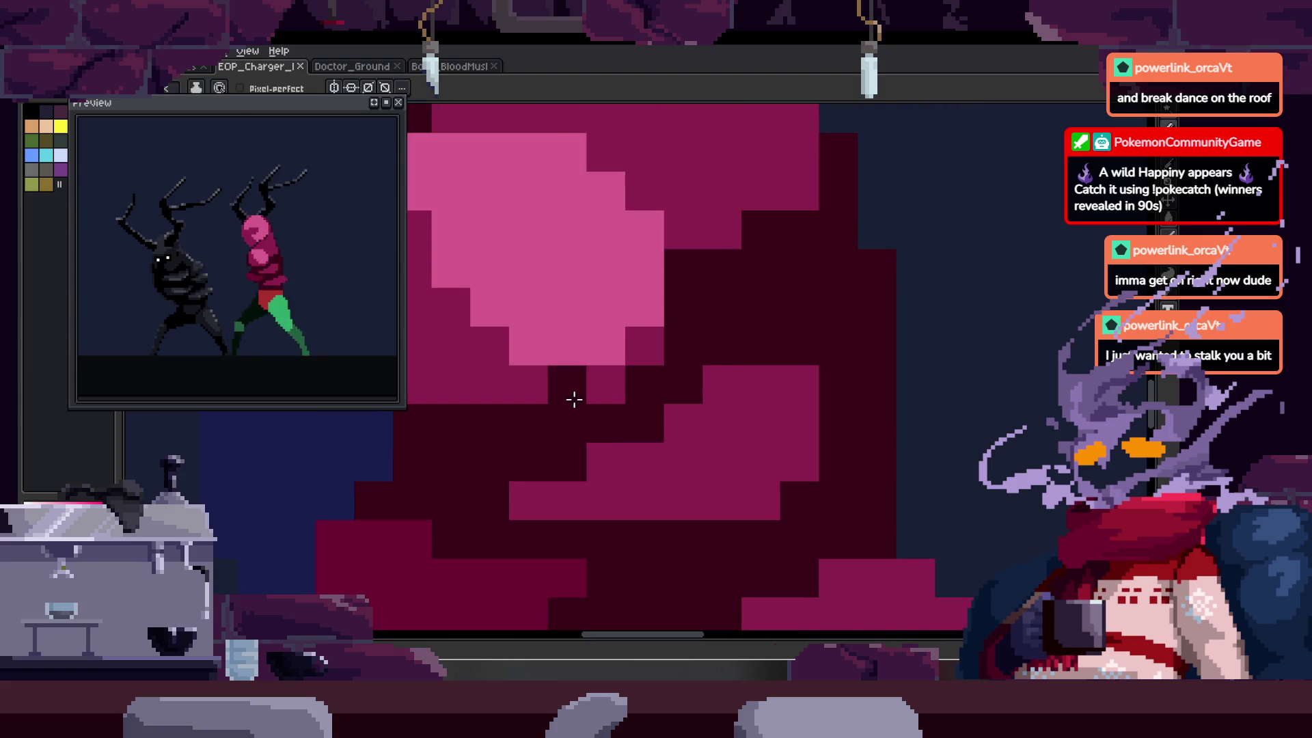
- Inspect the torso shading up close and move to the next animation frame
{"action": "scroll", "coordinate": [652, 308], "scroll_direction": "down", "scroll_amount": 5}
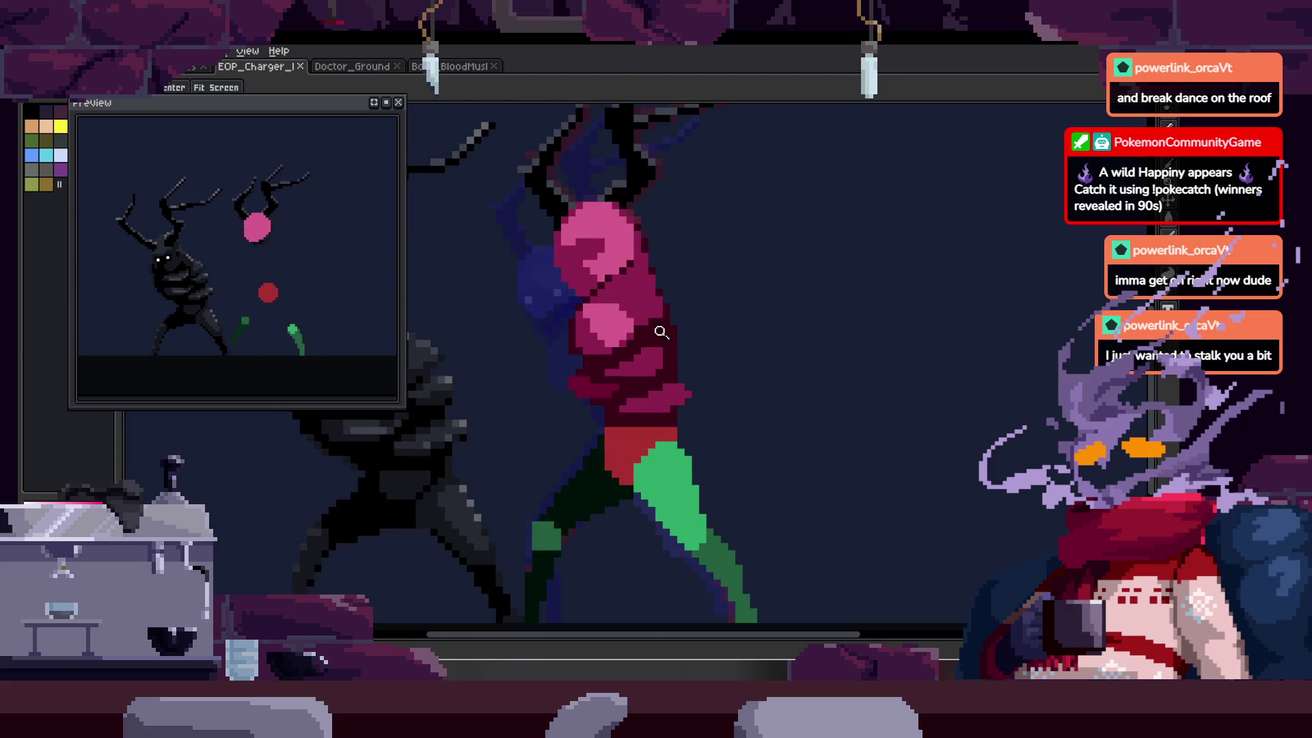
{"action": "scroll", "coordinate": [660, 331], "scroll_direction": "up", "scroll_amount": 3}
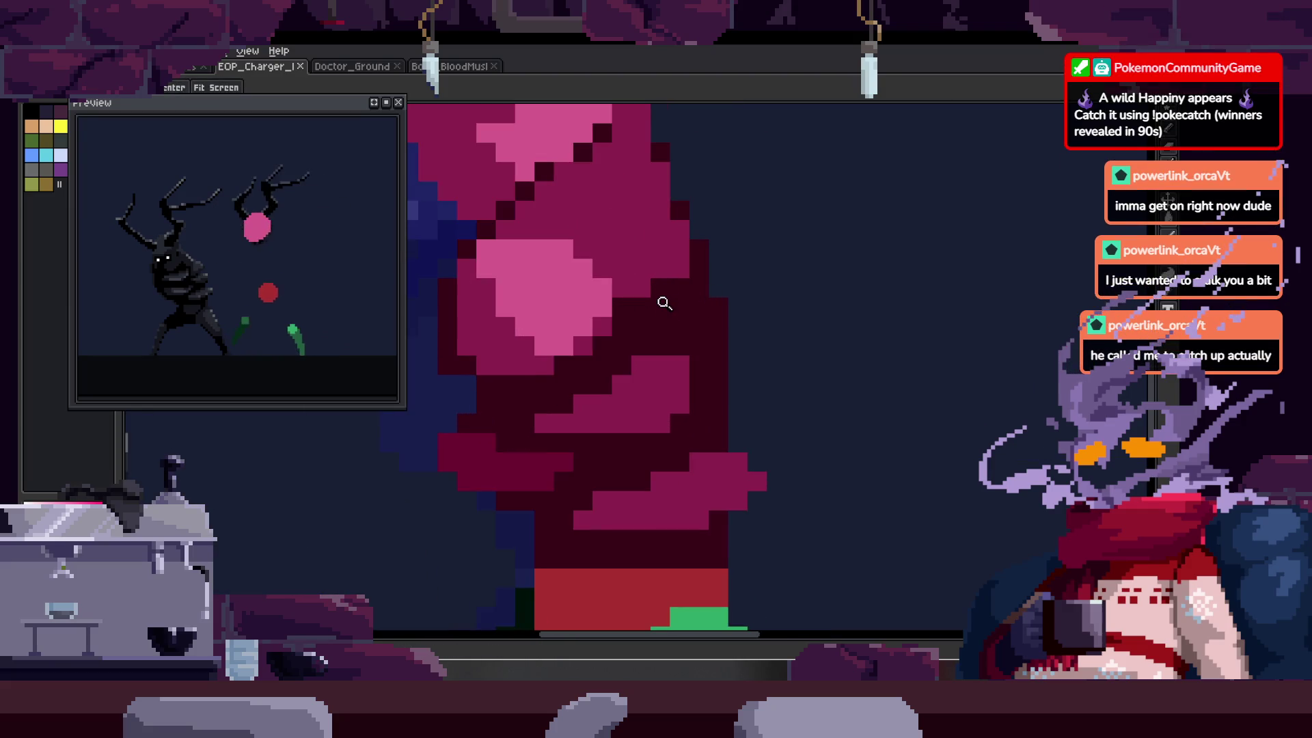
{"action": "scroll", "coordinate": [658, 279], "scroll_direction": "down", "scroll_amount": 1}
{"action": "scroll", "coordinate": [714, 243], "scroll_direction": "up", "scroll_amount": 1}
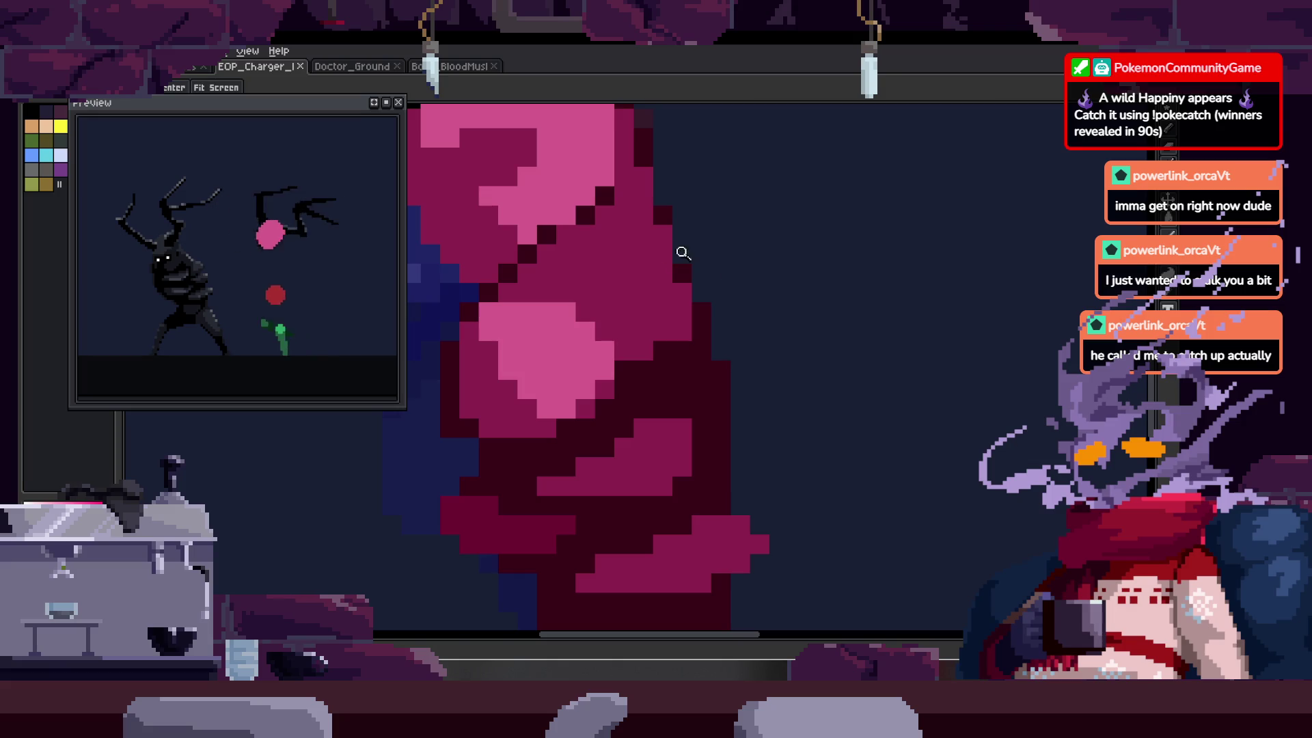
{"action": "scroll", "coordinate": [541, 398], "scroll_direction": "up", "scroll_amount": 2}
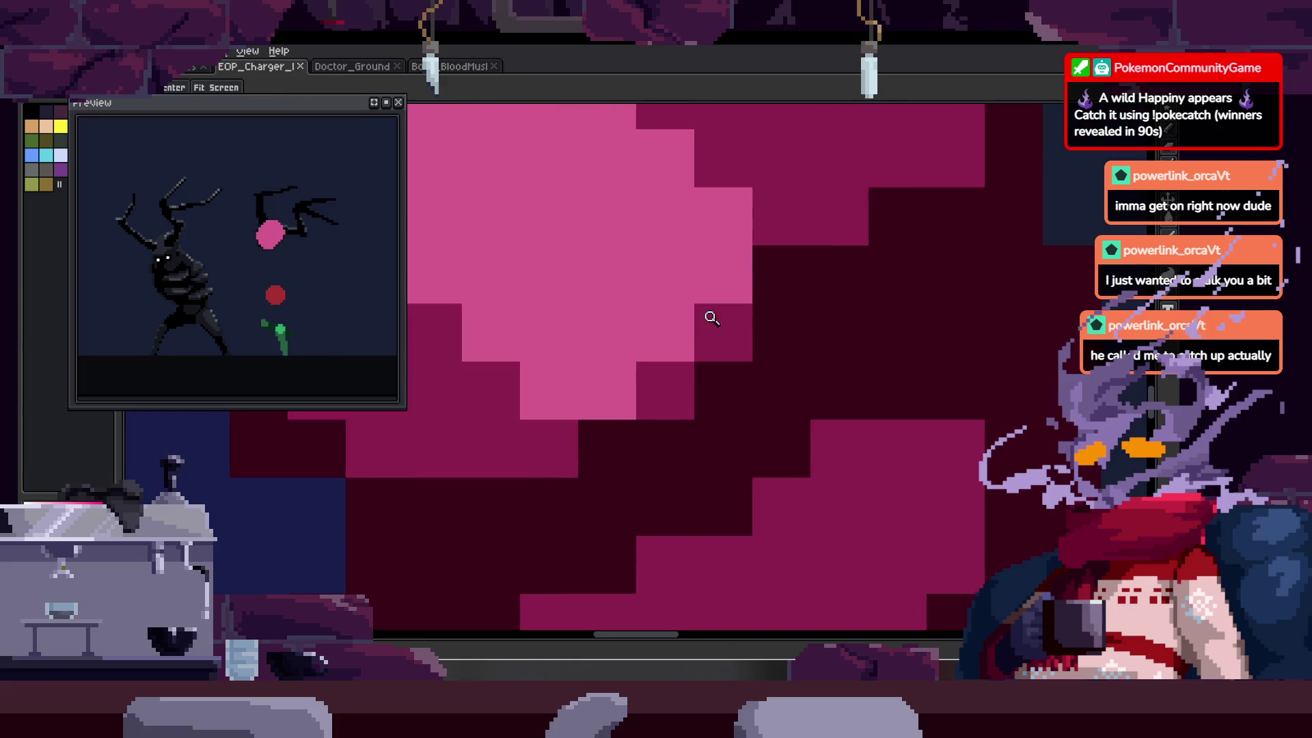
{"action": "scroll", "coordinate": [725, 342], "scroll_direction": "down", "scroll_amount": 2}
{"action": "scroll", "coordinate": [729, 343], "scroll_direction": "up", "scroll_amount": 2}
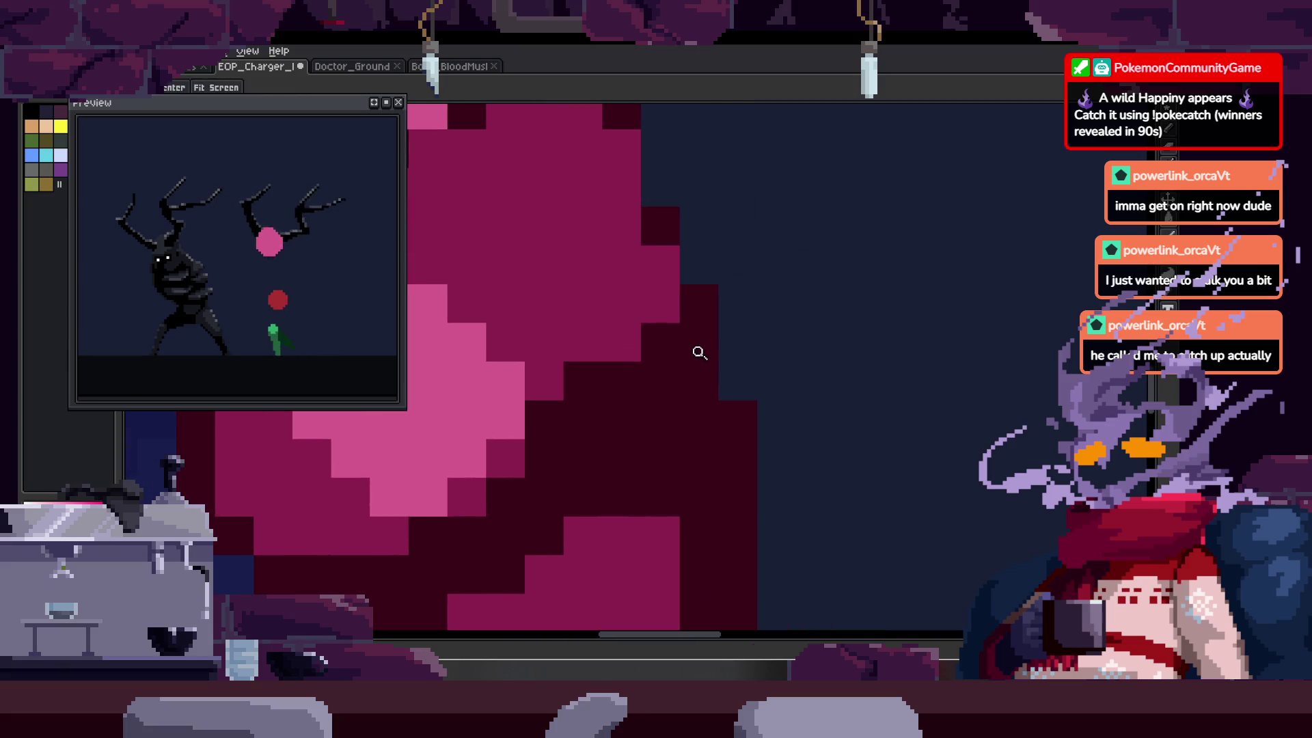
{"action": "scroll", "coordinate": [585, 381], "scroll_direction": "down", "scroll_amount": 5}
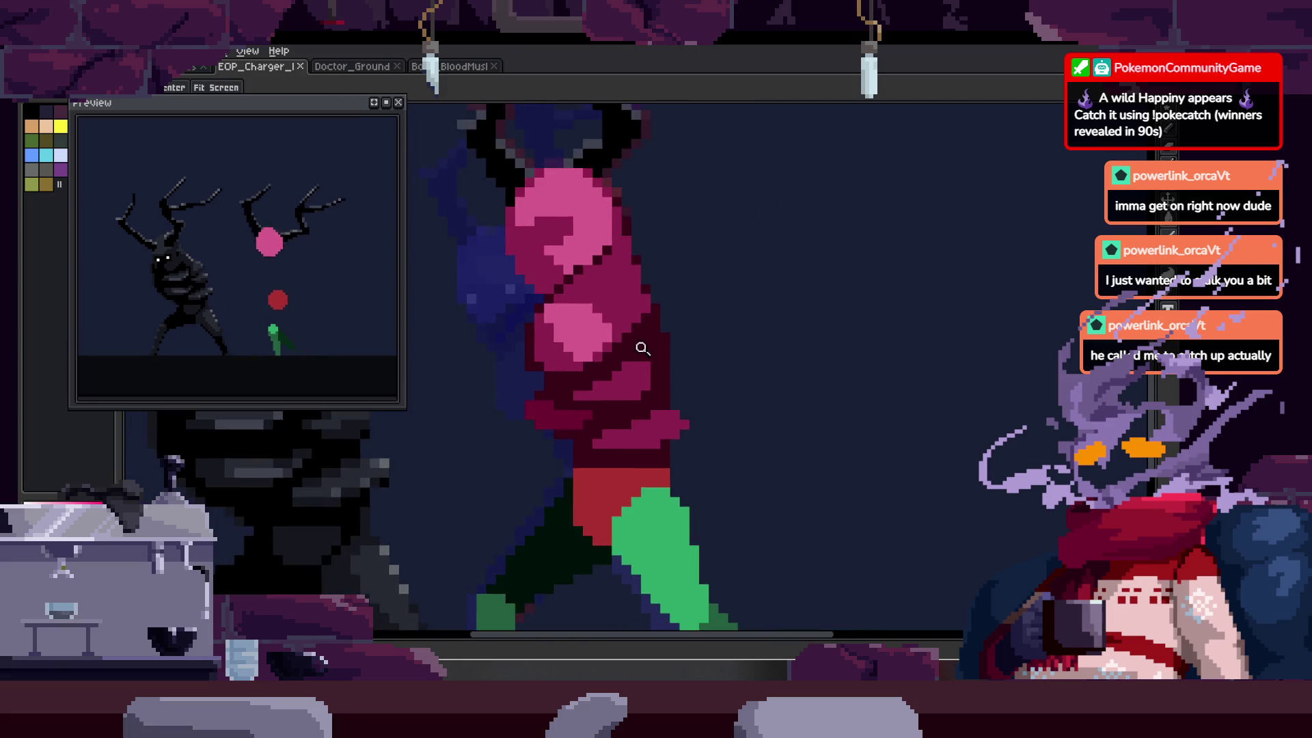
{"action": "key", "text": "Right"}
{"action": "scroll", "coordinate": [711, 353], "scroll_direction": "up", "scroll_amount": 3}
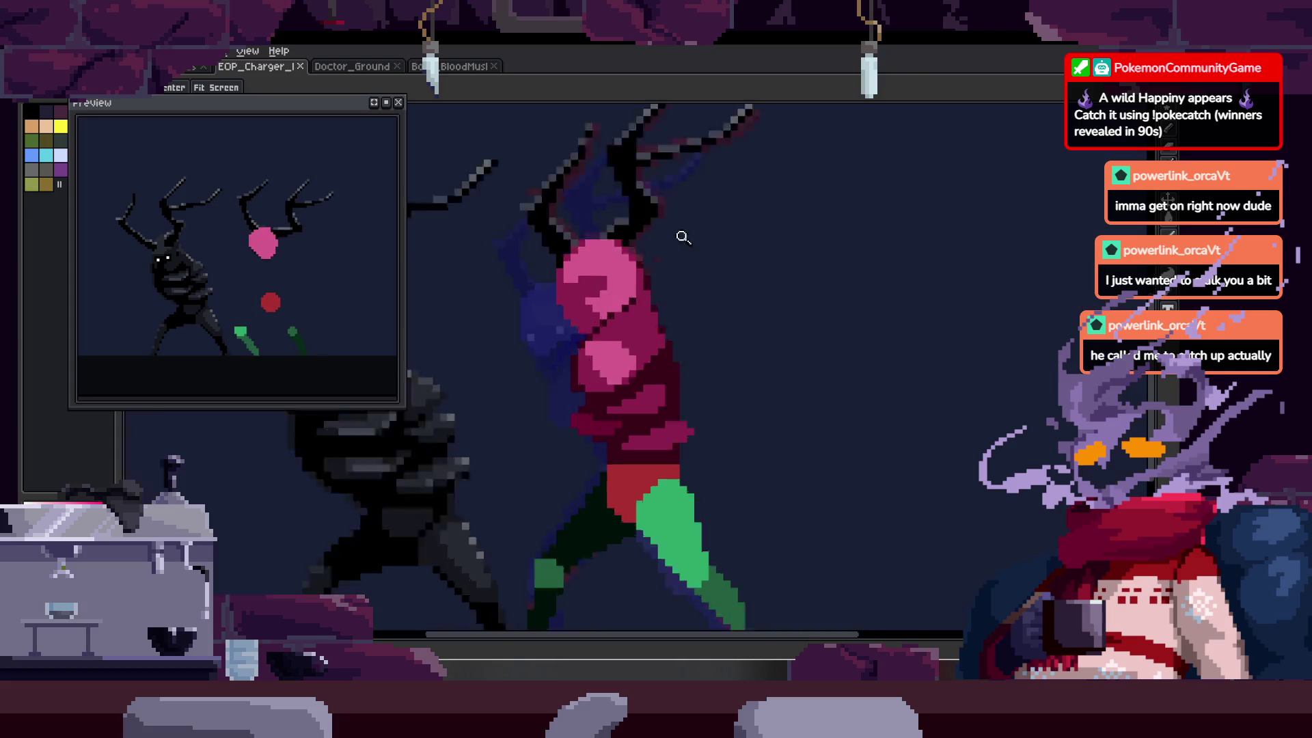
- Draw a dark shading diagonal across this frame's torso
{"action": "key", "text": "b"}
{"action": "left_click_drag", "start_coordinate": [562, 406], "coordinate": [678, 295]}
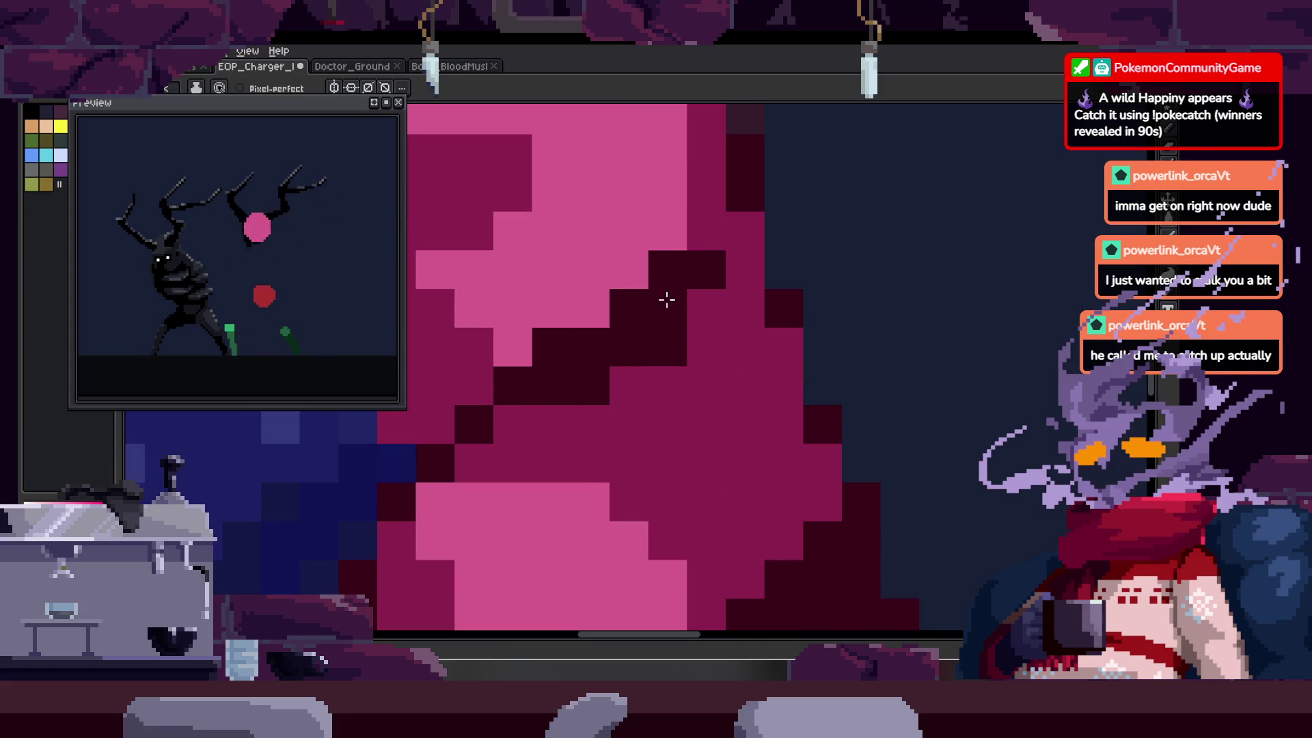
{"action": "key", "text": "z"}
{"action": "scroll", "coordinate": [656, 369], "scroll_direction": "down", "scroll_amount": 2}
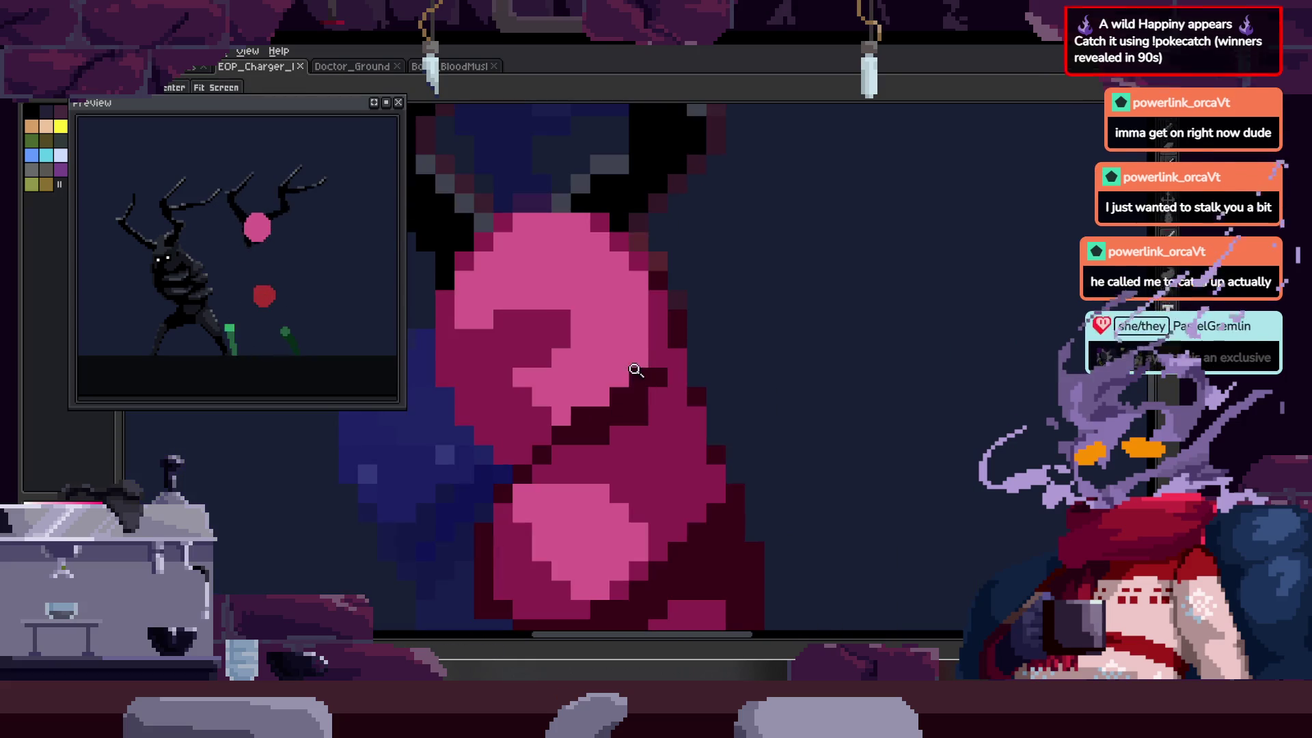
{"action": "scroll", "coordinate": [651, 336], "scroll_direction": "up", "scroll_amount": 3}
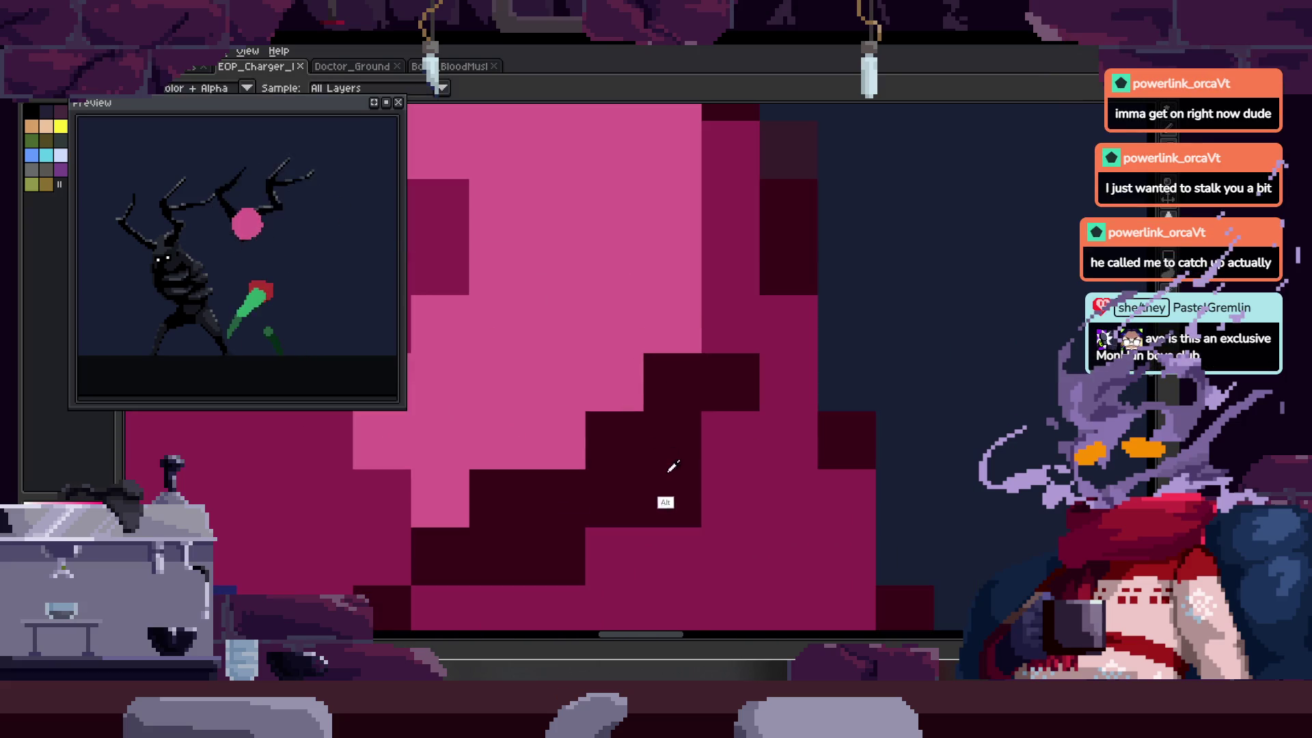
{"action": "scroll", "coordinate": [628, 391], "scroll_direction": "down", "scroll_amount": 1}
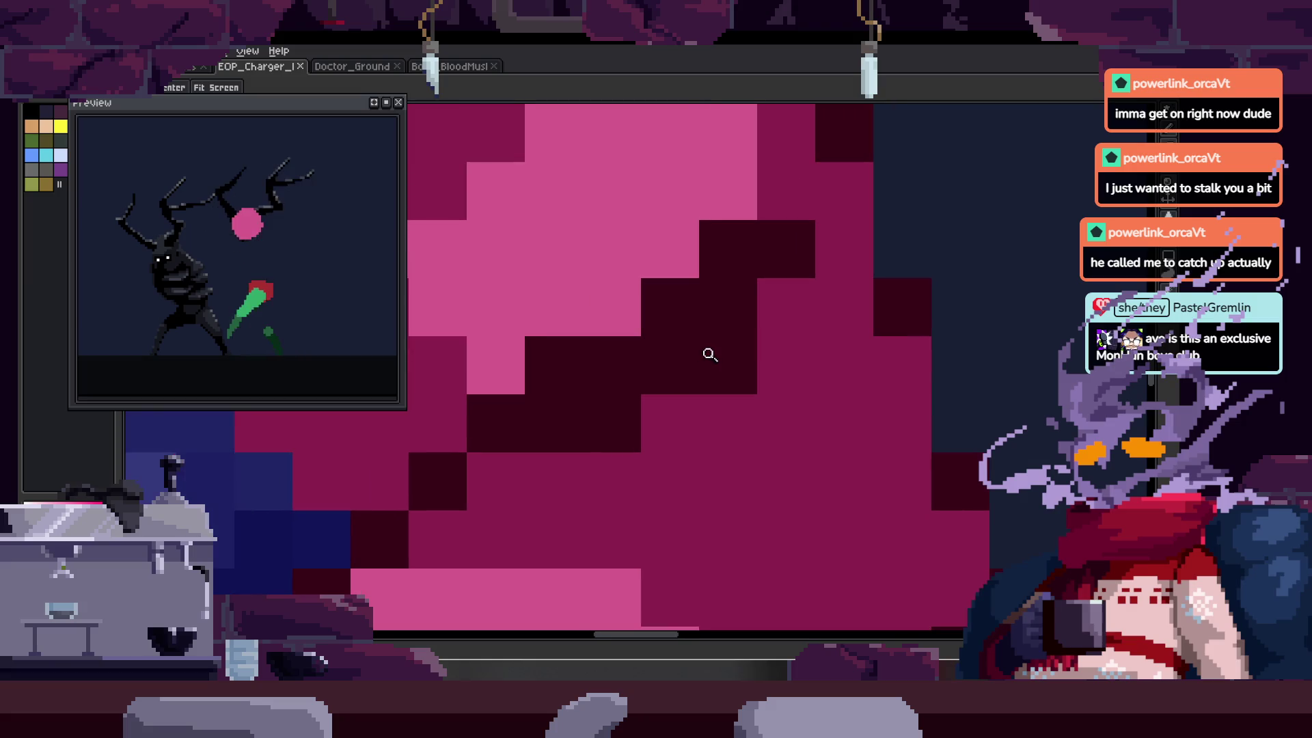
{"action": "scroll", "coordinate": [648, 375], "scroll_direction": "up", "scroll_amount": 1}
{"action": "key", "text": "b"}
- Draw a longer dark diagonal running up and right, then undo it
{"action": "scroll", "coordinate": [649, 397], "scroll_direction": "down", "scroll_amount": 1}
{"action": "mouse_move", "coordinate": [555, 392]}
{"action": "left_mouse_down"}
{"action": "mouse_move", "coordinate": [662, 316]}
{"action": "mouse_move", "coordinate": [718, 304]}
{"action": "mouse_move", "coordinate": [725, 230]}
{"action": "left_mouse_up"}
{"action": "scroll", "coordinate": [650, 339], "scroll_direction": "down", "scroll_amount": 1}
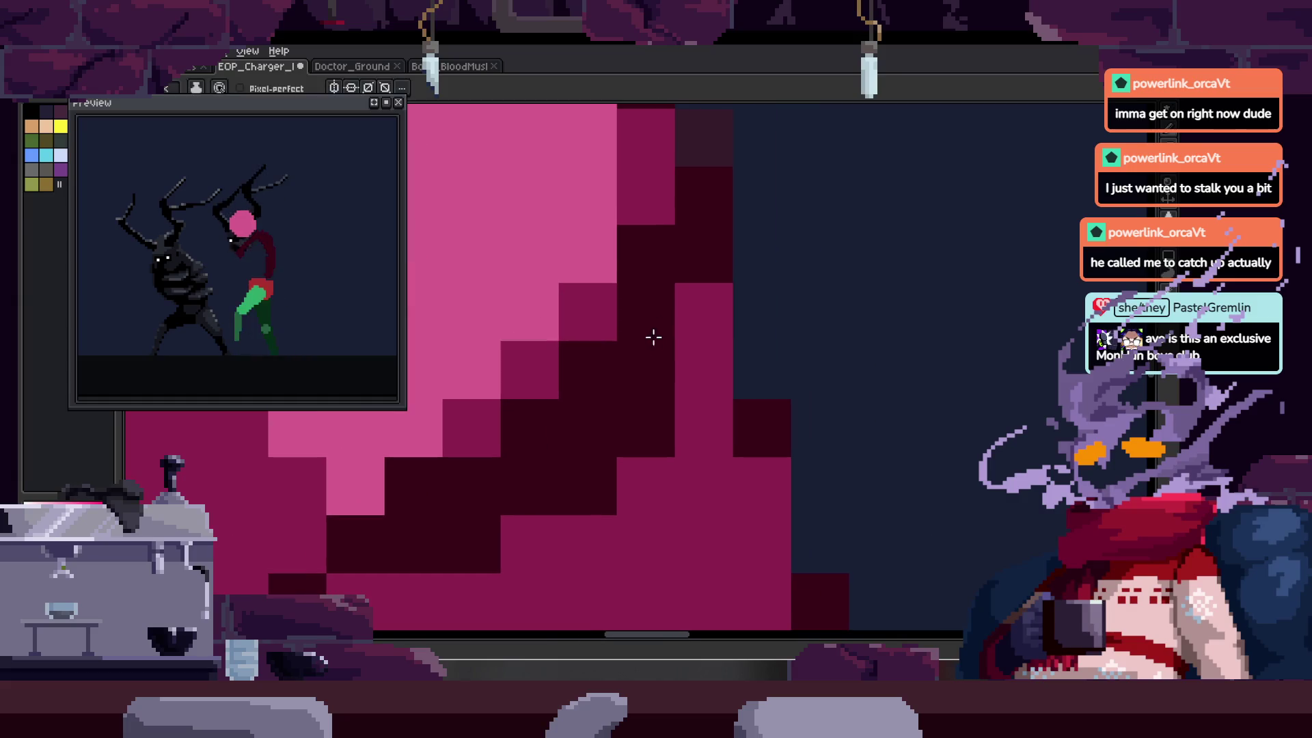
{"action": "scroll", "coordinate": [656, 377], "scroll_direction": "up", "scroll_amount": 1}
{"action": "scroll", "coordinate": [682, 317], "scroll_direction": "up", "scroll_amount": 1}
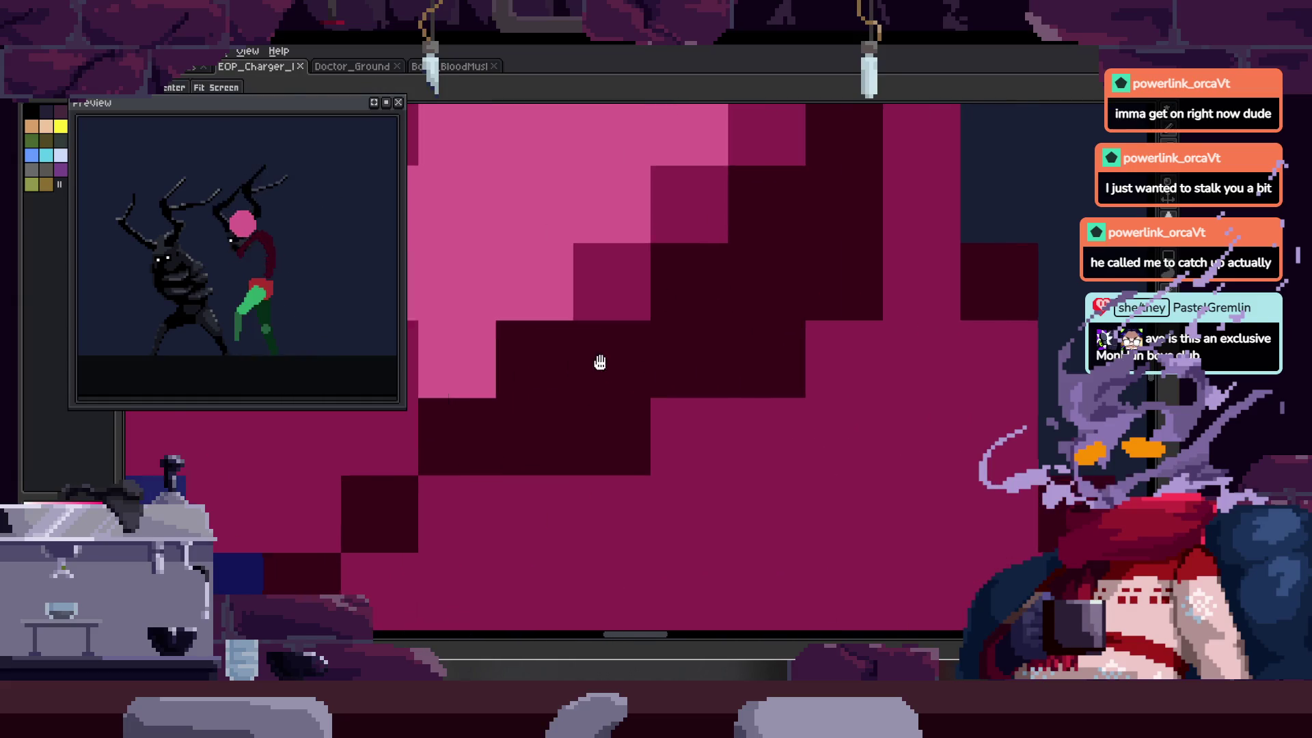
{"action": "scroll", "coordinate": [600, 362], "scroll_direction": "up", "scroll_amount": 1}
{"action": "left_click_drag", "start_coordinate": [613, 360], "coordinate": [583, 373]}
{"action": "key", "text": "ctrl+z"}
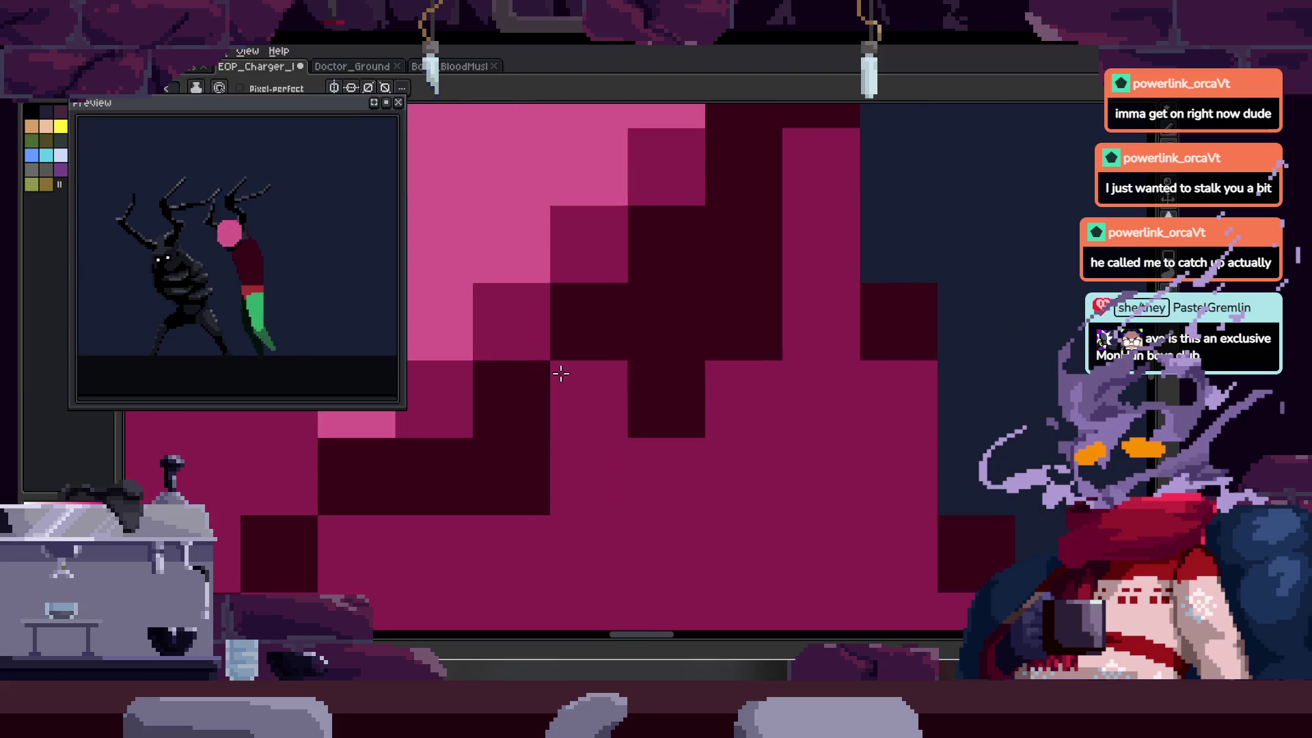
- Paint individual dark shading pixels along the torso plate edge
{"action": "scroll", "coordinate": [556, 372], "scroll_direction": "down", "scroll_amount": 2}
{"action": "scroll", "coordinate": [708, 342], "scroll_direction": "up", "scroll_amount": 2}
{"action": "left_click", "coordinate": [562, 416]}
{"action": "left_click", "coordinate": [499, 500]}
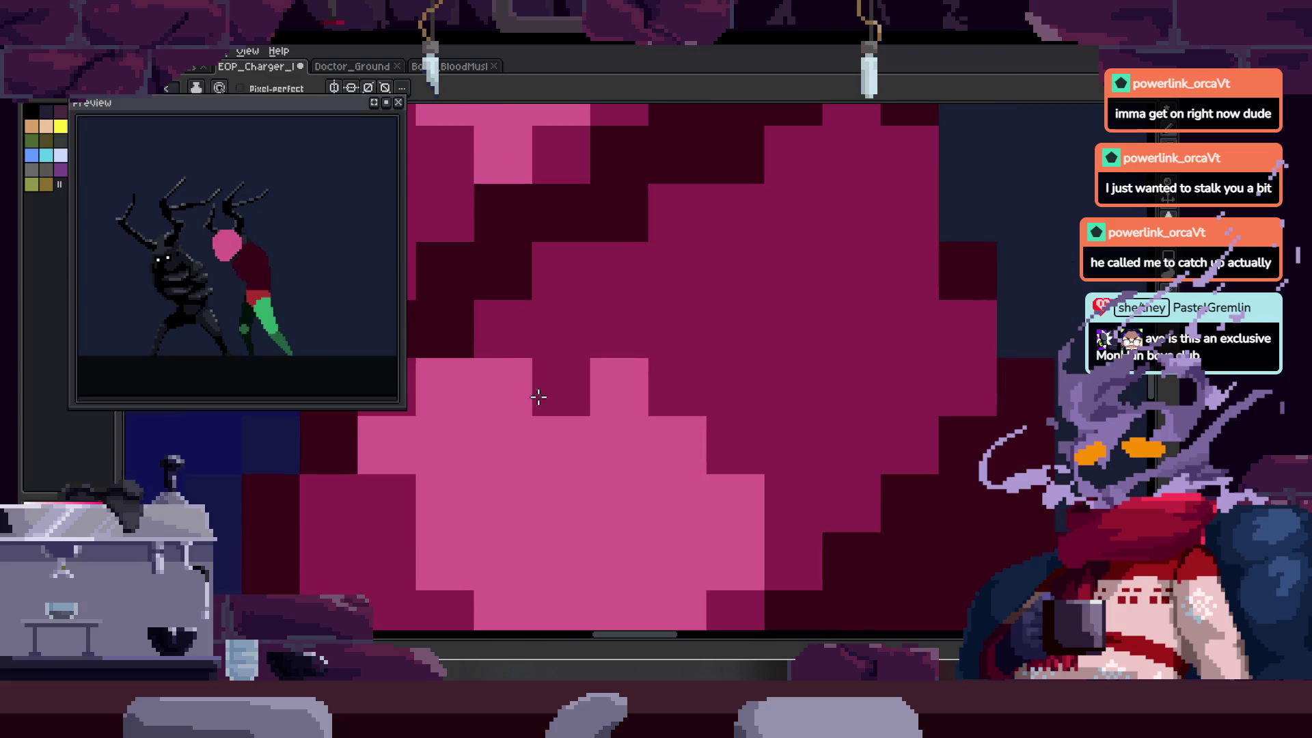
{"action": "scroll", "coordinate": [631, 371], "scroll_direction": "down", "scroll_amount": 2}
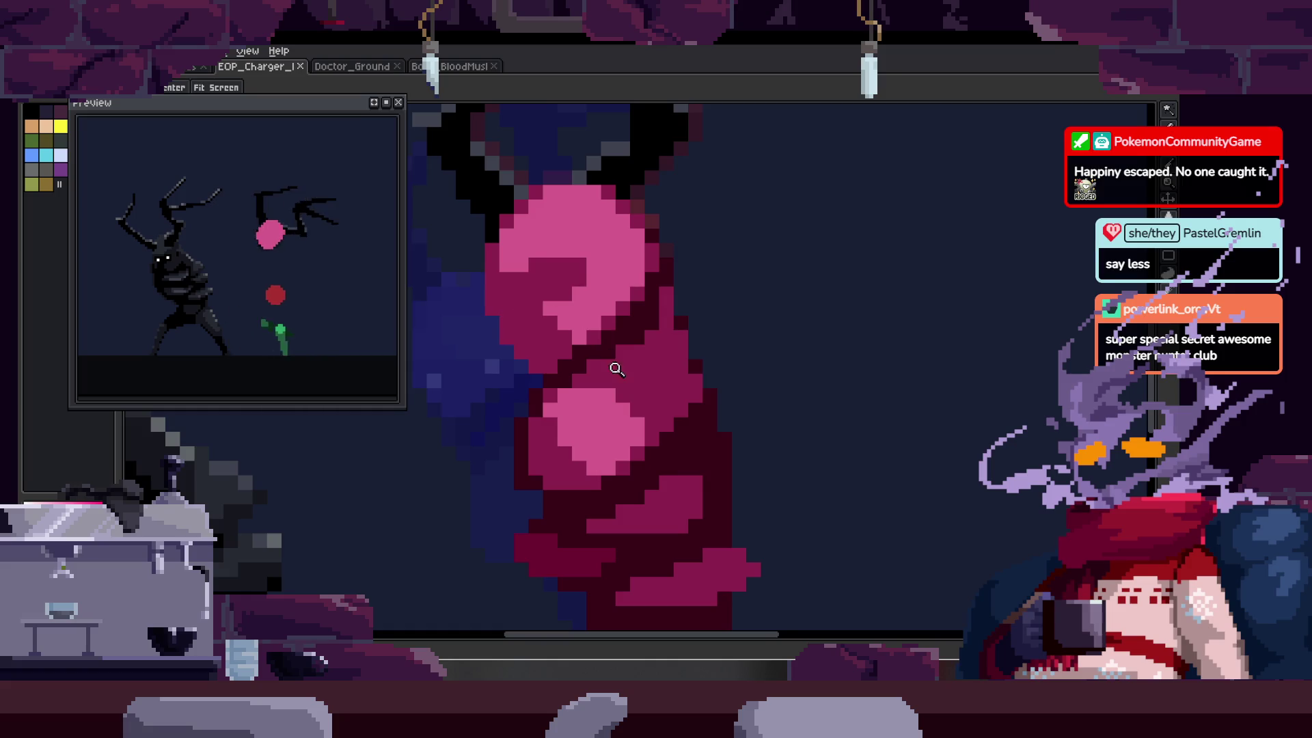
- Pick up the pink fighter's layer with the Move tool to reposition it
{"action": "scroll", "coordinate": [649, 287], "scroll_direction": "up", "scroll_amount": 3}
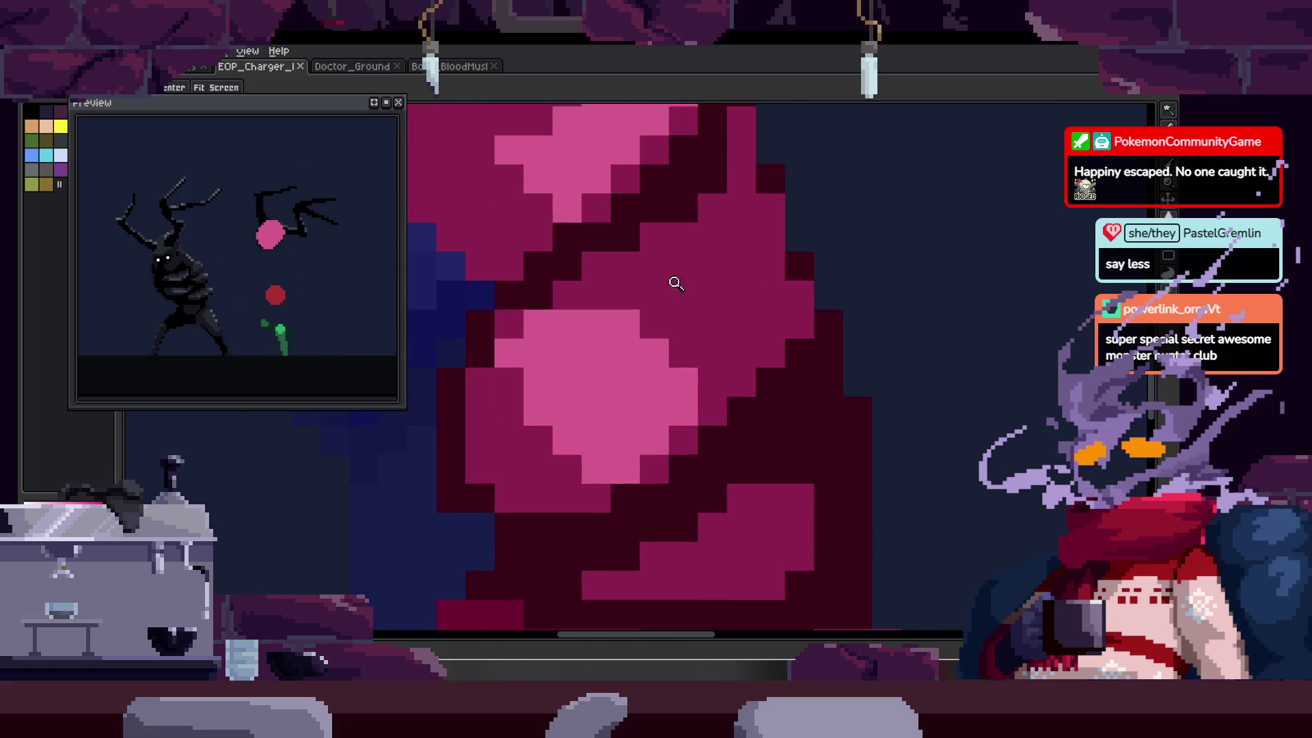
{"action": "scroll", "coordinate": [657, 269], "scroll_direction": "down", "scroll_amount": 1}
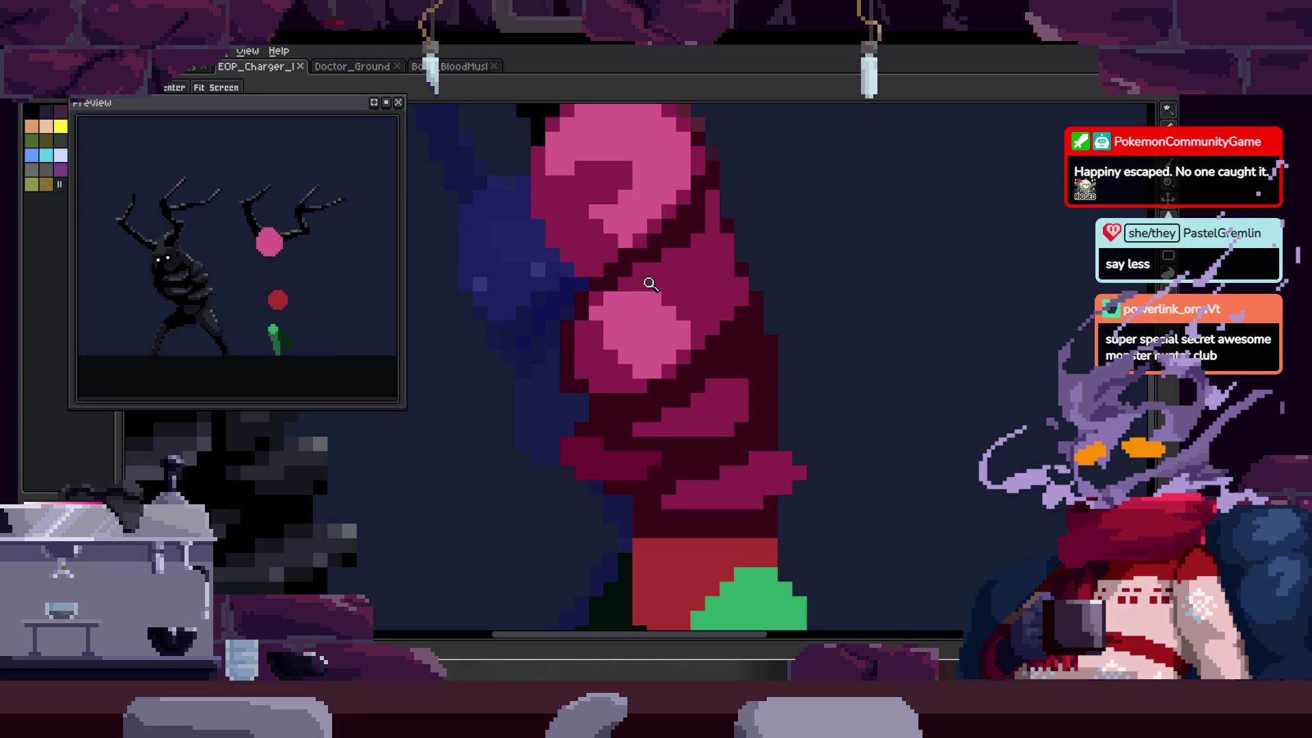
{"action": "scroll", "coordinate": [622, 284], "scroll_direction": "up", "scroll_amount": 3}
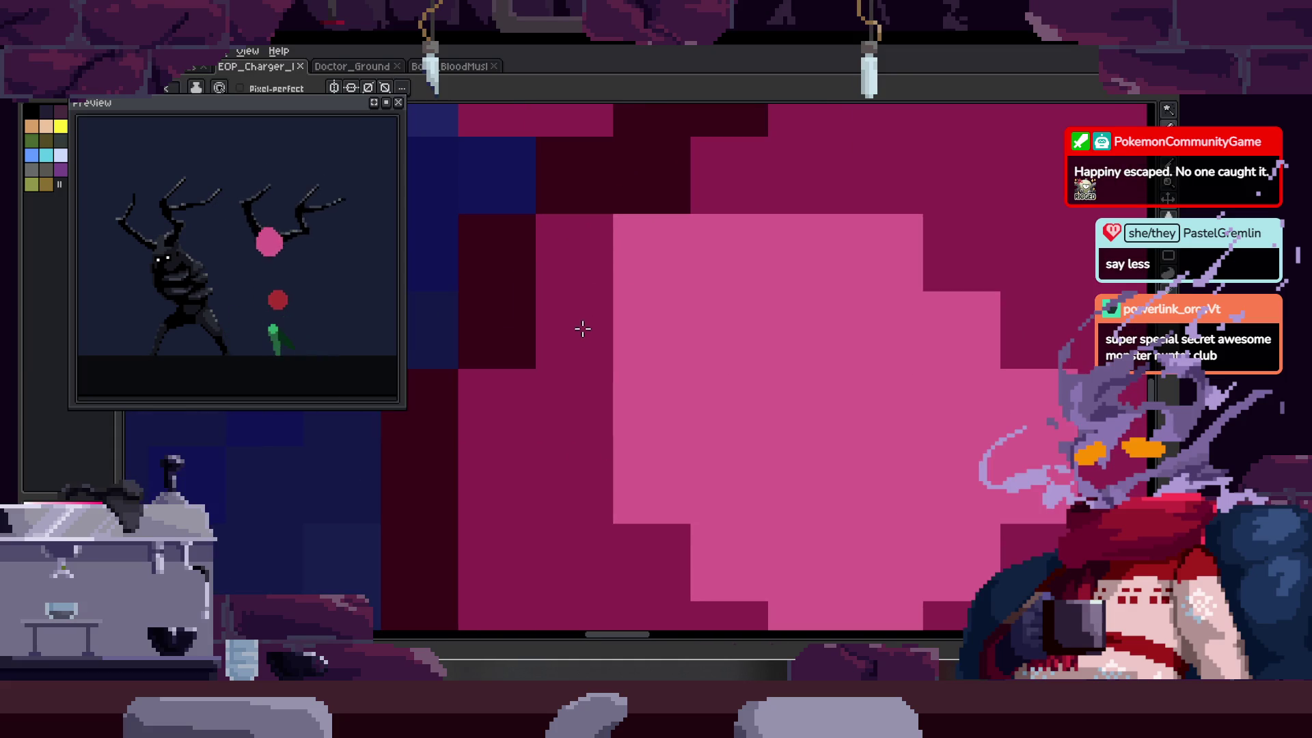
{"action": "scroll", "coordinate": [563, 253], "scroll_direction": "up", "scroll_amount": 1}
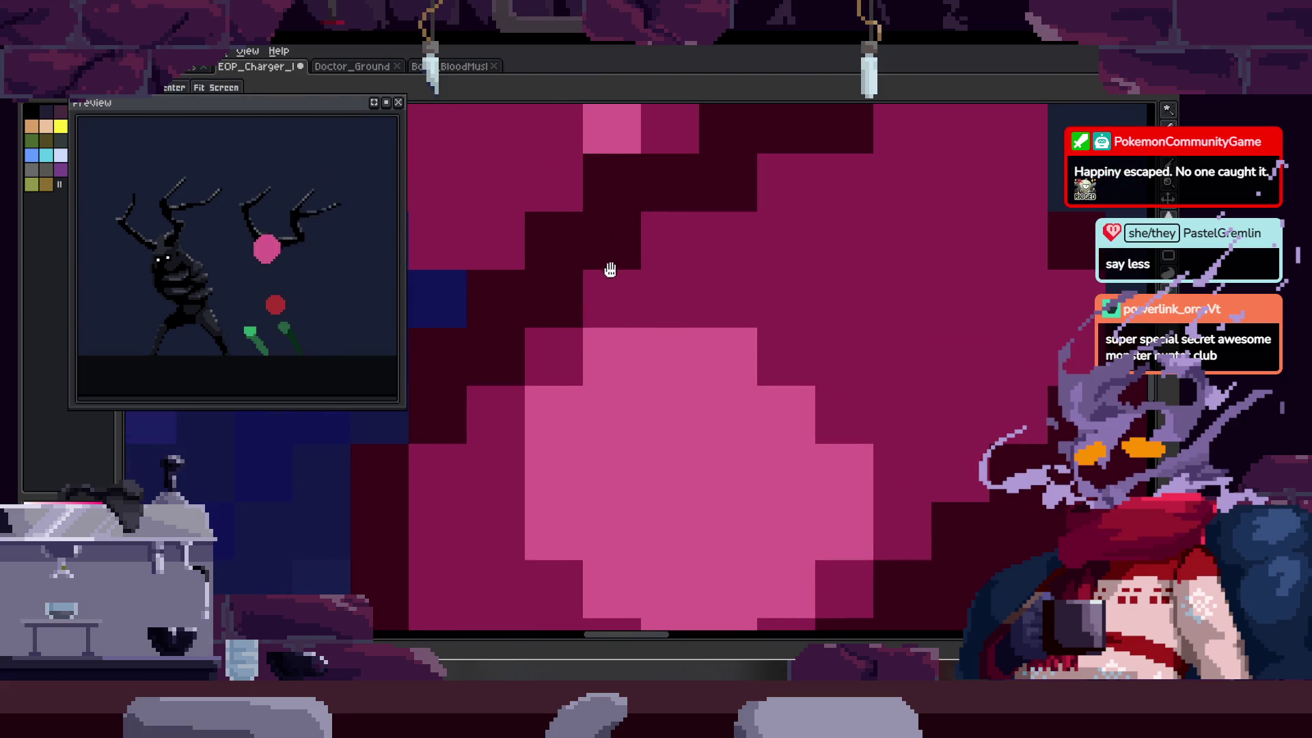
{"action": "scroll", "coordinate": [610, 270], "scroll_direction": "down", "scroll_amount": 3}
{"action": "scroll", "coordinate": [556, 287], "scroll_direction": "up", "scroll_amount": 3}
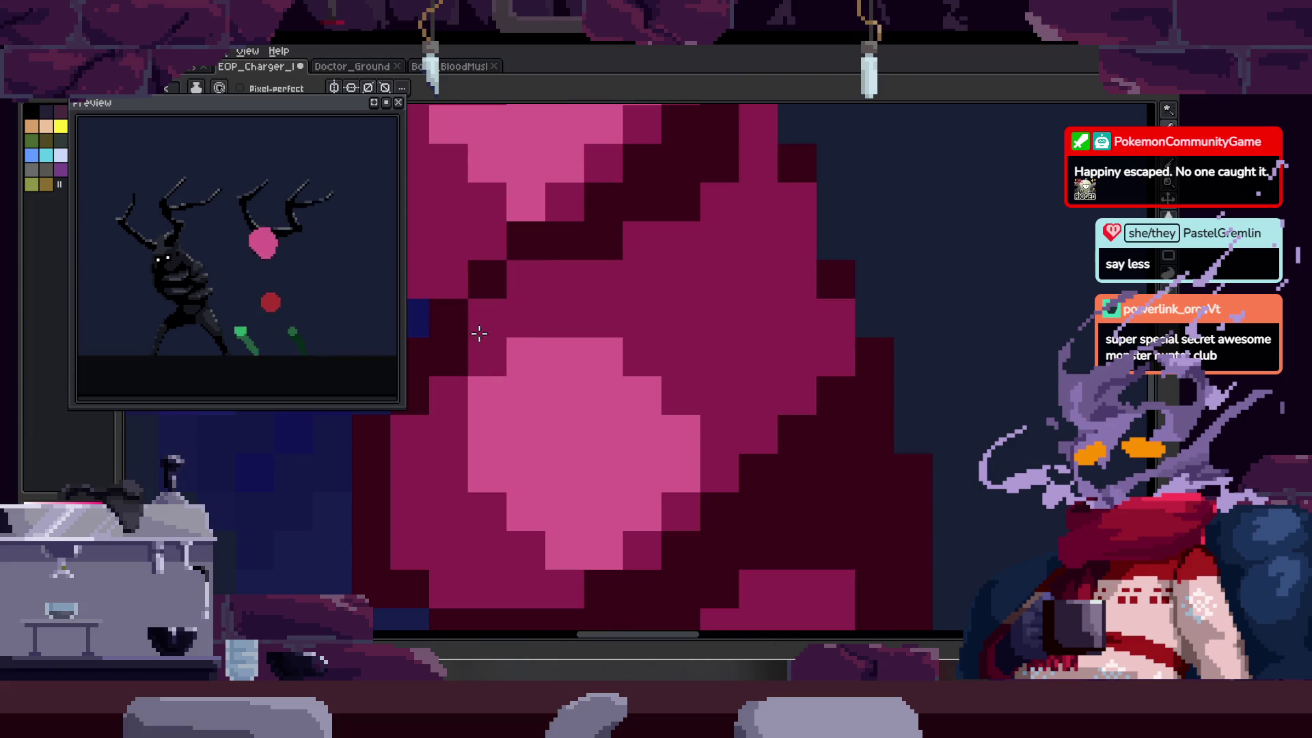
{"action": "scroll", "coordinate": [635, 287], "scroll_direction": "down", "scroll_amount": 2}
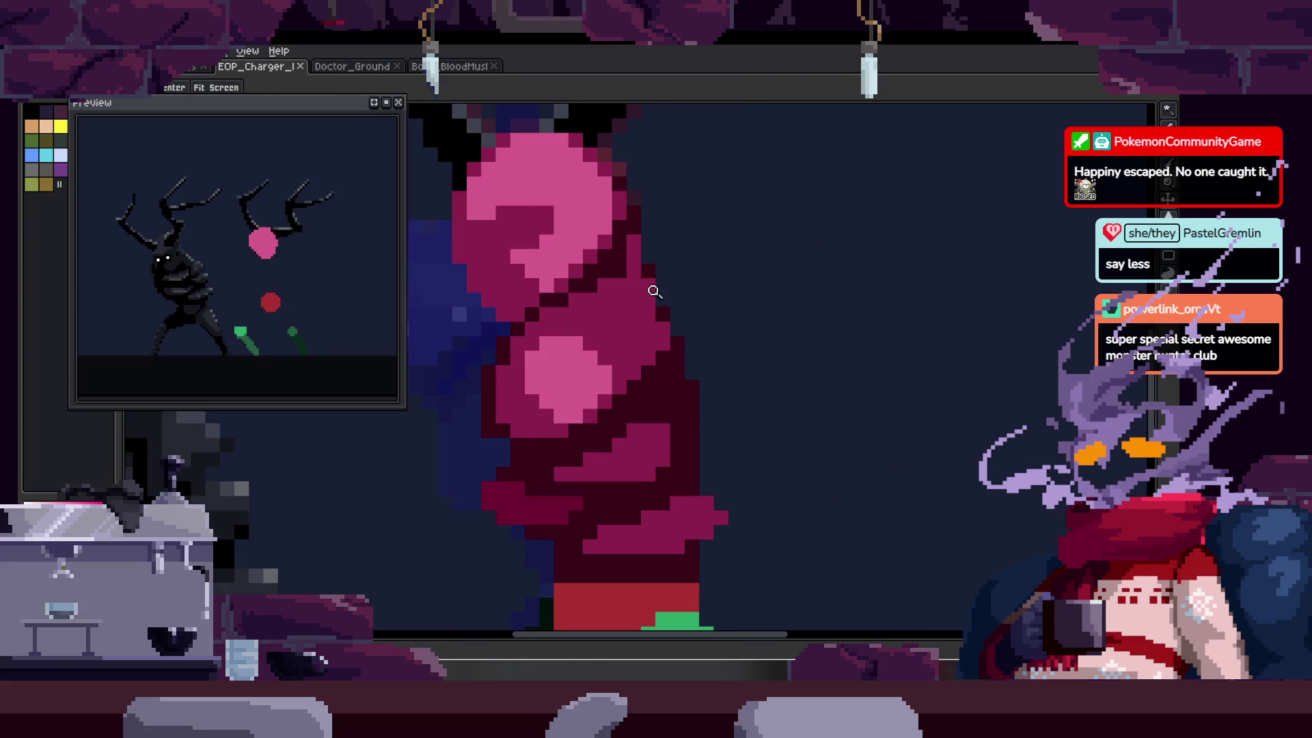
{"action": "scroll", "coordinate": [654, 291], "scroll_direction": "up", "scroll_amount": 1}
{"action": "right_click", "coordinate": [639, 273]}
{"action": "key", "text": "Escape"}
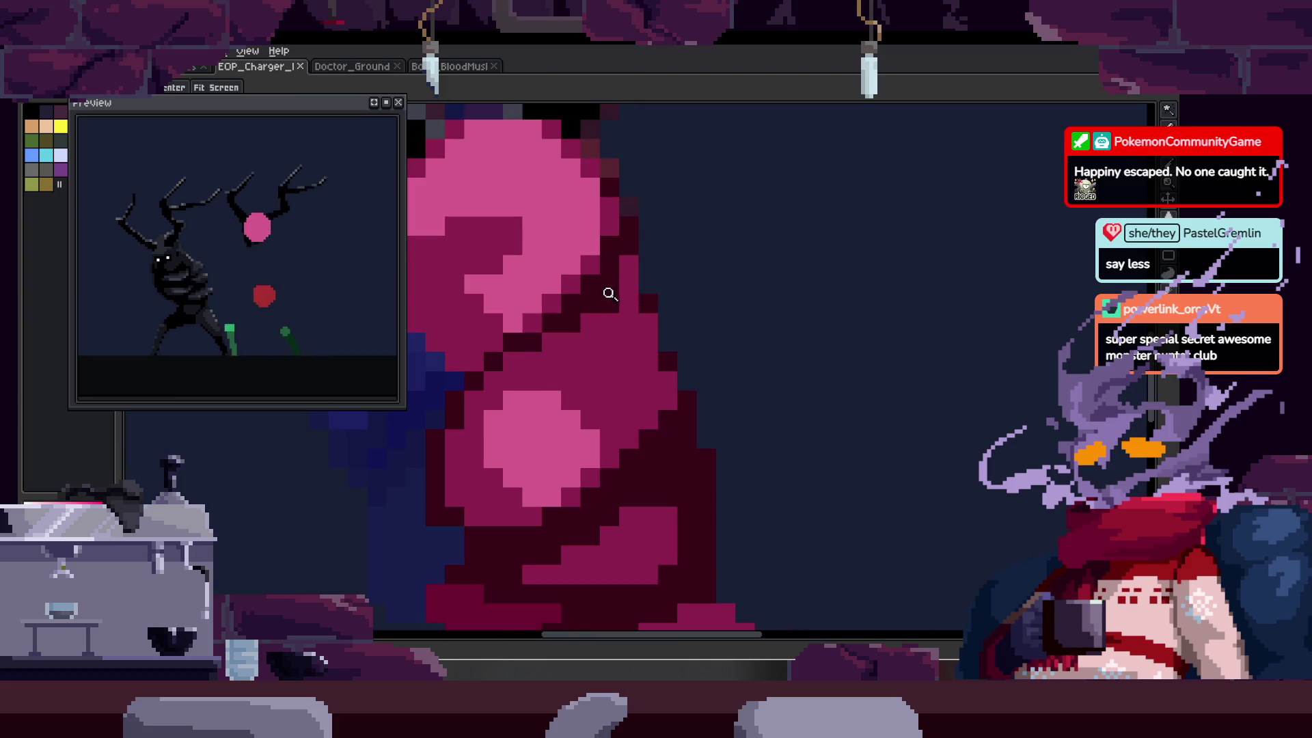
{"action": "scroll", "coordinate": [610, 294], "scroll_direction": "down", "scroll_amount": 3}
{"action": "key", "text": "v"}
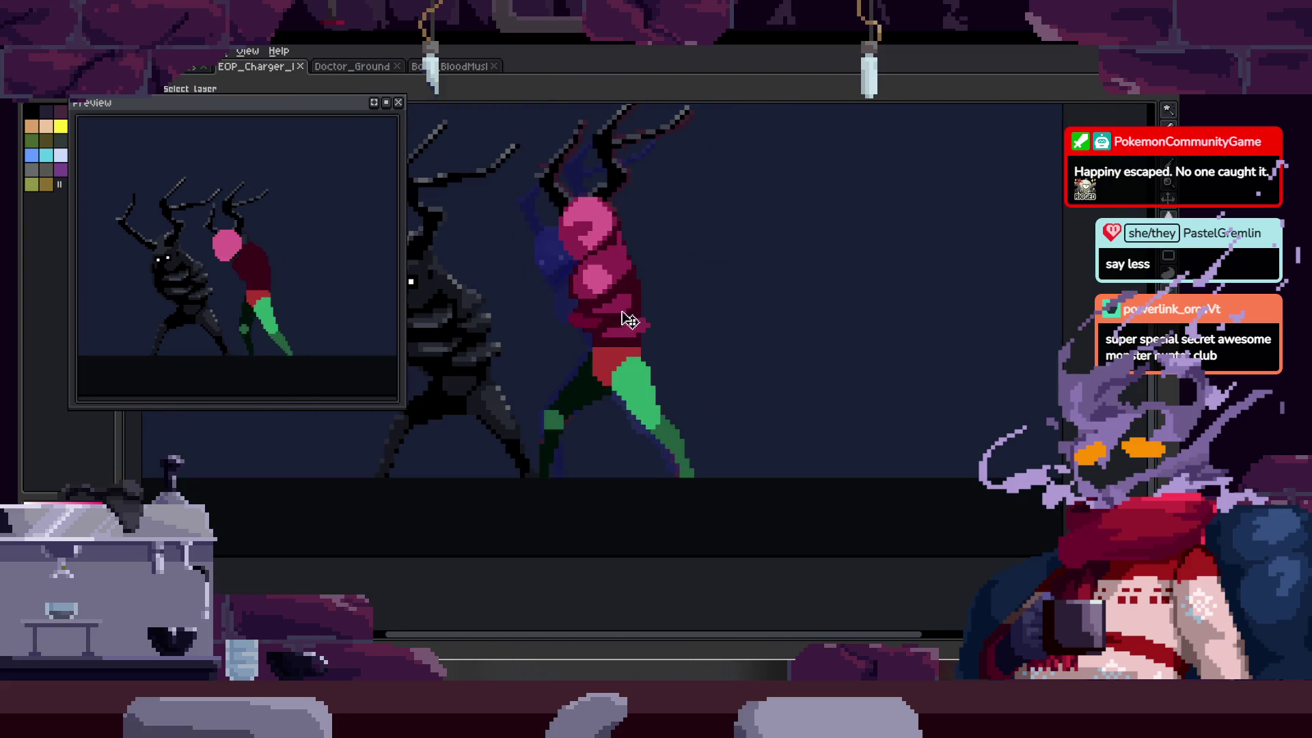
{"action": "scroll", "coordinate": [699, 243], "scroll_direction": "down", "scroll_amount": 3}
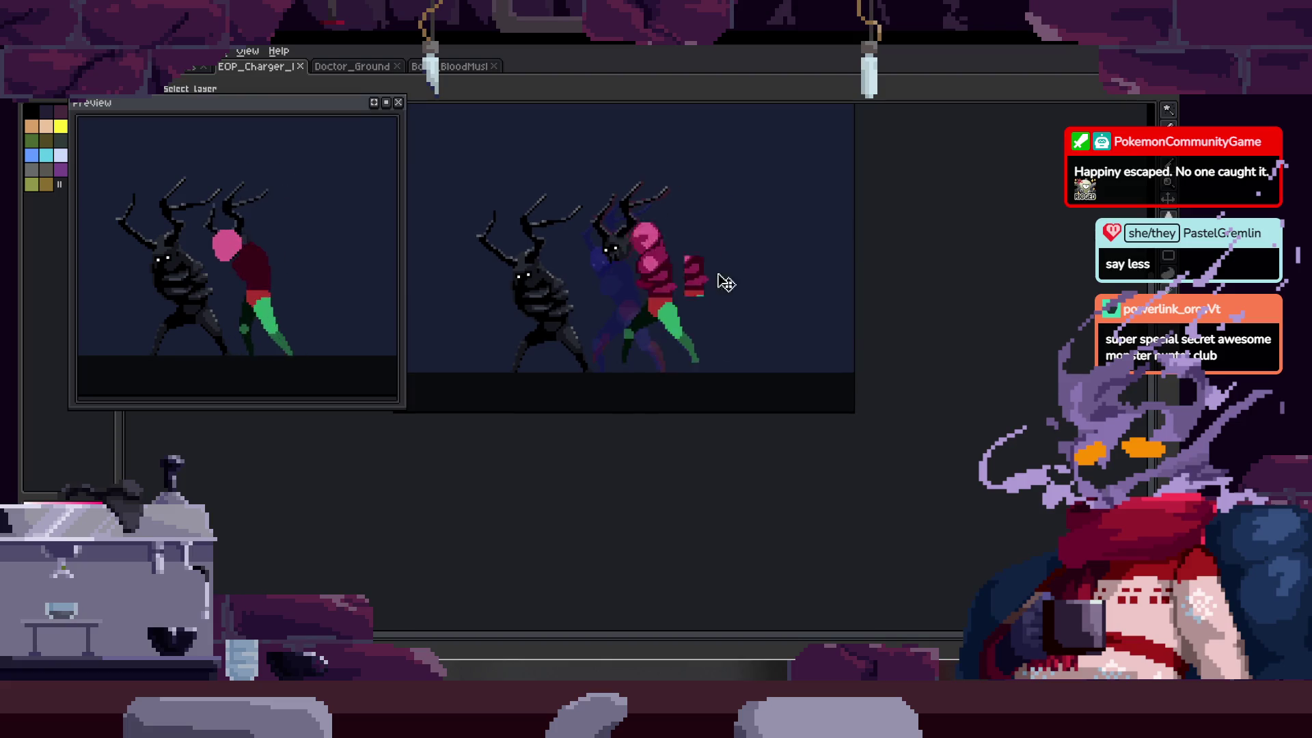
{"action": "key", "text": "ctrl"}
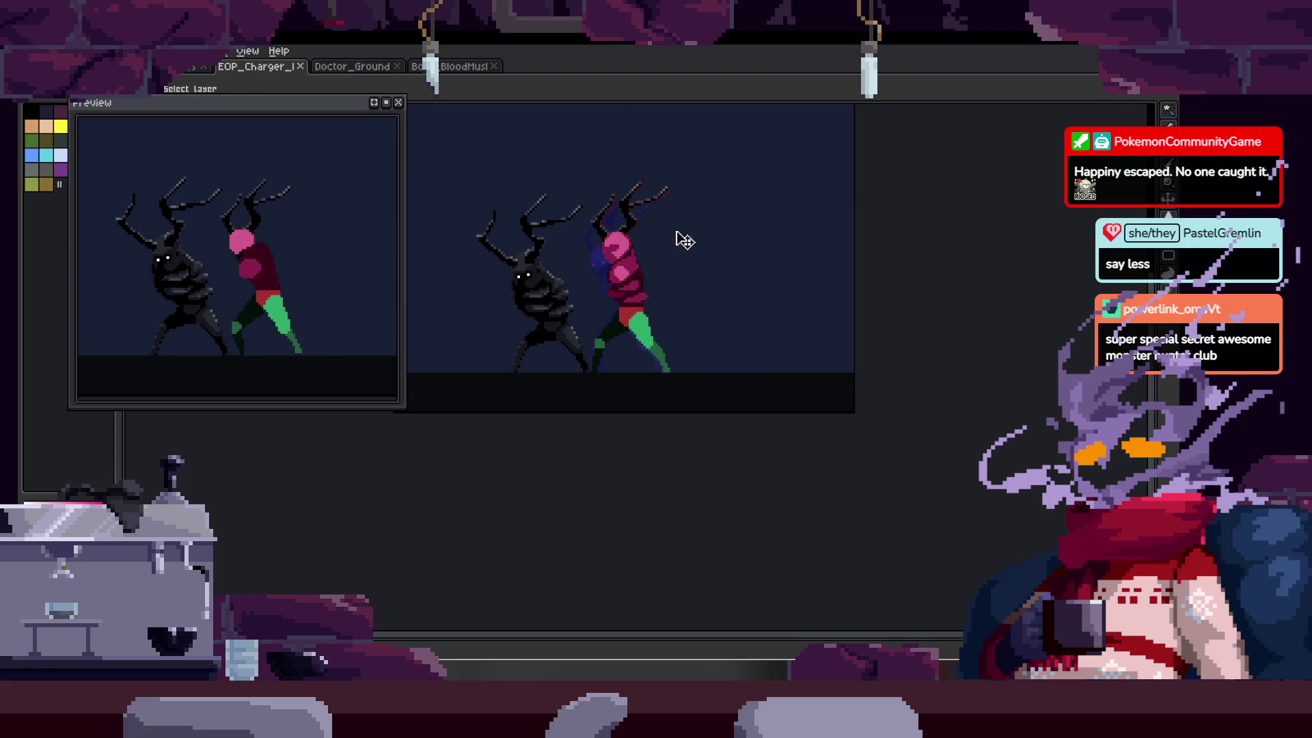
- Zoom in on the torso and paint dark shadow pixels below the pink chest plate
{"action": "key", "text": "z"}
{"action": "scroll", "coordinate": [668, 220], "scroll_direction": "up", "scroll_amount": 6}
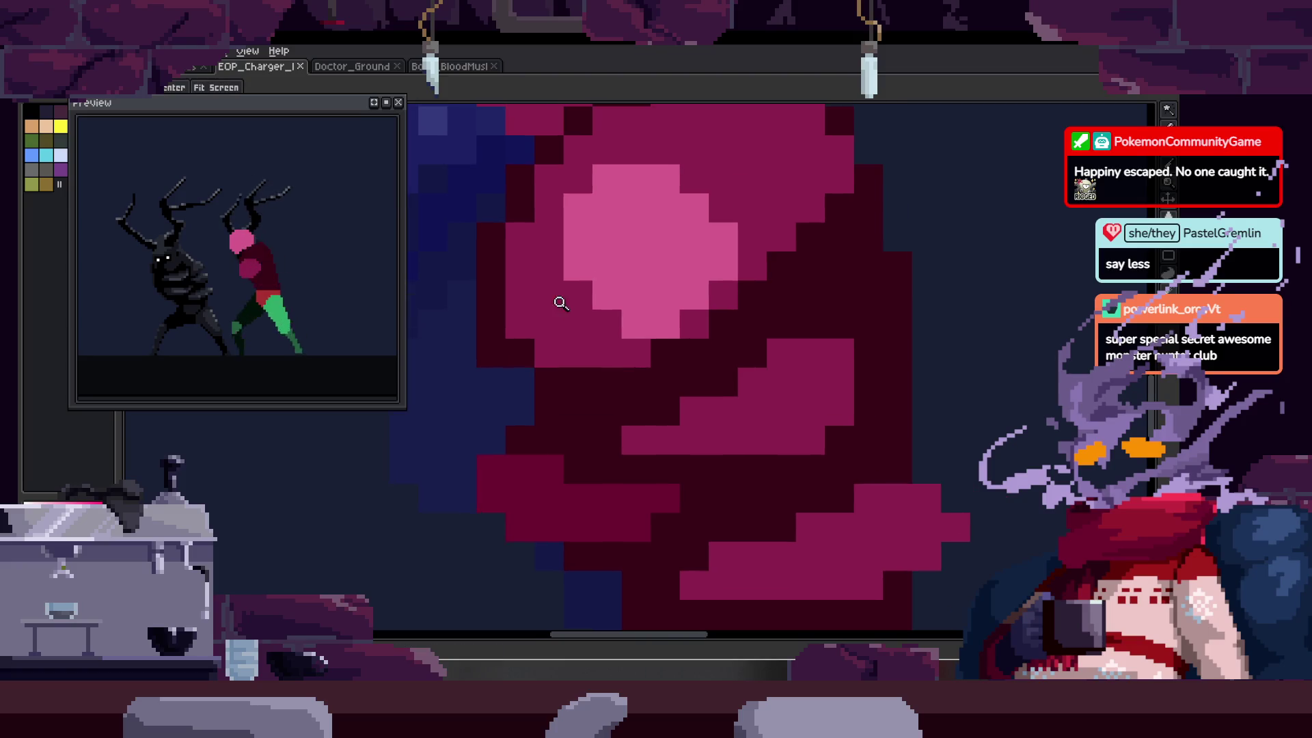
{"action": "key", "text": "z"}
{"action": "scroll", "coordinate": [551, 272], "scroll_direction": "up", "scroll_amount": 1}
{"action": "left_click_drag", "start_coordinate": [498, 171], "coordinate": [492, 404]}
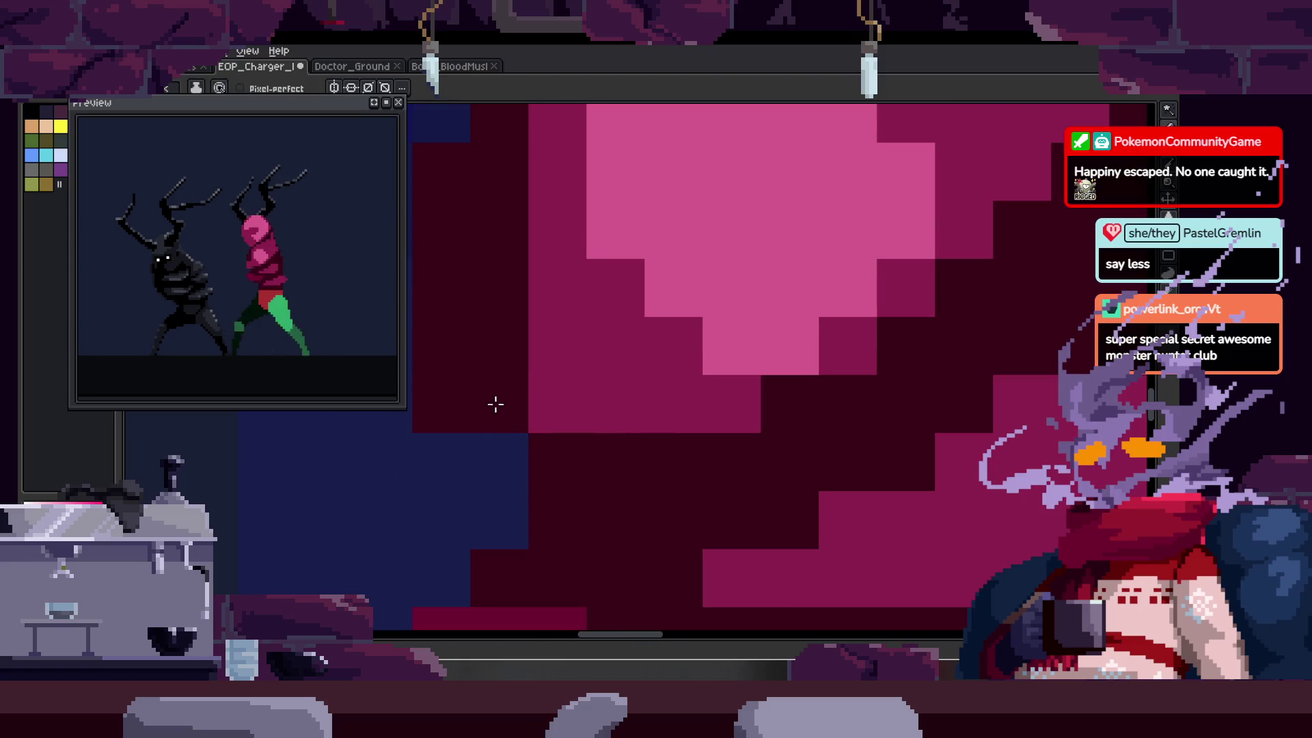
{"action": "scroll", "coordinate": [560, 382], "scroll_direction": "right", "scroll_amount": 3}
{"action": "mouse_move", "coordinate": [444, 361]}
{"action": "left_mouse_down"}
{"action": "mouse_move", "coordinate": [683, 334]}
{"action": "mouse_move", "coordinate": [565, 413]}
{"action": "mouse_move", "coordinate": [644, 423]}
{"action": "left_mouse_up"}
{"action": "key", "text": "alt"}
- Step to another animation frame with the view zoomed on the pink chest plate
{"action": "scroll", "coordinate": [673, 205], "scroll_direction": "down", "scroll_amount": 3}
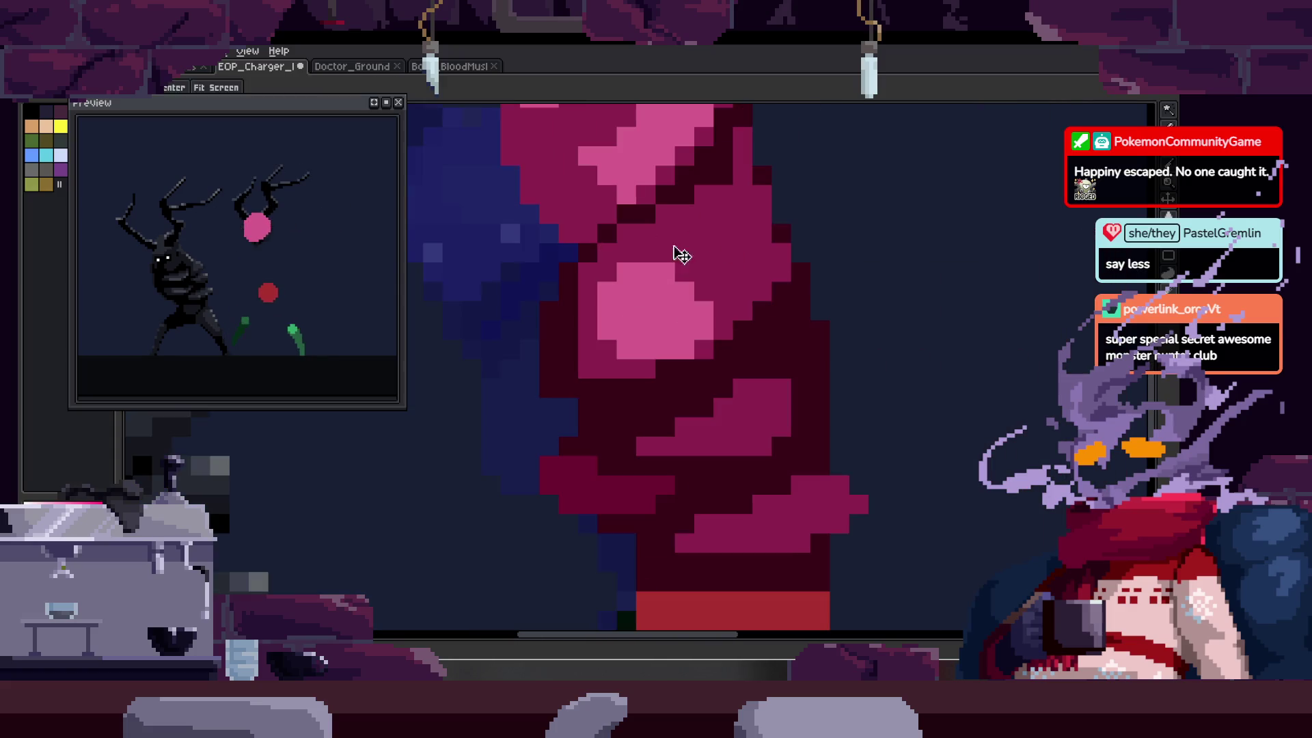
{"action": "left_click", "coordinate": [627, 270]}
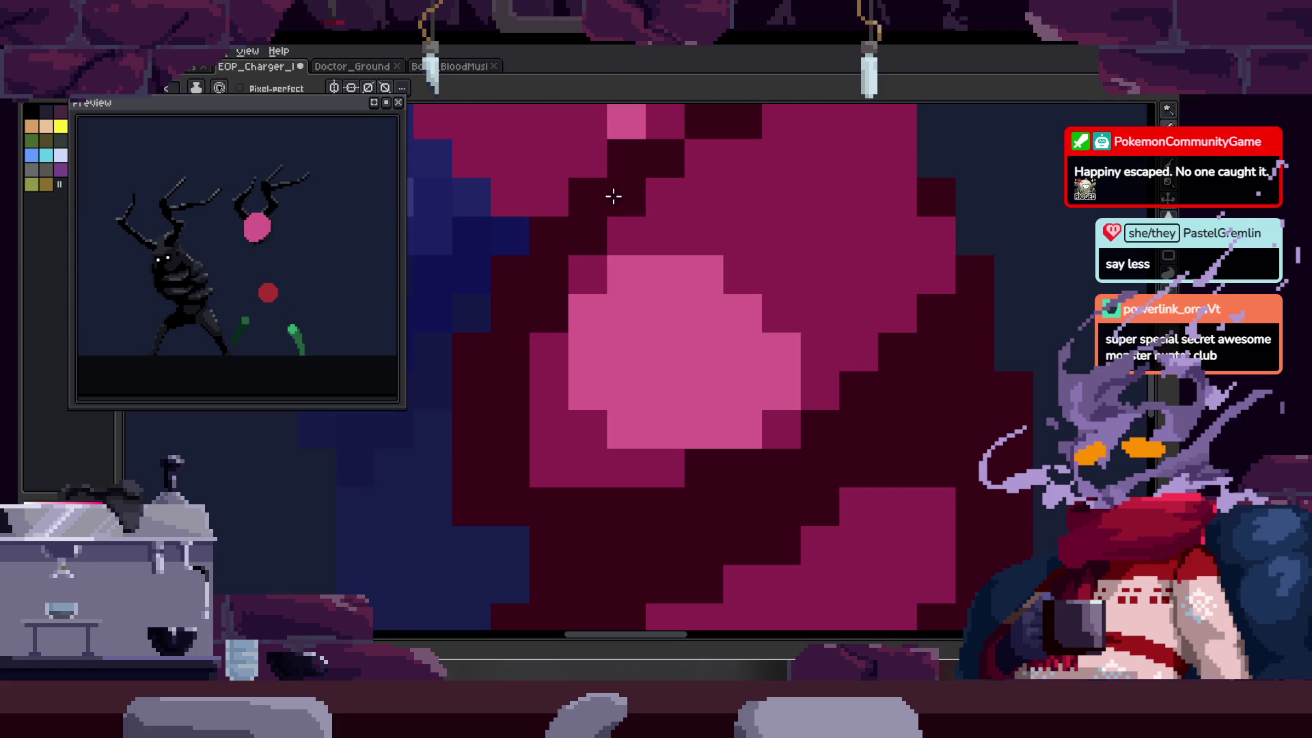
{"action": "scroll", "coordinate": [647, 262], "scroll_direction": "down", "scroll_amount": 3}
{"action": "scroll", "coordinate": [687, 243], "scroll_direction": "up", "scroll_amount": 3}
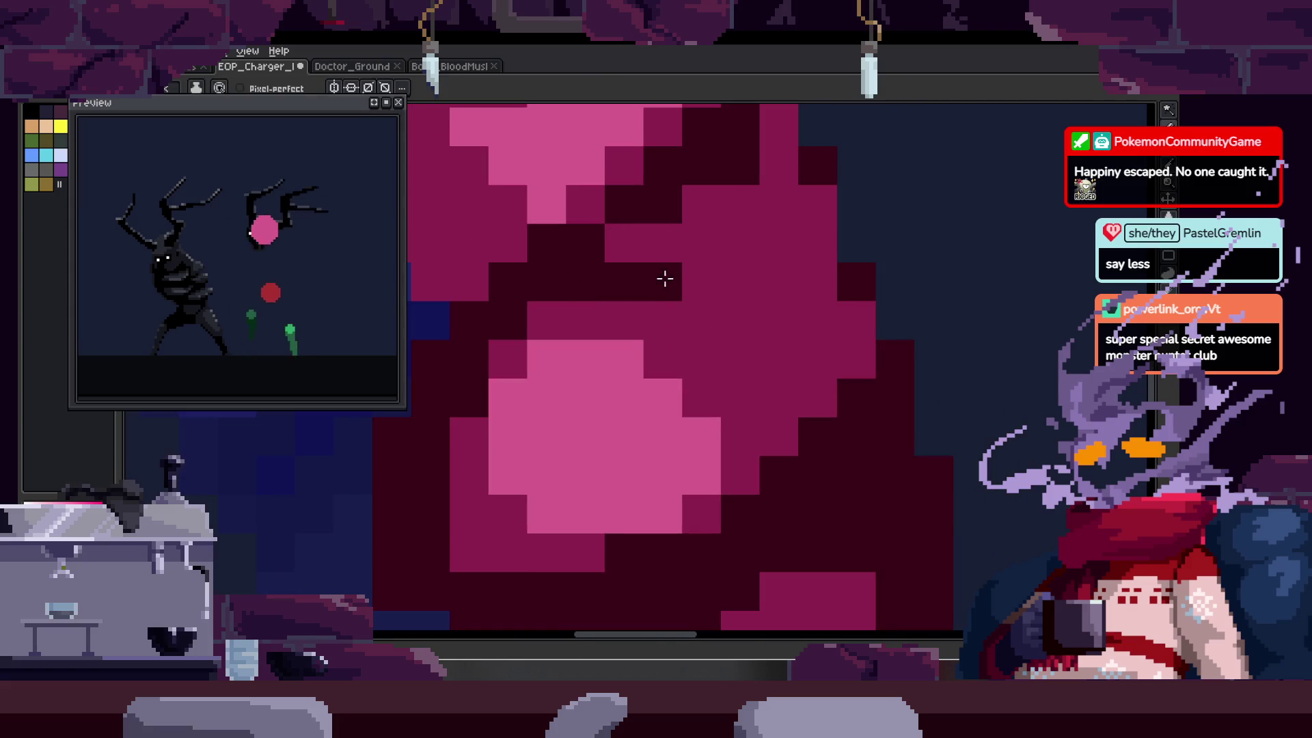
{"action": "left_click_drag", "start_coordinate": [708, 299], "coordinate": [650, 281]}
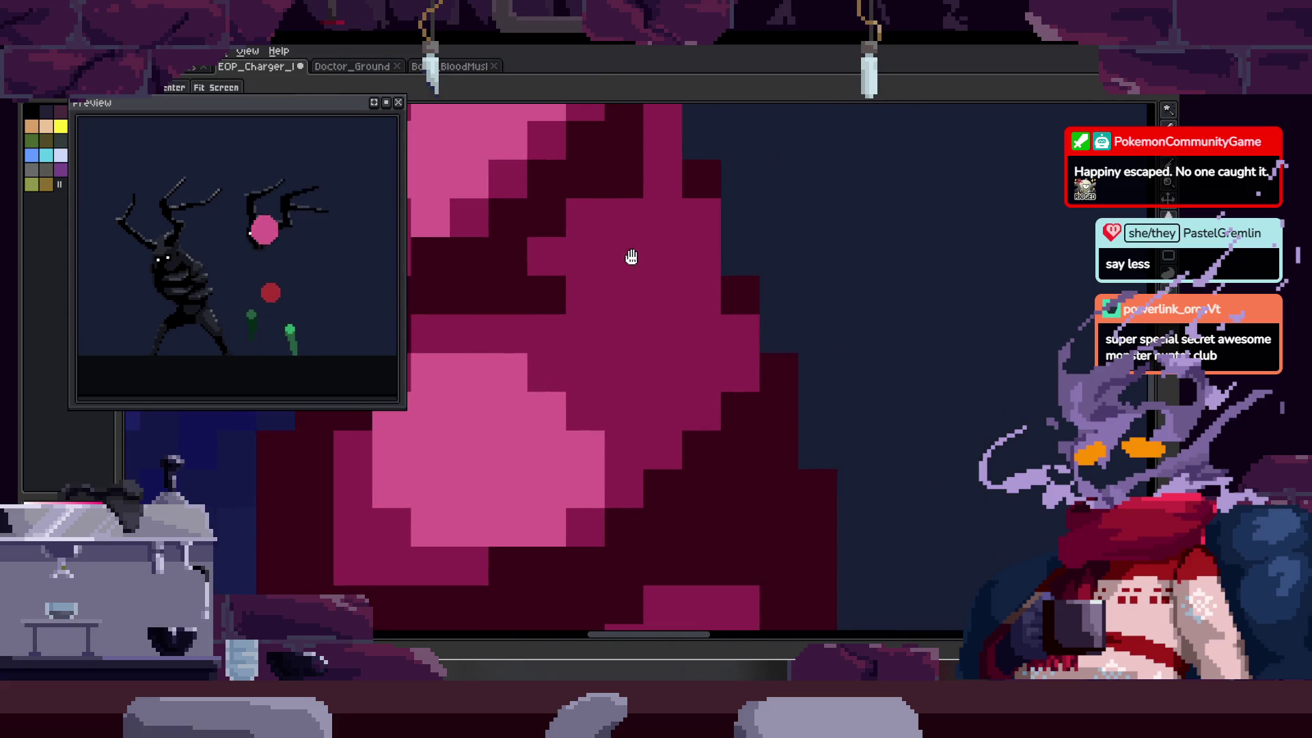
{"action": "key", "text": "Right"}
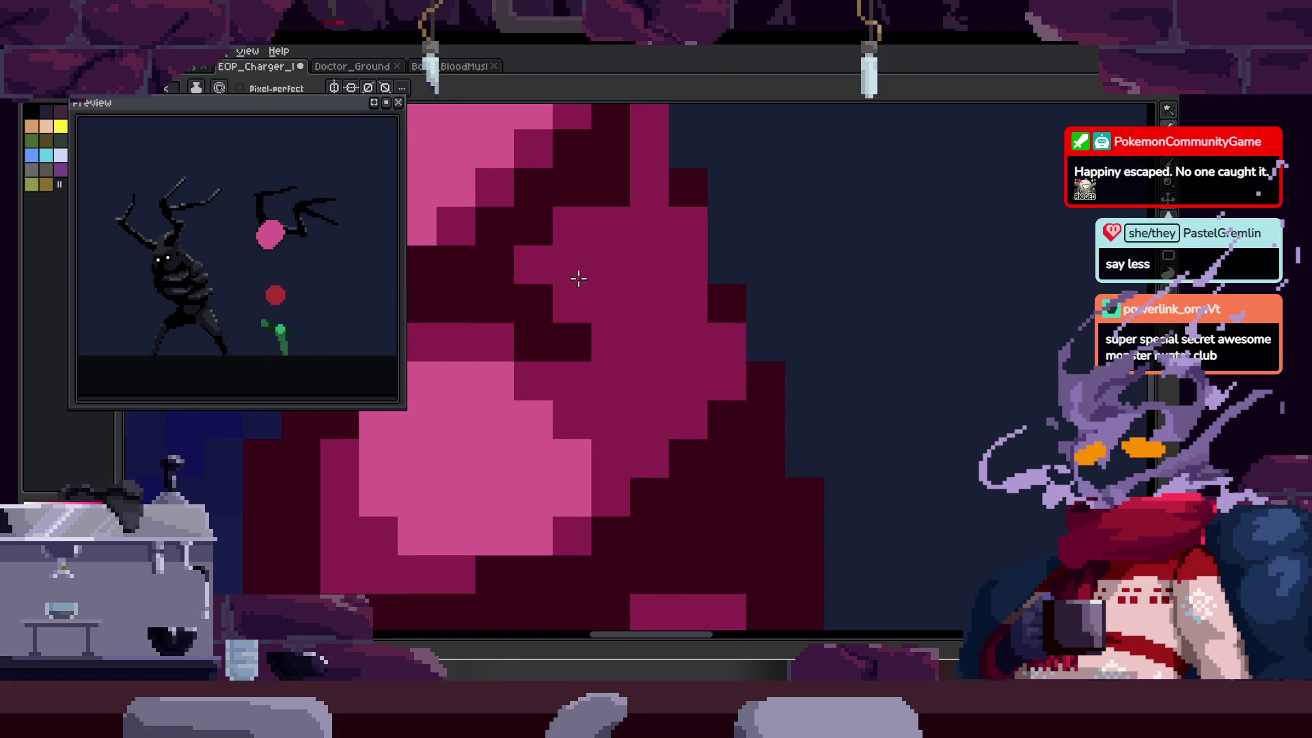
{"action": "scroll", "coordinate": [623, 305], "scroll_direction": "down", "scroll_amount": 4}
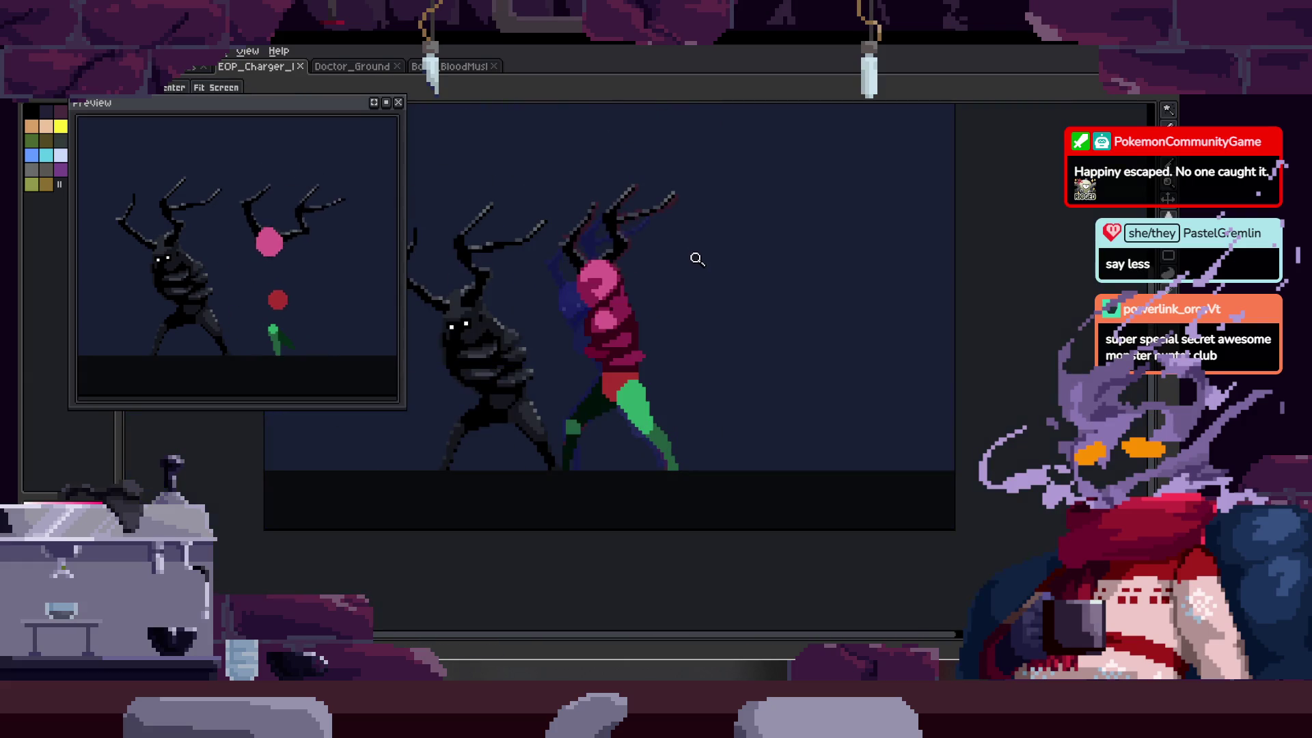
{"action": "scroll", "coordinate": [607, 320], "scroll_direction": "up", "scroll_amount": 5}
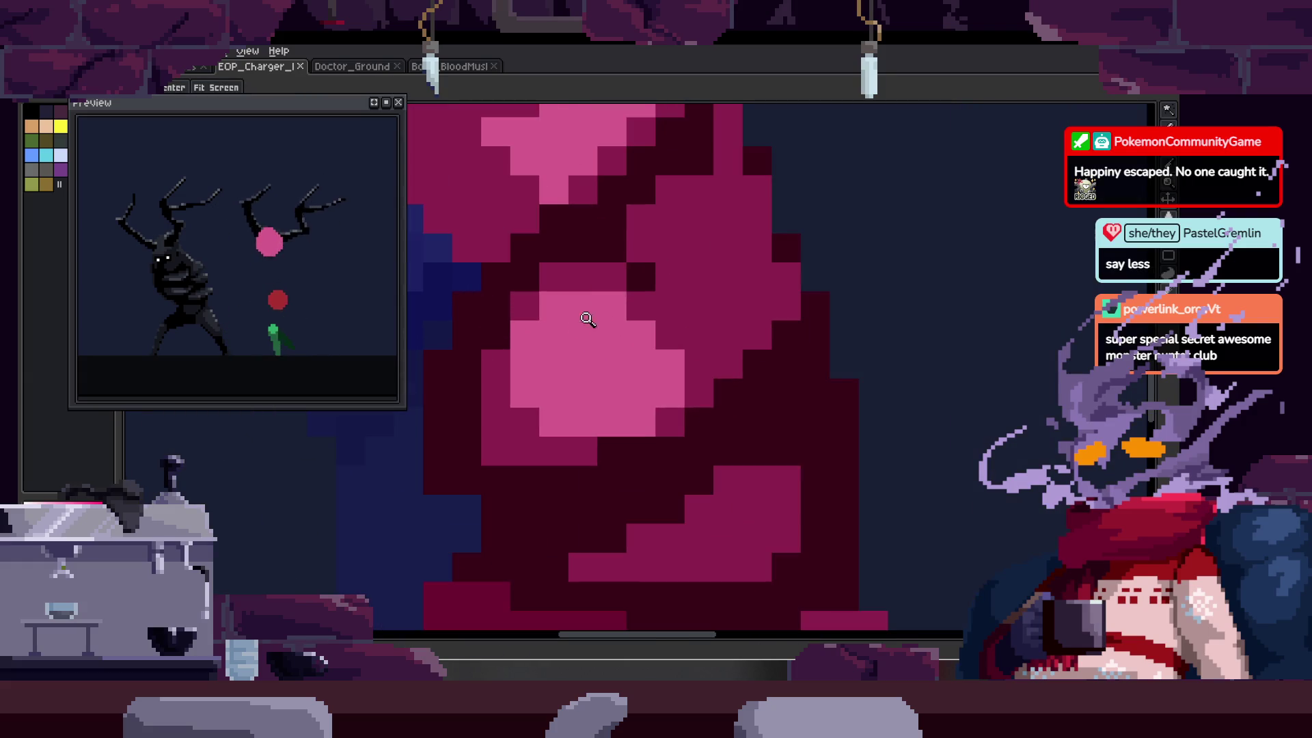
{"action": "scroll", "coordinate": [510, 407], "scroll_direction": "up", "scroll_amount": 1}
{"action": "mouse_move", "coordinate": [598, 319]}
{"action": "left_mouse_down"}
{"action": "mouse_move", "coordinate": [588, 308]}
{"action": "mouse_move", "coordinate": [621, 255]}
{"action": "mouse_move", "coordinate": [567, 369]}
{"action": "left_mouse_up"}
- Repaint pixels on the pink chest plate and save the animation file
{"action": "key", "text": "b"}
{"action": "left_click", "coordinate": [618, 437]}
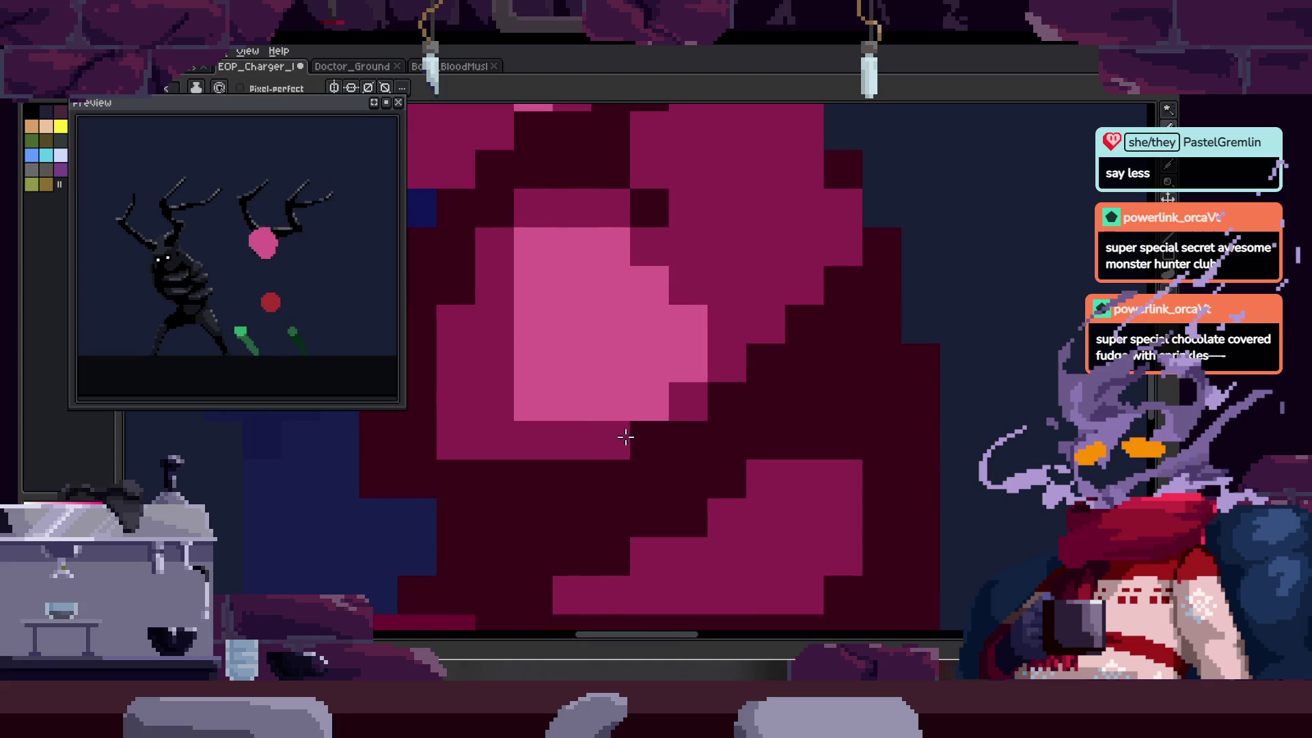
{"action": "key", "text": "z"}
{"action": "scroll", "coordinate": [623, 383], "scroll_direction": "down", "scroll_amount": 3}
{"action": "key", "text": "ctrl+s"}
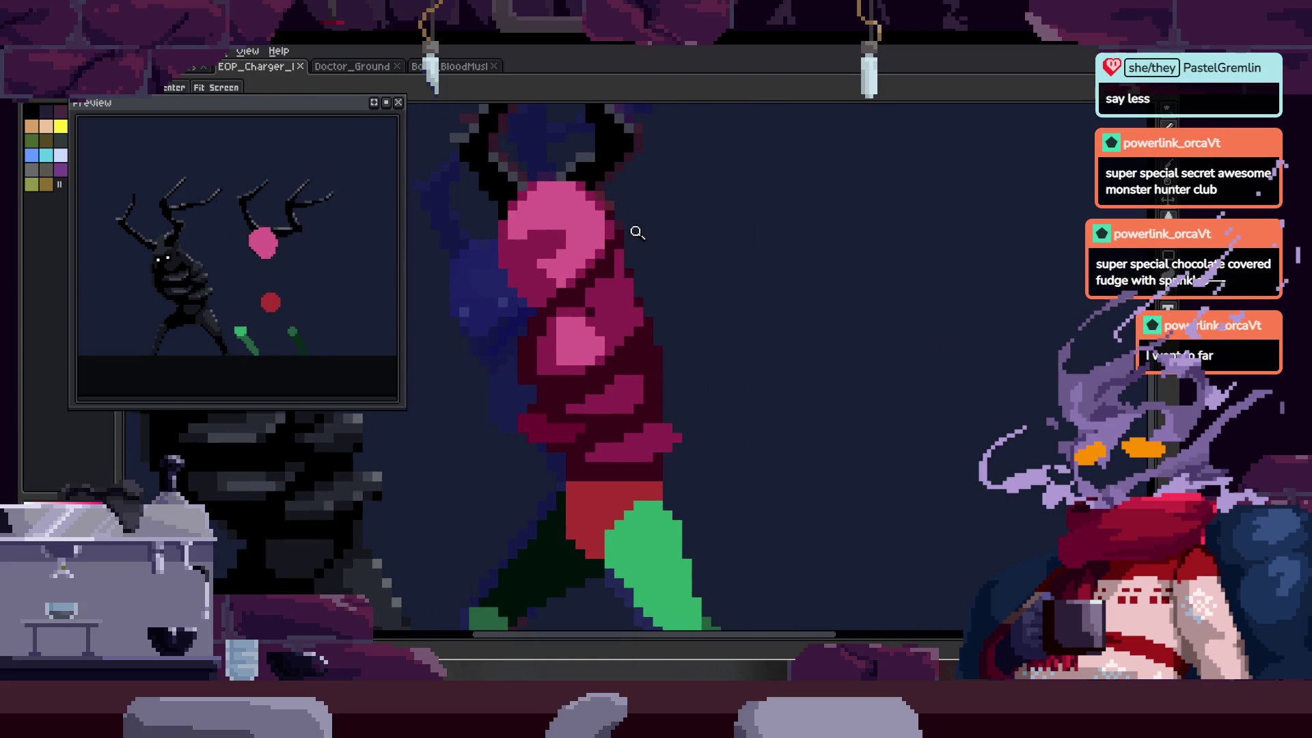
{"action": "scroll", "coordinate": [637, 233], "scroll_direction": "up", "scroll_amount": 2}
{"action": "scroll", "coordinate": [619, 277], "scroll_direction": "down", "scroll_amount": 1}
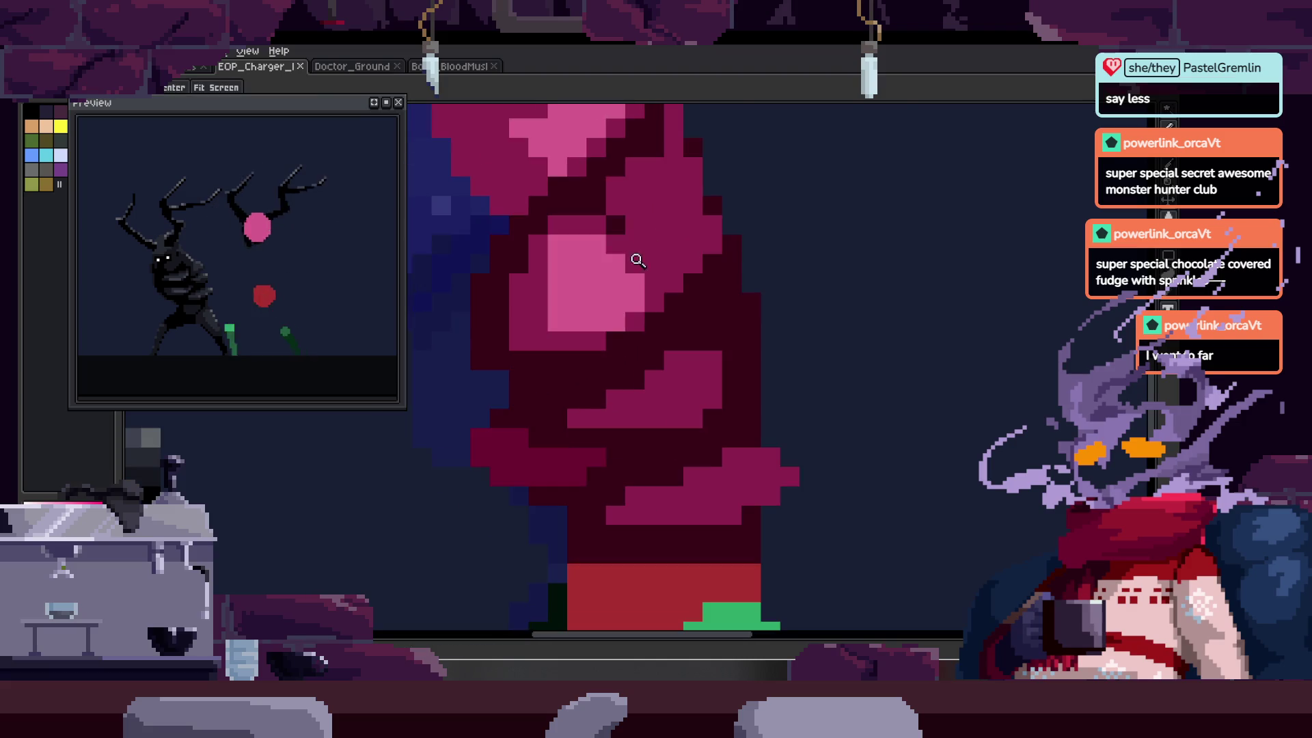
{"action": "scroll", "coordinate": [638, 181], "scroll_direction": "up", "scroll_amount": 2}
{"action": "scroll", "coordinate": [668, 301], "scroll_direction": "up", "scroll_amount": 1}
{"action": "scroll", "coordinate": [613, 246], "scroll_direction": "down", "scroll_amount": 2}
{"action": "key", "text": "ctrl+s"}
{"action": "scroll", "coordinate": [610, 258], "scroll_direction": "down", "scroll_amount": 2}
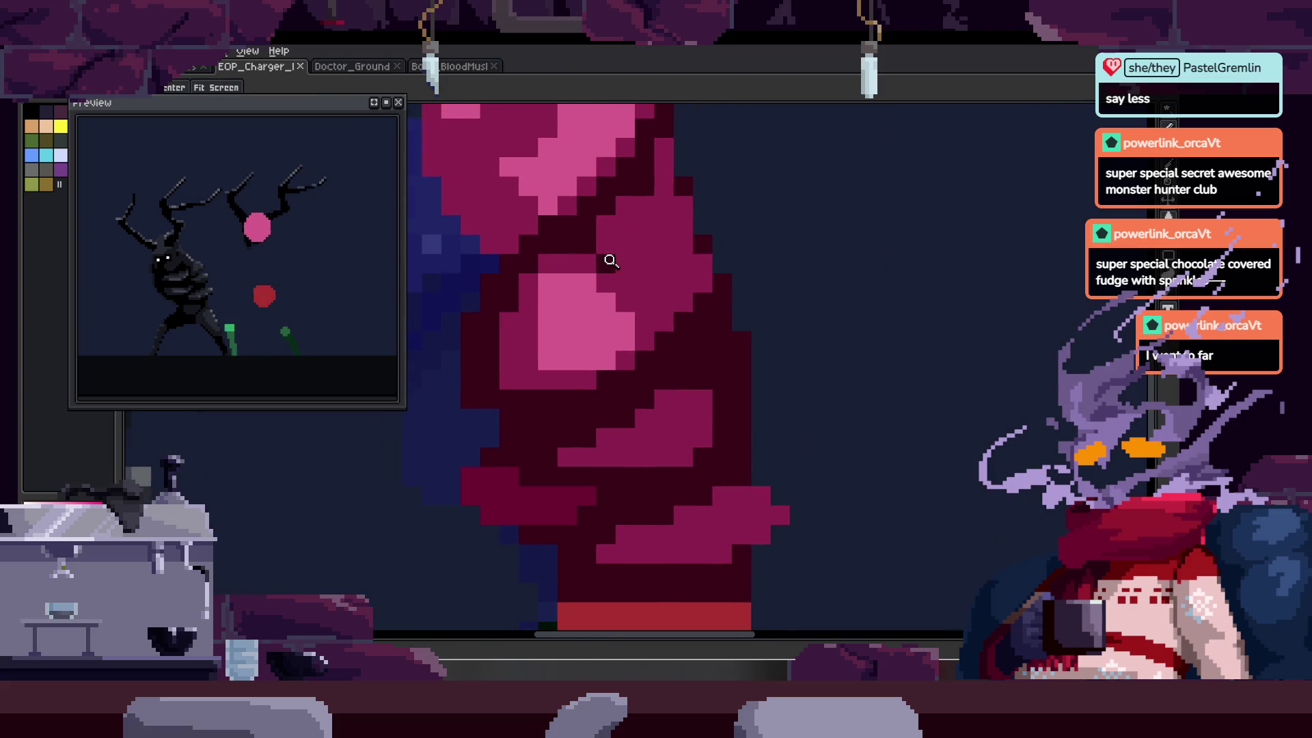
{"action": "scroll", "coordinate": [598, 217], "scroll_direction": "up", "scroll_amount": 3}
- Paint a light pink highlight stroke across the fighter's torso
{"action": "key", "text": "b"}
{"action": "scroll", "coordinate": [603, 225], "scroll_direction": "right", "scroll_amount": 2}
{"action": "scroll", "coordinate": [604, 214], "scroll_direction": "down", "scroll_amount": 3}
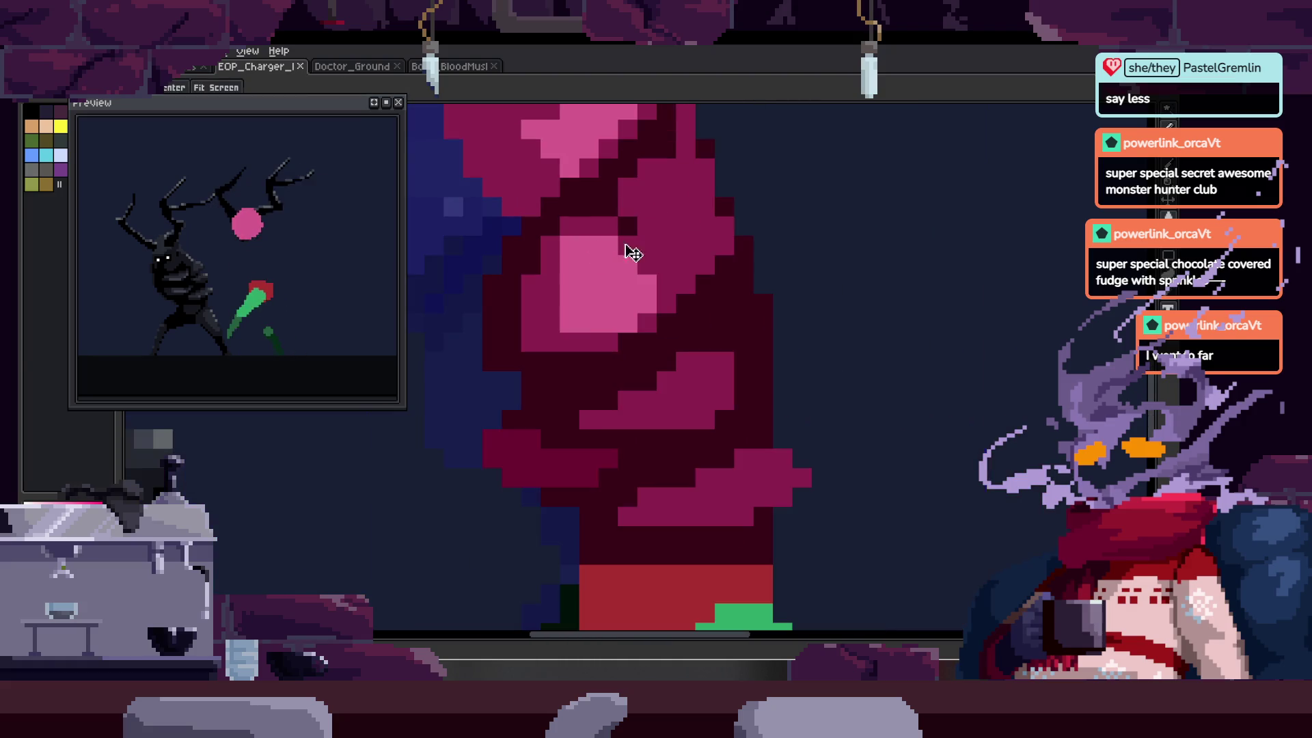
{"action": "key", "text": "z"}
{"action": "scroll", "coordinate": [607, 185], "scroll_direction": "up", "scroll_amount": 3}
{"action": "scroll", "coordinate": [514, 258], "scroll_direction": "down", "scroll_amount": 1}
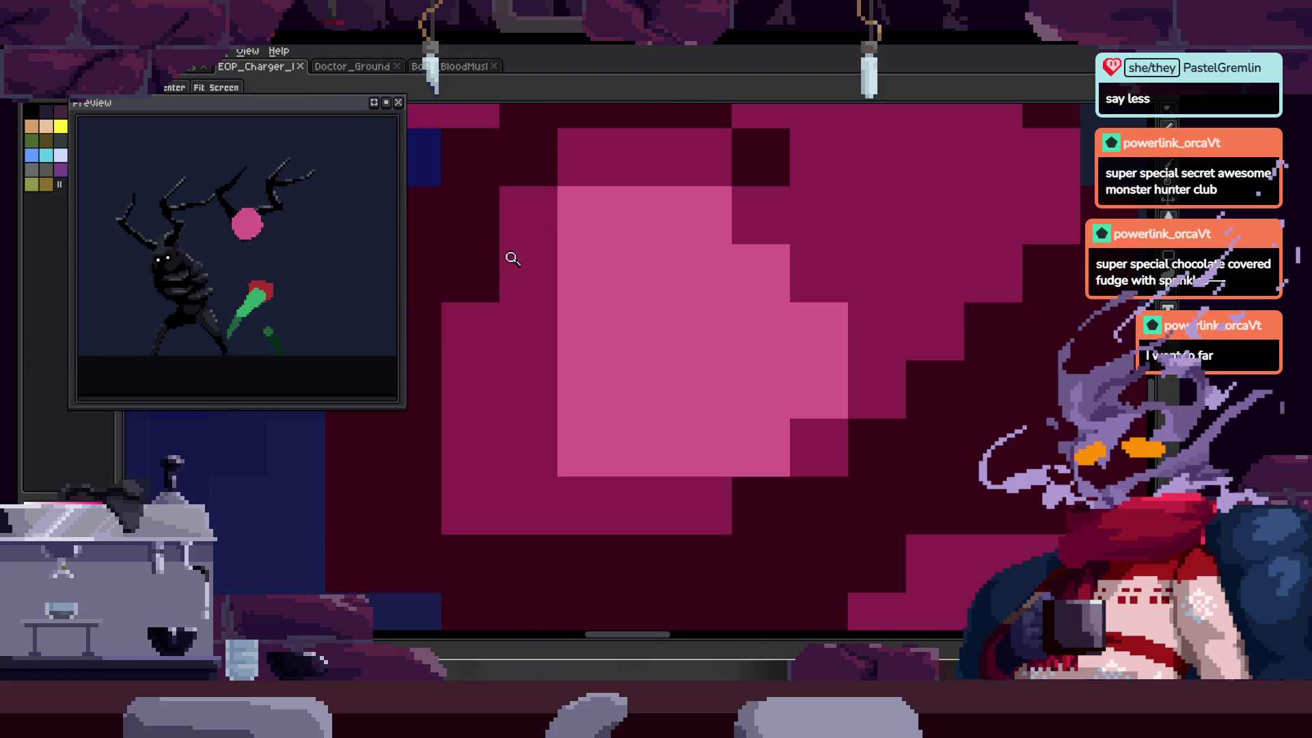
{"action": "scroll", "coordinate": [595, 202], "scroll_direction": "down", "scroll_amount": 3}
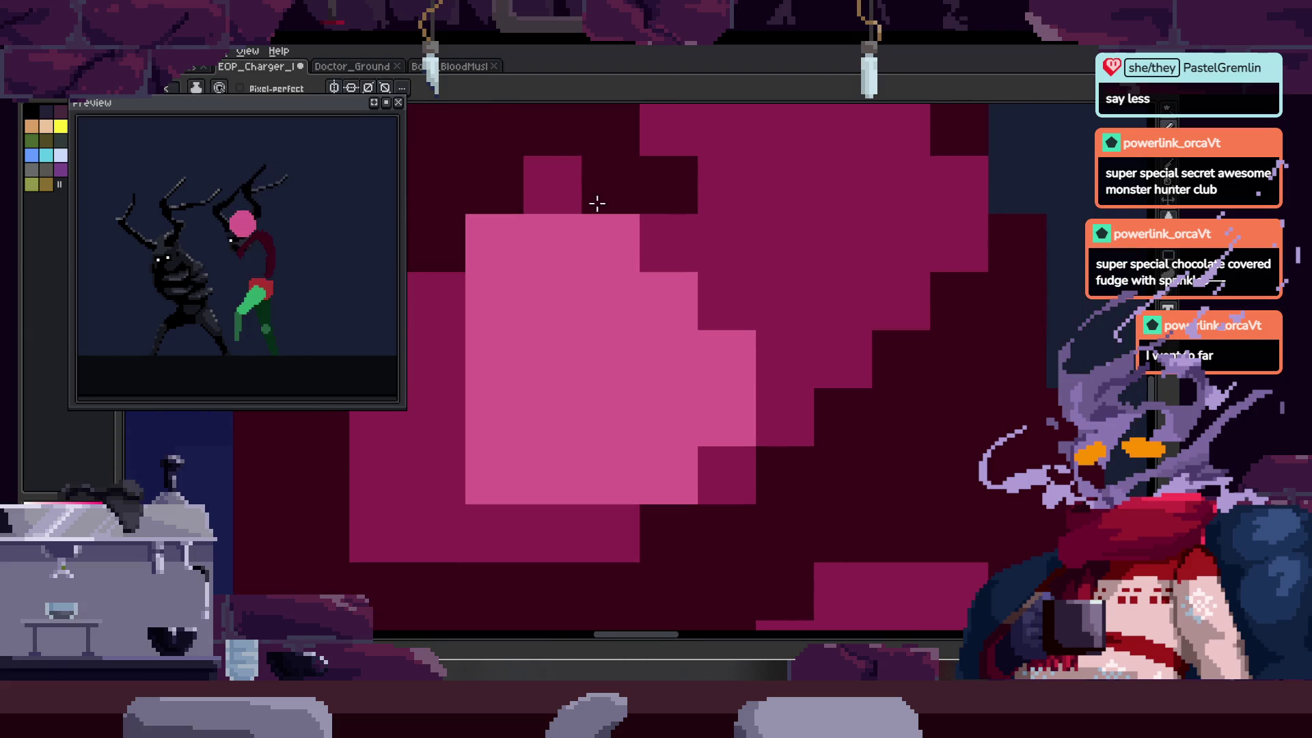
{"action": "scroll", "coordinate": [679, 215], "scroll_direction": "up", "scroll_amount": 2}
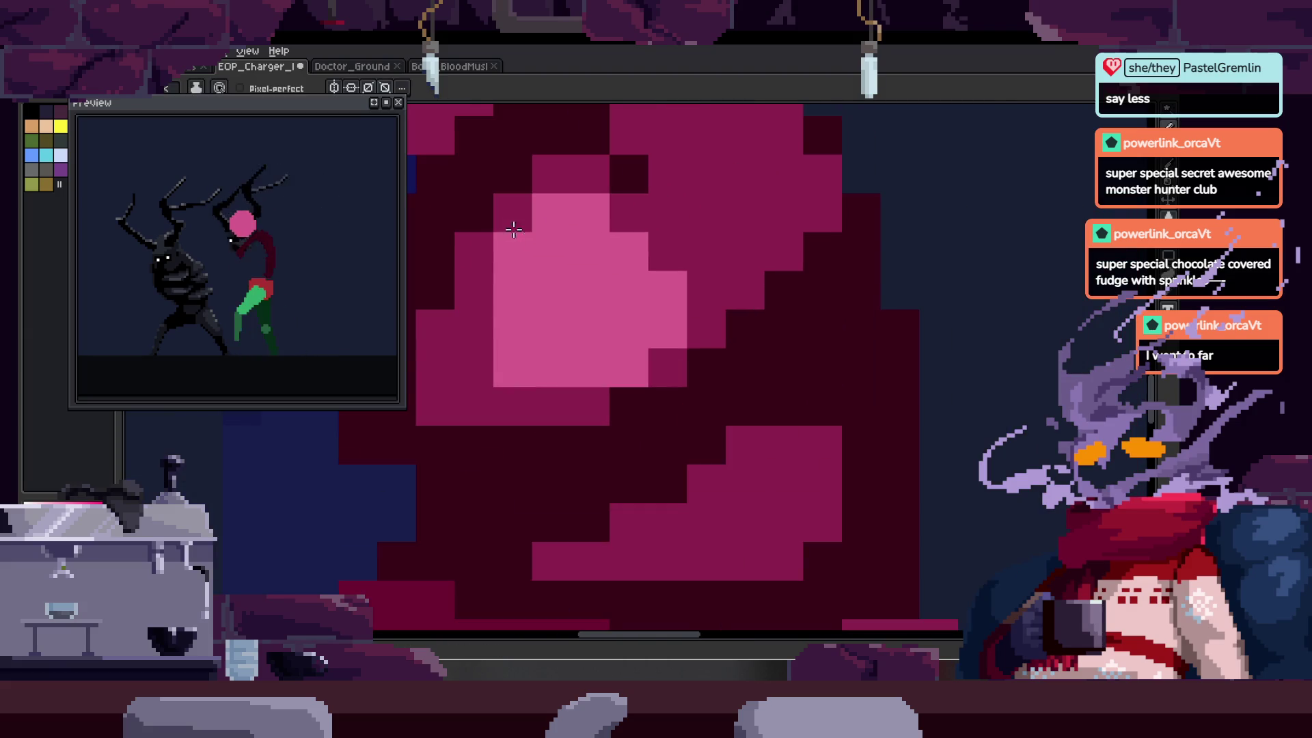
{"action": "scroll", "coordinate": [594, 232], "scroll_direction": "down", "scroll_amount": 1}
{"action": "scroll", "coordinate": [635, 245], "scroll_direction": "down", "scroll_amount": 1}
{"action": "scroll", "coordinate": [634, 244], "scroll_direction": "down", "scroll_amount": 2}
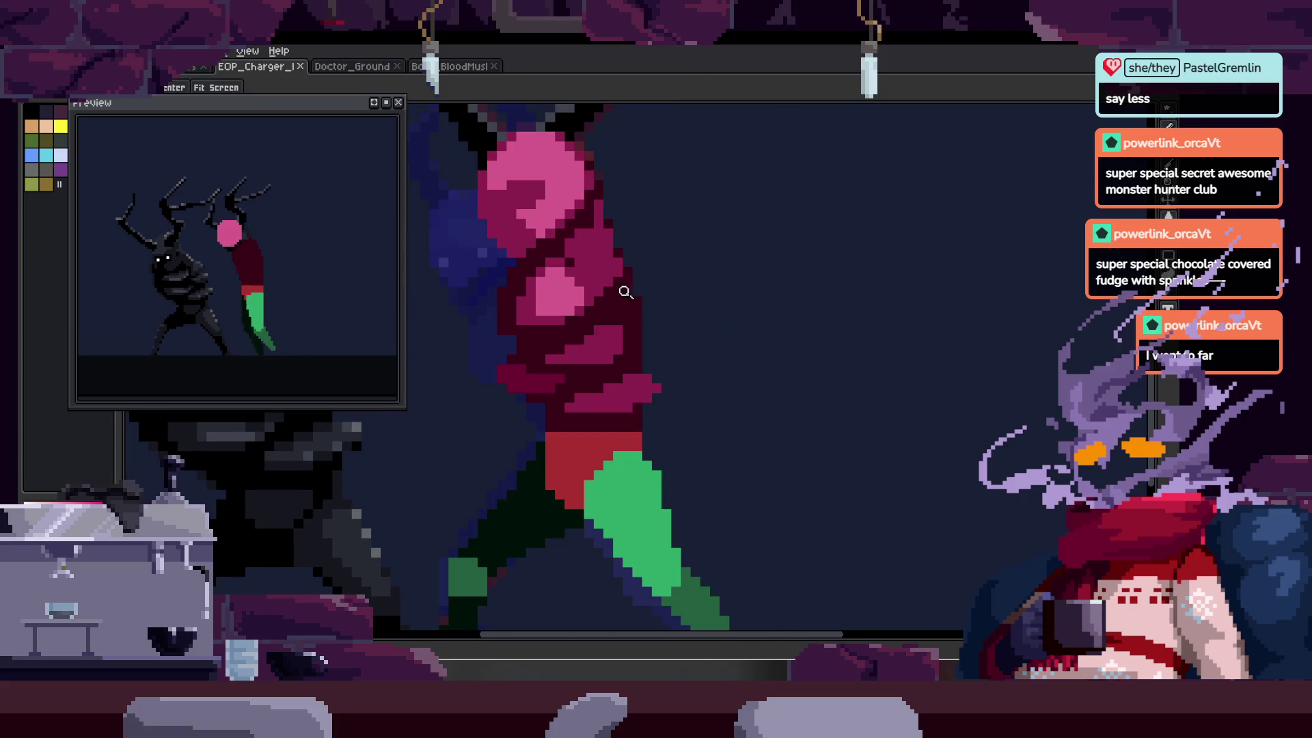
{"action": "scroll", "coordinate": [612, 321], "scroll_direction": "up", "scroll_amount": 1}
{"action": "key", "text": "b"}
{"action": "scroll", "coordinate": [601, 274], "scroll_direction": "up", "scroll_amount": 3}
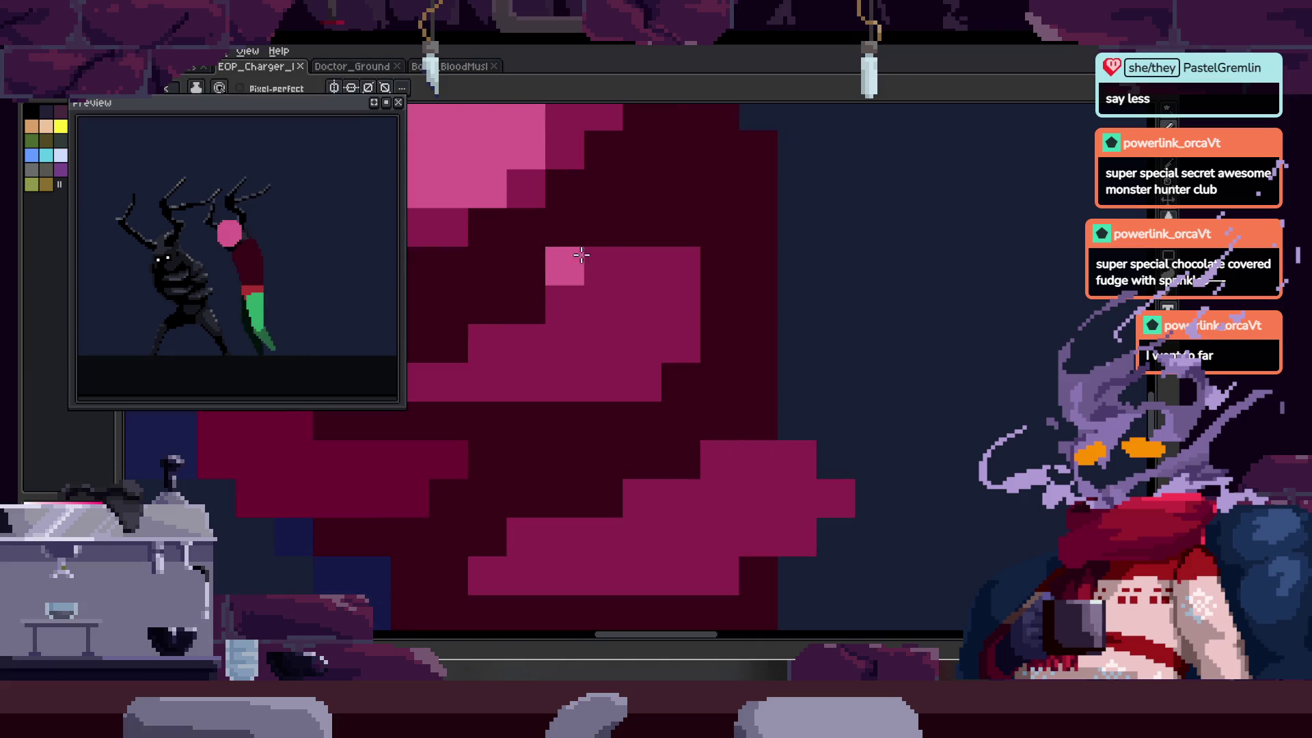
{"action": "mouse_move", "coordinate": [518, 322]}
{"action": "left_mouse_down"}
{"action": "mouse_move", "coordinate": [650, 273]}
{"action": "mouse_move", "coordinate": [649, 237]}
{"action": "left_mouse_up"}
- Zoom out and play the fight animation, focusing on the dark creature's head
{"action": "key", "text": "z"}
{"action": "scroll", "coordinate": [625, 350], "scroll_direction": "down", "scroll_amount": 4}
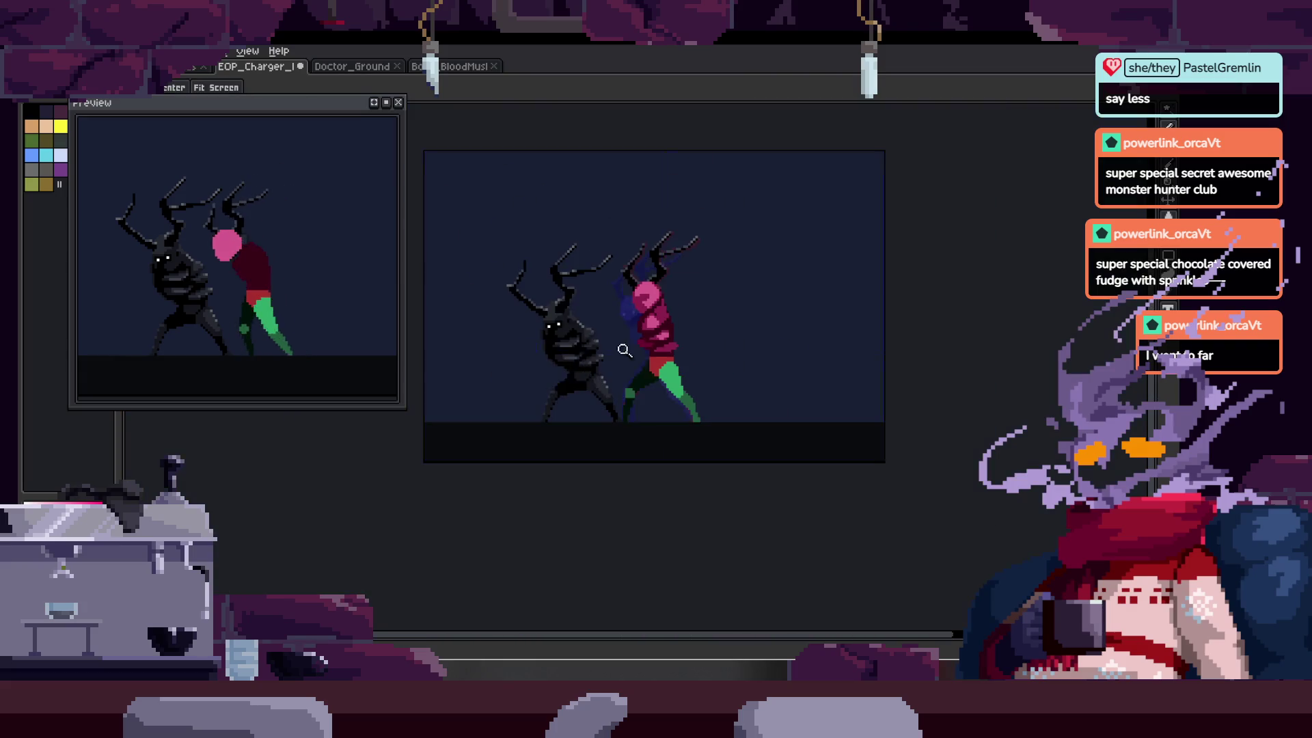
{"action": "key", "text": "Return"}
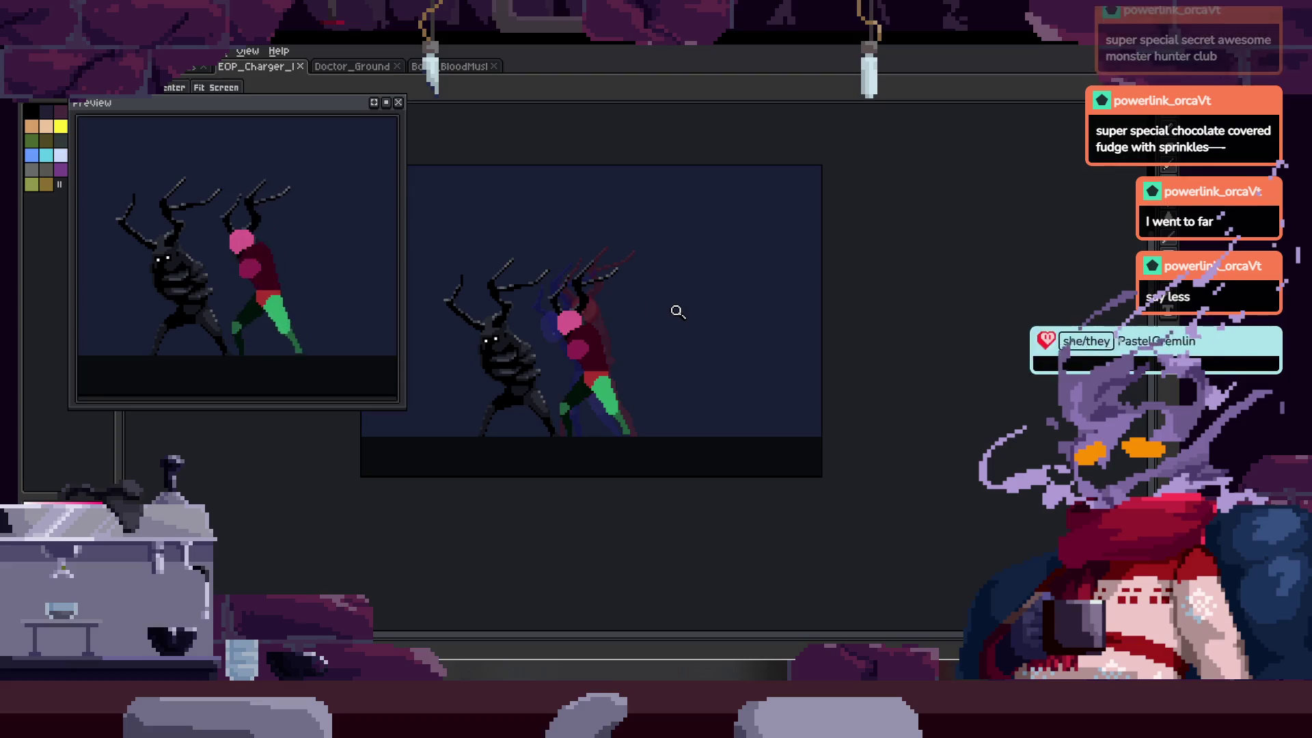
{"action": "left_click", "coordinate": [596, 328]}
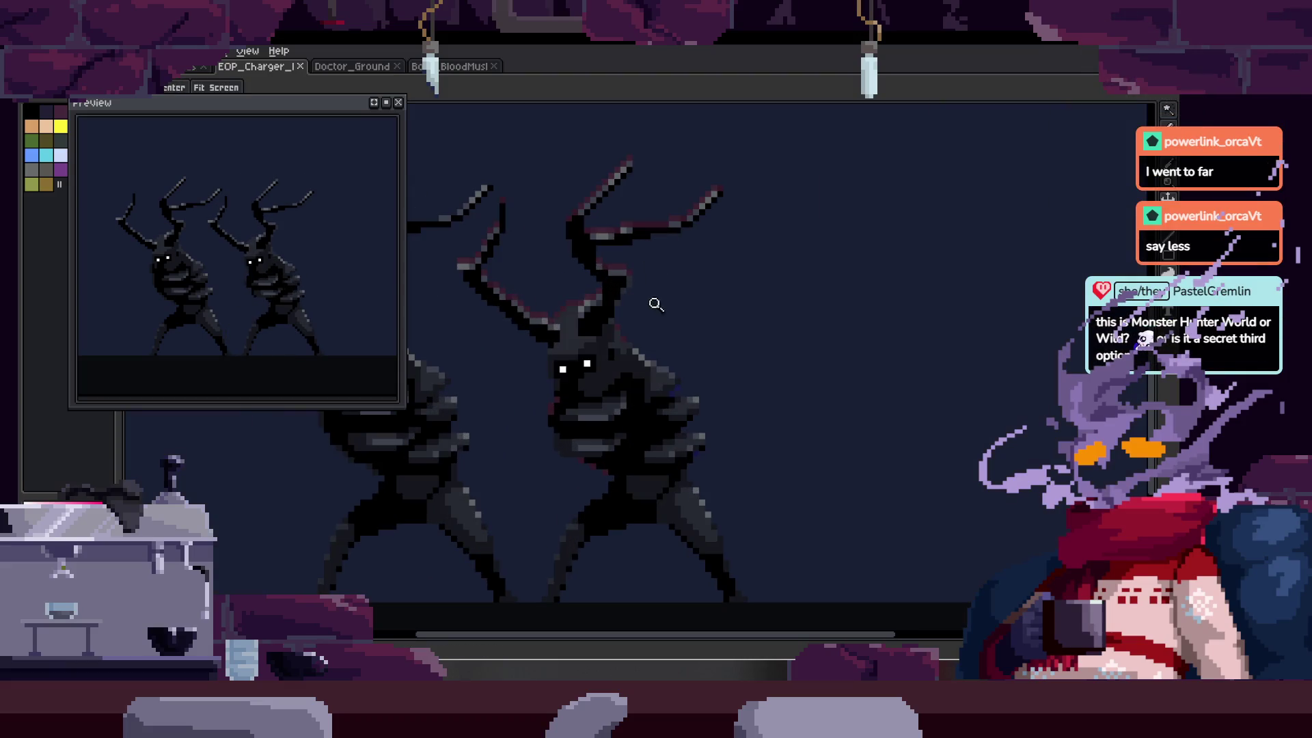
- Move to a different animation frame and zoom into the torso shading
{"action": "left_click", "coordinate": [612, 308]}
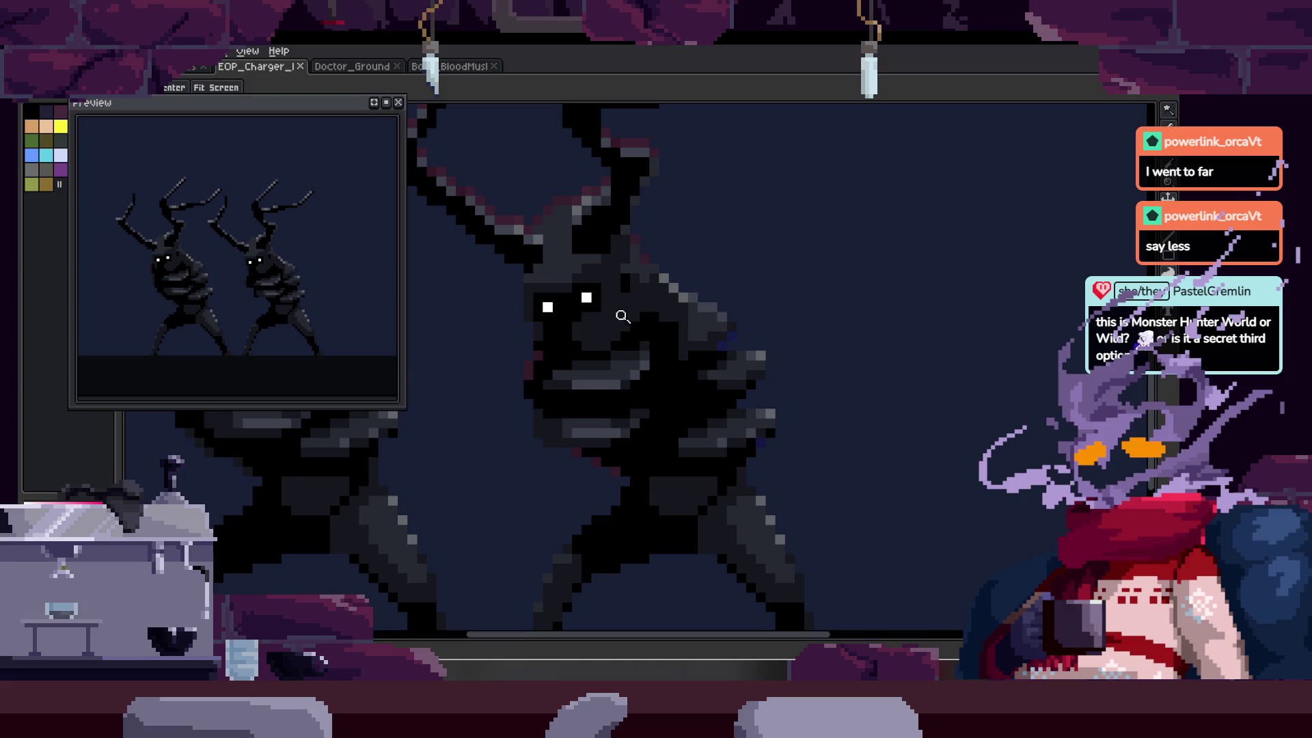
{"action": "key", "text": "Tab"}
{"action": "key", "text": "Right"}
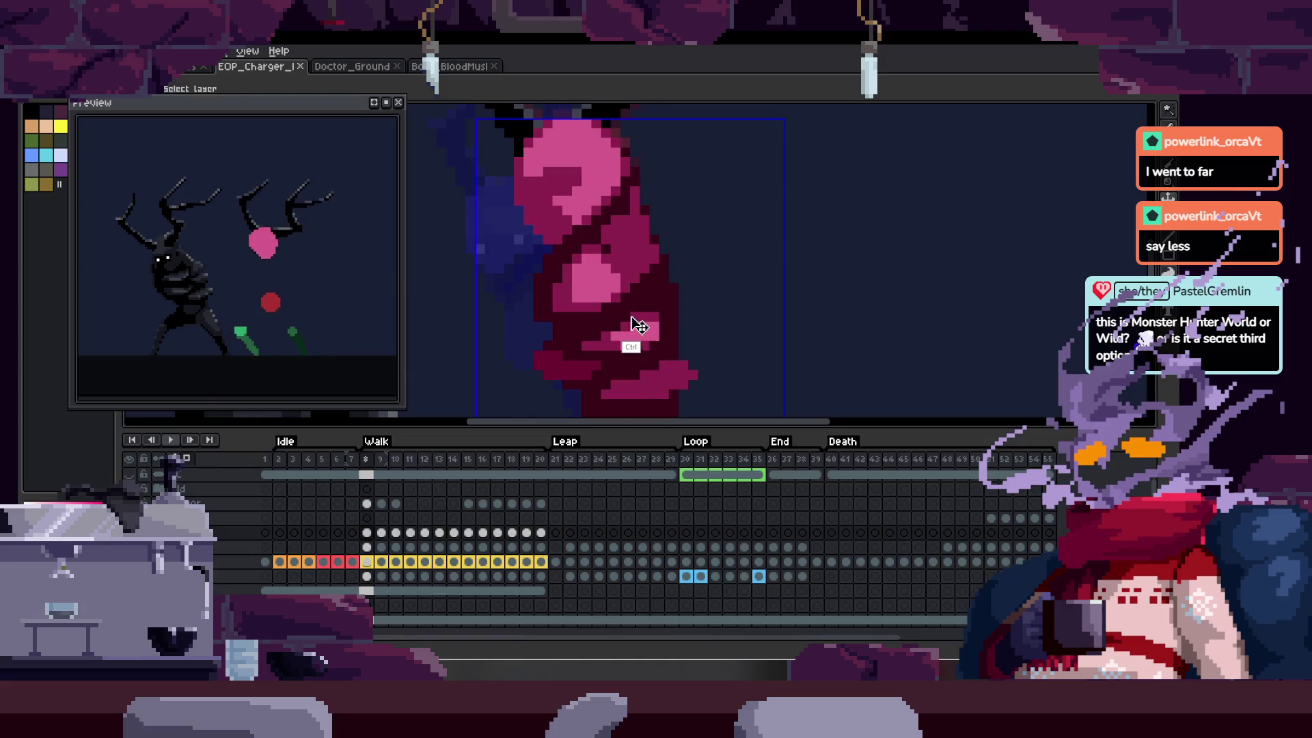
{"action": "key", "text": "Tab"}
{"action": "left_click", "coordinate": [597, 264]}
{"action": "left_click", "coordinate": [640, 273]}
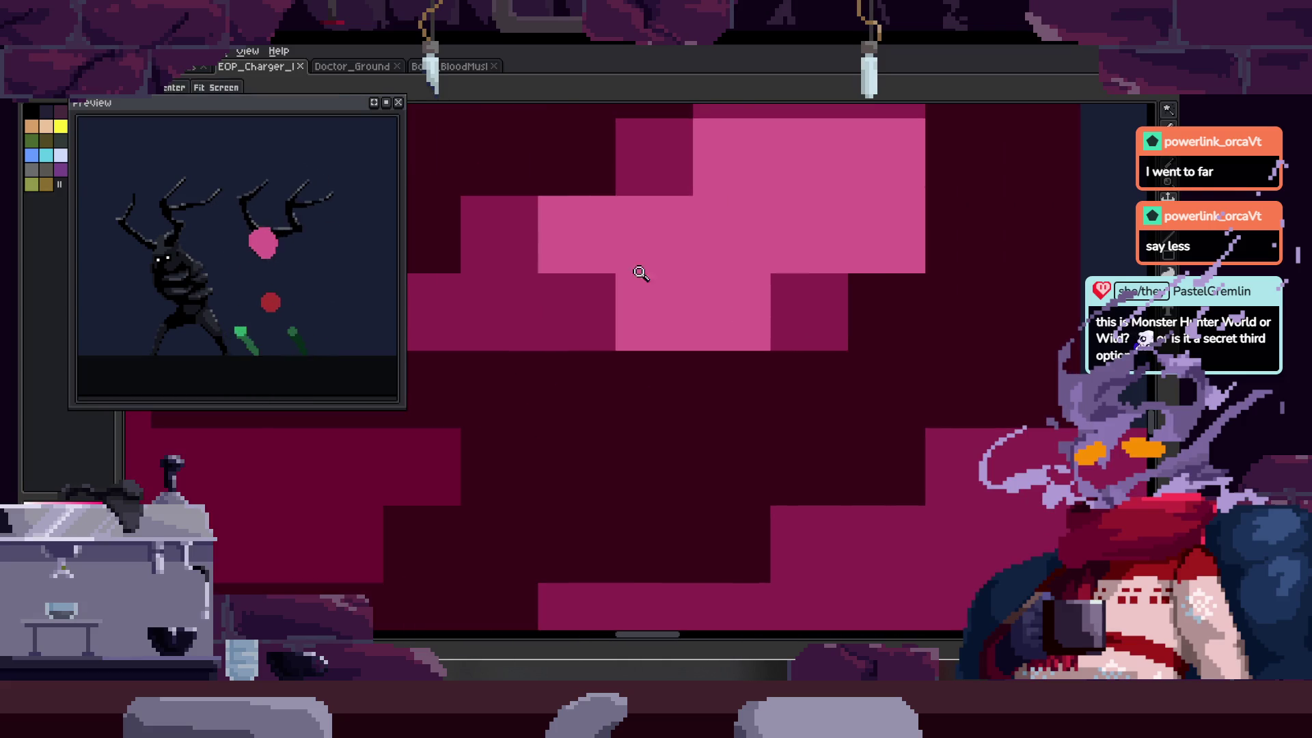
- Bring the upper torso shading into view on another frame
{"action": "key", "text": "z"}
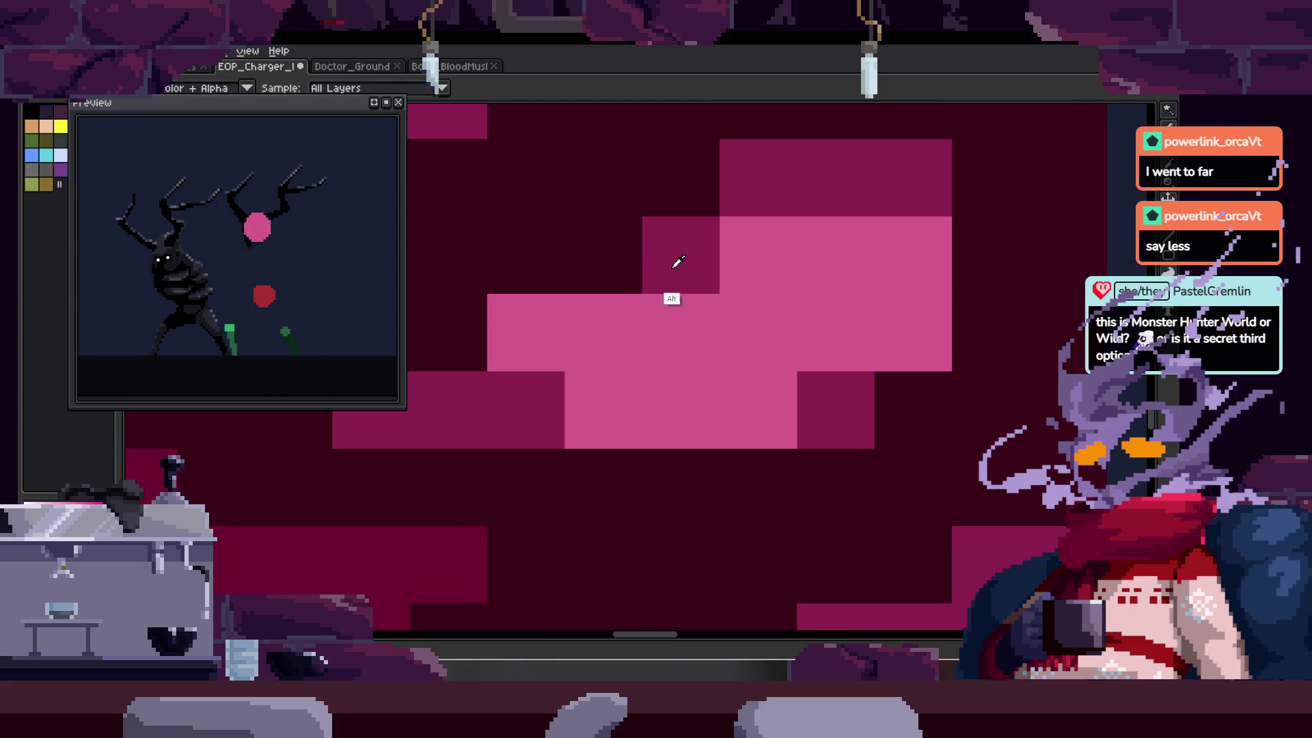
{"action": "scroll", "coordinate": [647, 329], "scroll_direction": "down", "scroll_amount": 2}
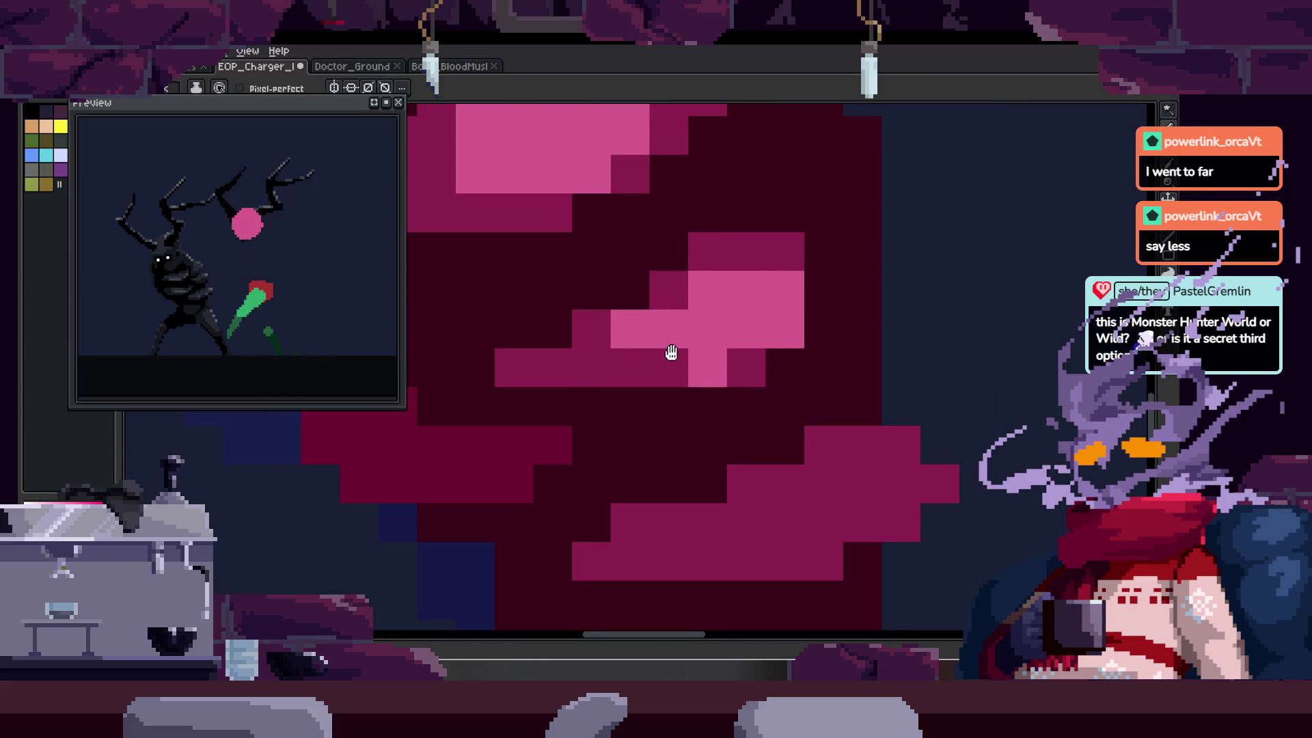
{"action": "scroll", "coordinate": [671, 353], "scroll_direction": "down", "scroll_amount": 2}
{"action": "key", "text": "z"}
{"action": "scroll", "coordinate": [617, 317], "scroll_direction": "up", "scroll_amount": 2}
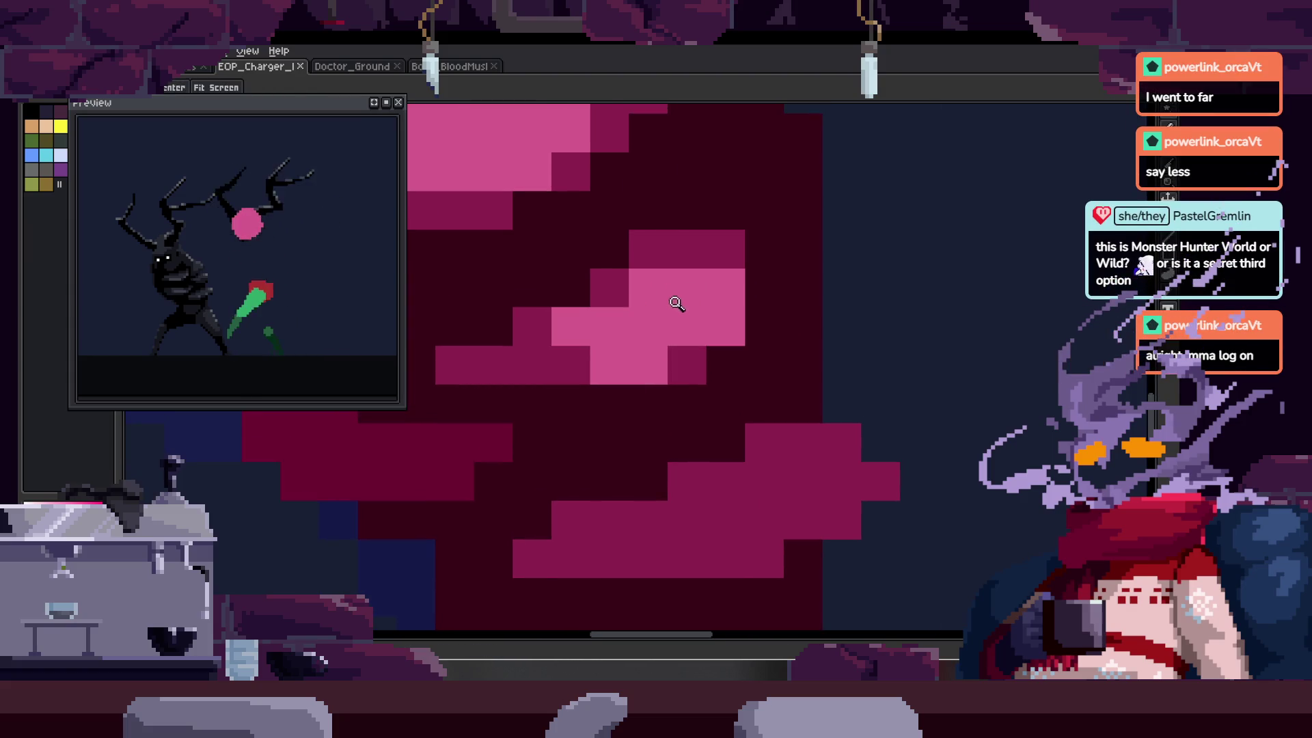
{"action": "scroll", "coordinate": [670, 363], "scroll_direction": "down", "scroll_amount": 2}
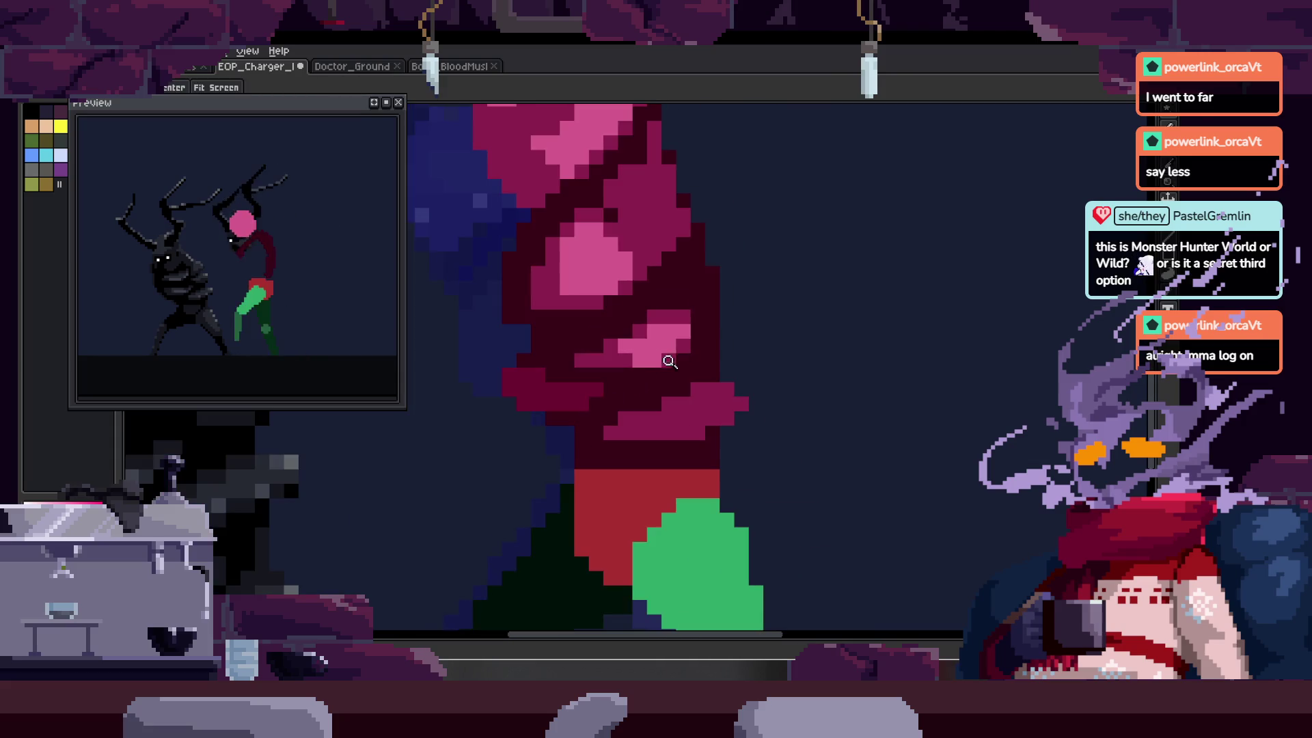
{"action": "scroll", "coordinate": [690, 303], "scroll_direction": "up", "scroll_amount": 2}
{"action": "left_click_drag", "start_coordinate": [546, 388], "coordinate": [578, 373]}
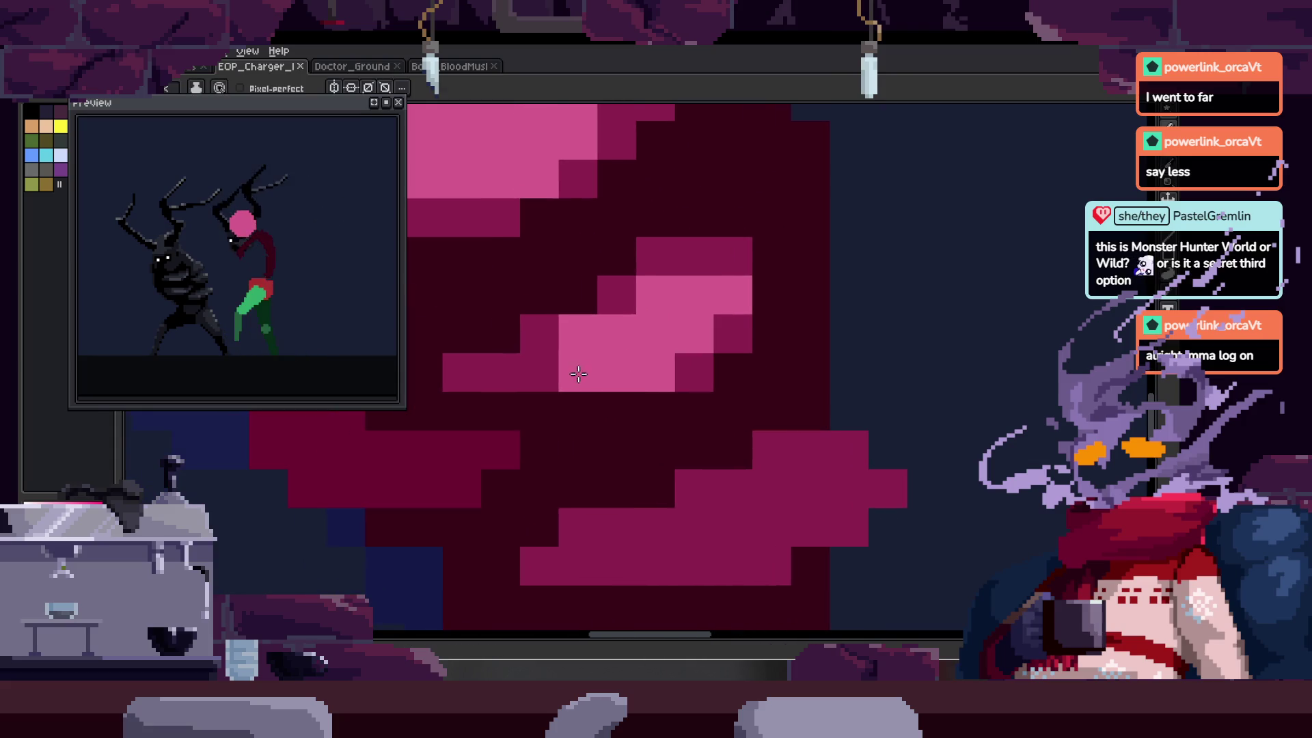
- Zoom in closely on the pink-highlighted torso plates to inspect them
{"action": "key", "text": "z"}
{"action": "scroll", "coordinate": [574, 348], "scroll_direction": "down", "scroll_amount": 2}
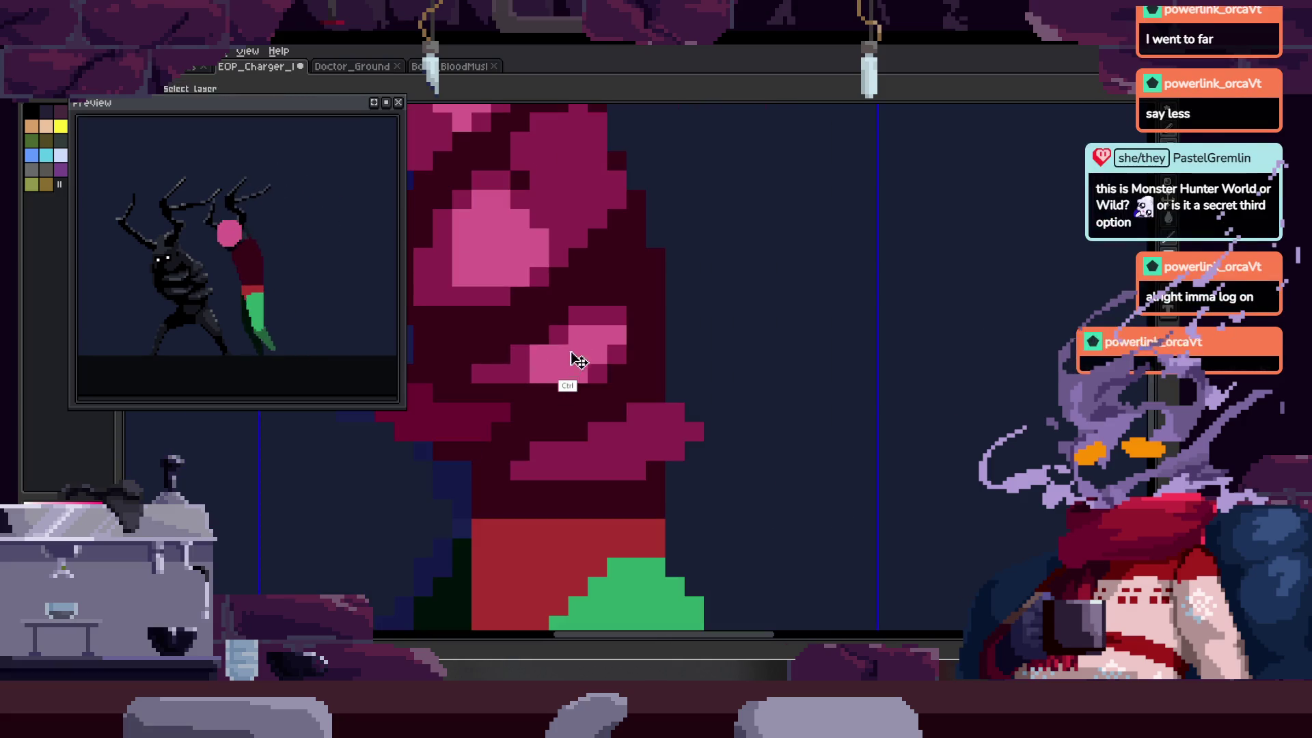
{"action": "scroll", "coordinate": [555, 340], "scroll_direction": "up", "scroll_amount": 2}
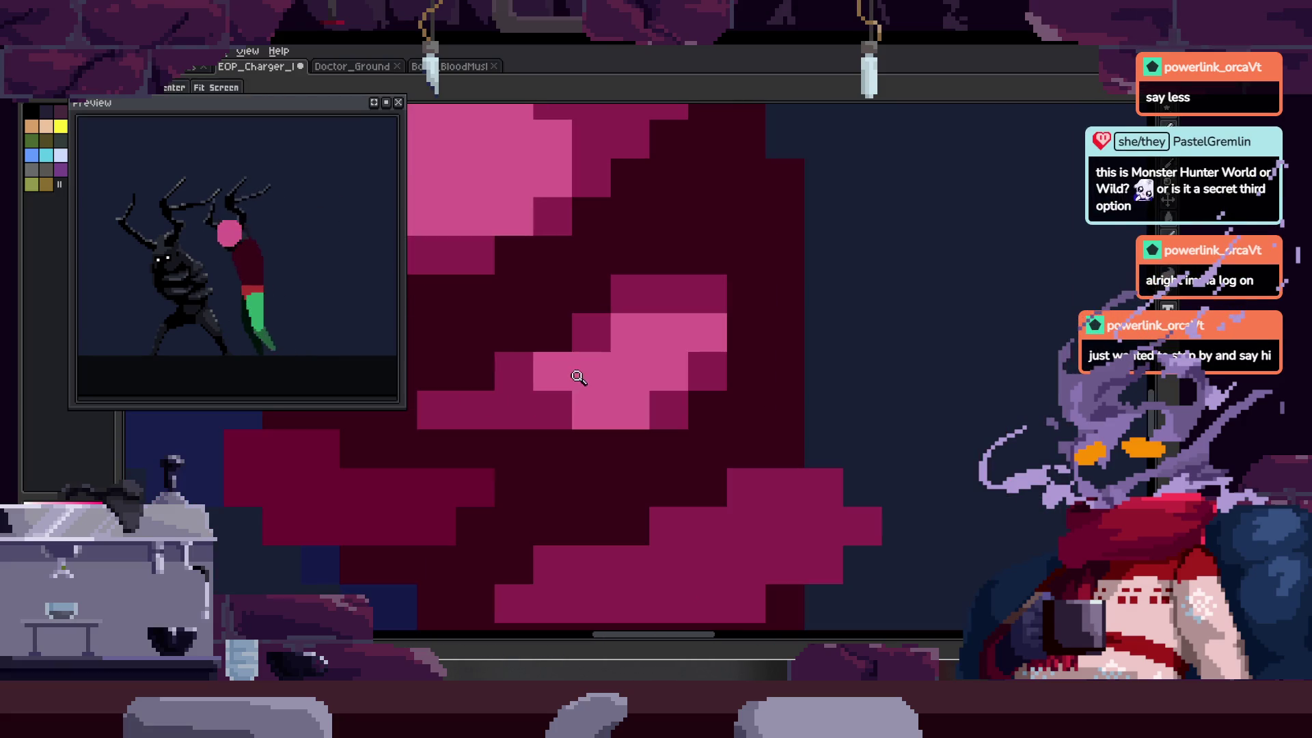
{"action": "scroll", "coordinate": [684, 290], "scroll_direction": "down", "scroll_amount": 4}
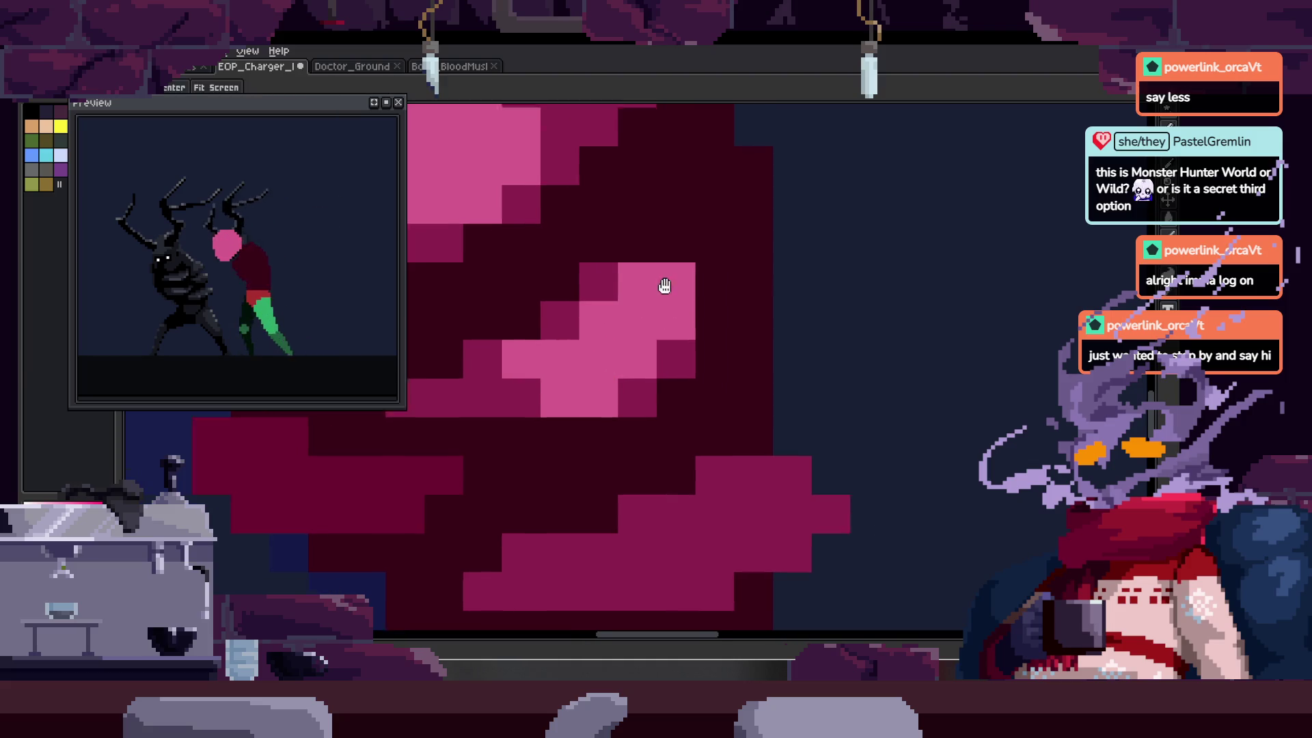
{"action": "key", "text": "space"}
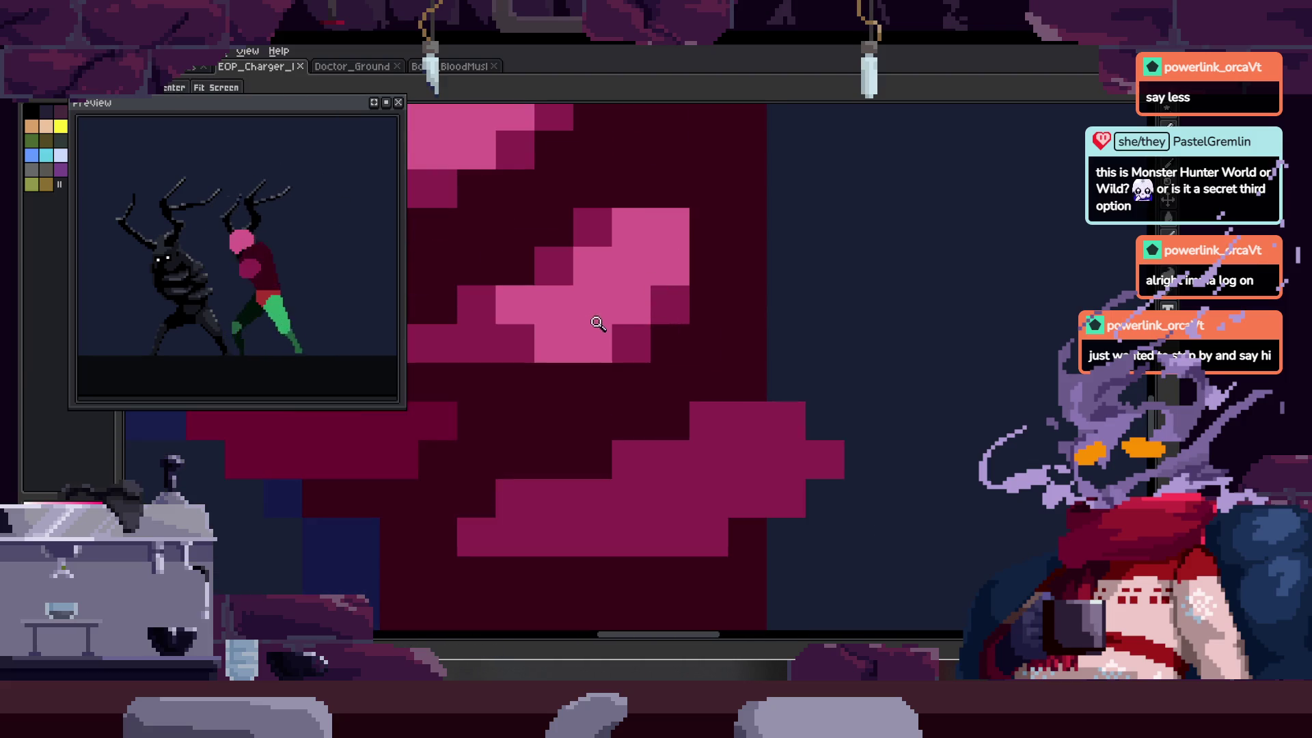
{"action": "scroll", "coordinate": [597, 323], "scroll_direction": "up", "scroll_amount": 2}
{"action": "scroll", "coordinate": [650, 328], "scroll_direction": "down", "scroll_amount": 2}
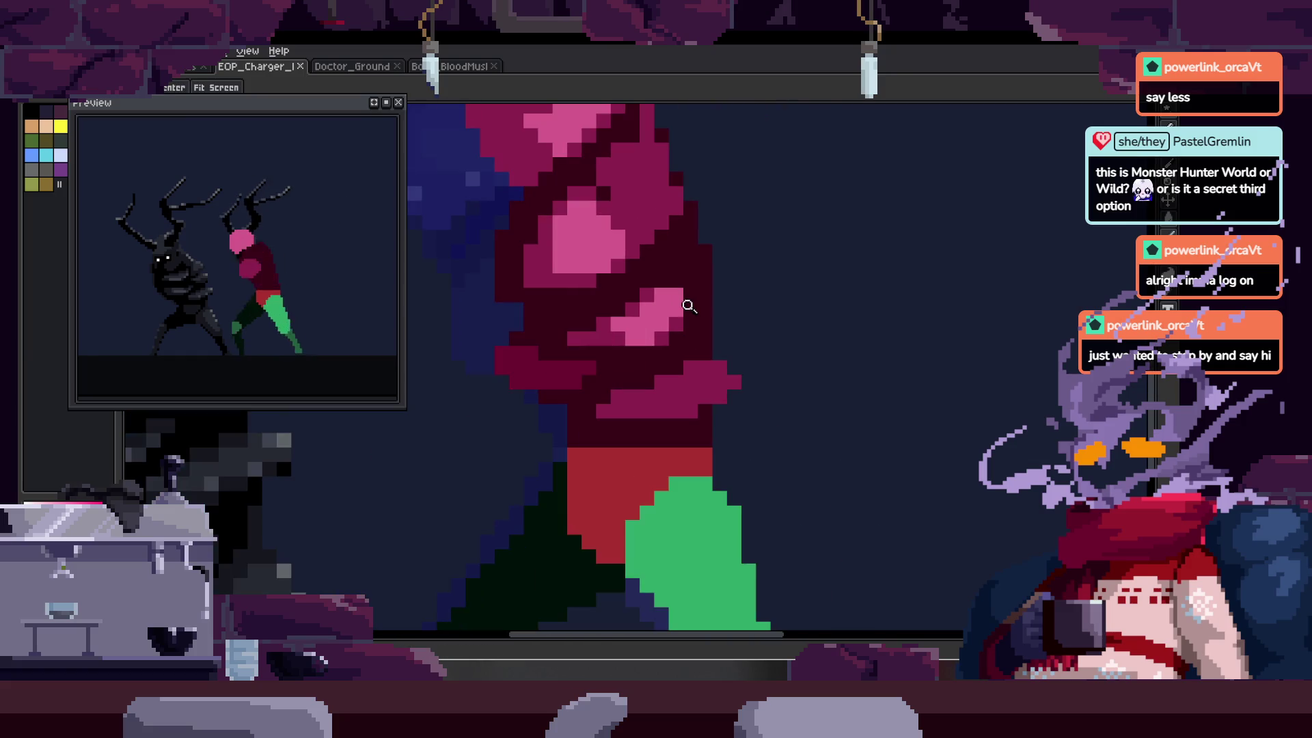
{"action": "scroll", "coordinate": [633, 287], "scroll_direction": "up", "scroll_amount": 3}
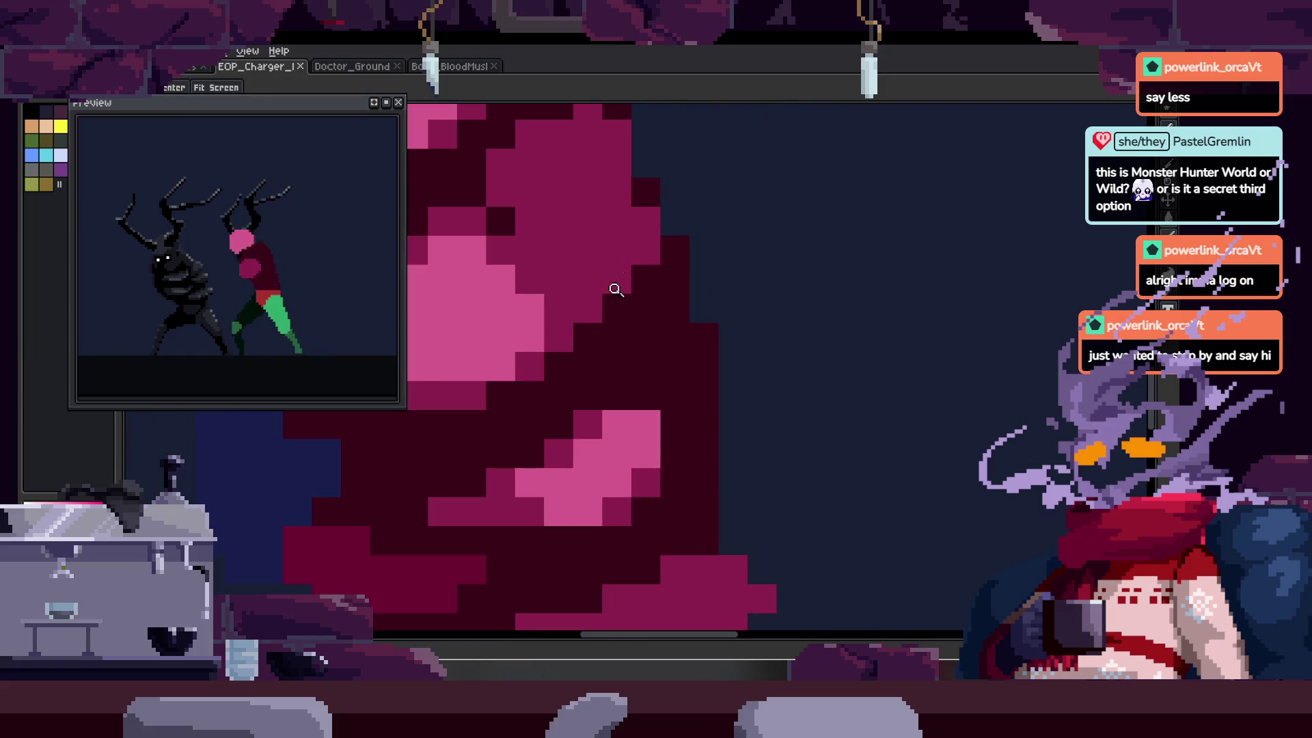
{"action": "key", "text": "b"}
{"action": "scroll", "coordinate": [647, 373], "scroll_direction": "down", "scroll_amount": 4}
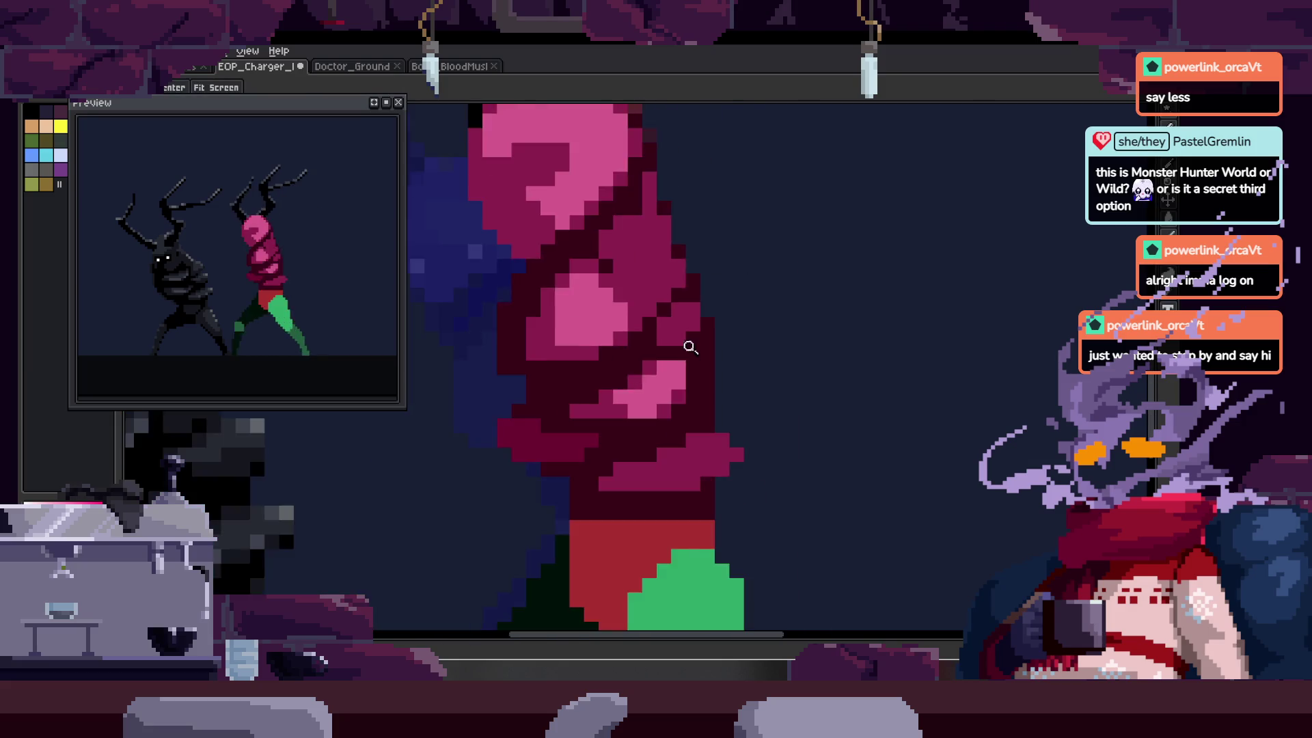
{"action": "key", "text": "z"}
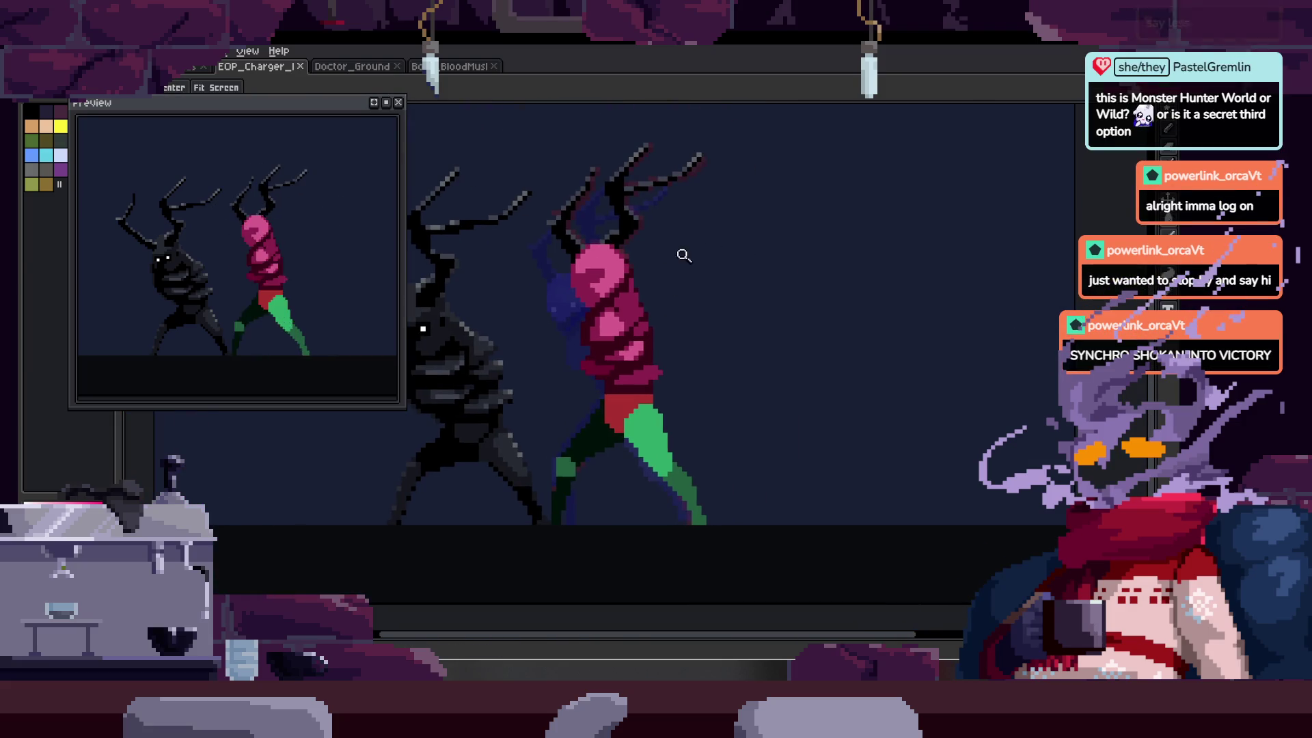
{"action": "left_click", "coordinate": [682, 256]}
{"action": "left_click", "coordinate": [621, 324]}
{"action": "left_click", "coordinate": [664, 289]}
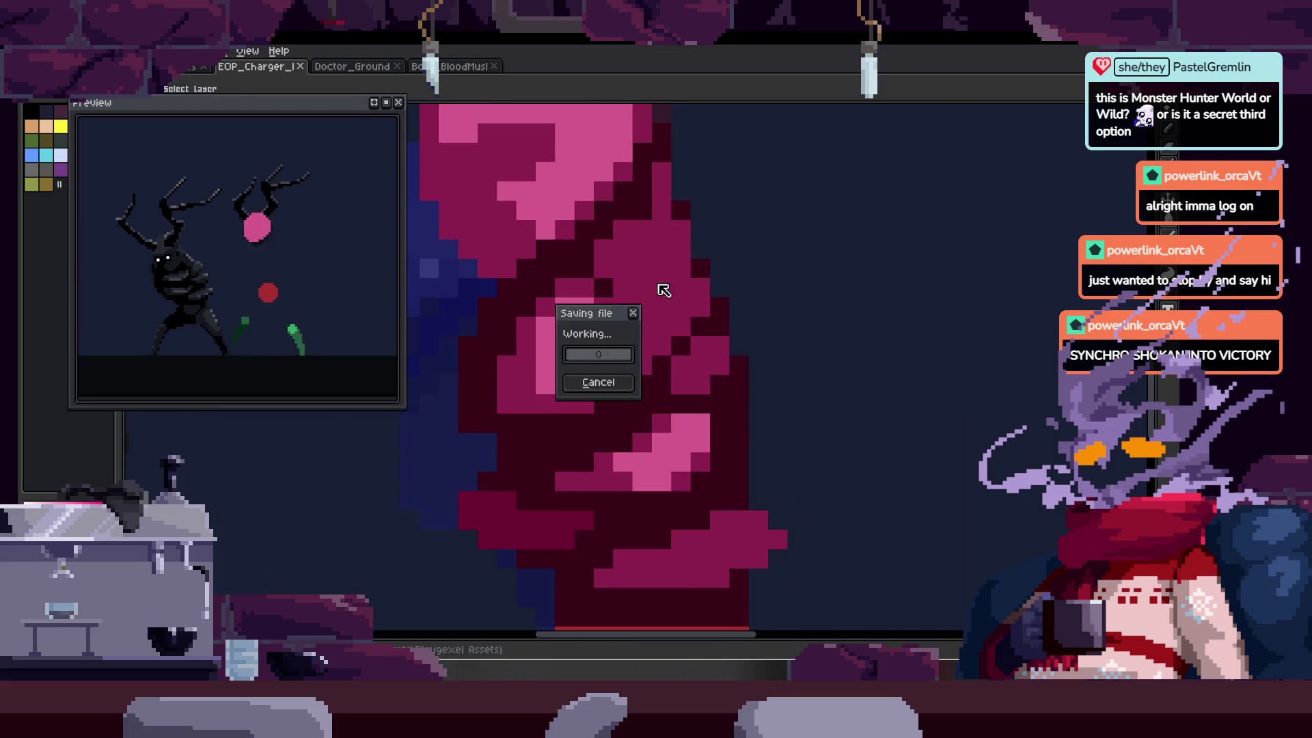
- Select the torso's magenta shading band by colour and shift it left and down
{"action": "scroll", "coordinate": [629, 337], "scroll_direction": "down", "scroll_amount": 4}
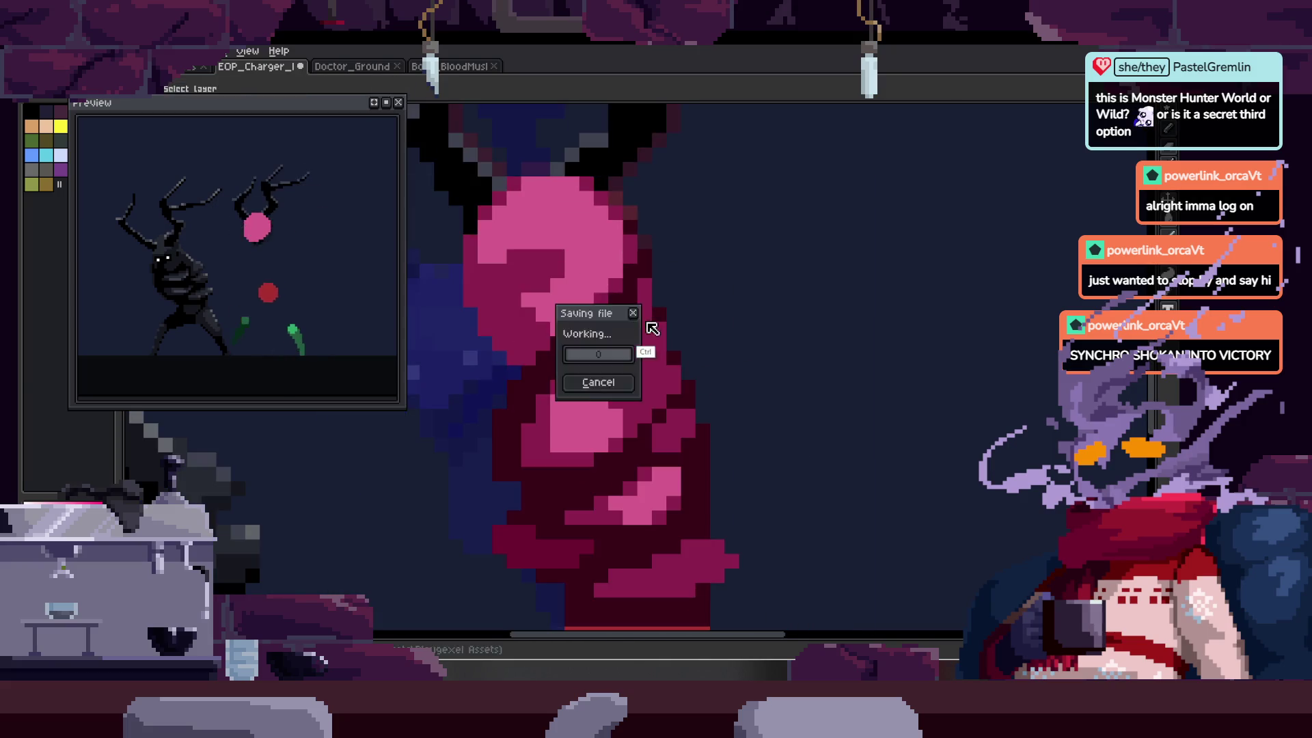
{"action": "key", "text": "Tab"}
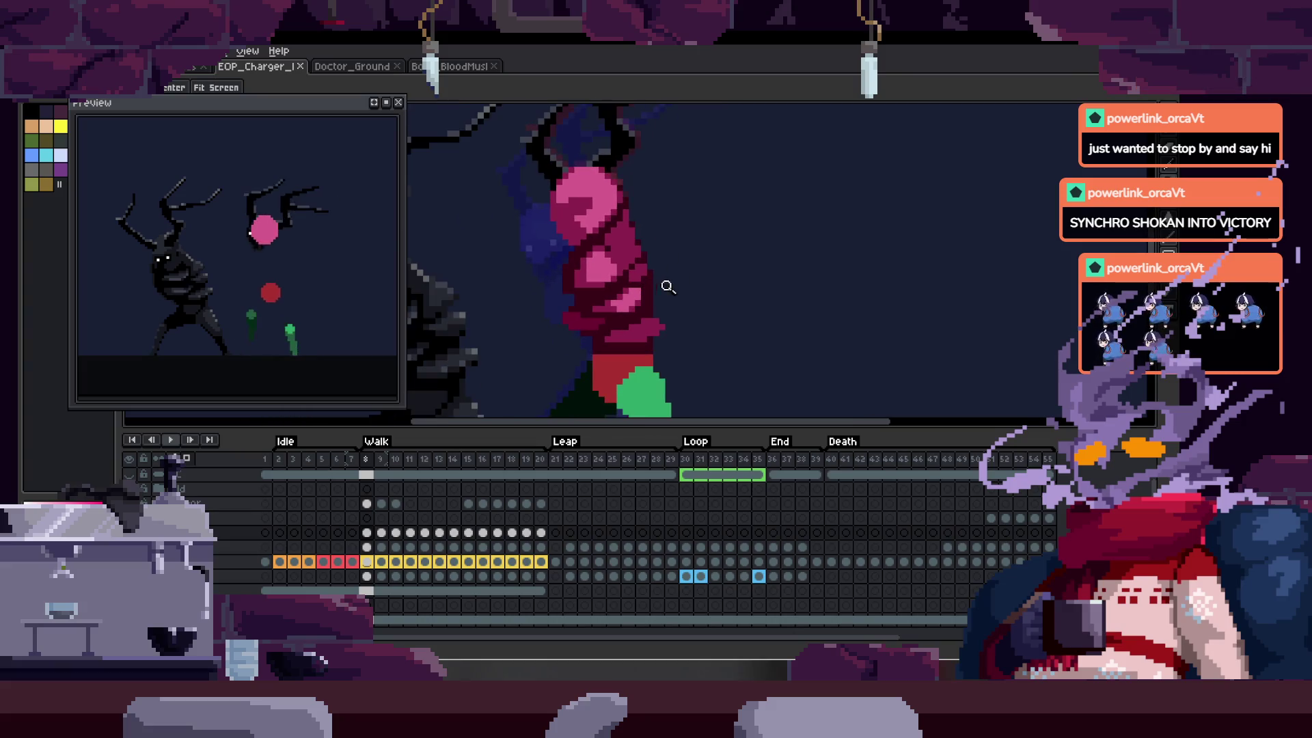
{"action": "key", "text": "Tab"}
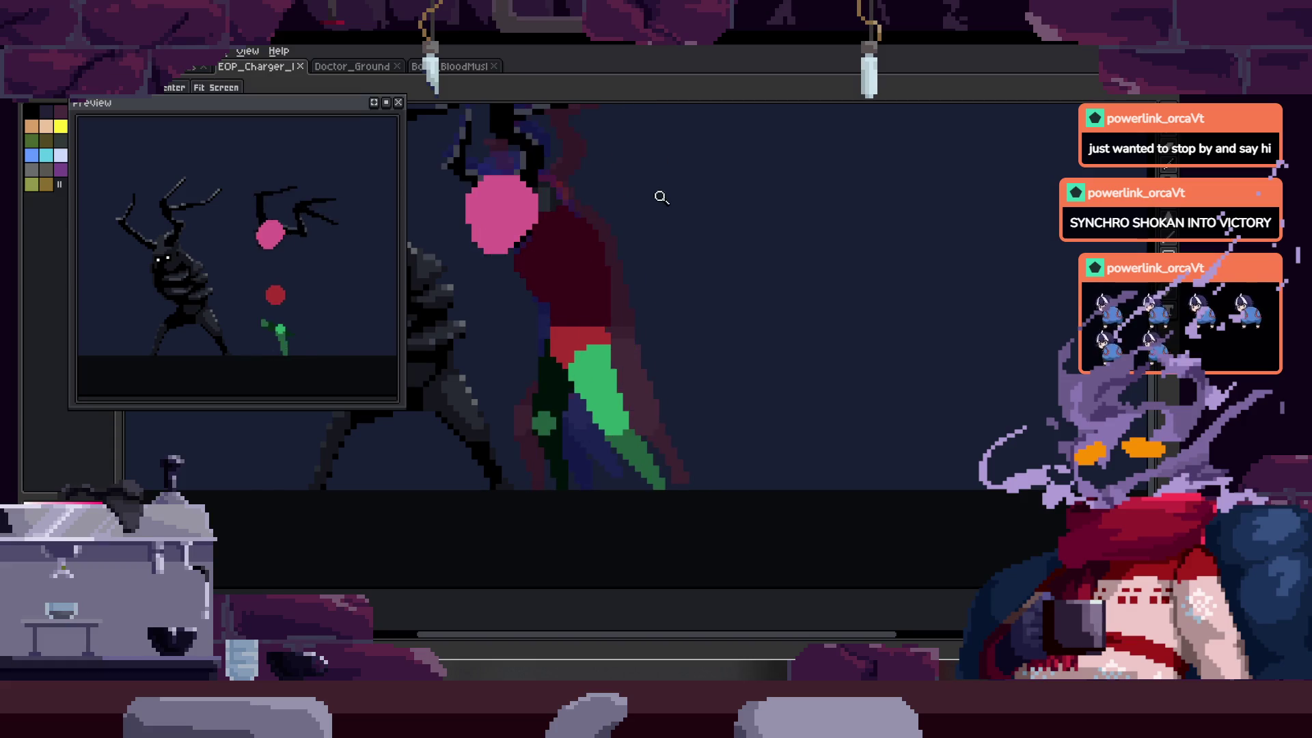
{"action": "left_click", "coordinate": [648, 177]}
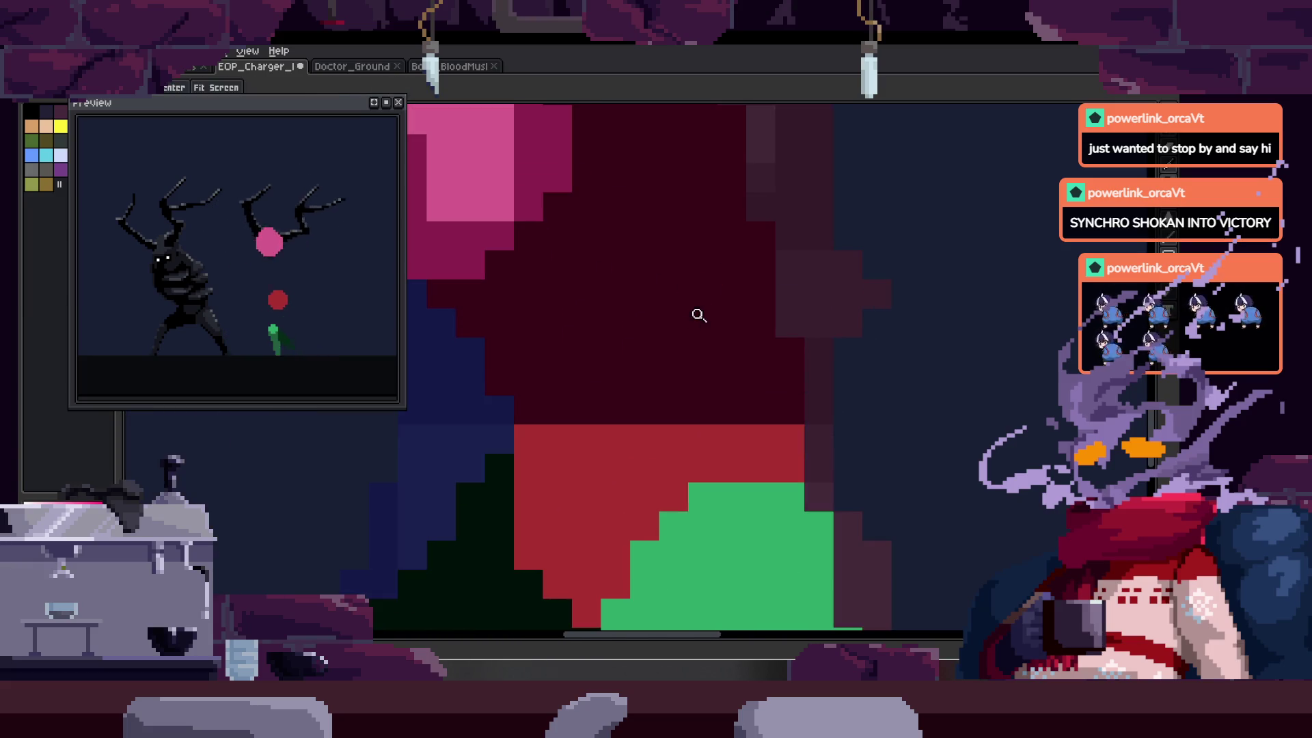
{"action": "key", "text": "w"}
{"action": "scroll", "coordinate": [740, 316], "scroll_direction": "up", "scroll_amount": 1}
{"action": "left_click", "coordinate": [782, 320]}
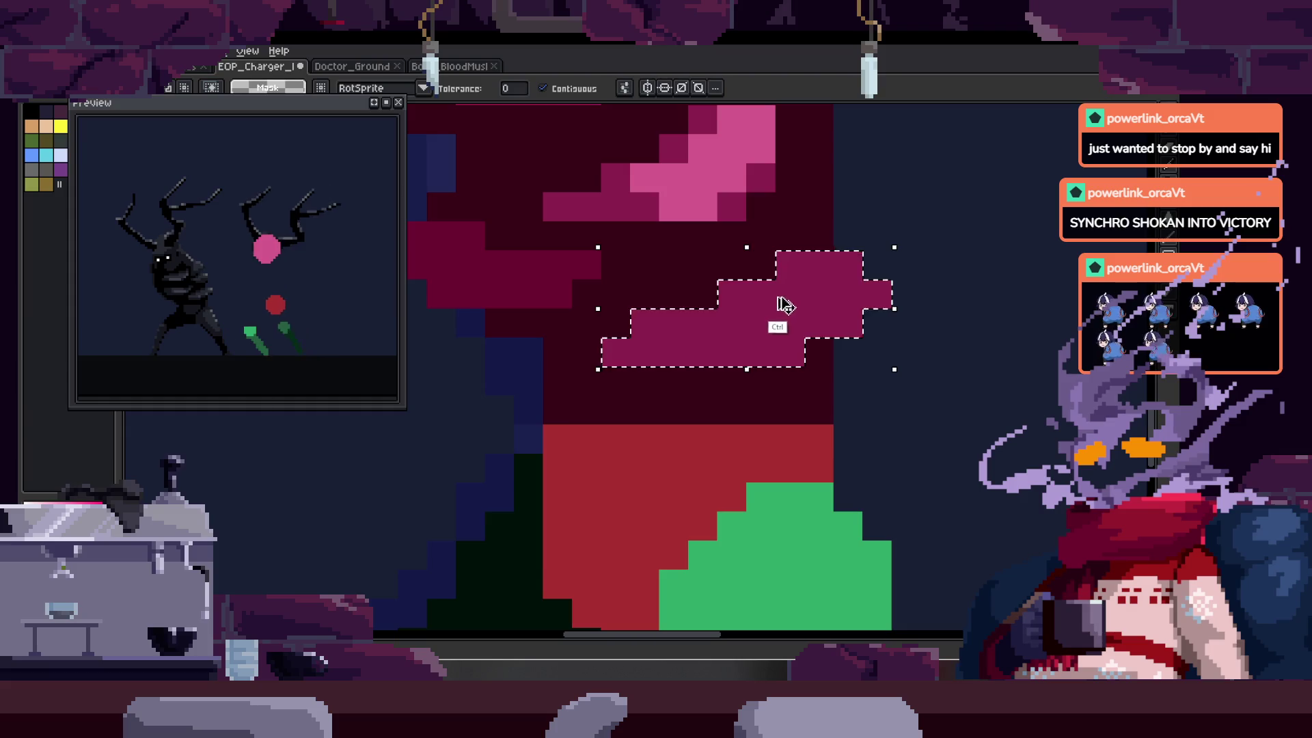
{"action": "left_click_drag", "start_coordinate": [780, 303], "coordinate": [748, 345]}
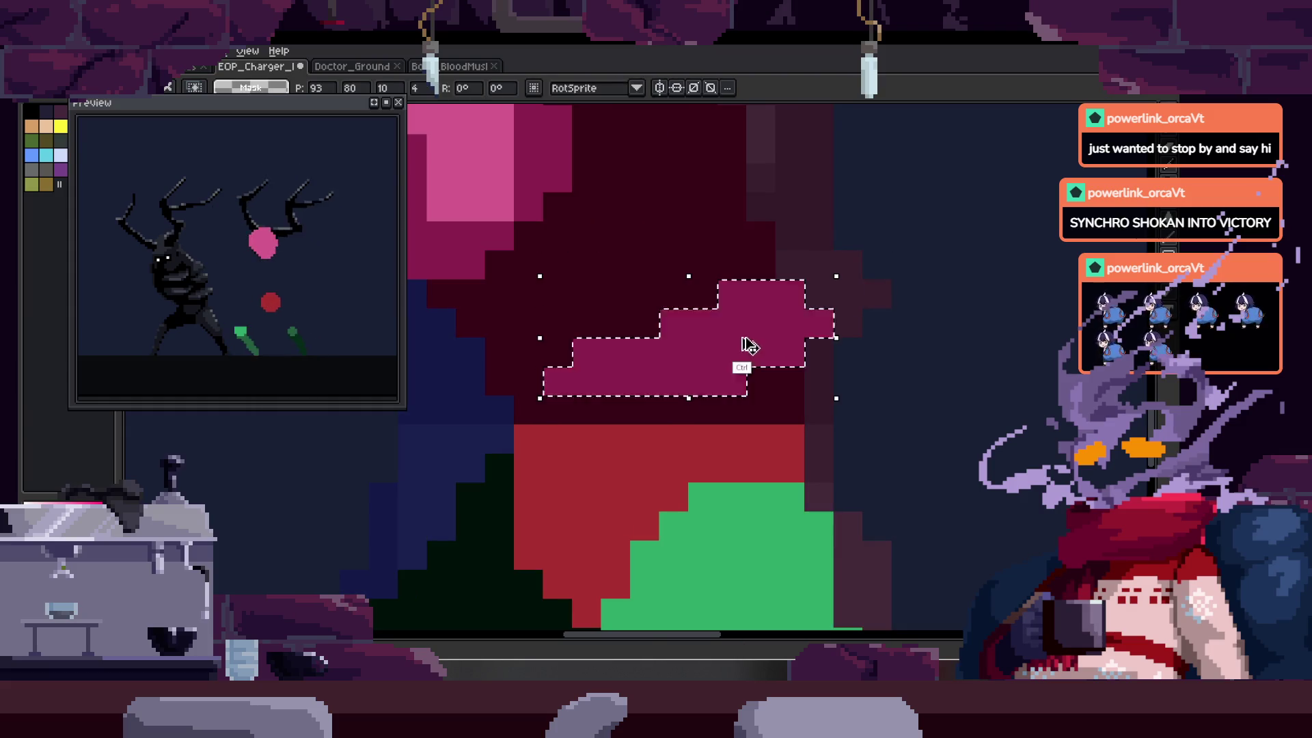
{"action": "key", "text": "Return"}
- Extend the torso's magenta shading with a few extra and brightened pixels
{"action": "scroll", "coordinate": [732, 293], "scroll_direction": "down", "scroll_amount": 2}
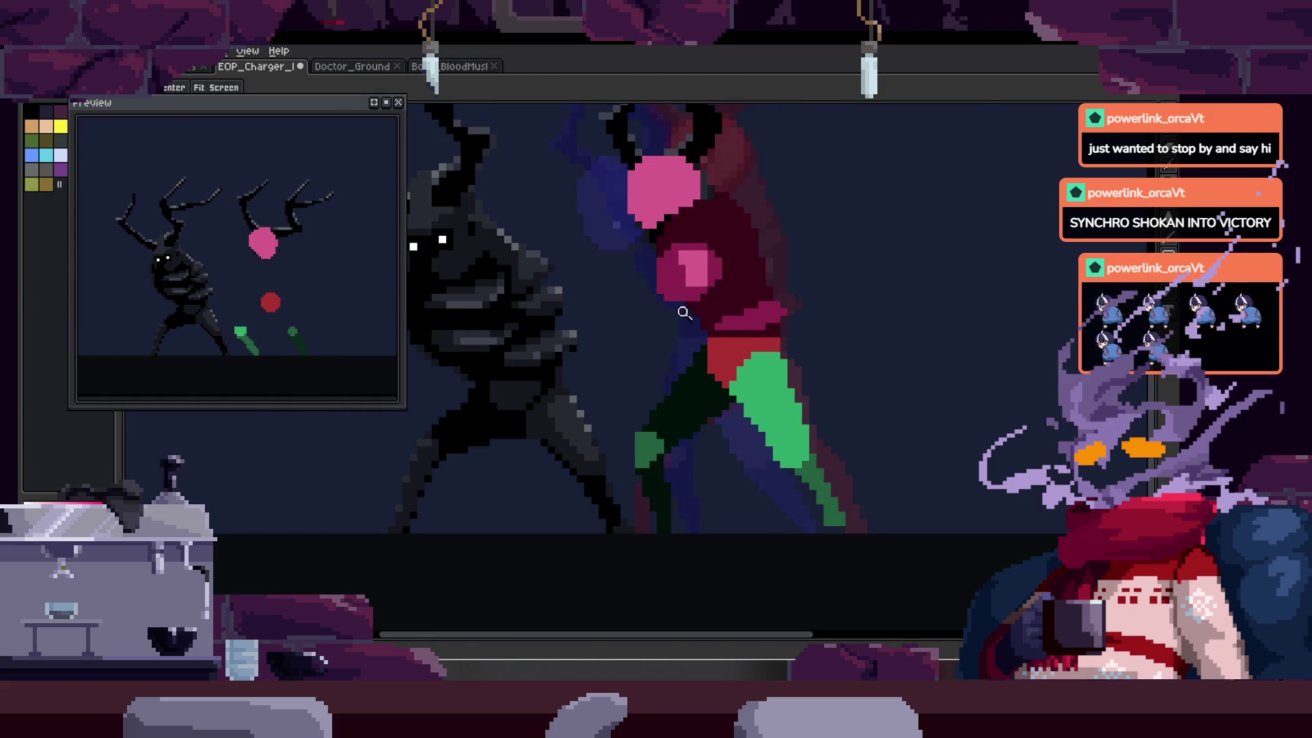
{"action": "left_click", "coordinate": [684, 313]}
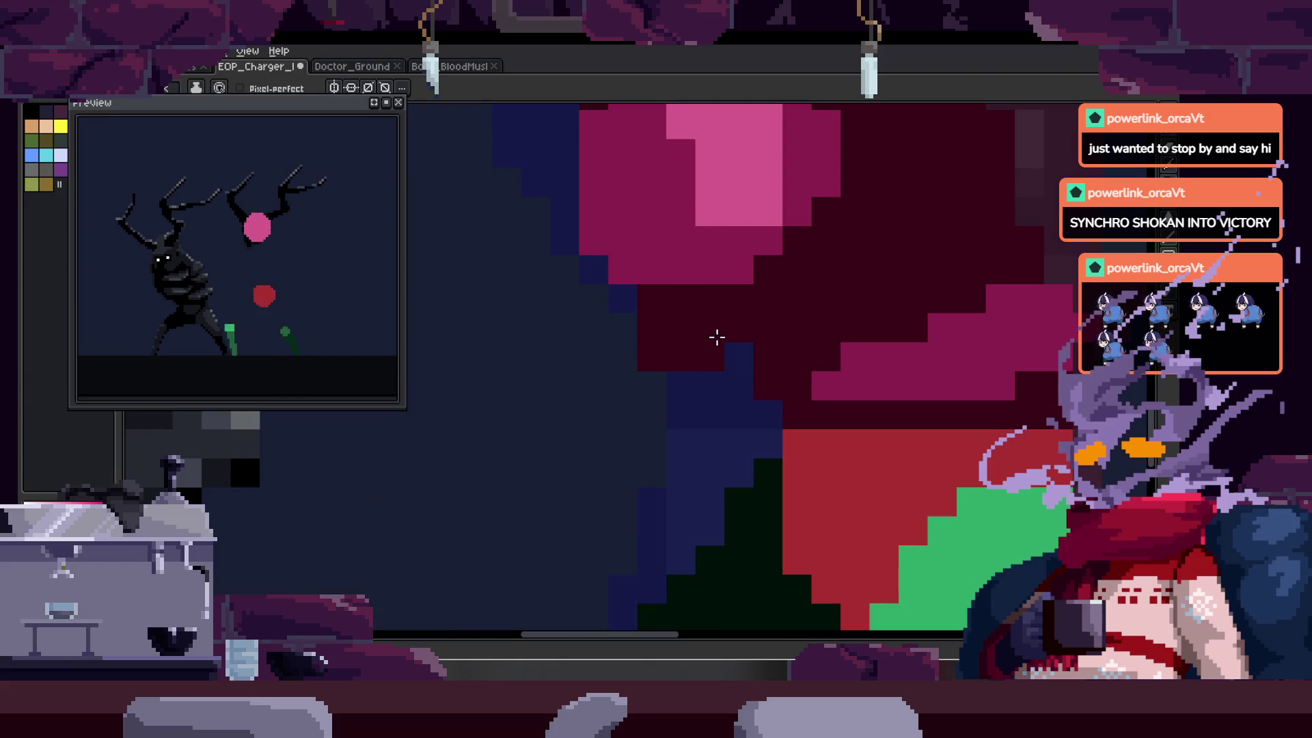
{"action": "scroll", "coordinate": [751, 291], "scroll_direction": "down", "scroll_amount": 2}
{"action": "scroll", "coordinate": [726, 316], "scroll_direction": "up", "scroll_amount": 2}
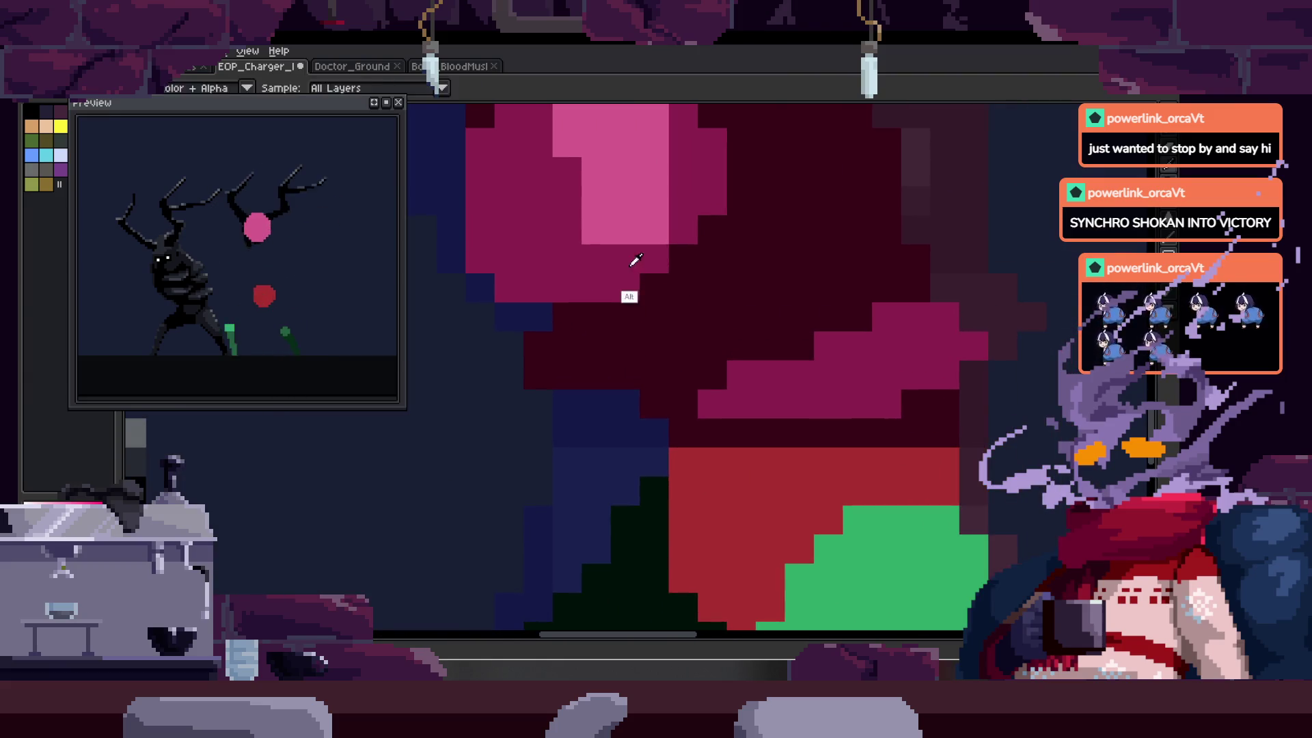
{"action": "left_click", "coordinate": [634, 261], "text": "alt"}
{"action": "left_click", "coordinate": [686, 338]}
{"action": "scroll", "coordinate": [689, 344], "scroll_direction": "down", "scroll_amount": 3}
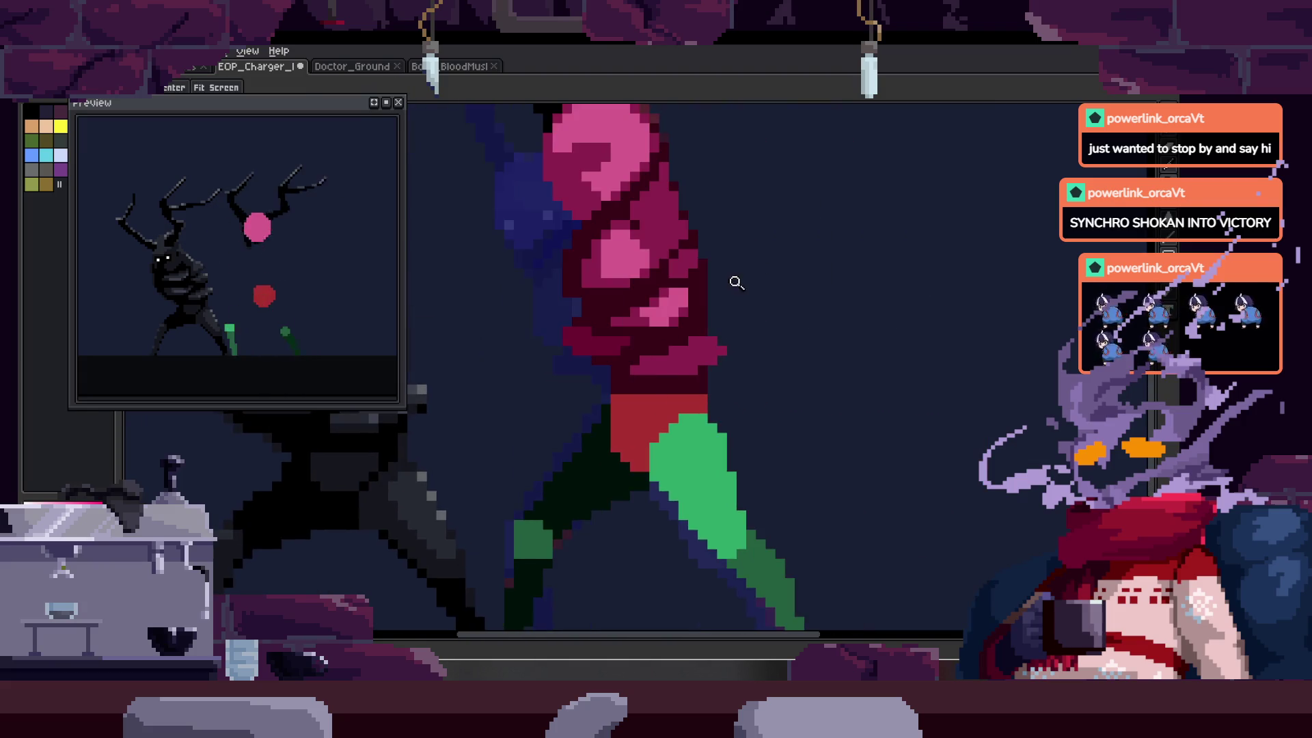
{"action": "scroll", "coordinate": [644, 342], "scroll_direction": "up", "scroll_amount": 4}
{"action": "left_click", "coordinate": [527, 369]}
{"action": "scroll", "coordinate": [594, 363], "scroll_direction": "down", "scroll_amount": 3}
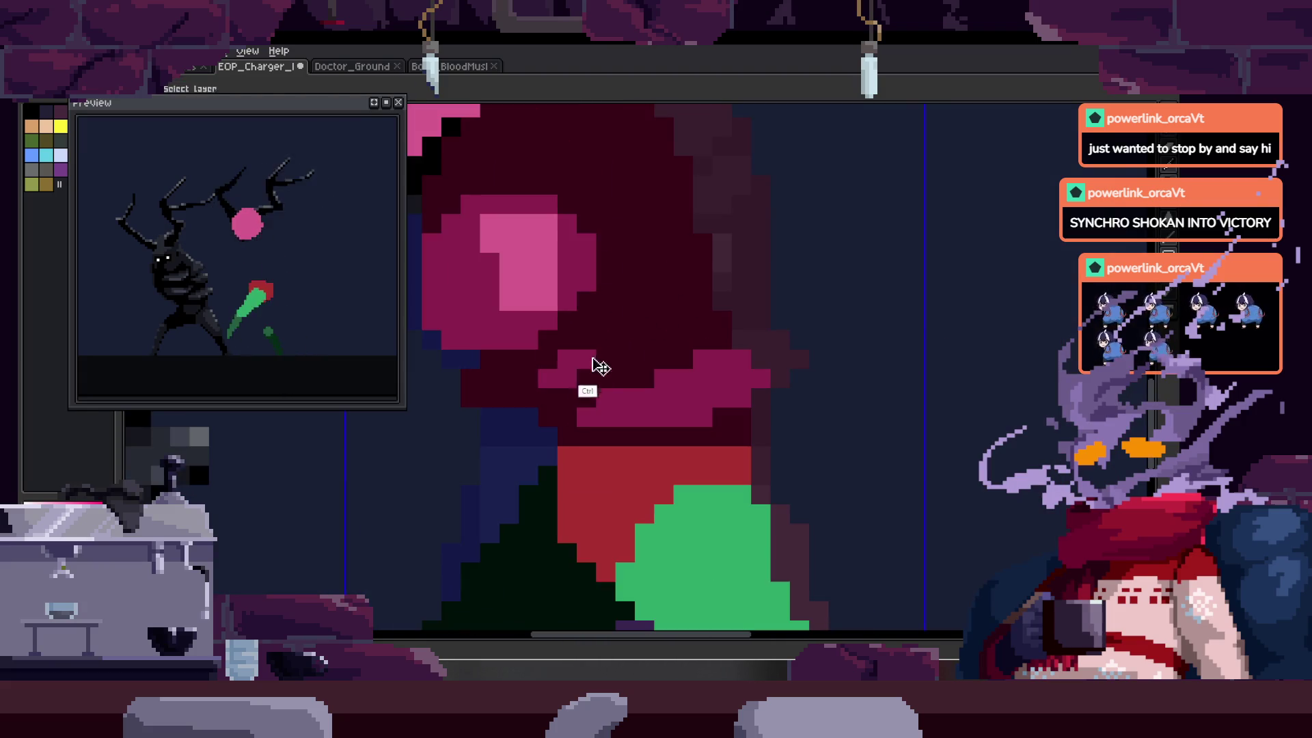
{"action": "scroll", "coordinate": [609, 330], "scroll_direction": "up", "scroll_amount": 2}
{"action": "scroll", "coordinate": [589, 360], "scroll_direction": "down", "scroll_amount": 3}
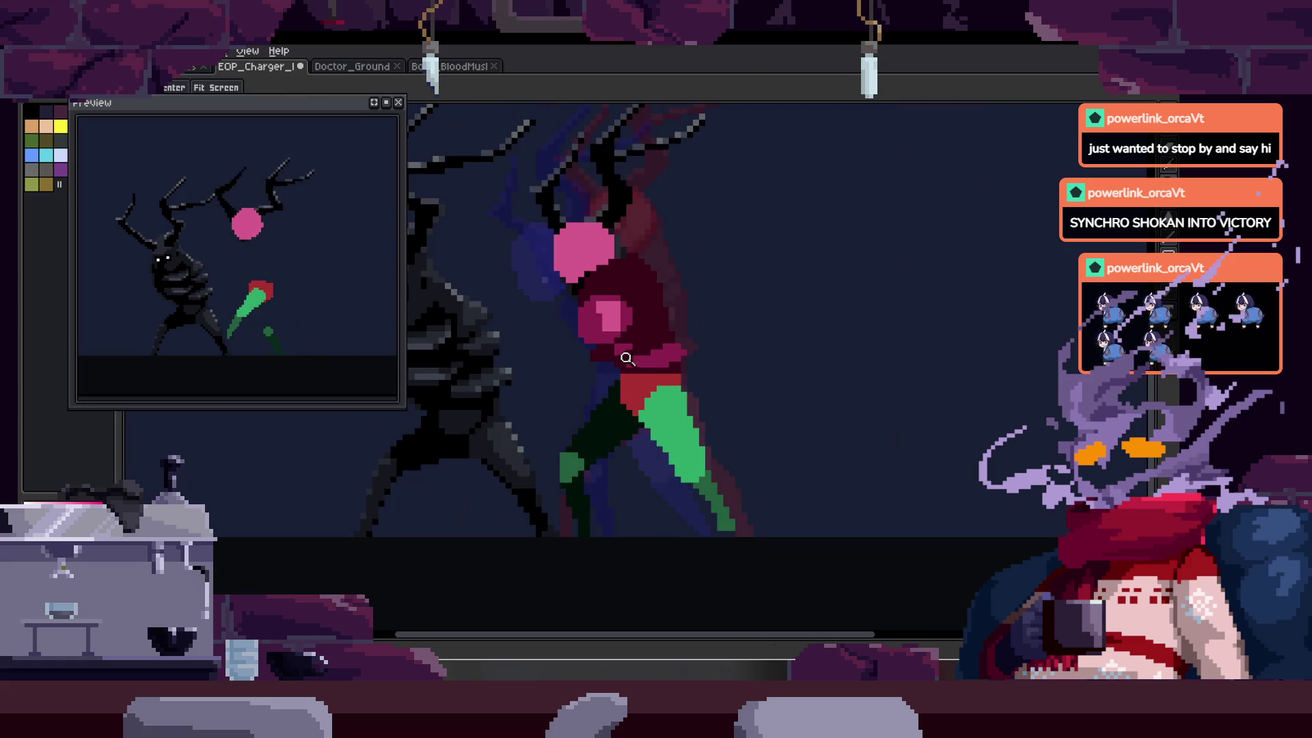
{"action": "scroll", "coordinate": [641, 297], "scroll_direction": "up", "scroll_amount": 3}
{"action": "scroll", "coordinate": [588, 355], "scroll_direction": "down", "scroll_amount": 3}
{"action": "scroll", "coordinate": [600, 352], "scroll_direction": "up", "scroll_amount": 3}
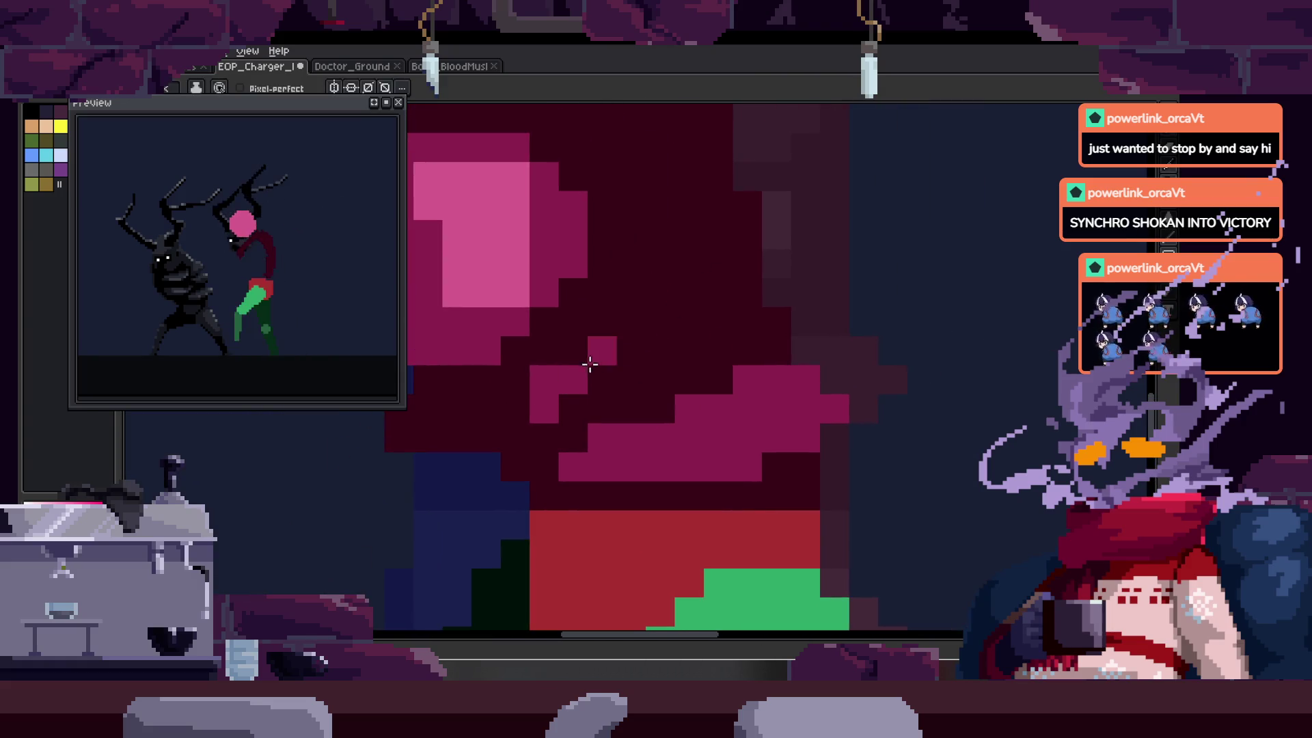
{"action": "scroll", "coordinate": [590, 365], "scroll_direction": "down", "scroll_amount": 3}
{"action": "scroll", "coordinate": [646, 321], "scroll_direction": "down", "scroll_amount": 2}
{"action": "scroll", "coordinate": [684, 320], "scroll_direction": "up", "scroll_amount": 5}
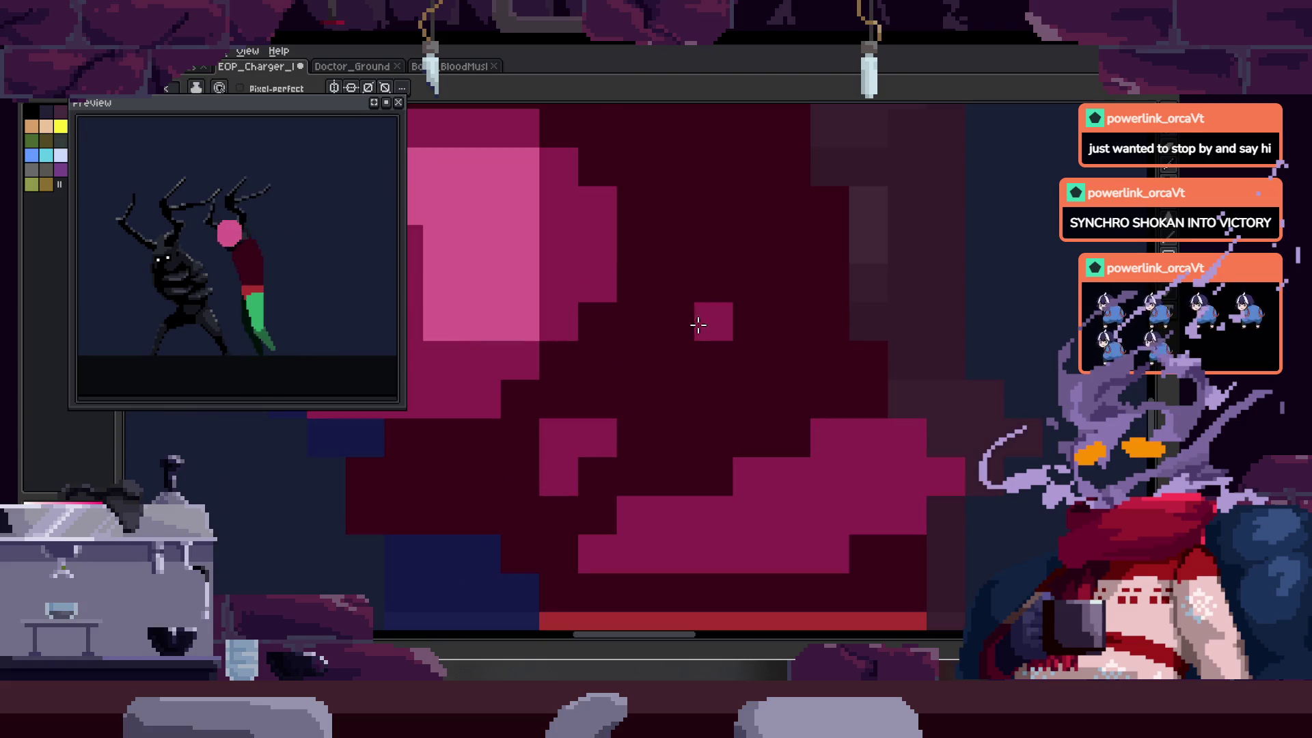
- Paint a short pink highlight run and a single pink pixel, clearing stray pixels to dark
{"action": "mouse_move", "coordinate": [641, 341]}
{"action": "left_mouse_down"}
{"action": "mouse_move", "coordinate": [755, 290]}
{"action": "mouse_move", "coordinate": [785, 301]}
{"action": "left_mouse_up"}
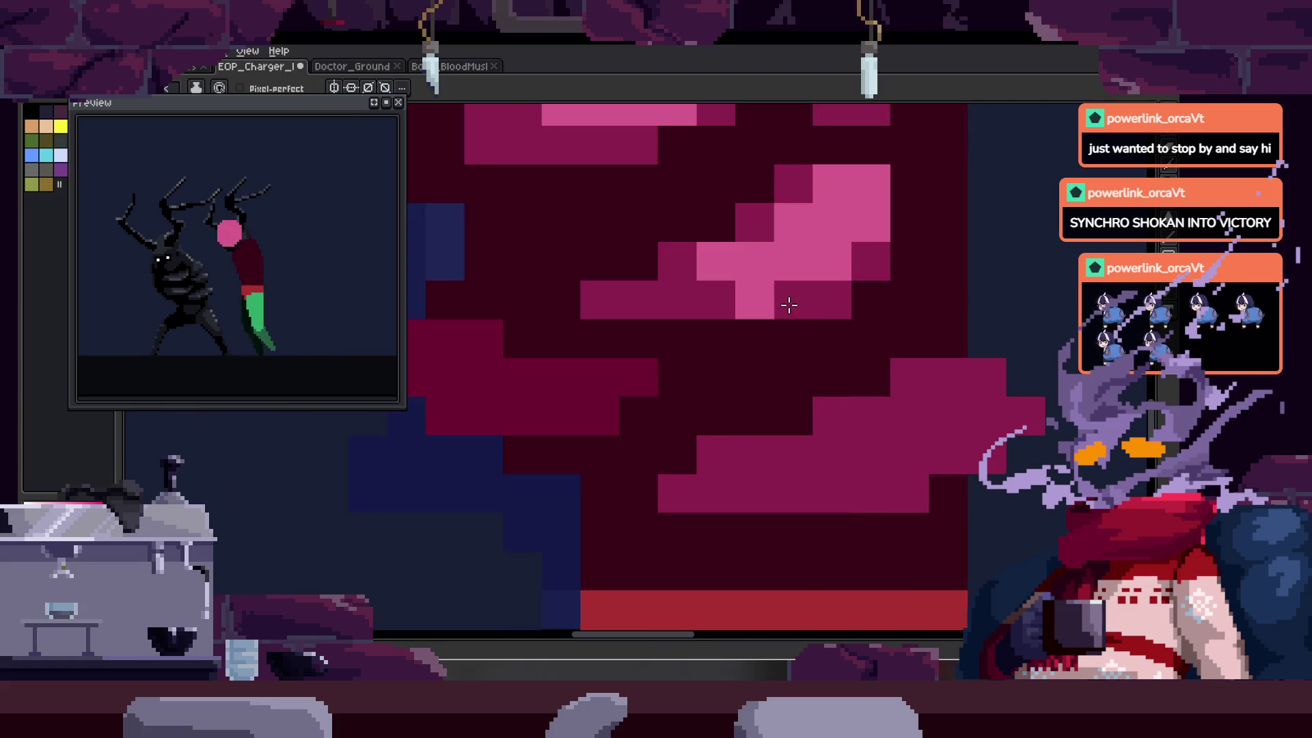
{"action": "left_click_drag", "start_coordinate": [624, 372], "coordinate": [656, 338]}
{"action": "right_click", "coordinate": [632, 378]}
{"action": "left_click", "coordinate": [535, 425]}
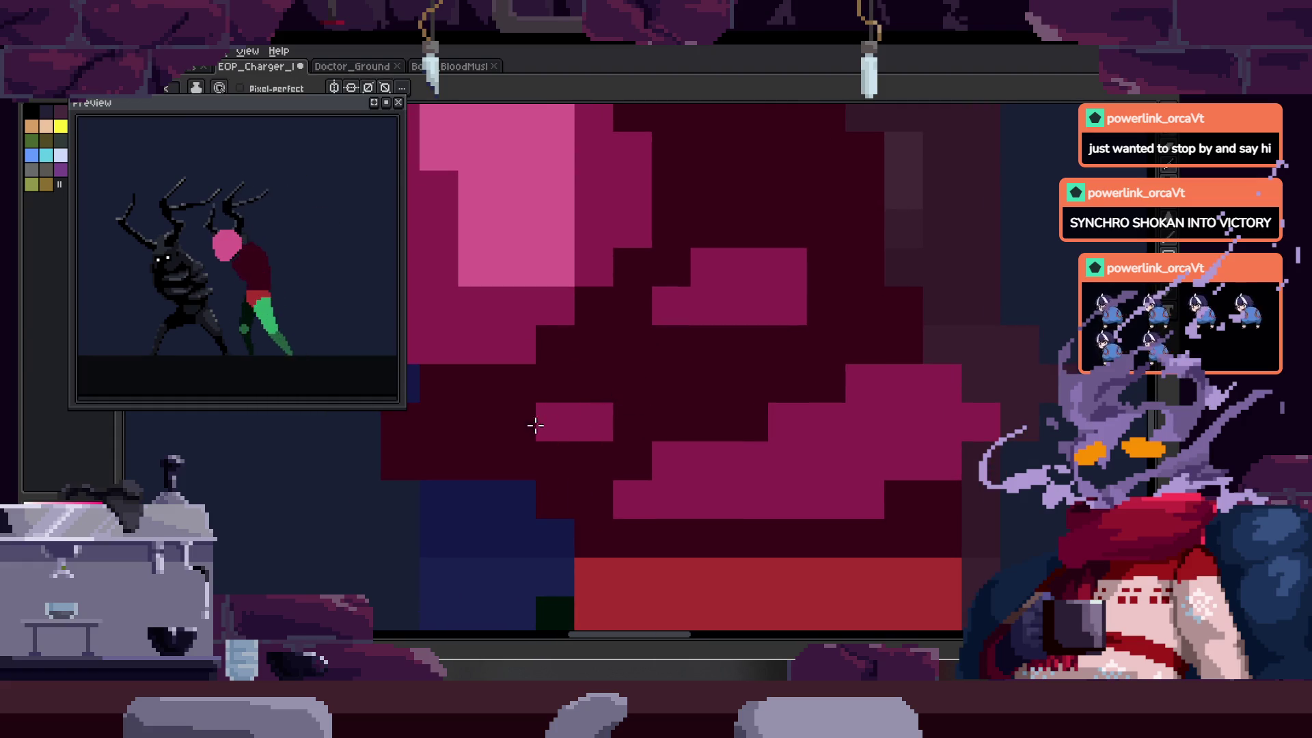
{"action": "scroll", "coordinate": [602, 388], "scroll_direction": "up", "scroll_amount": 1}
- Zoom closer, paint a row of pink torso pixels, and clear neighbouring pixels back to dark
{"action": "key", "text": "z"}
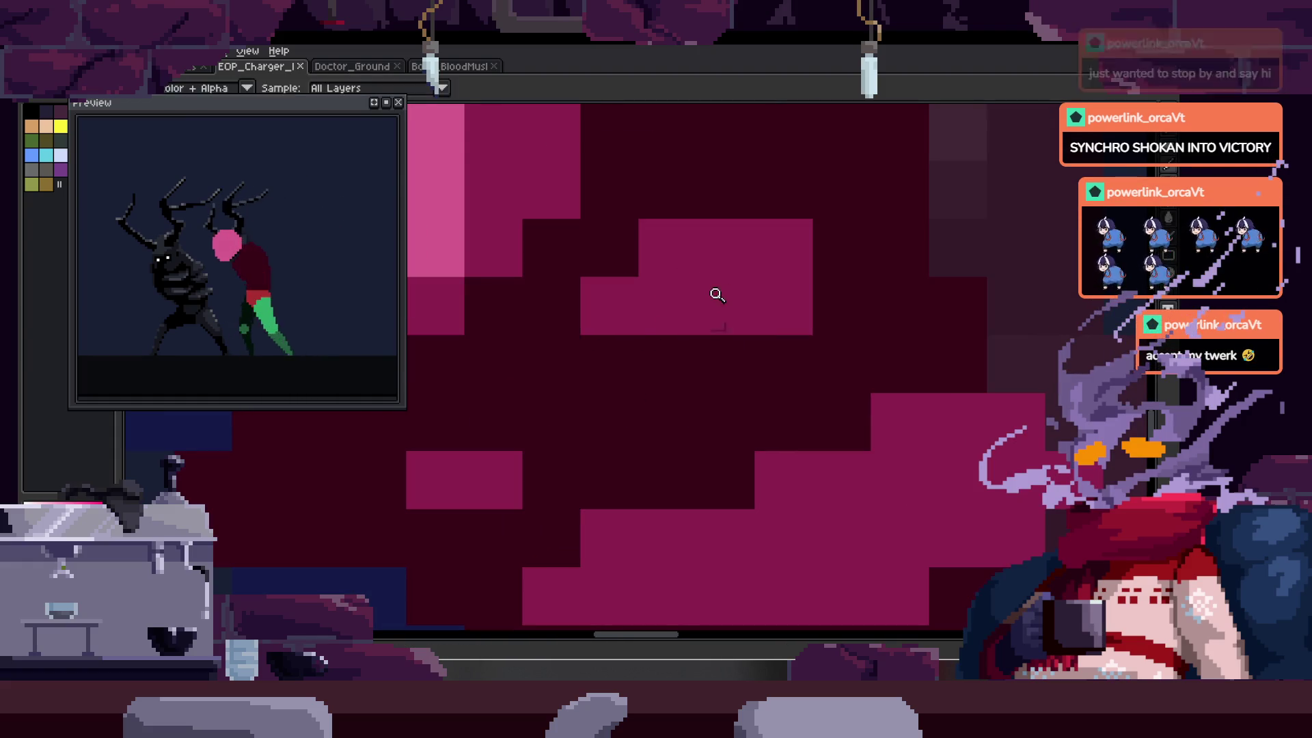
{"action": "left_click", "coordinate": [671, 222]}
{"action": "key", "text": "b"}
{"action": "left_click_drag", "start_coordinate": [515, 313], "coordinate": [719, 313]}
{"action": "left_click_drag", "start_coordinate": [684, 129], "coordinate": [633, 240]}
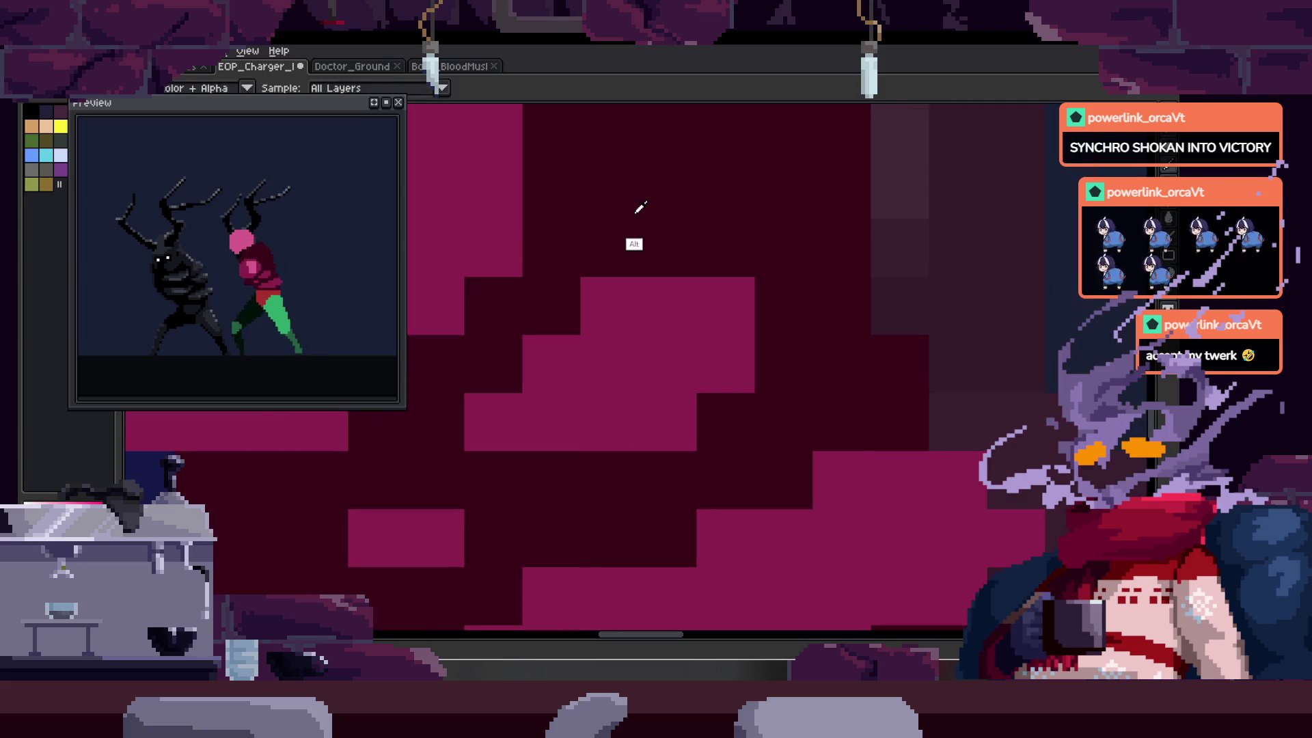
{"action": "right_click", "coordinate": [551, 364]}
{"action": "right_click", "coordinate": [617, 298]}
{"action": "right_click", "coordinate": [656, 299]}
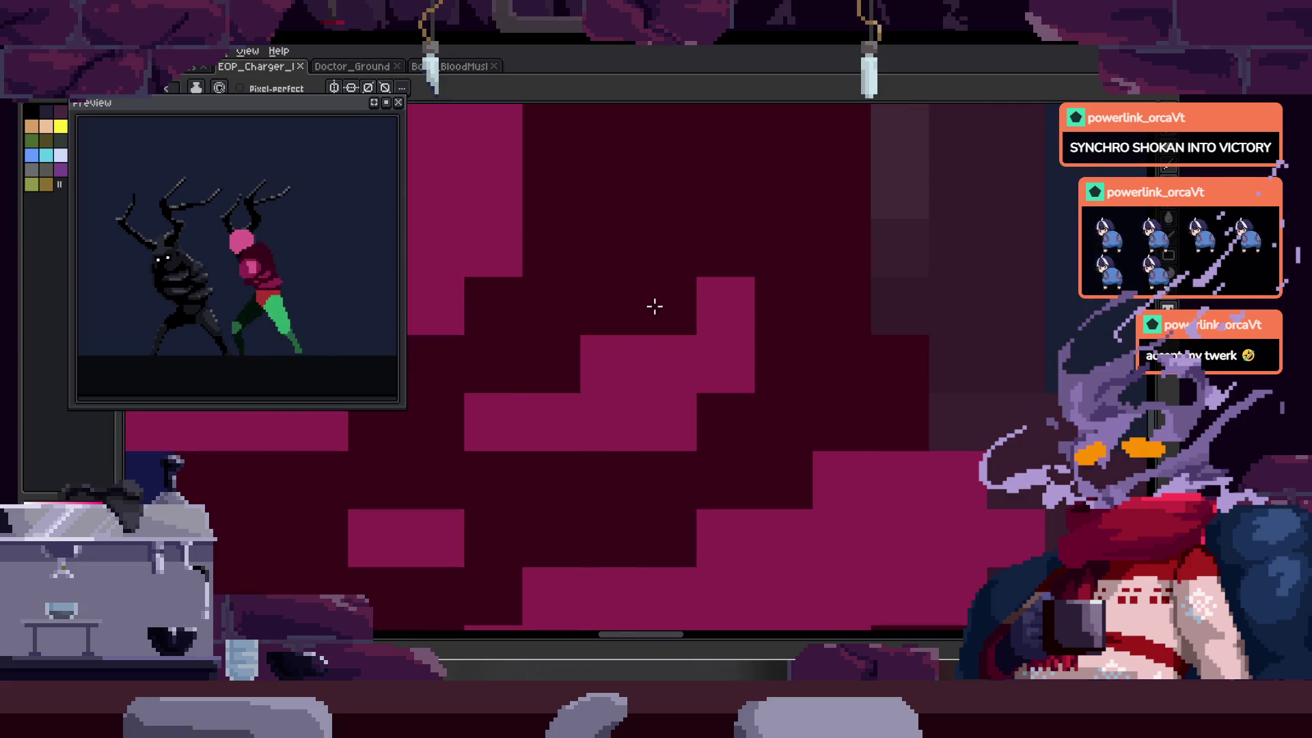
{"action": "left_click", "coordinate": [654, 307]}
- Eyedrop a torso colour, inspect other parts of the torso, and save the file
{"action": "key", "text": "alt"}
{"action": "key", "text": "z"}
{"action": "scroll", "coordinate": [680, 340], "scroll_direction": "down", "scroll_amount": 5}
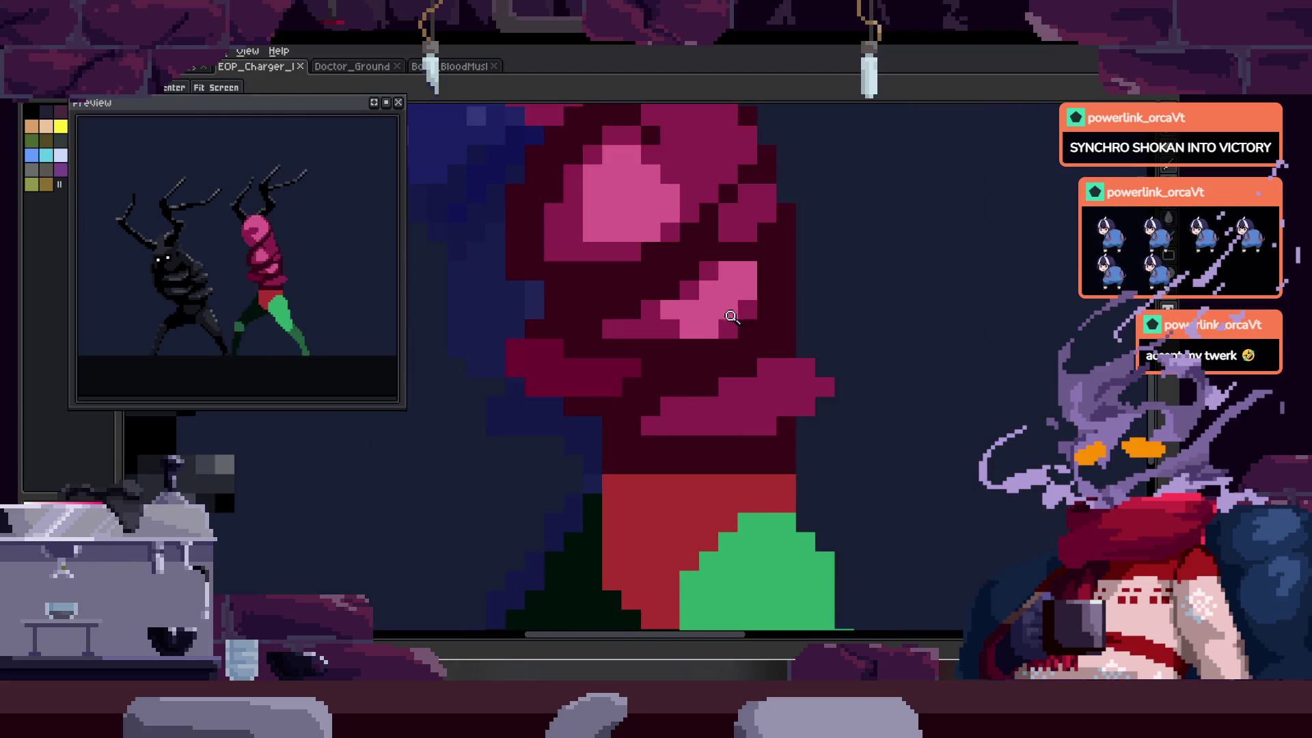
{"action": "scroll", "coordinate": [677, 340], "scroll_direction": "up", "scroll_amount": 2}
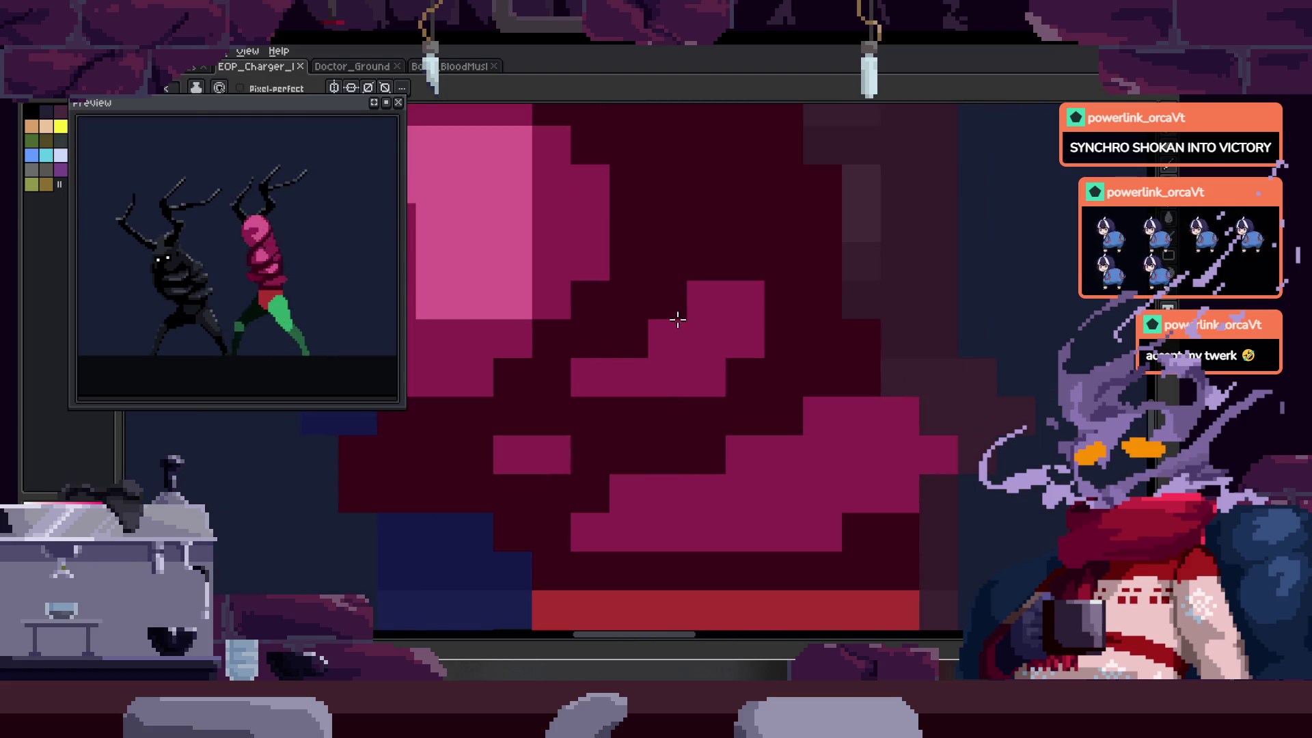
{"action": "left_click_drag", "start_coordinate": [664, 344], "coordinate": [635, 336]}
{"action": "left_click_drag", "start_coordinate": [714, 258], "coordinate": [678, 251]}
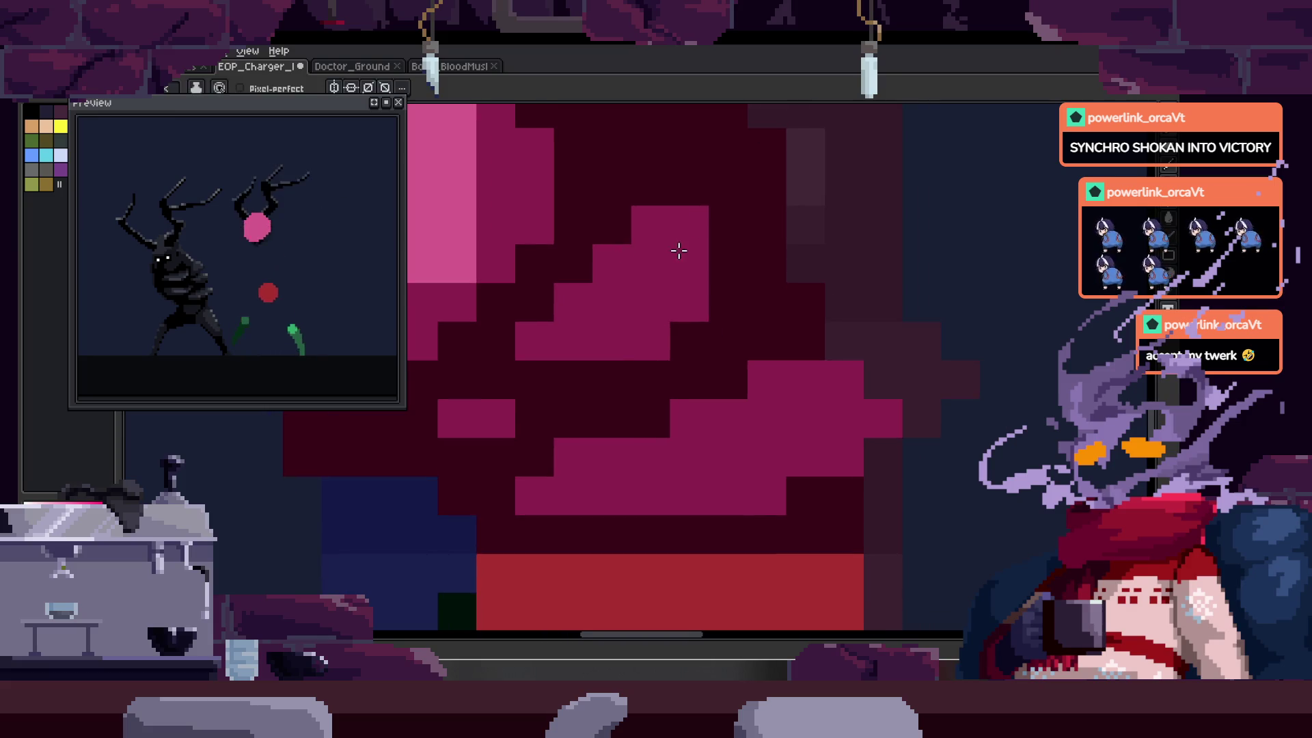
{"action": "scroll", "coordinate": [640, 309], "scroll_direction": "down", "scroll_amount": 1}
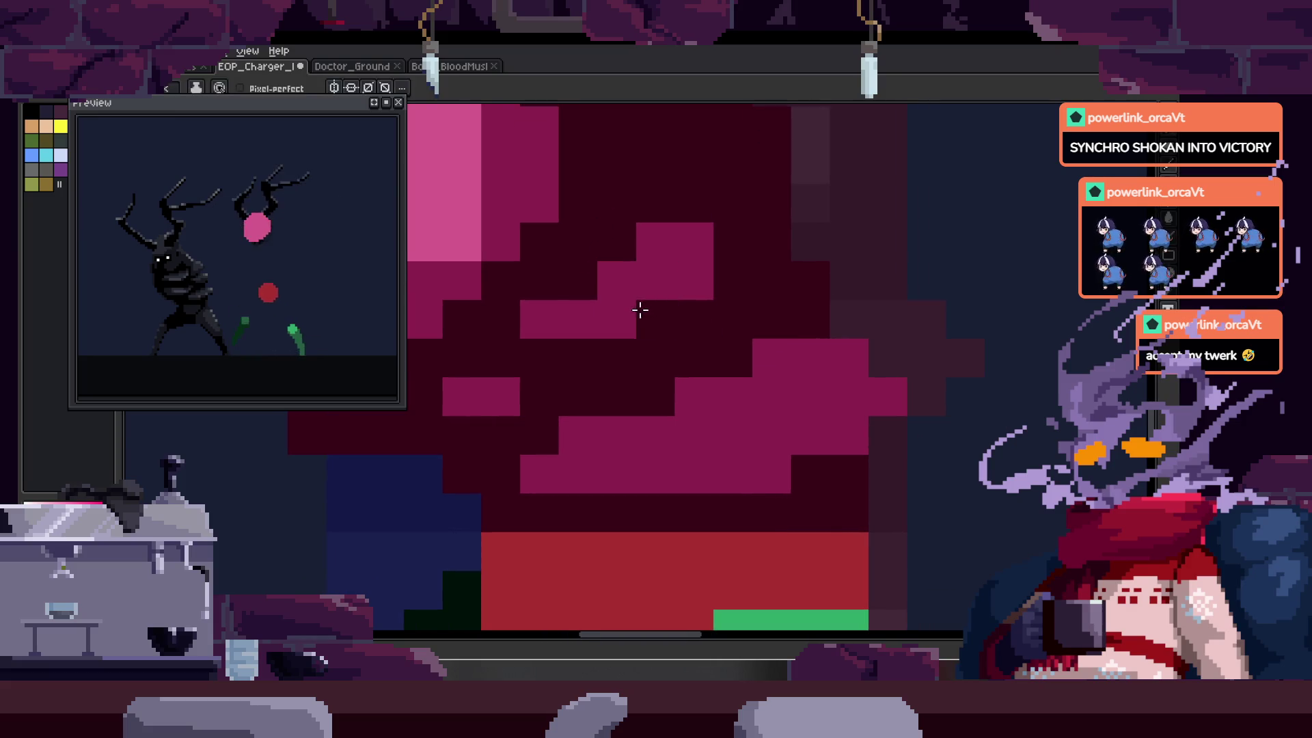
{"action": "mouse_move", "coordinate": [610, 329]}
{"action": "left_mouse_down"}
{"action": "mouse_move", "coordinate": [561, 343]}
{"action": "mouse_move", "coordinate": [606, 333]}
{"action": "left_mouse_up"}
{"action": "scroll", "coordinate": [562, 336], "scroll_direction": "left", "scroll_amount": 2}
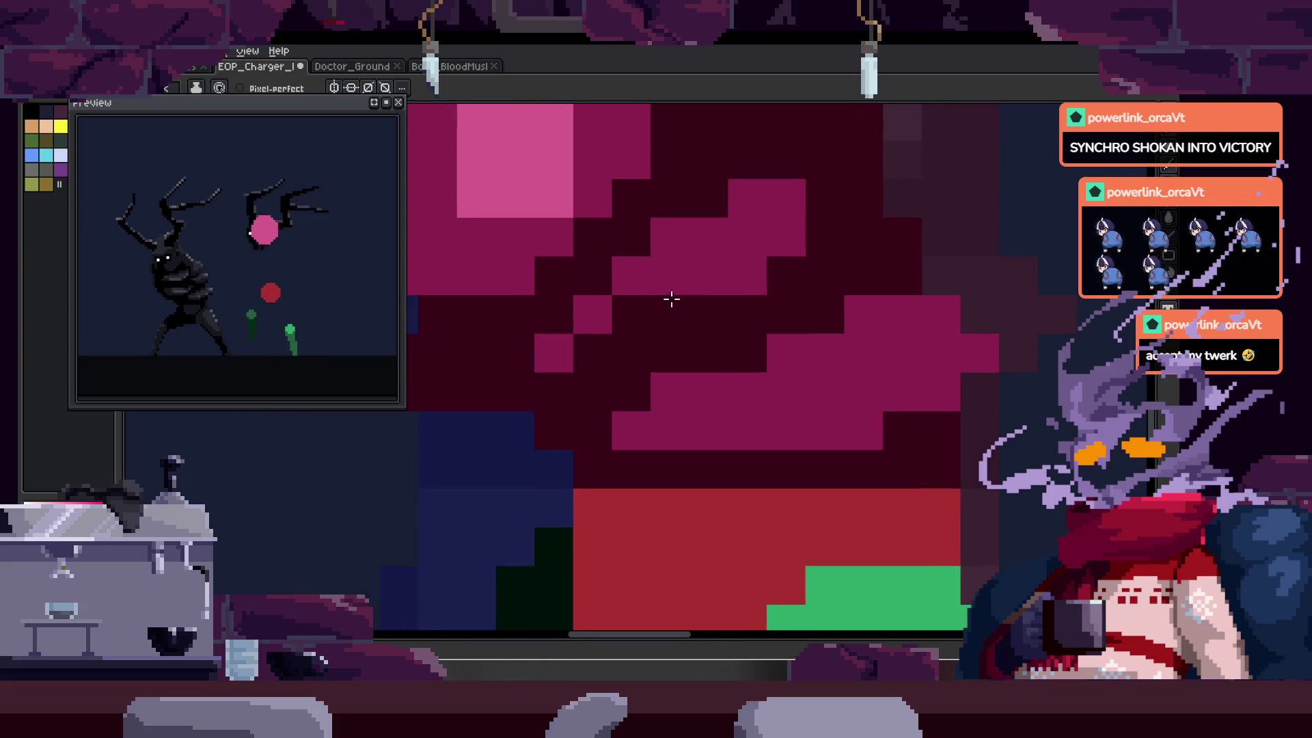
{"action": "scroll", "coordinate": [574, 284], "scroll_direction": "left", "scroll_amount": 2}
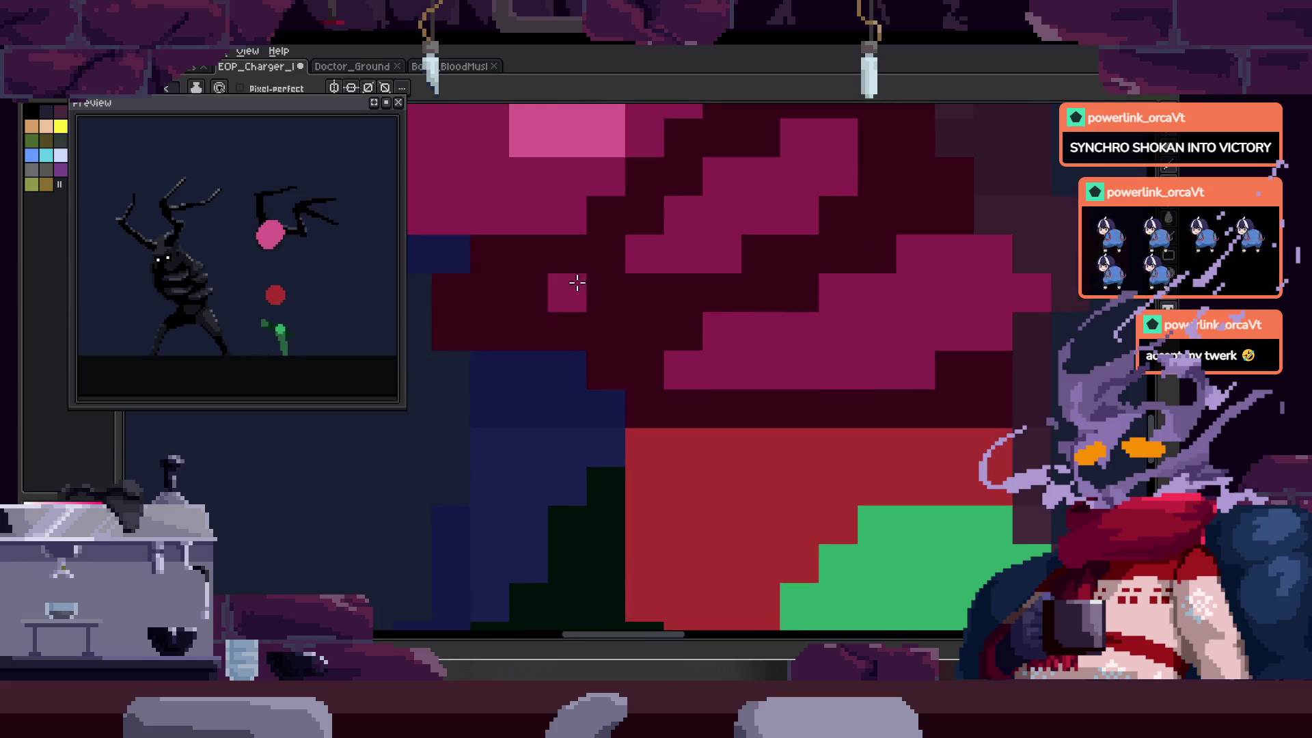
{"action": "scroll", "coordinate": [609, 258], "scroll_direction": "up", "scroll_amount": 1}
{"action": "left_click_drag", "start_coordinate": [808, 219], "coordinate": [727, 278]}
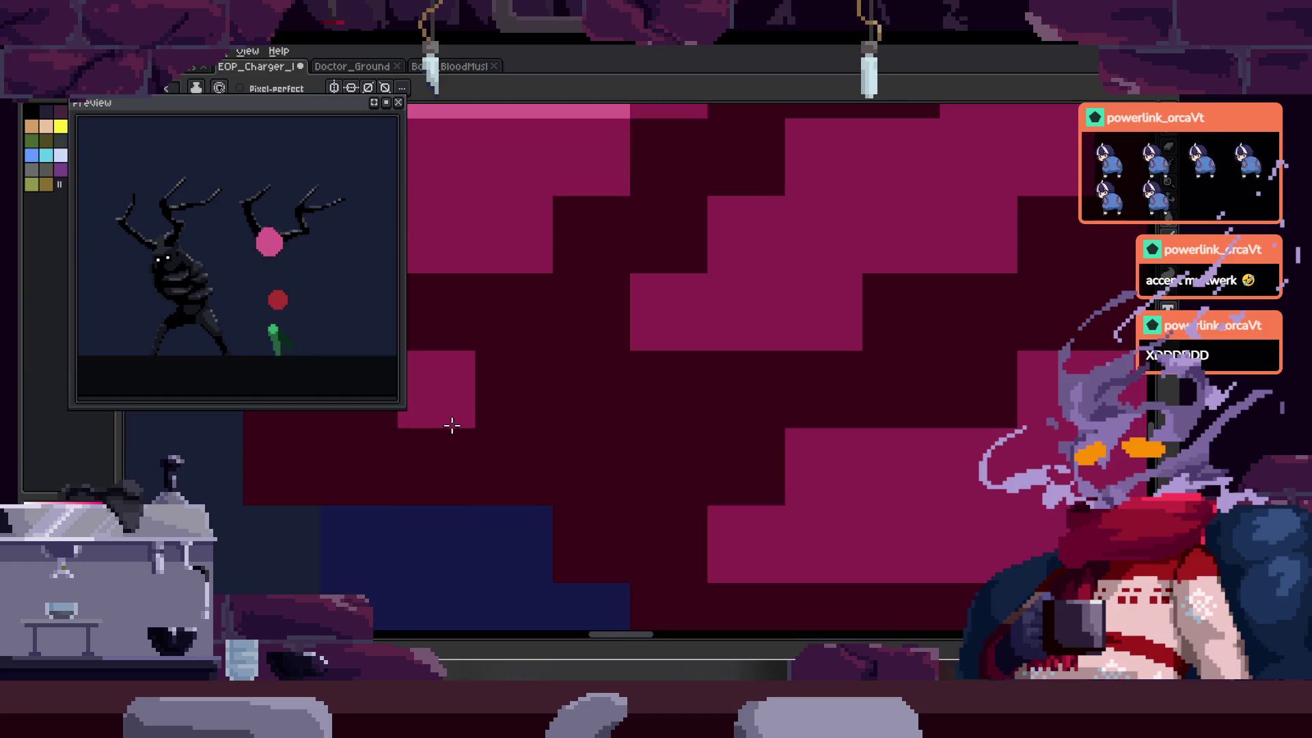
{"action": "scroll", "coordinate": [527, 434], "scroll_direction": "down", "scroll_amount": 1}
{"action": "key", "text": "ctrl+s"}
- Add a magenta pixel block to the torso shading
{"action": "scroll", "coordinate": [608, 375], "scroll_direction": "up", "scroll_amount": 3}
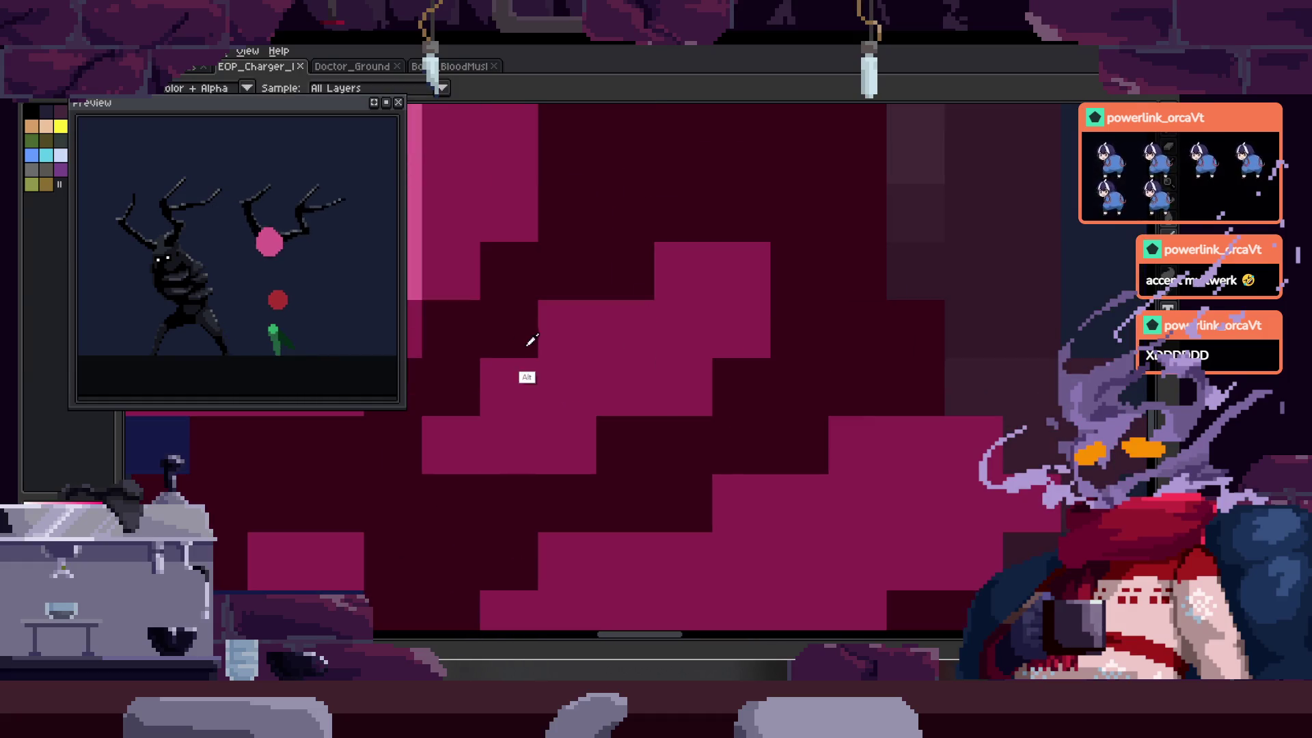
{"action": "left_click_drag", "start_coordinate": [621, 332], "coordinate": [535, 319]}
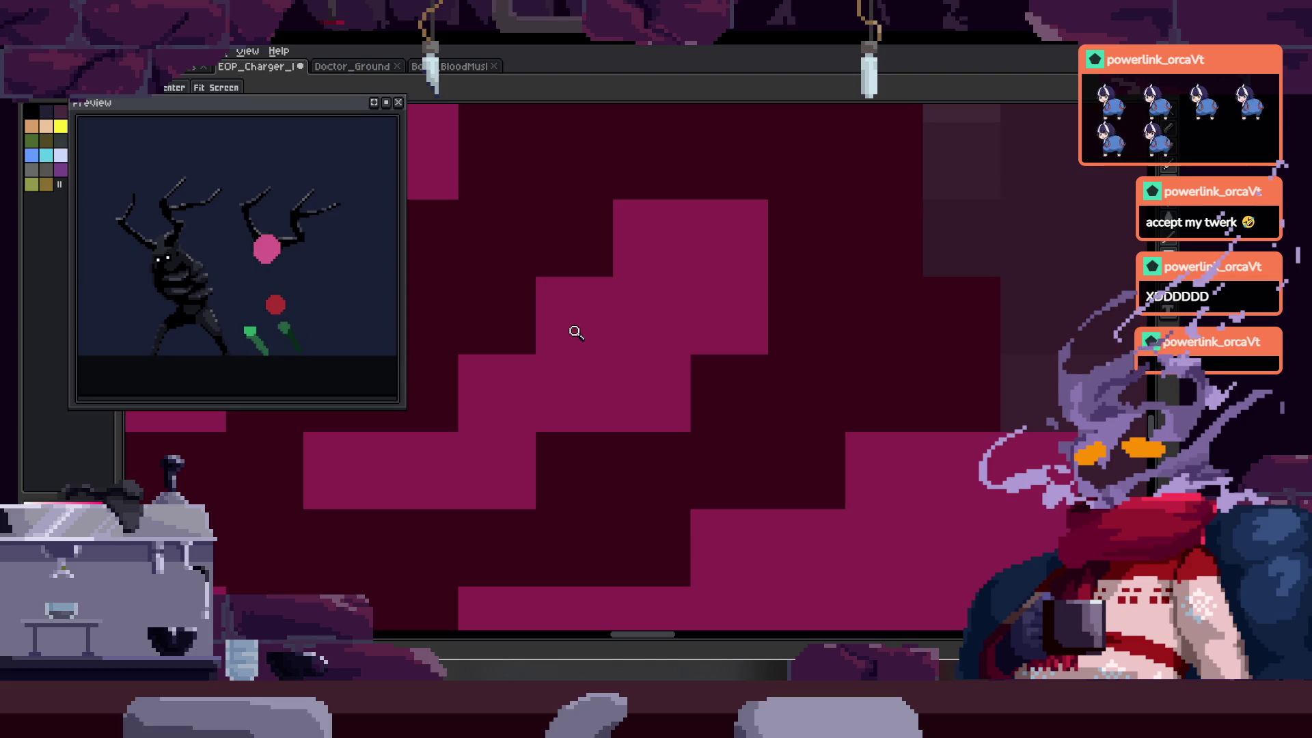
{"action": "left_click", "coordinate": [581, 448]}
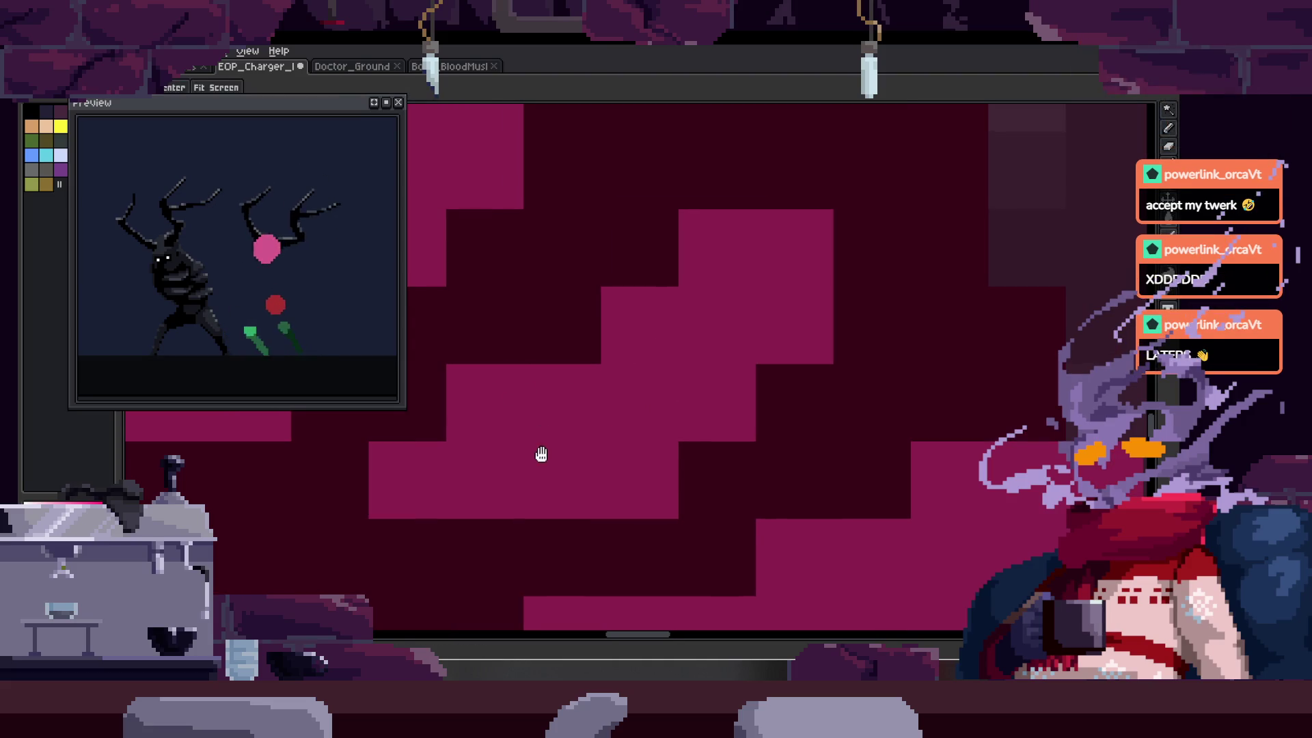
{"action": "key", "text": "z"}
{"action": "scroll", "coordinate": [649, 413], "scroll_direction": "down", "scroll_amount": 4}
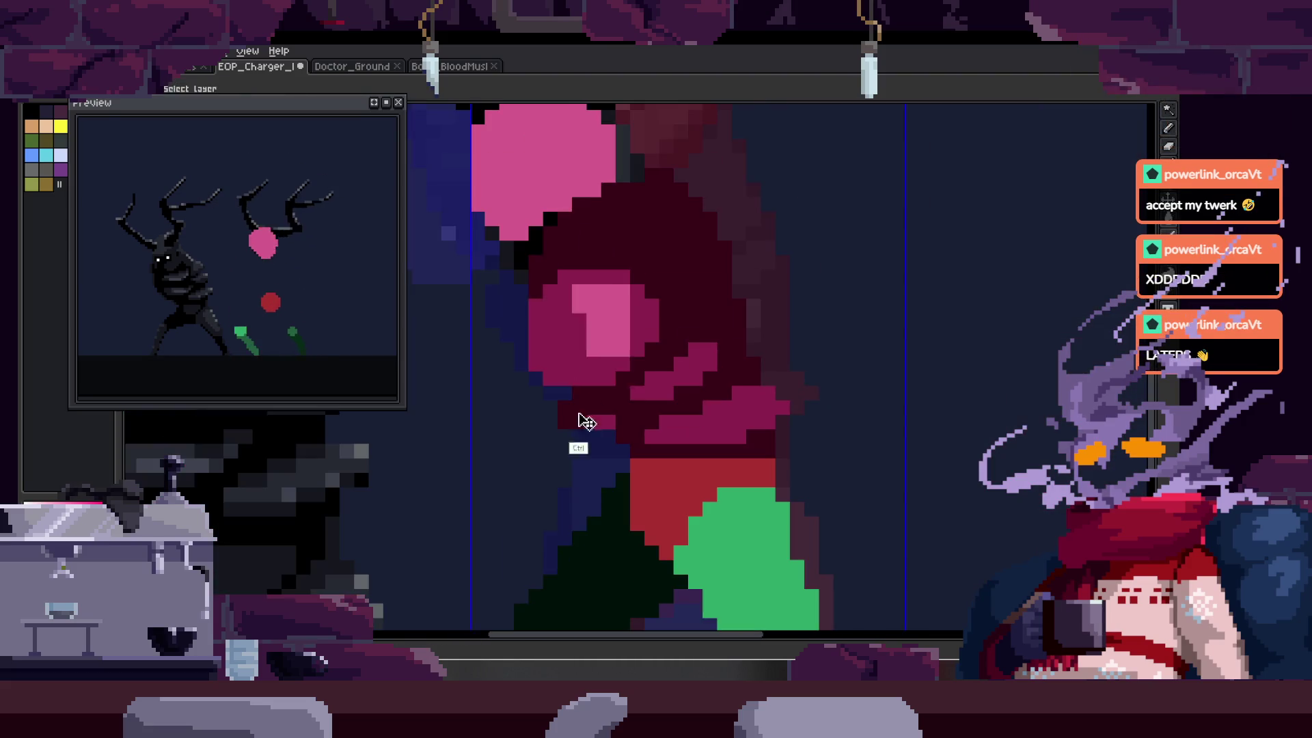
- Draw a darker edge down the pink shape's left side and save
{"action": "scroll", "coordinate": [616, 309], "scroll_direction": "down", "scroll_amount": 2}
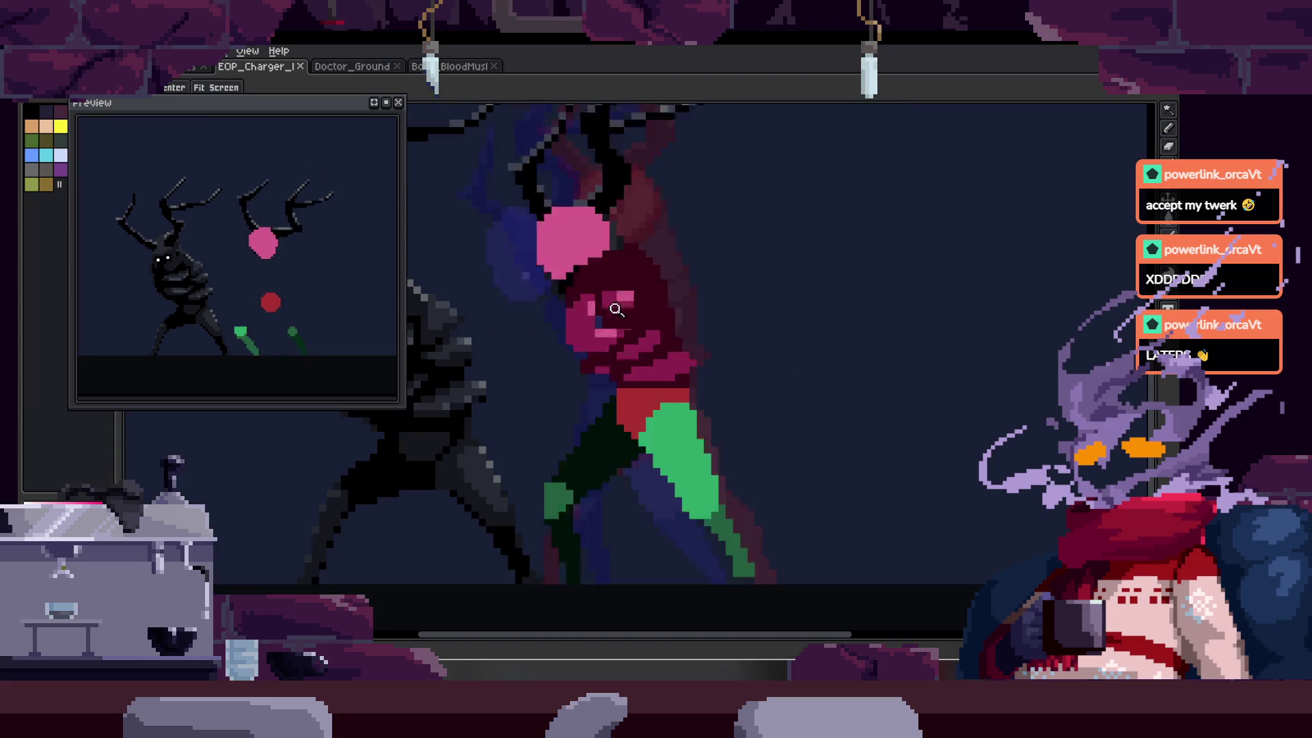
{"action": "scroll", "coordinate": [600, 305], "scroll_direction": "up", "scroll_amount": 3}
{"action": "key", "text": "b"}
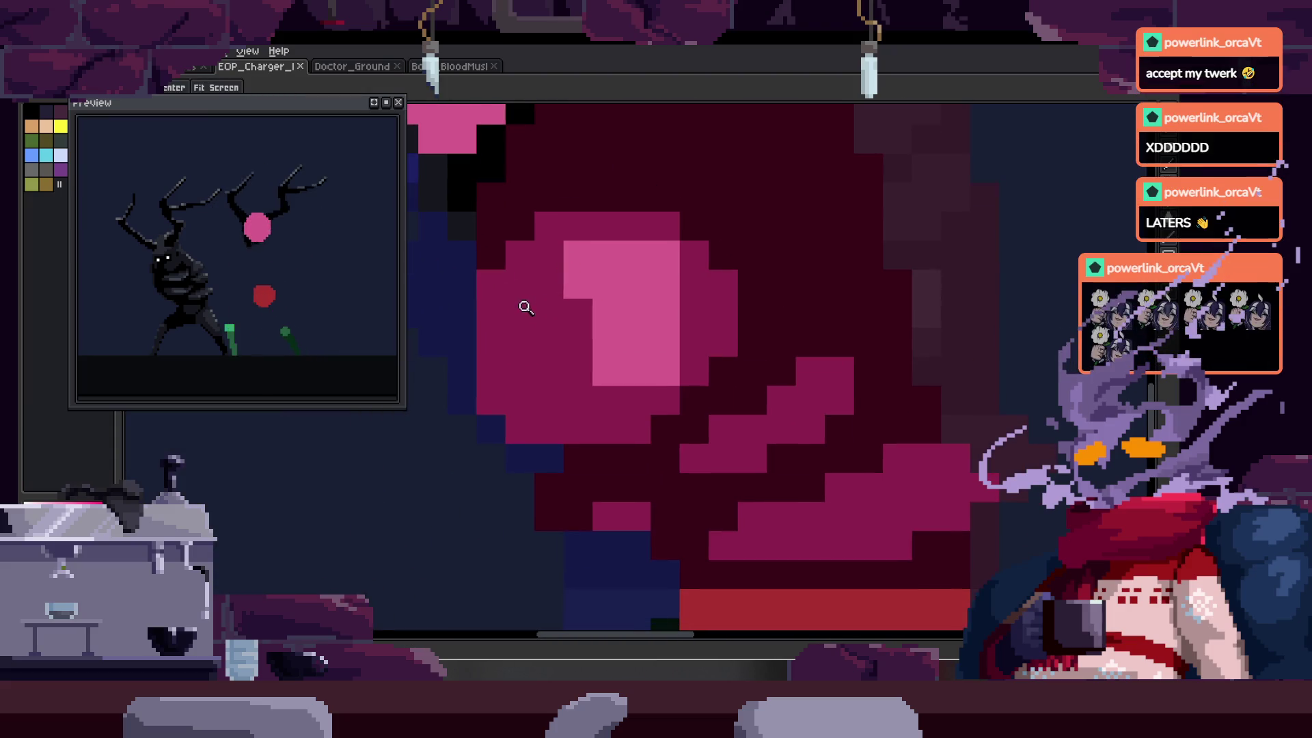
{"action": "left_click_drag", "start_coordinate": [494, 322], "coordinate": [563, 431]}
{"action": "scroll", "coordinate": [563, 430], "scroll_direction": "down", "scroll_amount": 3}
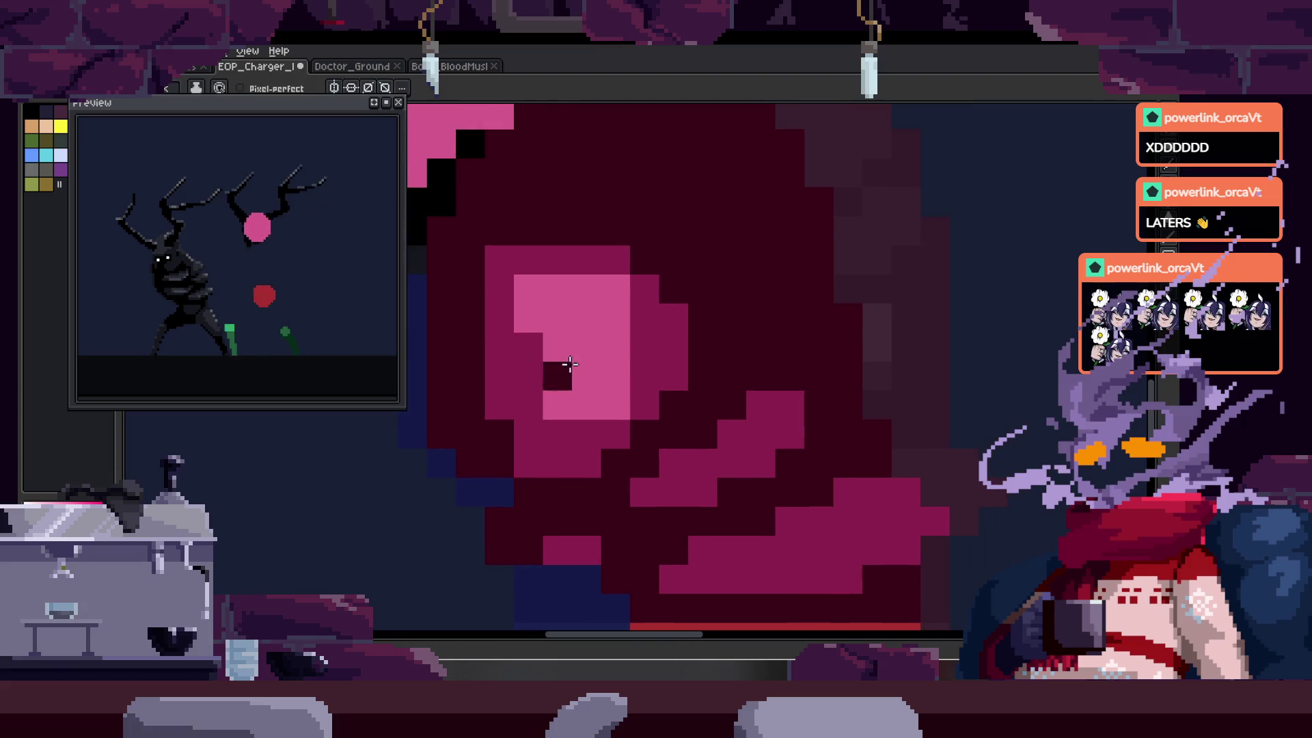
{"action": "key", "text": "ctrl+s"}
- Zoom in on the shoulder, paint a dark magenta strip along it, then save
{"action": "scroll", "coordinate": [550, 342], "scroll_direction": "up", "scroll_amount": 5}
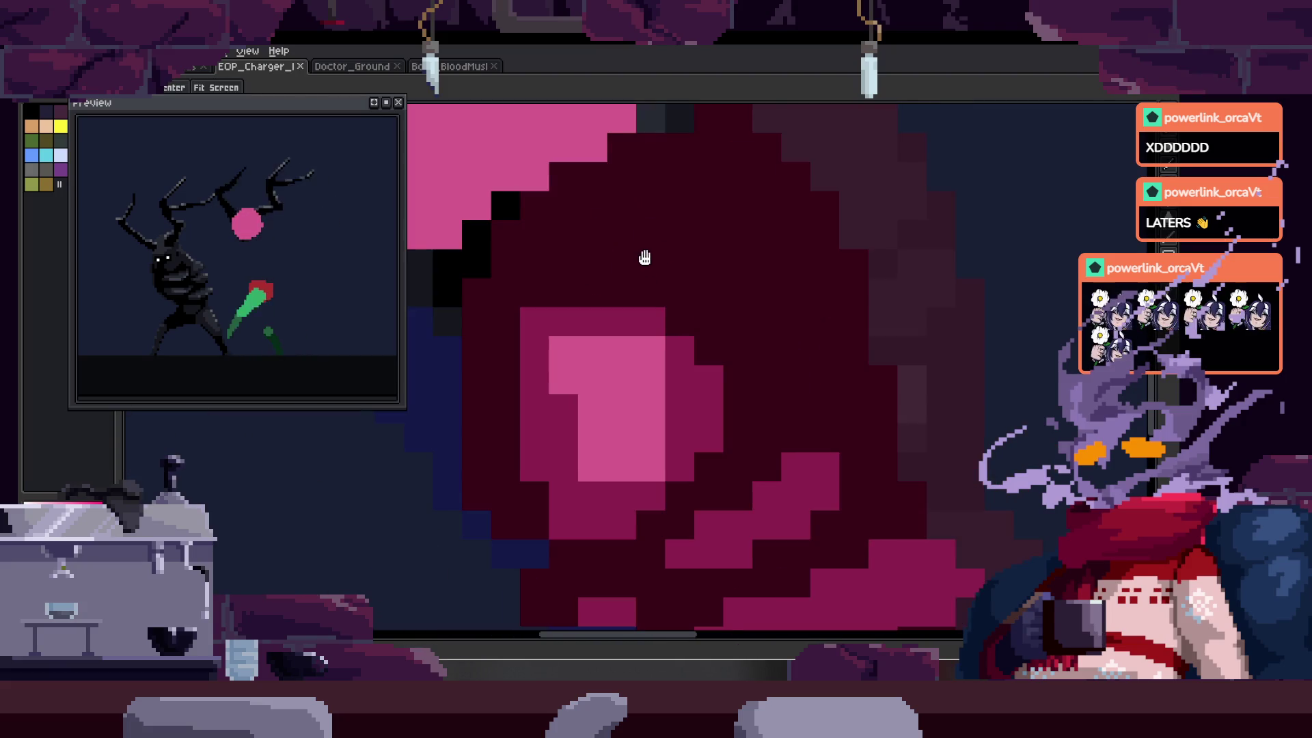
{"action": "scroll", "coordinate": [615, 278], "scroll_direction": "down", "scroll_amount": 3}
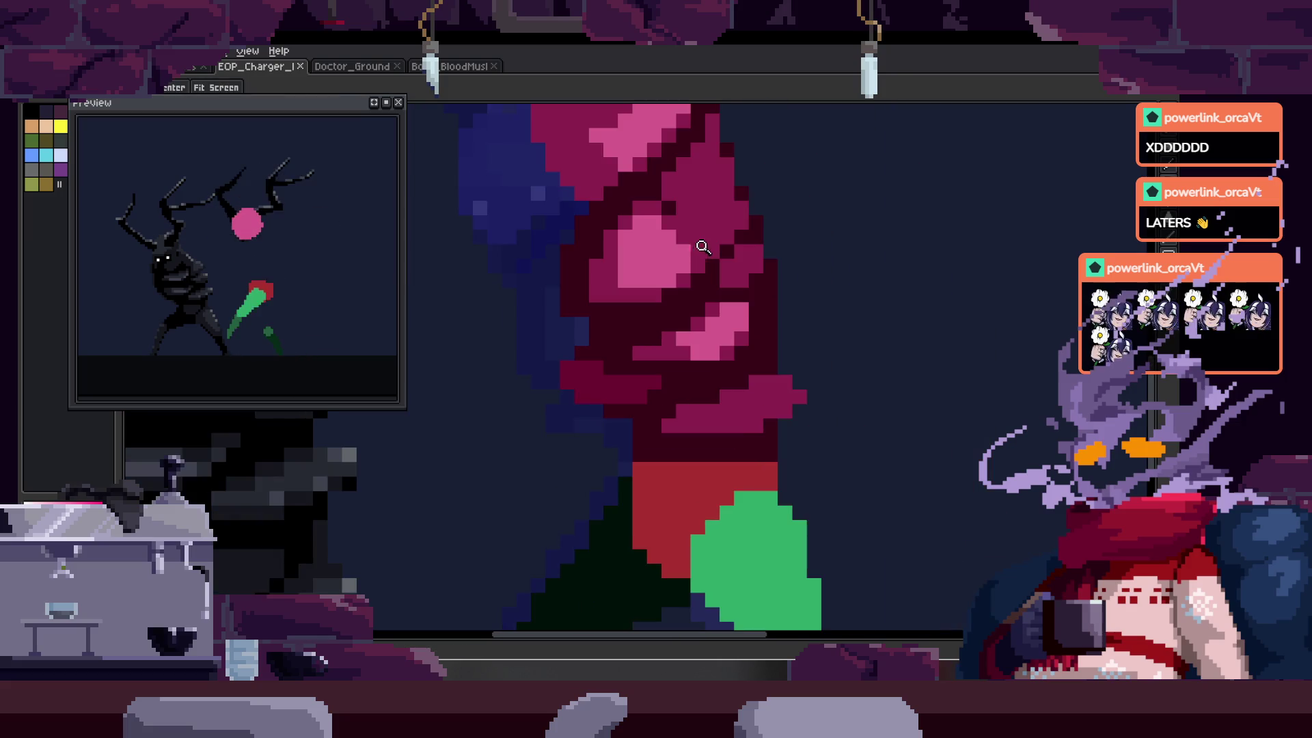
{"action": "scroll", "coordinate": [687, 163], "scroll_direction": "up", "scroll_amount": 1}
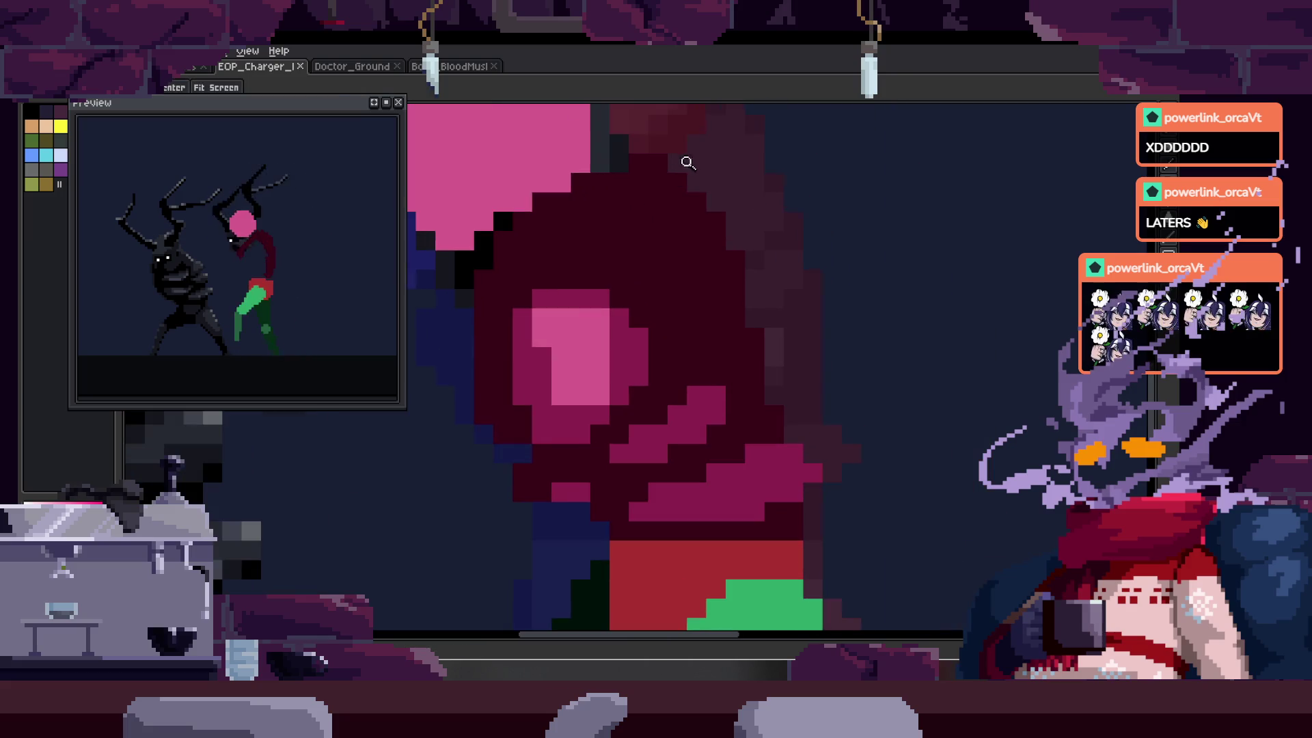
{"action": "scroll", "coordinate": [721, 252], "scroll_direction": "down", "scroll_amount": 1}
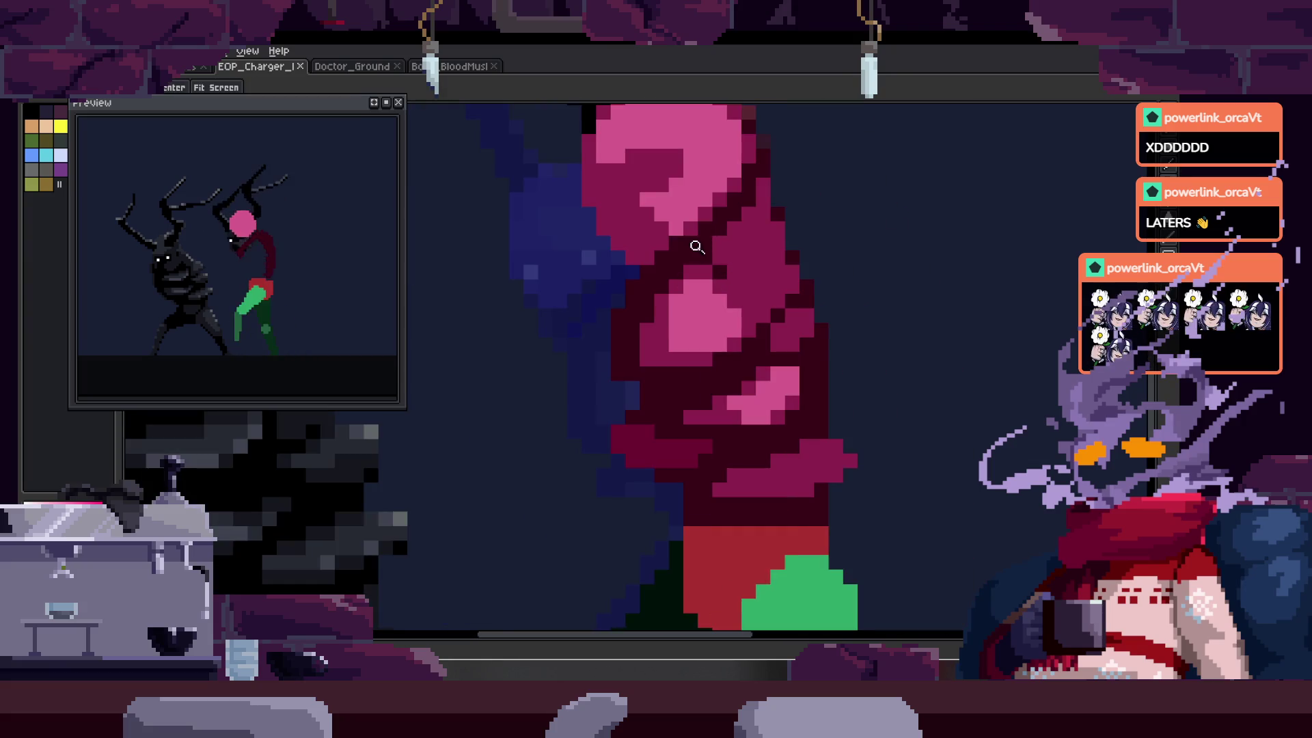
{"action": "scroll", "coordinate": [696, 246], "scroll_direction": "up", "scroll_amount": 1}
{"action": "scroll", "coordinate": [556, 268], "scroll_direction": "down", "scroll_amount": 1}
{"action": "scroll", "coordinate": [630, 305], "scroll_direction": "up", "scroll_amount": 1}
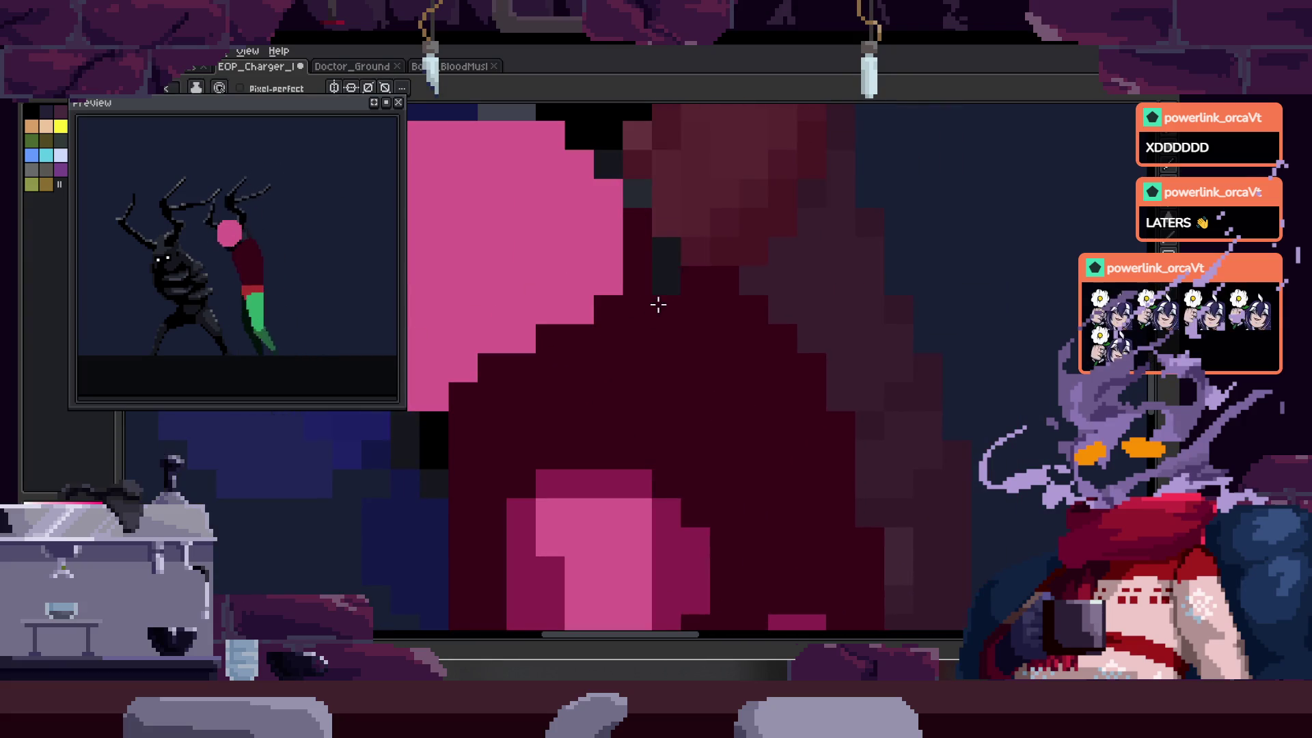
{"action": "scroll", "coordinate": [620, 264], "scroll_direction": "down", "scroll_amount": 2}
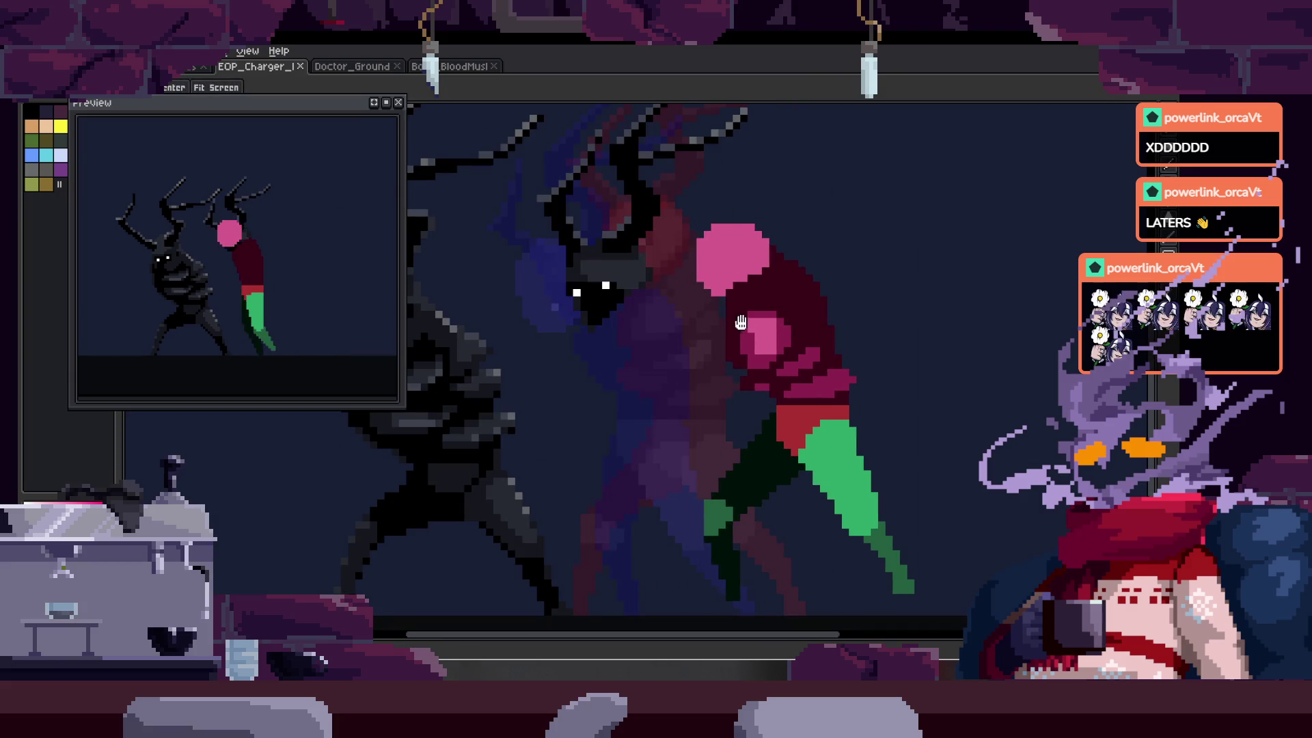
{"action": "left_click", "coordinate": [633, 274]}
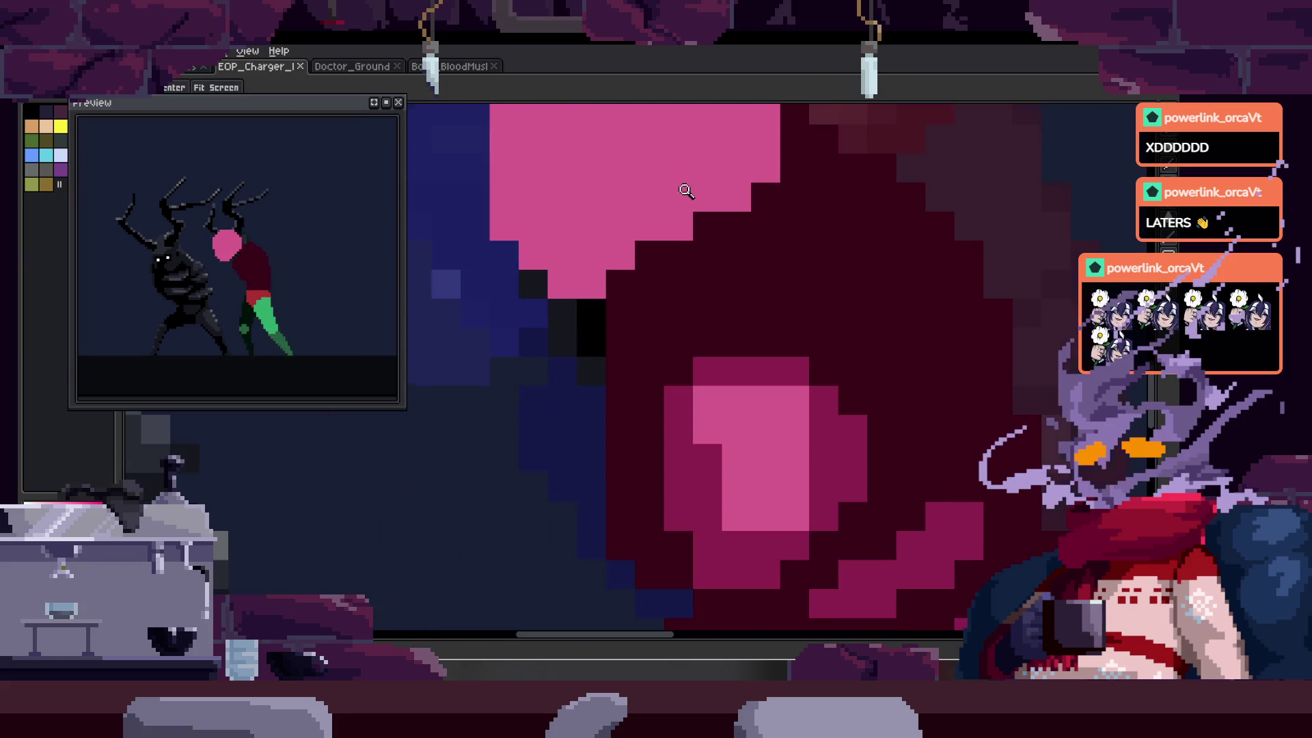
{"action": "key", "text": "b"}
{"action": "scroll", "coordinate": [554, 278], "scroll_direction": "up", "scroll_amount": 1}
{"action": "mouse_move", "coordinate": [553, 278]}
{"action": "left_mouse_down"}
{"action": "mouse_move", "coordinate": [535, 240]}
{"action": "mouse_move", "coordinate": [572, 201]}
{"action": "mouse_move", "coordinate": [589, 362]}
{"action": "left_mouse_up"}
{"action": "key", "text": "period"}
{"action": "key", "text": "ctrl+s"}
{"action": "scroll", "coordinate": [586, 273], "scroll_direction": "down", "scroll_amount": 3}
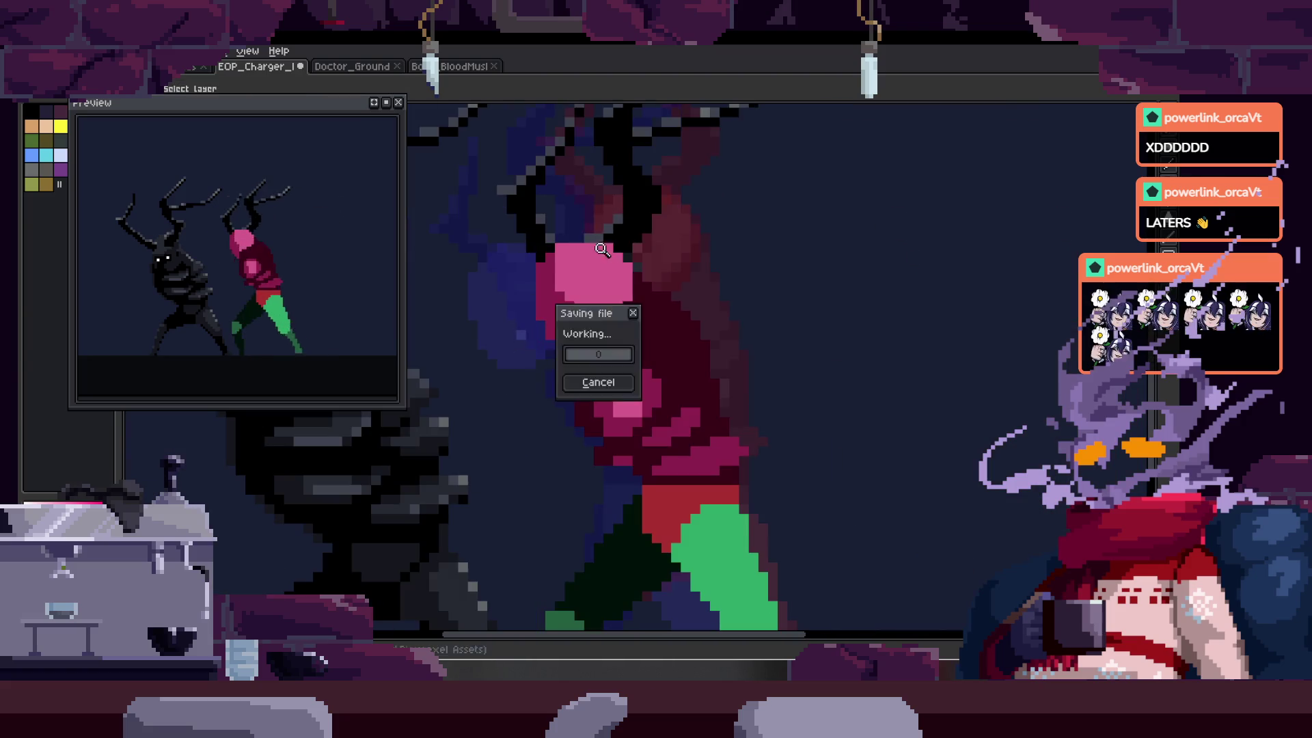
- Move to another frame and paint a few pink head-edge pixels dark
{"action": "scroll", "coordinate": [644, 246], "scroll_direction": "up", "scroll_amount": 2}
{"action": "scroll", "coordinate": [644, 245], "scroll_direction": "down", "scroll_amount": 3}
{"action": "key", "text": "period"}
{"action": "key", "text": "period"}
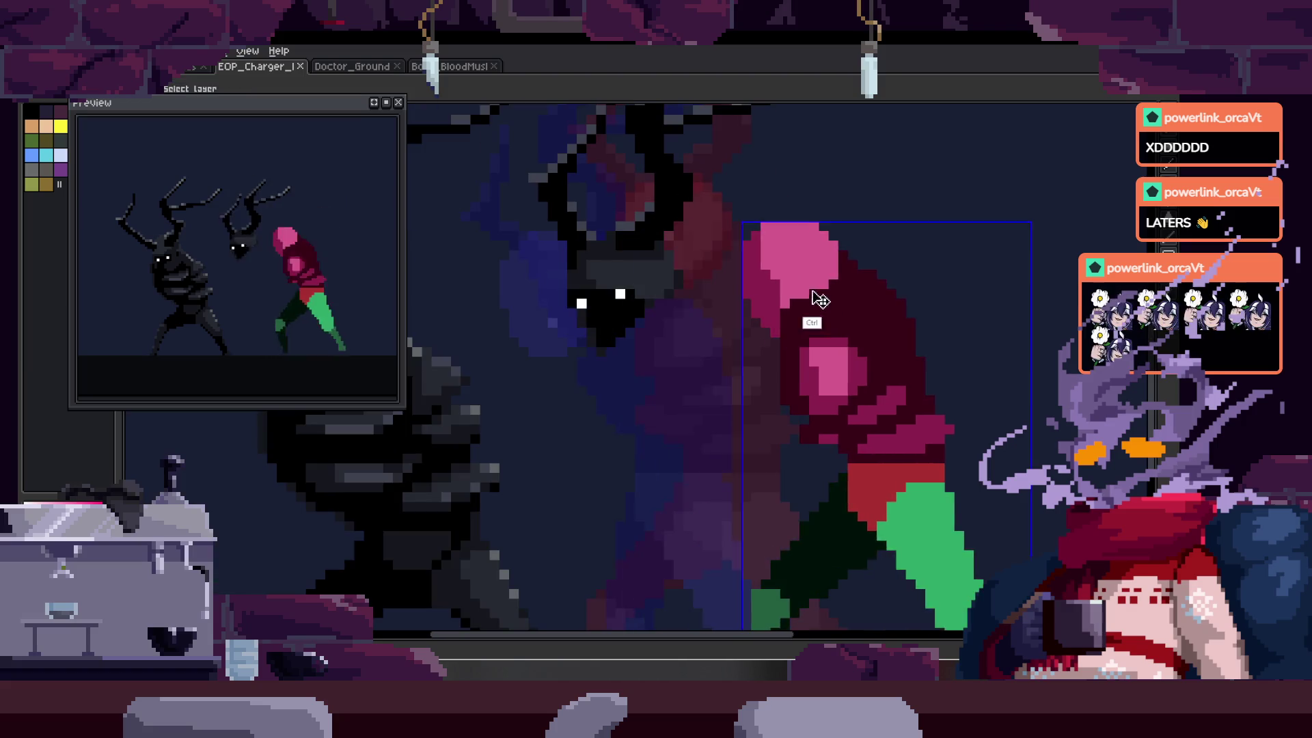
{"action": "key", "text": "comma"}
{"action": "scroll", "coordinate": [690, 250], "scroll_direction": "up", "scroll_amount": 3}
{"action": "left_click_drag", "start_coordinate": [635, 304], "coordinate": [626, 346]}
{"action": "scroll", "coordinate": [642, 304], "scroll_direction": "down", "scroll_amount": 3}
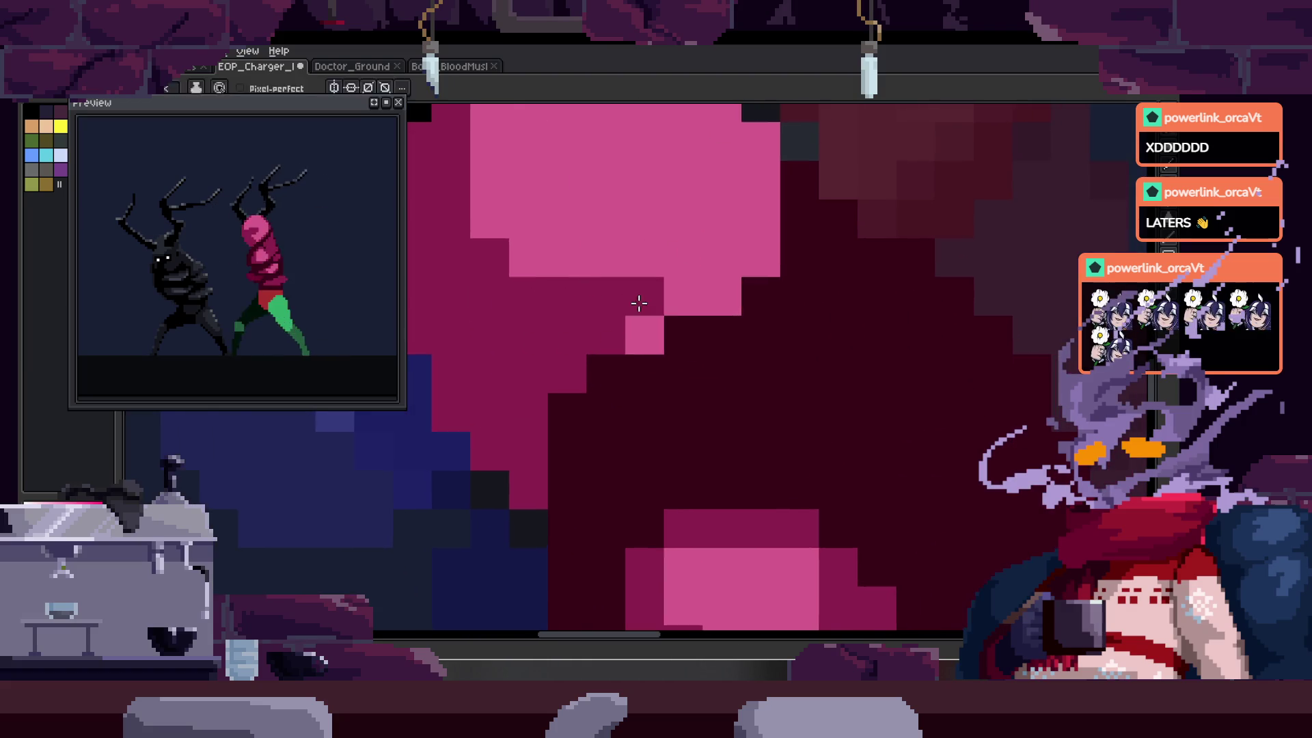
- Flip between neighbouring frames to check the darkened head pixels
{"action": "key", "text": "z"}
{"action": "key", "text": "v"}
{"action": "key", "text": "period"}
{"action": "key", "text": "comma"}
{"action": "scroll", "coordinate": [640, 292], "scroll_direction": "up", "scroll_amount": 4}
{"action": "key", "text": "b"}
{"action": "key", "text": "v"}
{"action": "key", "text": "period"}
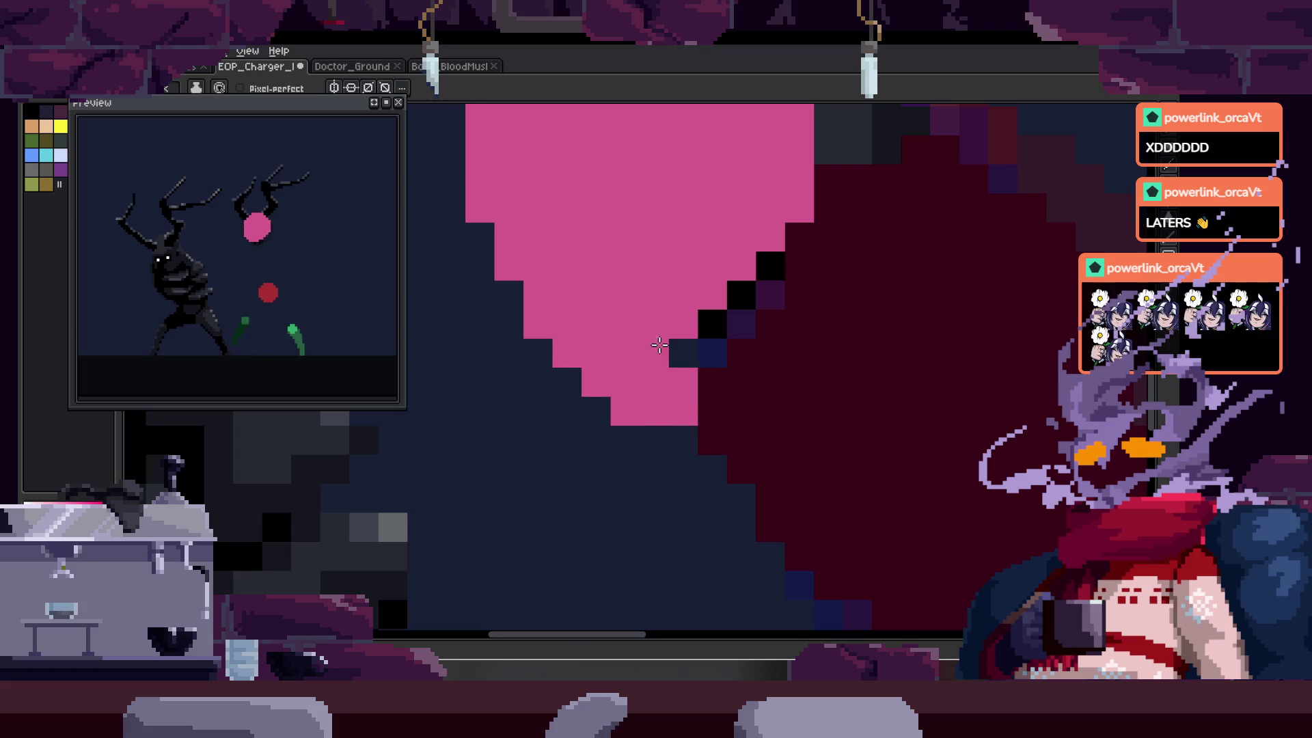
{"action": "key", "text": "z"}
{"action": "scroll", "coordinate": [712, 258], "scroll_direction": "down", "scroll_amount": 3}
{"action": "key", "text": "period"}
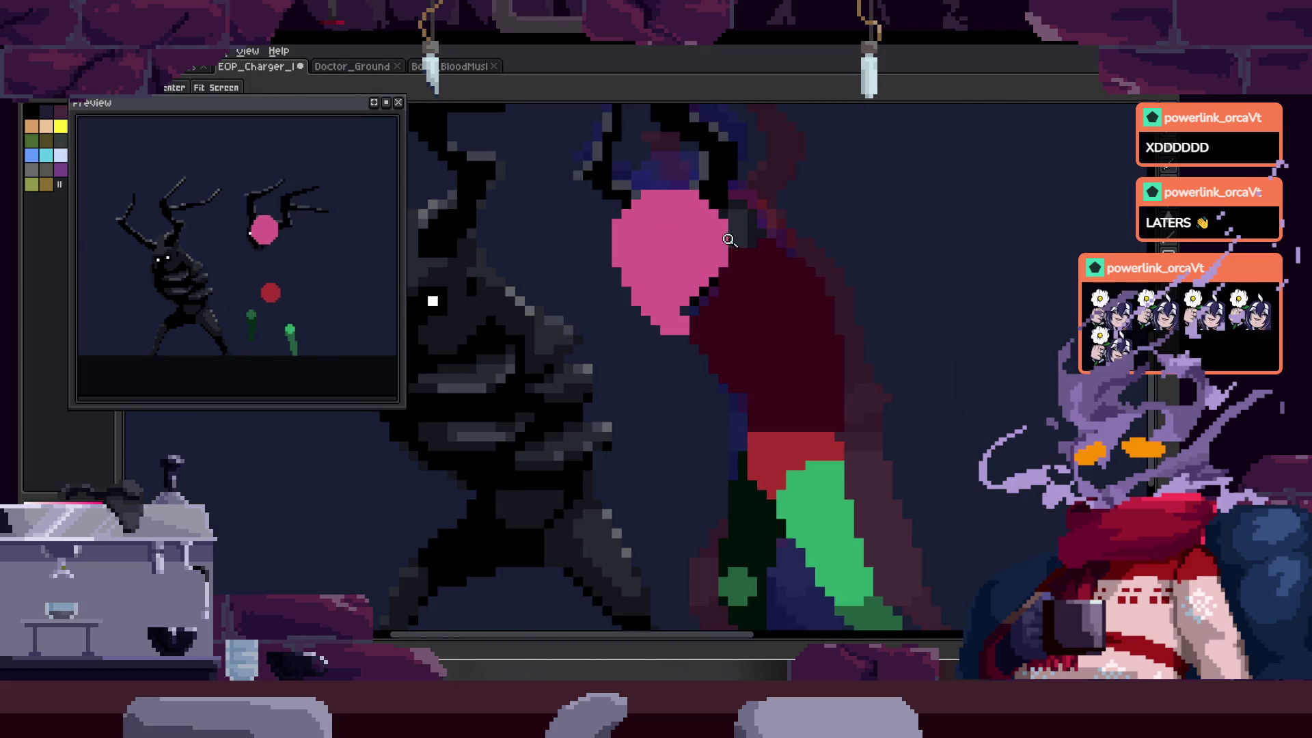
{"action": "scroll", "coordinate": [756, 246], "scroll_direction": "up", "scroll_amount": 2}
{"action": "scroll", "coordinate": [706, 281], "scroll_direction": "down", "scroll_amount": 2}
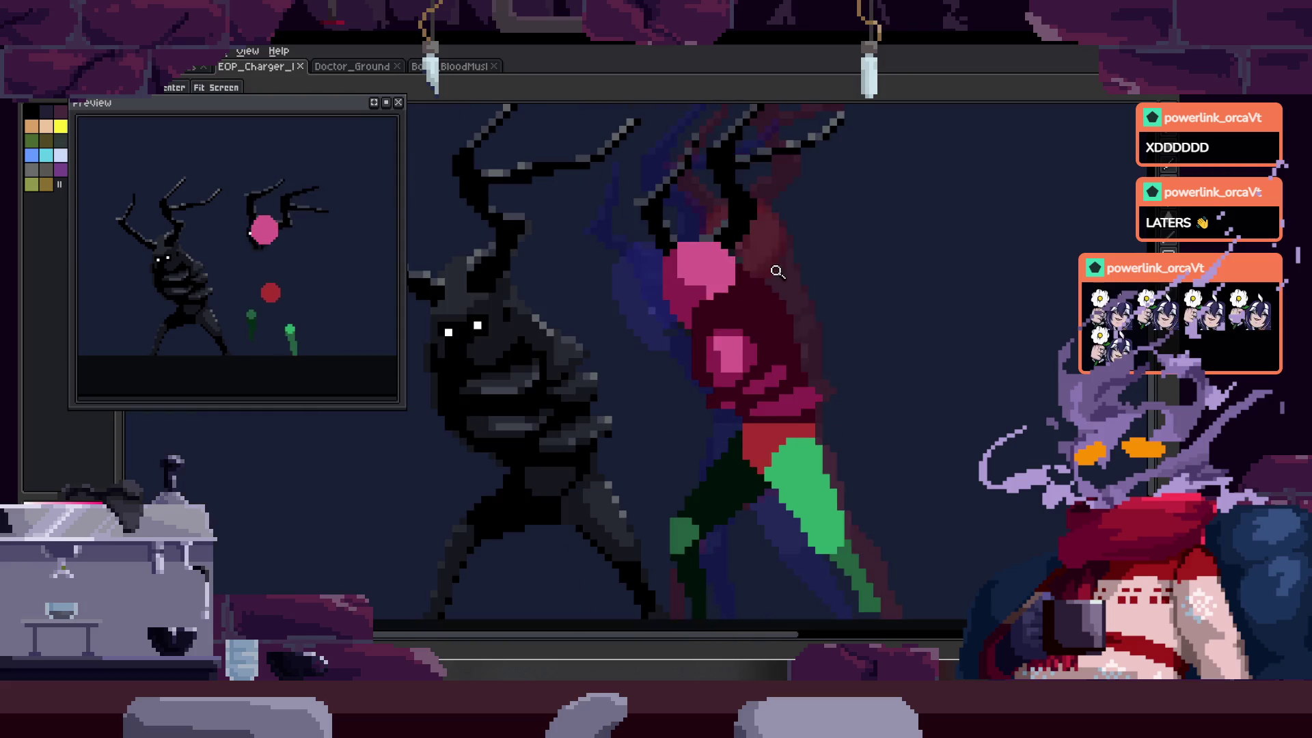
{"action": "key", "text": "period"}
- Step through several more animation frames with the Move tool active
{"action": "key", "text": "v"}
{"action": "key", "text": "period"}
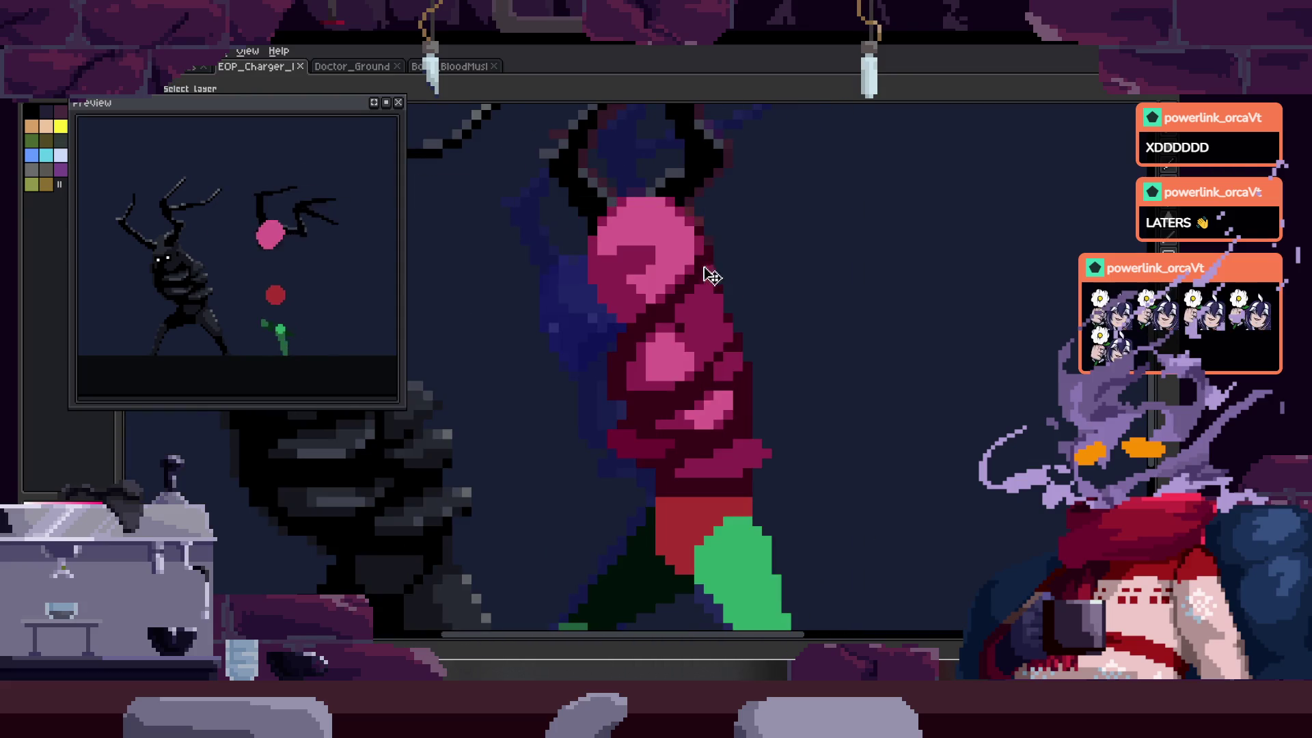
{"action": "left_click_drag", "start_coordinate": [706, 287], "coordinate": [718, 203]}
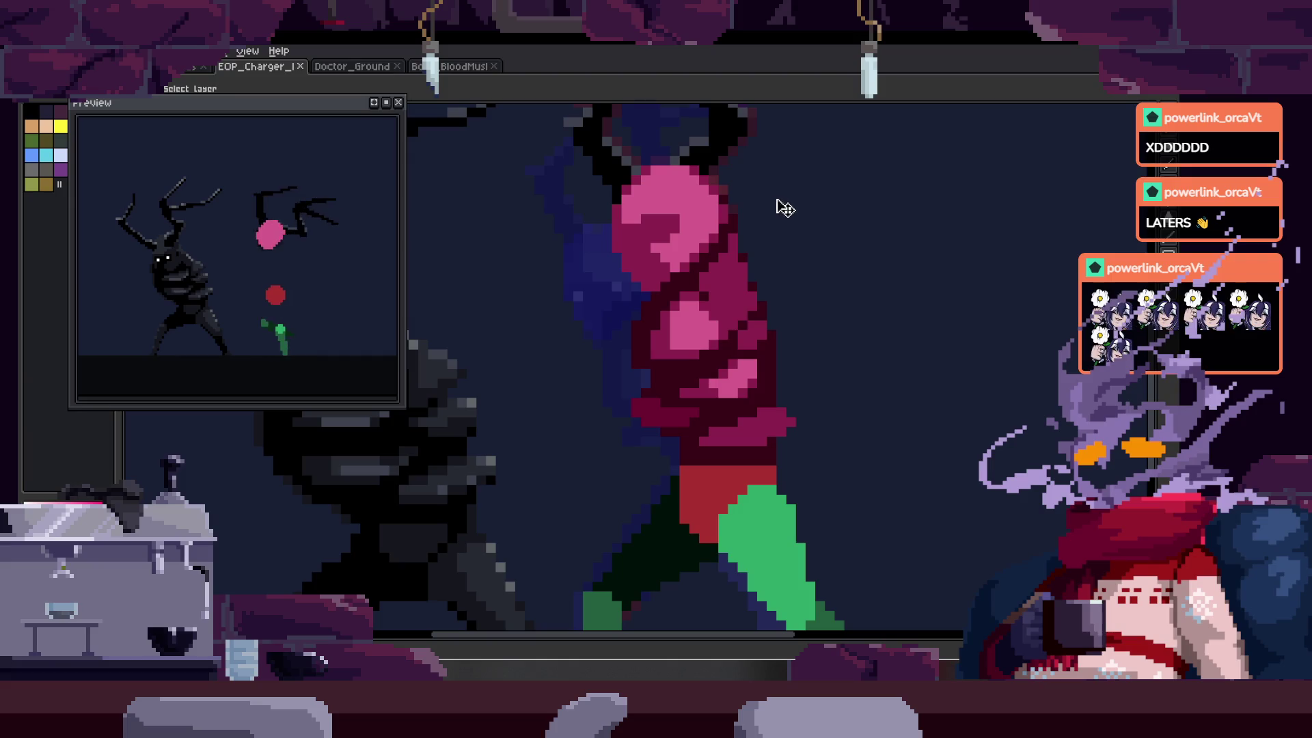
{"action": "key", "text": "period"}
{"action": "key", "text": "period"}
{"action": "key", "text": "period"}
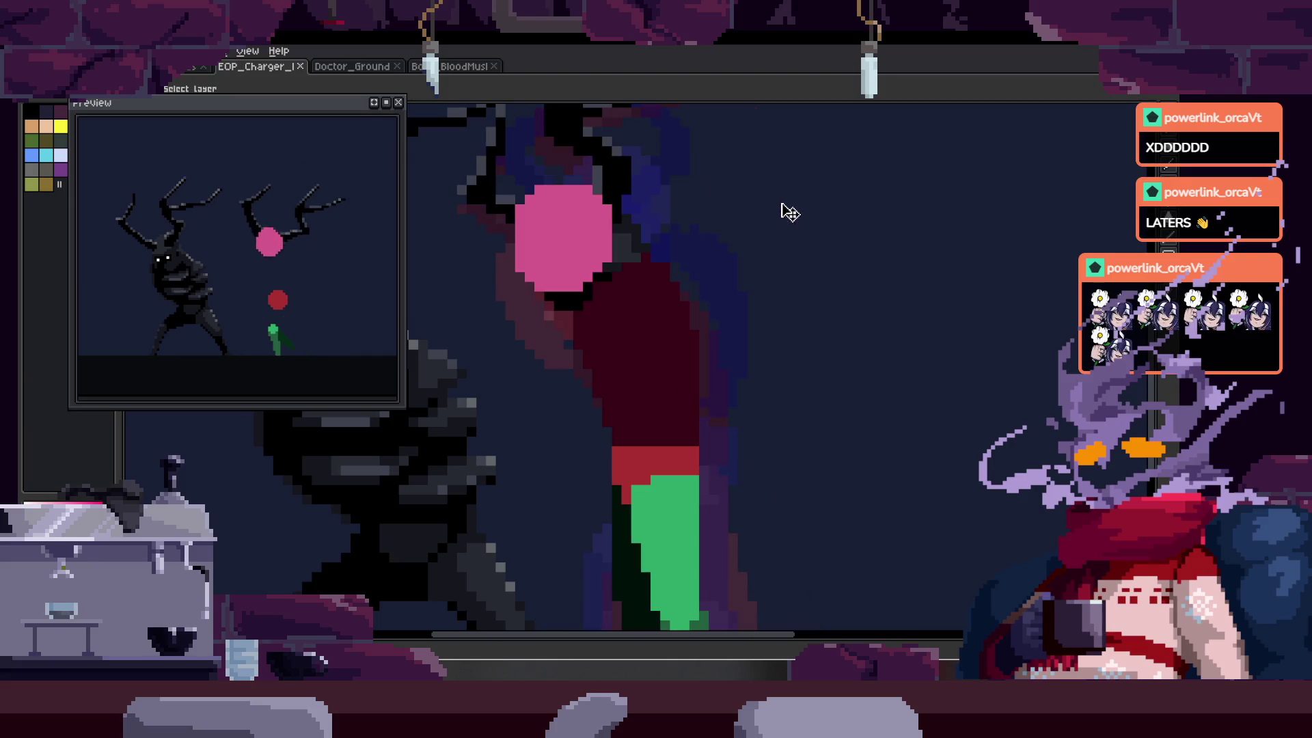
{"action": "left_click_drag", "start_coordinate": [599, 258], "coordinate": [601, 230]}
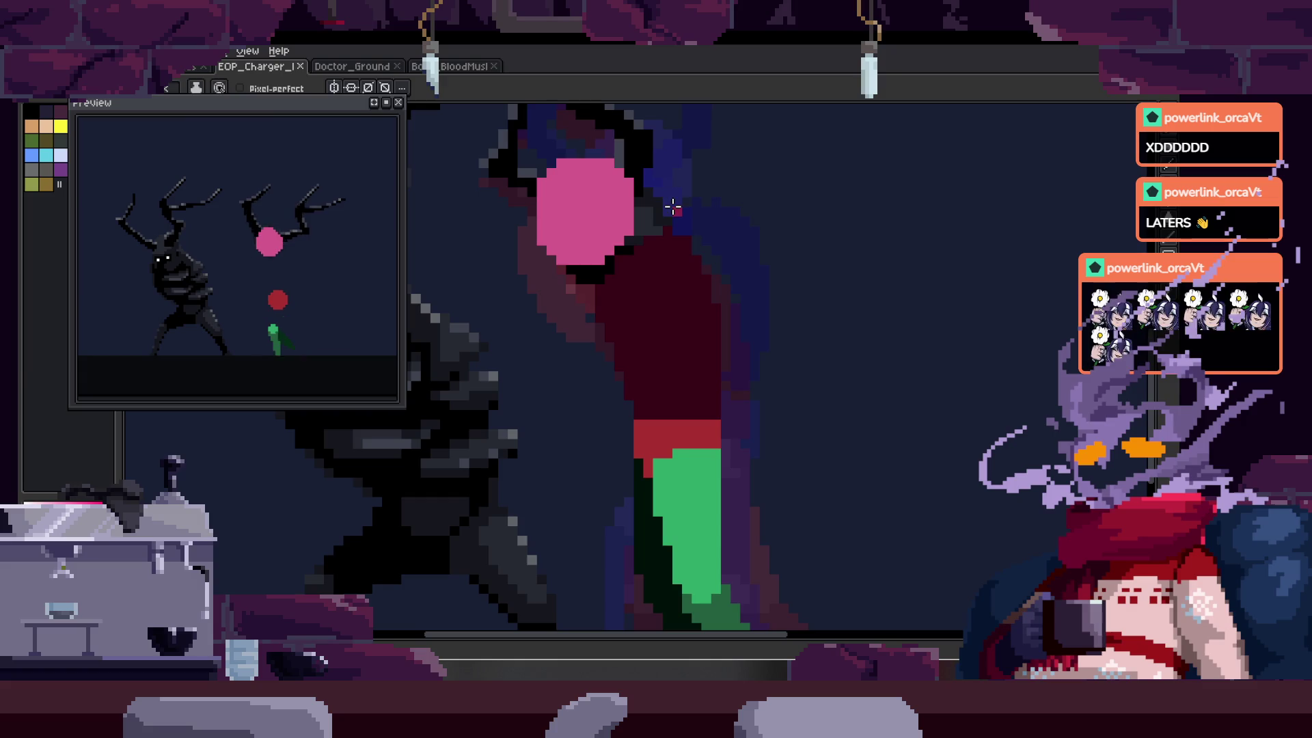
{"action": "key", "text": "period"}
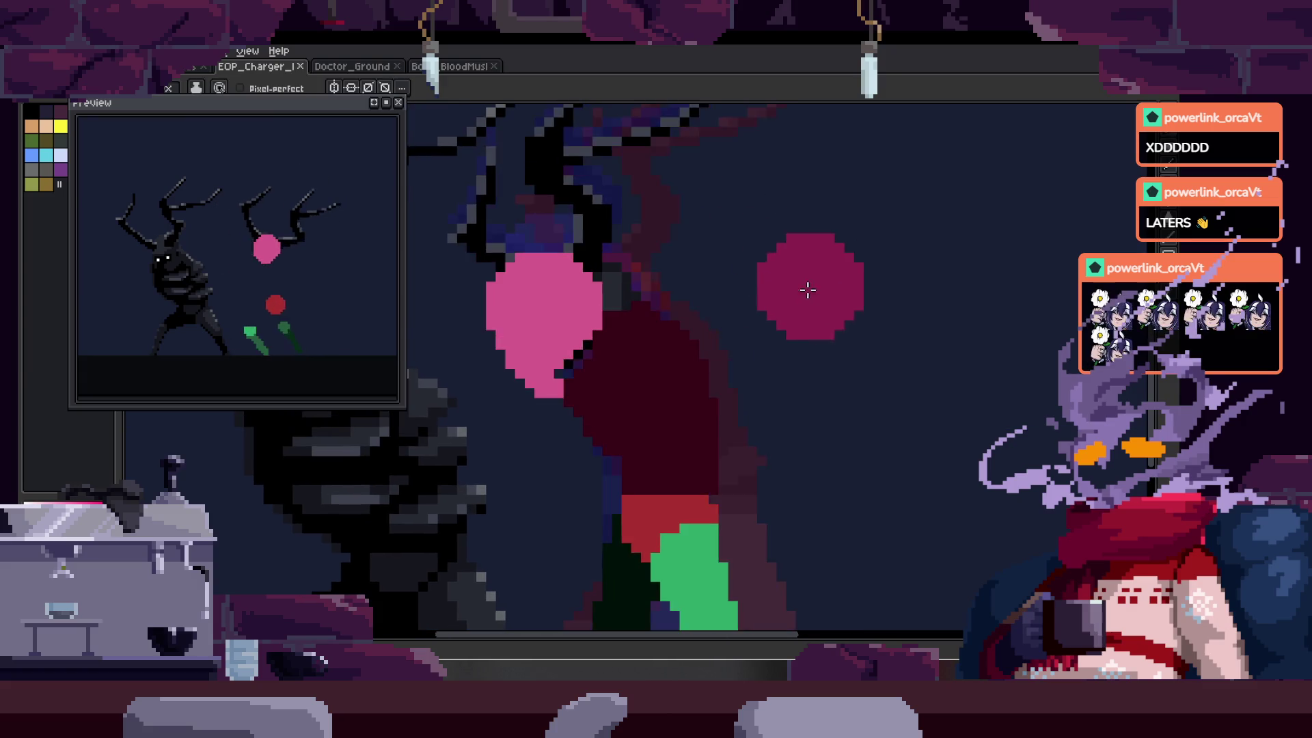
{"action": "key", "text": "period"}
{"action": "key", "text": "period"}
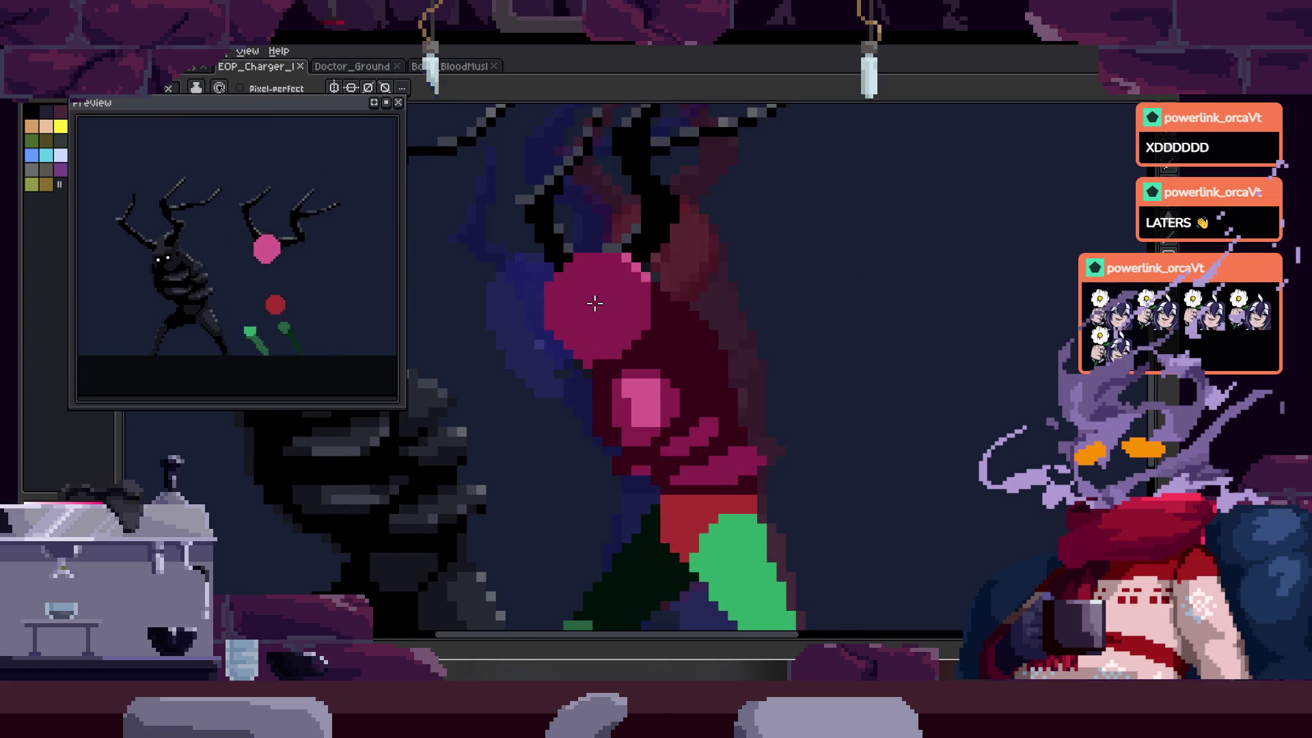
- Undo and redo the head repaint to compare, then zoom in on the pink head
{"action": "key", "text": "ctrl+z"}
{"action": "key", "text": "ctrl+z"}
{"action": "key", "text": "ctrl+y"}
{"action": "key", "text": "ctrl+y"}
{"action": "key", "text": "ctrl+y"}
{"action": "key", "text": "ctrl+z"}
{"action": "key", "text": "ctrl+y"}
{"action": "left_click", "coordinate": [696, 268]}
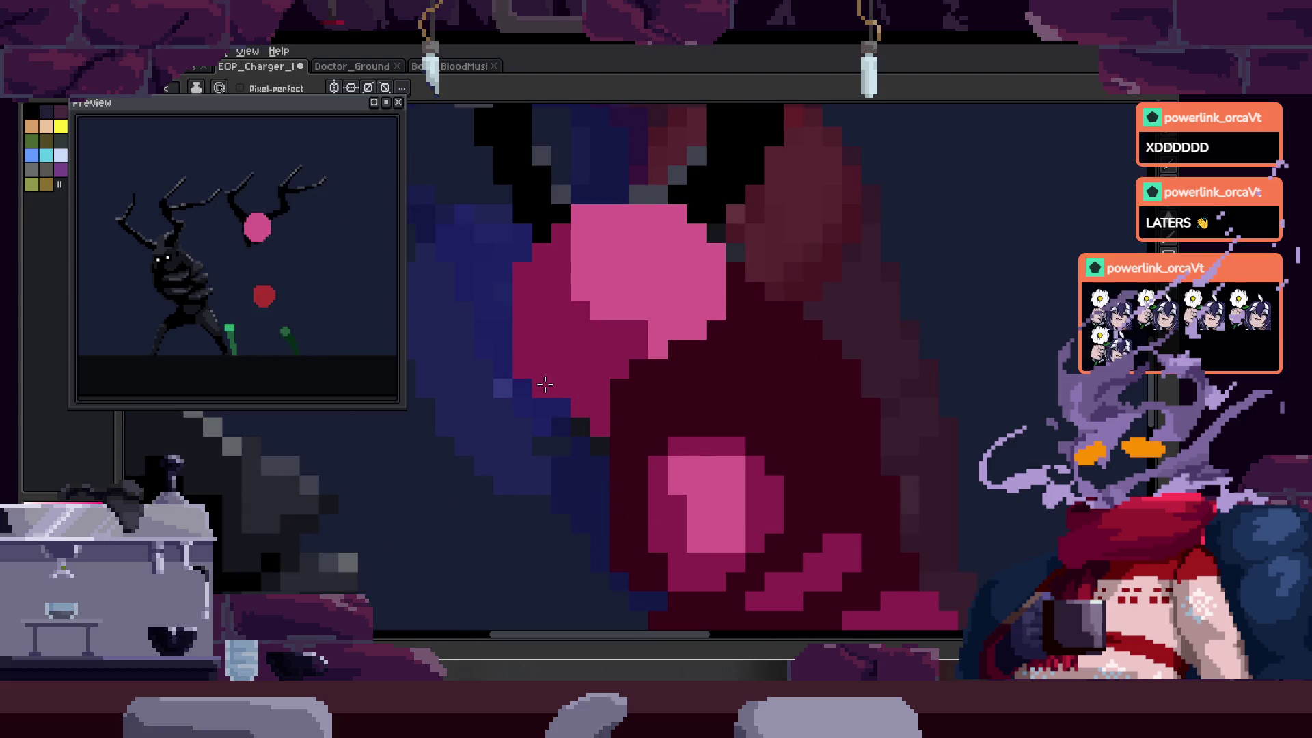
{"action": "key", "text": "z"}
{"action": "scroll", "coordinate": [608, 342], "scroll_direction": "down", "scroll_amount": 3}
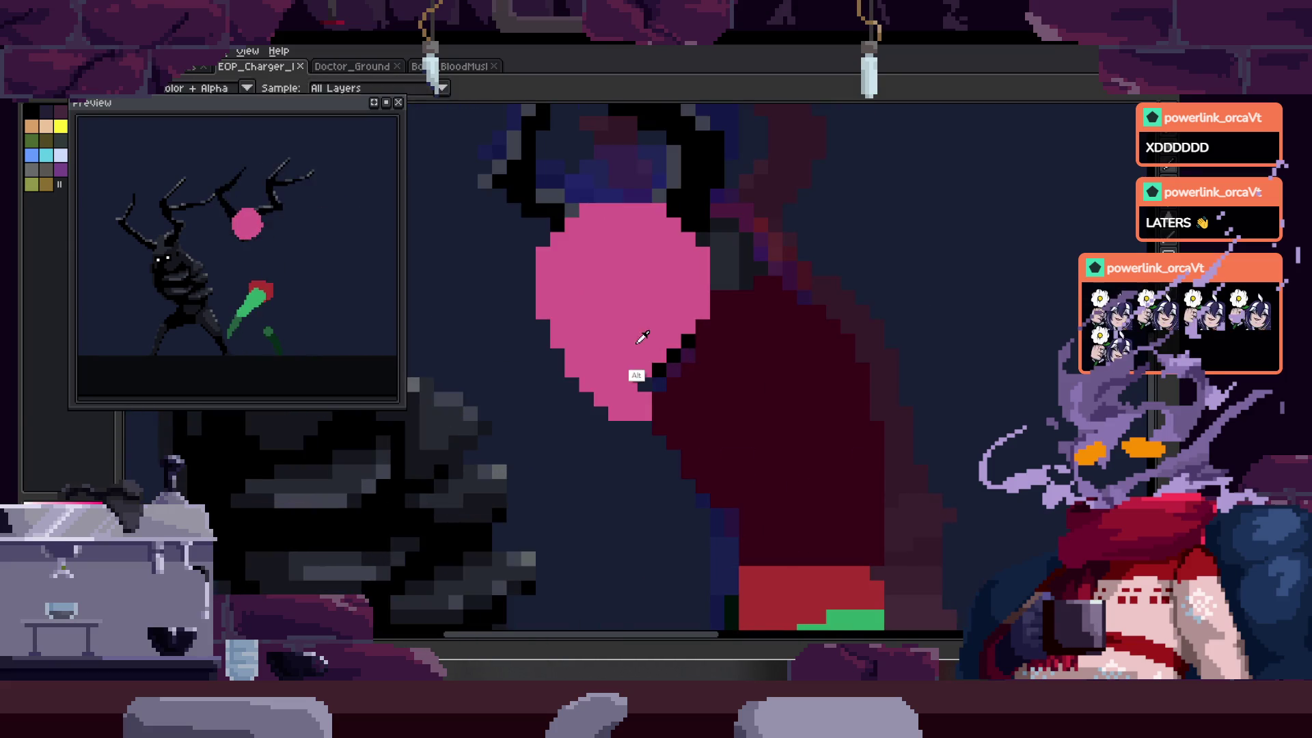
{"action": "left_click", "coordinate": [665, 354]}
{"action": "scroll", "coordinate": [752, 293], "scroll_direction": "down", "scroll_amount": 3}
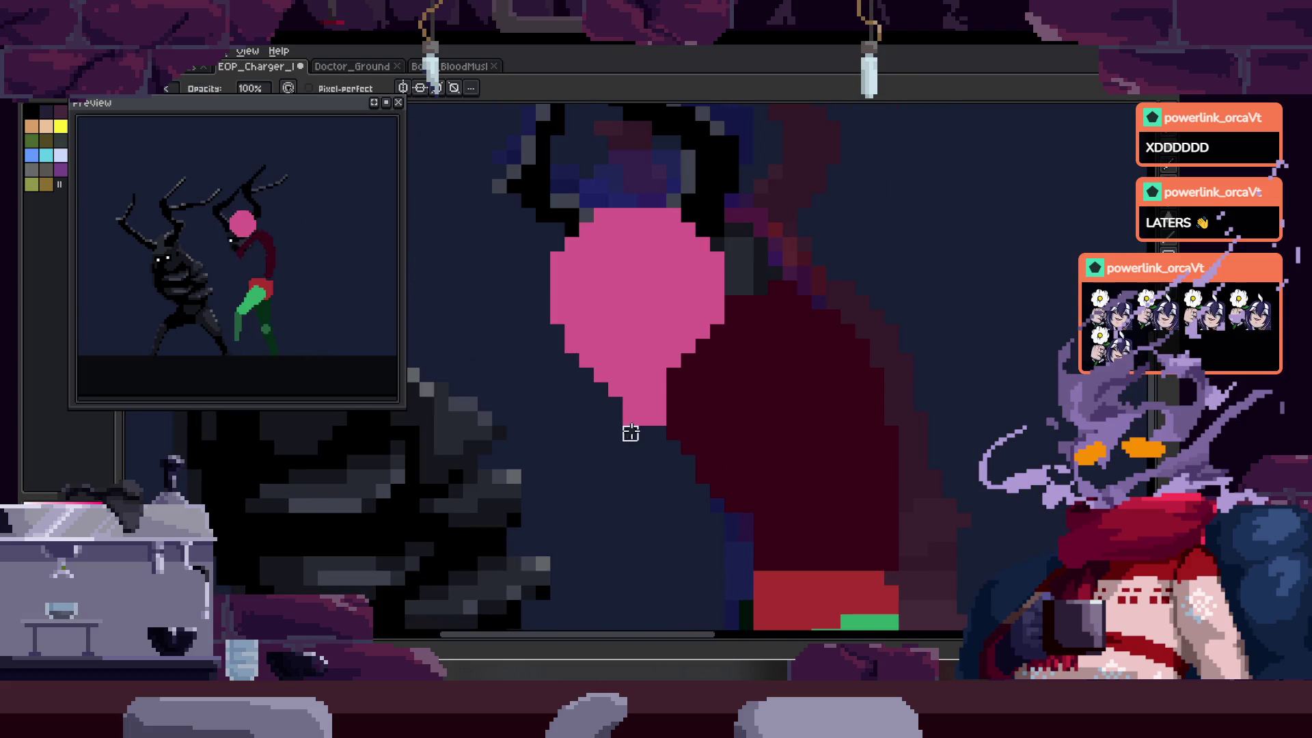
- Zoom in on the head again, then zoom out to see both figures
{"action": "key", "text": "z"}
{"action": "scroll", "coordinate": [629, 431], "scroll_direction": "down", "scroll_amount": 3}
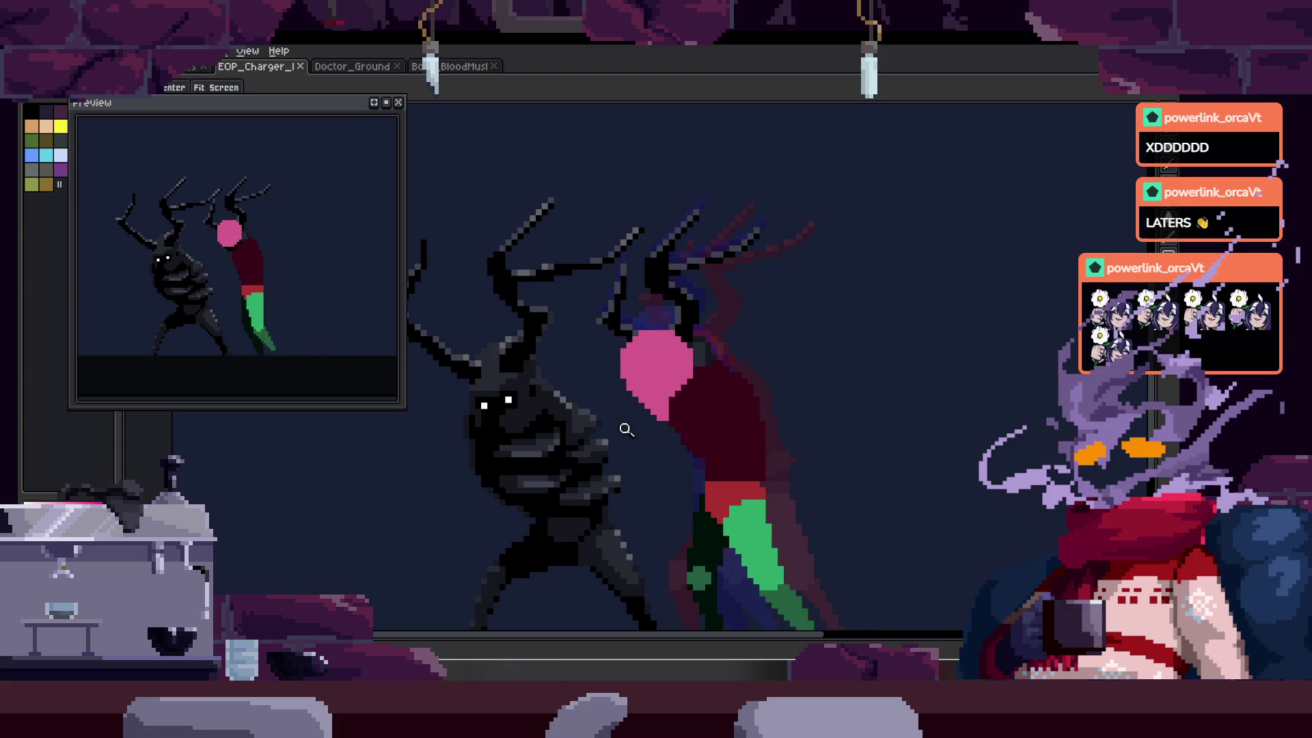
{"action": "left_click", "coordinate": [675, 317]}
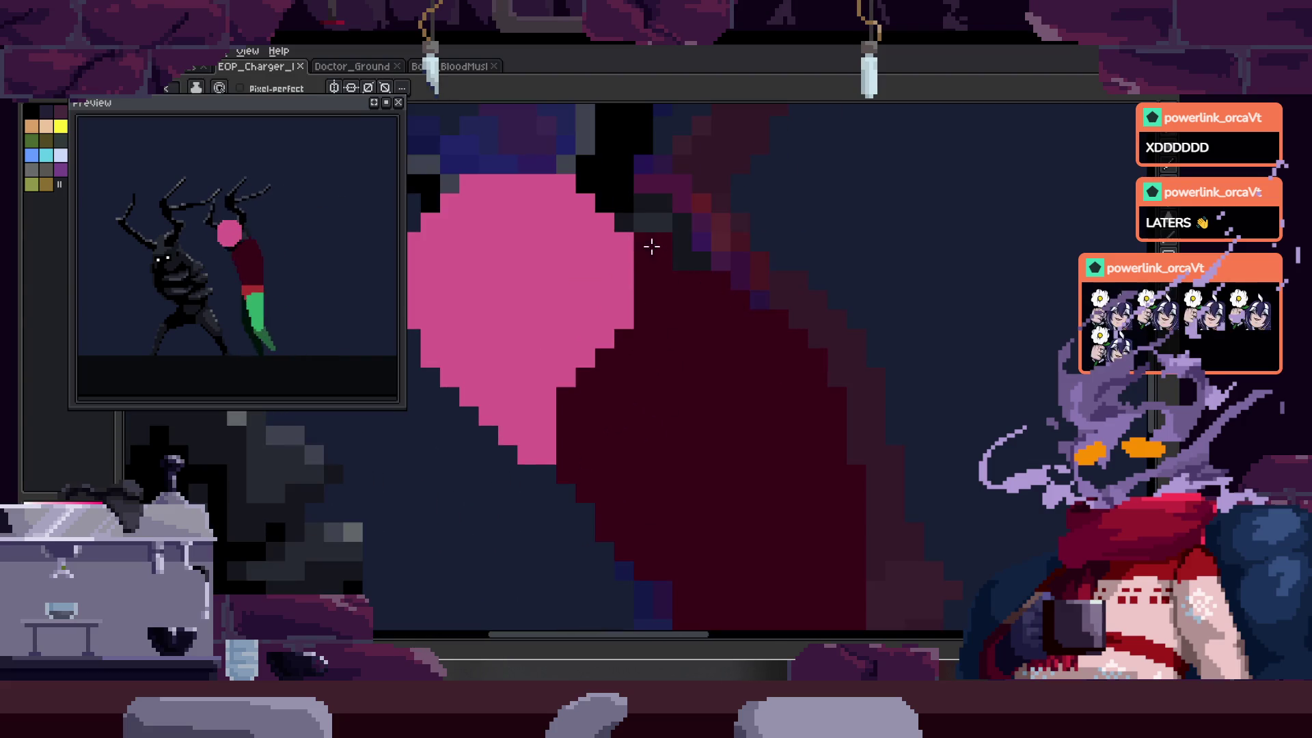
{"action": "scroll", "coordinate": [652, 247], "scroll_direction": "down", "scroll_amount": 3}
{"action": "key", "text": "z"}
{"action": "left_click", "coordinate": [709, 302]}
{"action": "scroll", "coordinate": [720, 240], "scroll_direction": "down", "scroll_amount": 1}
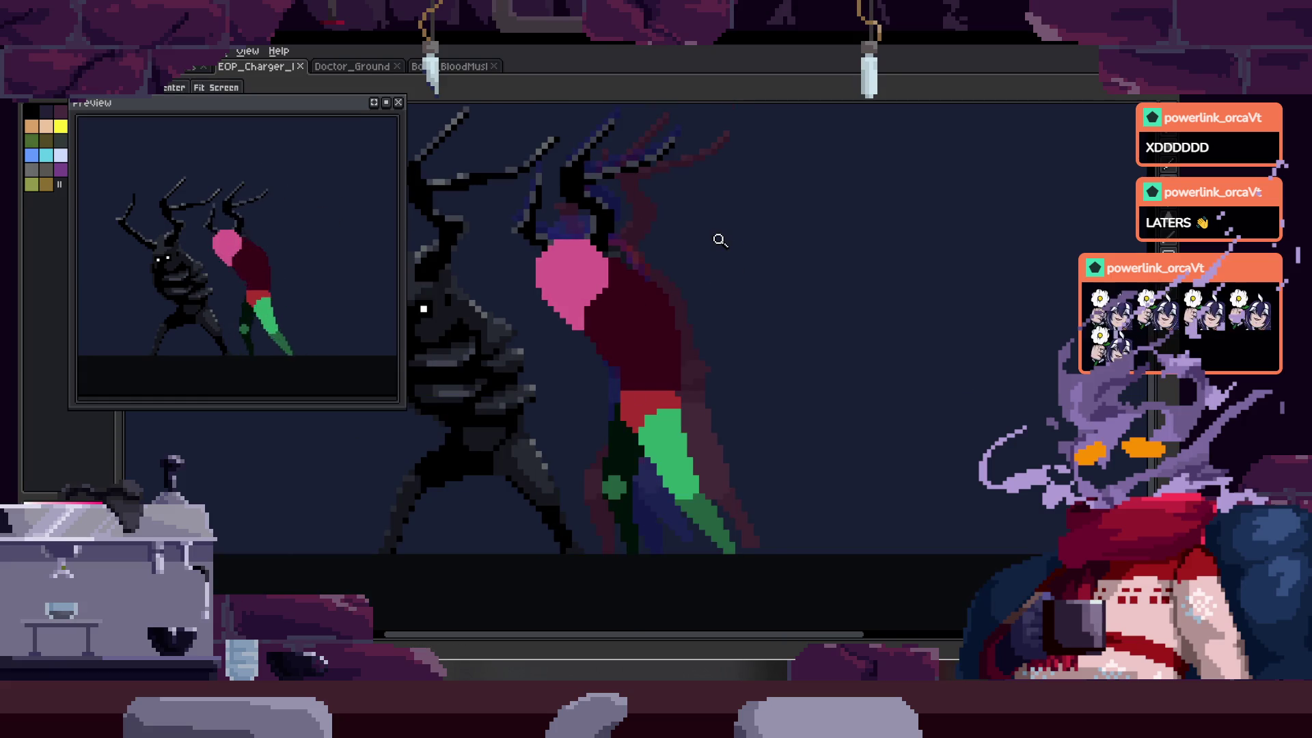
- Step forward through the animation frames and zoom in on the green leg
{"action": "key", "text": "Right"}
{"action": "key", "text": "Right"}
{"action": "key", "text": "Right"}
{"action": "key", "text": "Right"}
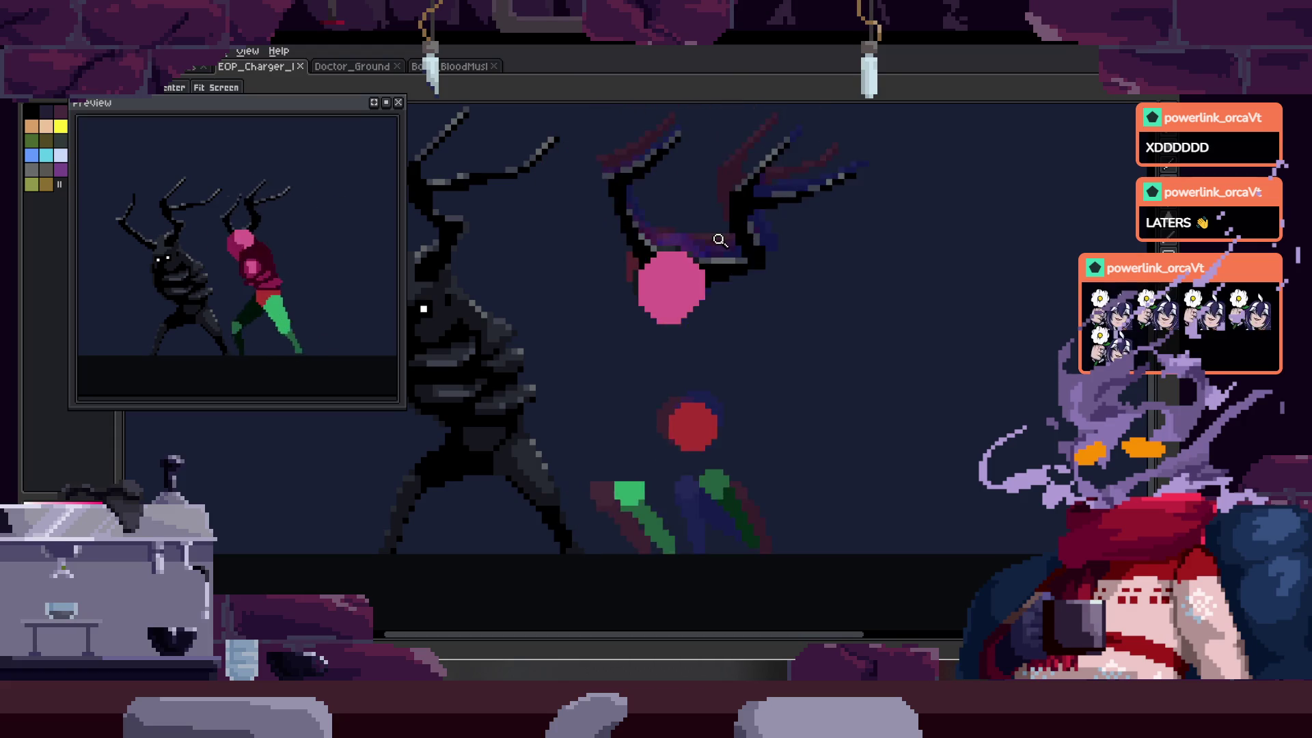
{"action": "key", "text": "Right"}
{"action": "key", "text": "Right"}
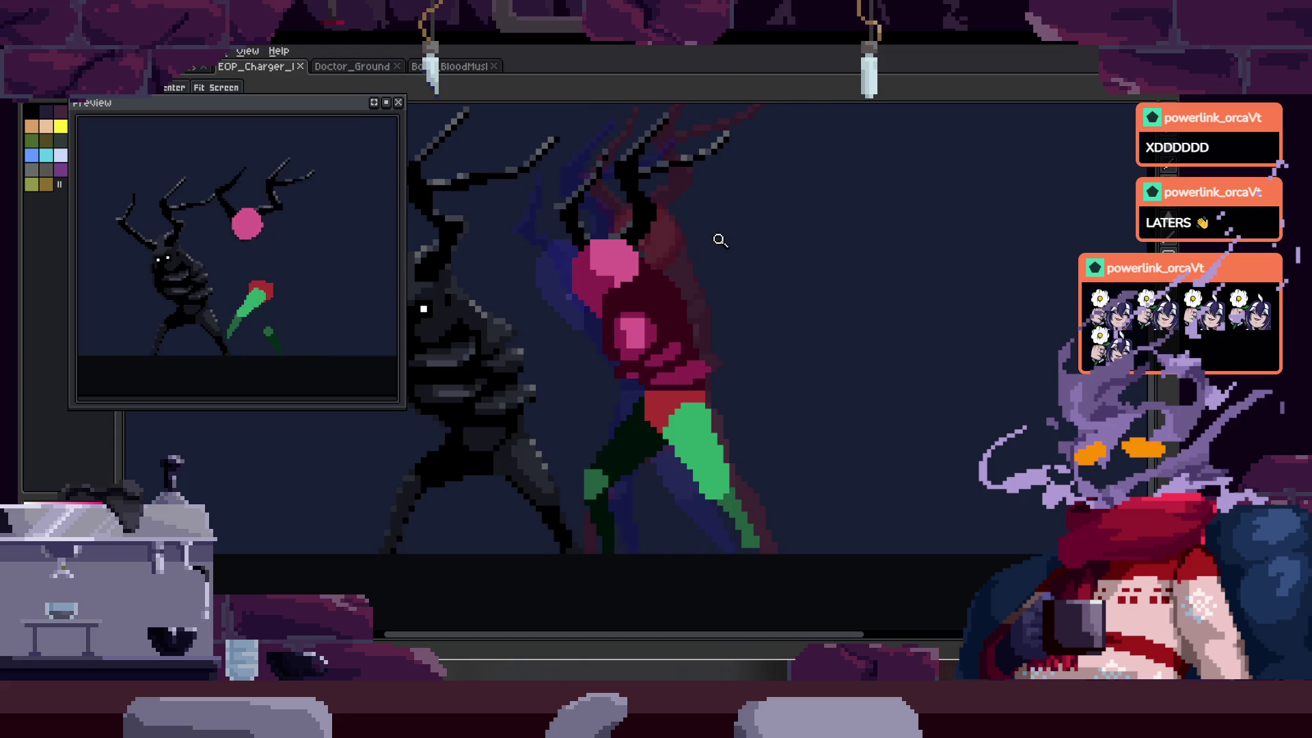
{"action": "key", "text": "Right"}
{"action": "key", "text": "Right"}
{"action": "key", "text": "Right"}
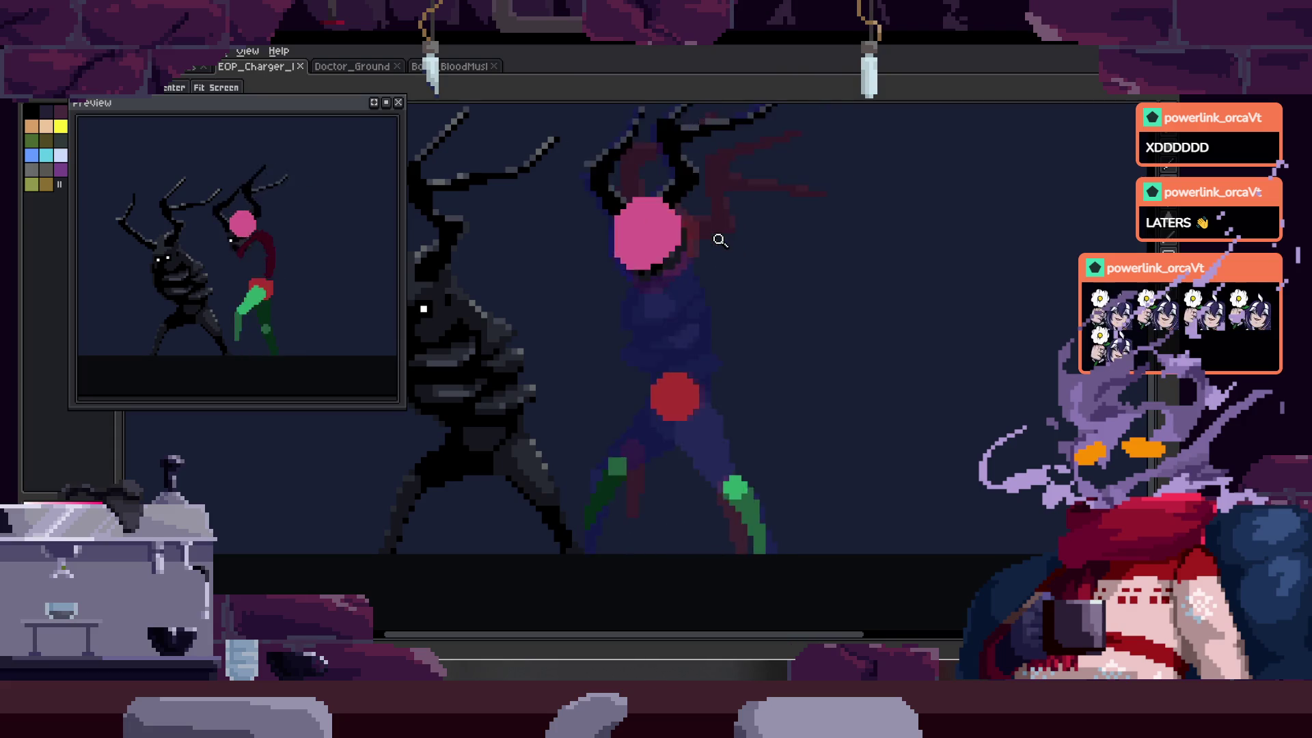
{"action": "key", "text": "Right"}
{"action": "key", "text": "Right"}
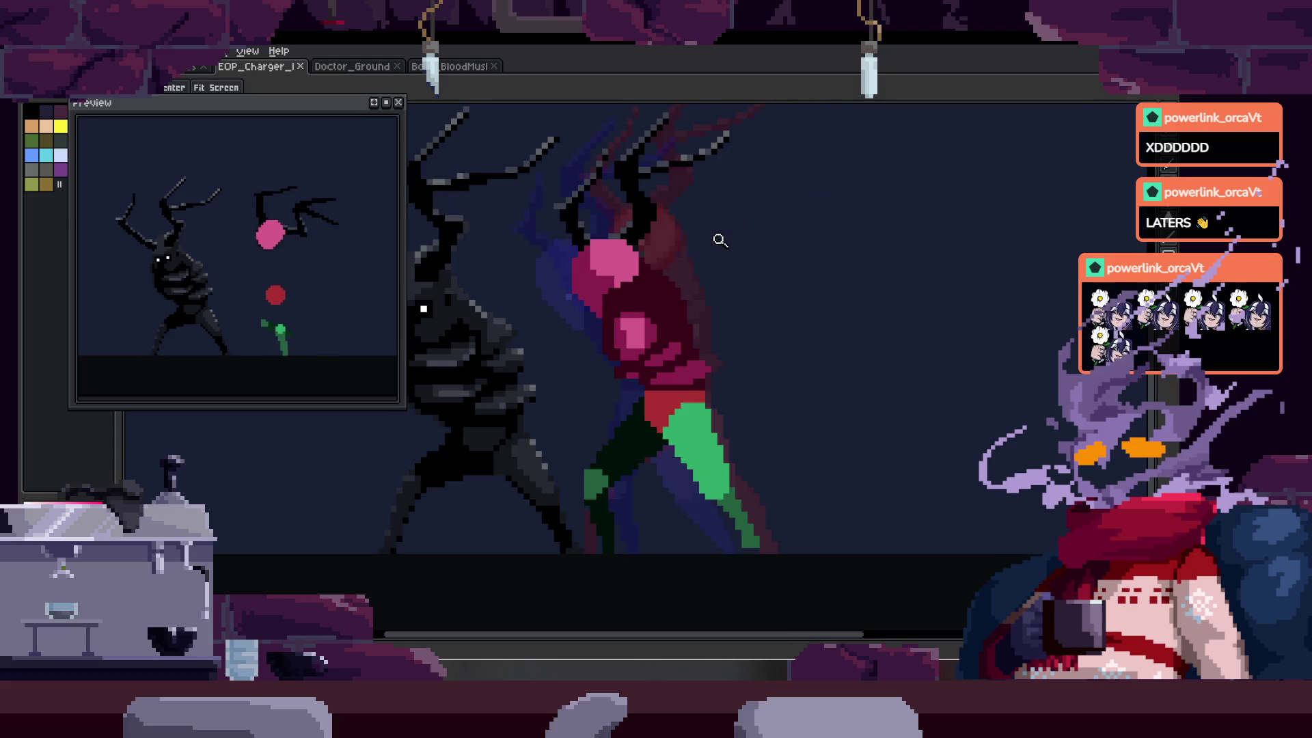
{"action": "key", "text": "Right"}
{"action": "key", "text": "Right"}
{"action": "key", "text": "Right"}
{"action": "scroll", "coordinate": [726, 334], "scroll_direction": "down", "scroll_amount": 2}
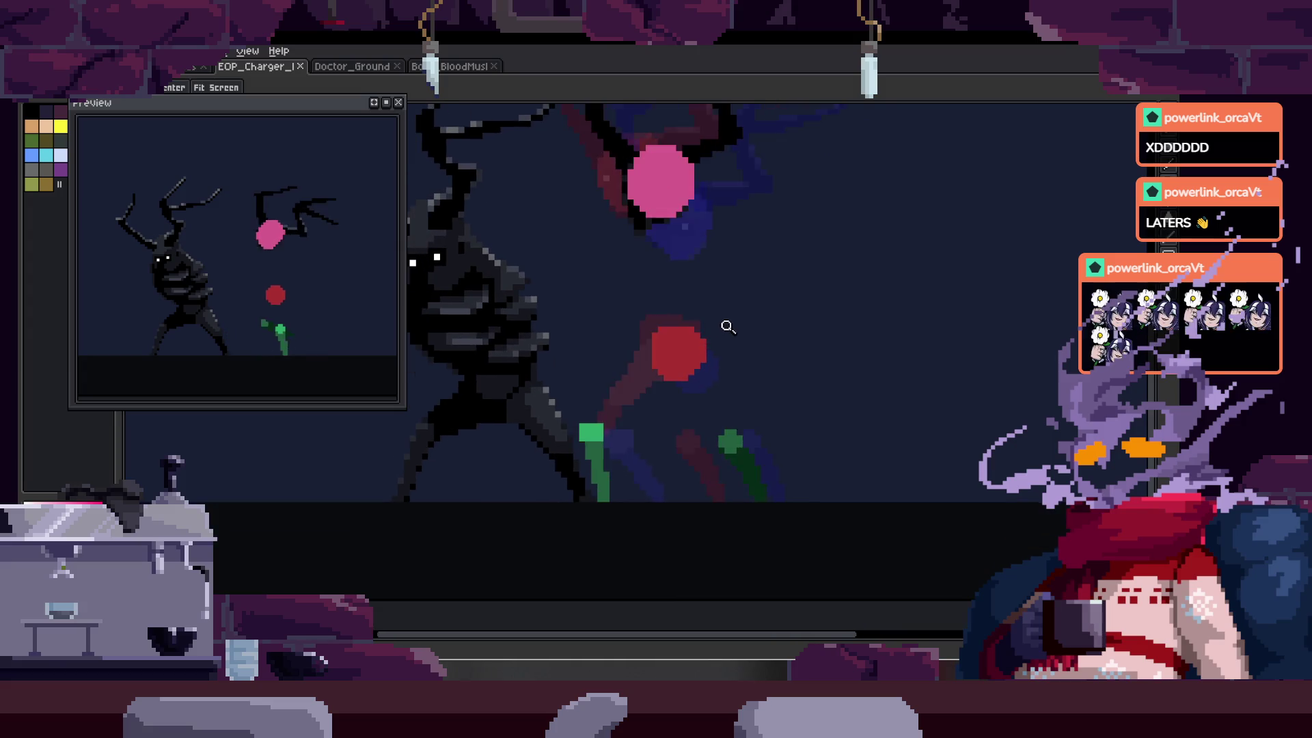
{"action": "key", "text": "Right"}
{"action": "key", "text": "Right"}
{"action": "key", "text": "Right"}
{"action": "scroll", "coordinate": [722, 342], "scroll_direction": "down", "scroll_amount": 2}
{"action": "key", "text": "Right"}
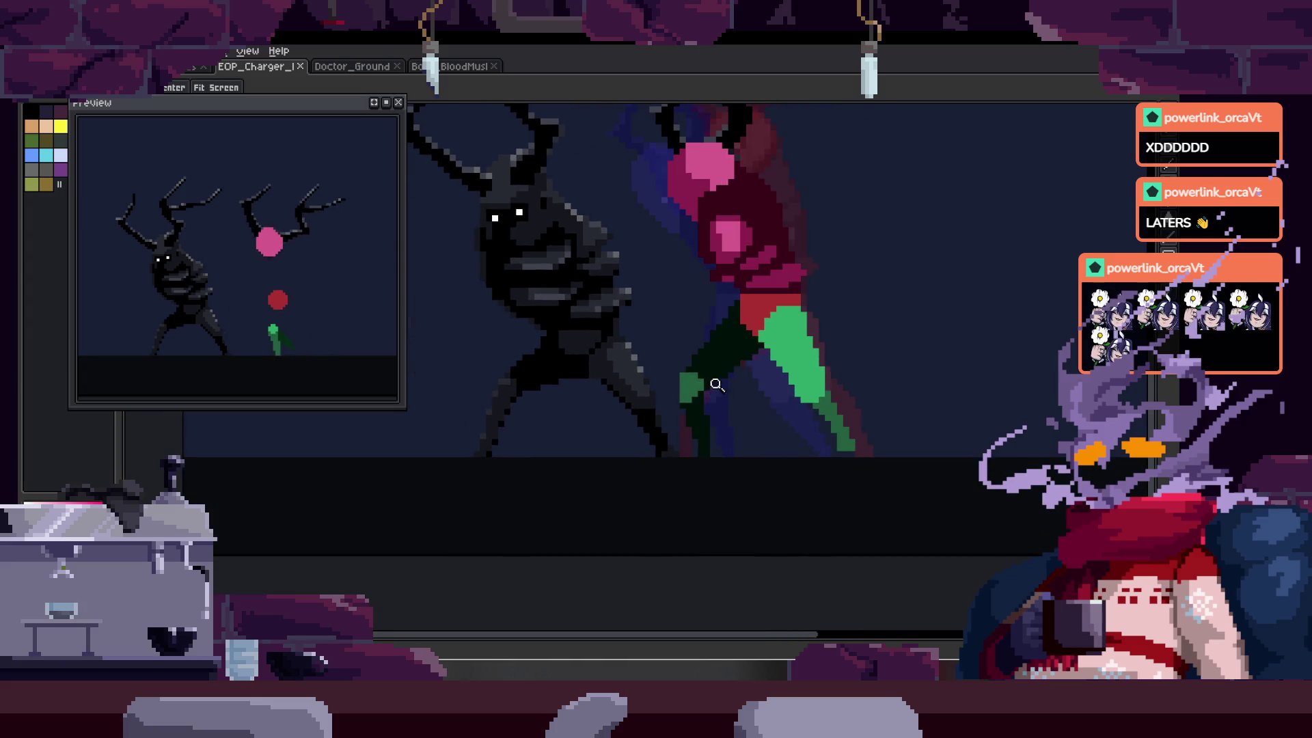
{"action": "key", "text": "Right"}
{"action": "key", "text": "Right"}
{"action": "key", "text": "Right"}
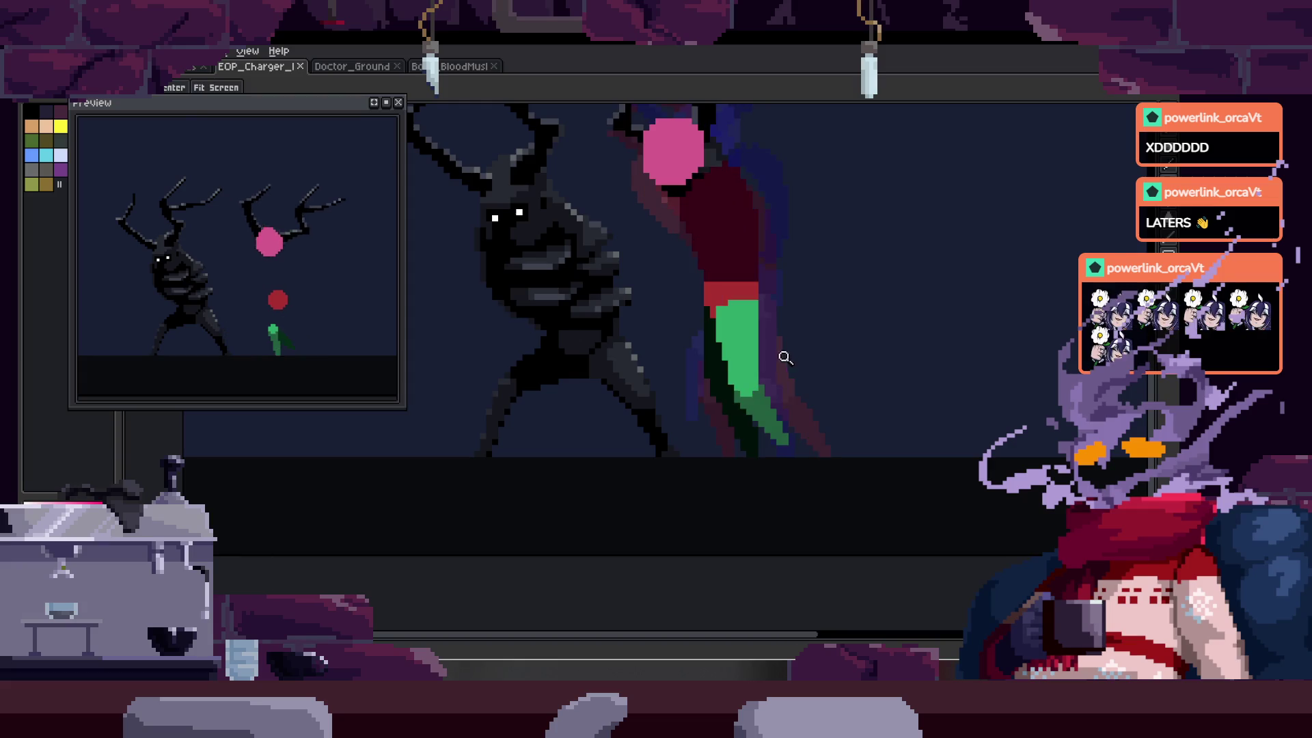
{"action": "left_click", "coordinate": [792, 341]}
- Fill leg areas with light and dark green on the next two animation frames
{"action": "key", "text": "g"}
{"action": "key", "text": "Right"}
{"action": "key", "text": "Right"}
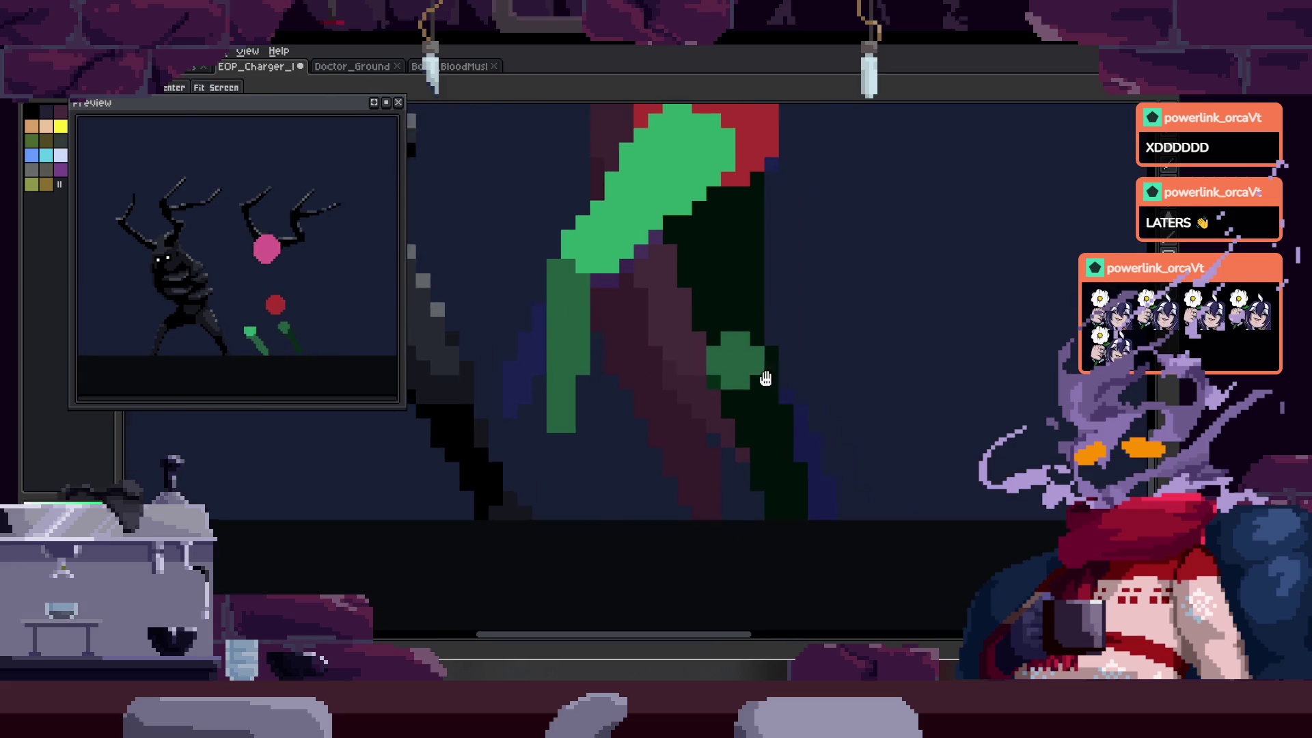
{"action": "left_click", "coordinate": [717, 362]}
{"action": "key", "text": "Right"}
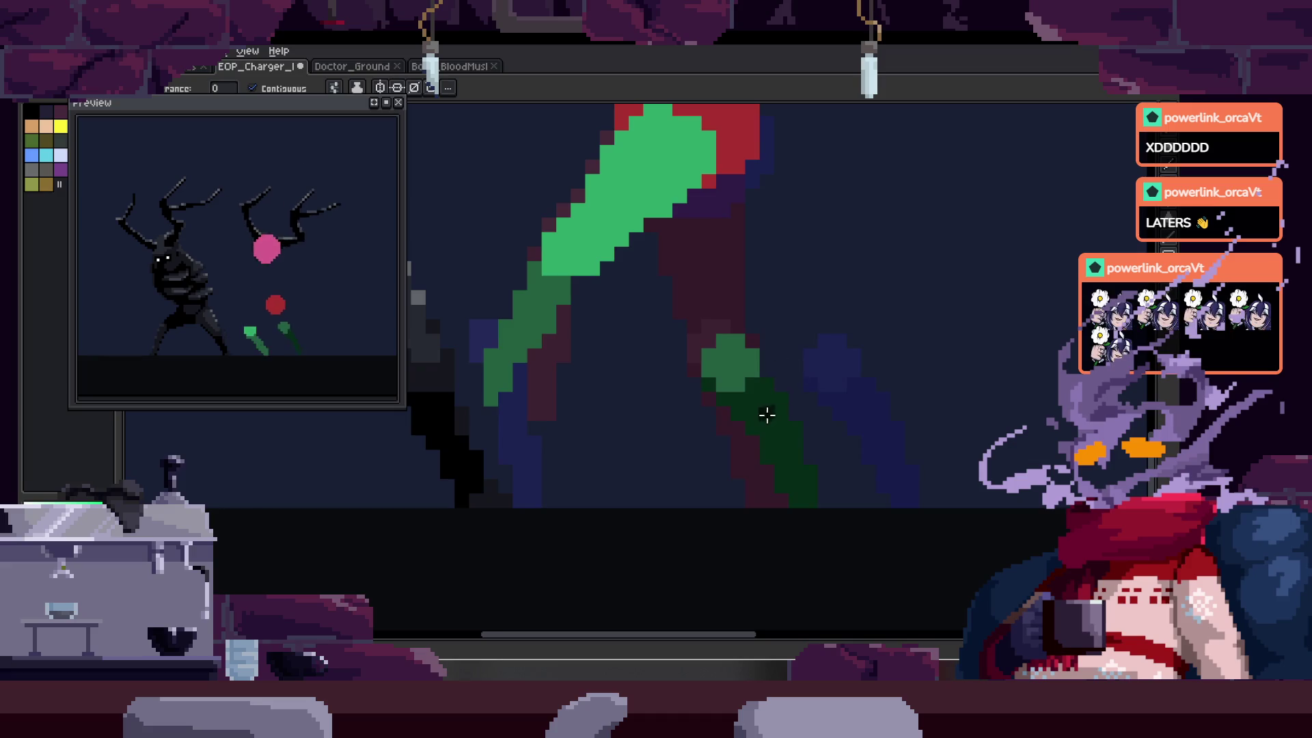
{"action": "left_click", "coordinate": [768, 413]}
{"action": "left_click", "coordinate": [706, 382]}
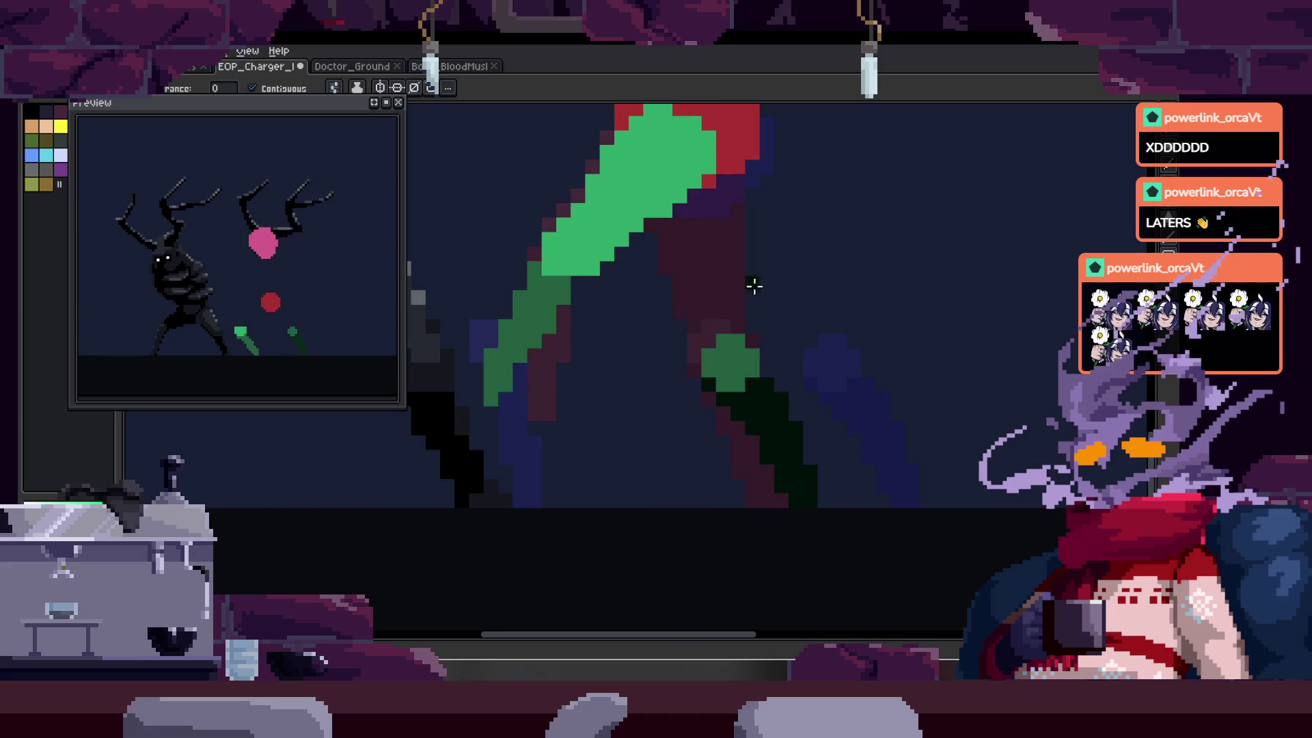
- Draw dark green lines up from the patch and along the leg with the Pencil
{"action": "scroll", "coordinate": [754, 285], "scroll_direction": "up", "scroll_amount": 1}
{"action": "key", "text": "b"}
{"action": "left_click_drag", "start_coordinate": [752, 351], "coordinate": [752, 140]}
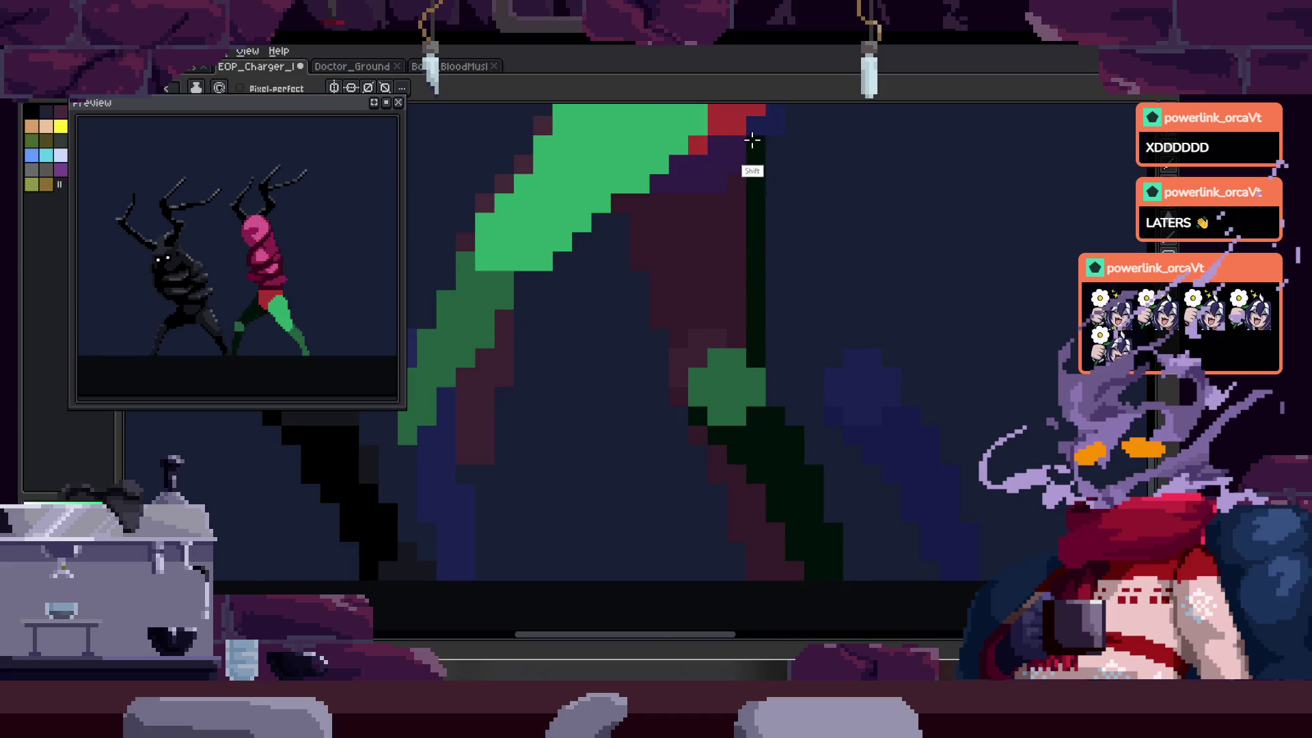
{"action": "left_click", "coordinate": [681, 365], "text": "shift"}
{"action": "scroll", "coordinate": [697, 260], "scroll_direction": "down", "scroll_amount": 3}
- Move to another frame and select the light-green leg area with the Magic Wand
{"action": "key", "text": "h"}
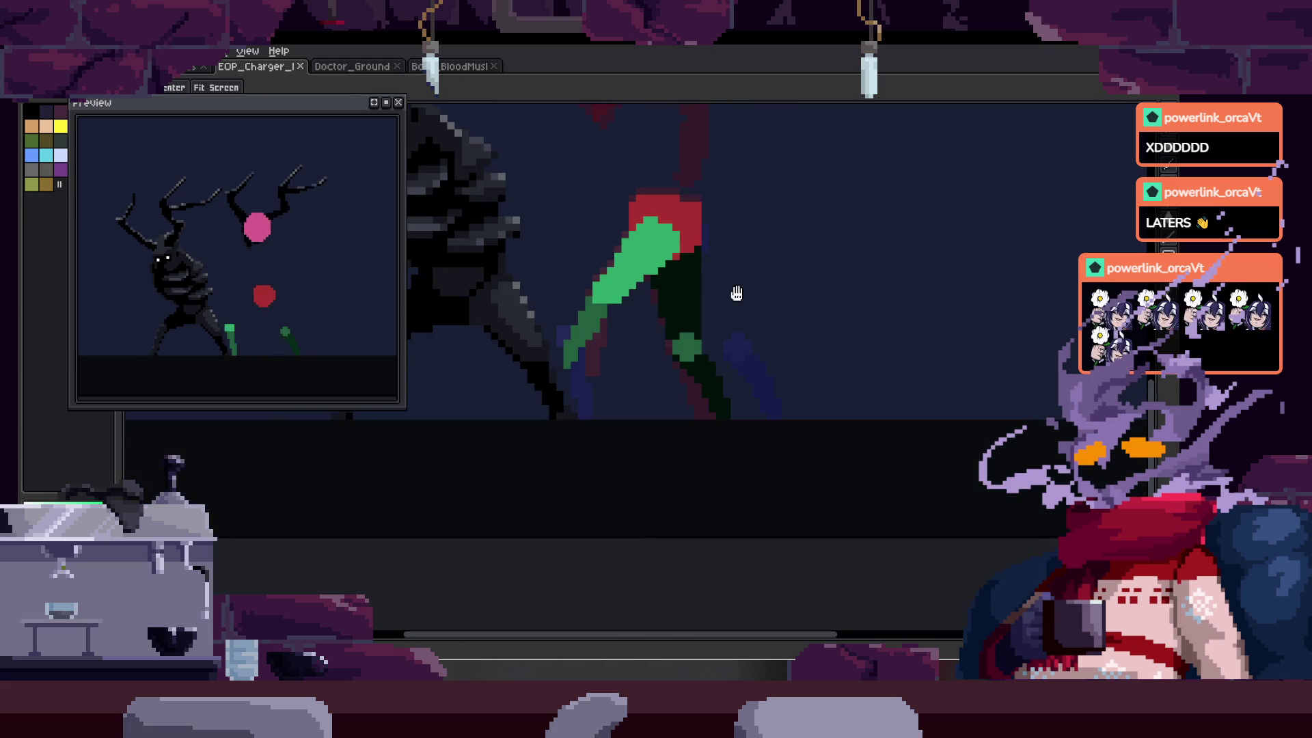
{"action": "key", "text": "Return"}
{"action": "key", "text": "z"}
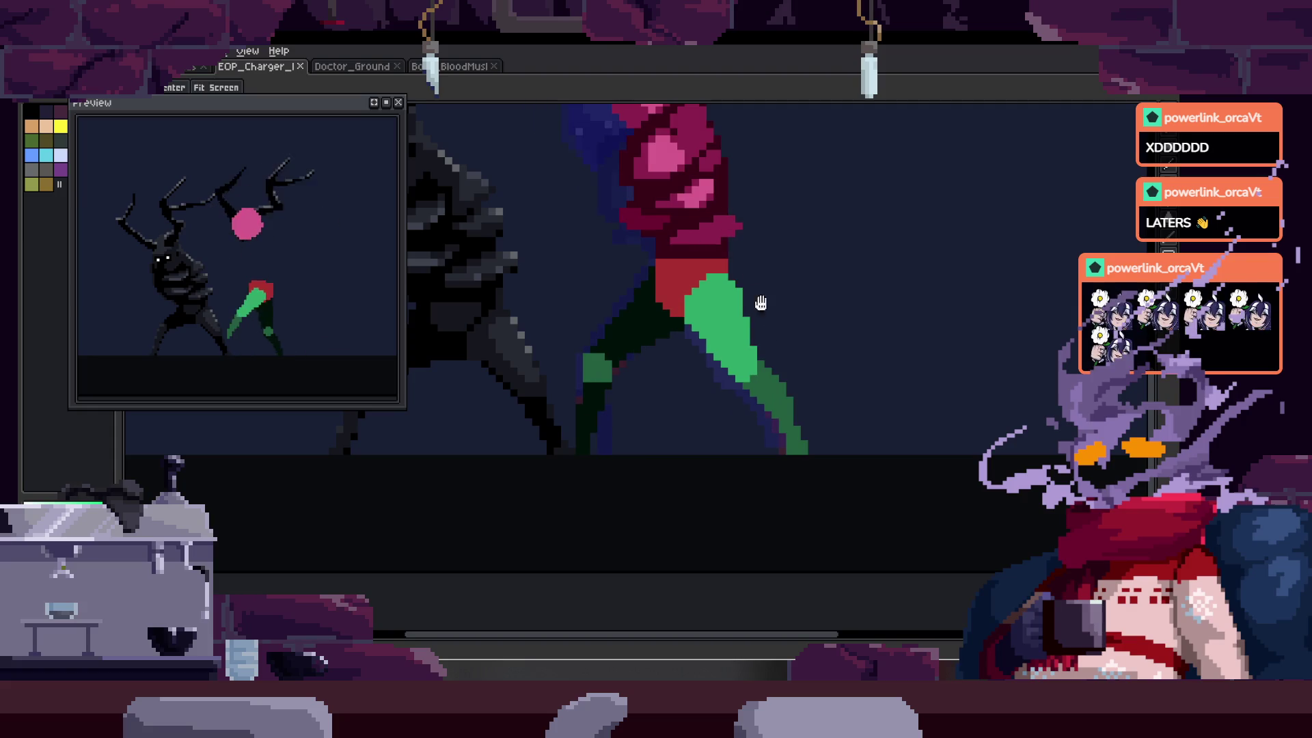
{"action": "scroll", "coordinate": [829, 369], "scroll_direction": "up", "scroll_amount": 1}
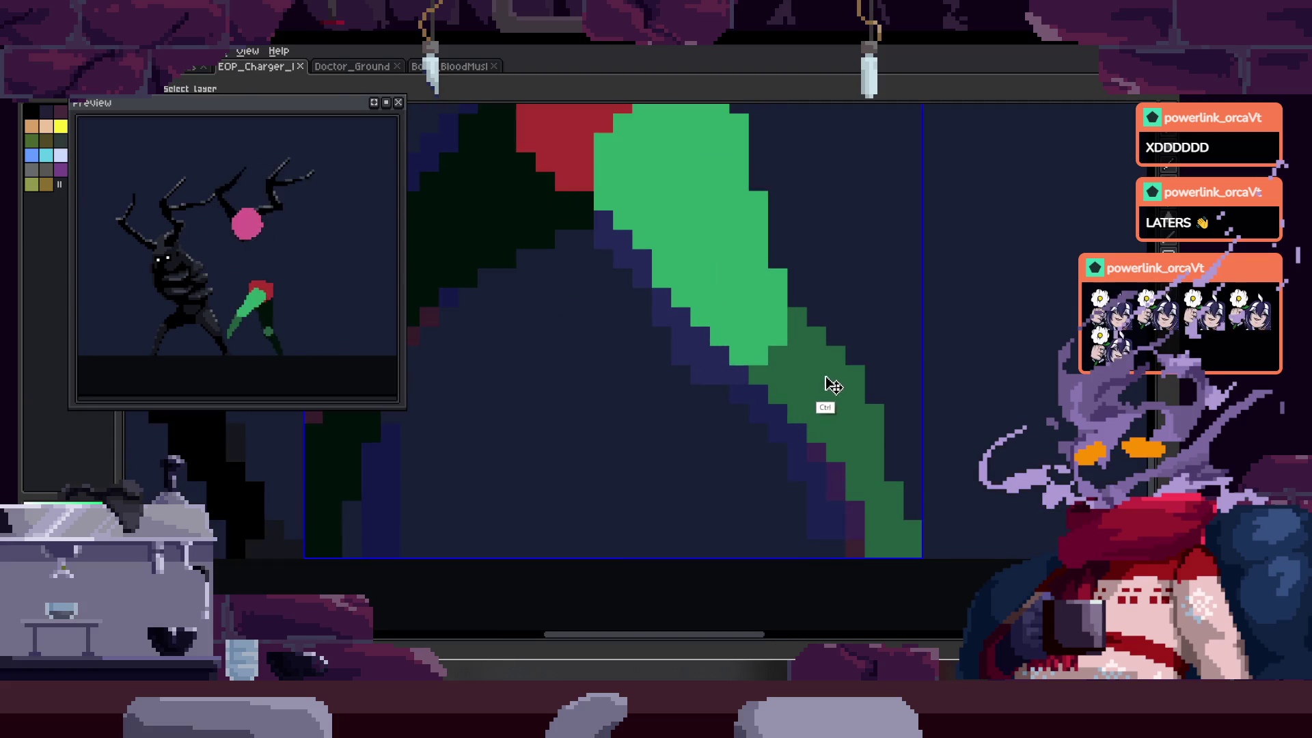
{"action": "scroll", "coordinate": [829, 382], "scroll_direction": "down", "scroll_amount": 2}
{"action": "scroll", "coordinate": [807, 355], "scroll_direction": "up", "scroll_amount": 4}
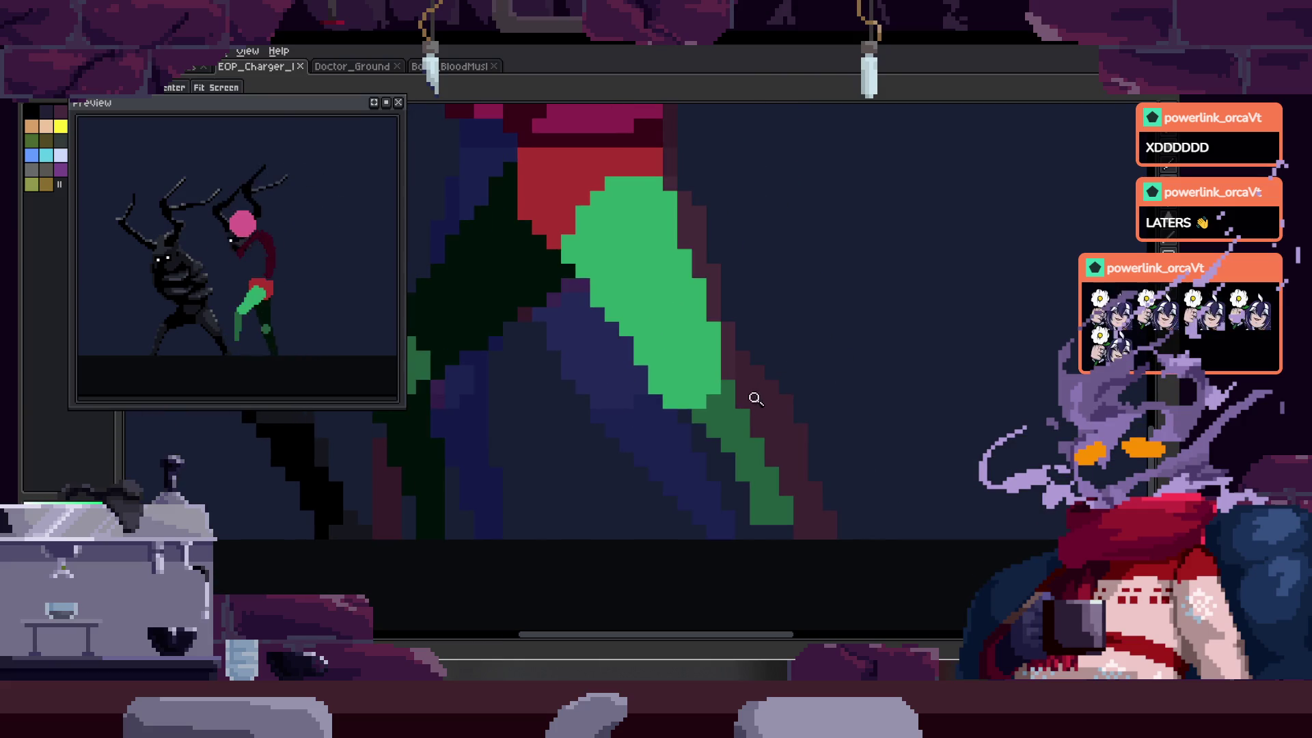
{"action": "key", "text": "b"}
{"action": "scroll", "coordinate": [731, 349], "scroll_direction": "up", "scroll_amount": 1}
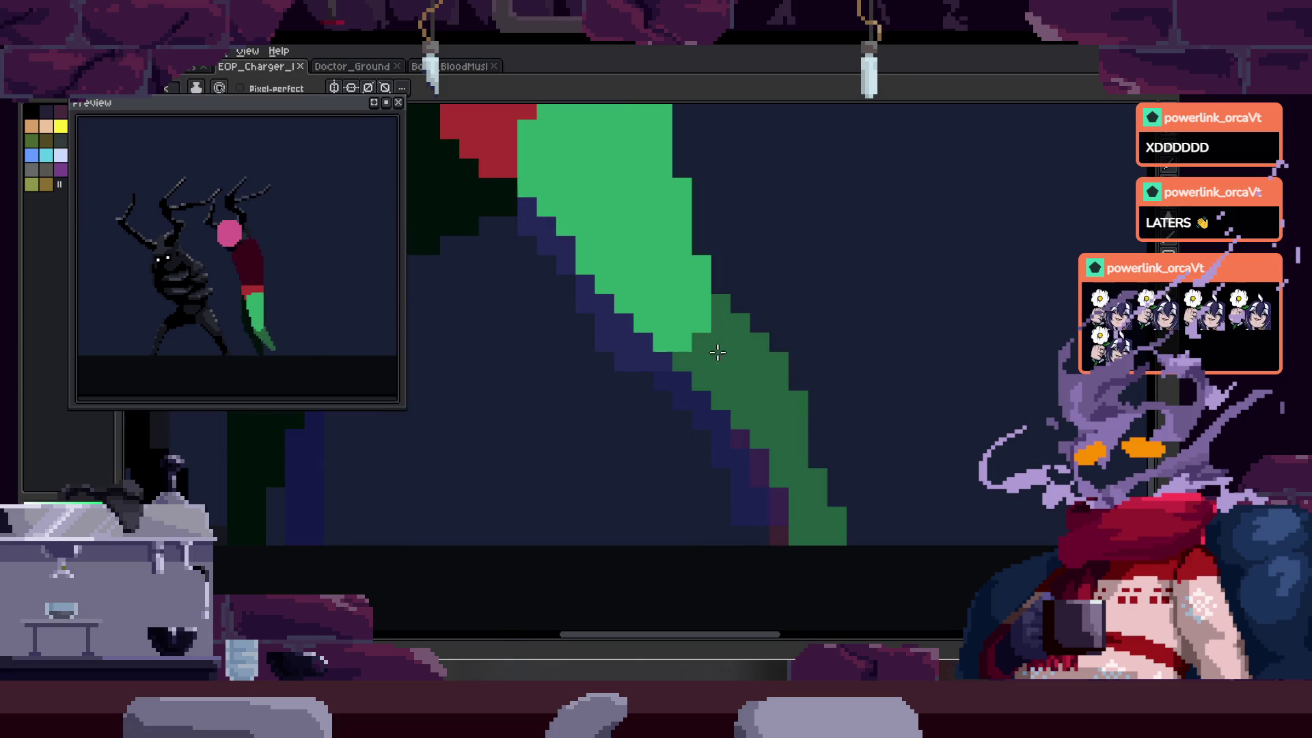
{"action": "key", "text": "m"}
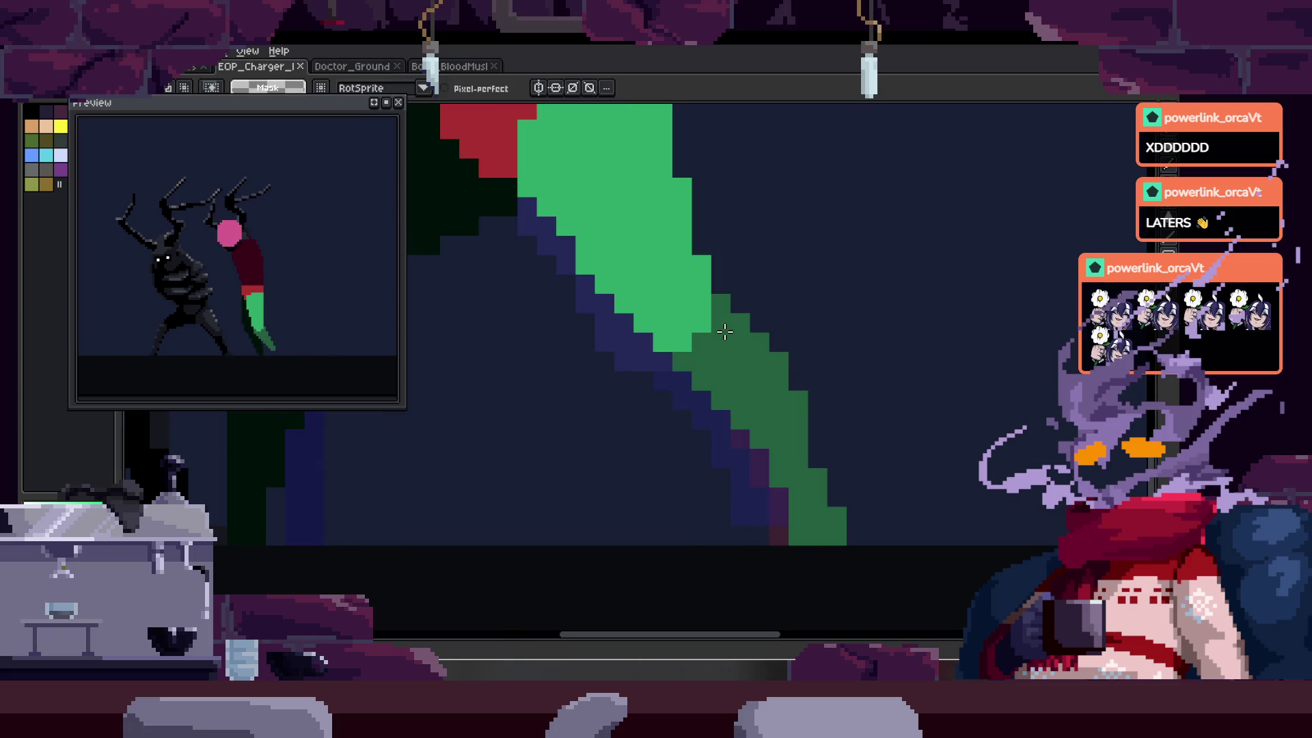
{"action": "key", "text": "w"}
{"action": "left_click", "coordinate": [738, 317]}
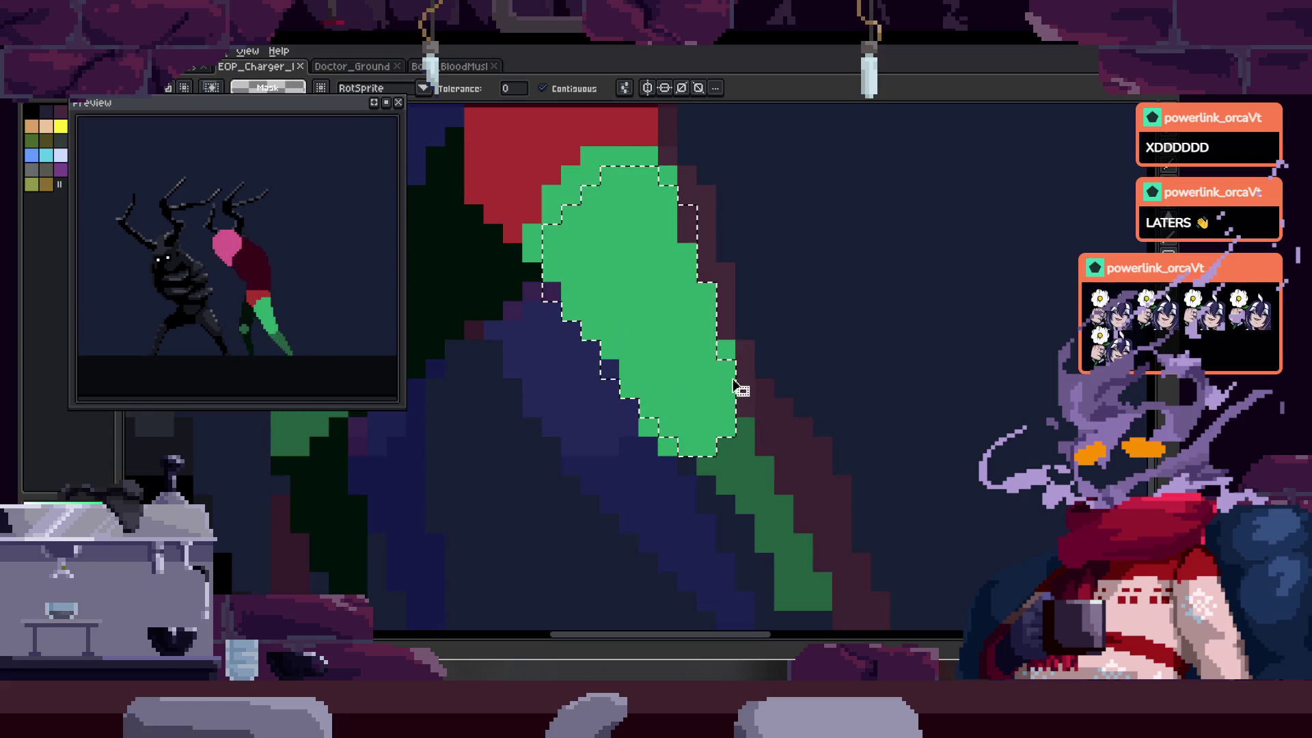
{"action": "left_click", "coordinate": [723, 381]}
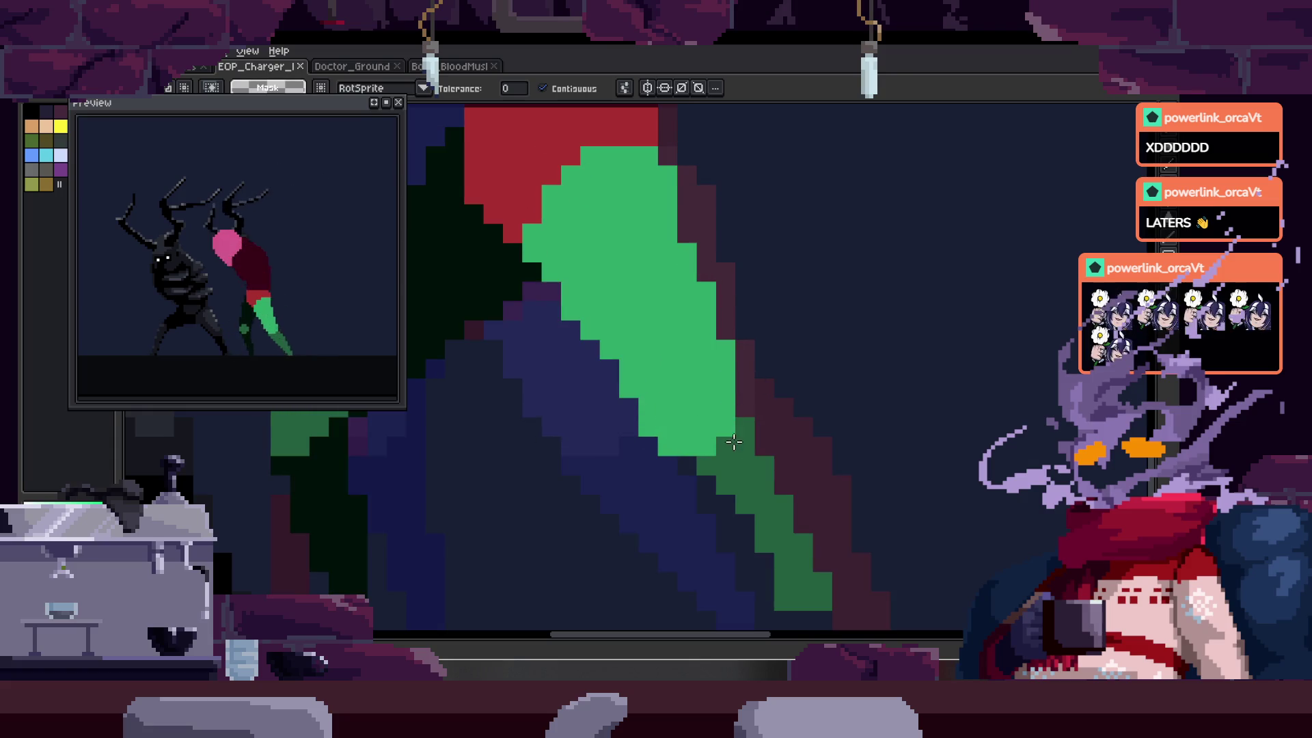
- Repaint pixels along the green leg stripe inside the selection
{"action": "key", "text": "b"}
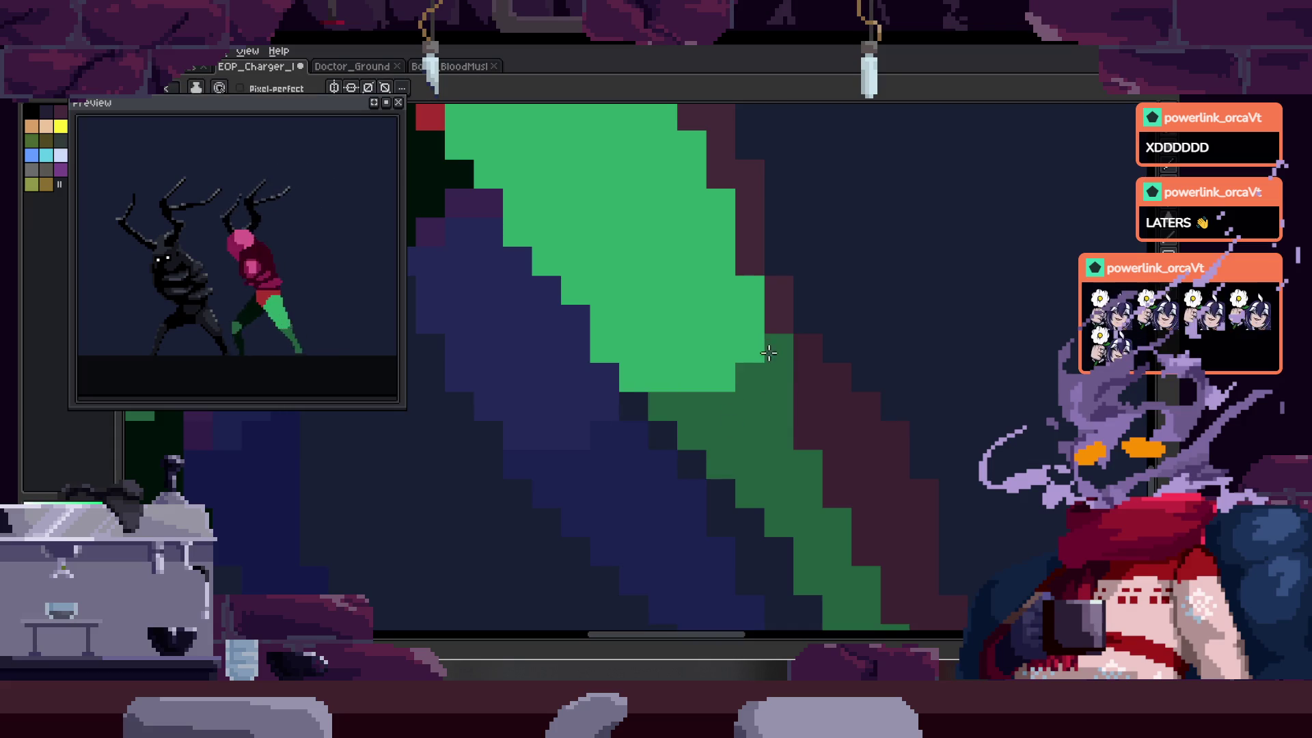
{"action": "left_click_drag", "start_coordinate": [786, 432], "coordinate": [720, 383]}
{"action": "scroll", "coordinate": [760, 425], "scroll_direction": "down", "scroll_amount": 3}
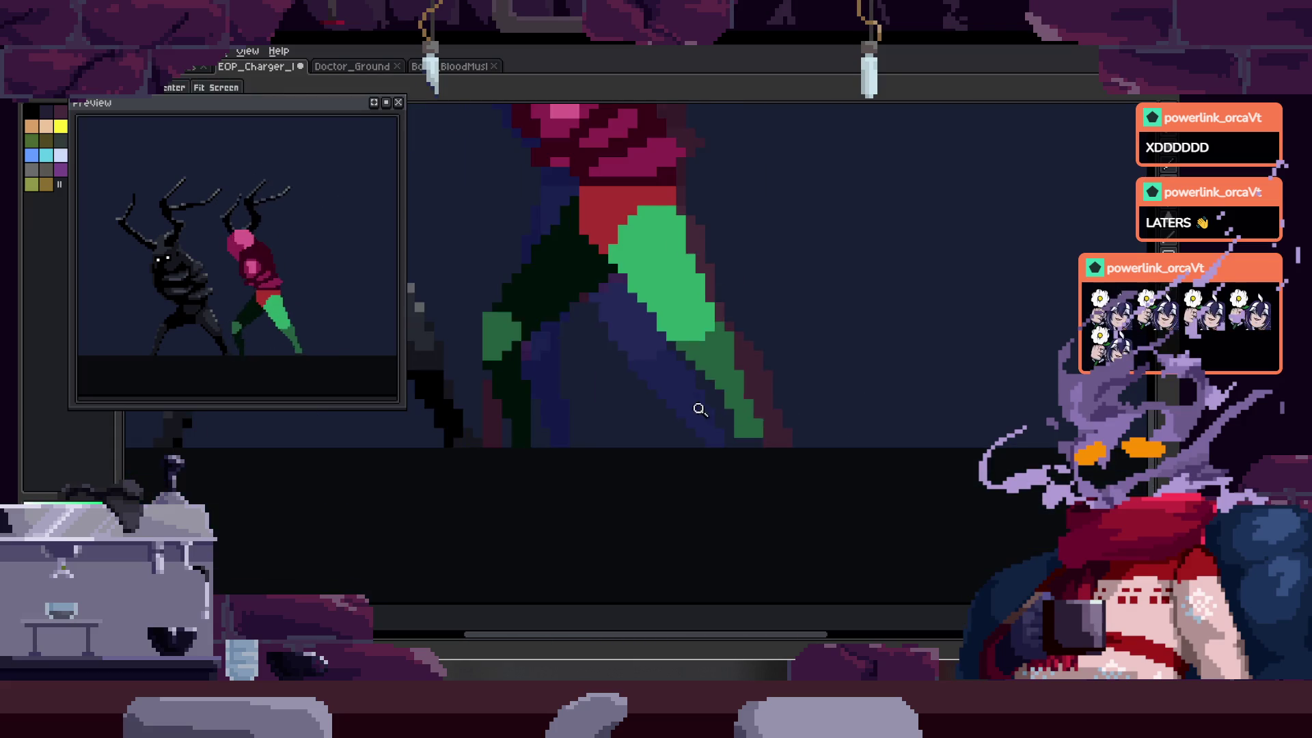
{"action": "scroll", "coordinate": [680, 393], "scroll_direction": "up", "scroll_amount": 3}
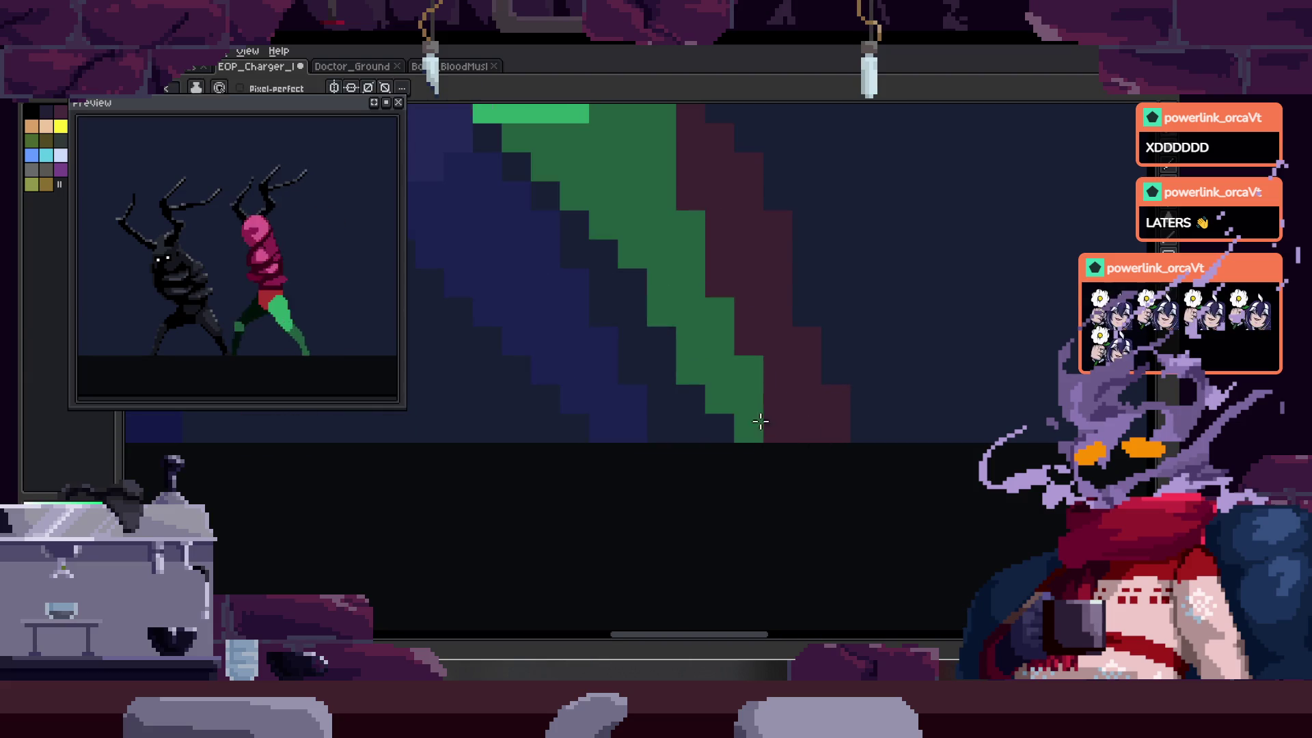
{"action": "mouse_move", "coordinate": [785, 388]}
{"action": "left_mouse_down"}
{"action": "mouse_move", "coordinate": [758, 417]}
{"action": "mouse_move", "coordinate": [730, 386]}
{"action": "left_mouse_up"}
{"action": "left_click", "coordinate": [720, 390]}
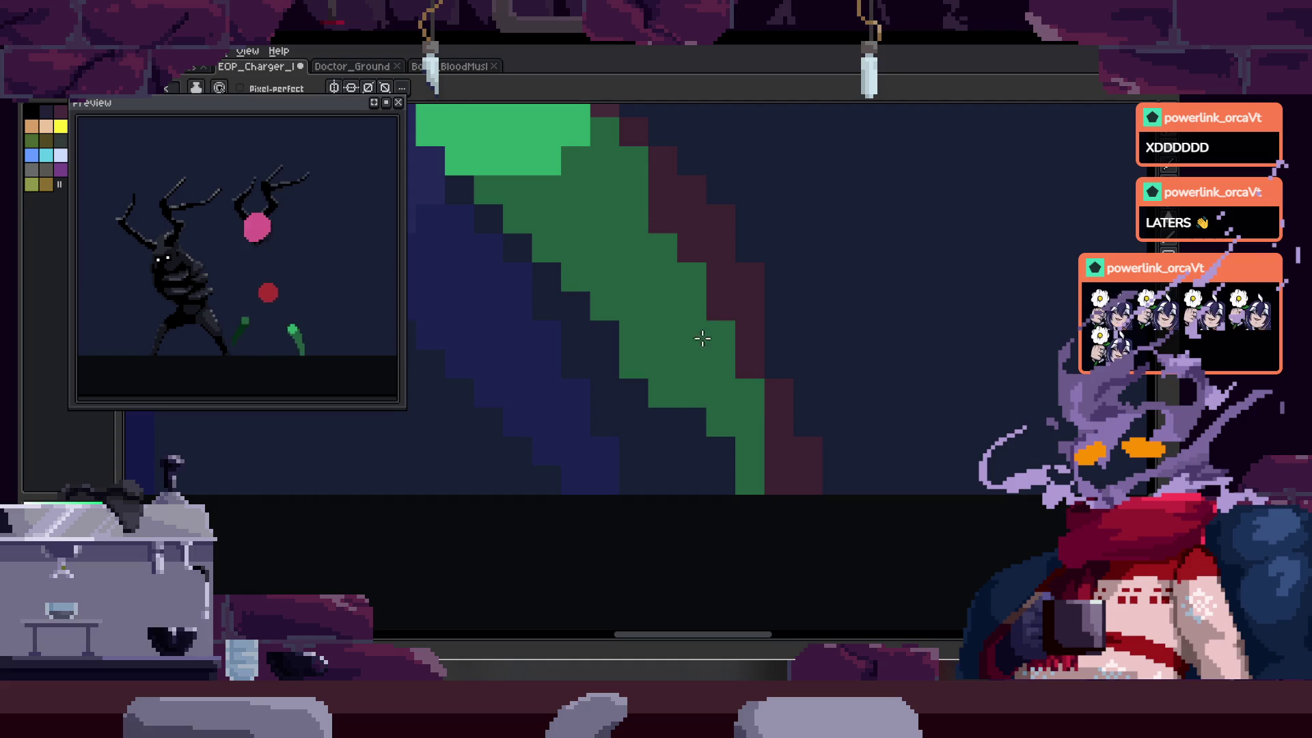
{"action": "scroll", "coordinate": [716, 472], "scroll_direction": "down", "scroll_amount": 2}
- Step through neighbouring frames and zoom in on the lower green leg
{"action": "key", "text": "Right"}
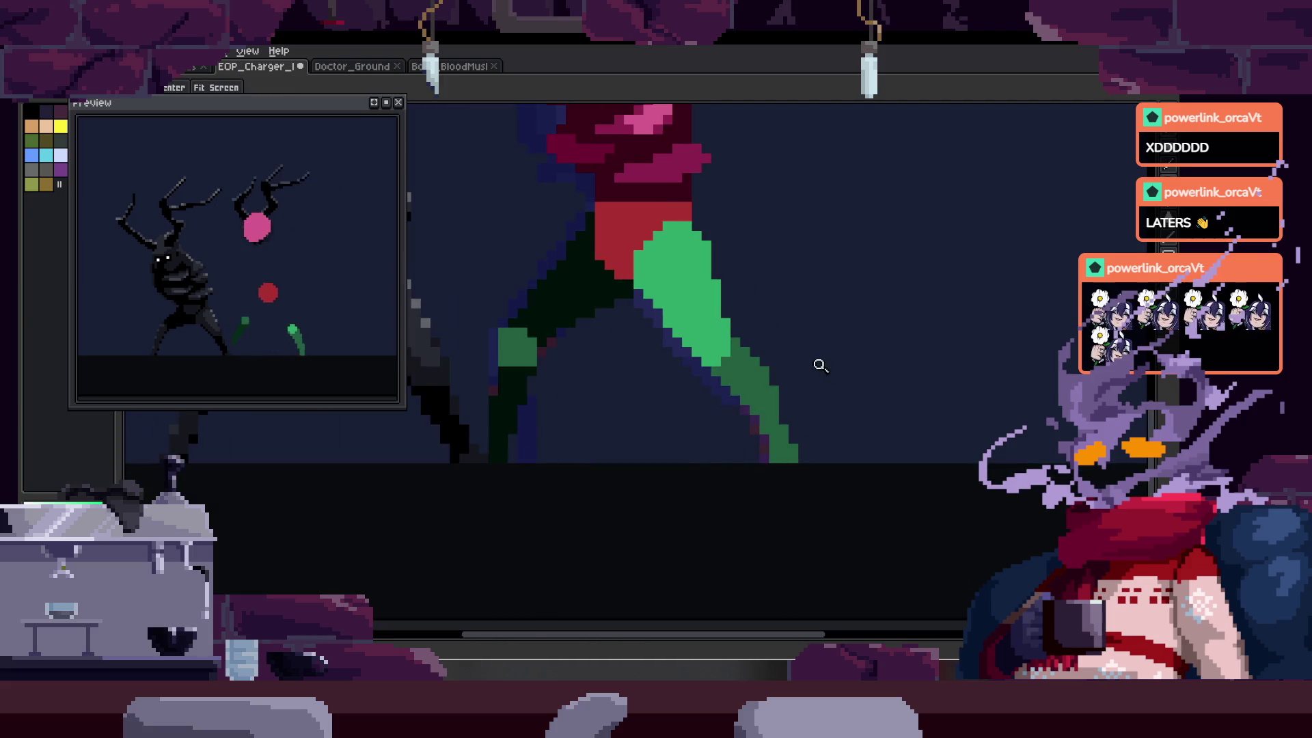
{"action": "key", "text": "Right"}
{"action": "key", "text": "Left"}
{"action": "key", "text": "Right"}
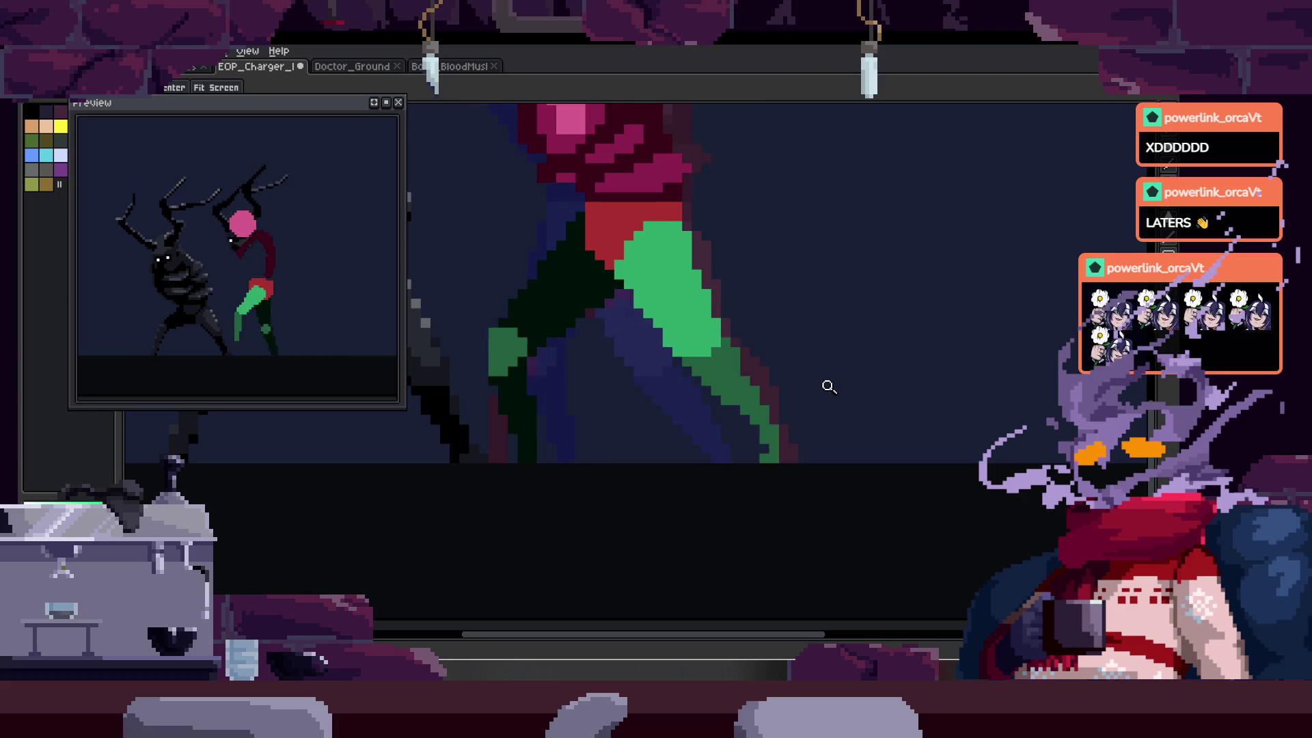
{"action": "left_click", "coordinate": [804, 413]}
{"action": "key", "text": "b"}
{"action": "left_click_drag", "start_coordinate": [753, 319], "coordinate": [806, 381]}
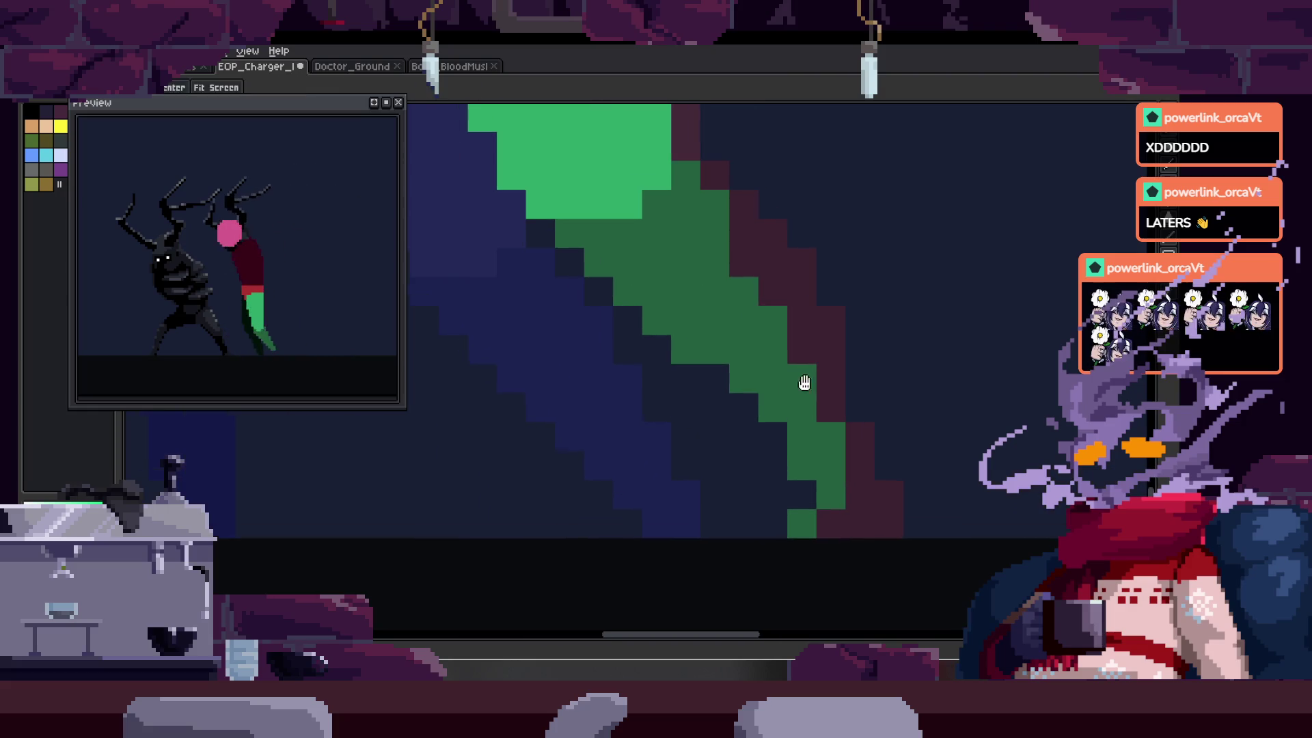
- On another frame, add a green pixel to the leg stripe
{"action": "key", "text": "z"}
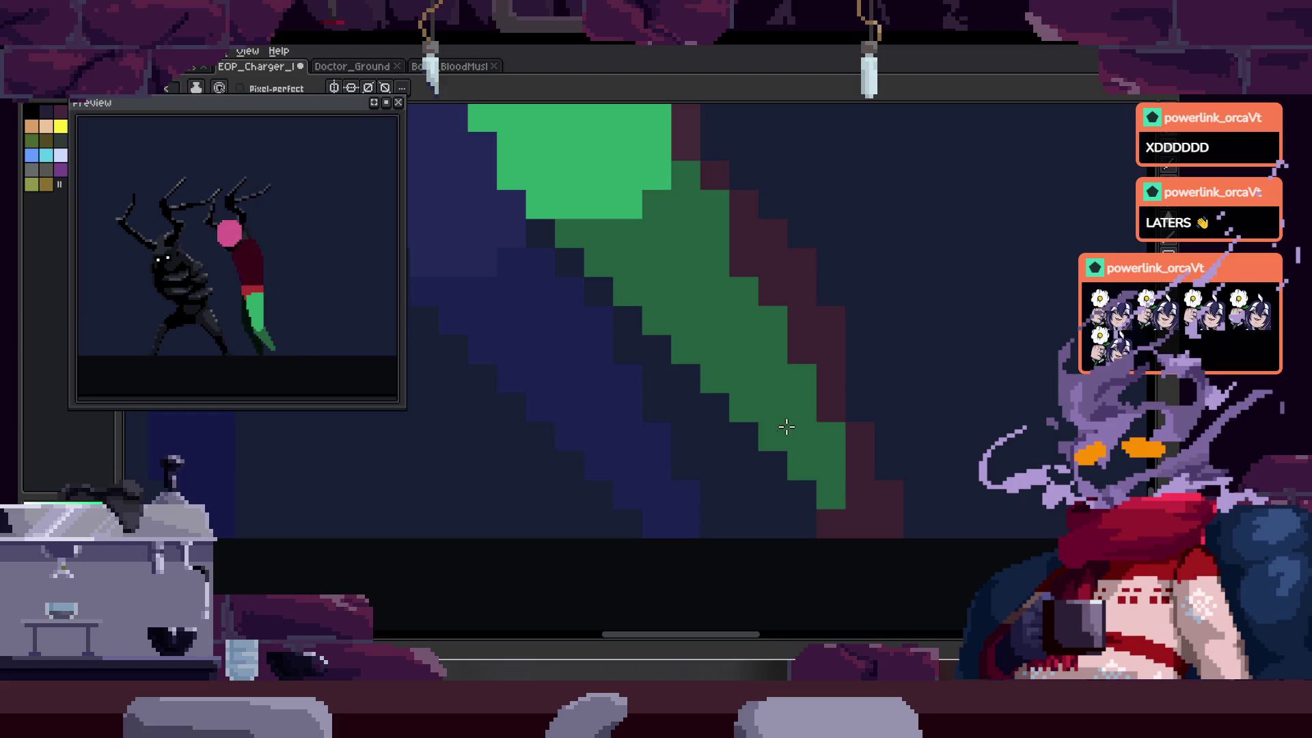
{"action": "key", "text": "Right"}
{"action": "left_click", "coordinate": [753, 276]}
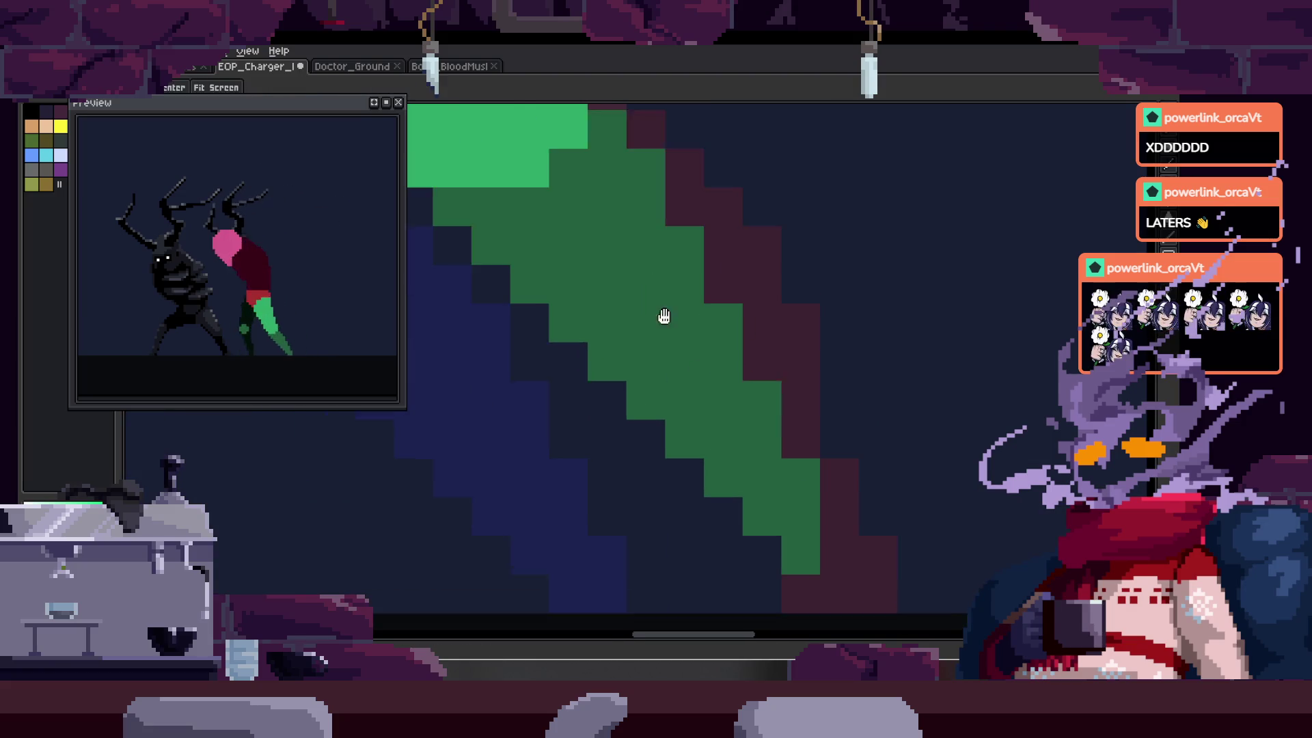
{"action": "key", "text": "b"}
{"action": "left_click", "coordinate": [832, 499]}
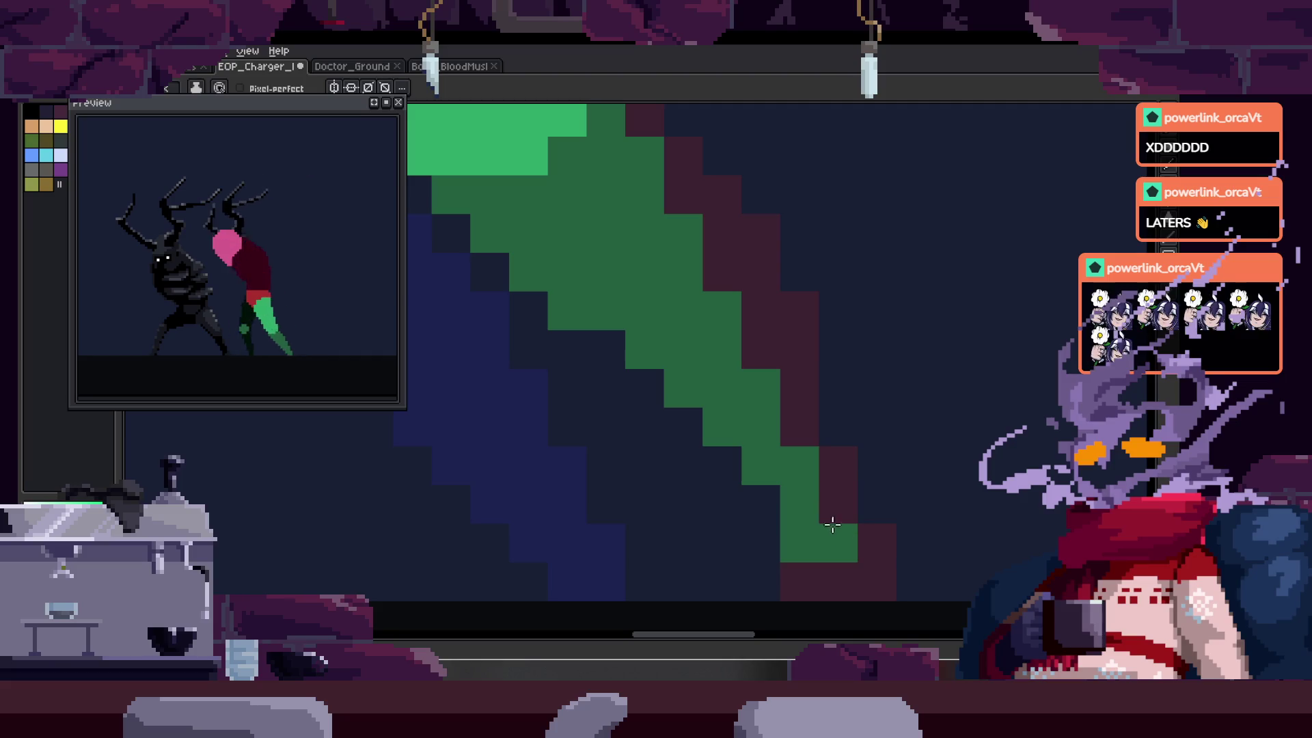
- Save the sprite file with Ctrl+S
{"action": "scroll", "coordinate": [872, 401], "scroll_direction": "down", "scroll_amount": 4}
{"action": "scroll", "coordinate": [925, 369], "scroll_direction": "up", "scroll_amount": 3}
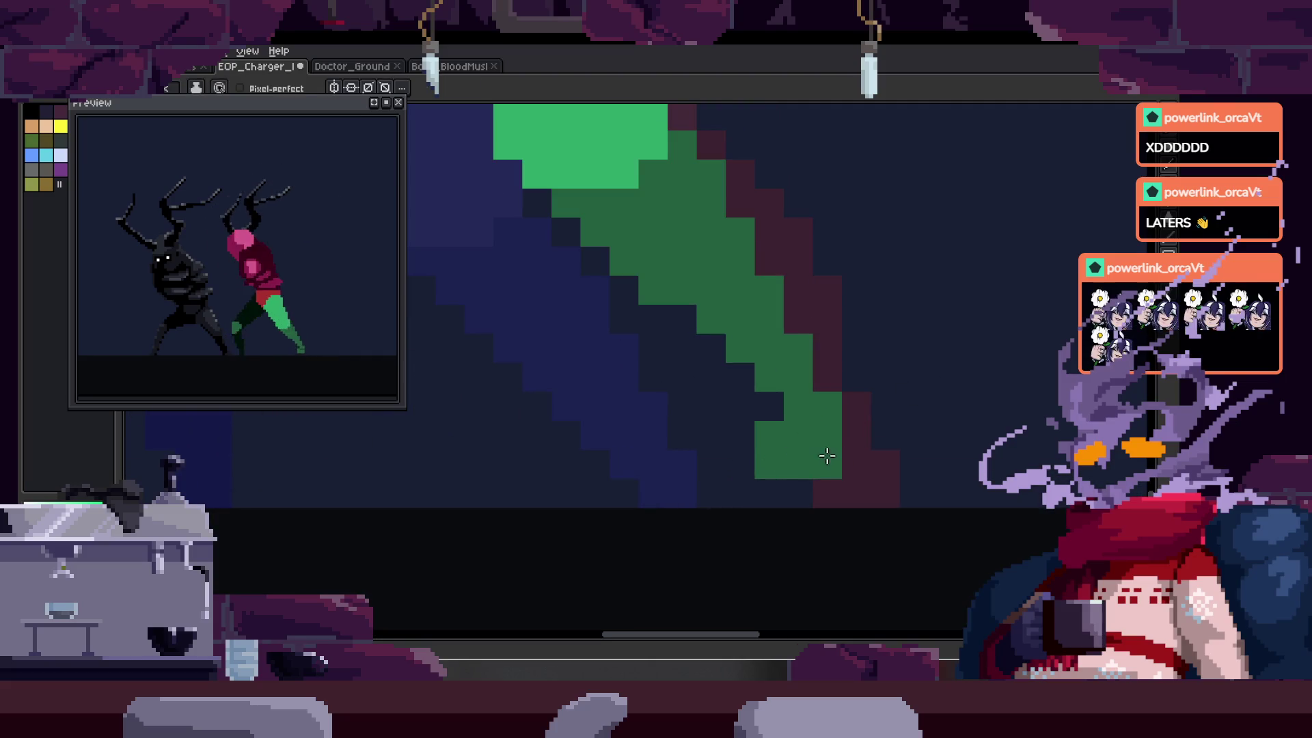
{"action": "scroll", "coordinate": [864, 438], "scroll_direction": "down", "scroll_amount": 1}
{"action": "key", "text": "ctrl+s"}
{"action": "key", "text": "z"}
{"action": "scroll", "coordinate": [832, 369], "scroll_direction": "down", "scroll_amount": 1}
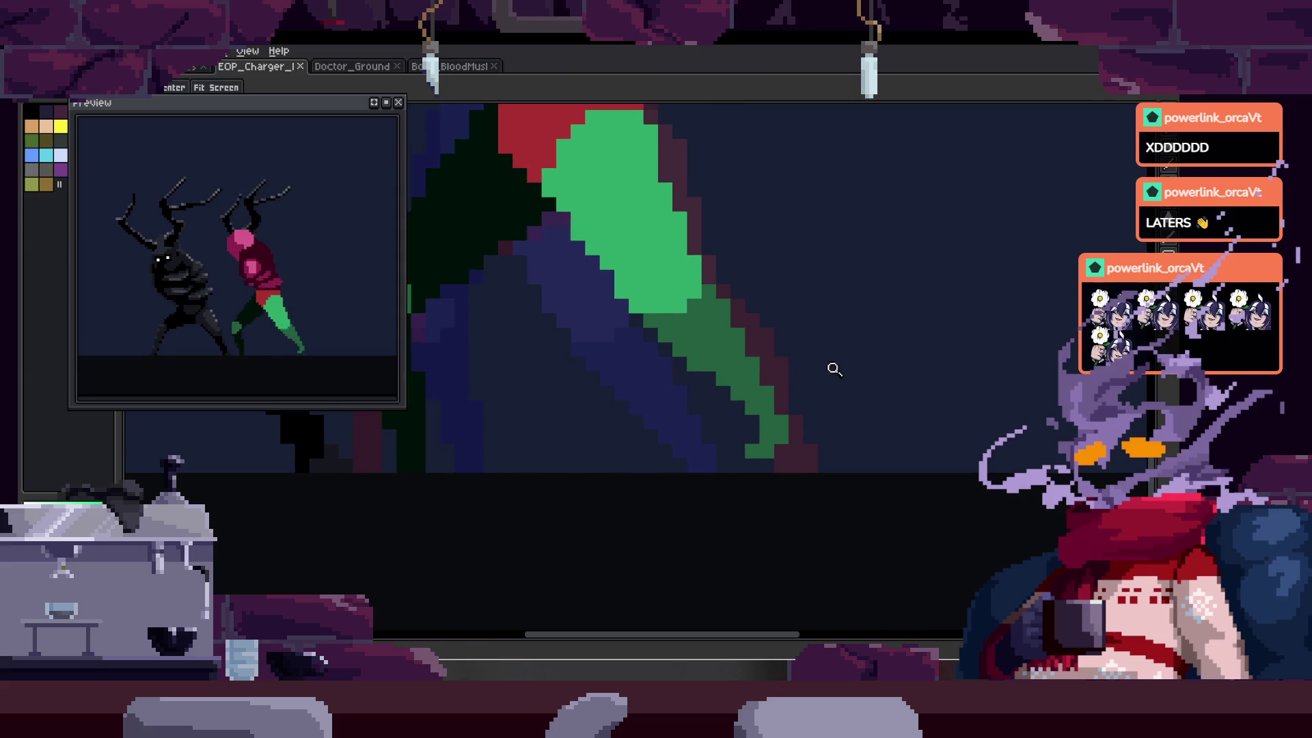
{"action": "scroll", "coordinate": [864, 375], "scroll_direction": "down", "scroll_amount": 1}
{"action": "scroll", "coordinate": [776, 258], "scroll_direction": "up", "scroll_amount": 1}
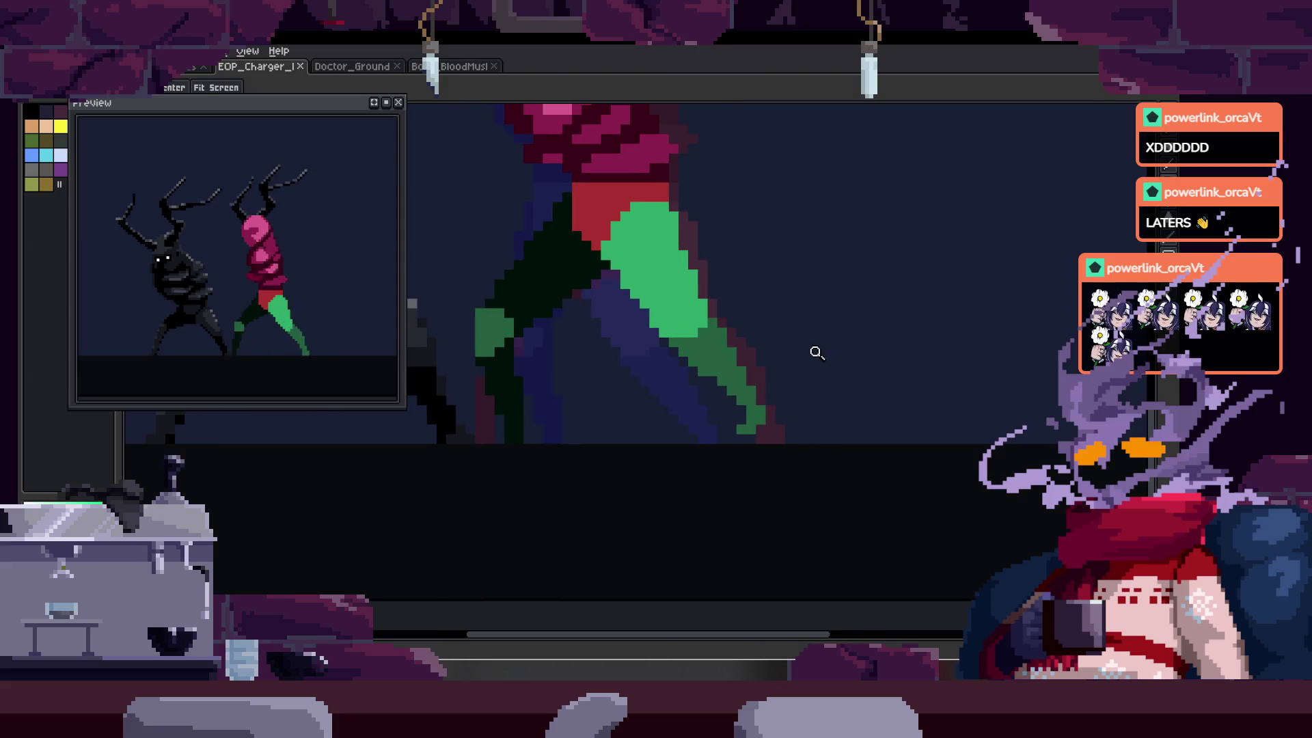
{"action": "scroll", "coordinate": [752, 383], "scroll_direction": "up", "scroll_amount": 1}
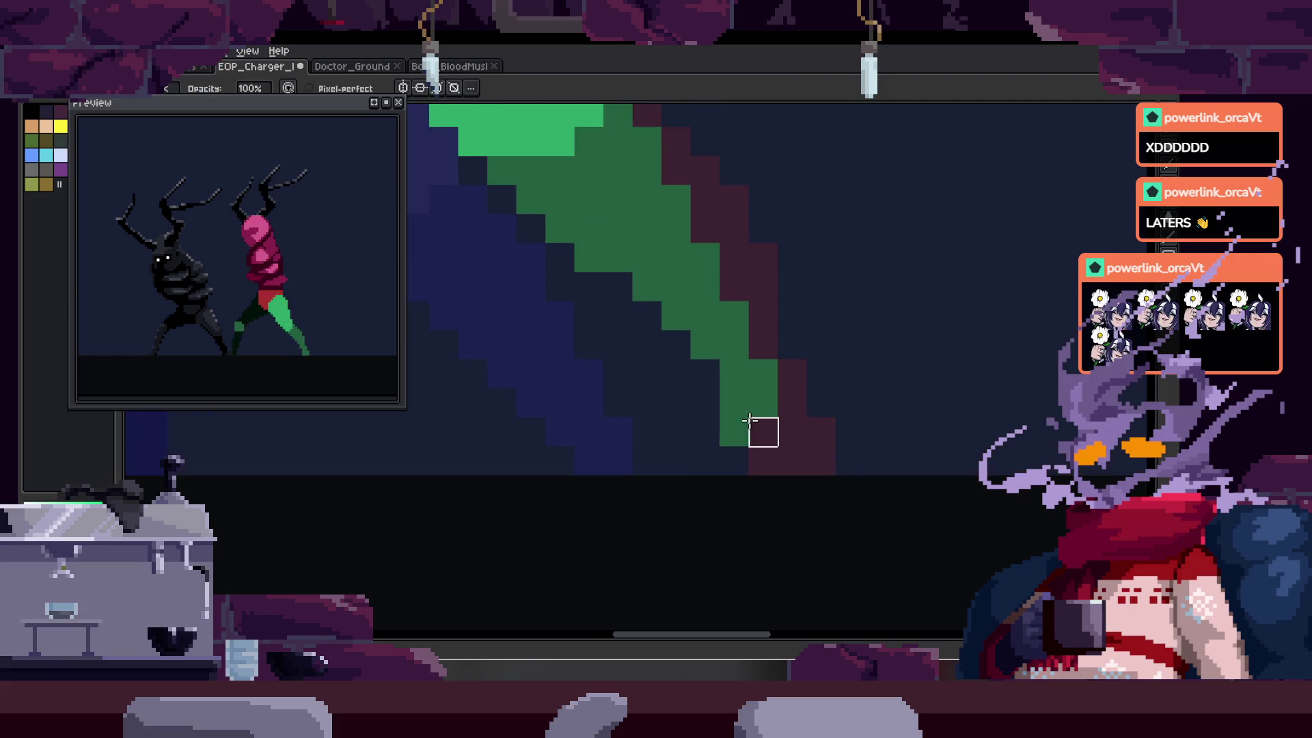
{"action": "key", "text": "ctrl+s"}
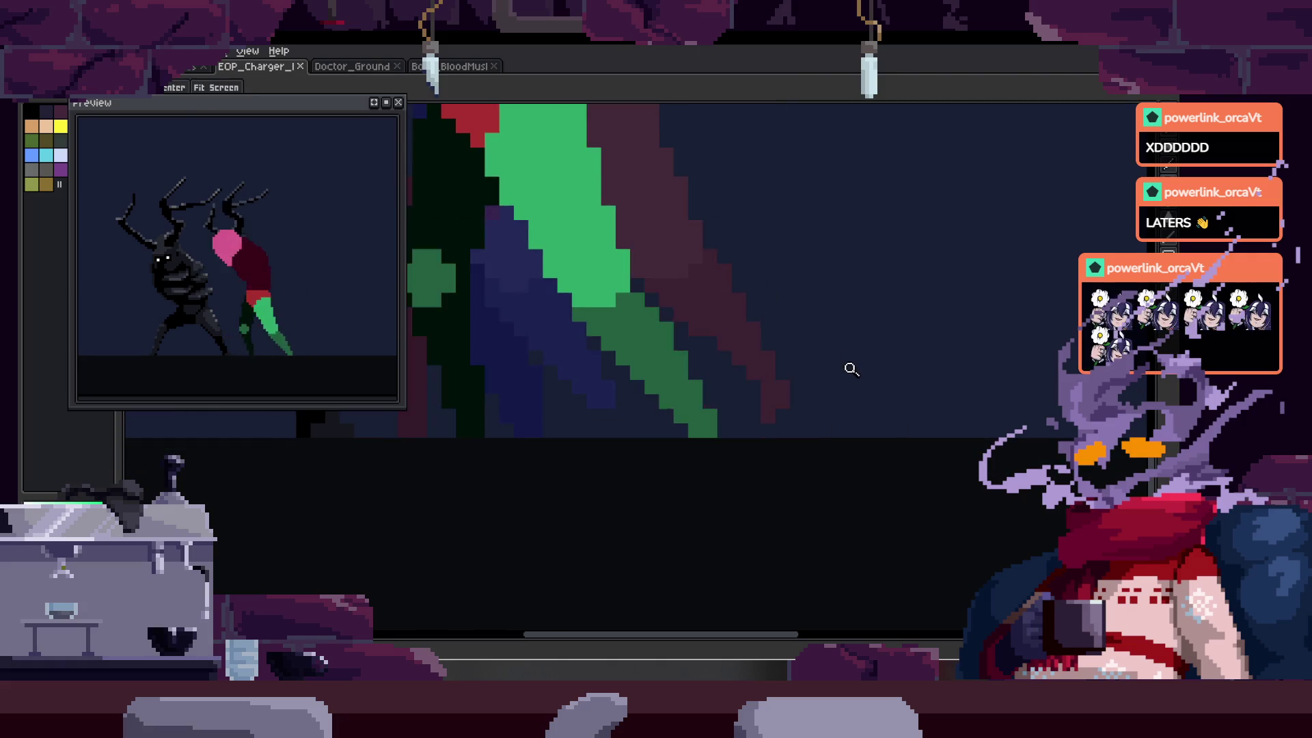
- Select the dark-green lower leg, nudge it into position, and save
{"action": "scroll", "coordinate": [830, 369], "scroll_direction": "down", "scroll_amount": 1}
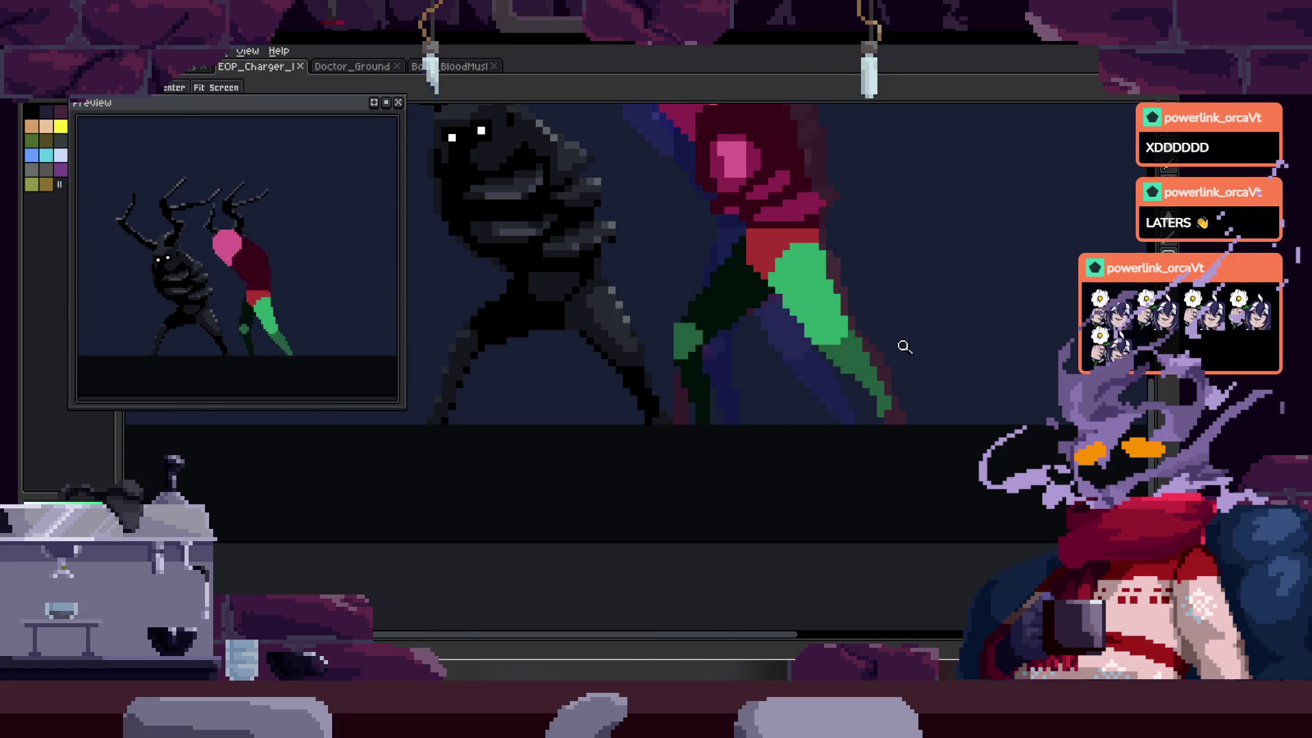
{"action": "scroll", "coordinate": [888, 376], "scroll_direction": "up", "scroll_amount": 2}
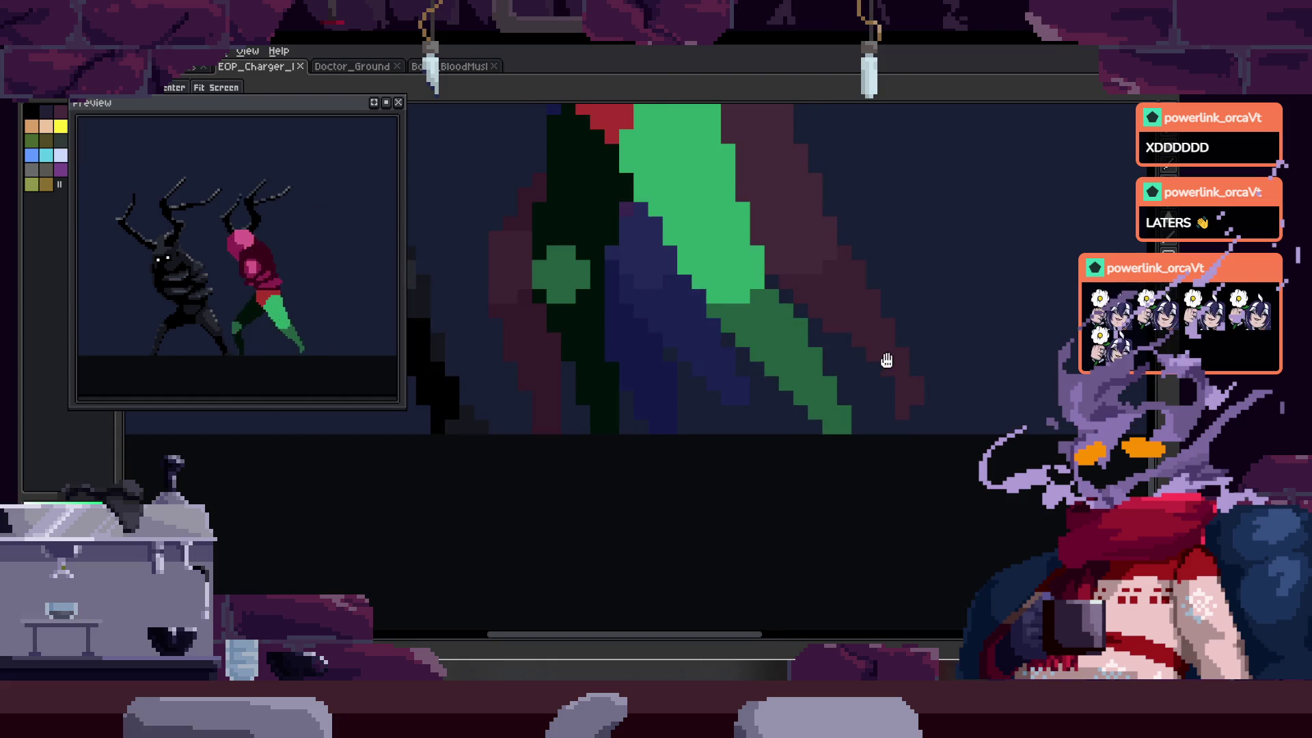
{"action": "scroll", "coordinate": [857, 376], "scroll_direction": "right", "scroll_amount": 1}
{"action": "scroll", "coordinate": [785, 352], "scroll_direction": "left", "scroll_amount": 2}
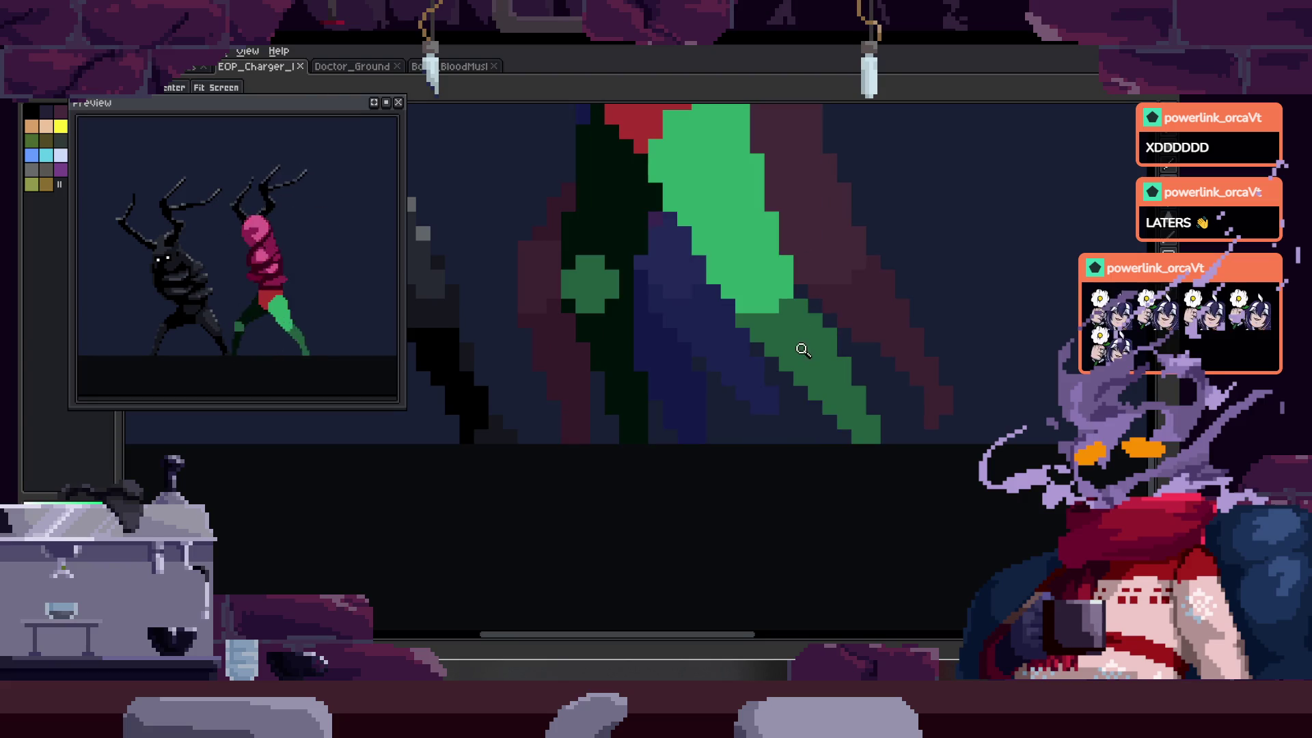
{"action": "key", "text": "w"}
{"action": "left_click", "coordinate": [746, 375]}
{"action": "mouse_move", "coordinate": [746, 376]}
{"action": "left_mouse_down"}
{"action": "mouse_move", "coordinate": [815, 375]}
{"action": "mouse_move", "coordinate": [755, 390]}
{"action": "mouse_move", "coordinate": [764, 347]}
{"action": "left_mouse_up"}
{"action": "key", "text": "Return"}
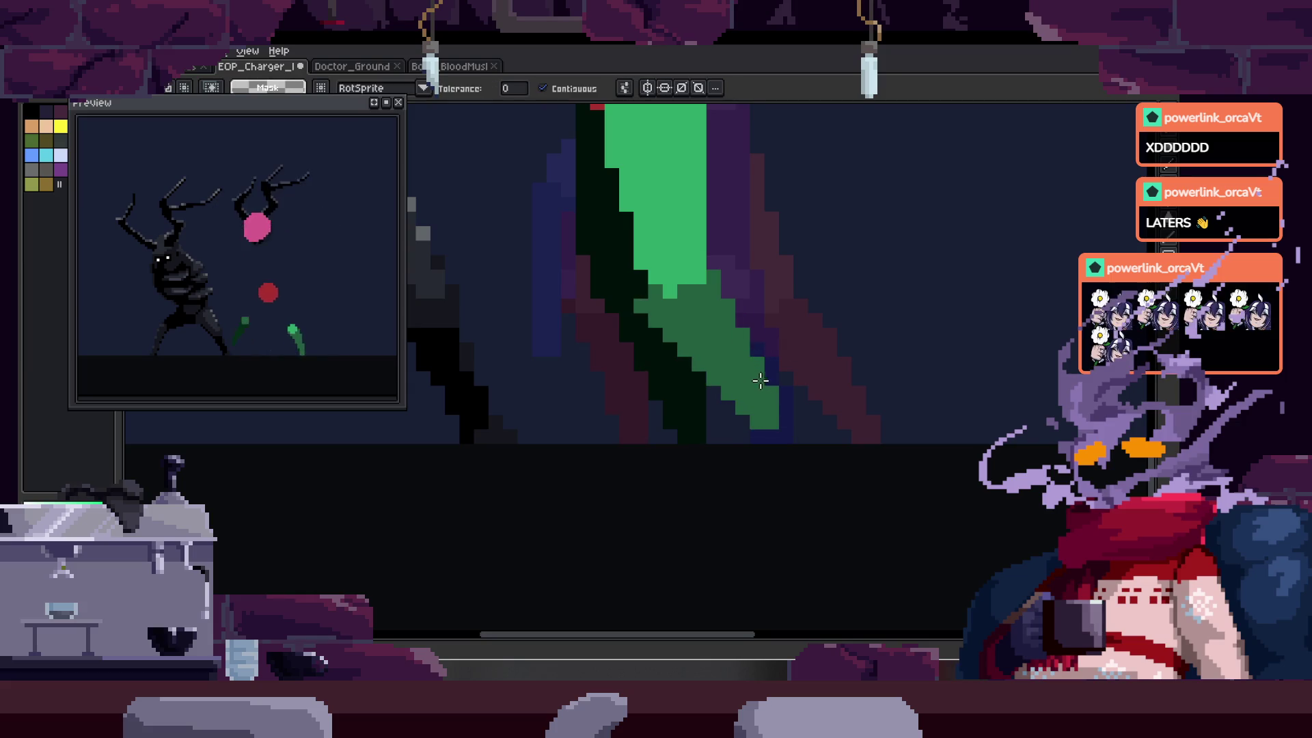
{"action": "key", "text": "ctrl+s"}
- Move to the next frame and zoom in on the upper green leg
{"action": "scroll", "coordinate": [775, 284], "scroll_direction": "up", "scroll_amount": 3}
{"action": "key", "text": "Right"}
{"action": "key", "text": "Right"}
{"action": "key", "text": "Right"}
{"action": "key", "text": "z"}
{"action": "left_click", "coordinate": [617, 214]}
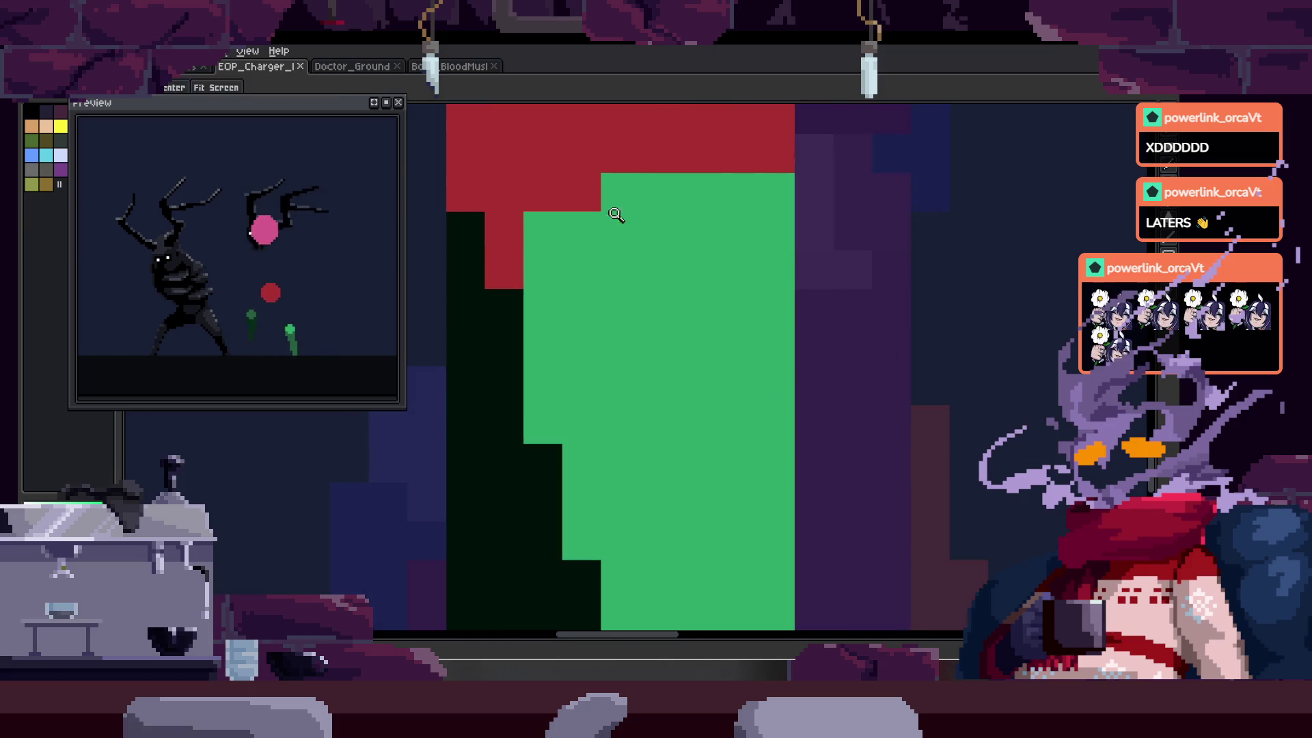
{"action": "scroll", "coordinate": [601, 332], "scroll_direction": "down", "scroll_amount": 2}
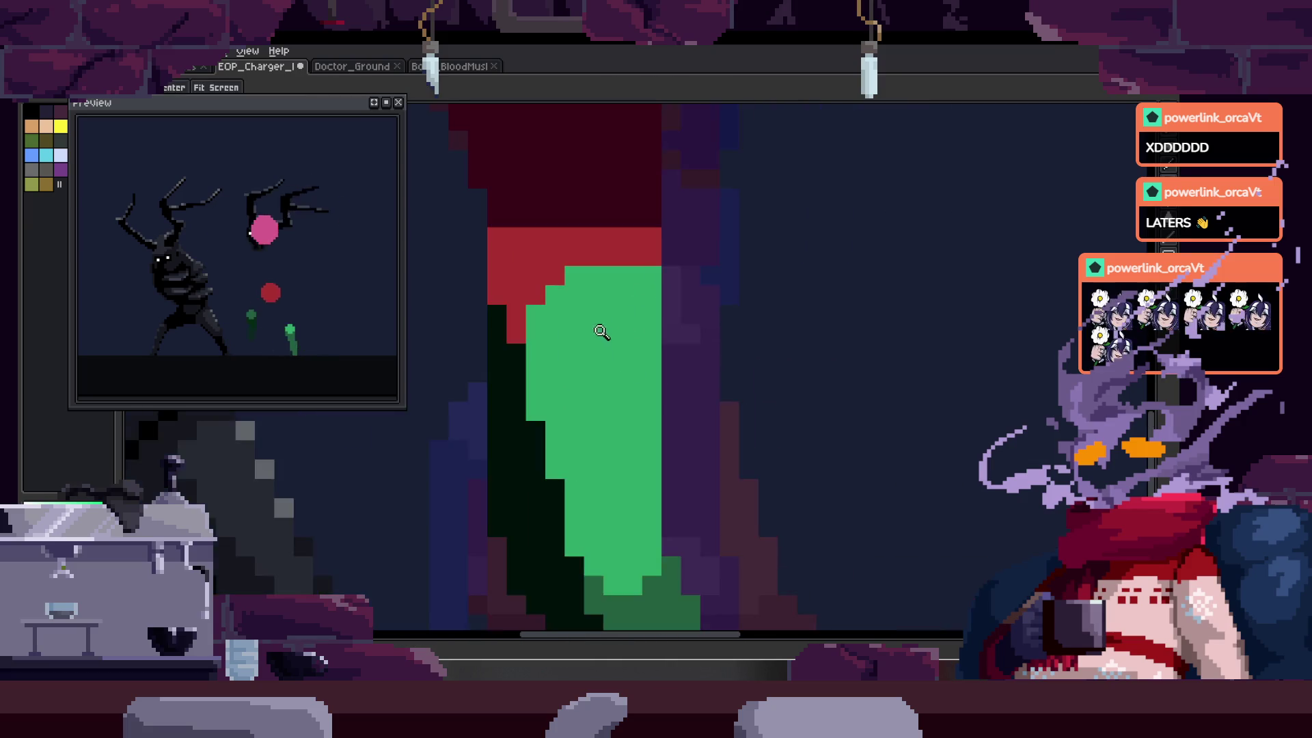
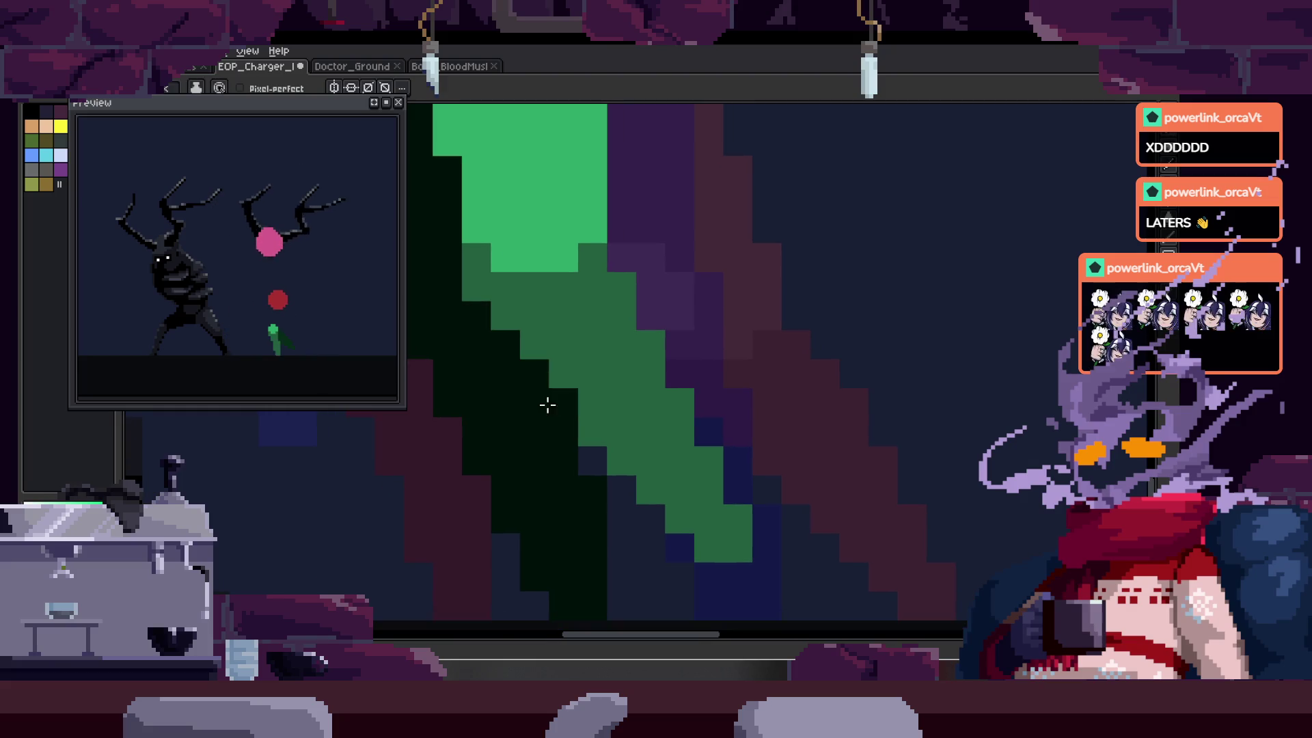
- Save the file, paint light green pixels onto the walking leg, and save again
{"action": "key", "text": "ctrl+s"}
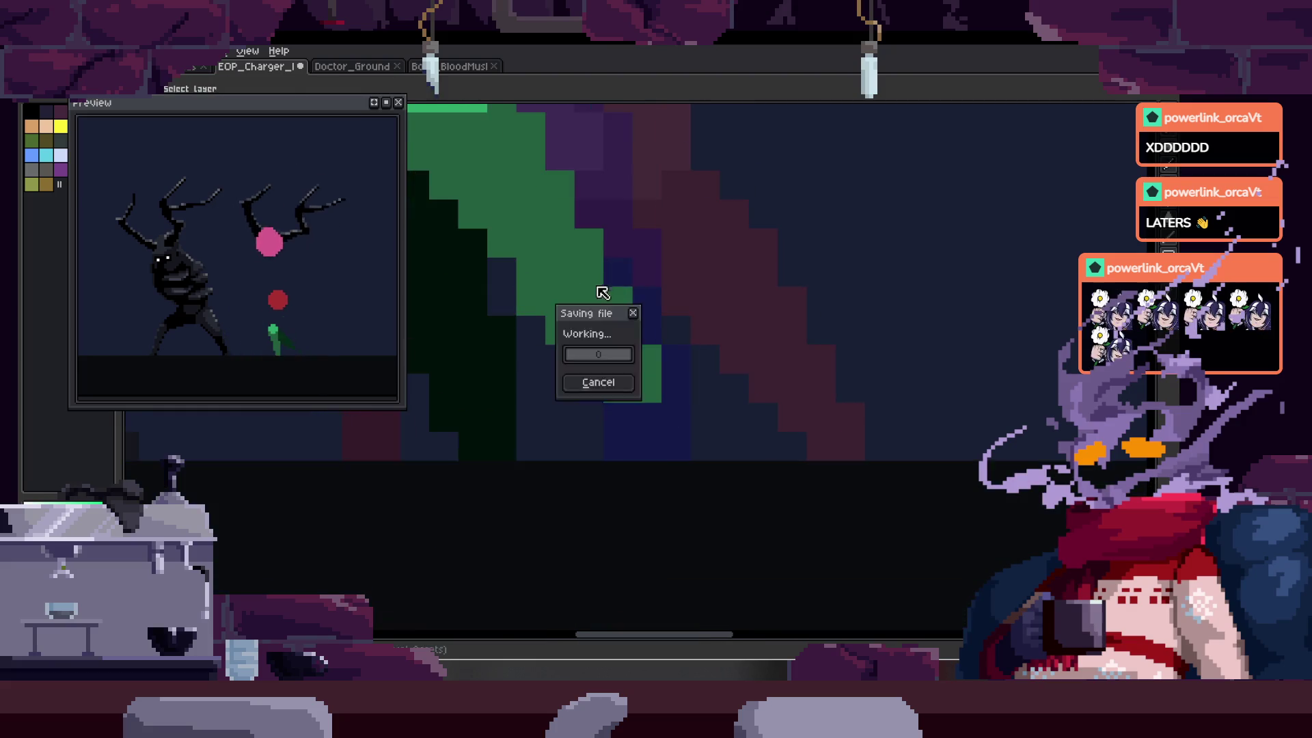
{"action": "mouse_move", "coordinate": [615, 403]}
{"action": "left_mouse_down"}
{"action": "mouse_move", "coordinate": [638, 418]}
{"action": "mouse_move", "coordinate": [621, 384]}
{"action": "left_mouse_up"}
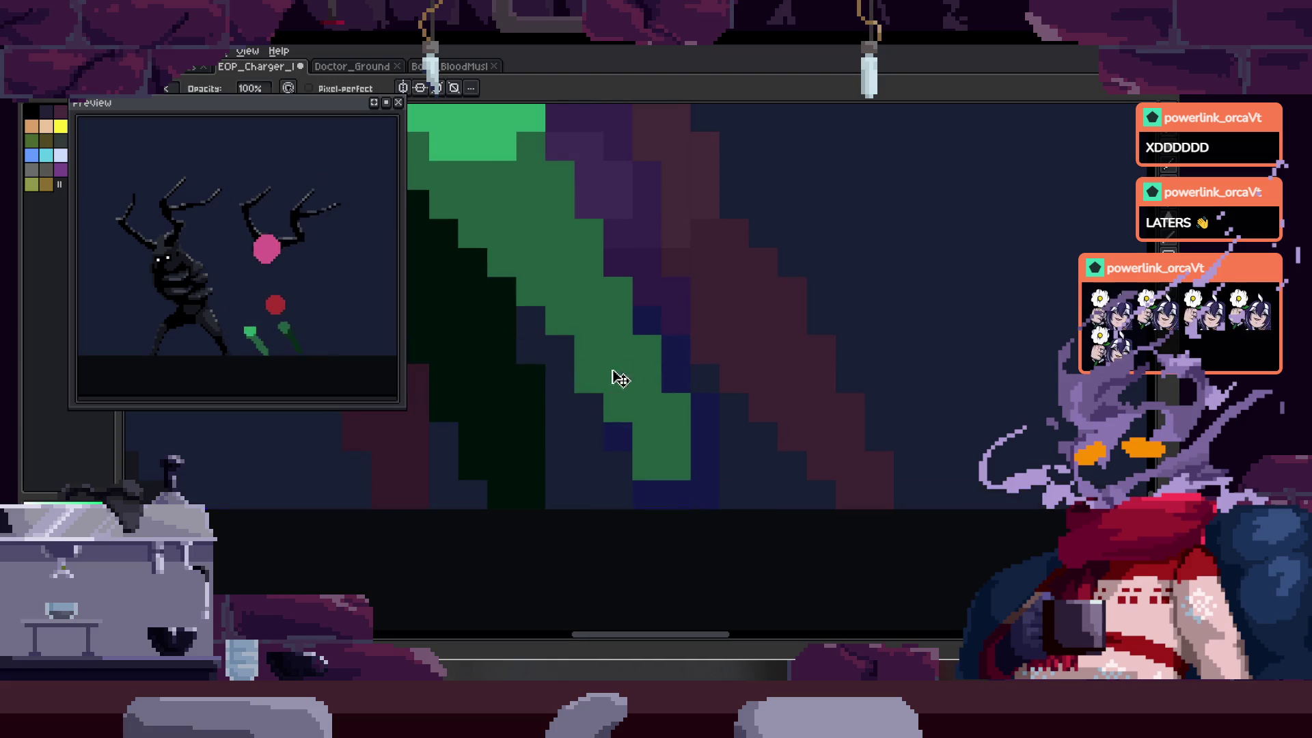
{"action": "key", "text": "ctrl+s"}
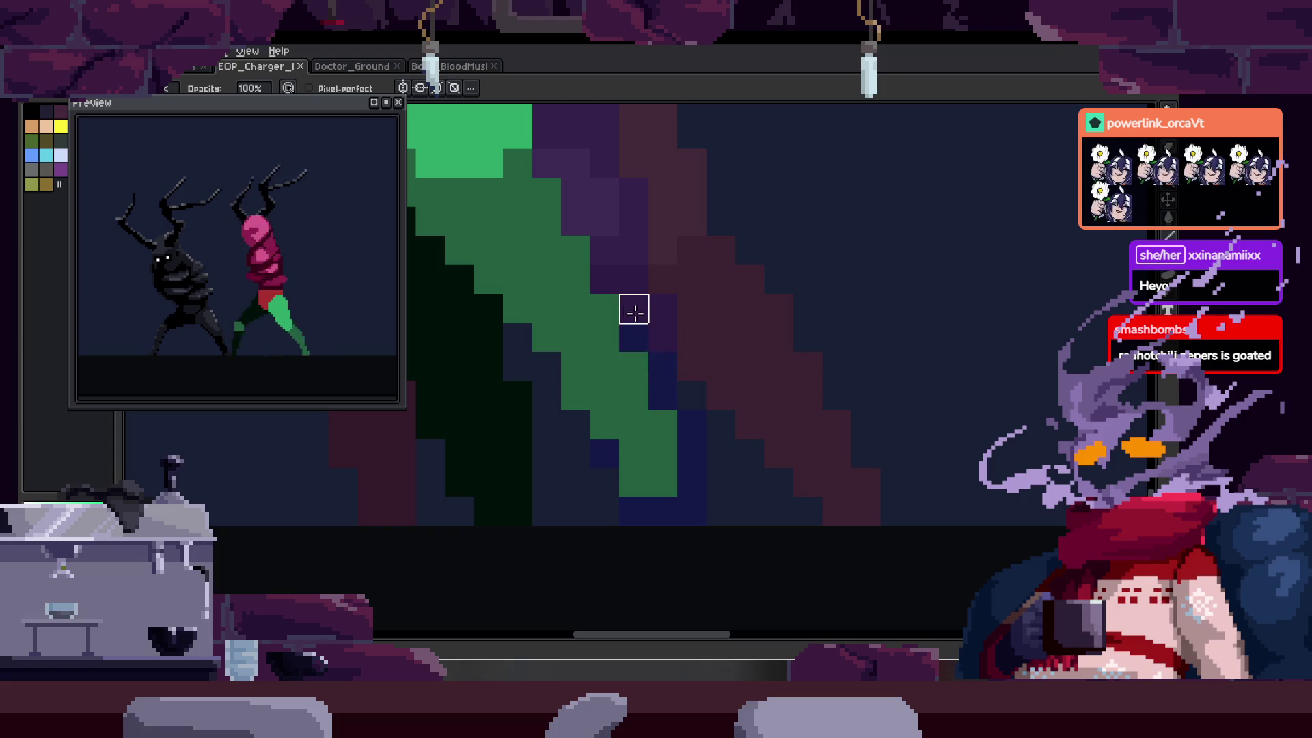
{"action": "scroll", "coordinate": [657, 321], "scroll_direction": "down", "scroll_amount": 1}
{"action": "scroll", "coordinate": [594, 358], "scroll_direction": "up", "scroll_amount": 2}
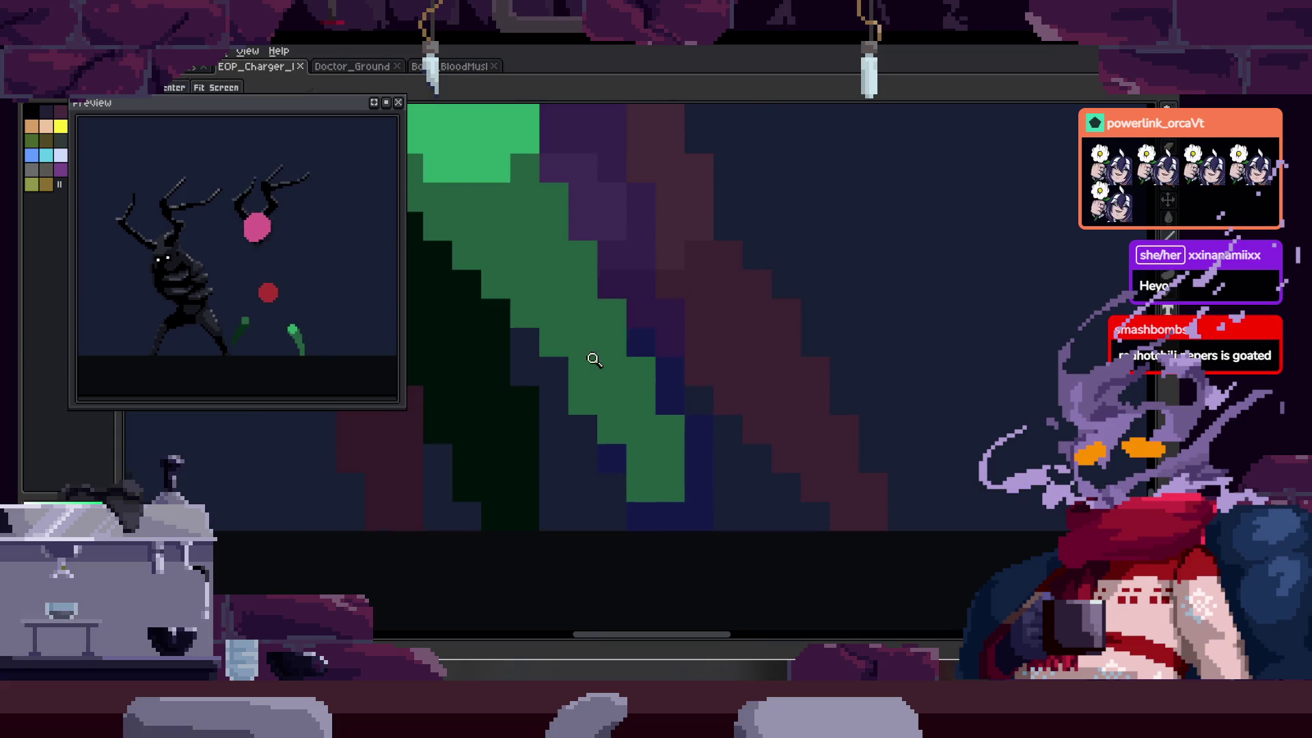
{"action": "left_click_drag", "start_coordinate": [604, 258], "coordinate": [591, 248]}
{"action": "scroll", "coordinate": [592, 248], "scroll_direction": "down", "scroll_amount": 2}
{"action": "scroll", "coordinate": [649, 351], "scroll_direction": "up", "scroll_amount": 1}
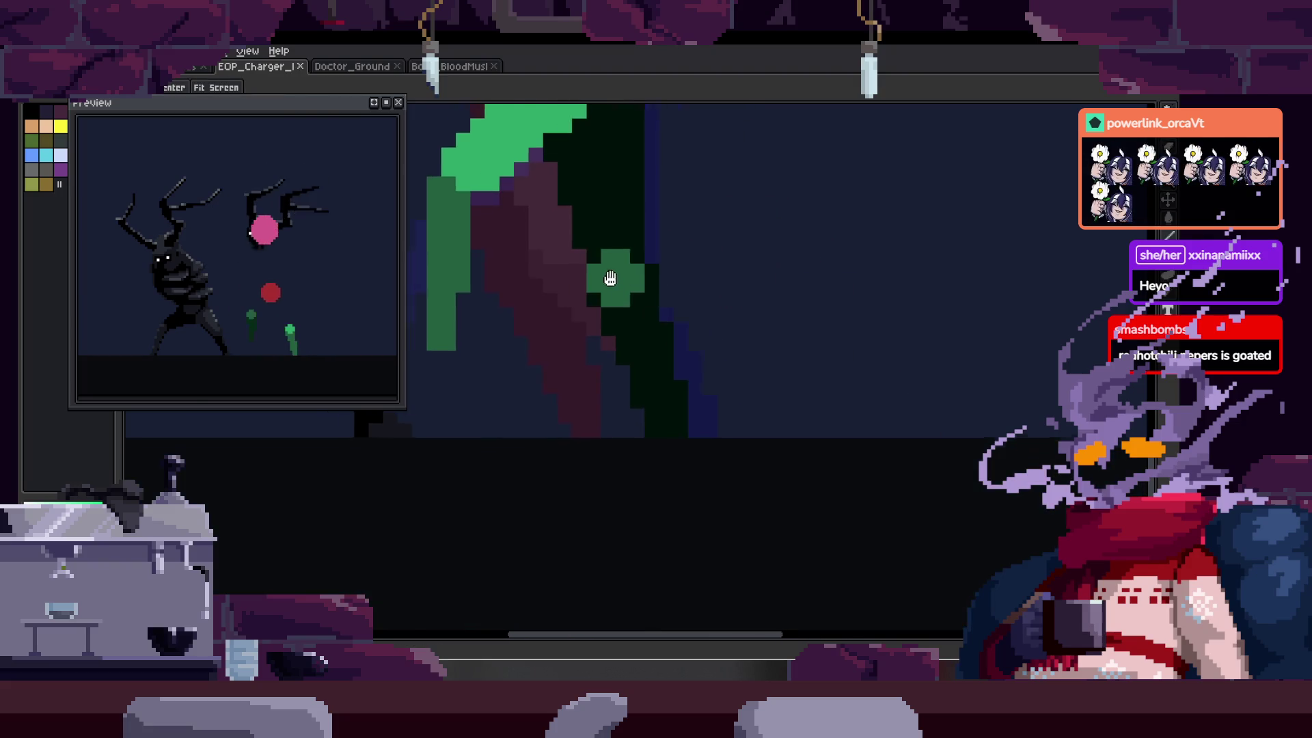
{"action": "scroll", "coordinate": [700, 305], "scroll_direction": "down", "scroll_amount": 1}
{"action": "scroll", "coordinate": [697, 284], "scroll_direction": "up", "scroll_amount": 1}
{"action": "scroll", "coordinate": [677, 287], "scroll_direction": "down", "scroll_amount": 1}
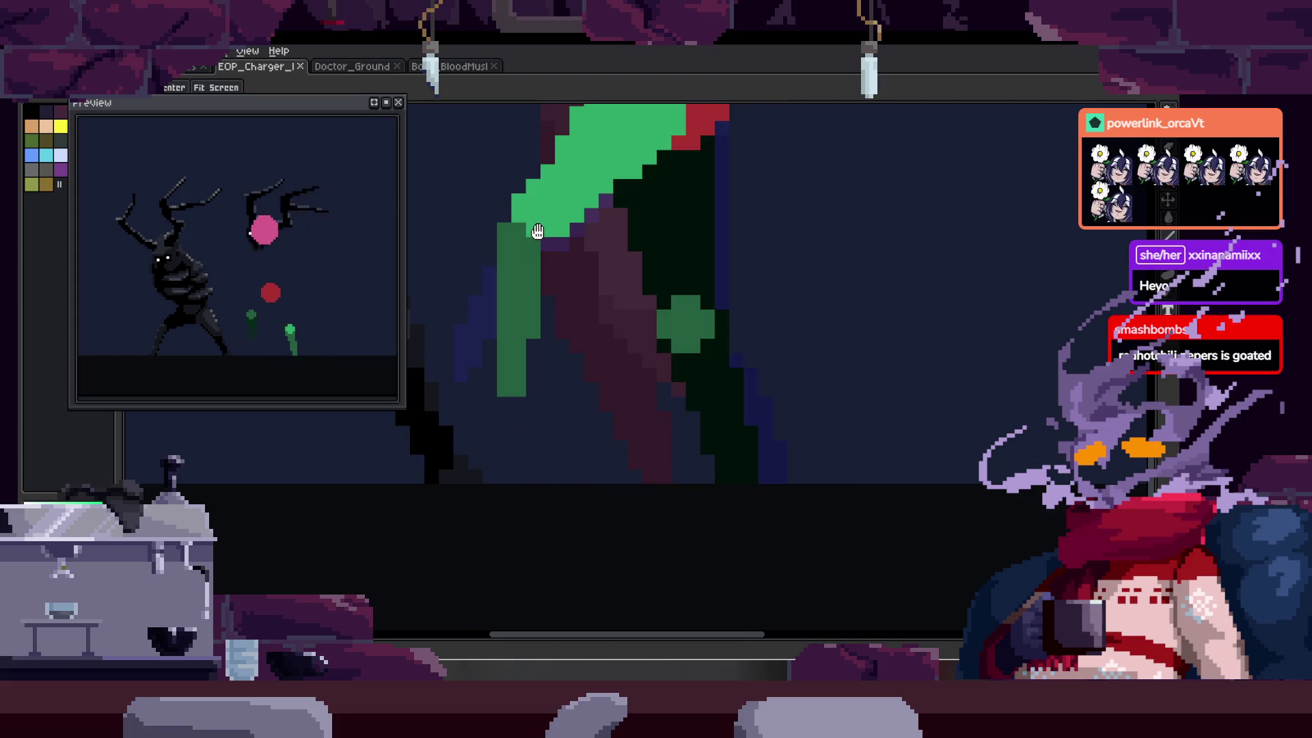
{"action": "scroll", "coordinate": [598, 289], "scroll_direction": "up", "scroll_amount": 1}
{"action": "scroll", "coordinate": [597, 289], "scroll_direction": "down", "scroll_amount": 1}
{"action": "key", "text": "b"}
{"action": "left_click", "coordinate": [601, 301]}
{"action": "scroll", "coordinate": [587, 301], "scroll_direction": "up", "scroll_amount": 1}
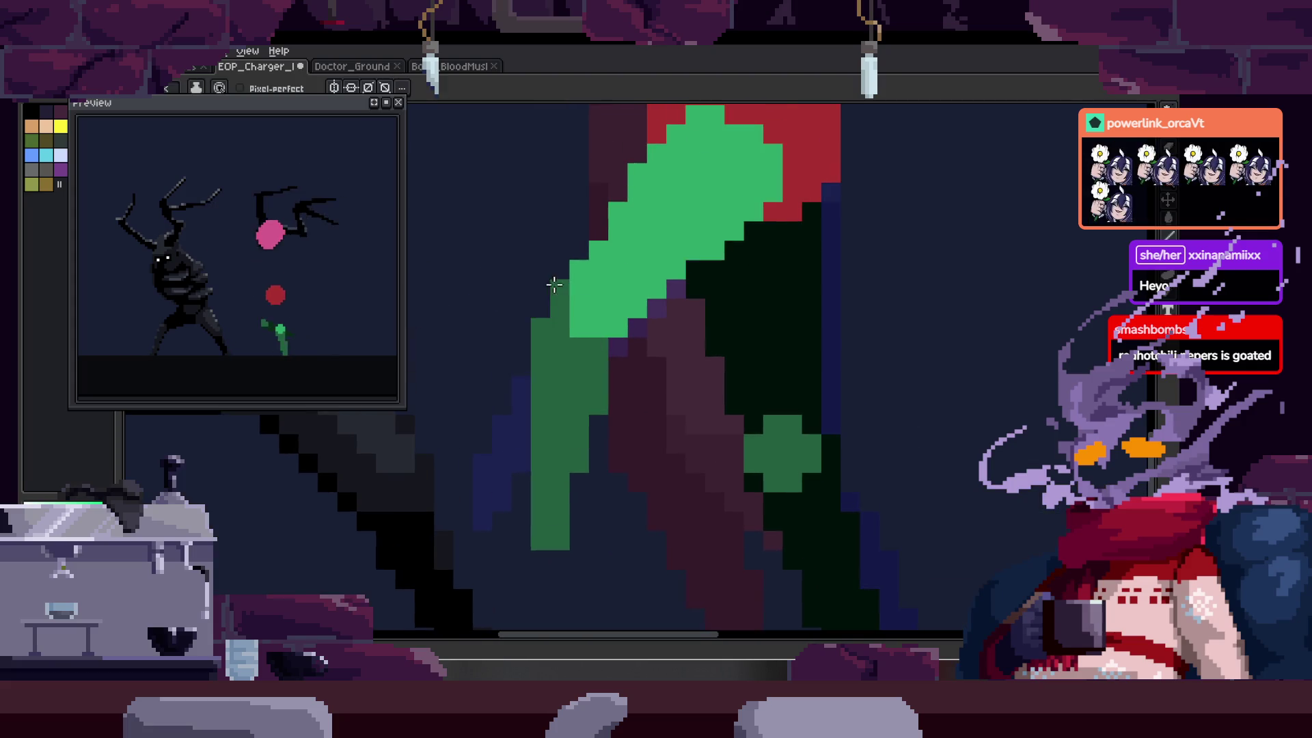
{"action": "scroll", "coordinate": [601, 227], "scroll_direction": "down", "scroll_amount": 1}
{"action": "scroll", "coordinate": [601, 227], "scroll_direction": "up", "scroll_amount": 1}
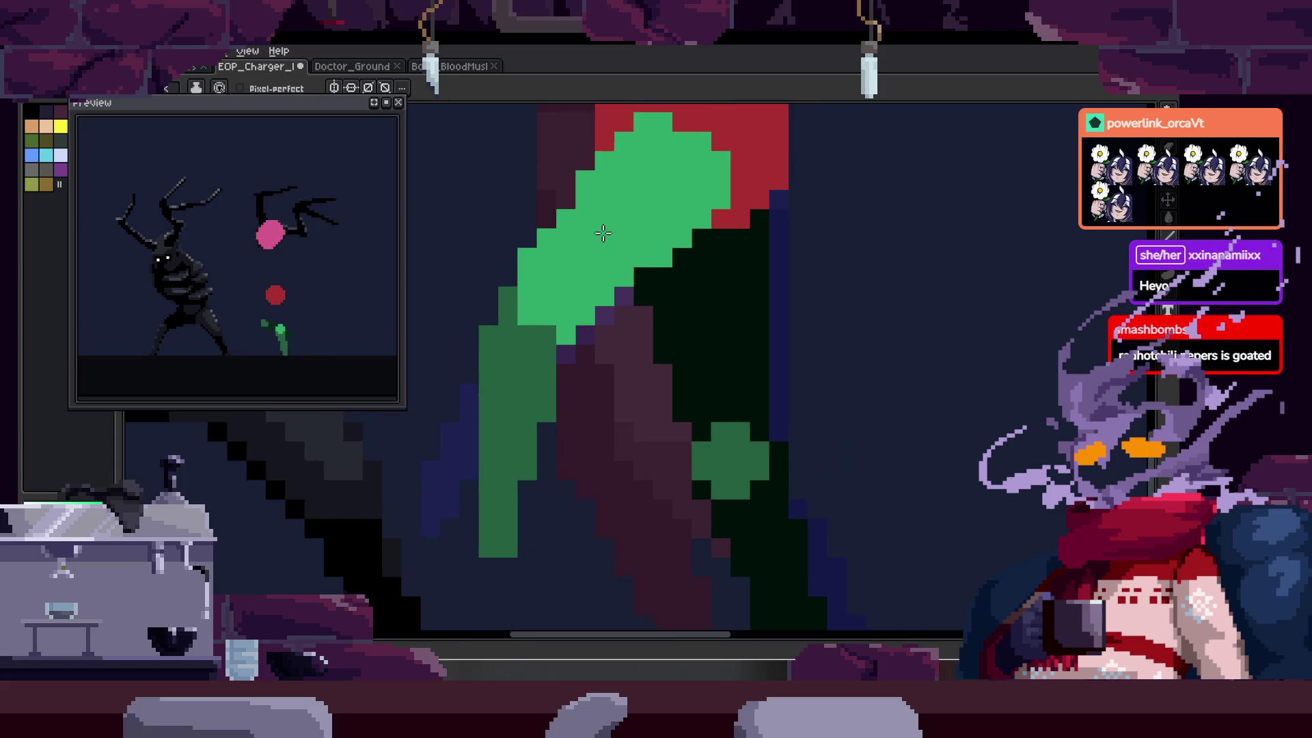
{"action": "key", "text": "ctrl+z"}
{"action": "scroll", "coordinate": [521, 430], "scroll_direction": "down", "scroll_amount": 1}
{"action": "scroll", "coordinate": [527, 434], "scroll_direction": "up", "scroll_amount": 1}
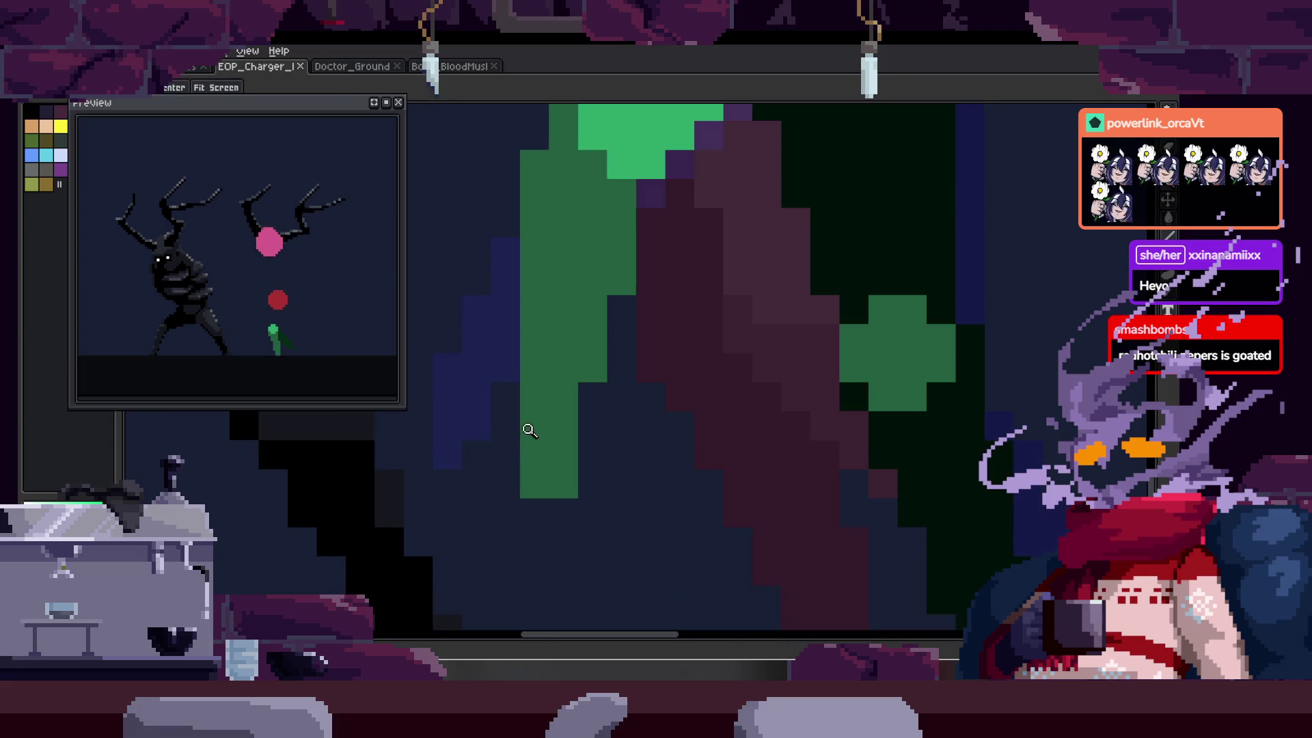
{"action": "left_click", "coordinate": [563, 460]}
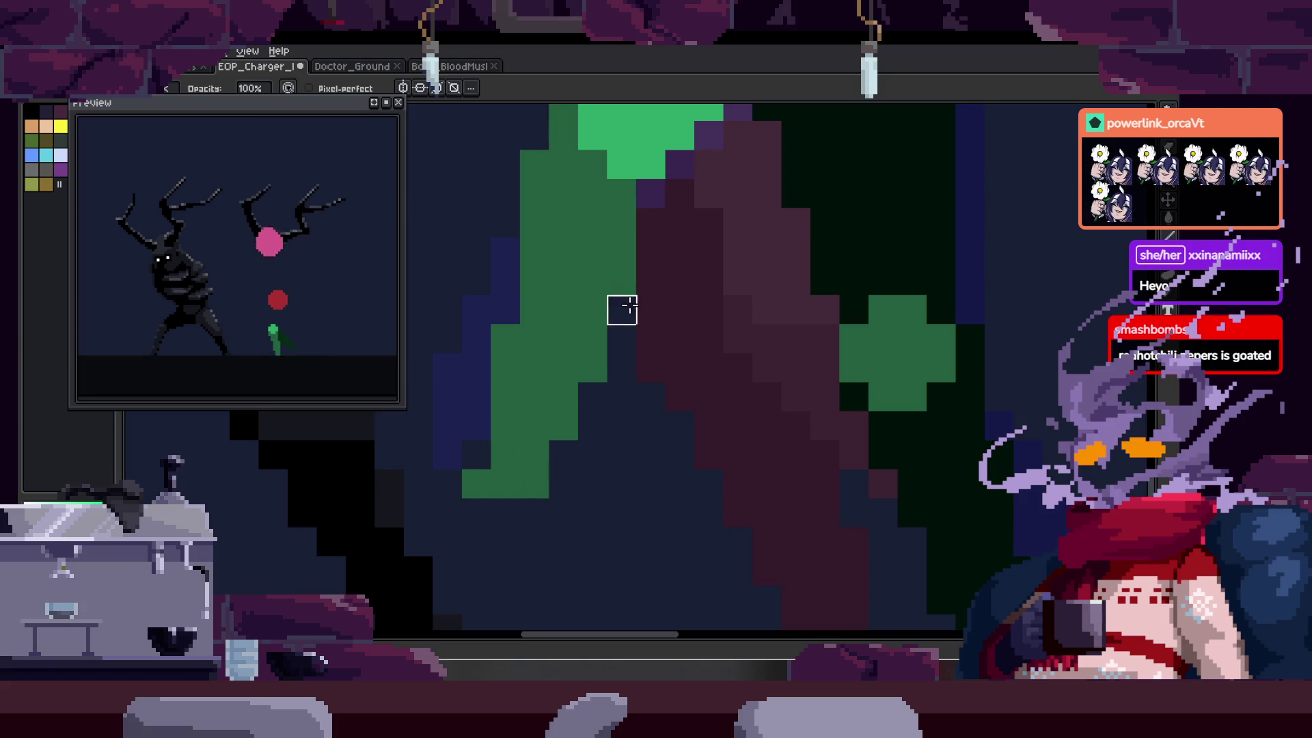
{"action": "key", "text": "z"}
{"action": "scroll", "coordinate": [625, 328], "scroll_direction": "down", "scroll_amount": 1}
{"action": "scroll", "coordinate": [630, 366], "scroll_direction": "up", "scroll_amount": 1}
{"action": "scroll", "coordinate": [629, 366], "scroll_direction": "down", "scroll_amount": 3}
{"action": "key", "text": "ctrl+z"}
{"action": "scroll", "coordinate": [666, 376], "scroll_direction": "up", "scroll_amount": 2}
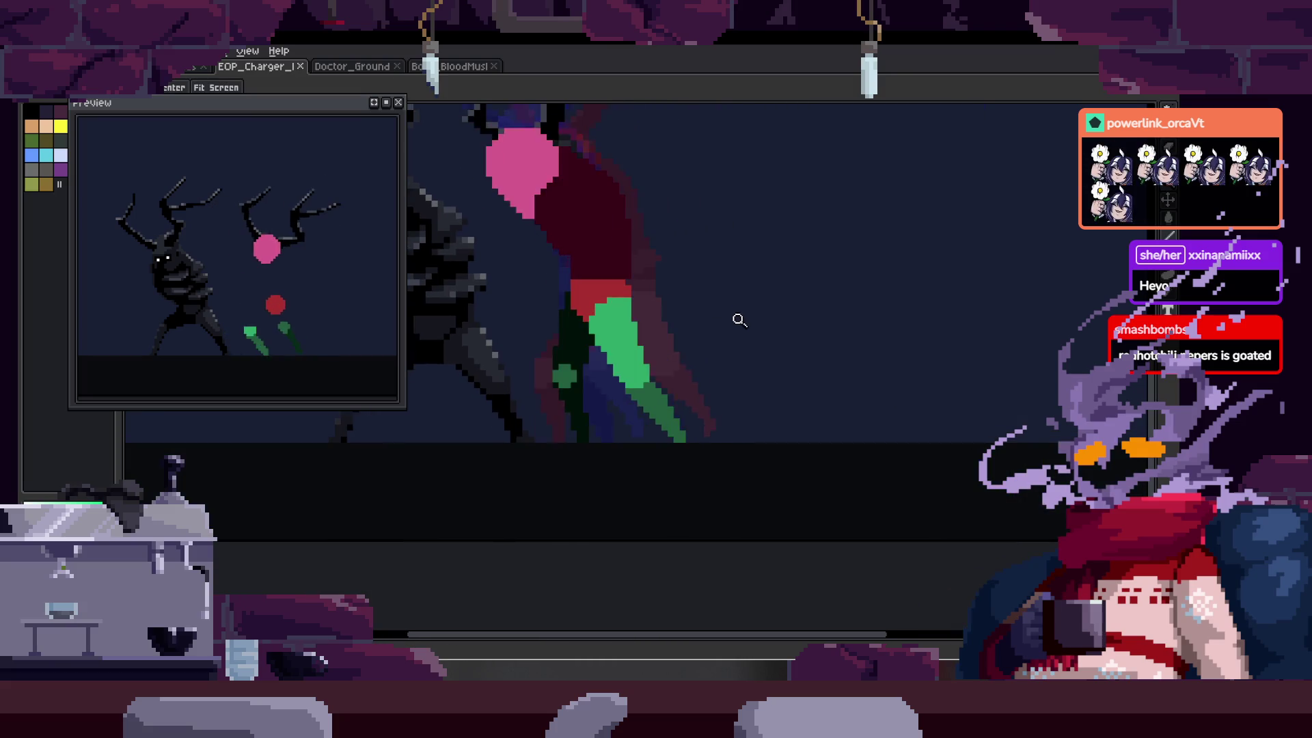
{"action": "key", "text": "q"}
{"action": "mouse_move", "coordinate": [690, 352]}
{"action": "left_mouse_down"}
{"action": "mouse_move", "coordinate": [685, 363]}
{"action": "mouse_move", "coordinate": [720, 346]}
{"action": "left_mouse_up"}
{"action": "left_click", "coordinate": [726, 347]}
{"action": "key", "text": "Right"}
{"action": "key", "text": "Right"}
{"action": "key", "text": "Right"}
{"action": "scroll", "coordinate": [662, 372], "scroll_direction": "up", "scroll_amount": 2}
{"action": "key", "text": "ctrl+v"}
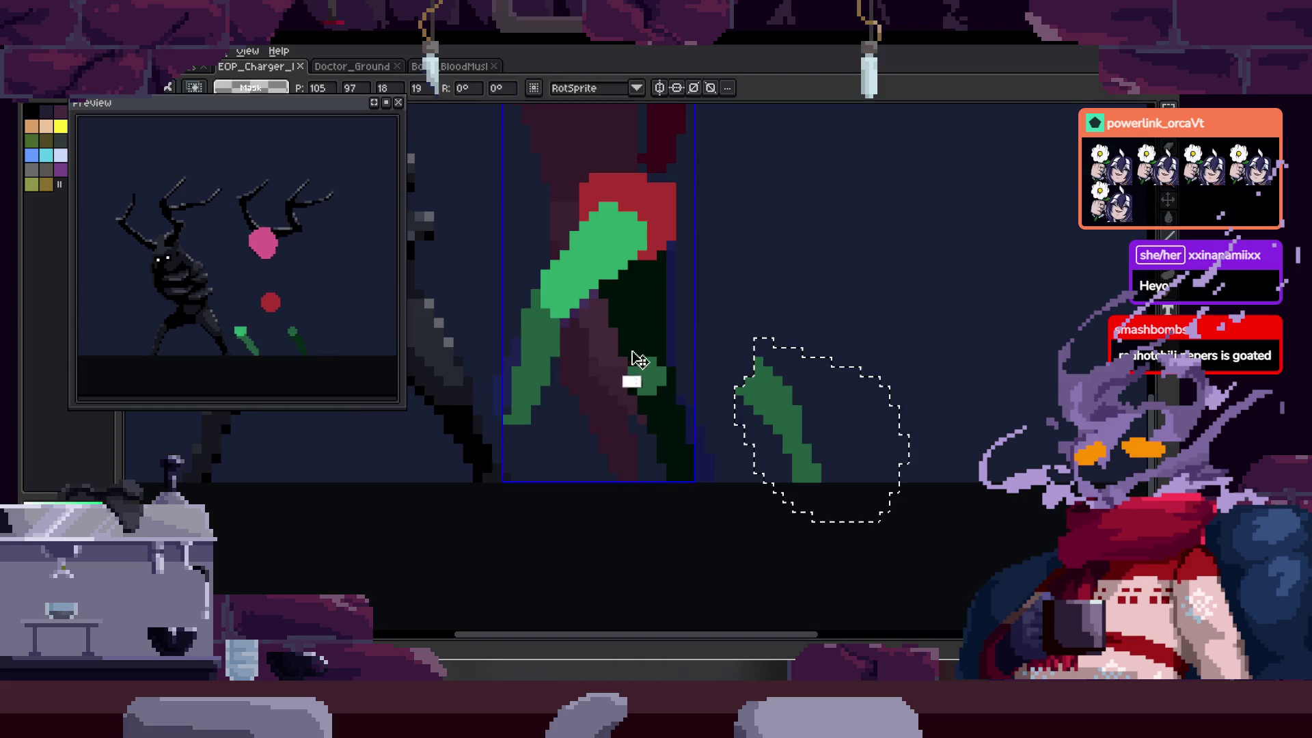
{"action": "mouse_move", "coordinate": [782, 434]}
{"action": "left_mouse_down"}
{"action": "mouse_move", "coordinate": [570, 380]}
{"action": "mouse_move", "coordinate": [486, 375]}
{"action": "mouse_move", "coordinate": [514, 390]}
{"action": "mouse_move", "coordinate": [489, 416]}
{"action": "mouse_move", "coordinate": [504, 380]}
{"action": "mouse_move", "coordinate": [462, 375]}
{"action": "mouse_move", "coordinate": [485, 350]}
{"action": "left_mouse_up"}
{"action": "mouse_move", "coordinate": [540, 420]}
{"action": "left_mouse_down"}
{"action": "mouse_move", "coordinate": [531, 471]}
{"action": "mouse_move", "coordinate": [565, 437]}
{"action": "mouse_move", "coordinate": [471, 460]}
{"action": "mouse_move", "coordinate": [504, 414]}
{"action": "mouse_move", "coordinate": [536, 412]}
{"action": "mouse_move", "coordinate": [479, 432]}
{"action": "left_mouse_up"}
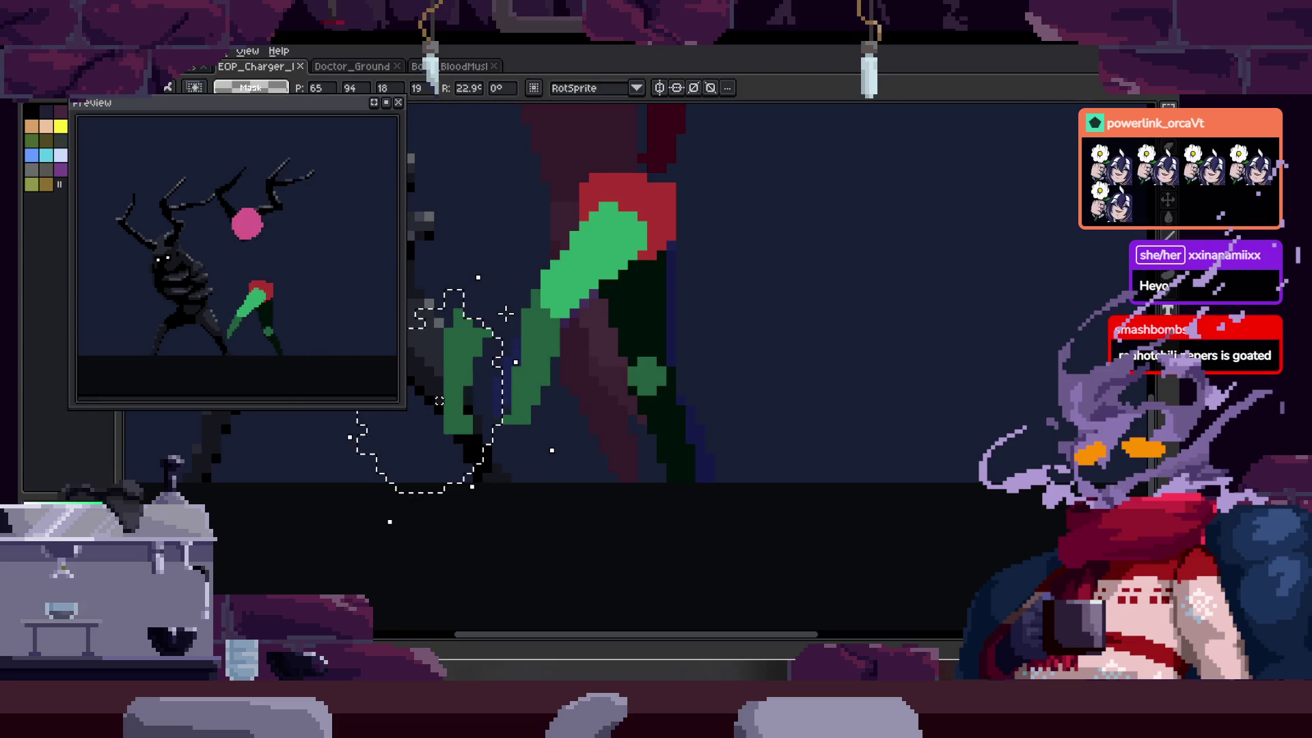
{"action": "key", "text": "Escape"}
{"action": "key", "text": "z"}
{"action": "left_click", "coordinate": [580, 330]}
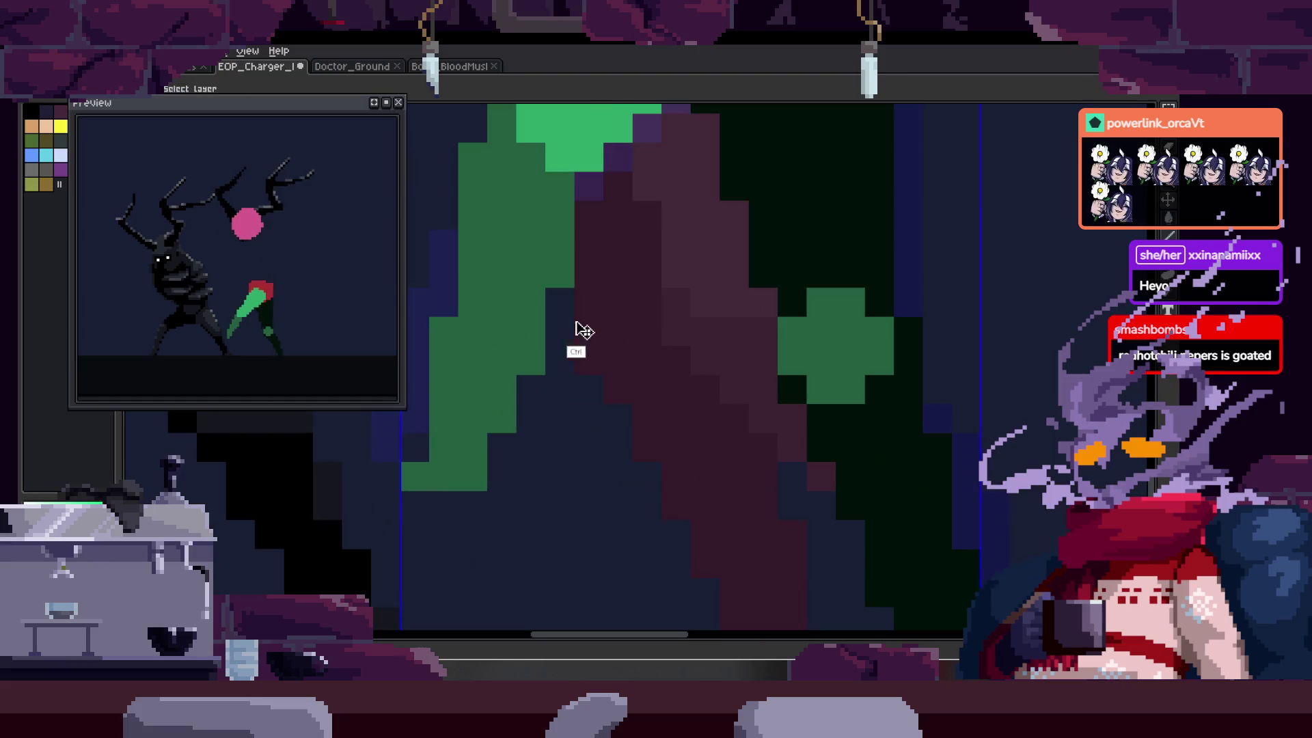
{"action": "left_click", "coordinate": [574, 355]}
{"action": "left_click", "coordinate": [597, 355]}
{"action": "left_click", "coordinate": [569, 362]}
{"action": "key", "text": "b"}
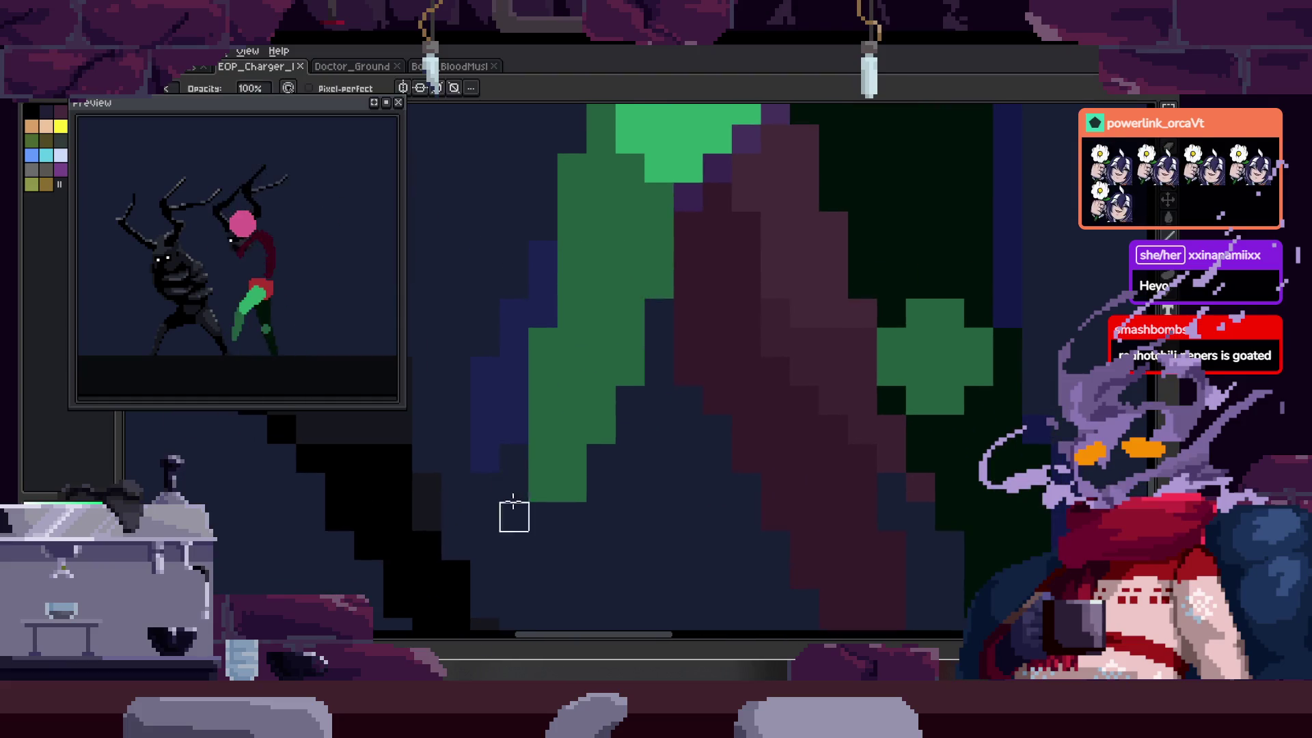
{"action": "scroll", "coordinate": [531, 321], "scroll_direction": "up", "scroll_amount": 1}
{"action": "scroll", "coordinate": [615, 348], "scroll_direction": "down", "scroll_amount": 2}
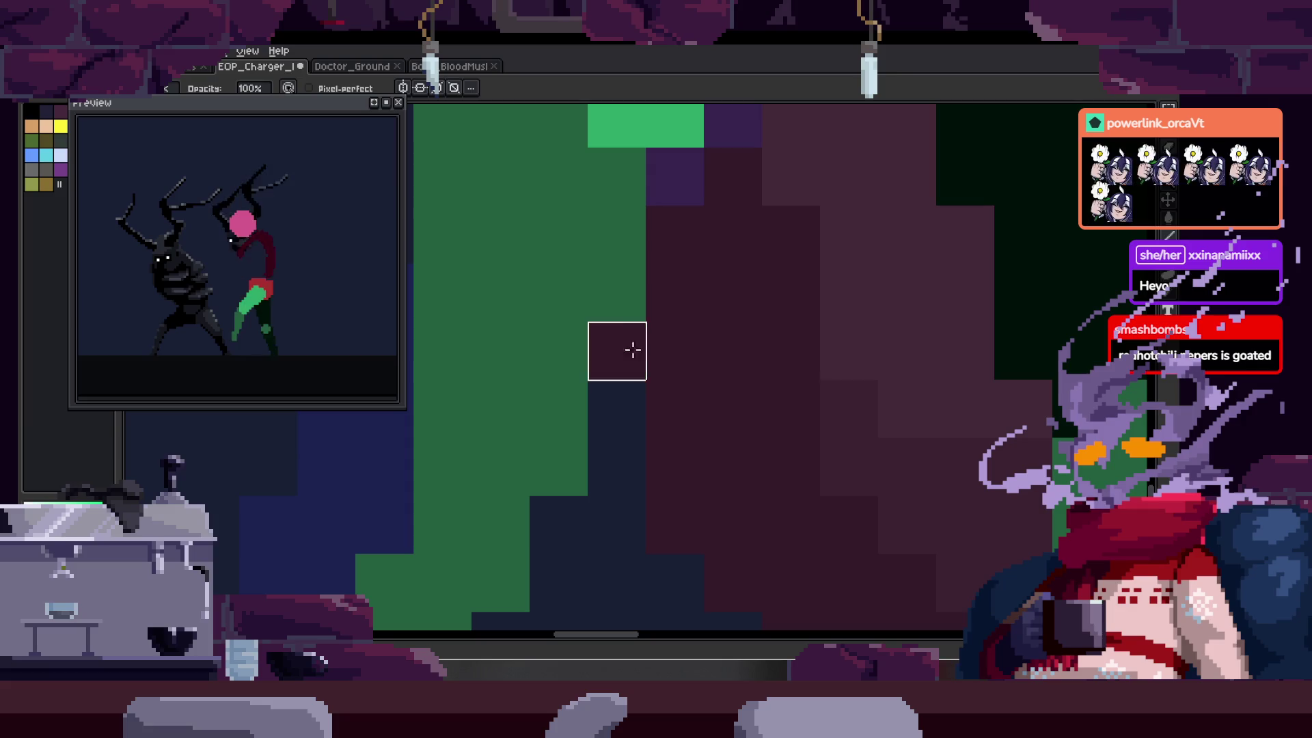
{"action": "key", "text": "z"}
{"action": "left_click", "coordinate": [668, 383]}
{"action": "left_click", "coordinate": [666, 371]}
{"action": "scroll", "coordinate": [666, 371], "scroll_direction": "down", "scroll_amount": 2}
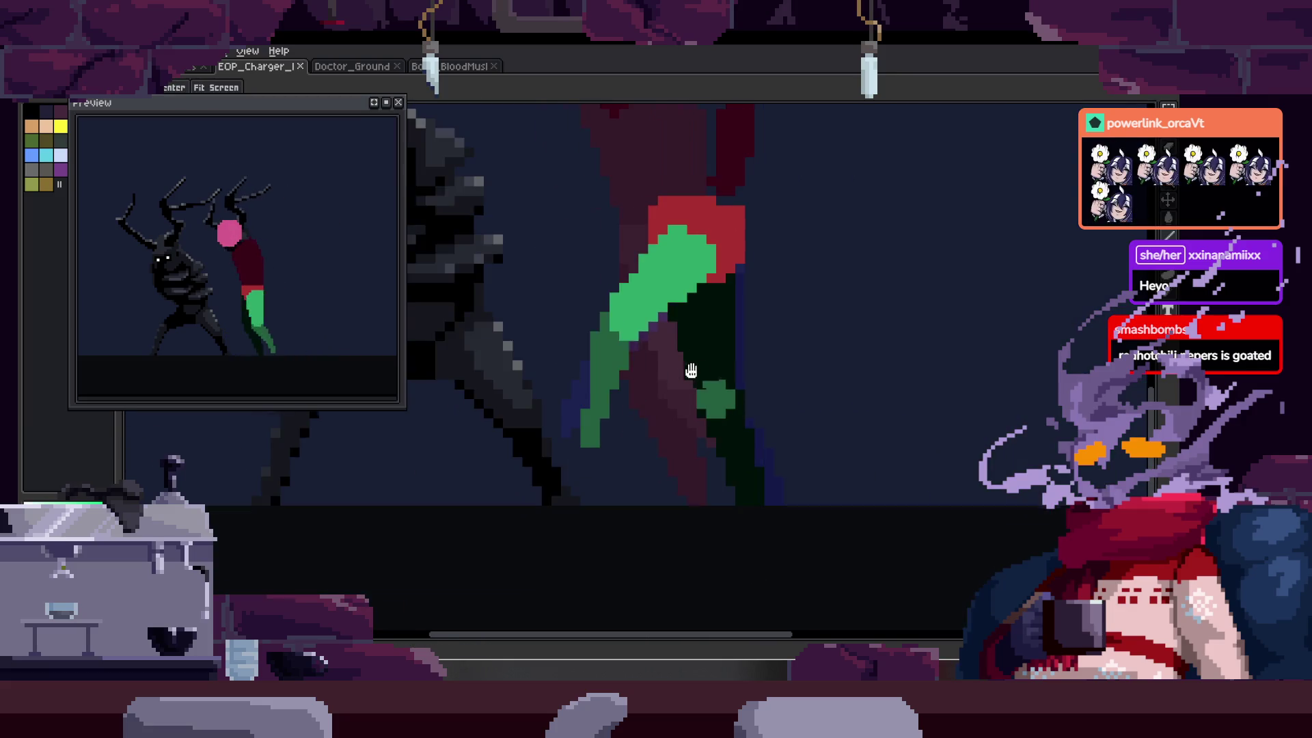
{"action": "left_click", "coordinate": [688, 372]}
{"action": "left_click", "coordinate": [607, 398]}
{"action": "scroll", "coordinate": [607, 398], "scroll_direction": "down", "scroll_amount": 3}
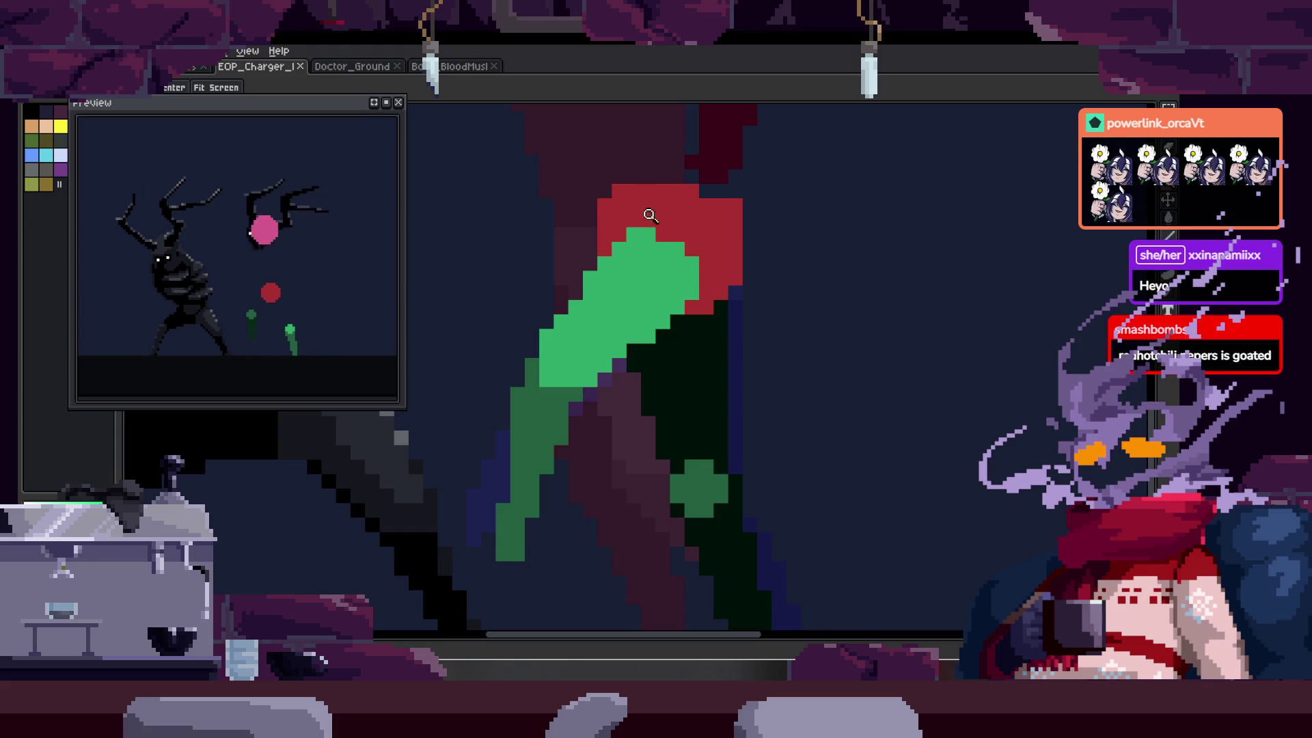
- Save the EOP_Charger fight animation file with Ctrl+S
{"action": "key", "text": "ctrl+s"}
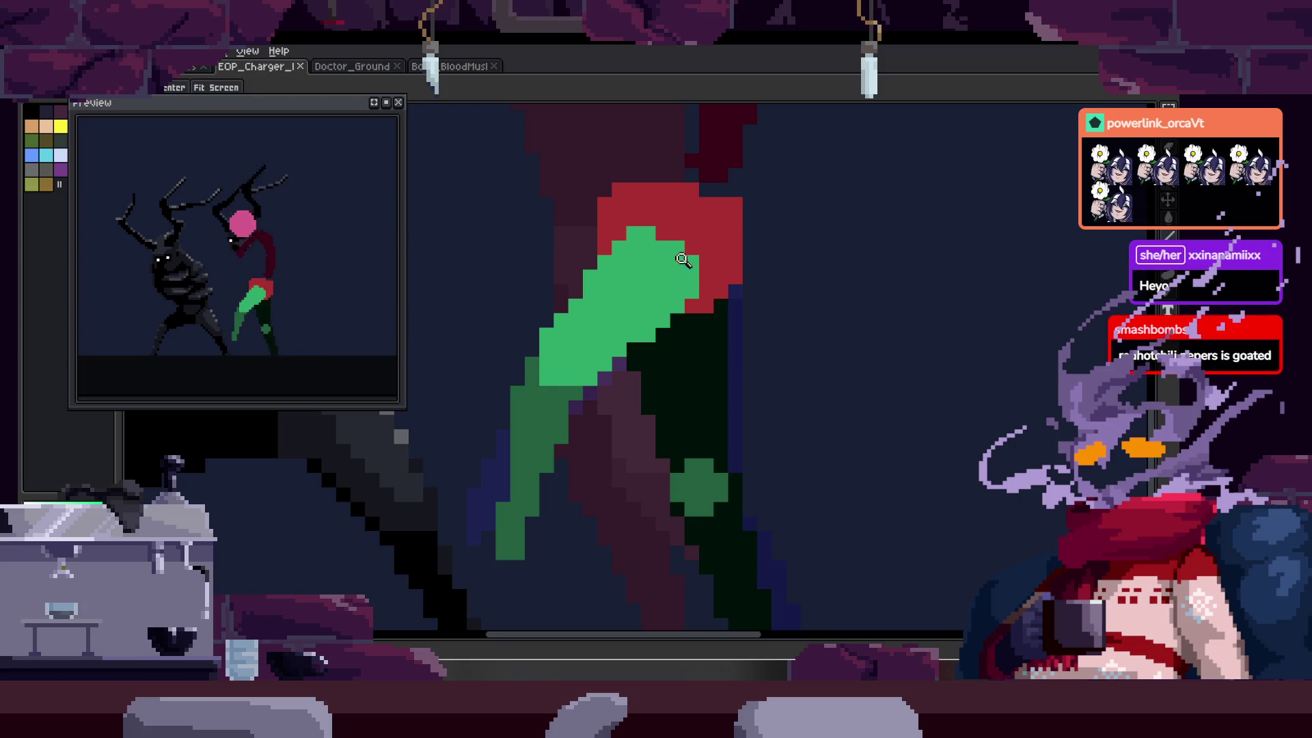
- Lasso the green leg stroke, rotate it to a diagonal, and reposition it
{"action": "scroll", "coordinate": [653, 349], "scroll_direction": "right", "scroll_amount": 2}
{"action": "scroll", "coordinate": [653, 349], "scroll_direction": "down", "scroll_amount": 3}
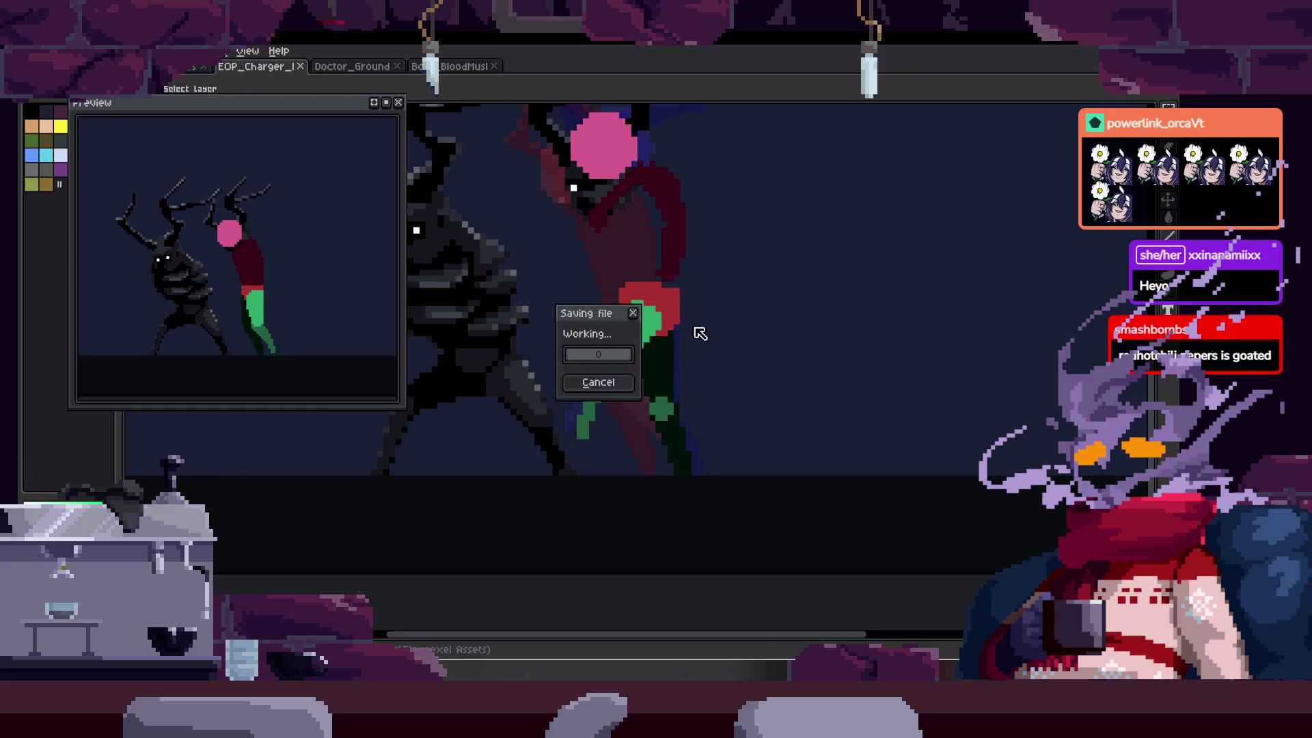
{"action": "scroll", "coordinate": [651, 304], "scroll_direction": "down", "scroll_amount": 2}
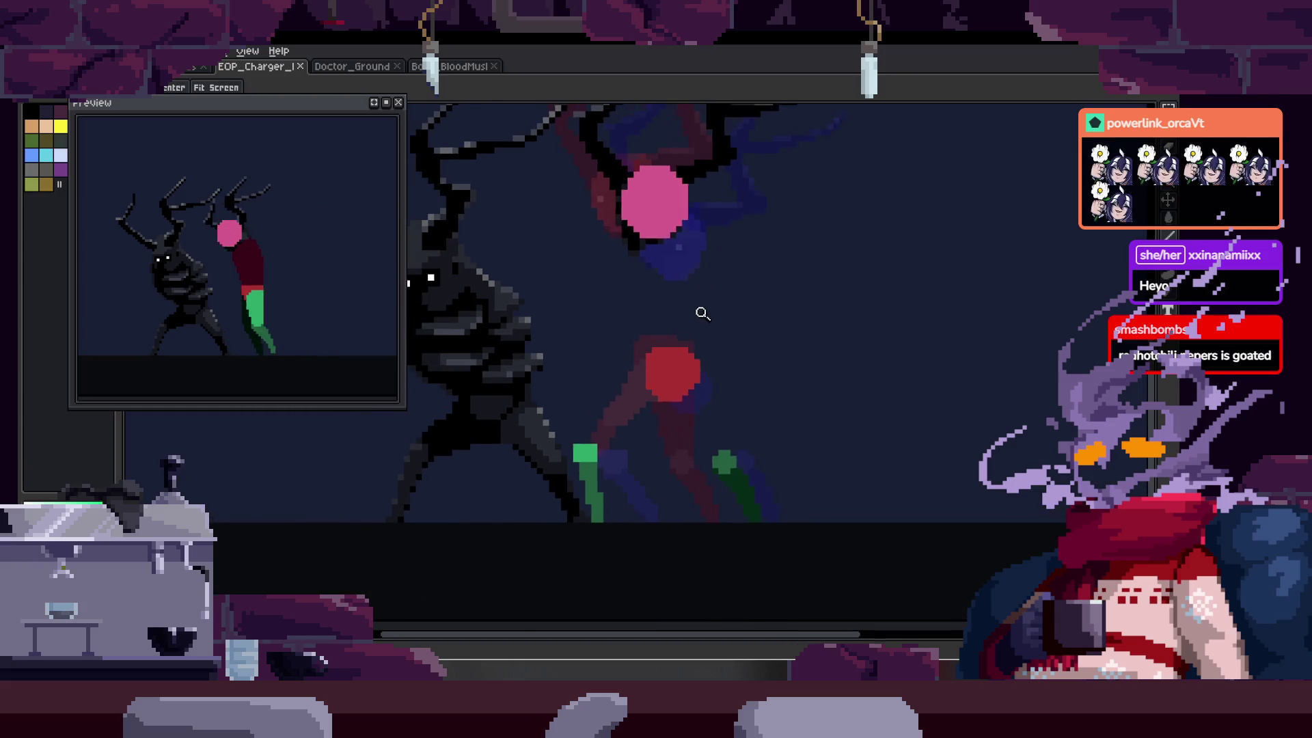
{"action": "scroll", "coordinate": [625, 381], "scroll_direction": "up", "scroll_amount": 2}
{"action": "scroll", "coordinate": [626, 381], "scroll_direction": "up", "scroll_amount": 1}
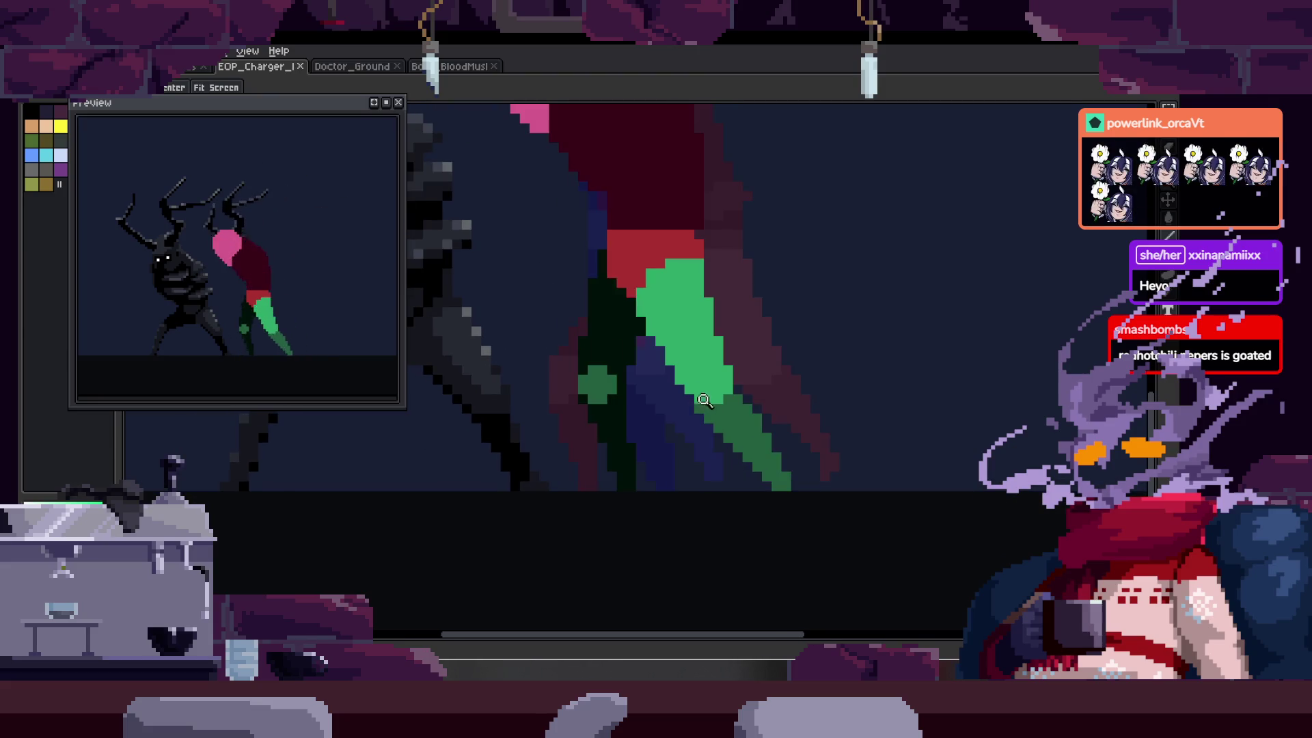
{"action": "left_click_drag", "start_coordinate": [718, 410], "coordinate": [830, 369]}
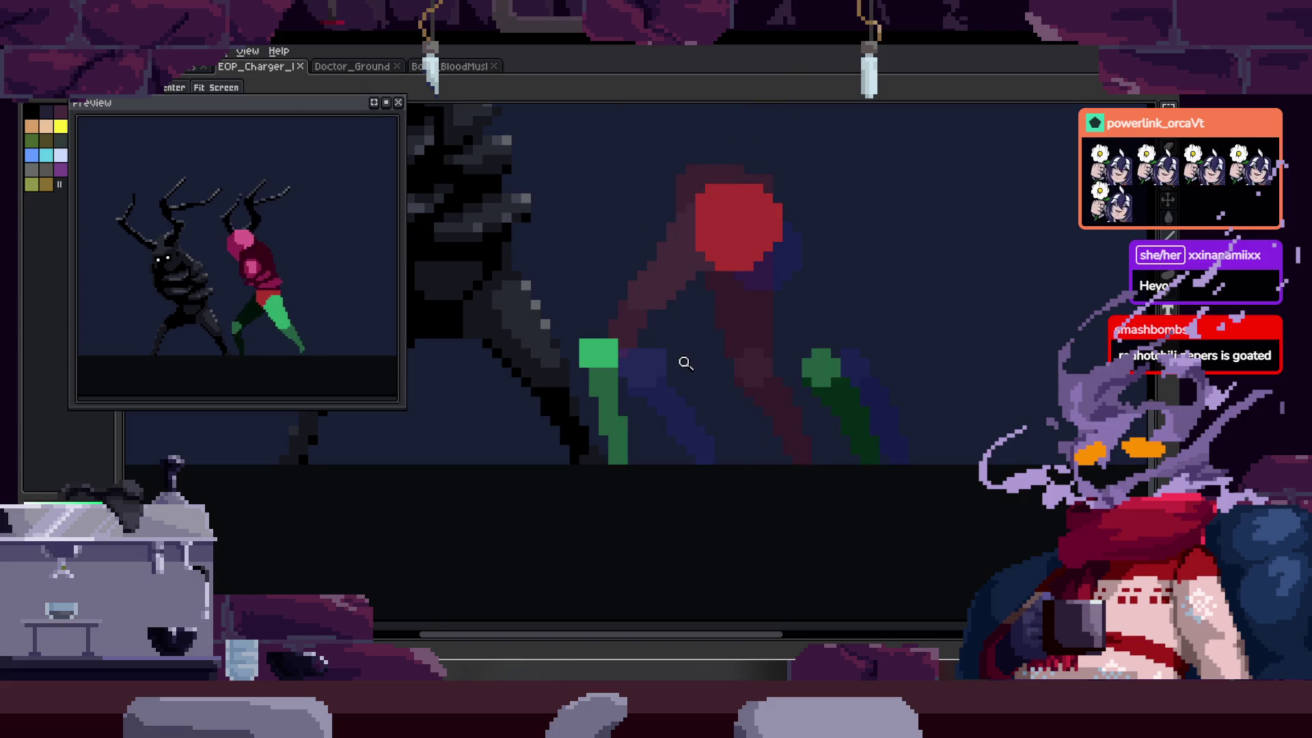
{"action": "scroll", "coordinate": [636, 333], "scroll_direction": "up", "scroll_amount": 1}
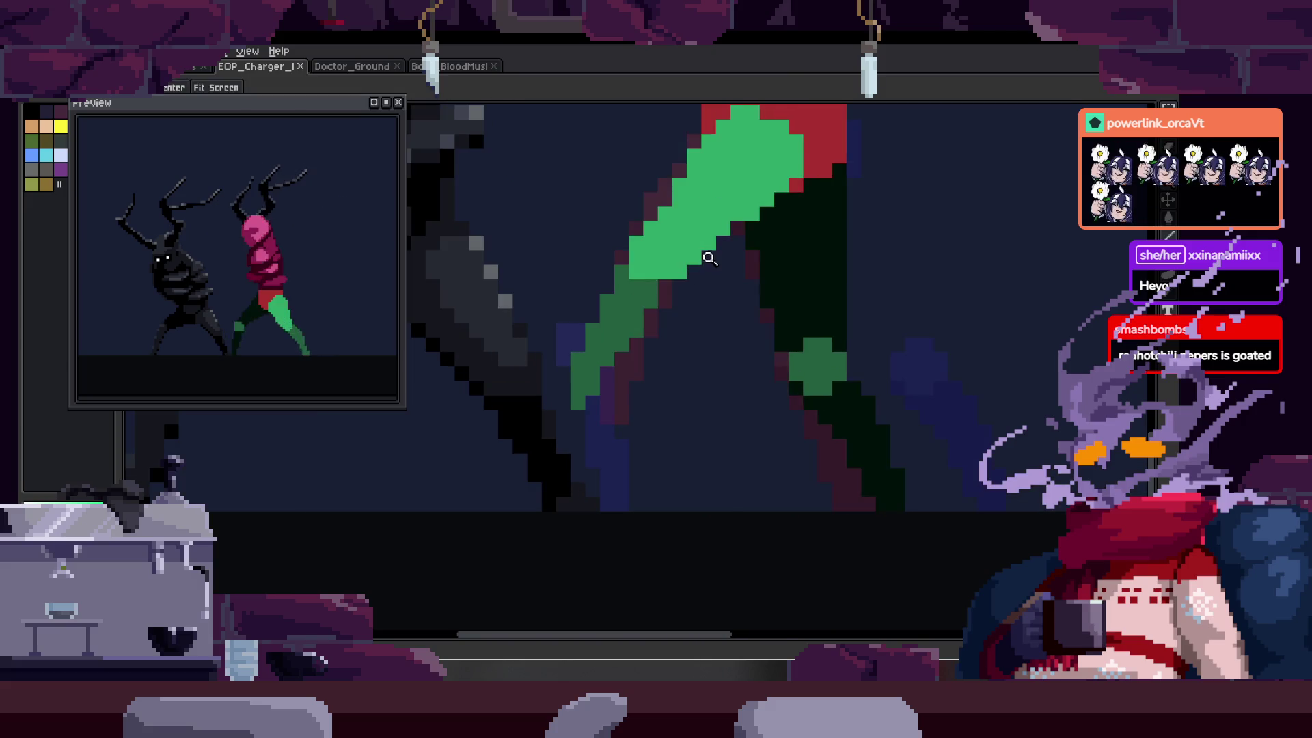
{"action": "key", "text": "m"}
{"action": "mouse_move", "coordinate": [653, 275]}
{"action": "left_mouse_down"}
{"action": "mouse_move", "coordinate": [621, 278]}
{"action": "mouse_move", "coordinate": [683, 269]}
{"action": "mouse_move", "coordinate": [683, 294]}
{"action": "mouse_move", "coordinate": [724, 246]}
{"action": "mouse_move", "coordinate": [756, 256]}
{"action": "mouse_move", "coordinate": [754, 284]}
{"action": "mouse_move", "coordinate": [645, 328]}
{"action": "mouse_move", "coordinate": [622, 321]}
{"action": "left_mouse_up"}
{"action": "left_click", "coordinate": [674, 311]}
{"action": "key", "text": "b"}
- Erase stray green pixels at the stroke's base and fill the notch, then undo those edits
{"action": "scroll", "coordinate": [556, 377], "scroll_direction": "up", "scroll_amount": 1}
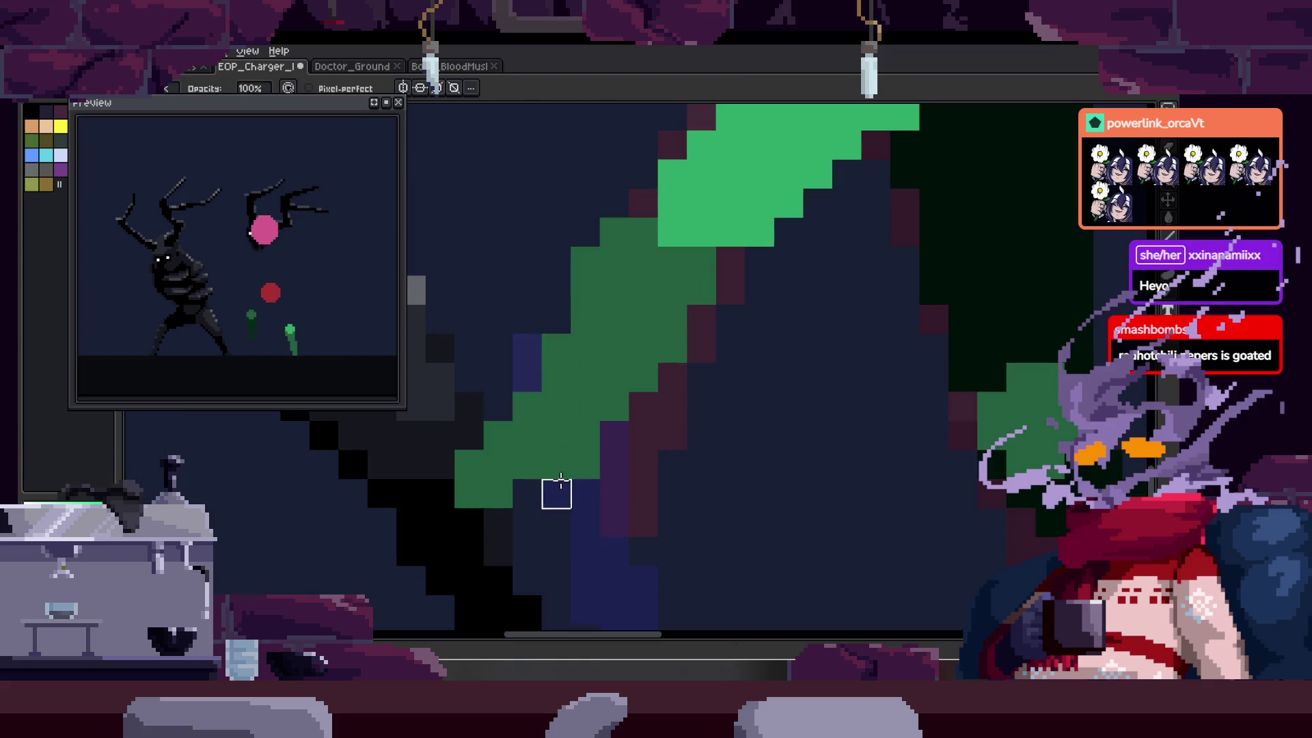
{"action": "right_click", "coordinate": [469, 479]}
{"action": "left_click", "coordinate": [527, 494]}
{"action": "key", "text": "ctrl+z"}
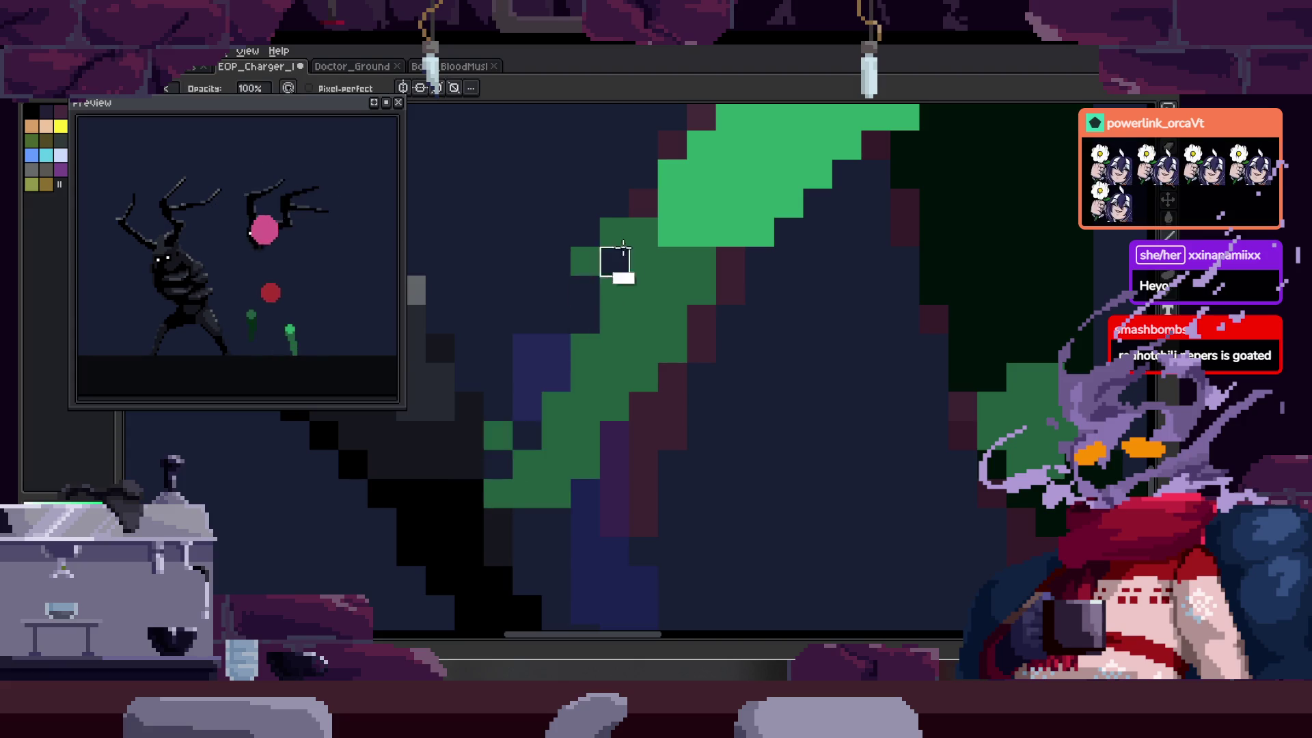
- Zoom in on the green stroke's tip and bucket-fill one pixel dark green
{"action": "left_click_drag", "start_coordinate": [704, 289], "coordinate": [675, 285]}
{"action": "scroll", "coordinate": [674, 286], "scroll_direction": "down", "scroll_amount": 3}
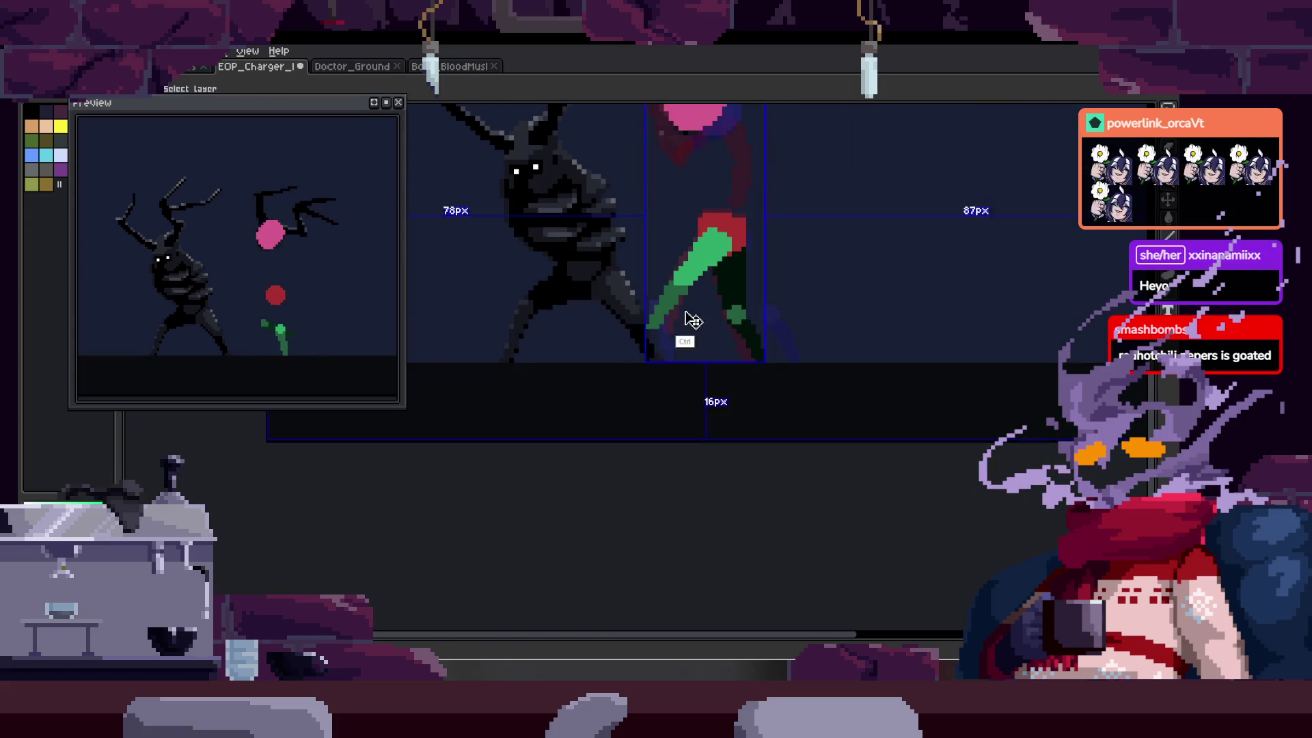
{"action": "key", "text": "z"}
{"action": "left_click", "coordinate": [679, 330]}
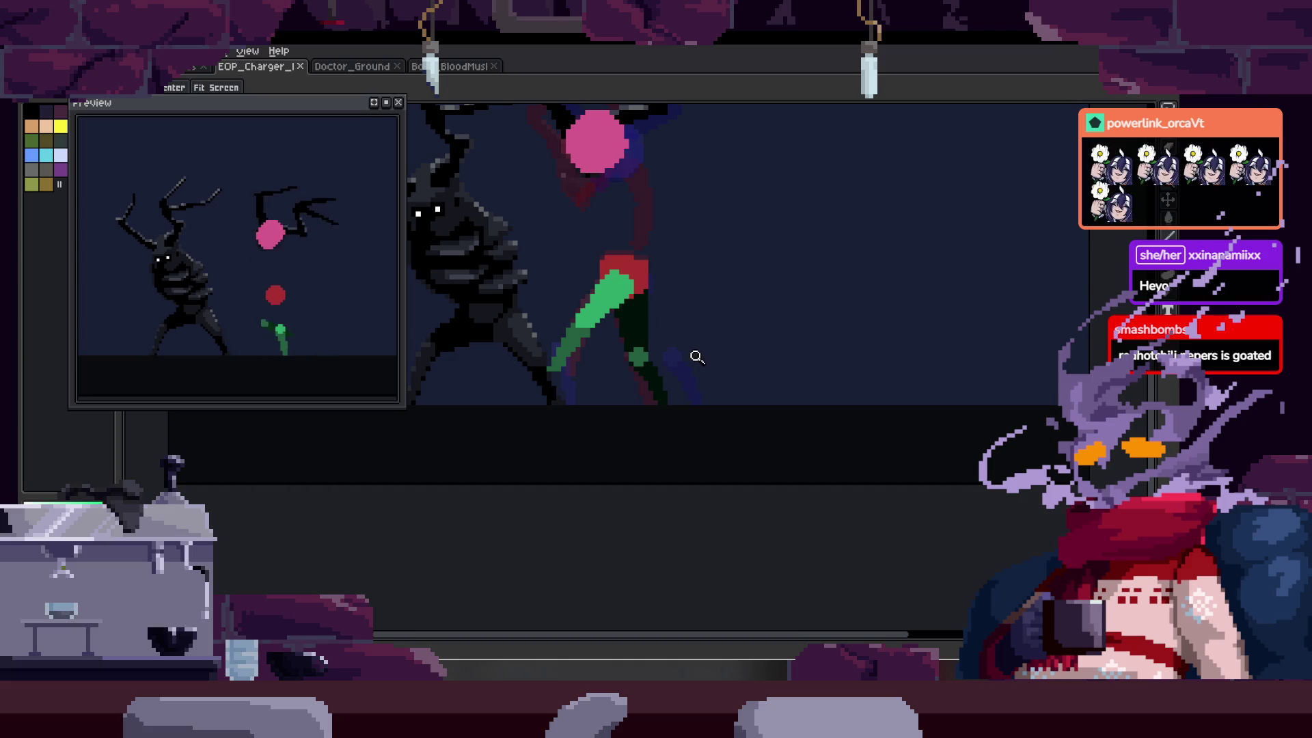
{"action": "left_click", "coordinate": [593, 333]}
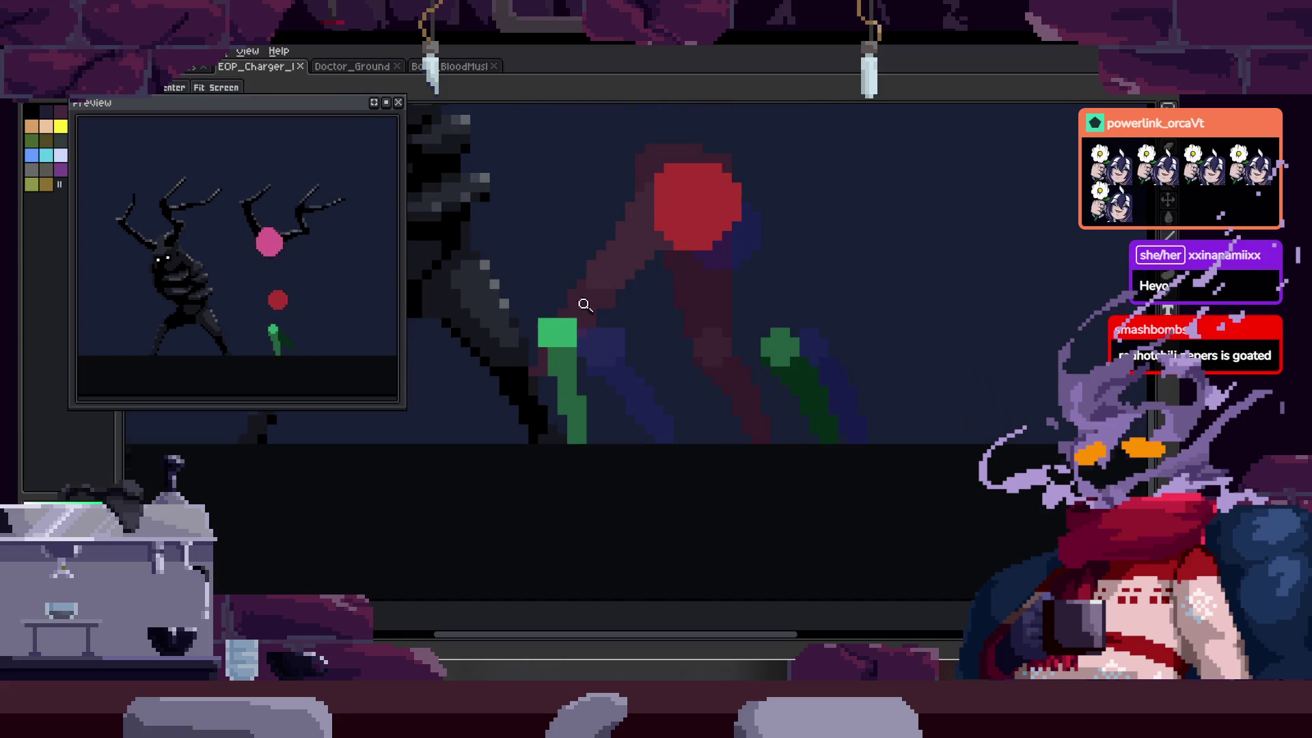
{"action": "left_click", "coordinate": [557, 342]}
{"action": "key", "text": "g"}
{"action": "scroll", "coordinate": [615, 305], "scroll_direction": "up", "scroll_amount": 2}
{"action": "left_click", "coordinate": [692, 338]}
- Select the green leg stroke with a rectangle and shift it to the right
{"action": "key", "text": "m"}
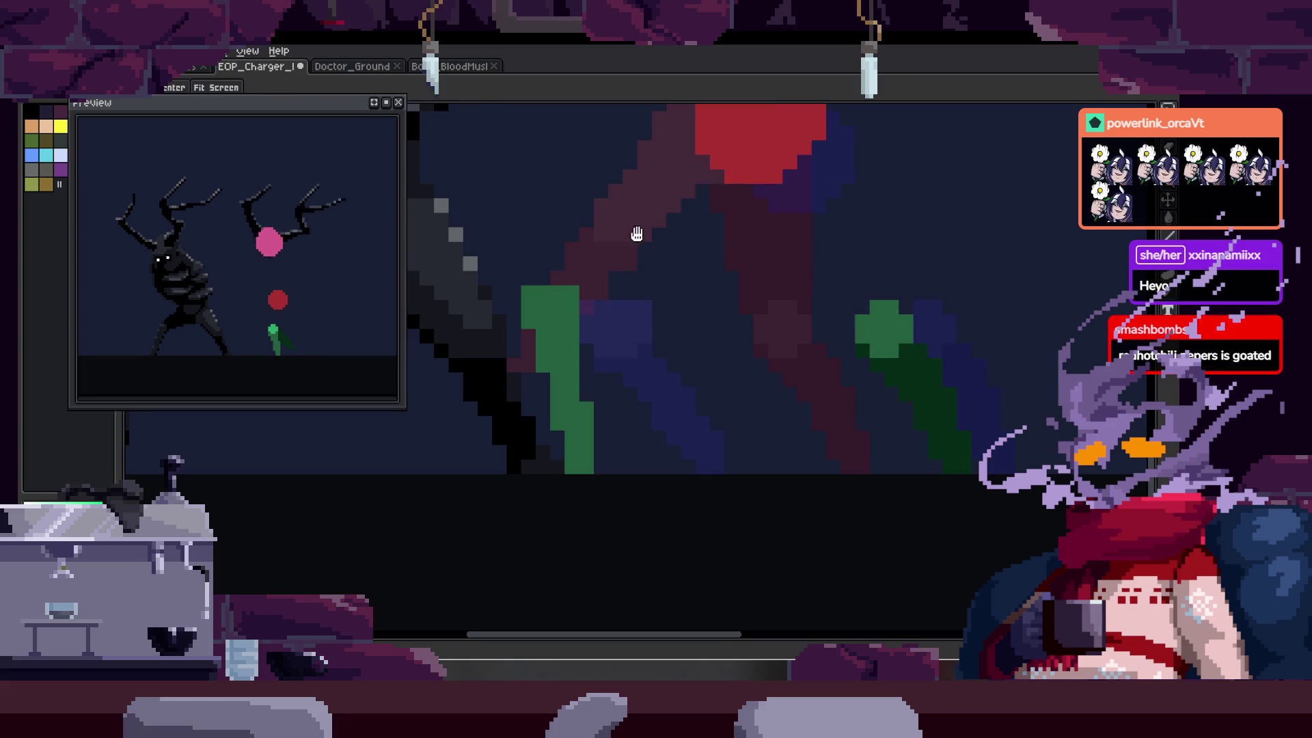
{"action": "left_click_drag", "start_coordinate": [470, 290], "coordinate": [651, 557]}
{"action": "left_click_drag", "start_coordinate": [578, 472], "coordinate": [618, 471]}
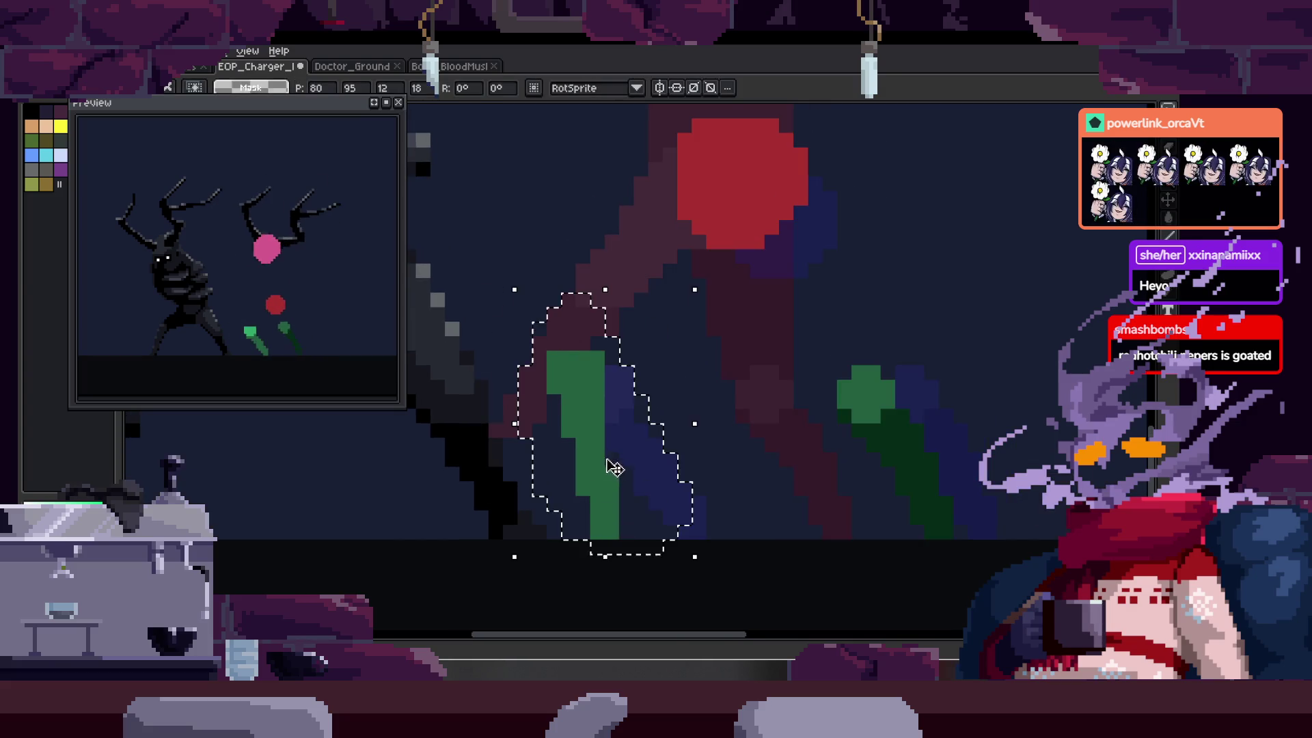
{"action": "left_click", "coordinate": [682, 313]}
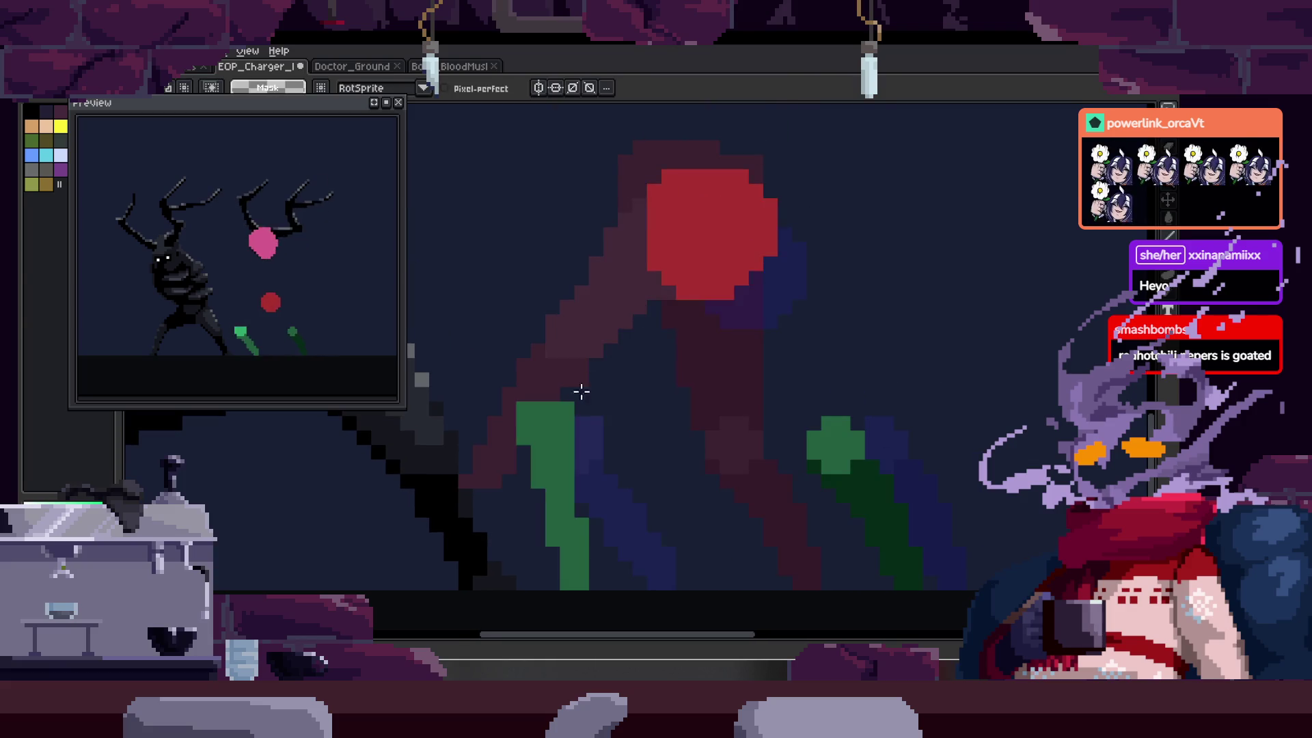
- Outline a thick leg from the foot up to the red hip with straight pencil lines
{"action": "key", "text": "b"}
{"action": "left_click", "coordinate": [514, 430]}
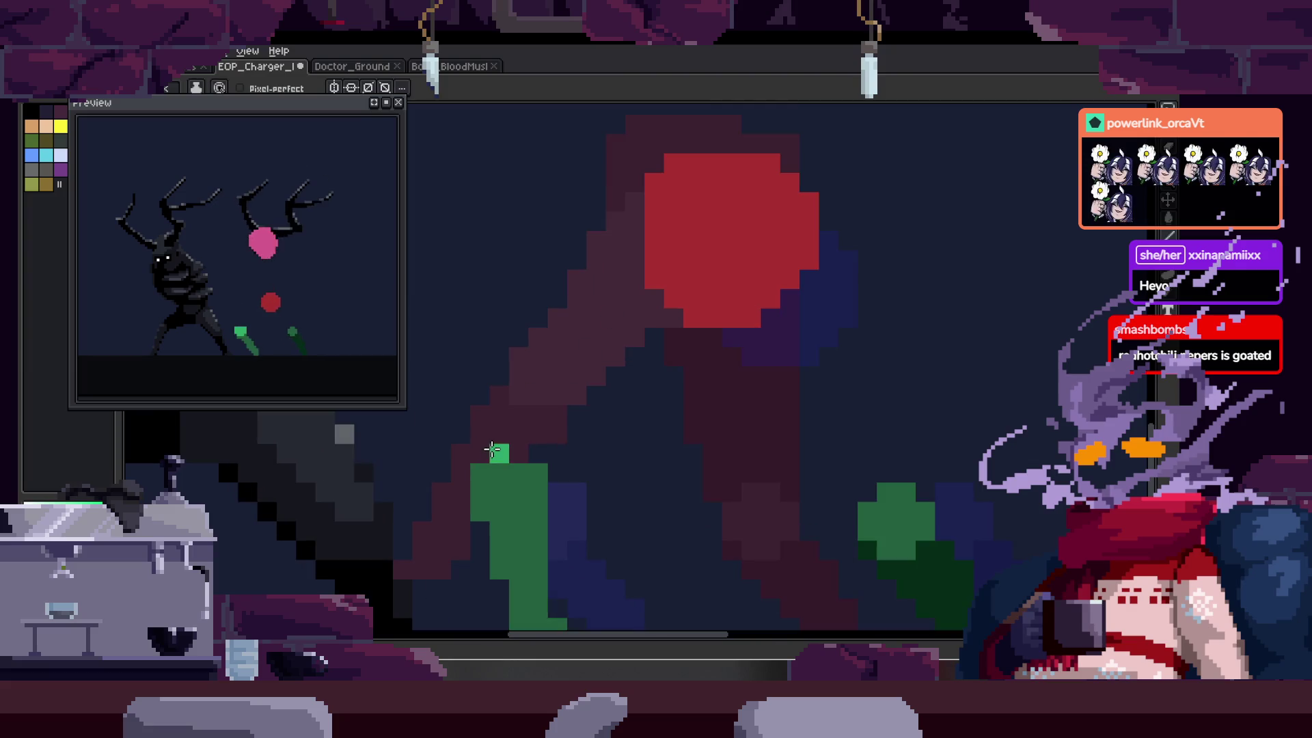
{"action": "left_click", "coordinate": [479, 453]}
{"action": "key", "text": "shift"}
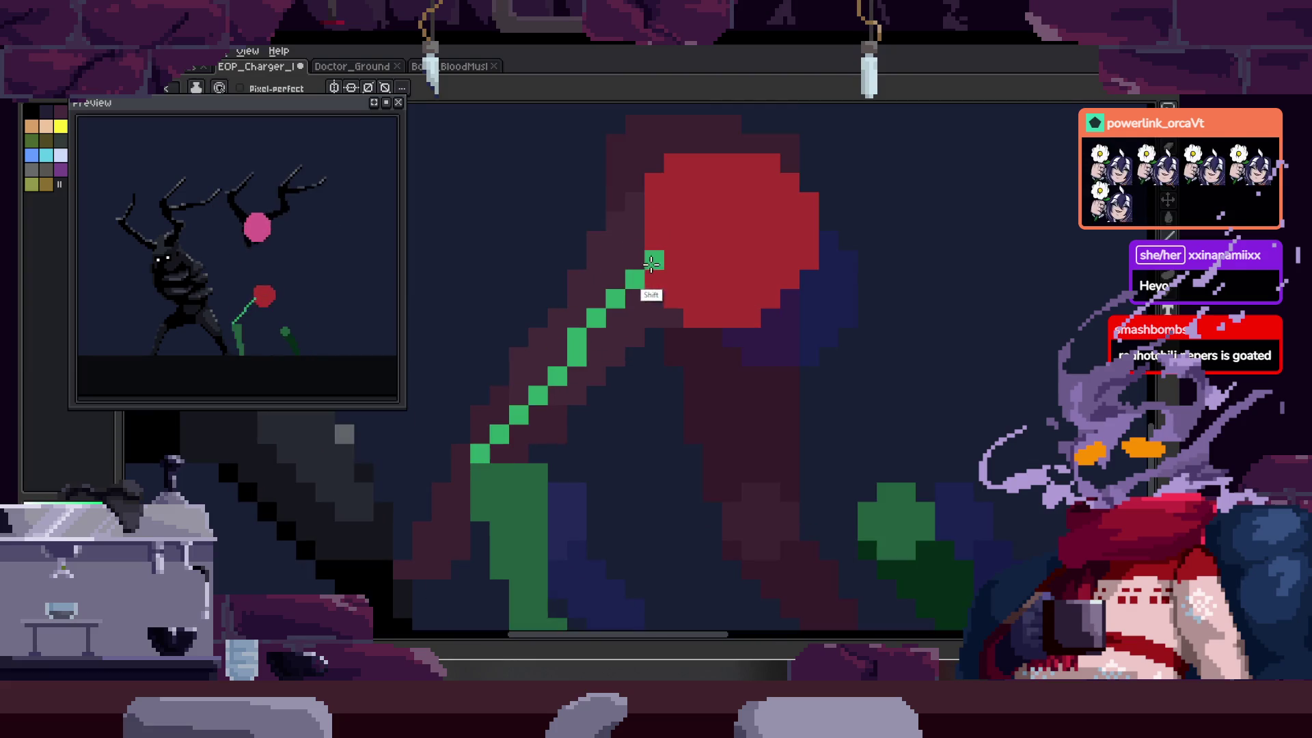
{"action": "left_click", "coordinate": [654, 278]}
{"action": "left_click", "coordinate": [791, 278]}
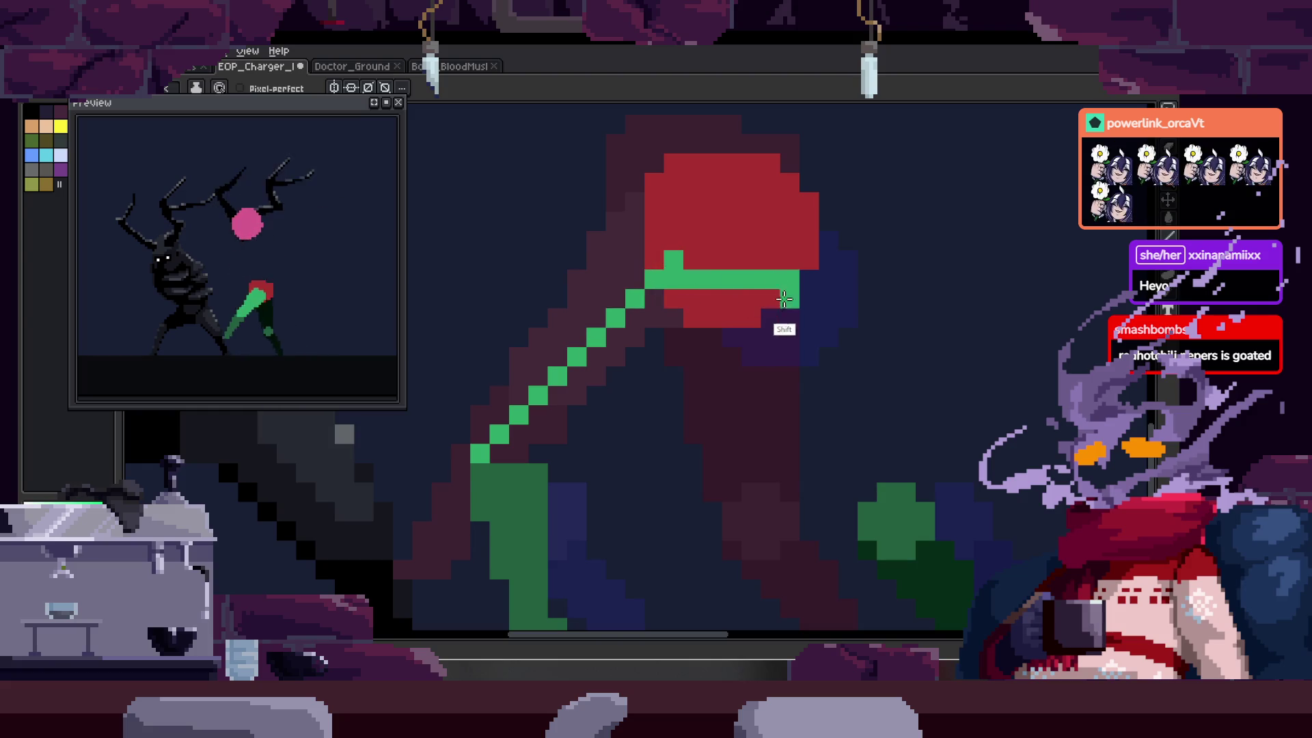
{"action": "left_click", "coordinate": [505, 468]}
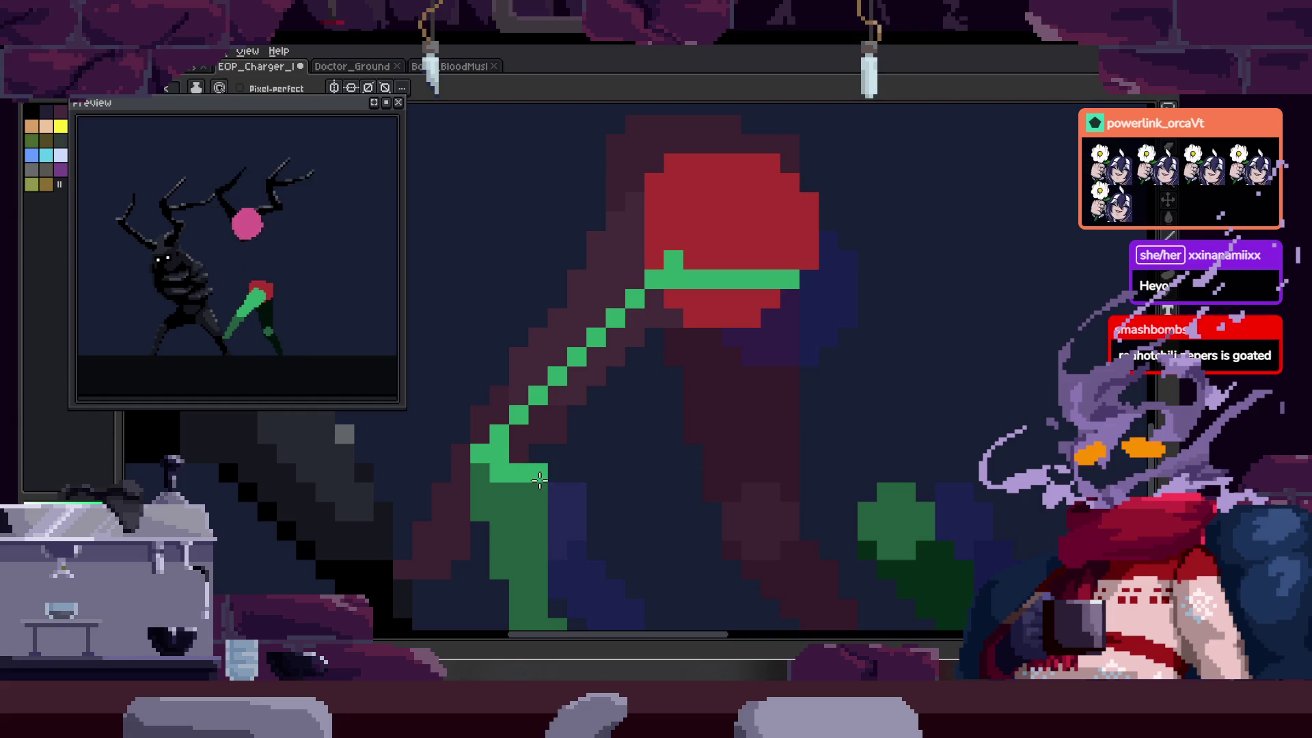
{"action": "left_click", "coordinate": [768, 338]}
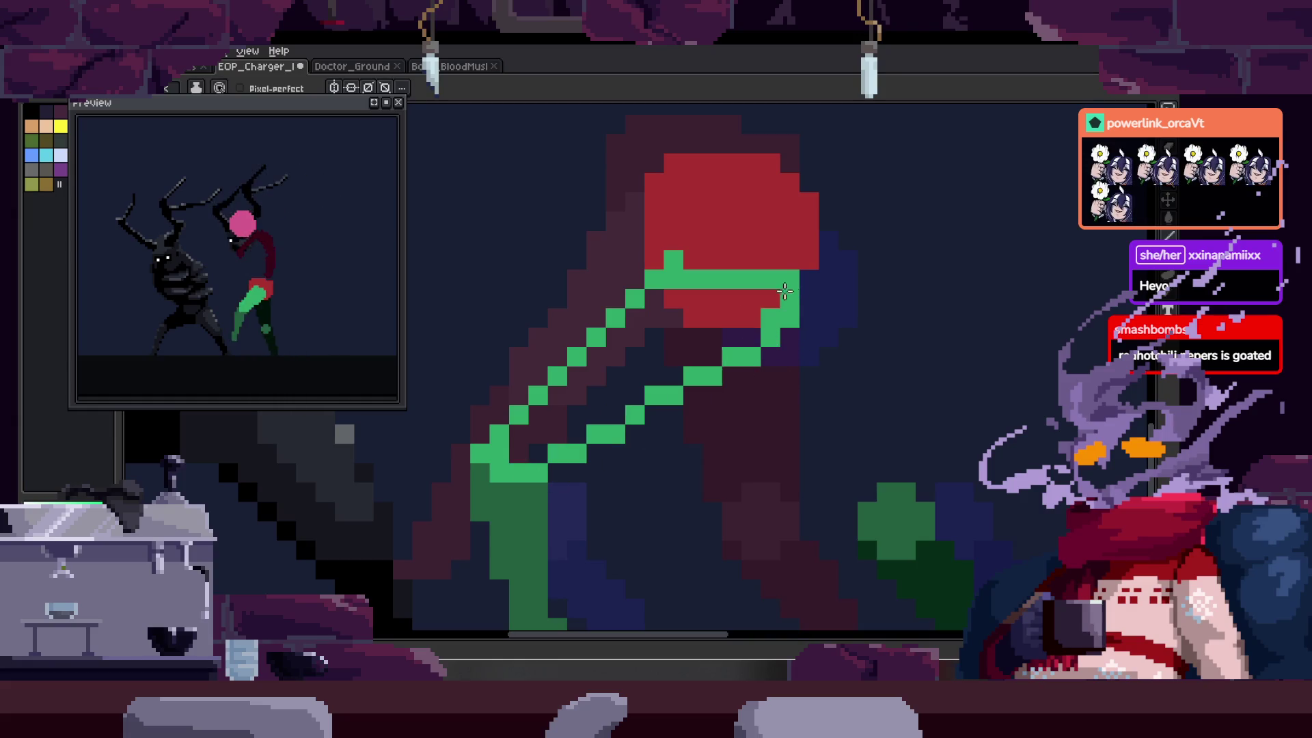
- Fill the outlined leg green, check the whole figure, then undo the fill and outline
{"action": "key", "text": "g"}
{"action": "left_click", "coordinate": [667, 361]}
{"action": "scroll", "coordinate": [732, 350], "scroll_direction": "down", "scroll_amount": 3}
{"action": "key", "text": "z"}
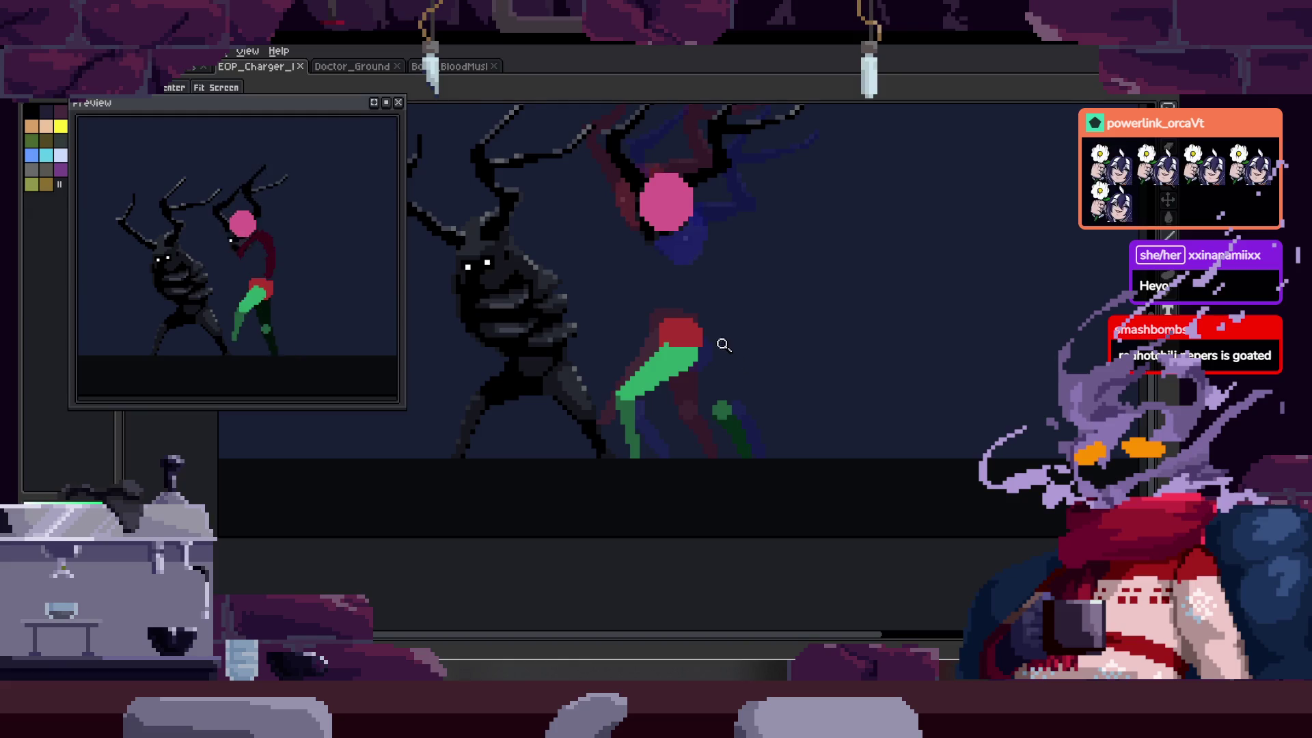
{"action": "left_click", "coordinate": [720, 346]}
{"action": "key", "text": "v"}
{"action": "key", "text": "ctrl+z"}
{"action": "key", "text": "ctrl+z"}
{"action": "key", "text": "ctrl+z"}
{"action": "key", "text": "ctrl+z"}
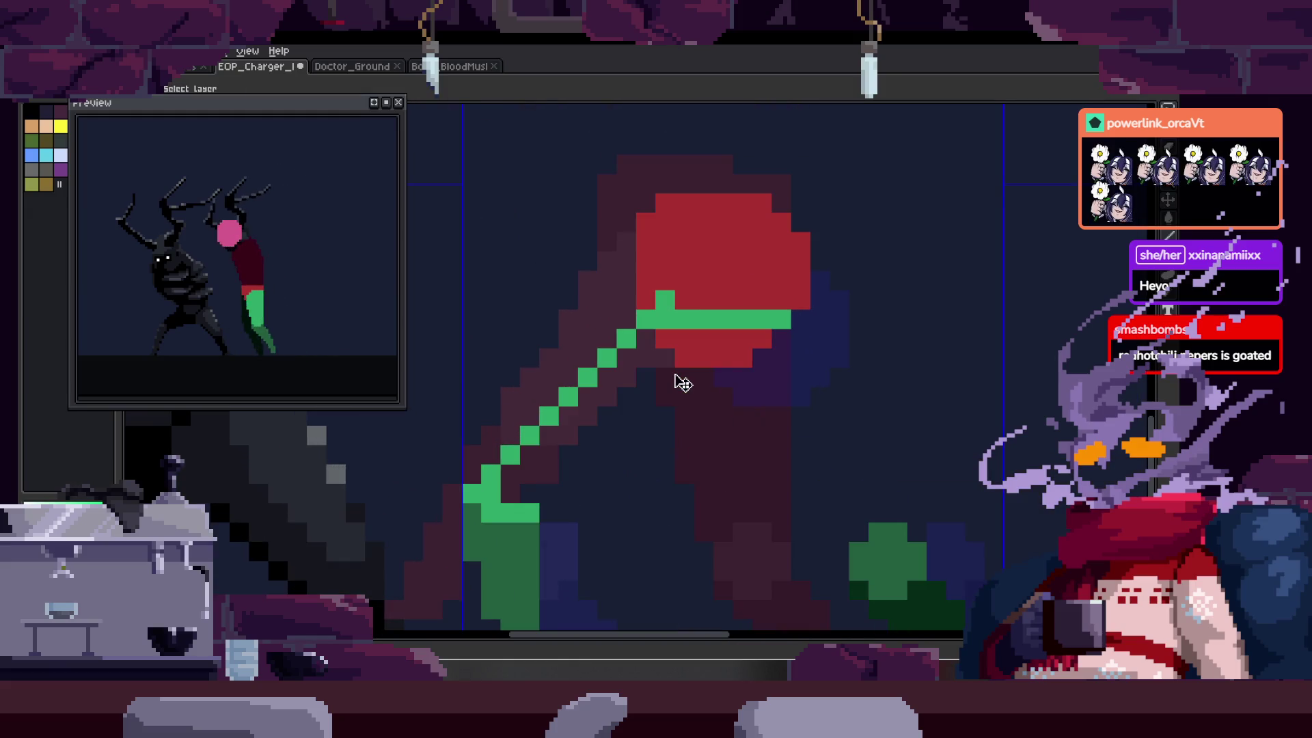
- With a one-pixel brush, redraw the leg edge from foot to hip, fill it green, and save
{"action": "key", "text": "b"}
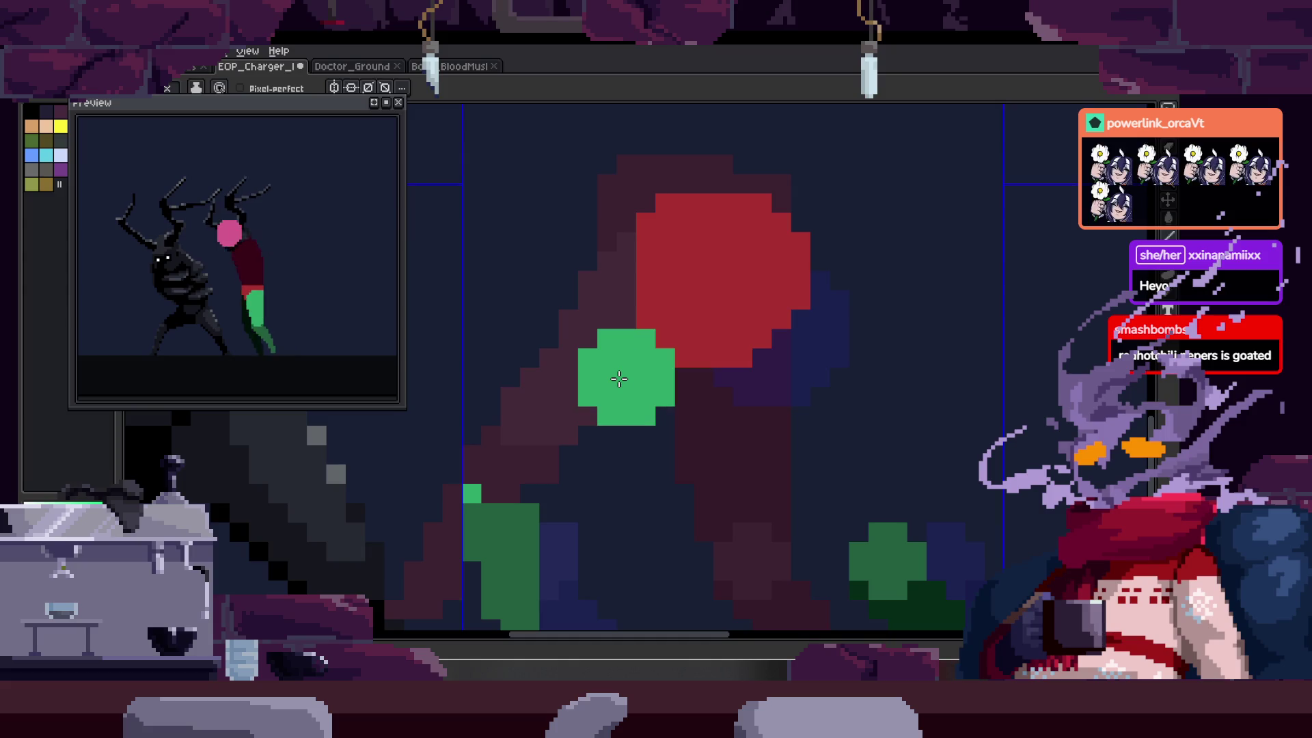
{"action": "scroll", "coordinate": [634, 309], "scroll_direction": "right", "scroll_amount": 2}
{"action": "key", "text": "minus"}
{"action": "key", "text": "minus"}
{"action": "key", "text": "minus"}
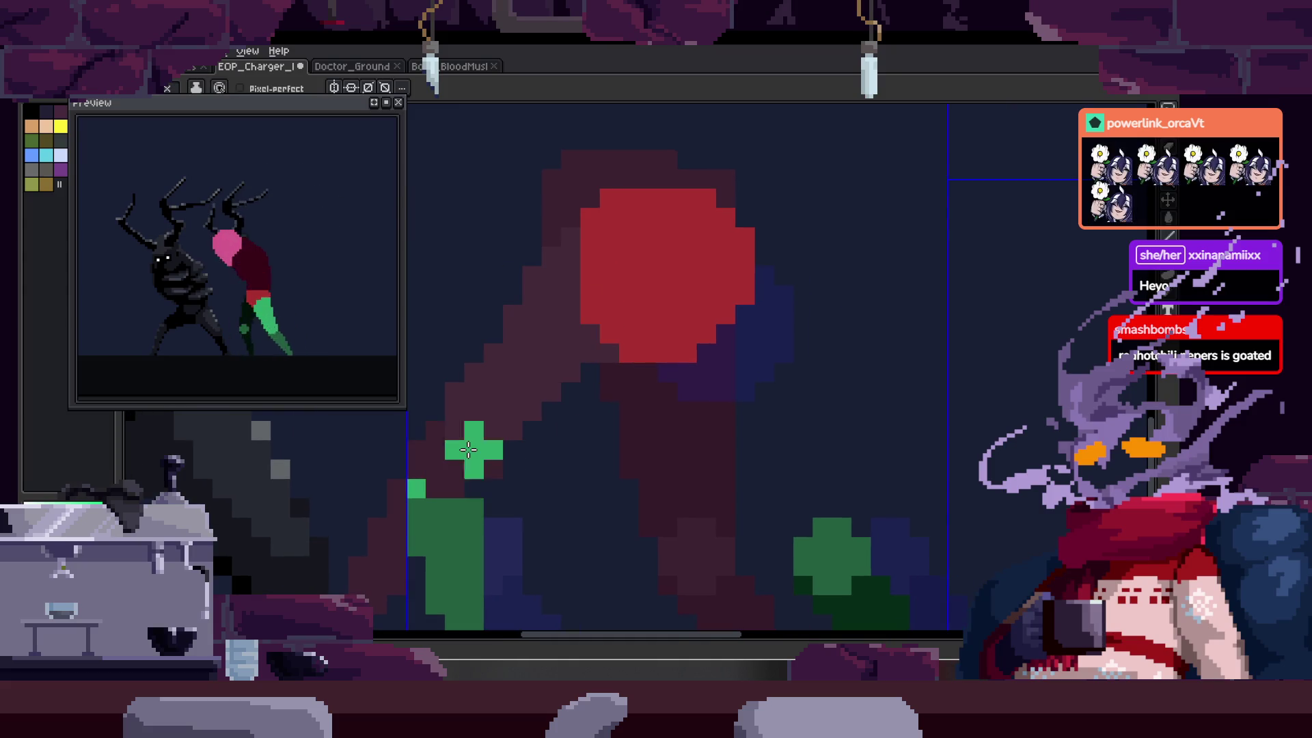
{"action": "scroll", "coordinate": [566, 322], "scroll_direction": "right", "scroll_amount": 1}
{"action": "key", "text": "minus"}
{"action": "mouse_move", "coordinate": [391, 480]}
{"action": "left_mouse_down"}
{"action": "mouse_move", "coordinate": [572, 249]}
{"action": "mouse_move", "coordinate": [704, 251]}
{"action": "mouse_move", "coordinate": [718, 410]}
{"action": "mouse_move", "coordinate": [716, 332]}
{"action": "mouse_move", "coordinate": [482, 518]}
{"action": "mouse_move", "coordinate": [472, 495]}
{"action": "left_mouse_up"}
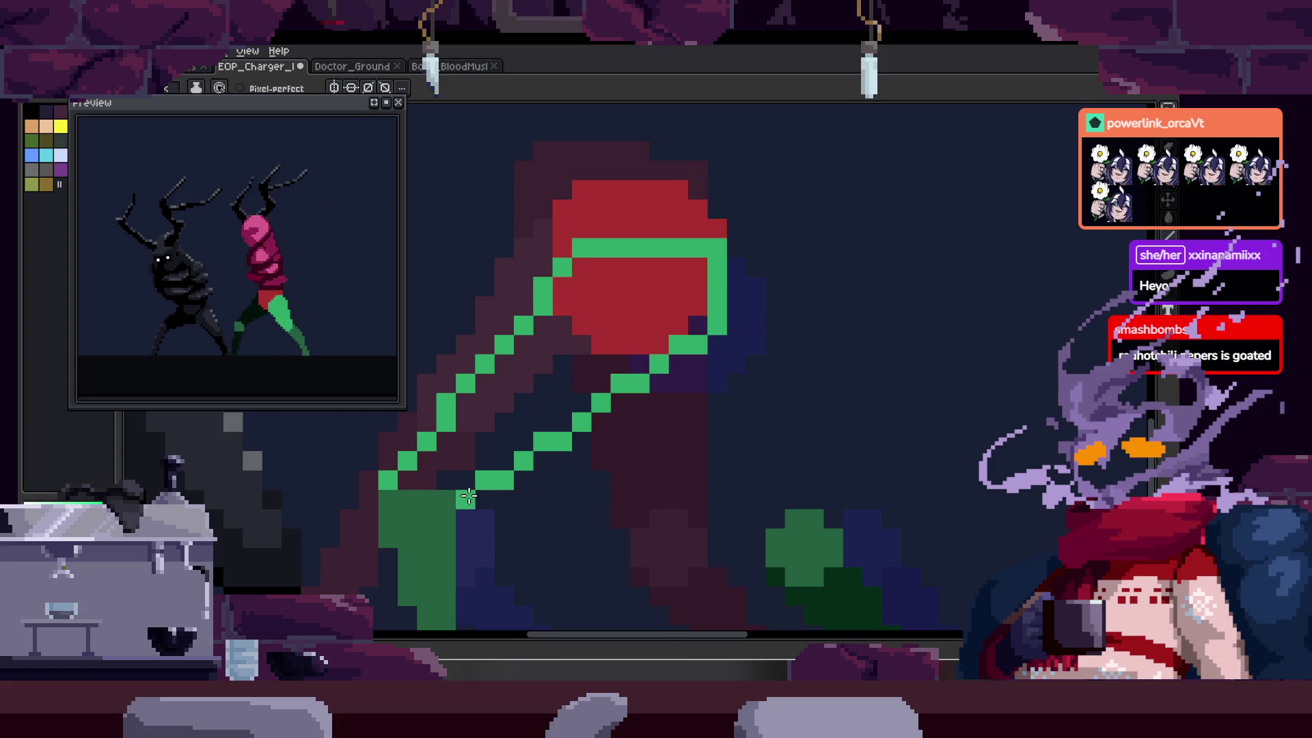
{"action": "key", "text": "g"}
{"action": "left_click", "coordinate": [520, 437]}
{"action": "key", "text": "b"}
{"action": "key", "text": "ctrl+s"}
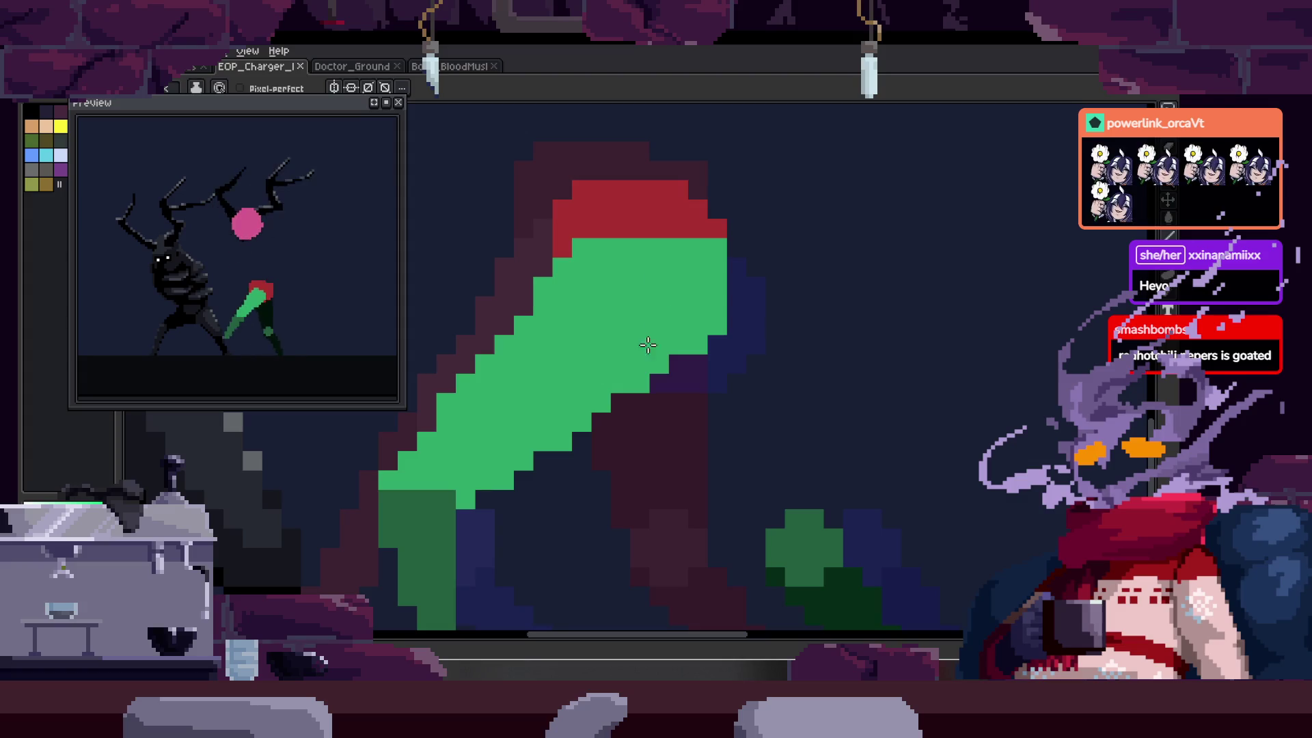
- Step through later frames to compare the legs, save again, and zoom in on the red hip
{"action": "scroll", "coordinate": [594, 318], "scroll_direction": "down", "scroll_amount": 2}
{"action": "scroll", "coordinate": [486, 394], "scroll_direction": "up", "scroll_amount": 2}
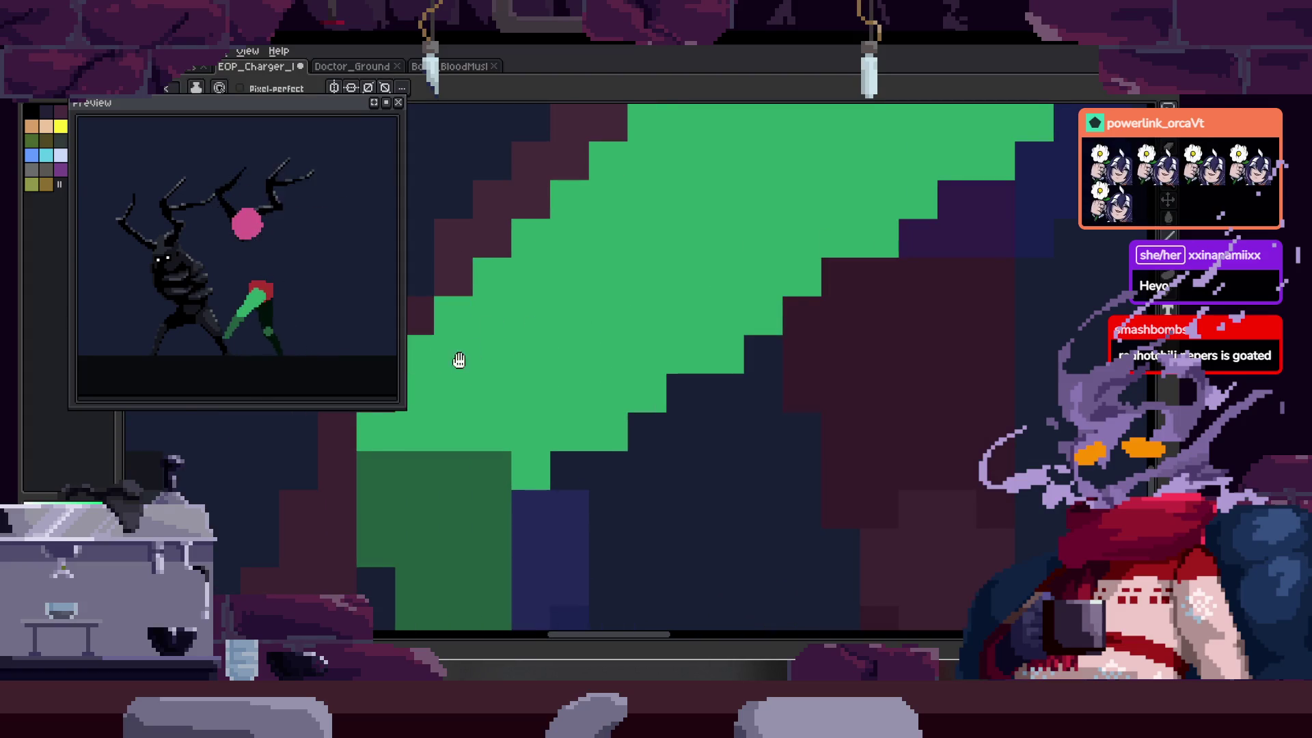
{"action": "key", "text": "Right"}
{"action": "key", "text": "Right"}
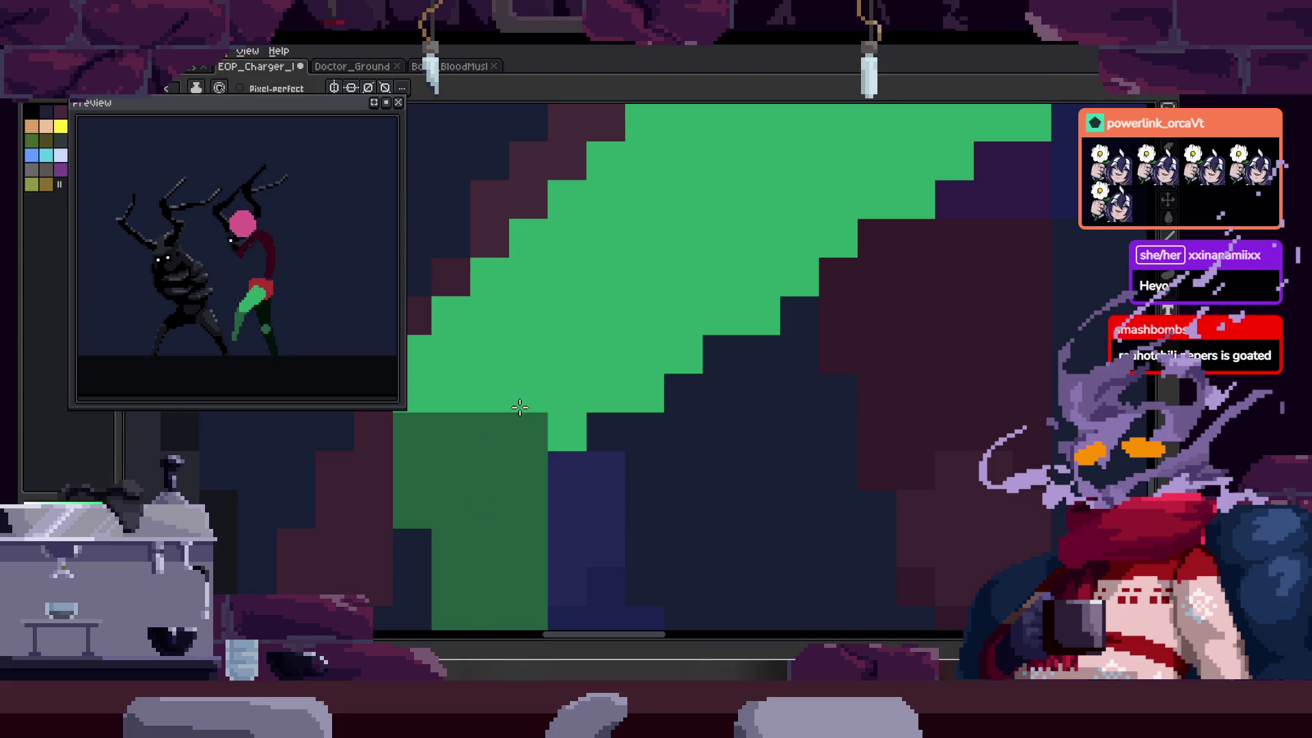
{"action": "key", "text": "b"}
{"action": "key", "text": "Right"}
{"action": "key", "text": "Right"}
{"action": "key", "text": "Right"}
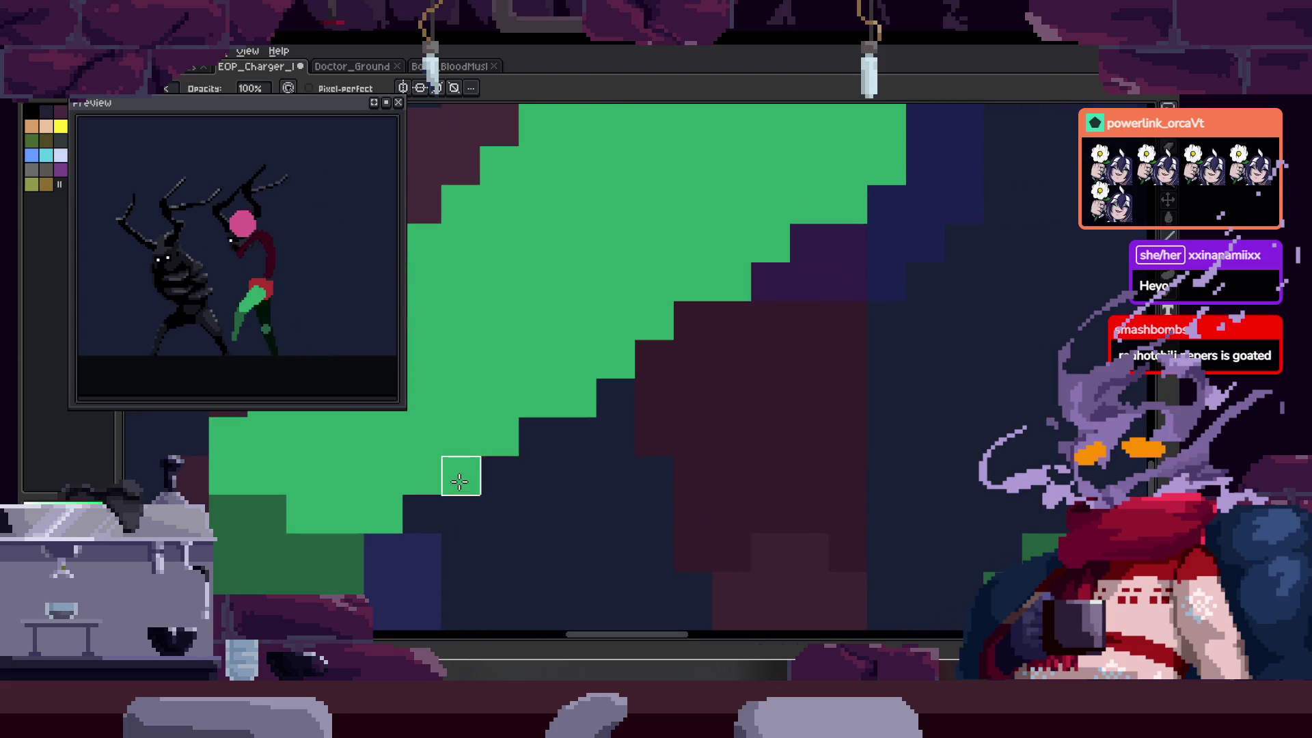
{"action": "key", "text": "z"}
{"action": "key", "text": "Right"}
{"action": "scroll", "coordinate": [608, 429], "scroll_direction": "down", "scroll_amount": 2}
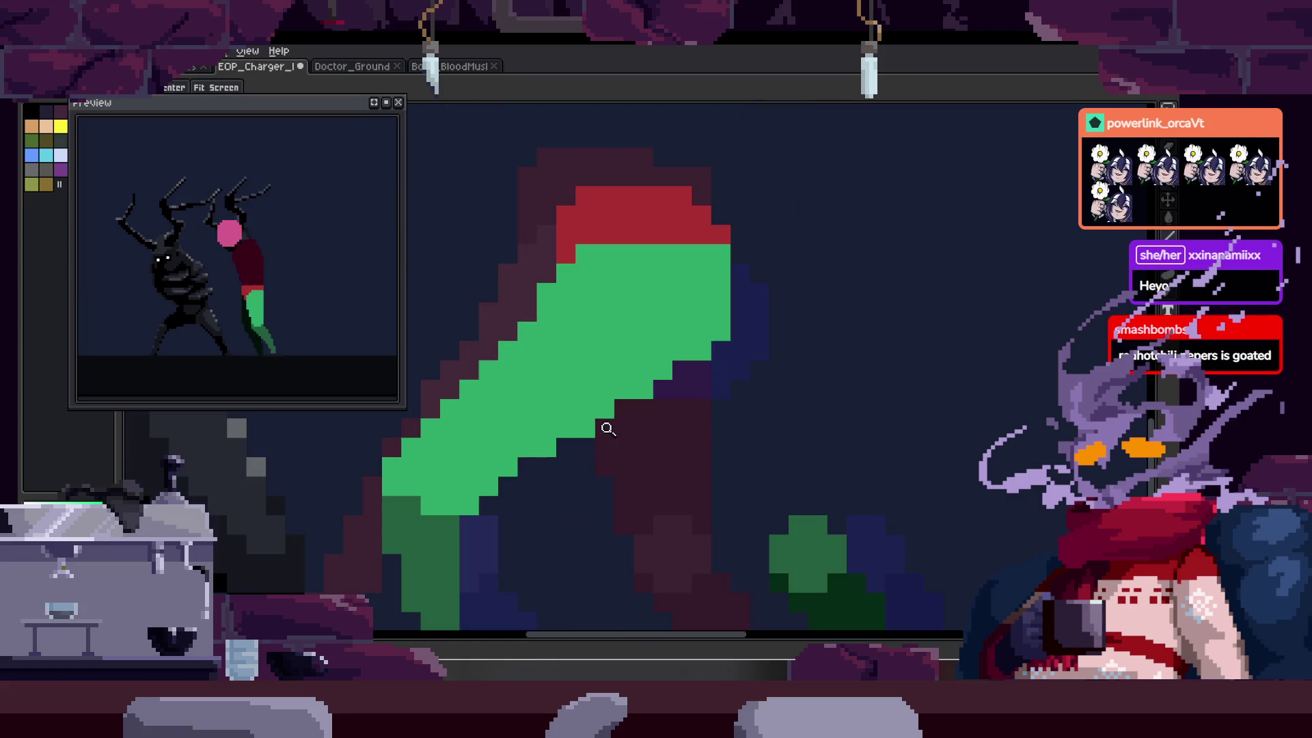
{"action": "scroll", "coordinate": [690, 364], "scroll_direction": "down", "scroll_amount": 2}
{"action": "key", "text": "Right"}
{"action": "key", "text": "Right"}
{"action": "key", "text": "ctrl+s"}
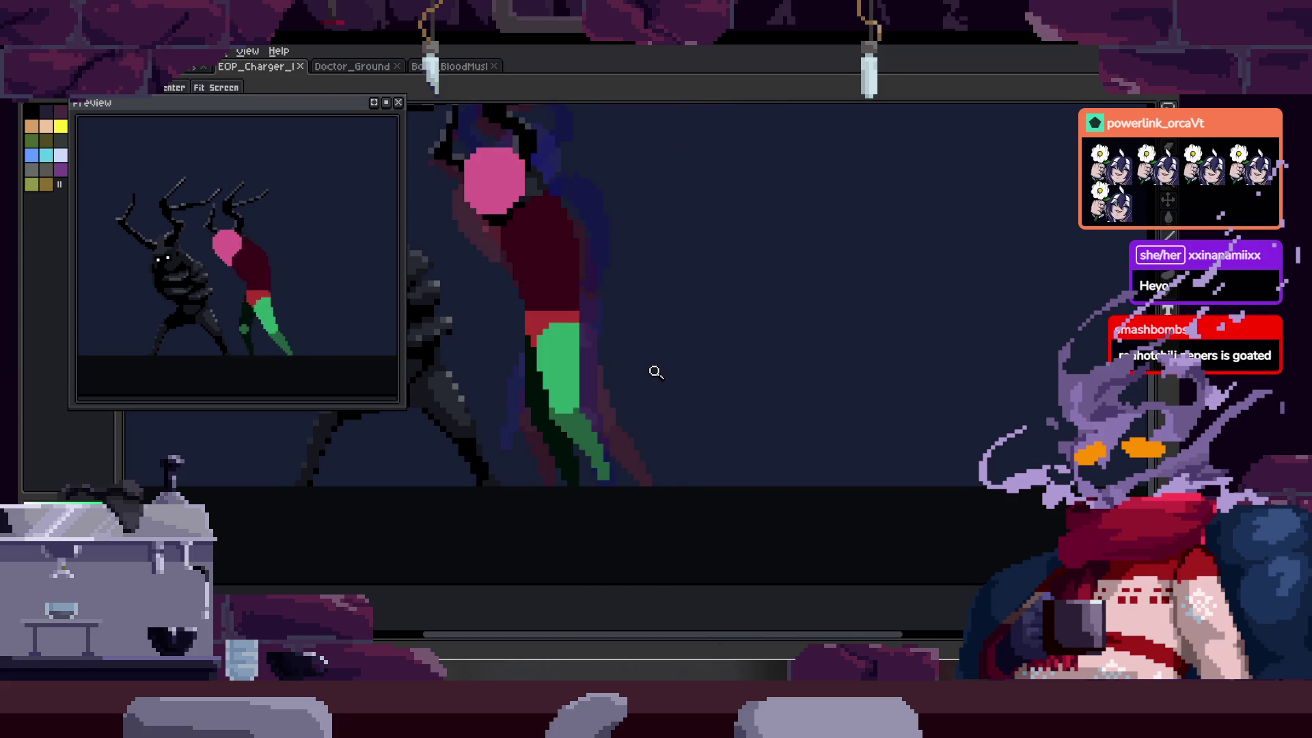
{"action": "key", "text": "Return"}
{"action": "key", "text": "b"}
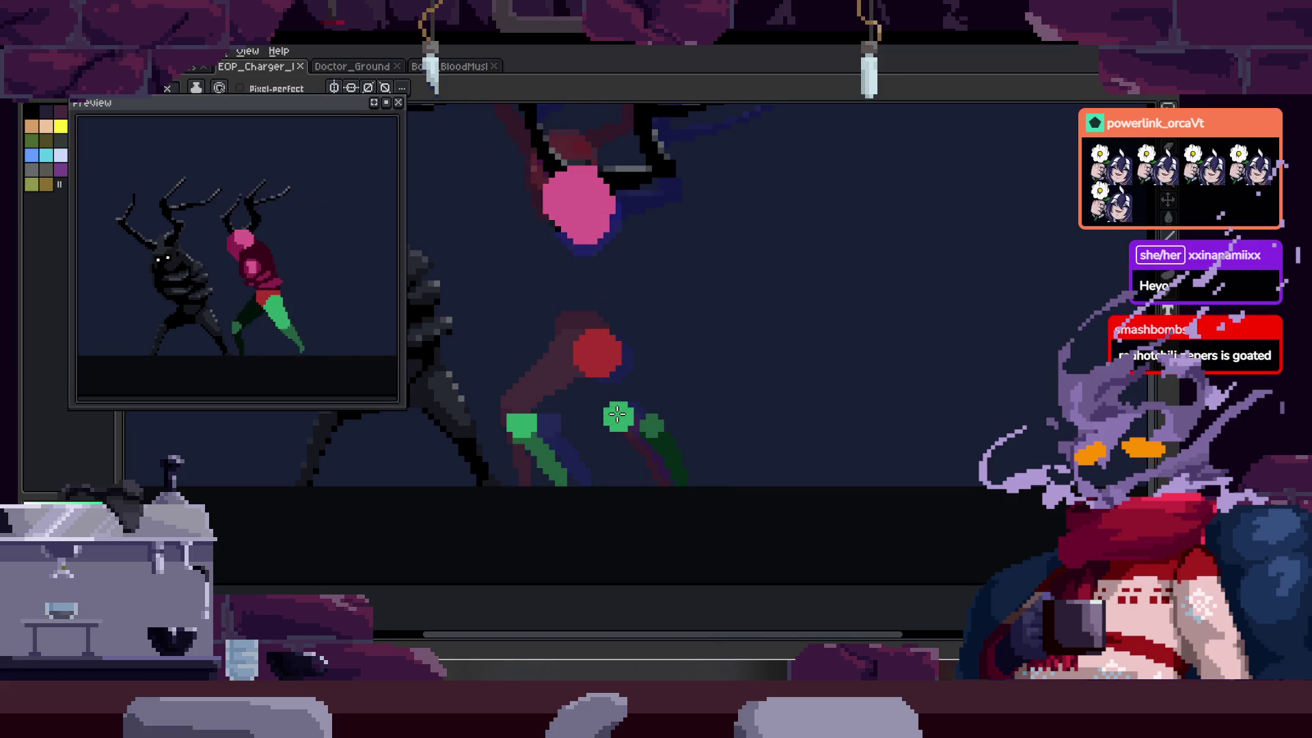
{"action": "key", "text": "v"}
{"action": "key", "text": "z"}
{"action": "scroll", "coordinate": [598, 348], "scroll_direction": "up", "scroll_amount": 3}
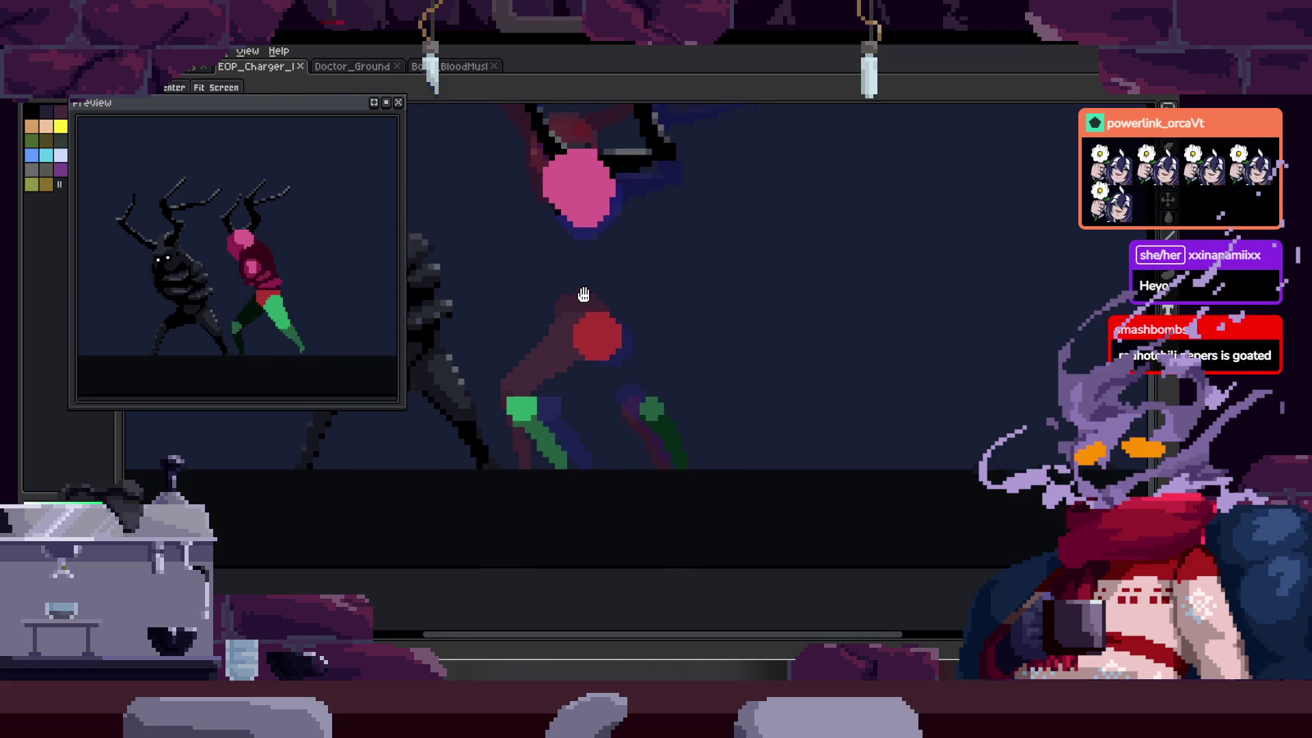
- Extend the red hip circle up-left and paint a wide green thigh into it
{"action": "key", "text": "b"}
{"action": "left_click_drag", "start_coordinate": [573, 281], "coordinate": [621, 272]}
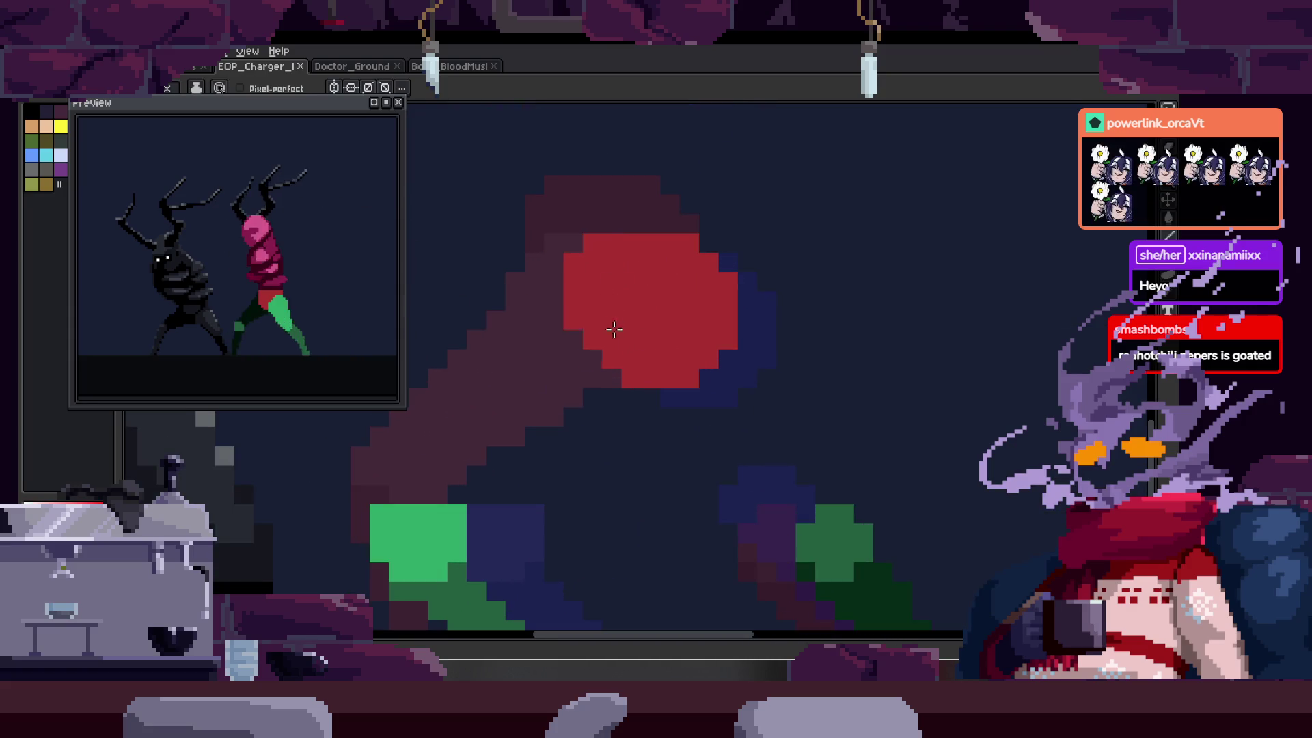
{"action": "left_click_drag", "start_coordinate": [615, 329], "coordinate": [609, 285]}
{"action": "mouse_move", "coordinate": [438, 472]}
{"action": "left_mouse_down"}
{"action": "mouse_move", "coordinate": [513, 369]}
{"action": "mouse_move", "coordinate": [635, 250]}
{"action": "mouse_move", "coordinate": [691, 267]}
{"action": "mouse_move", "coordinate": [629, 342]}
{"action": "mouse_move", "coordinate": [474, 424]}
{"action": "mouse_move", "coordinate": [724, 282]}
{"action": "mouse_move", "coordinate": [785, 214]}
{"action": "left_mouse_up"}
{"action": "key", "text": "w"}
{"action": "left_click", "coordinate": [544, 434]}
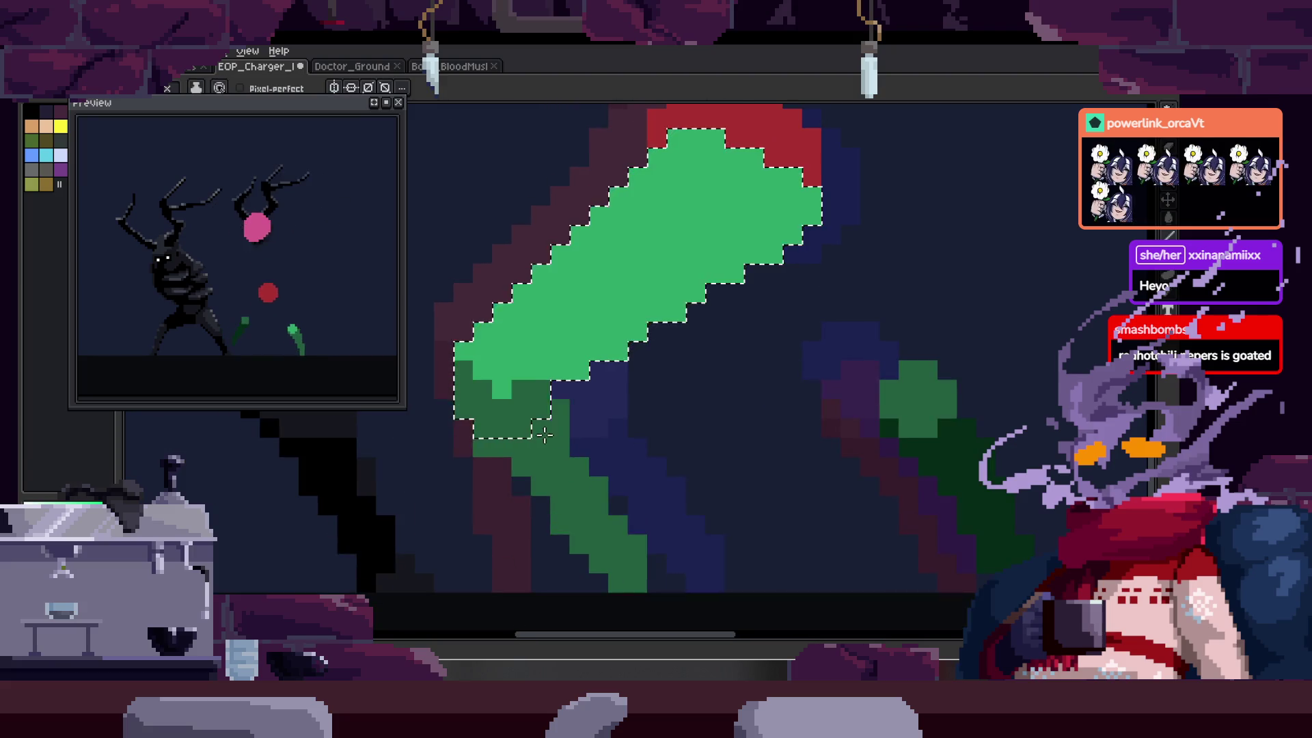
{"action": "key", "text": "ctrl+d"}
- Inspect the new thigh along the leg, save the animation, and undo one last change
{"action": "scroll", "coordinate": [571, 433], "scroll_direction": "down", "scroll_amount": 1}
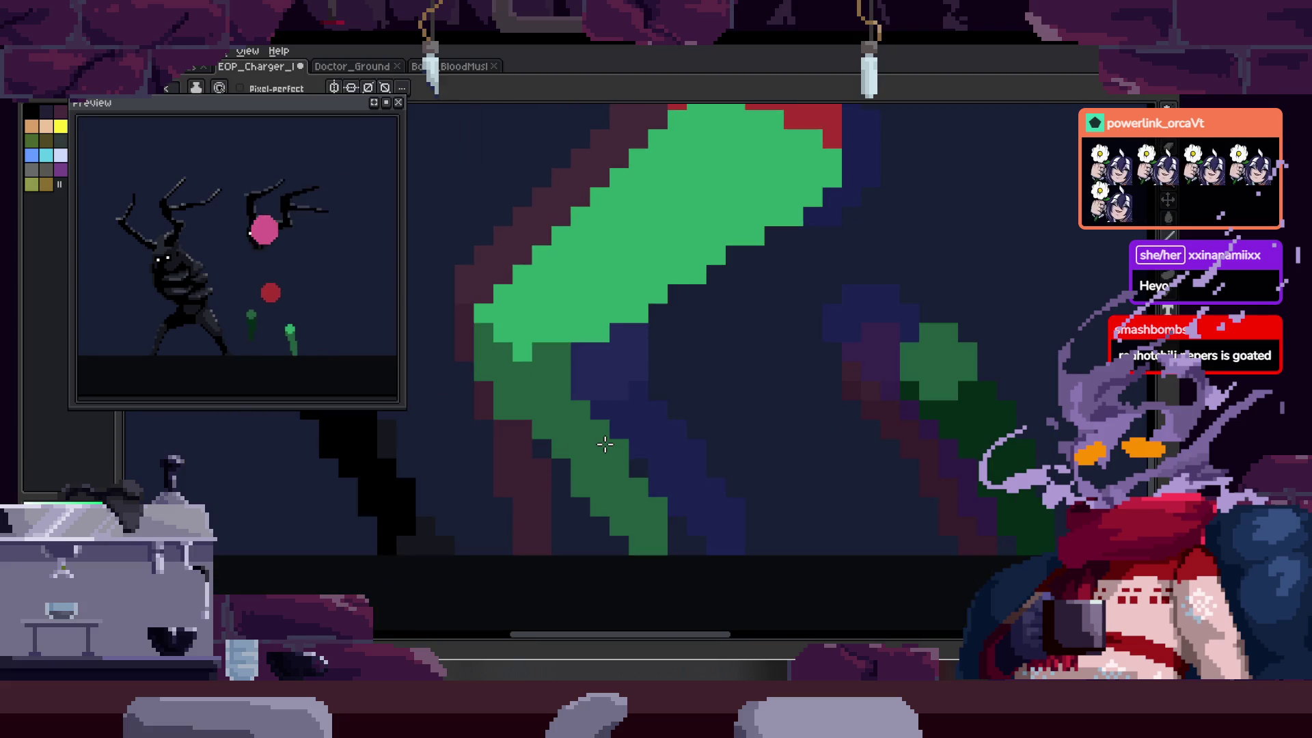
{"action": "scroll", "coordinate": [547, 369], "scroll_direction": "up", "scroll_amount": 2}
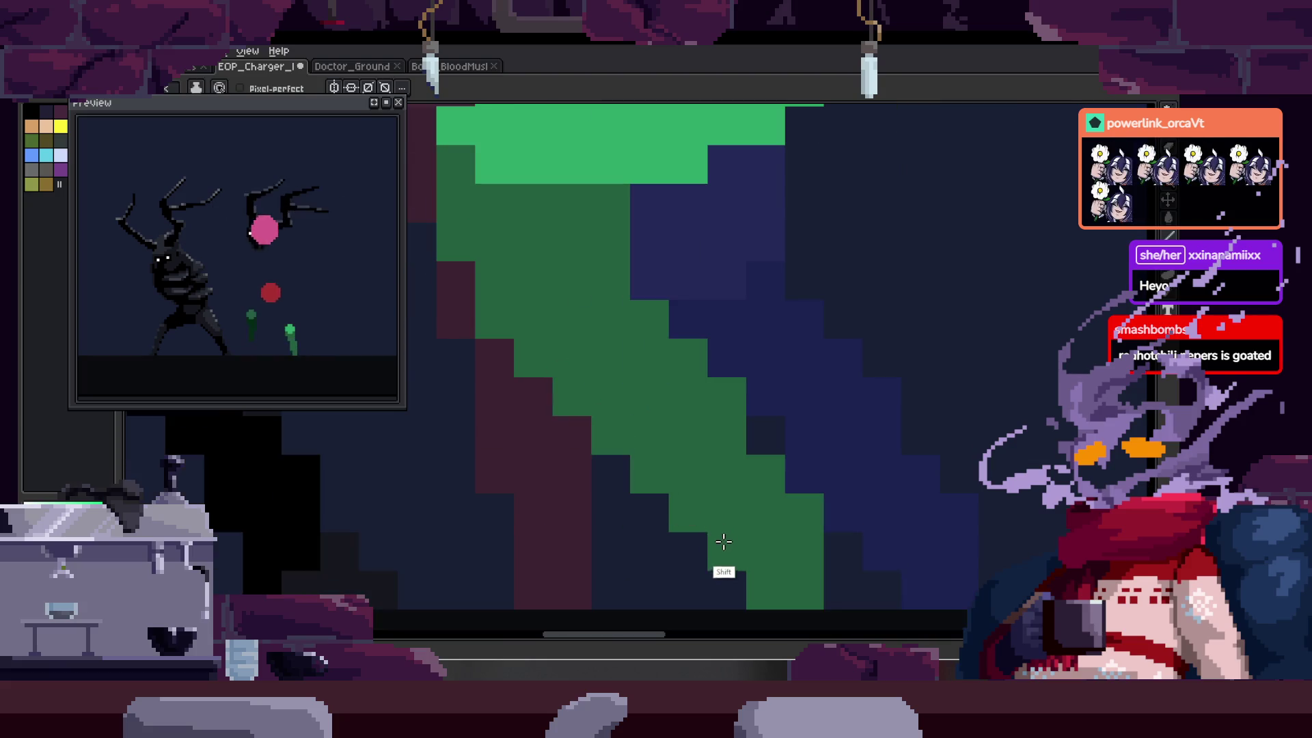
{"action": "left_click_drag", "start_coordinate": [694, 418], "coordinate": [665, 404]}
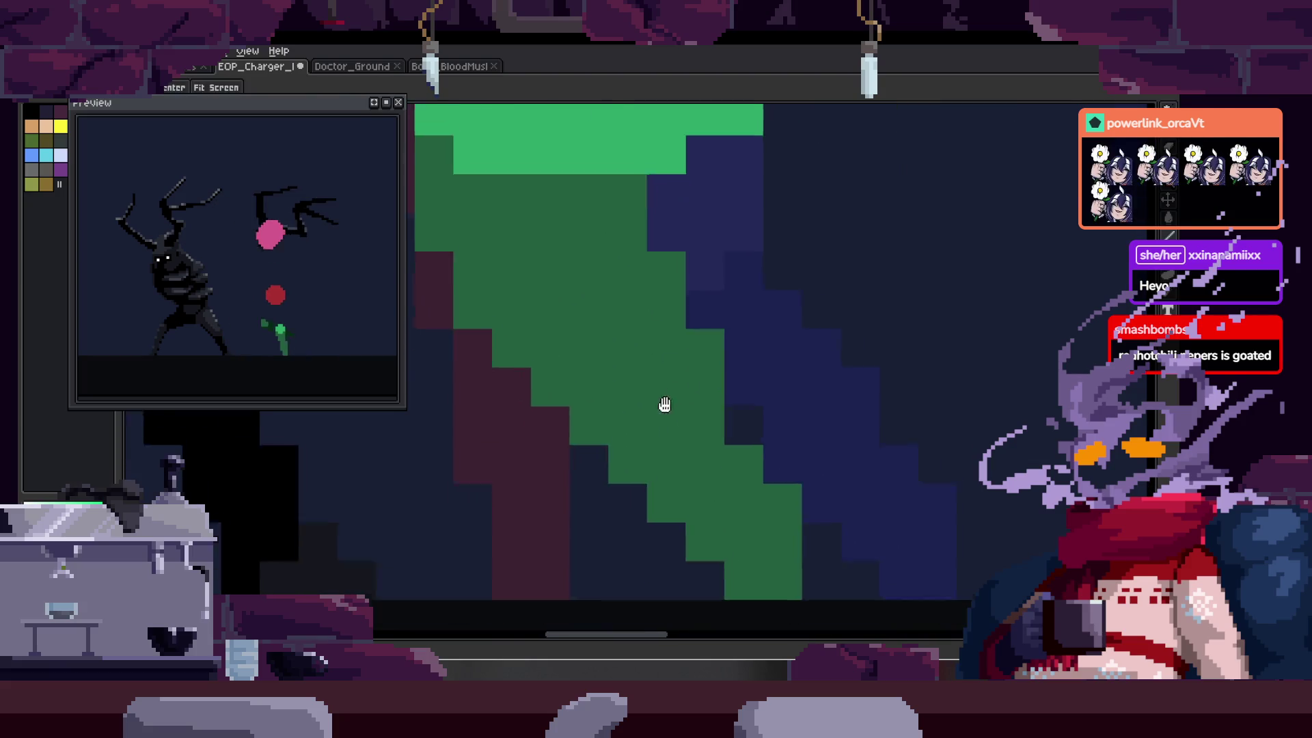
{"action": "scroll", "coordinate": [683, 424], "scroll_direction": "down", "scroll_amount": 1}
{"action": "scroll", "coordinate": [696, 424], "scroll_direction": "down", "scroll_amount": 2}
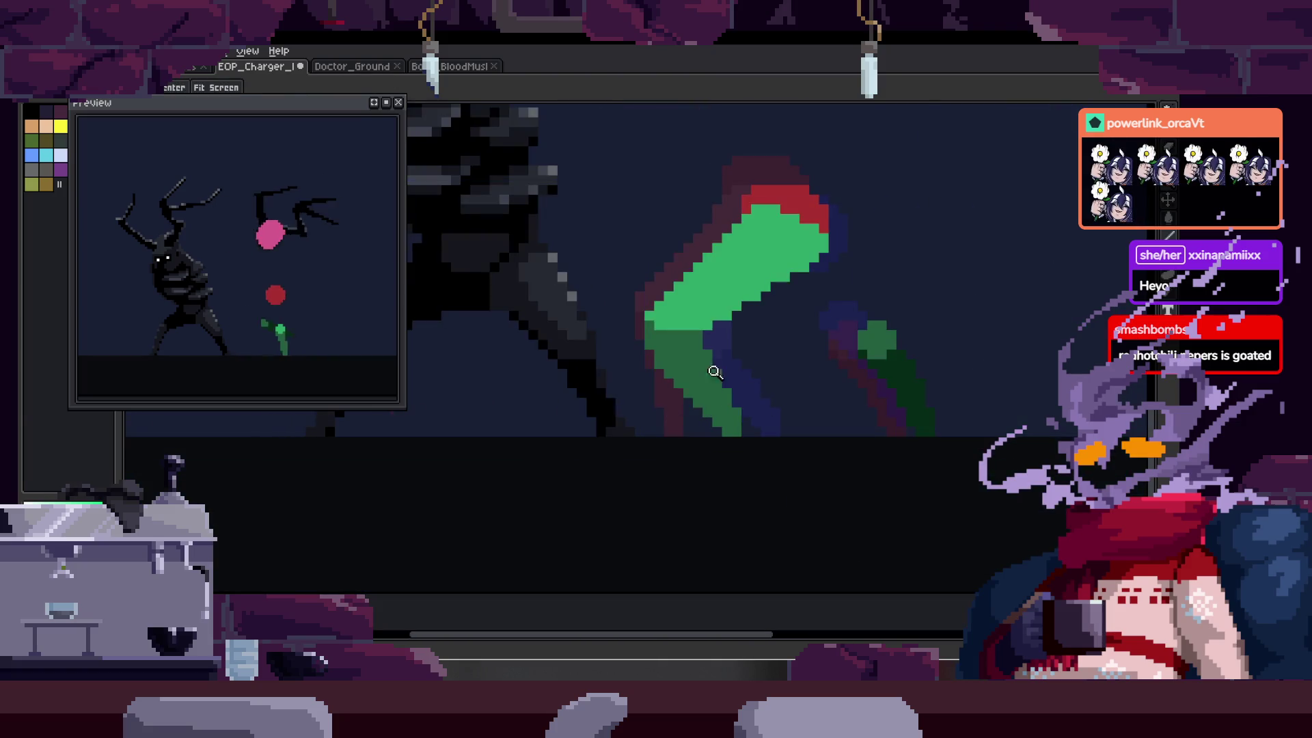
{"action": "scroll", "coordinate": [715, 372], "scroll_direction": "up", "scroll_amount": 1}
{"action": "scroll", "coordinate": [676, 441], "scroll_direction": "down", "scroll_amount": 3}
{"action": "key", "text": "ctrl+s"}
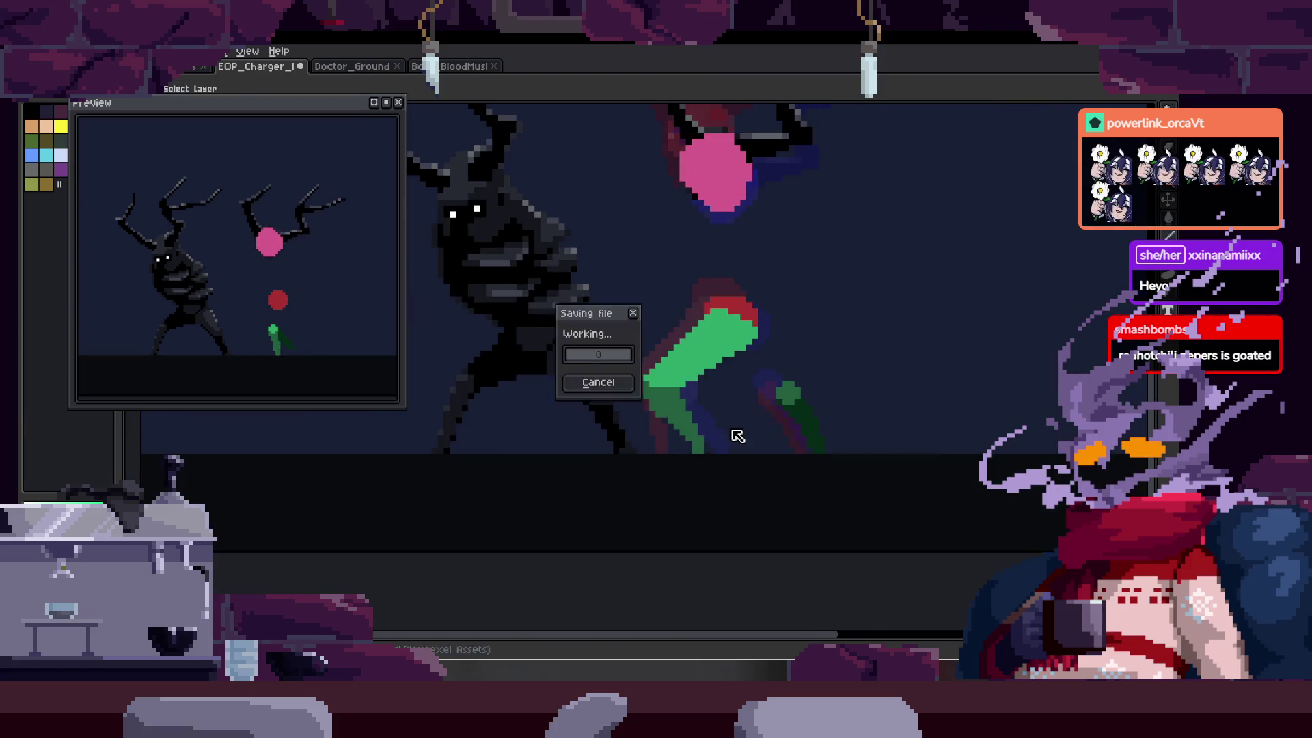
{"action": "scroll", "coordinate": [512, 307], "scroll_direction": "up", "scroll_amount": 4}
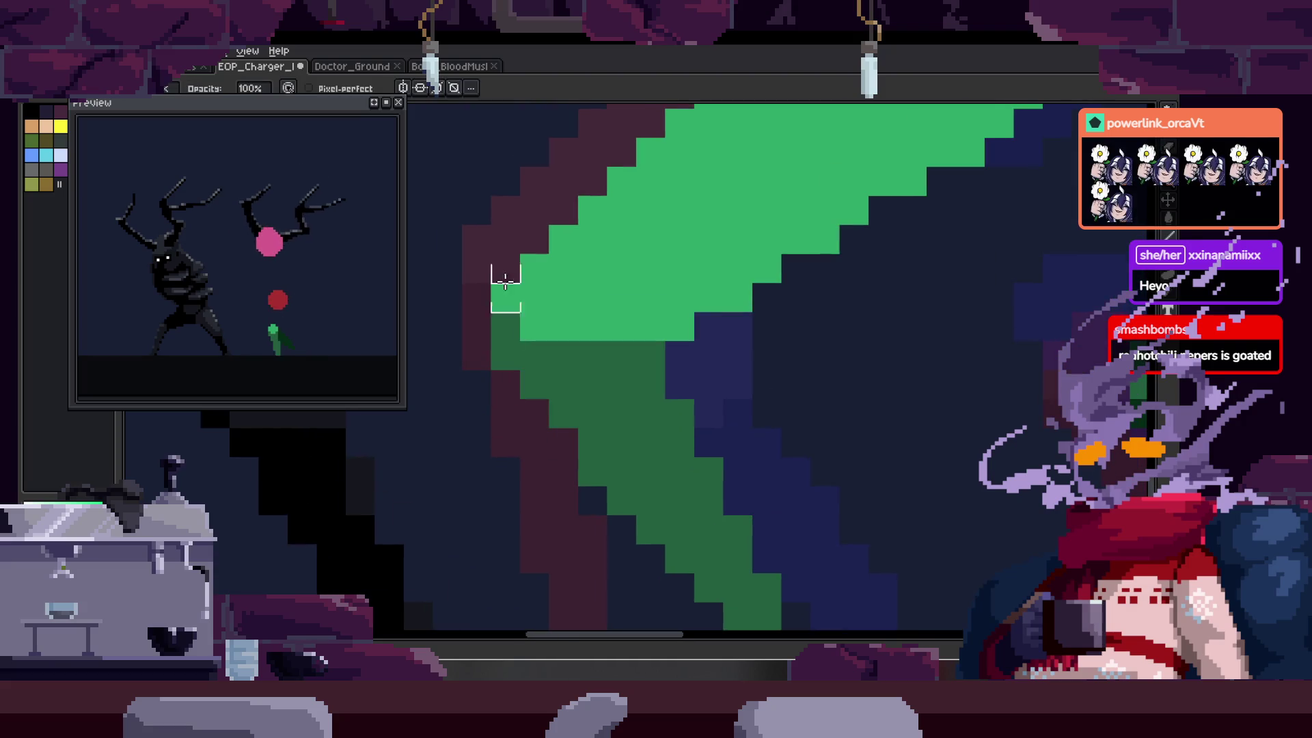
{"action": "scroll", "coordinate": [577, 308], "scroll_direction": "down", "scroll_amount": 1}
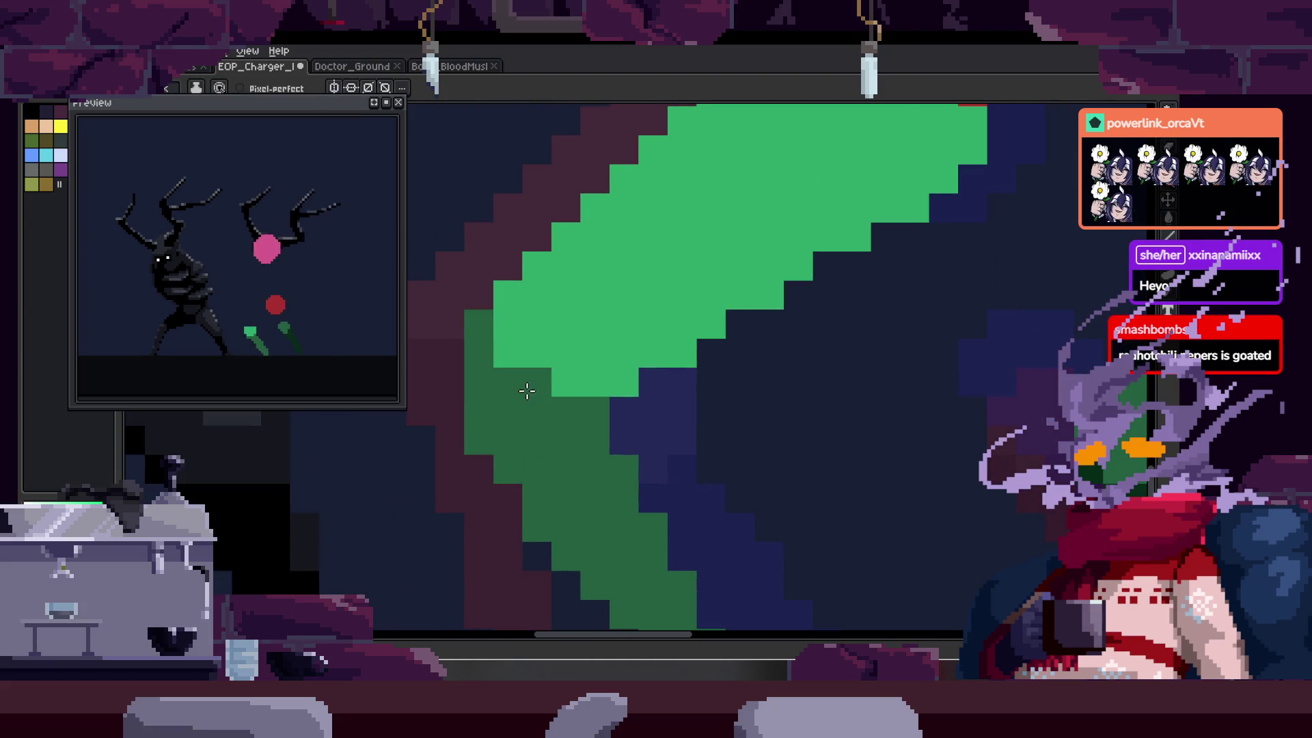
{"action": "scroll", "coordinate": [581, 418], "scroll_direction": "down", "scroll_amount": 2}
{"action": "key", "text": "ctrl+z"}
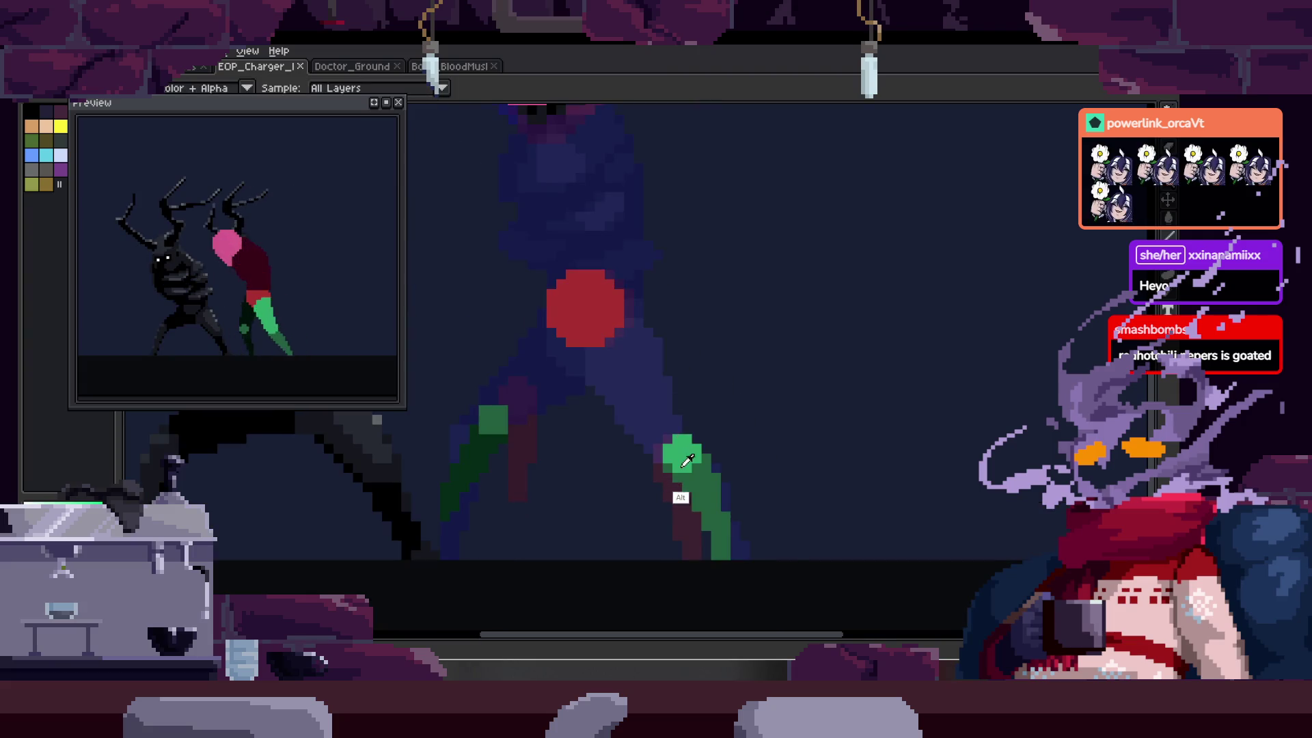
{"action": "scroll", "coordinate": [609, 273], "scroll_direction": "up", "scroll_amount": 2}
{"action": "scroll", "coordinate": [574, 346], "scroll_direction": "up", "scroll_amount": 1}
- On the next frame, pencil the start of a green leg inside the red hip
{"action": "key", "text": "b"}
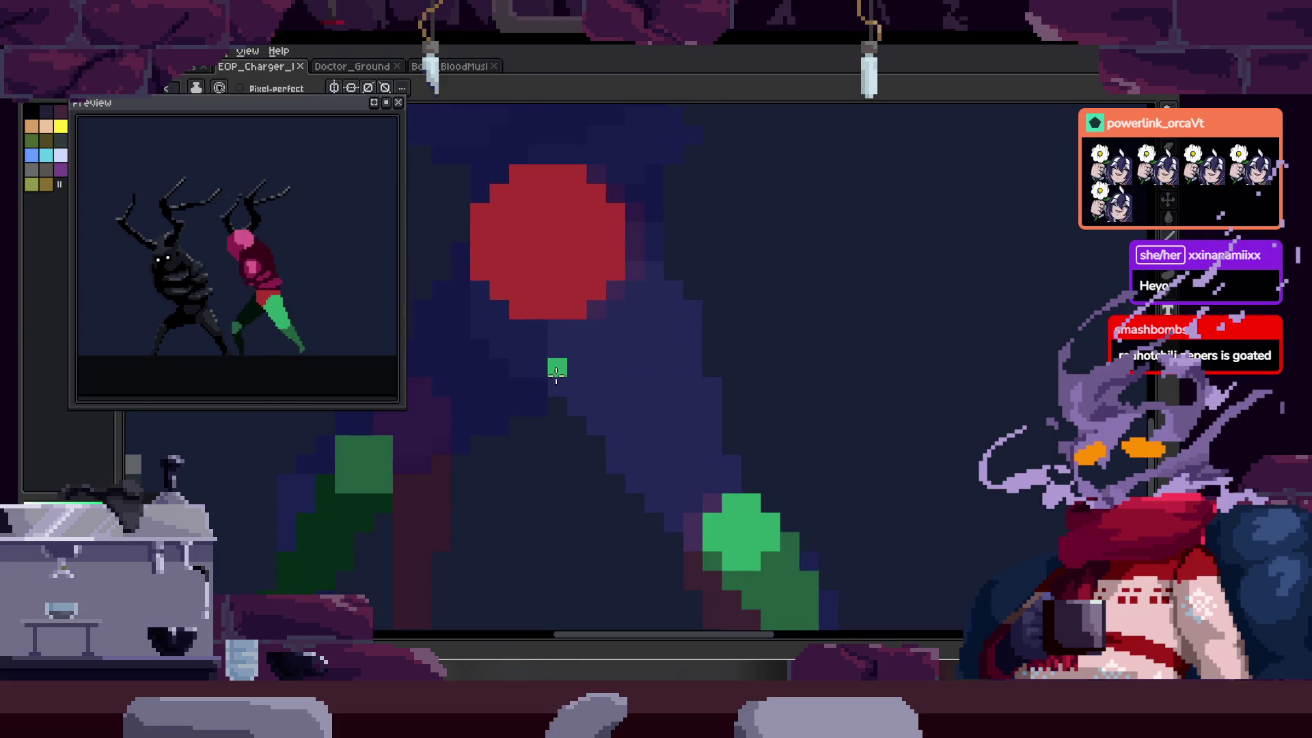
{"action": "key", "text": "Tab"}
{"action": "key", "text": "Tab"}
{"action": "key", "text": "Tab"}
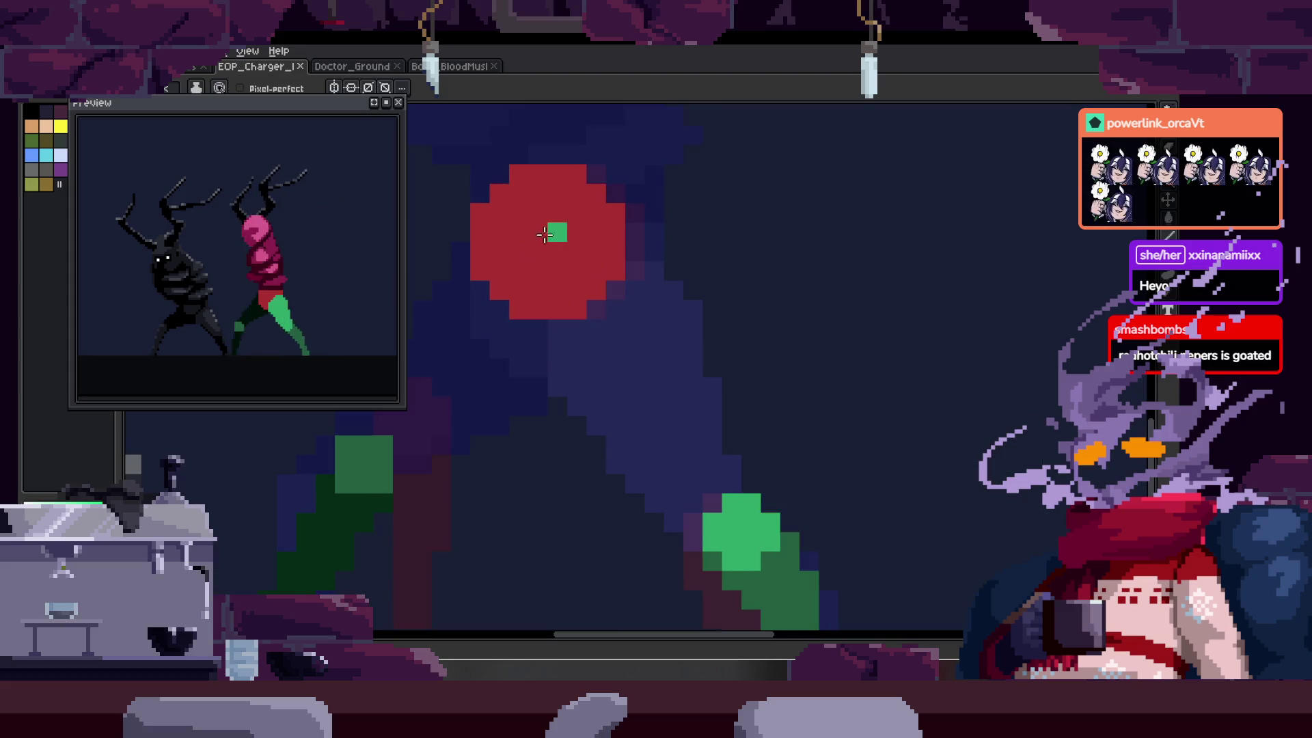
{"action": "mouse_move", "coordinate": [525, 306]}
{"action": "left_mouse_down"}
{"action": "mouse_move", "coordinate": [578, 225]}
{"action": "mouse_move", "coordinate": [615, 231]}
{"action": "left_mouse_up"}
{"action": "scroll", "coordinate": [623, 170], "scroll_direction": "up", "scroll_amount": 1}
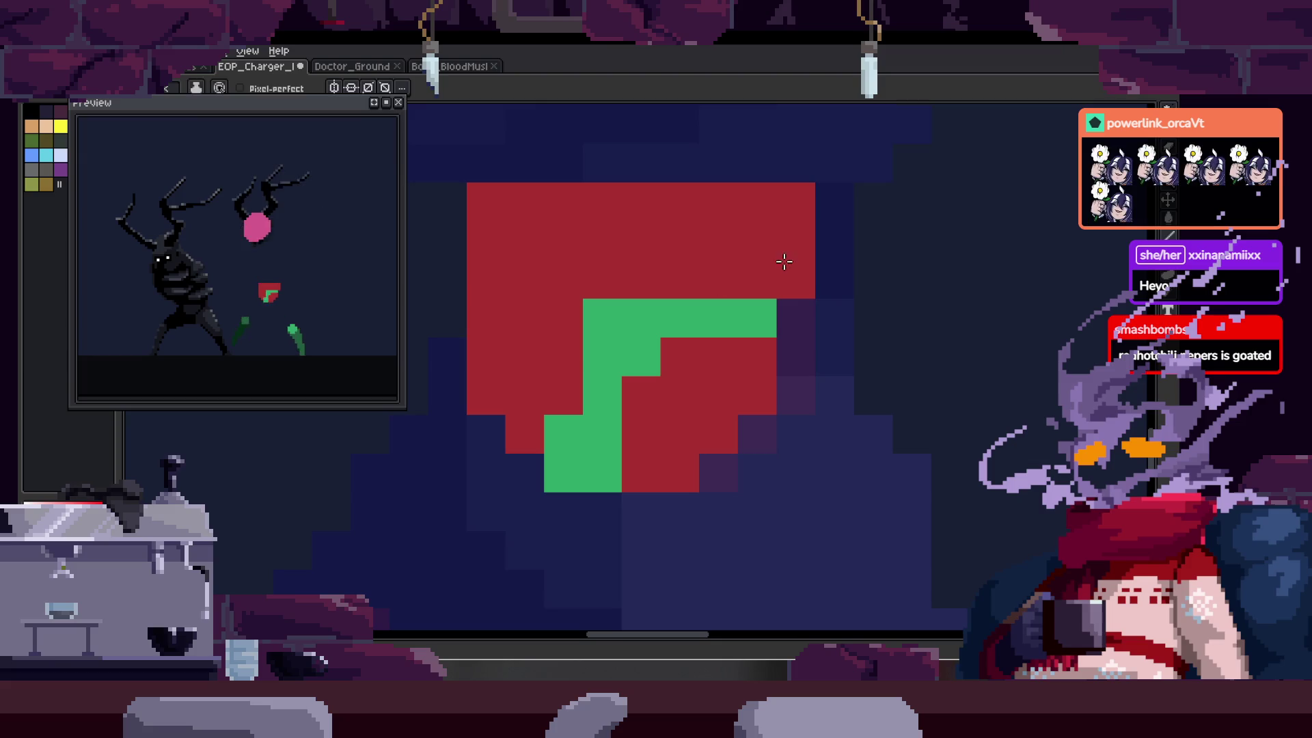
{"action": "key", "text": "alt"}
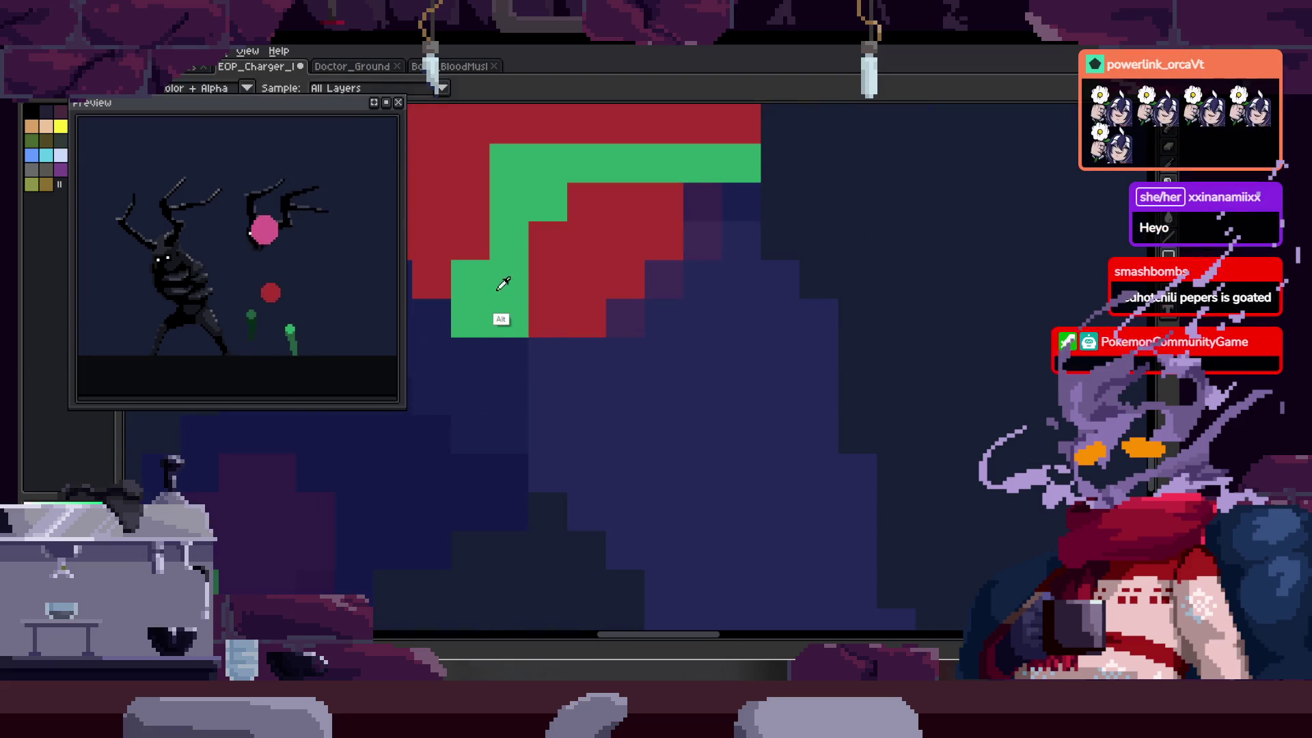
- Draw a straight green line down the leg, fill the leg solid green, and save
{"action": "key", "text": "shift"}
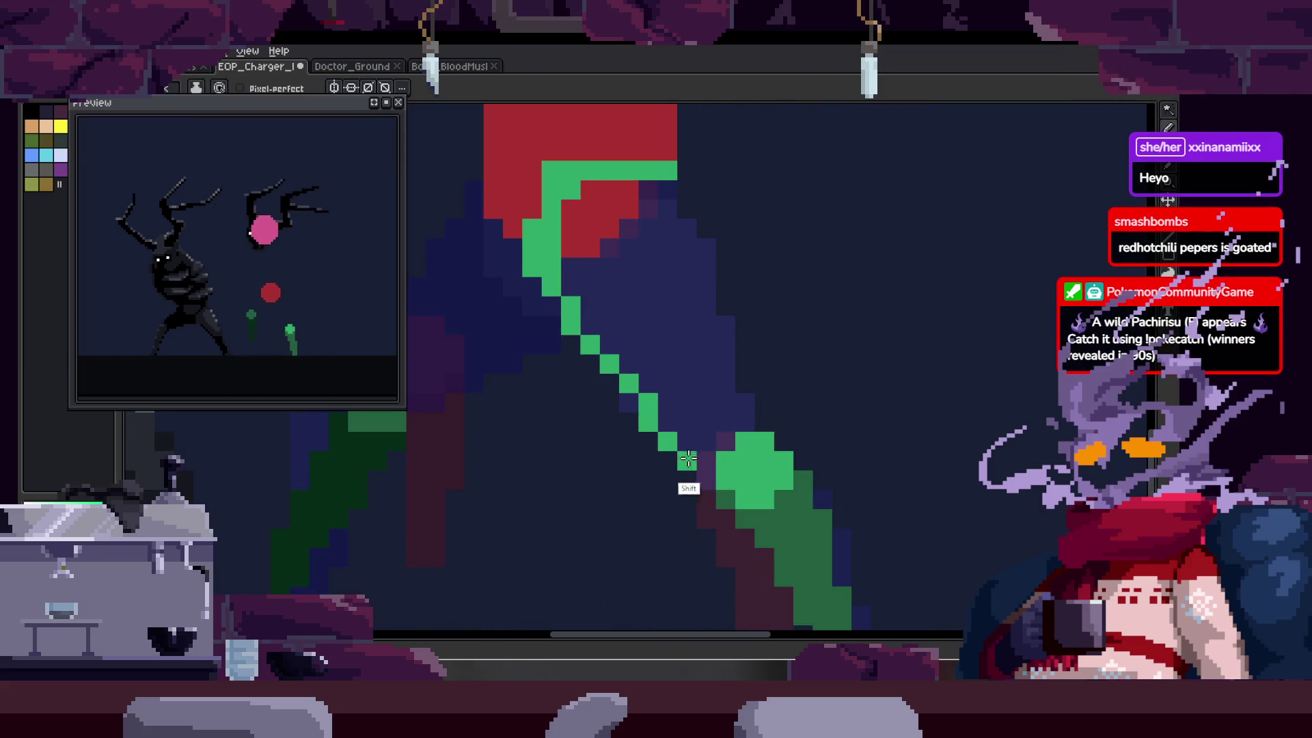
{"action": "left_click", "coordinate": [777, 456], "text": "shift"}
{"action": "key", "text": "g"}
{"action": "left_click", "coordinate": [683, 308]}
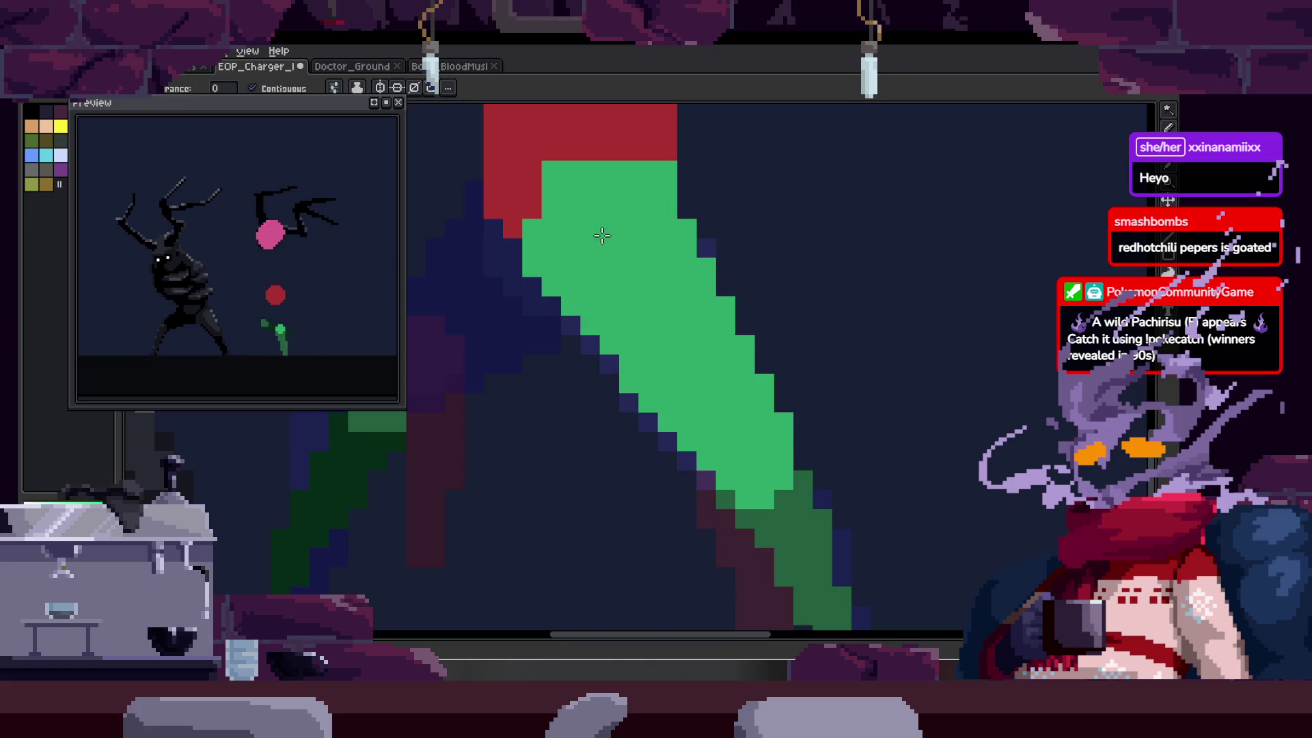
{"action": "scroll", "coordinate": [790, 322], "scroll_direction": "down", "scroll_amount": 2}
{"action": "key", "text": "ctrl+s"}
- In another frame, lasso the green leg and nudge it slightly left
{"action": "scroll", "coordinate": [790, 321], "scroll_direction": "up", "scroll_amount": 4}
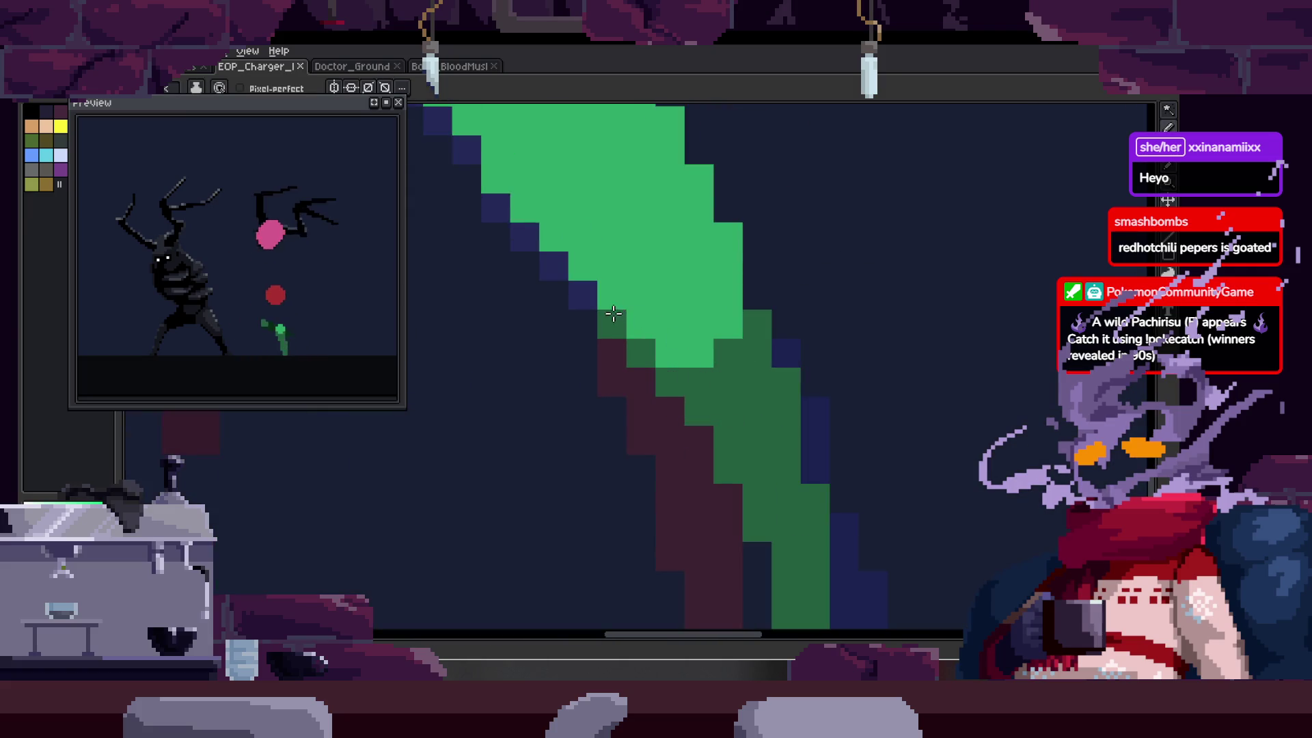
{"action": "left_click_drag", "start_coordinate": [671, 351], "coordinate": [689, 315]}
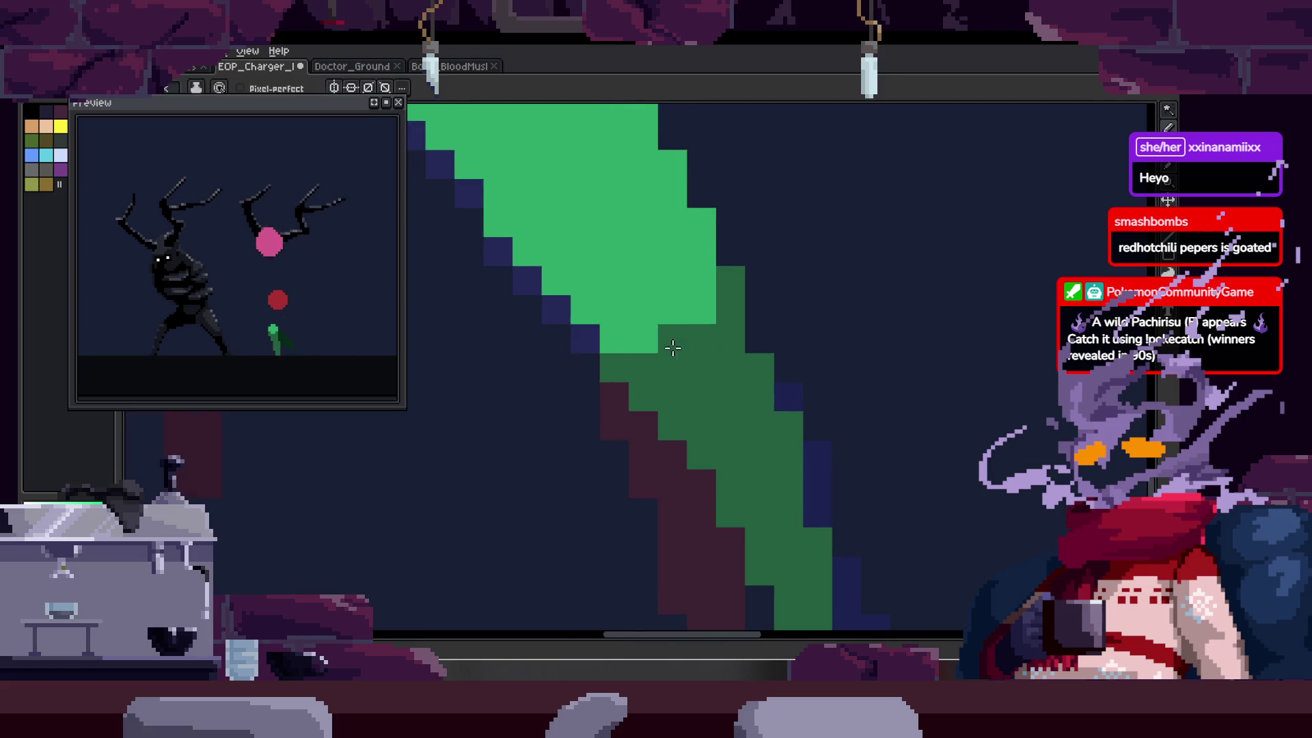
{"action": "scroll", "coordinate": [734, 349], "scroll_direction": "down", "scroll_amount": 3}
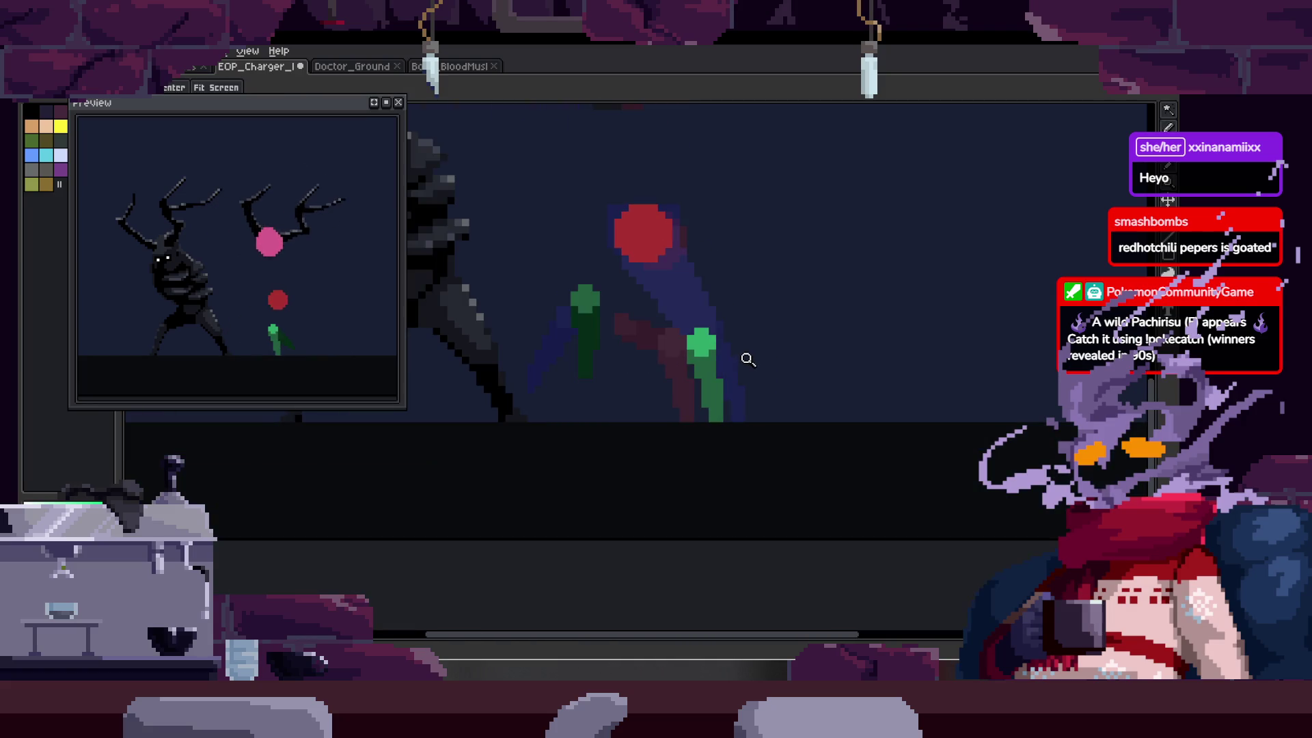
{"action": "scroll", "coordinate": [749, 320], "scroll_direction": "up", "scroll_amount": 1}
{"action": "scroll", "coordinate": [744, 356], "scroll_direction": "up", "scroll_amount": 1}
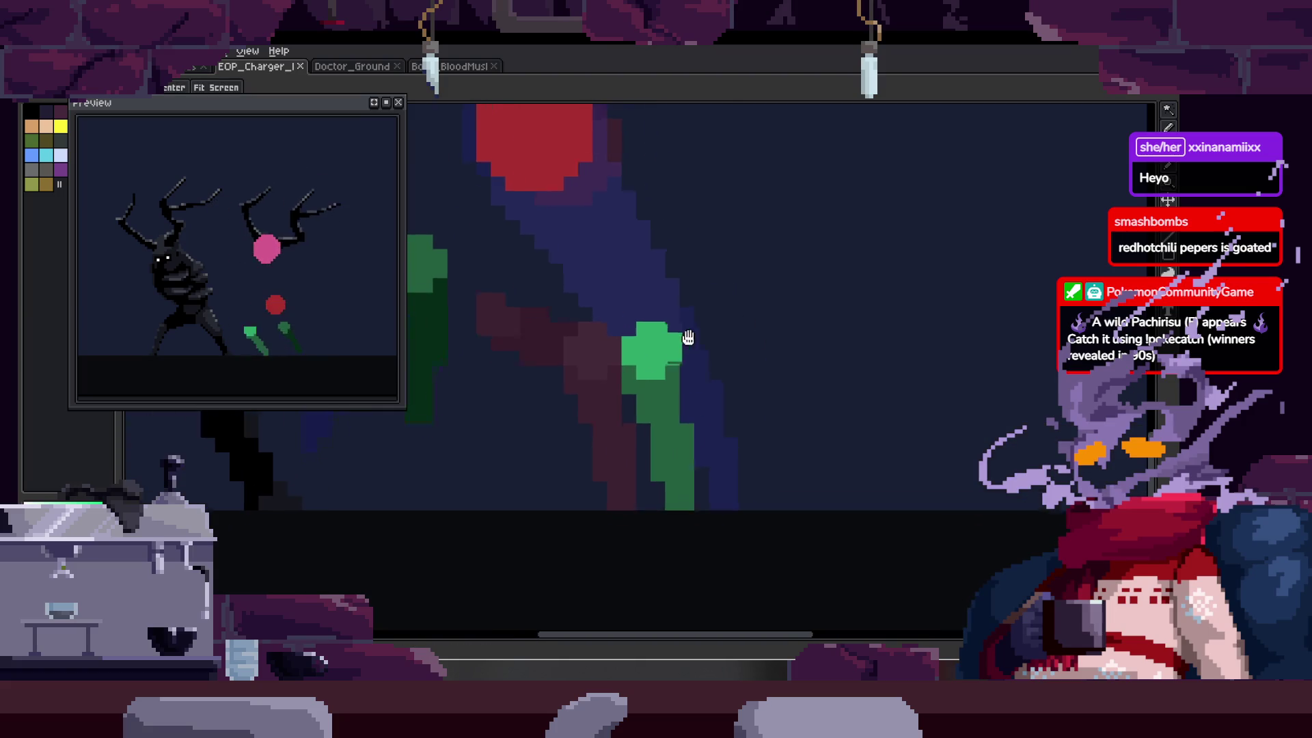
{"action": "key", "text": "q"}
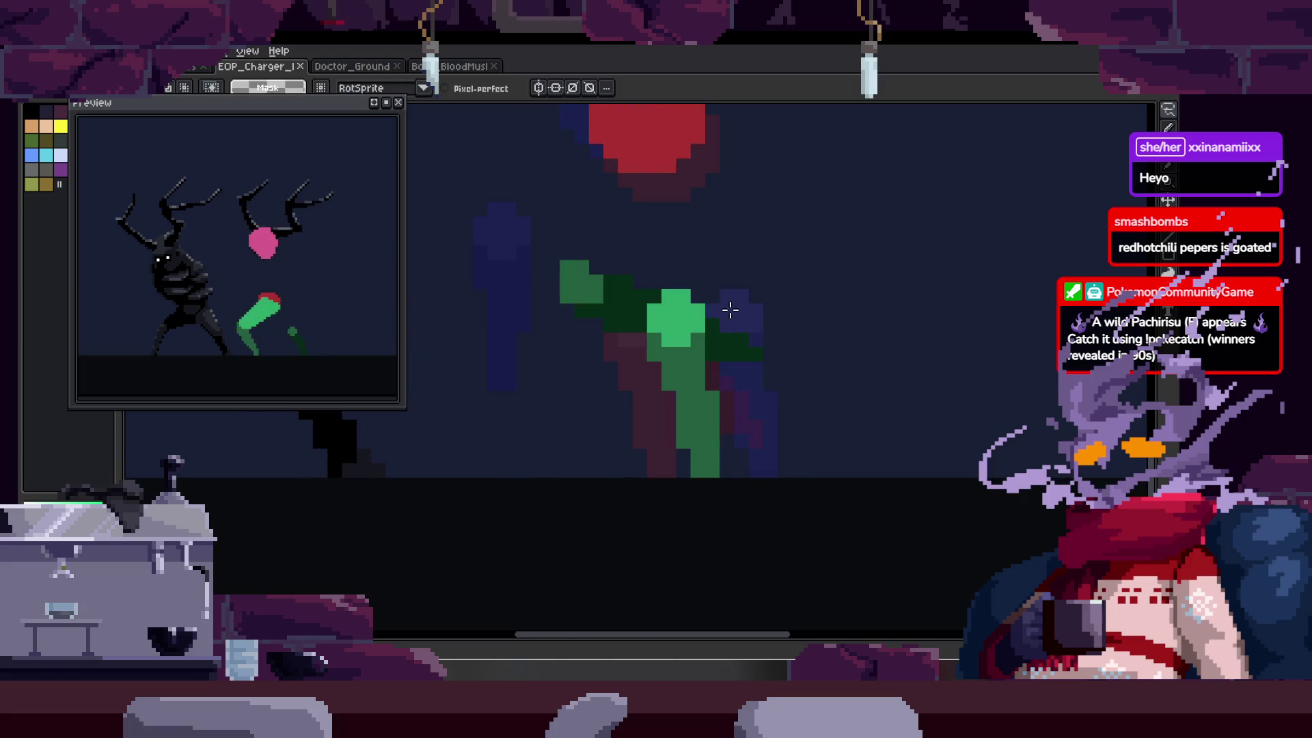
{"action": "mouse_move", "coordinate": [759, 296]}
{"action": "left_mouse_down"}
{"action": "mouse_move", "coordinate": [808, 410]}
{"action": "mouse_move", "coordinate": [781, 408]}
{"action": "left_mouse_up"}
{"action": "key", "text": "b"}
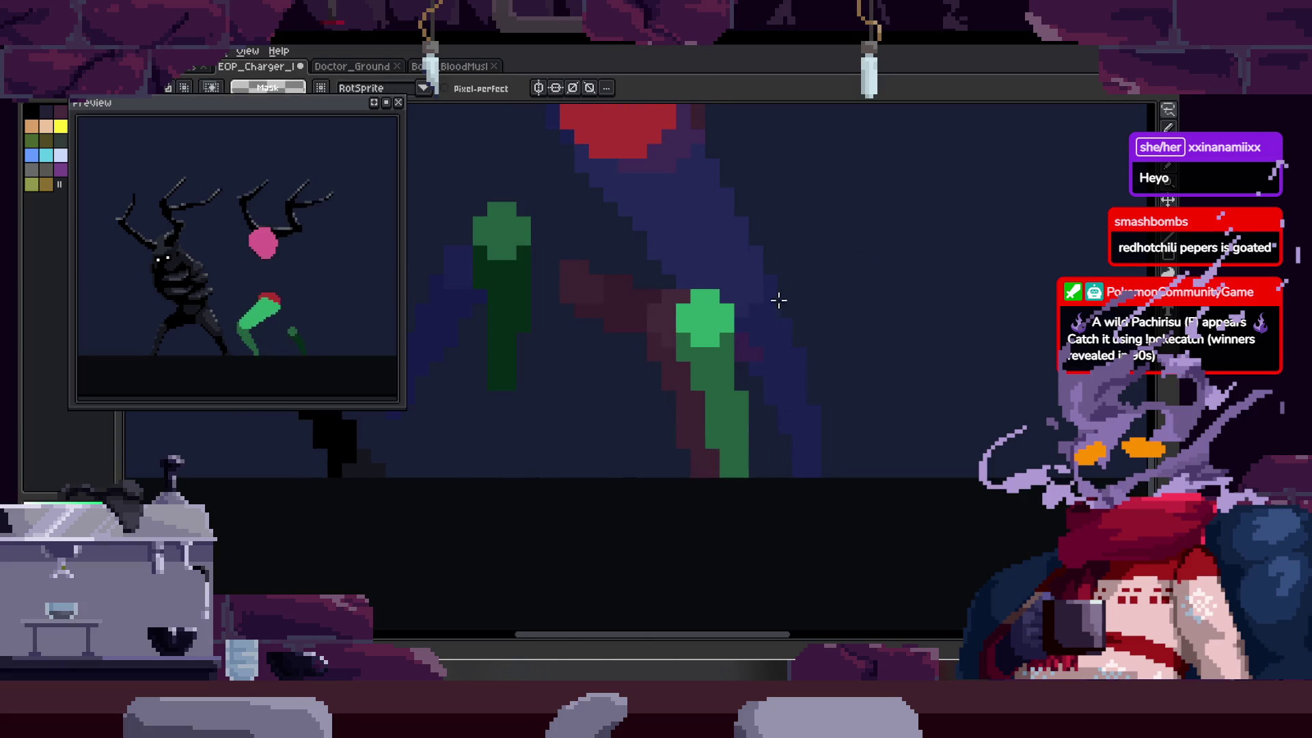
{"action": "key", "text": "Right"}
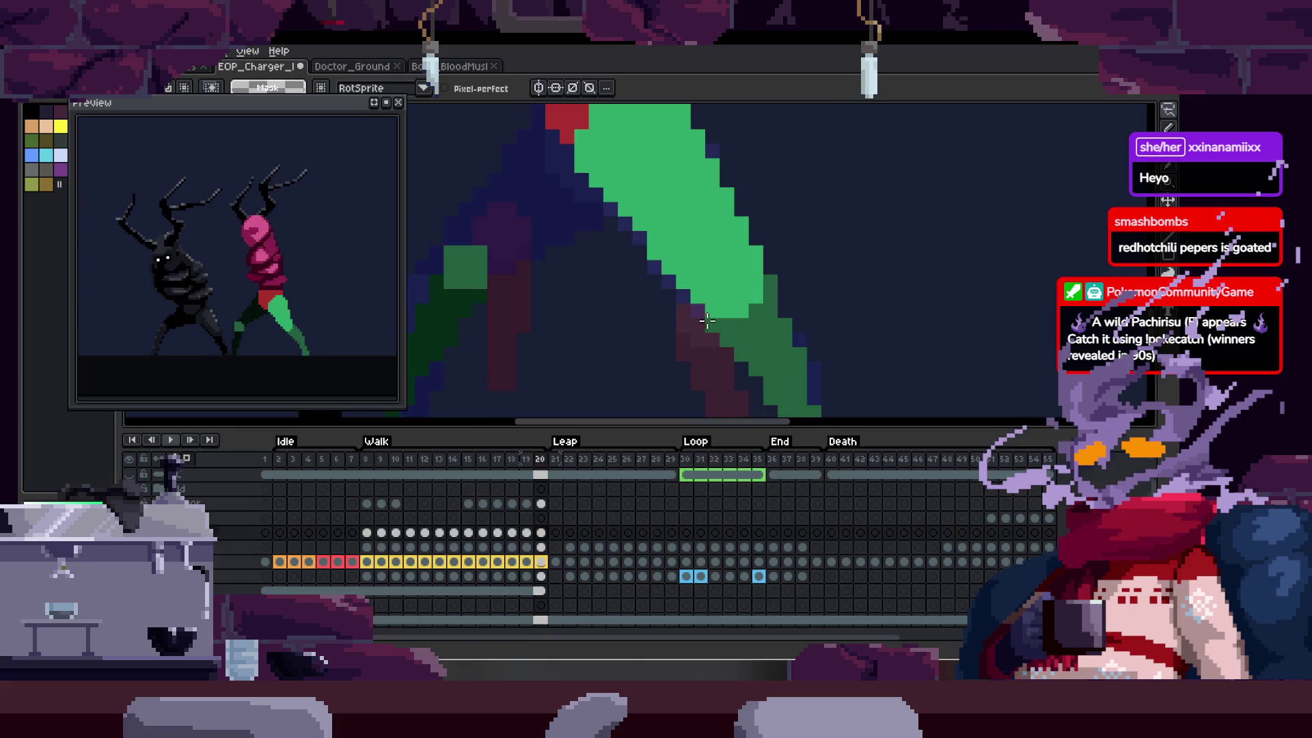
- Compare the legs in frame 8 and frame 20 using the timeline
{"action": "key", "text": "Tab"}
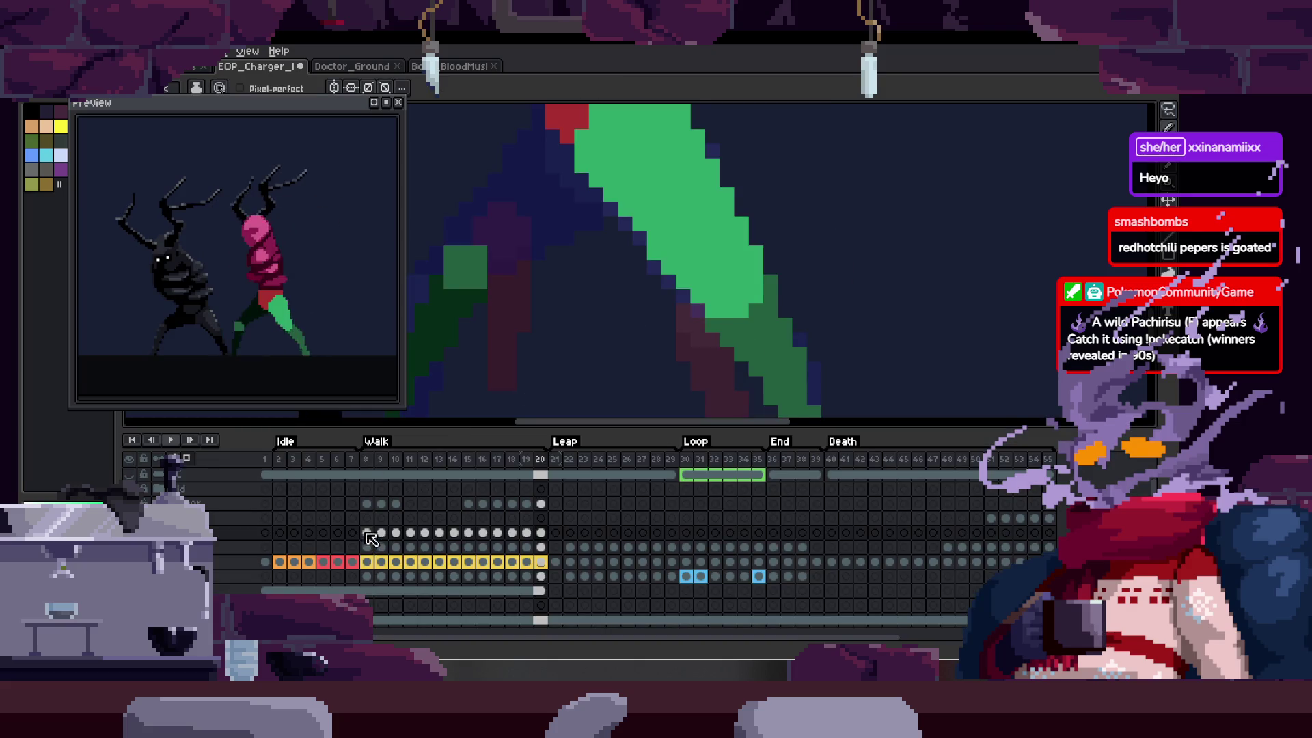
{"action": "left_click", "coordinate": [366, 533]}
{"action": "key", "text": "Tab"}
{"action": "key", "text": "Tab"}
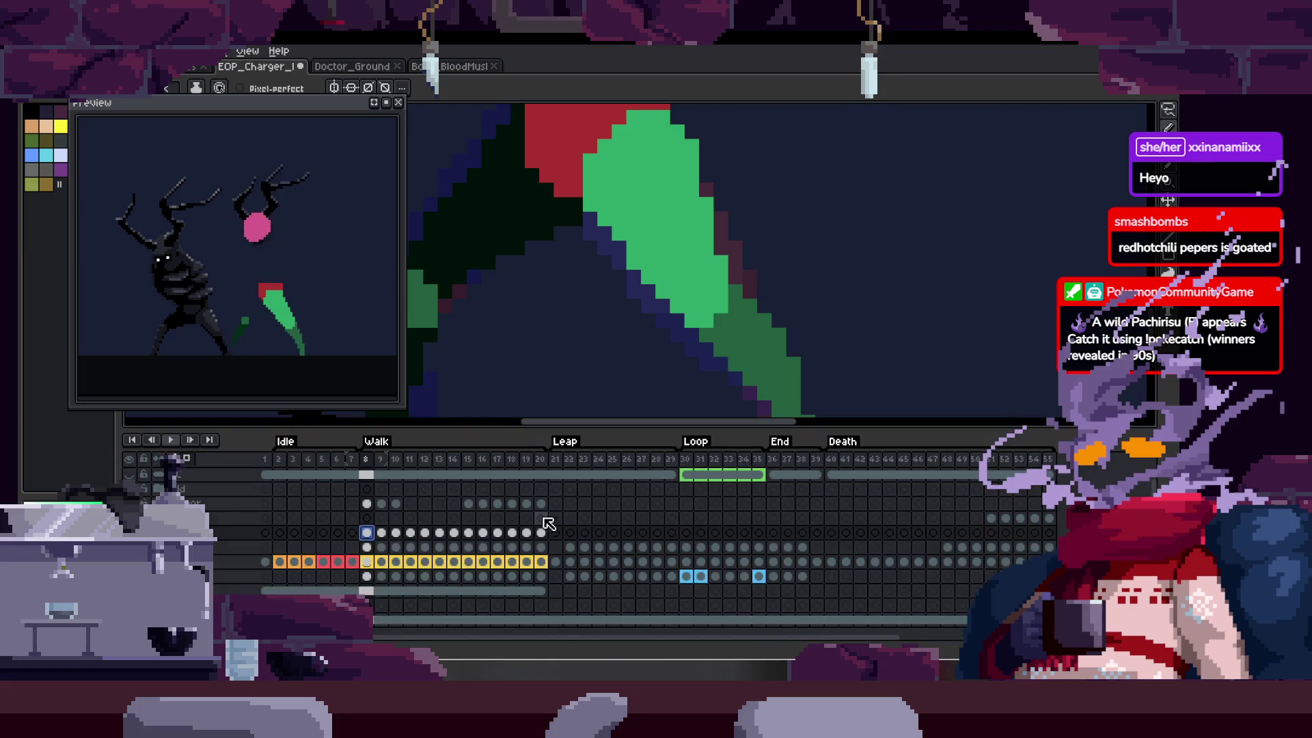
{"action": "left_click", "coordinate": [541, 533]}
{"action": "key", "text": "Tab"}
{"action": "key", "text": "Tab"}
{"action": "scroll", "coordinate": [704, 328], "scroll_direction": "up", "scroll_amount": 3}
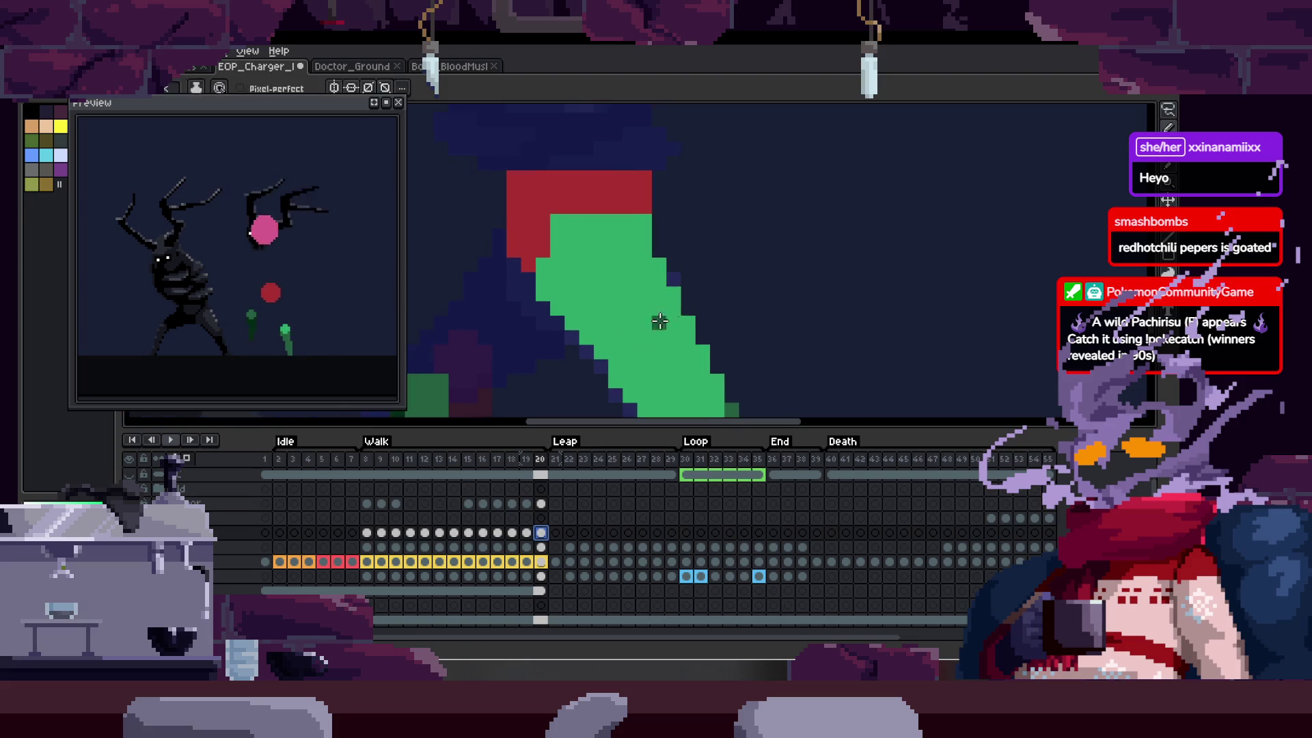
{"action": "key", "text": "Tab"}
{"action": "scroll", "coordinate": [703, 328], "scroll_direction": "down", "scroll_amount": 1}
{"action": "key", "text": "Tab"}
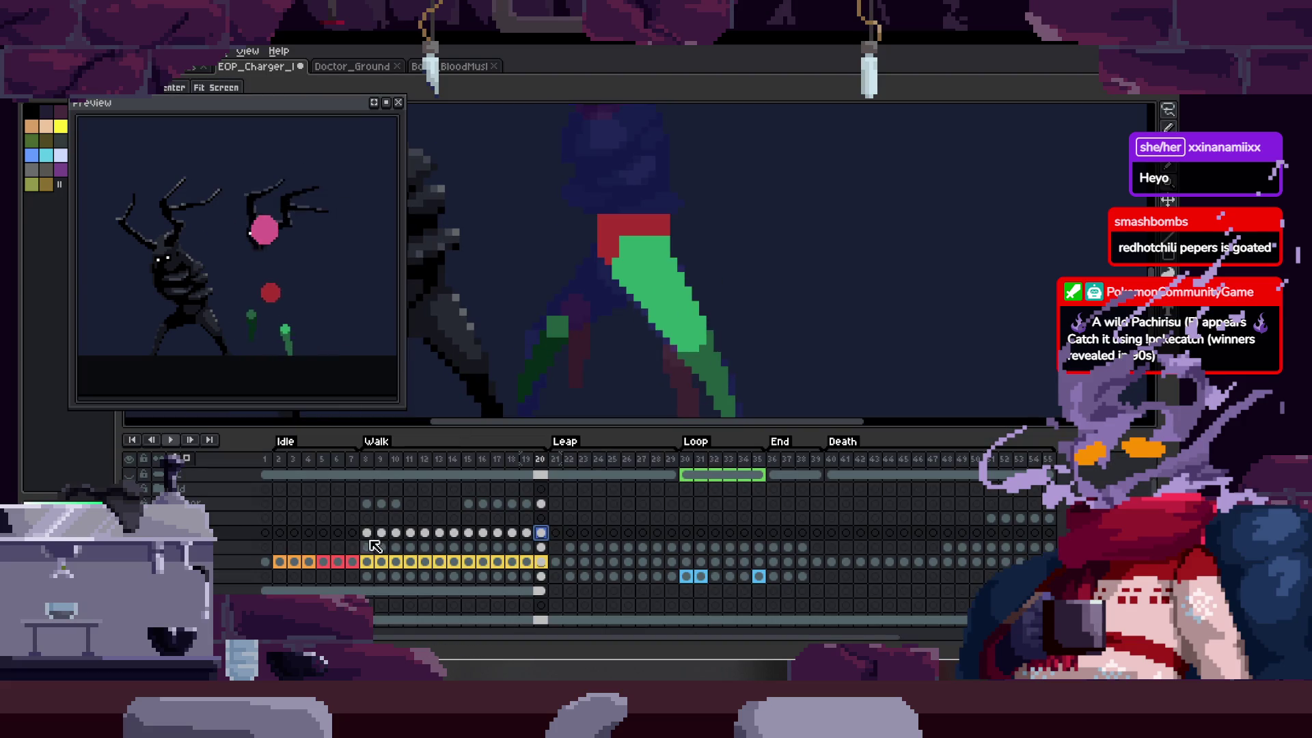
{"action": "left_click", "coordinate": [367, 533]}
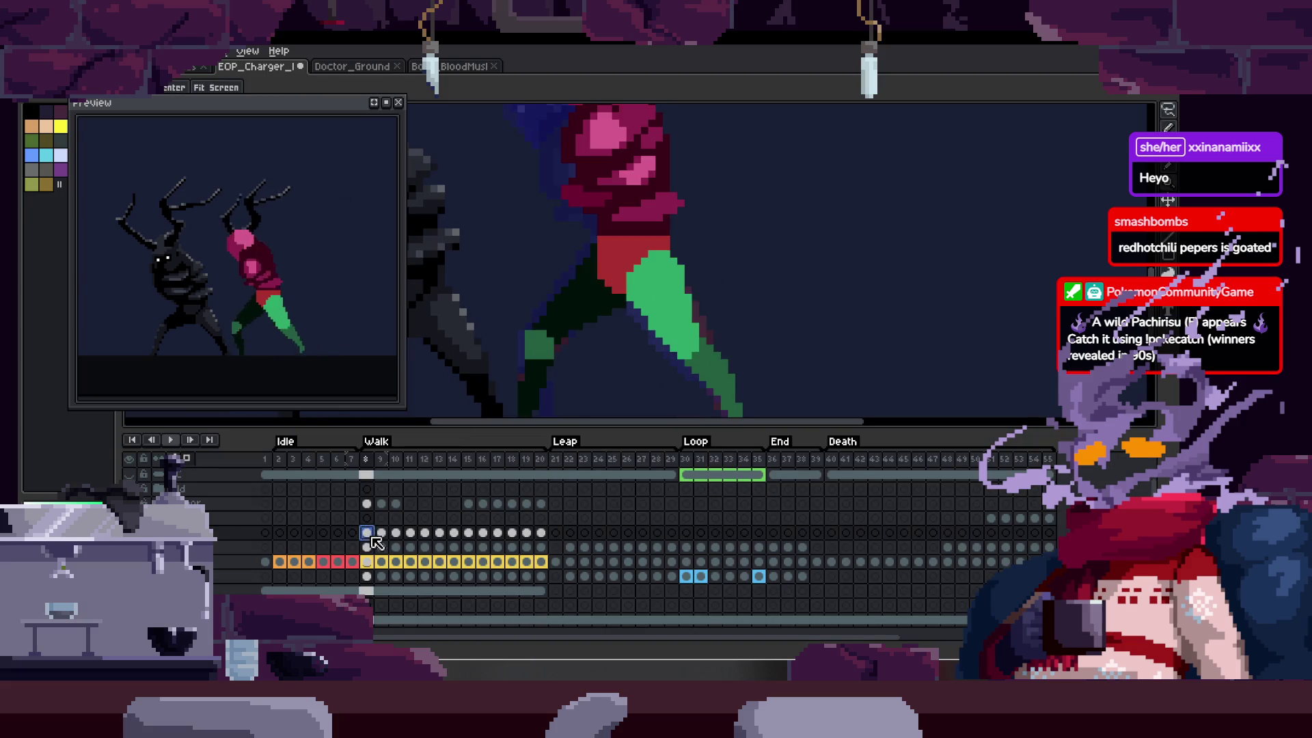
{"action": "left_click", "coordinate": [541, 533]}
{"action": "left_click", "coordinate": [369, 460]}
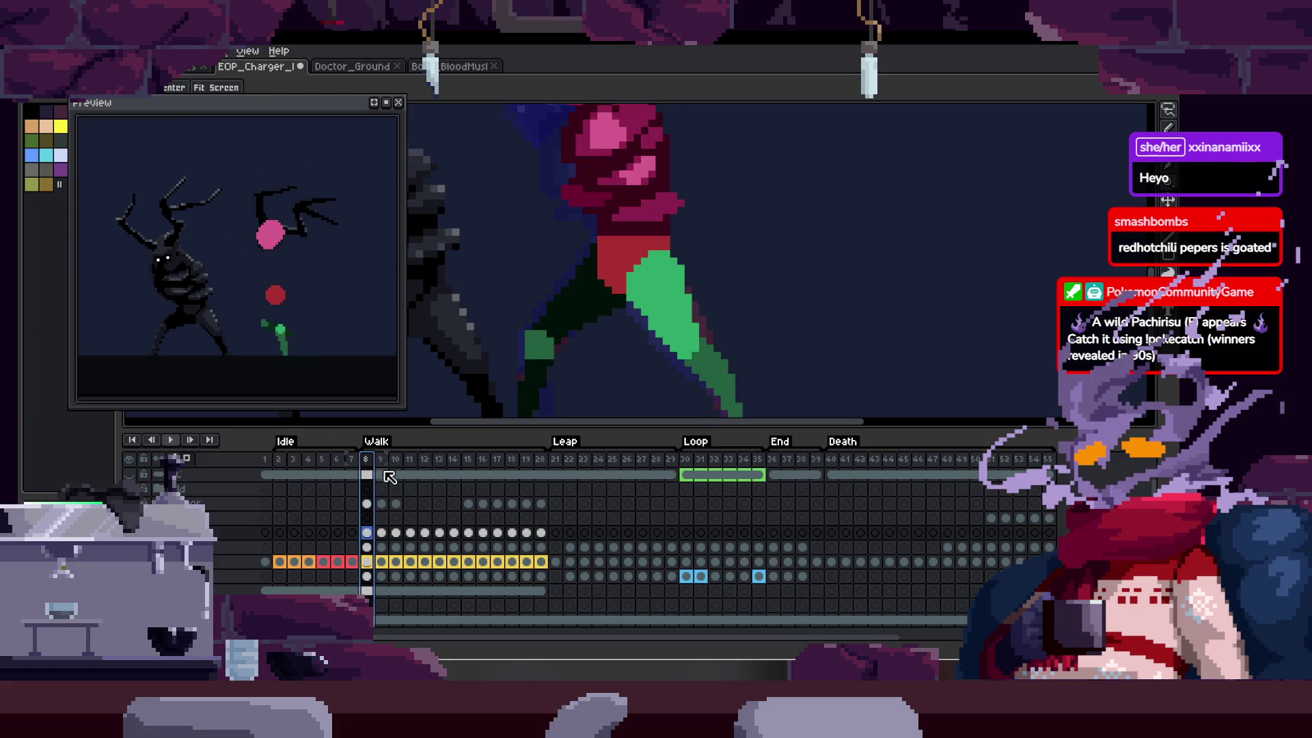
- Insert a new frame 9 after frame 8 with Alt+N
{"action": "key", "text": "alt+n"}
{"action": "key", "text": "ctrl+z"}
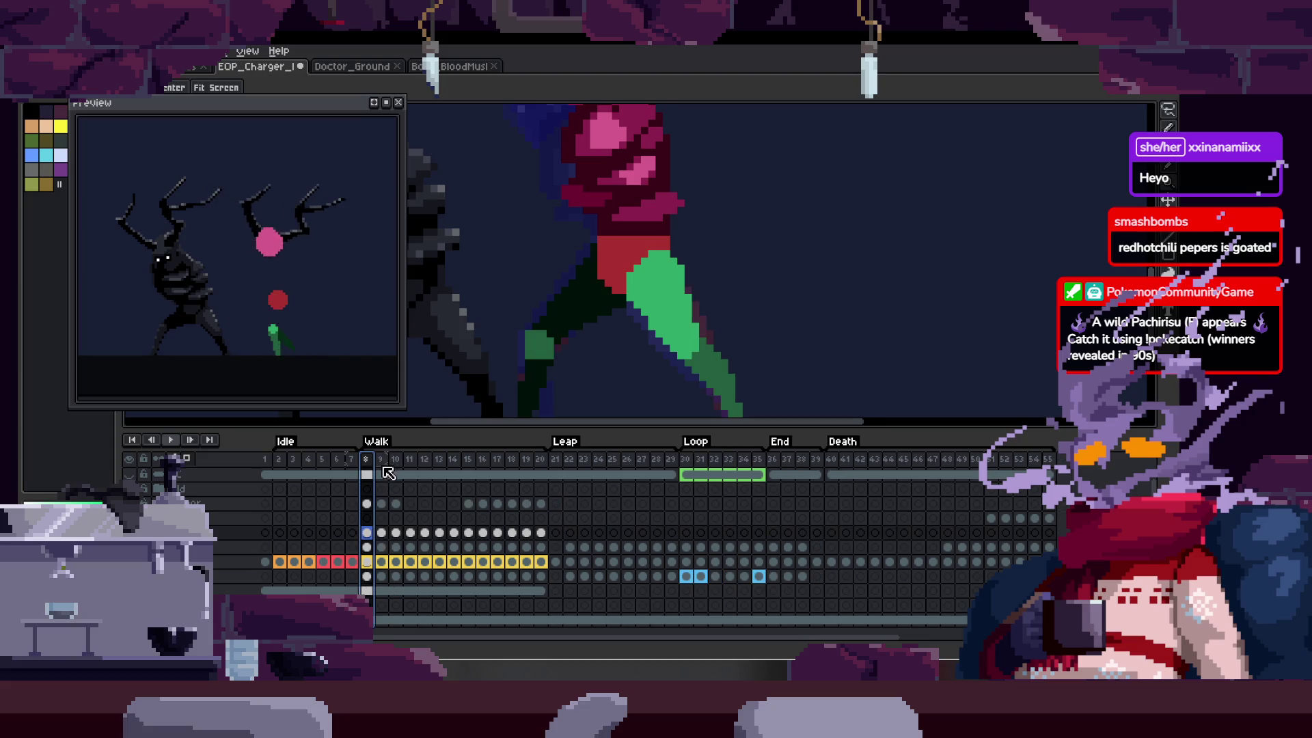
{"action": "key", "text": "alt+n"}
{"action": "left_click", "coordinate": [382, 459]}
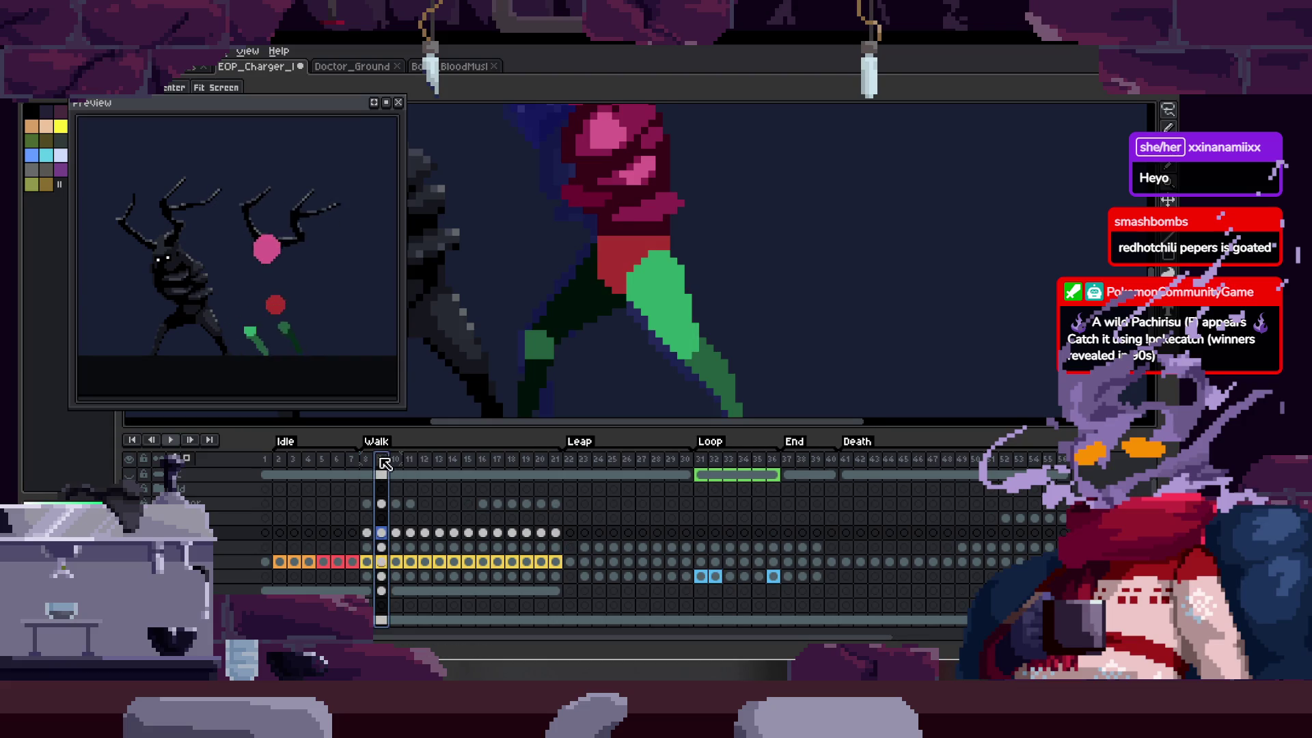
- Open Frame Properties for frame 21 and confirm its 160 ms duration
{"action": "left_click", "coordinate": [556, 467]}
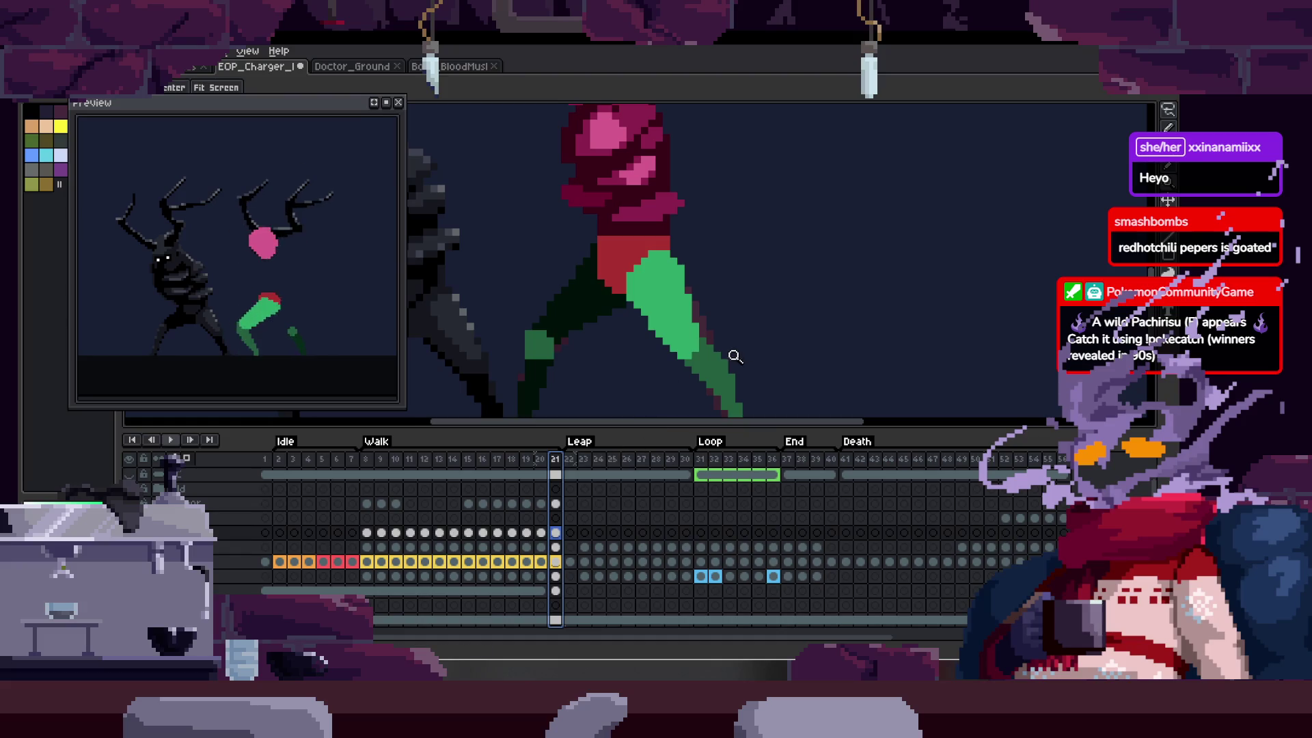
{"action": "key", "text": "Right"}
{"action": "key", "text": "Tab"}
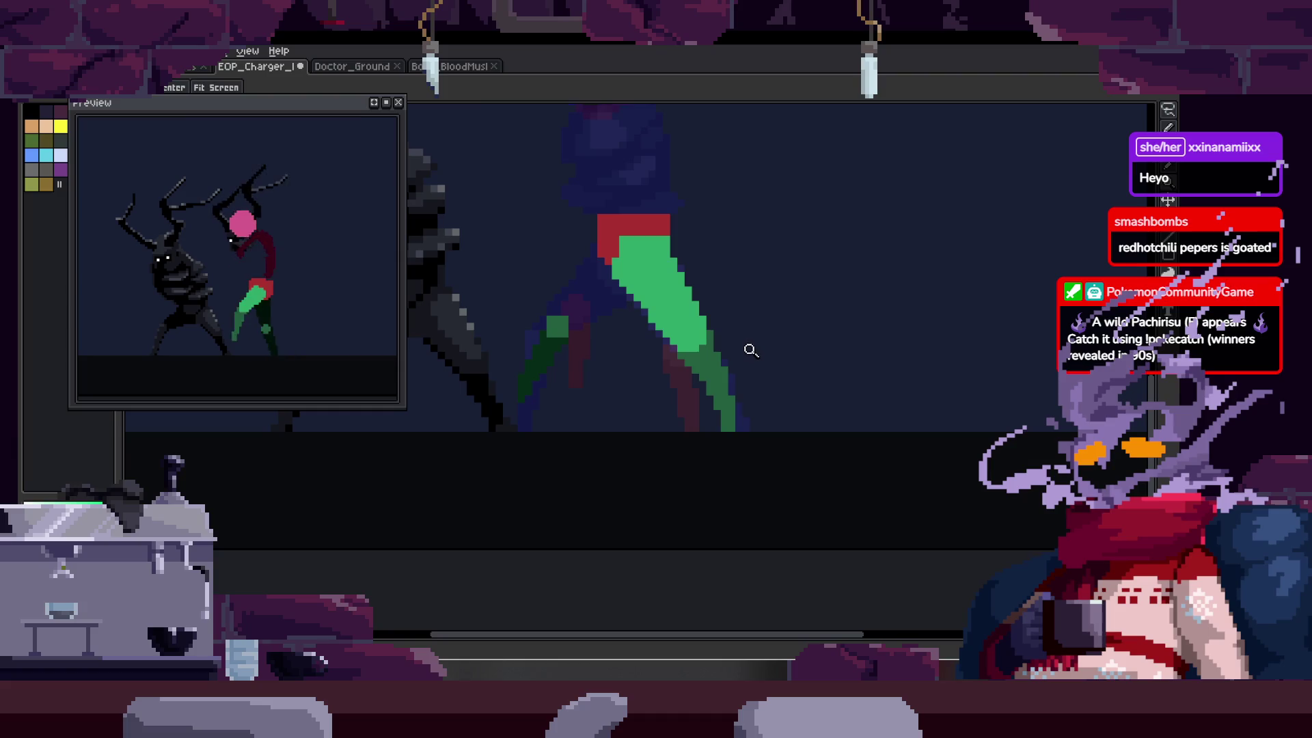
{"action": "key", "text": "Tab"}
{"action": "left_click", "coordinate": [559, 467]}
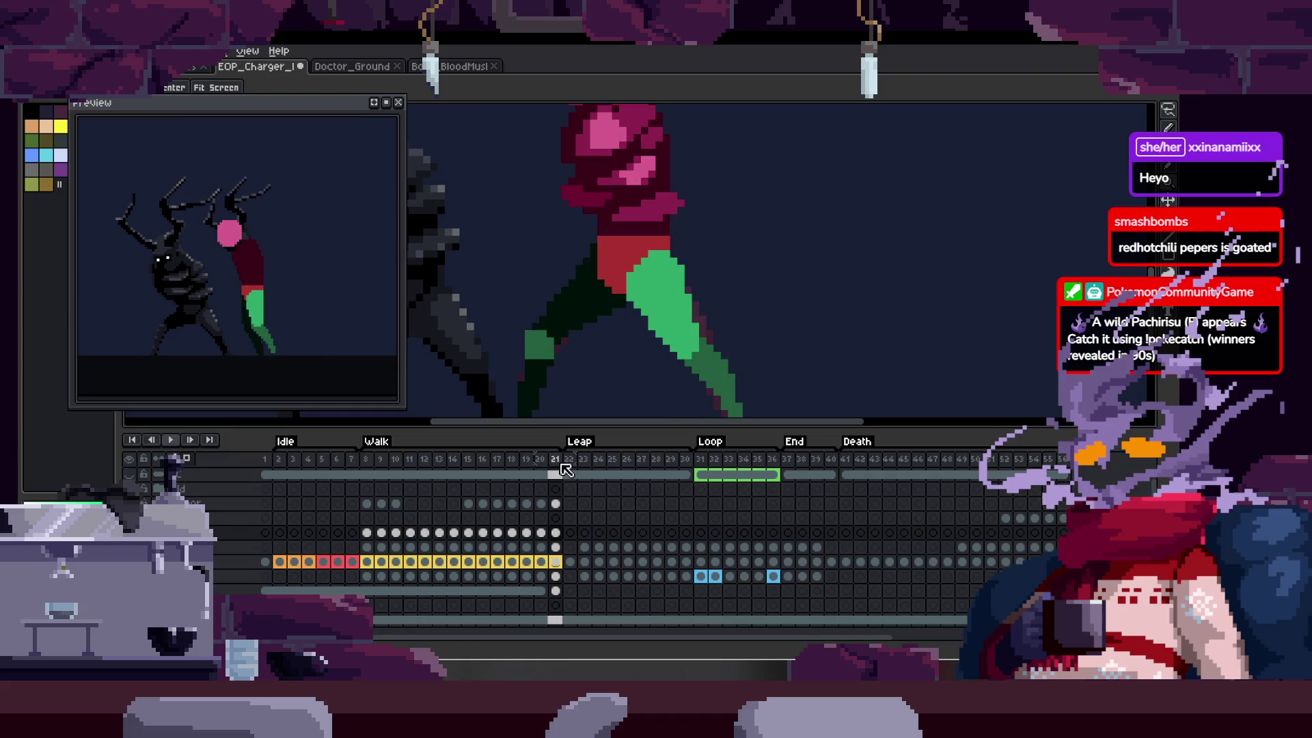
{"action": "right_click", "coordinate": [555, 456]}
{"action": "left_click", "coordinate": [600, 469]}
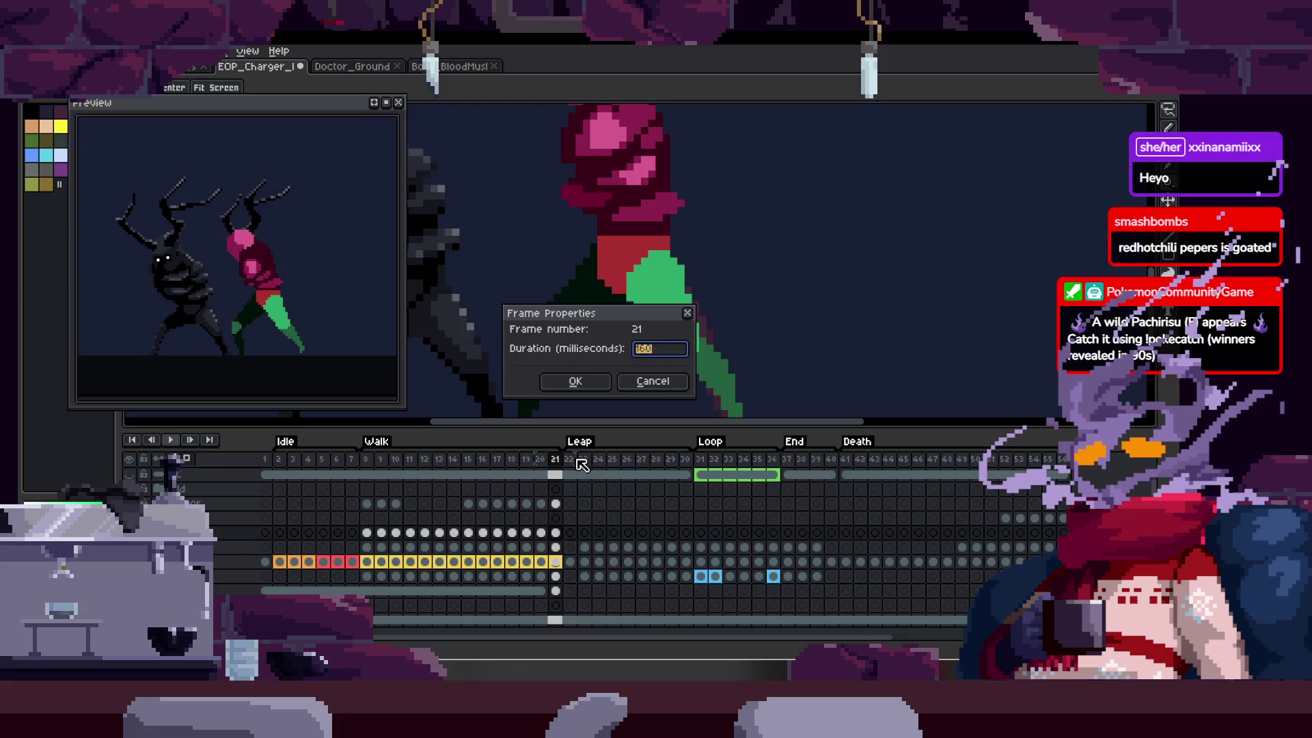
{"action": "key", "text": "Return"}
{"action": "key", "text": "Tab"}
{"action": "scroll", "coordinate": [621, 378], "scroll_direction": "up", "scroll_amount": 2}
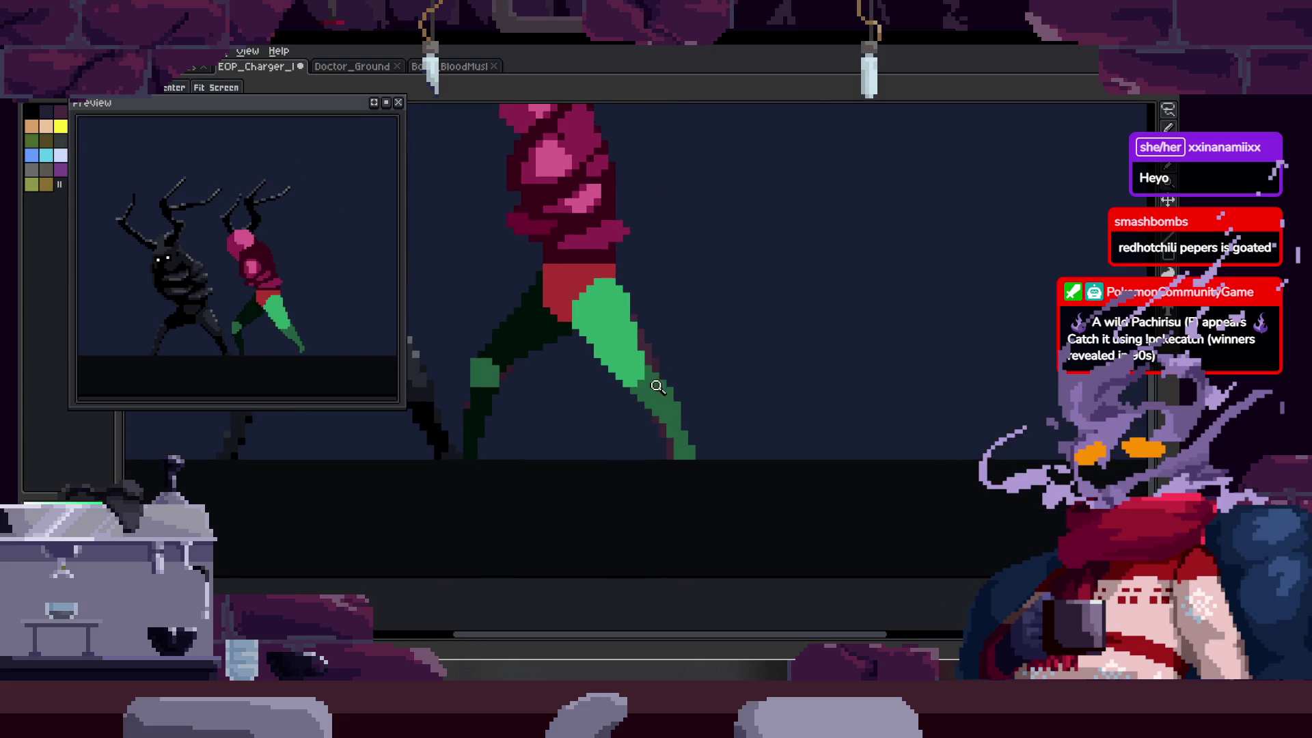
- Save the animation and add a green pixel to the leg's edge
{"action": "key", "text": "Return"}
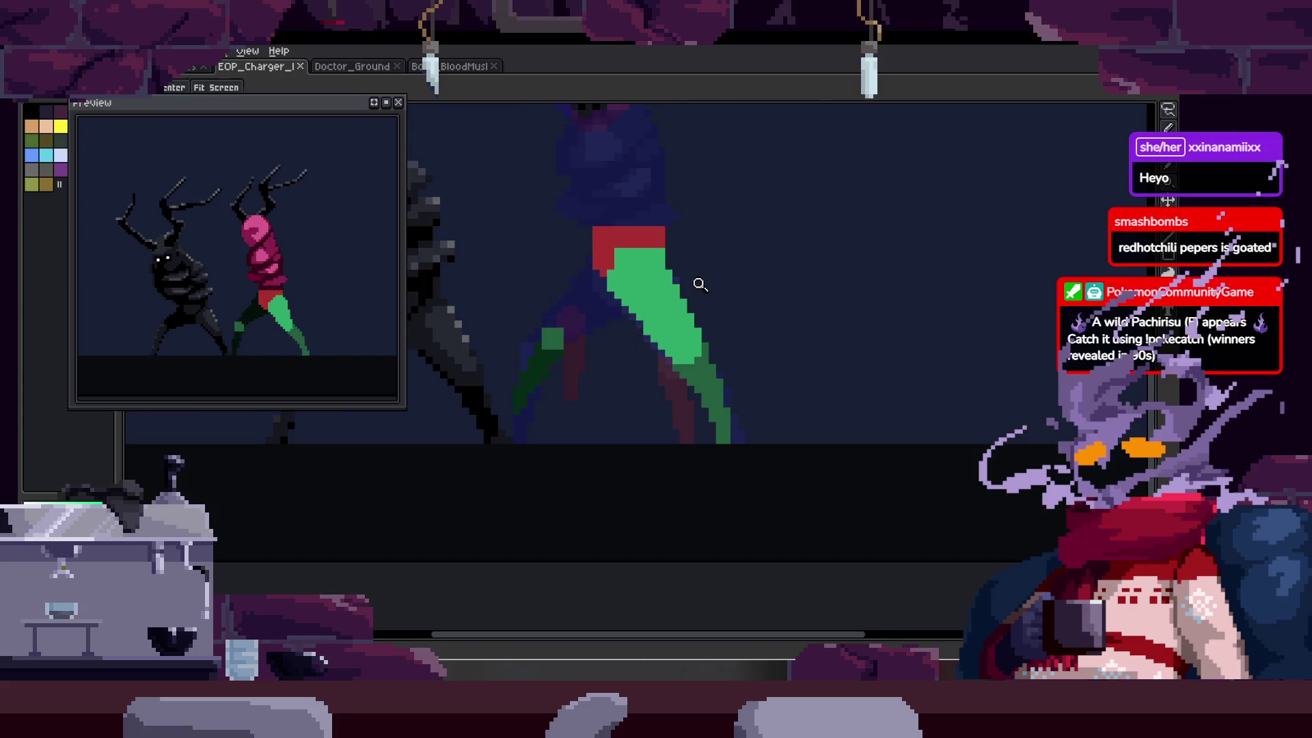
{"action": "key", "text": "ctrl+s"}
{"action": "scroll", "coordinate": [694, 337], "scroll_direction": "up", "scroll_amount": 1}
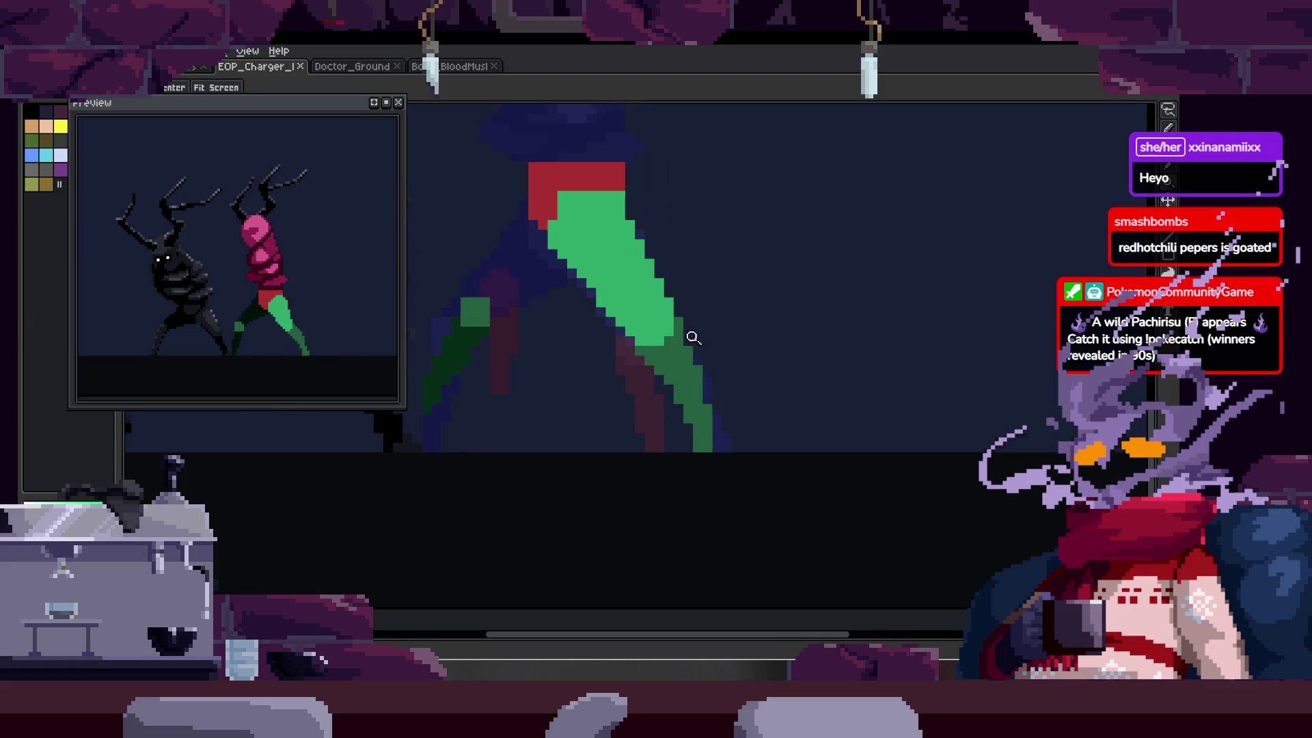
{"action": "scroll", "coordinate": [693, 395], "scroll_direction": "up", "scroll_amount": 1}
{"action": "key", "text": "Return"}
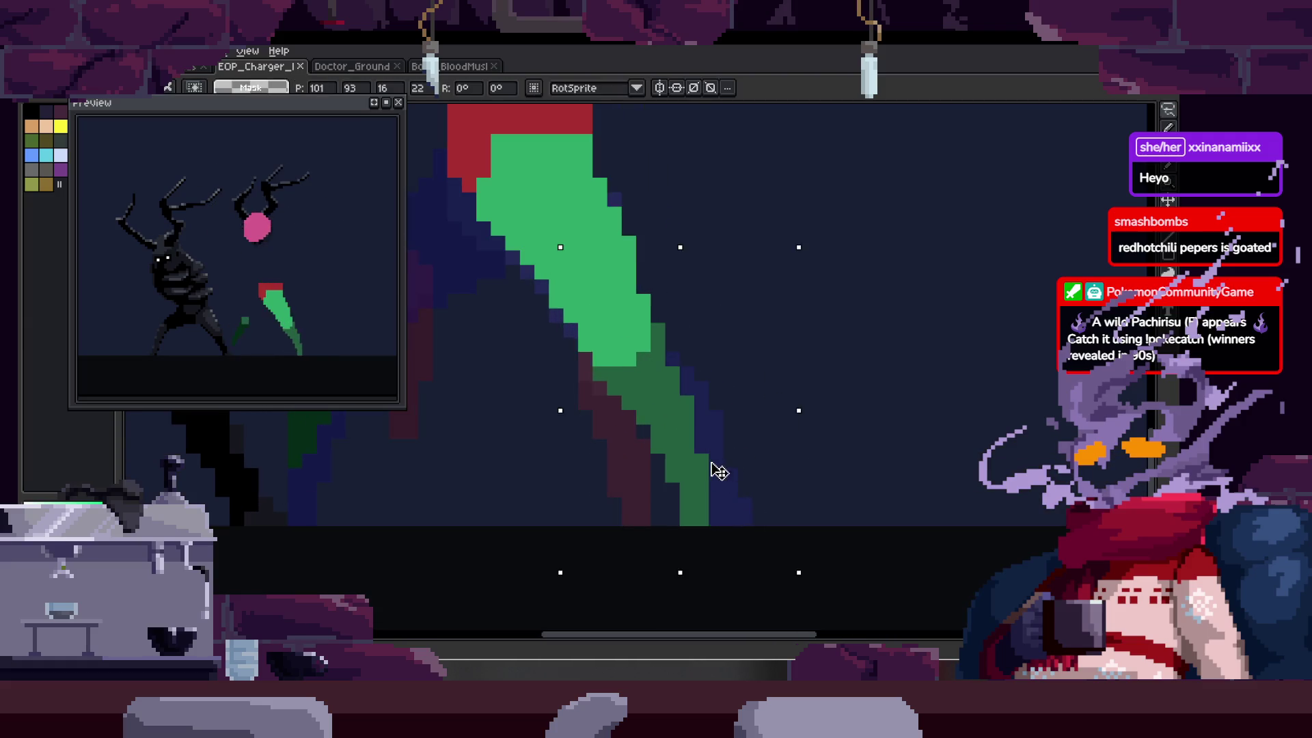
{"action": "key", "text": "b"}
{"action": "scroll", "coordinate": [574, 293], "scroll_direction": "up", "scroll_amount": 1}
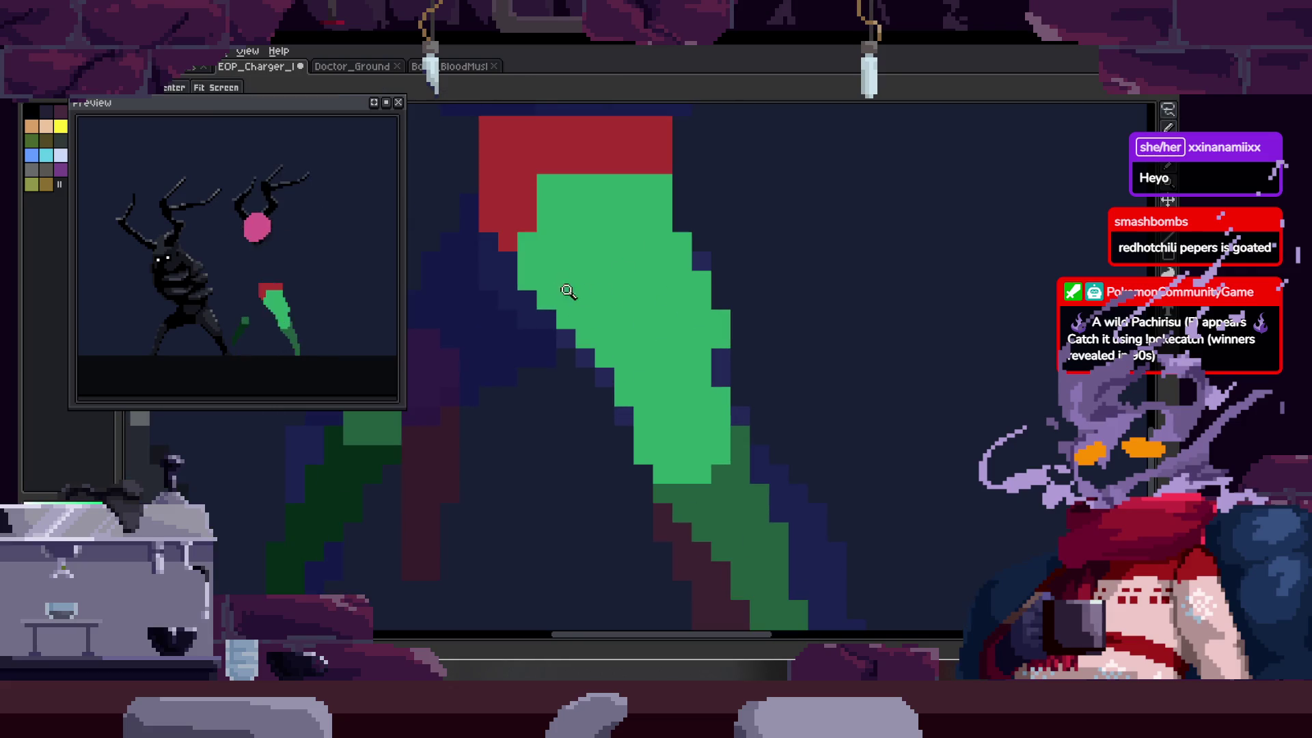
{"action": "left_click", "coordinate": [715, 381]}
- Save again and review the walk frames zoomed out, checking the timeline's playback options
{"action": "key", "text": "Right"}
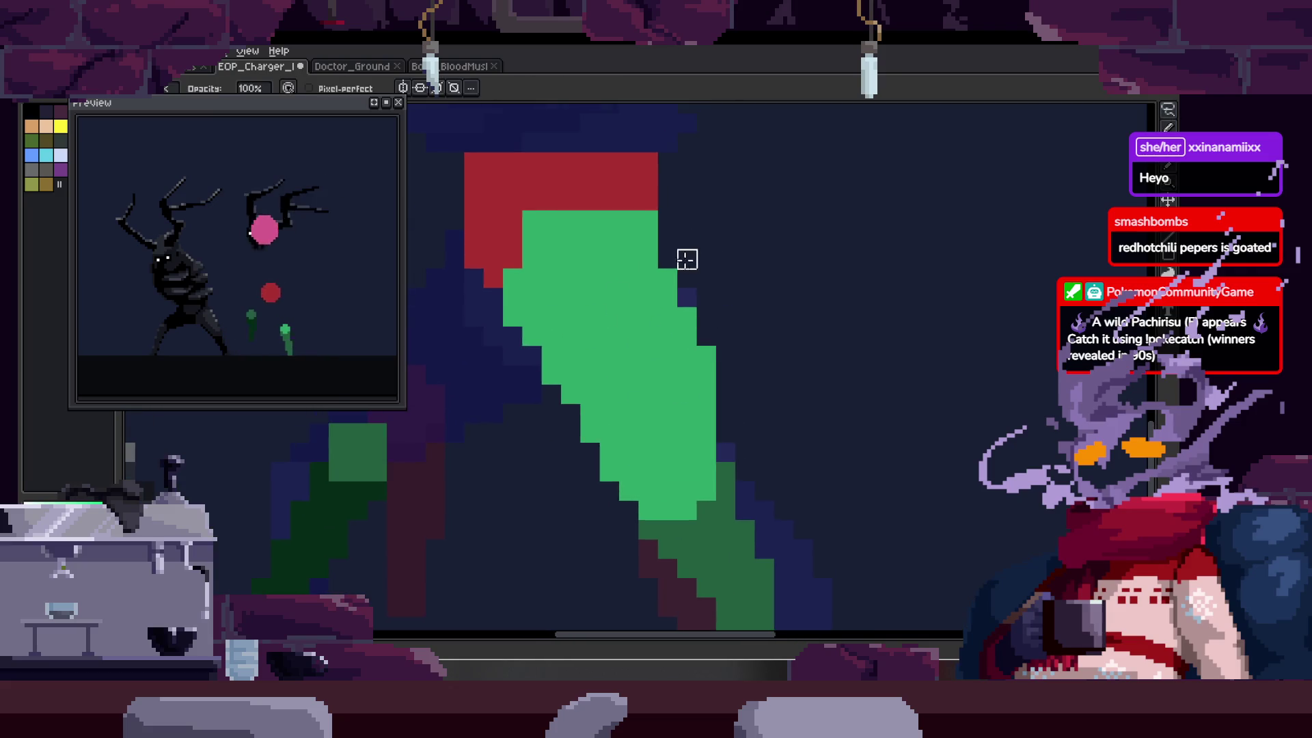
{"action": "key", "text": "ctrl+s"}
{"action": "key", "text": "z"}
{"action": "scroll", "coordinate": [723, 390], "scroll_direction": "down", "scroll_amount": 2}
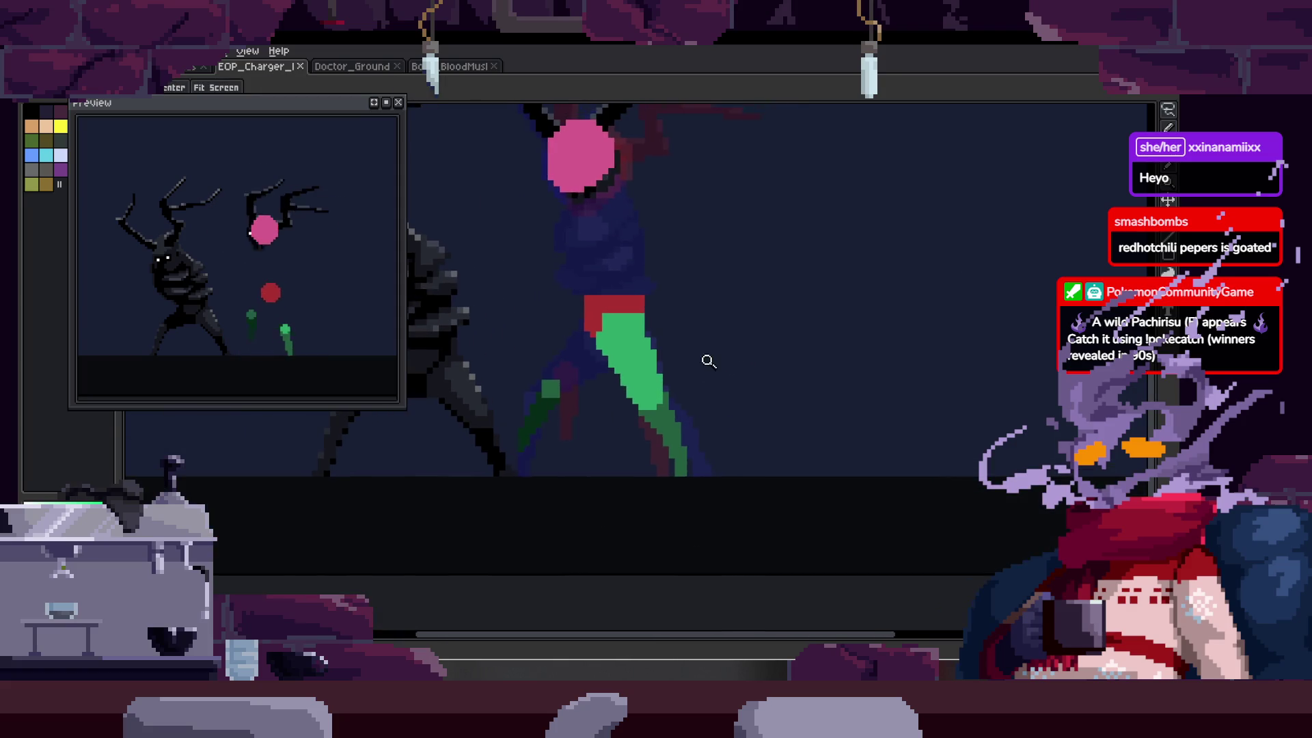
{"action": "key", "text": "Right"}
{"action": "key", "text": "Right"}
{"action": "key", "text": "Right"}
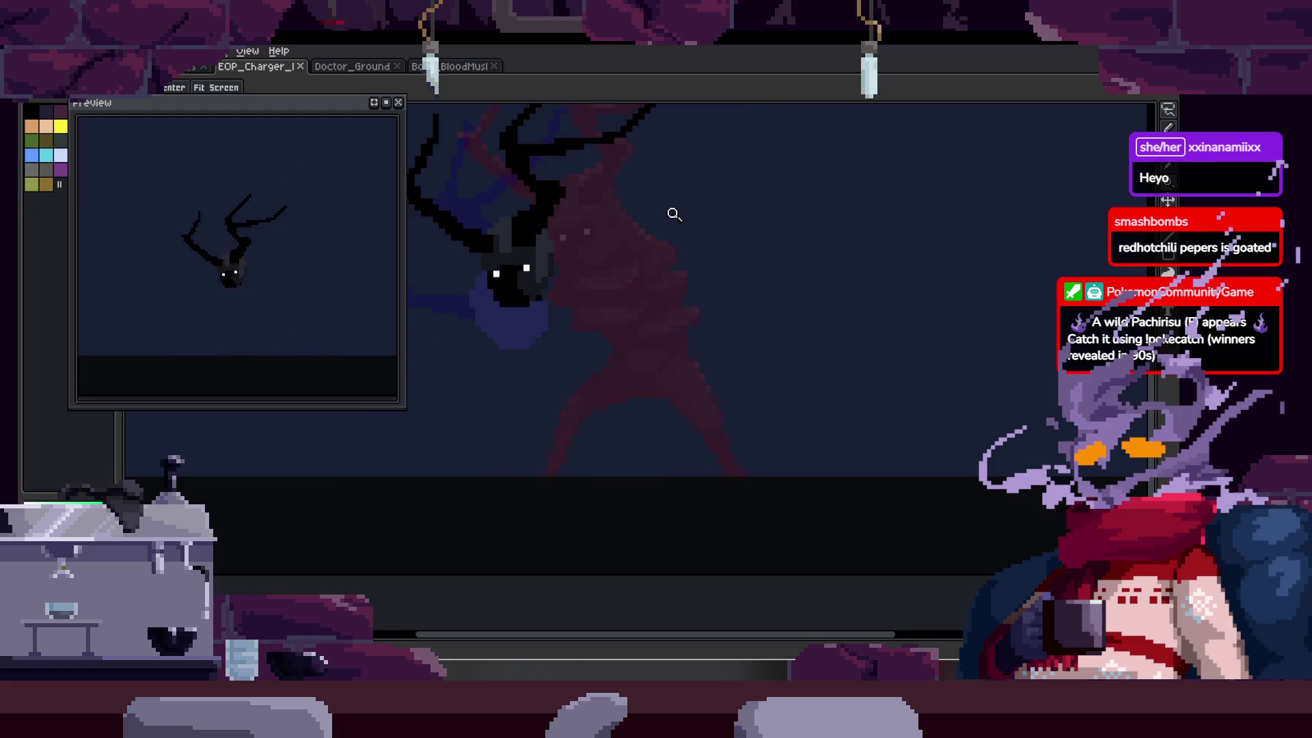
{"action": "key", "text": "Tab"}
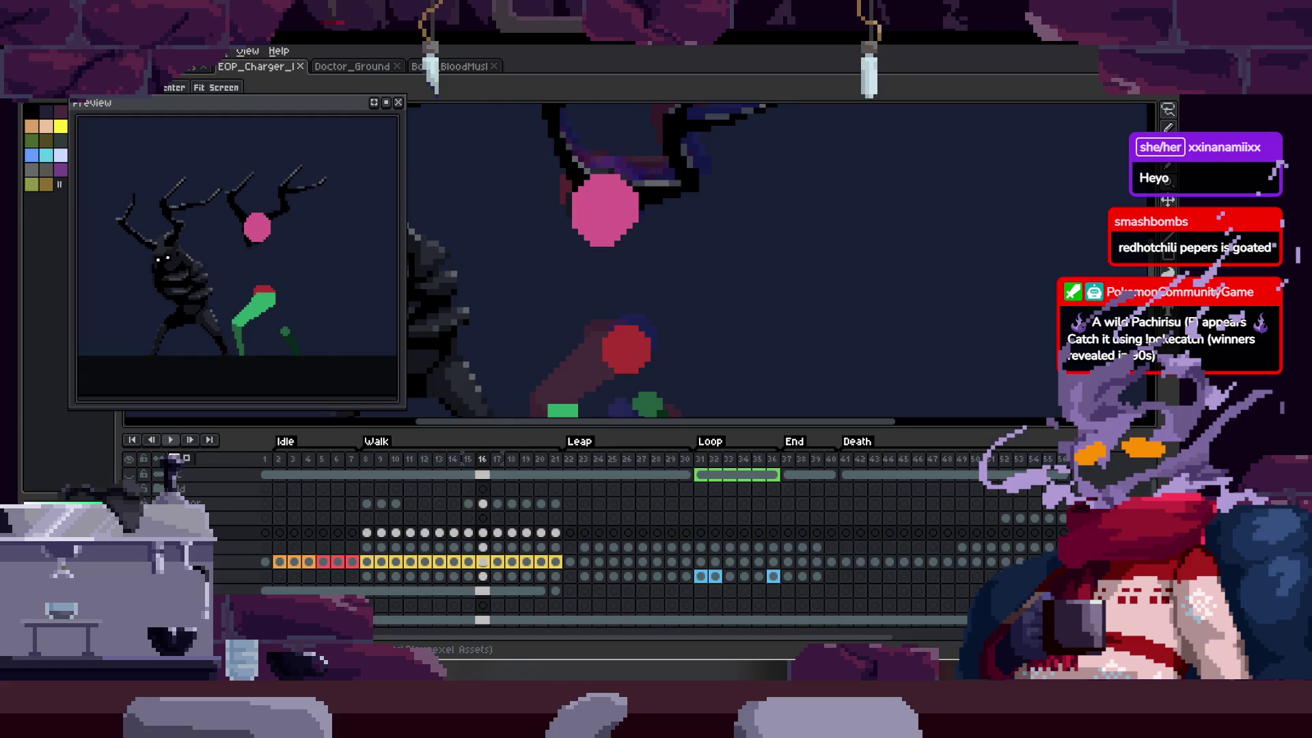
{"action": "right_click", "coordinate": [167, 443]}
{"action": "key", "text": "Escape"}
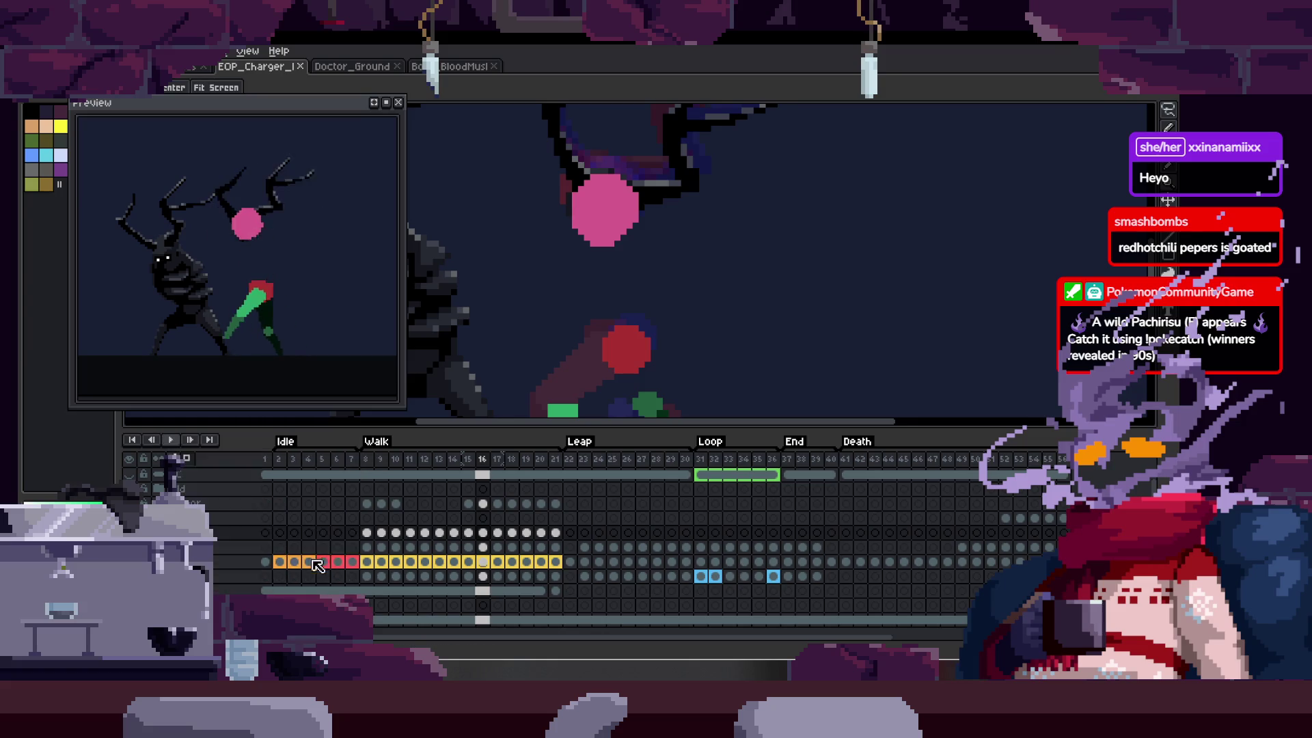
{"action": "key", "text": "Tab"}
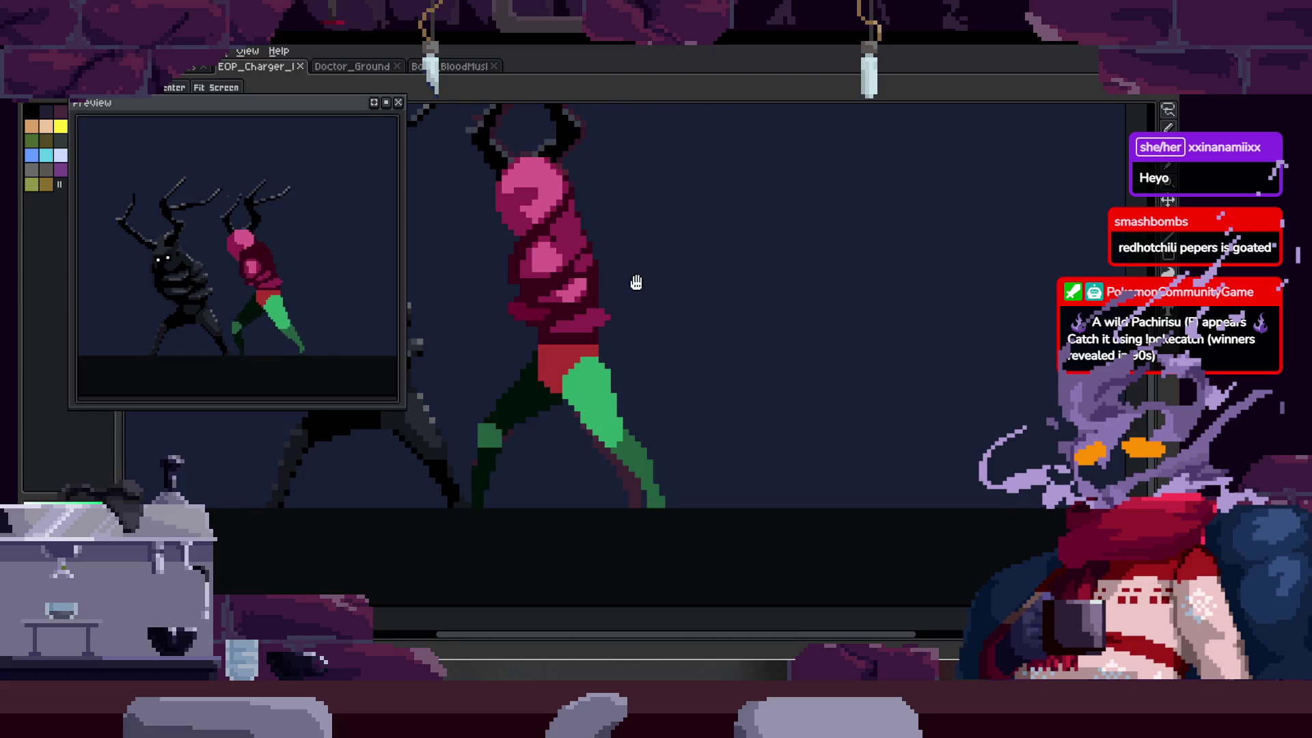
- Zoom in on the legs and Paint Bucket-fill the back leg dark green
{"action": "scroll", "coordinate": [606, 308], "scroll_direction": "up", "scroll_amount": 3}
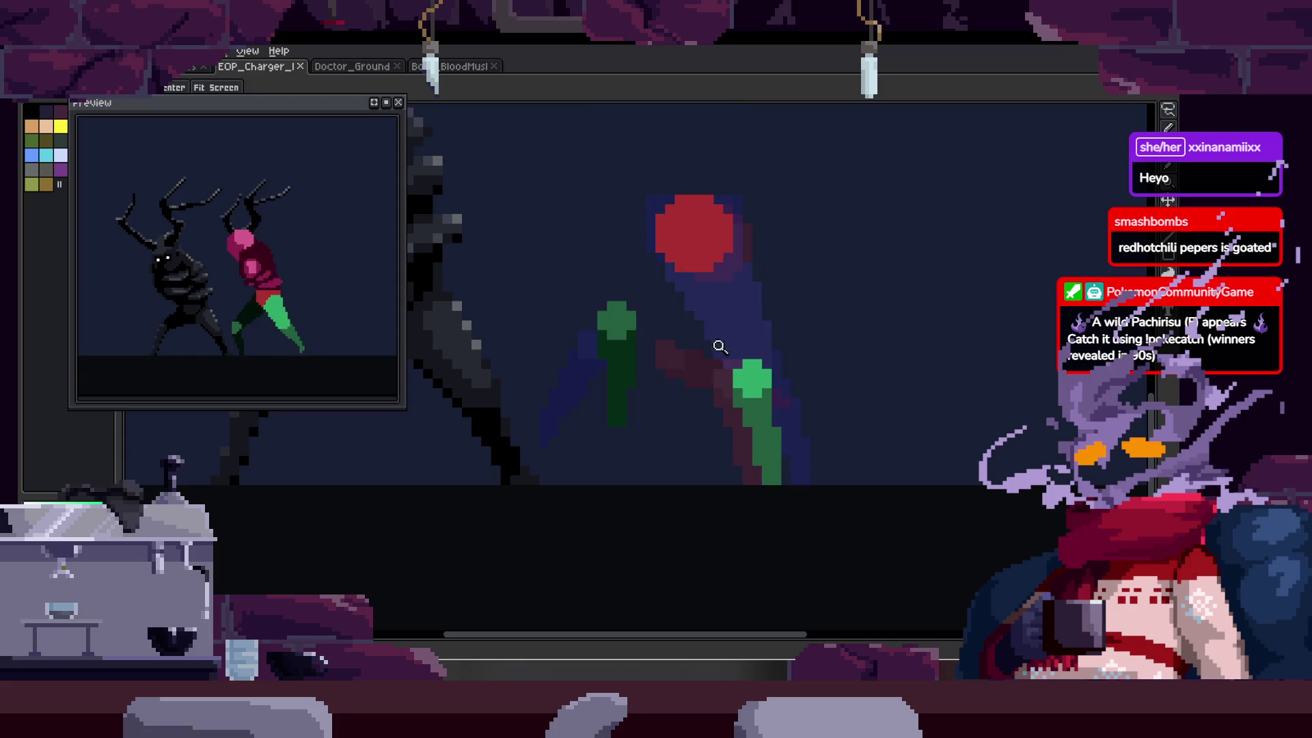
{"action": "key", "text": "w"}
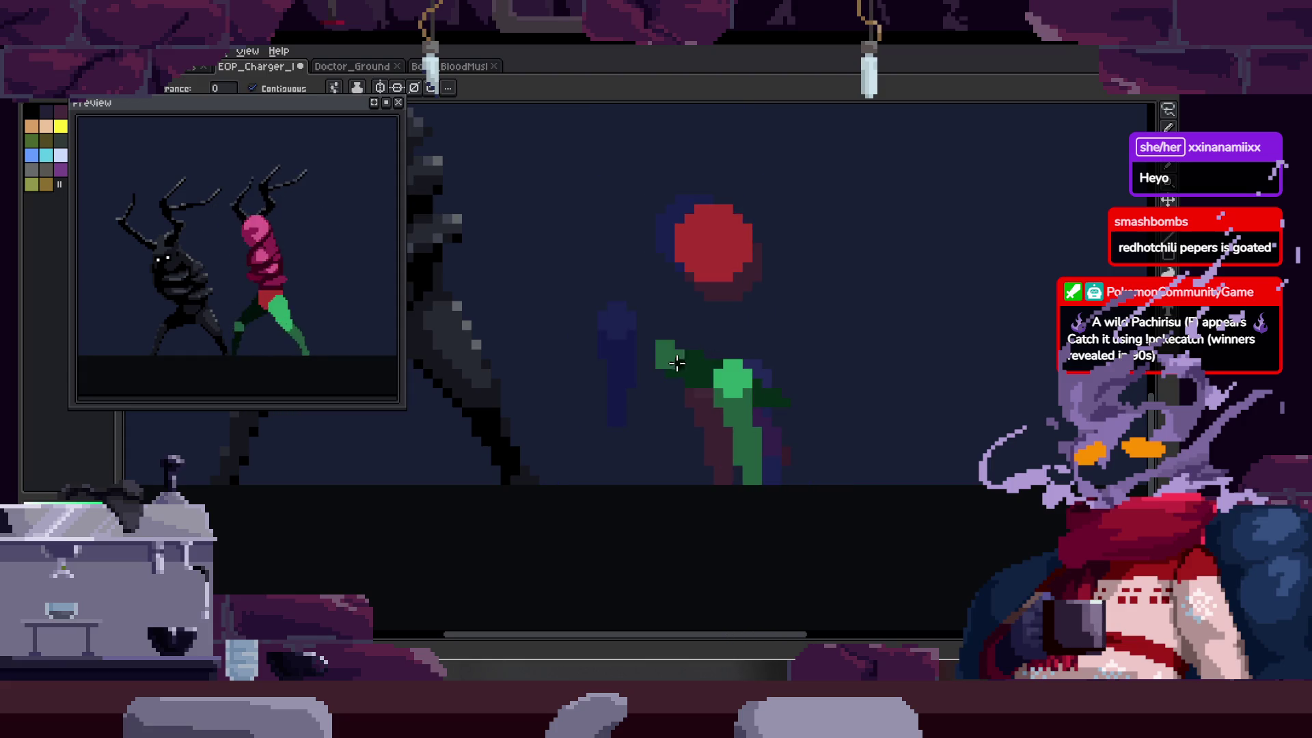
{"action": "scroll", "coordinate": [822, 383], "scroll_direction": "up", "scroll_amount": 1}
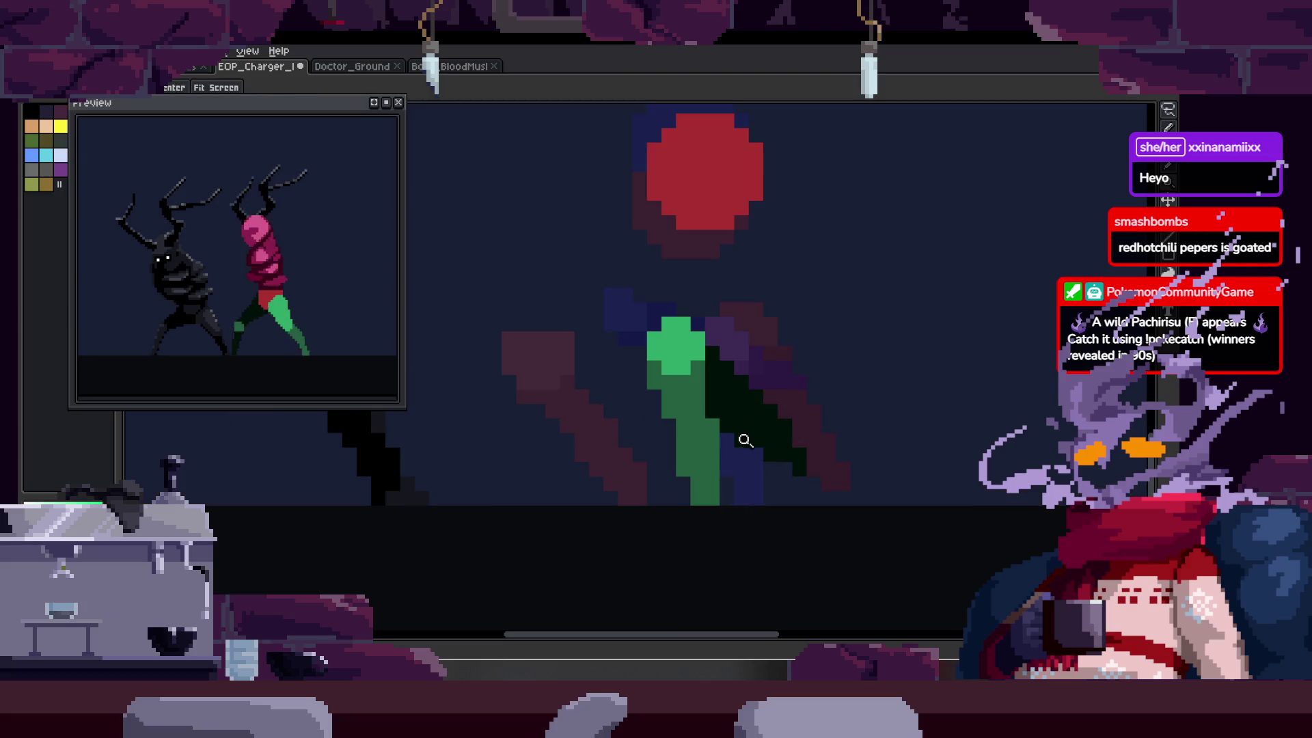
{"action": "key", "text": "b"}
{"action": "scroll", "coordinate": [764, 389], "scroll_direction": "up", "scroll_amount": 1}
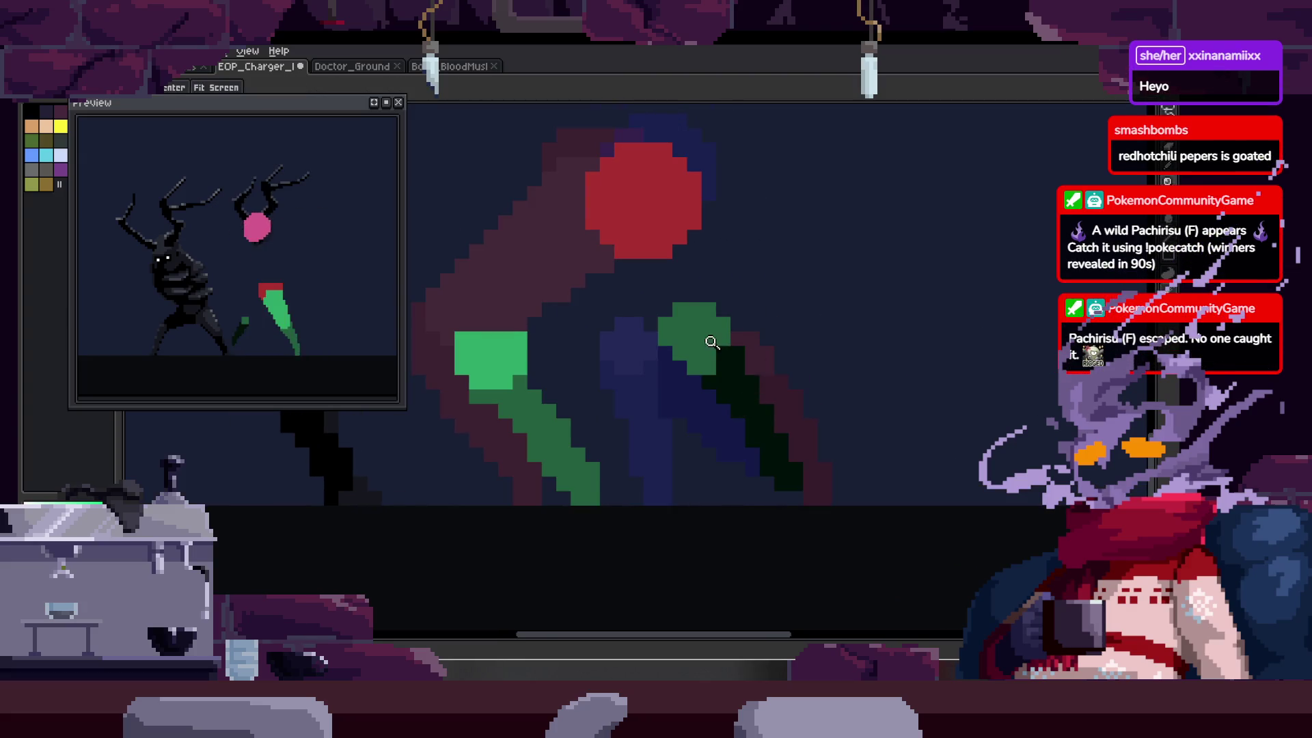
{"action": "left_click_drag", "start_coordinate": [698, 280], "coordinate": [674, 239]}
{"action": "scroll", "coordinate": [718, 290], "scroll_direction": "down", "scroll_amount": 1}
{"action": "scroll", "coordinate": [738, 335], "scroll_direction": "up", "scroll_amount": 1}
{"action": "key", "text": "g"}
{"action": "left_click", "coordinate": [716, 435]}
- Begin a dark diagonal outline on the leg with the Pencil
{"action": "scroll", "coordinate": [624, 401], "scroll_direction": "up", "scroll_amount": 1}
{"action": "key", "text": "h"}
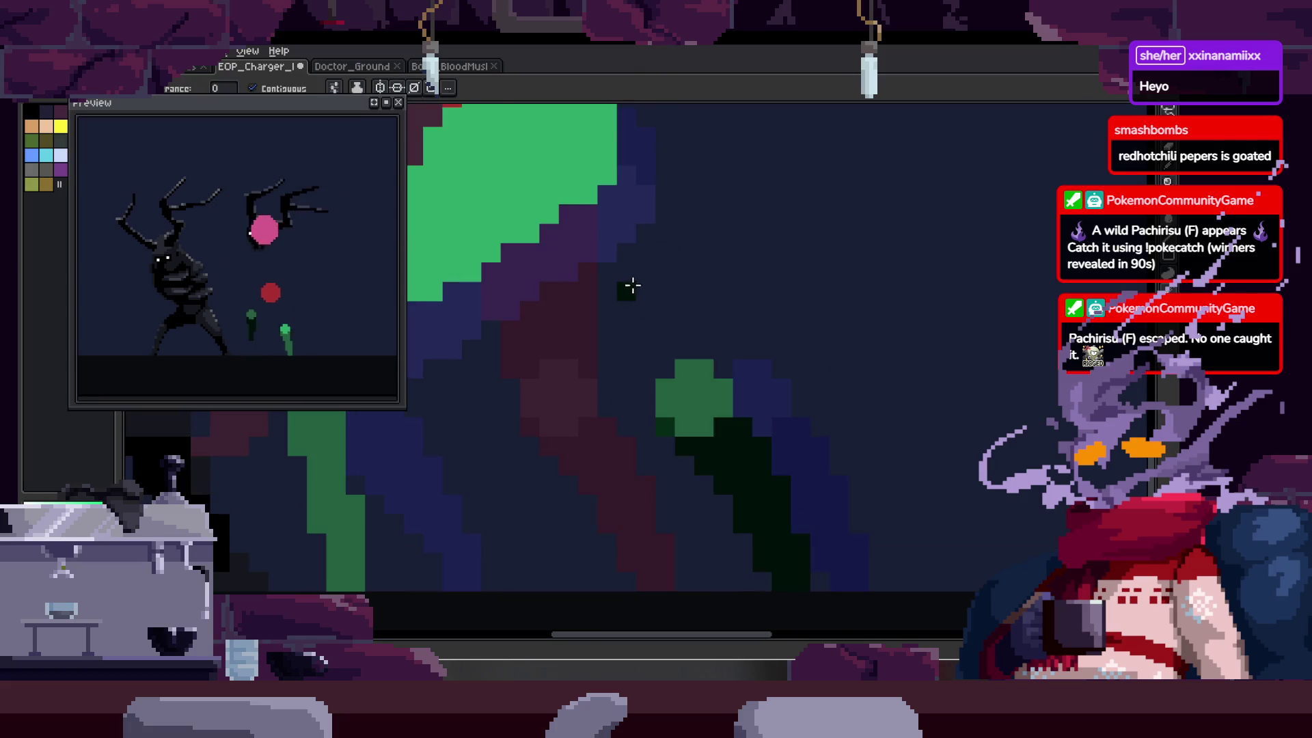
{"action": "key", "text": "b"}
{"action": "left_click", "coordinate": [654, 417], "text": "shift"}
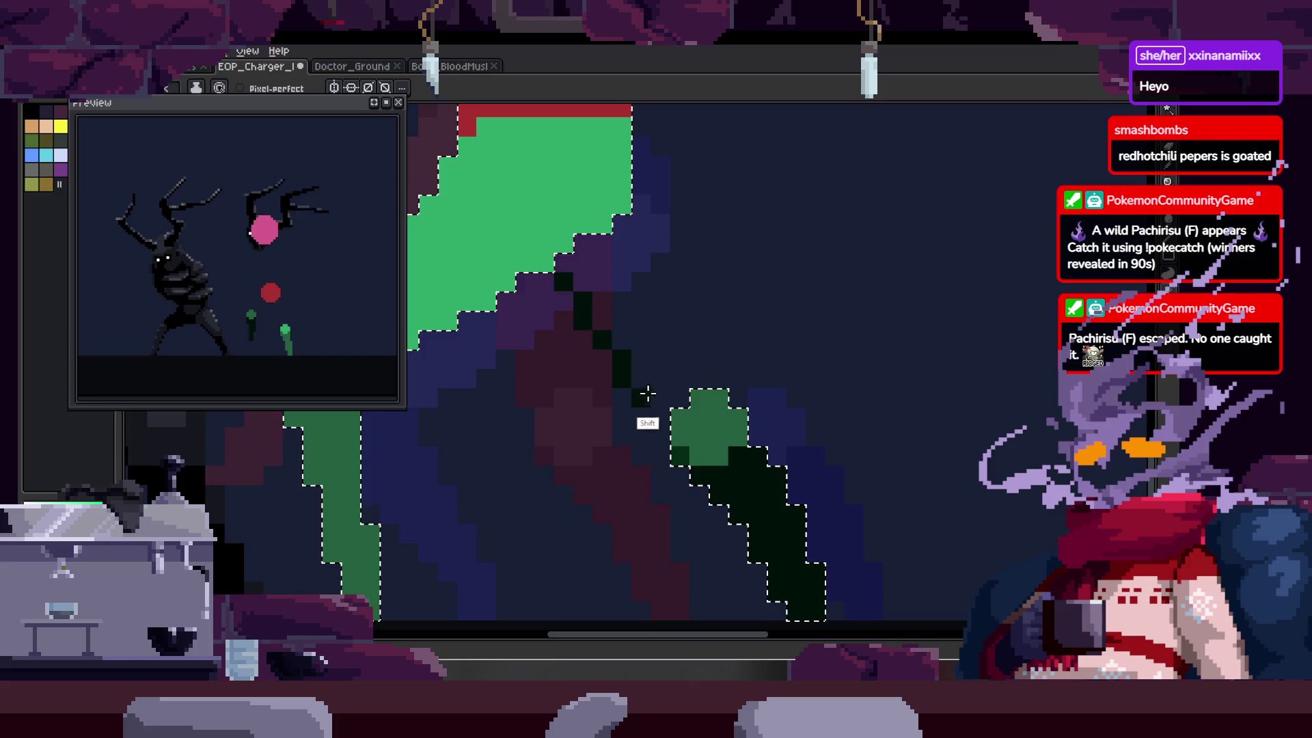
- Redraw the leg's dark outline as straight segments upward and fill the gap beside it dark
{"action": "key", "text": "ctrl+z"}
{"action": "left_click", "coordinate": [581, 440], "text": "shift"}
{"action": "left_click", "coordinate": [629, 429], "text": "shift"}
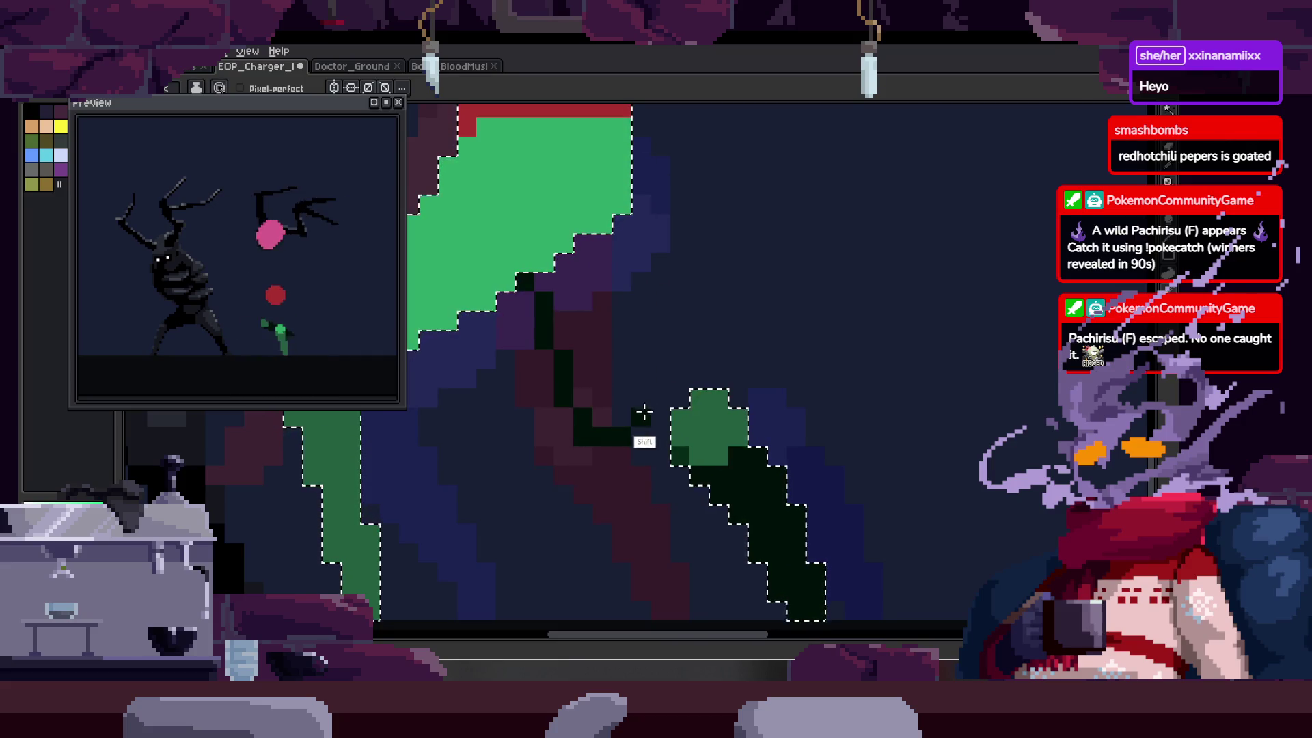
{"action": "left_click", "coordinate": [611, 325]}
{"action": "scroll", "coordinate": [611, 324], "scroll_direction": "down", "scroll_amount": 2}
- Lasso-select the green and dark leg strokes and nudge them left
{"action": "key", "text": "q"}
{"action": "mouse_move", "coordinate": [710, 246]}
{"action": "left_mouse_down"}
{"action": "mouse_move", "coordinate": [638, 287]}
{"action": "mouse_move", "coordinate": [801, 431]}
{"action": "mouse_move", "coordinate": [688, 462]}
{"action": "left_mouse_up"}
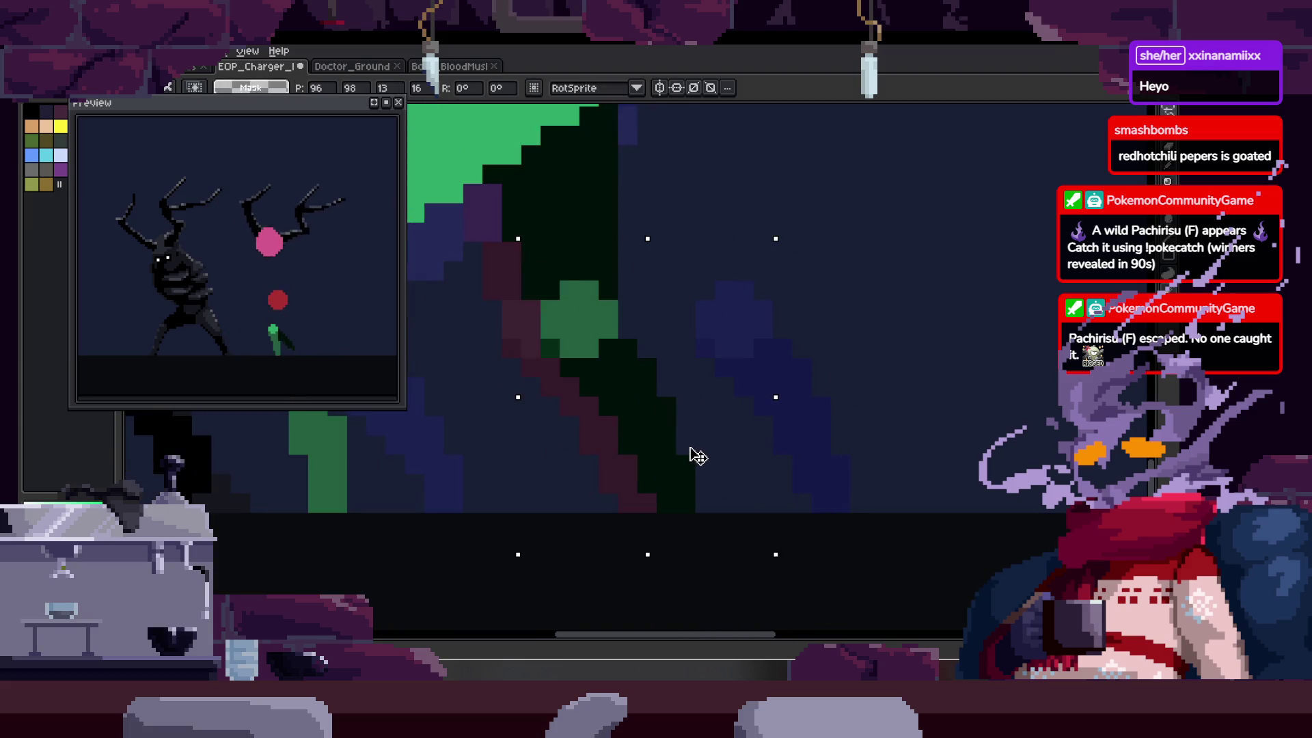
{"action": "key", "text": "Return"}
{"action": "scroll", "coordinate": [740, 327], "scroll_direction": "down", "scroll_amount": 3}
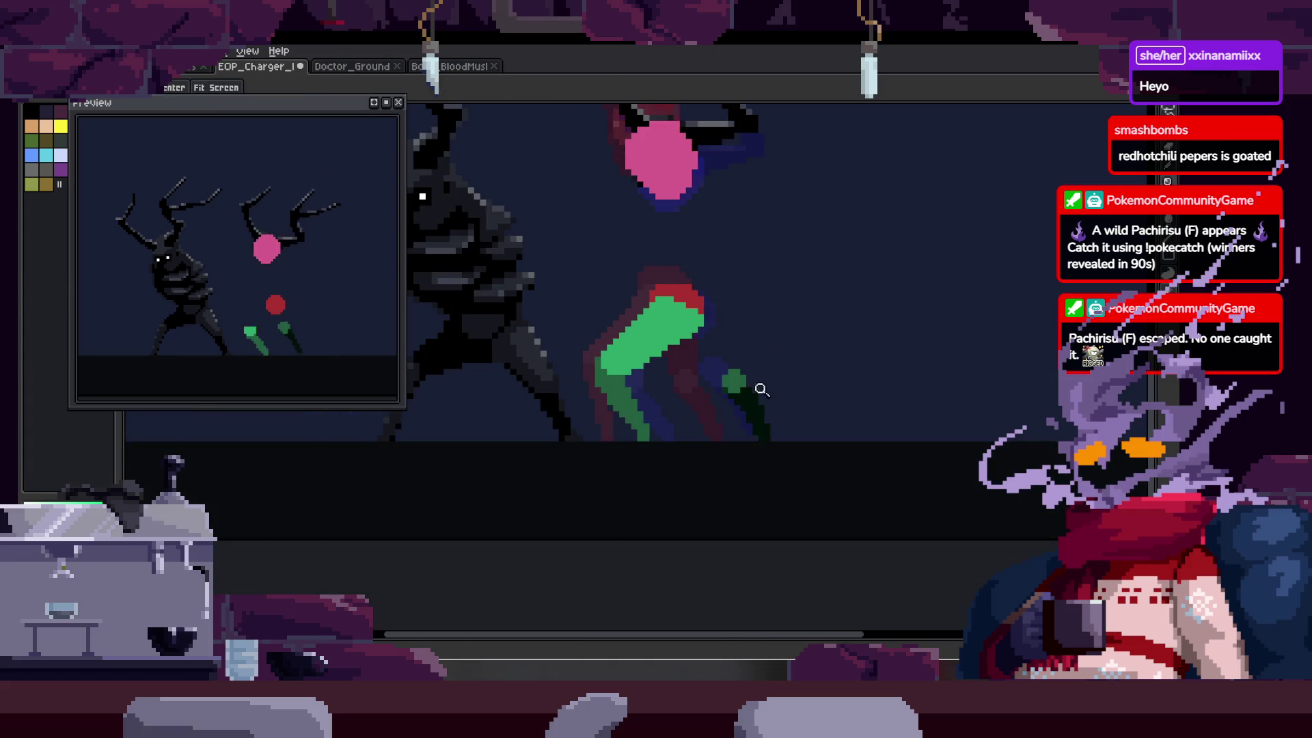
{"action": "scroll", "coordinate": [741, 360], "scroll_direction": "up", "scroll_amount": 2}
{"action": "left_click_drag", "start_coordinate": [731, 311], "coordinate": [824, 434]}
{"action": "key", "text": "b"}
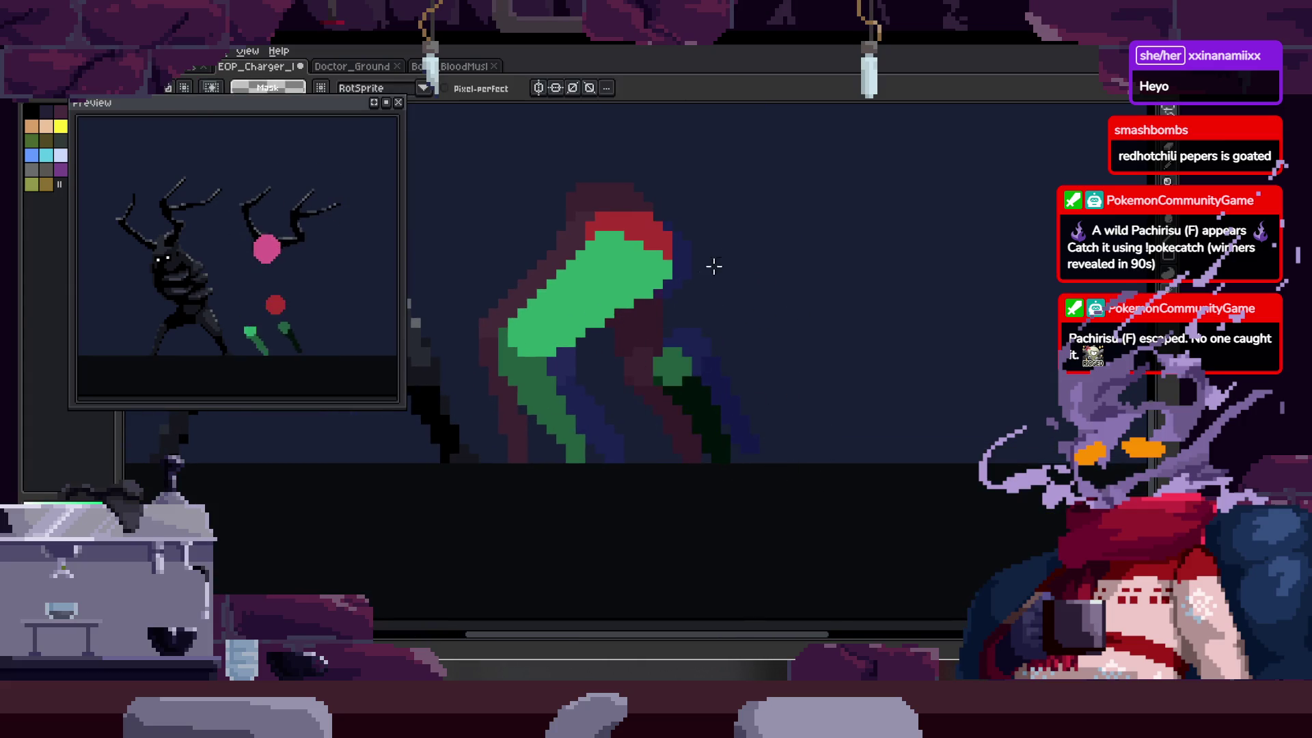
{"action": "scroll", "coordinate": [711, 266], "scroll_direction": "up", "scroll_amount": 2}
- Draw a short dark-green diagonal stroke on the leg and save the sprite
{"action": "left_click_drag", "start_coordinate": [595, 332], "coordinate": [633, 408]}
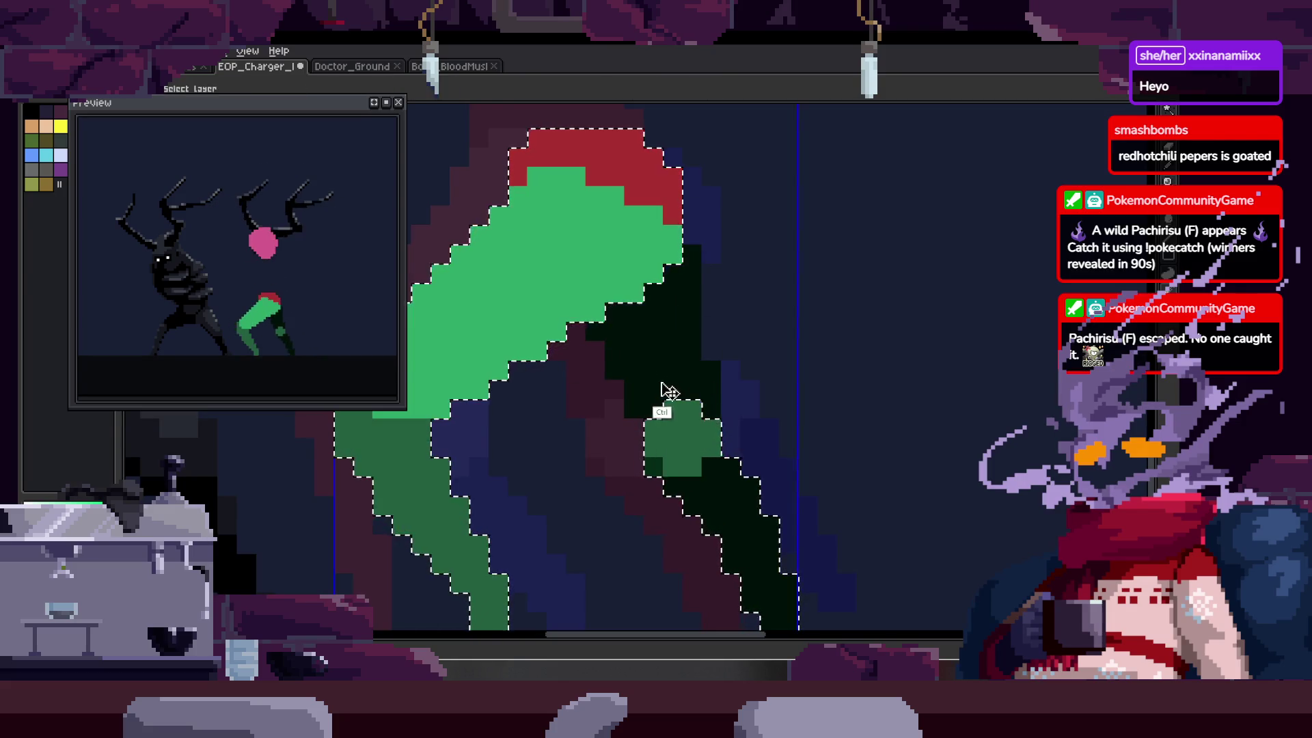
{"action": "scroll", "coordinate": [699, 380], "scroll_direction": "up", "scroll_amount": 1}
{"action": "scroll", "coordinate": [711, 424], "scroll_direction": "up", "scroll_amount": 1}
{"action": "key", "text": "z"}
{"action": "scroll", "coordinate": [668, 363], "scroll_direction": "down", "scroll_amount": 2}
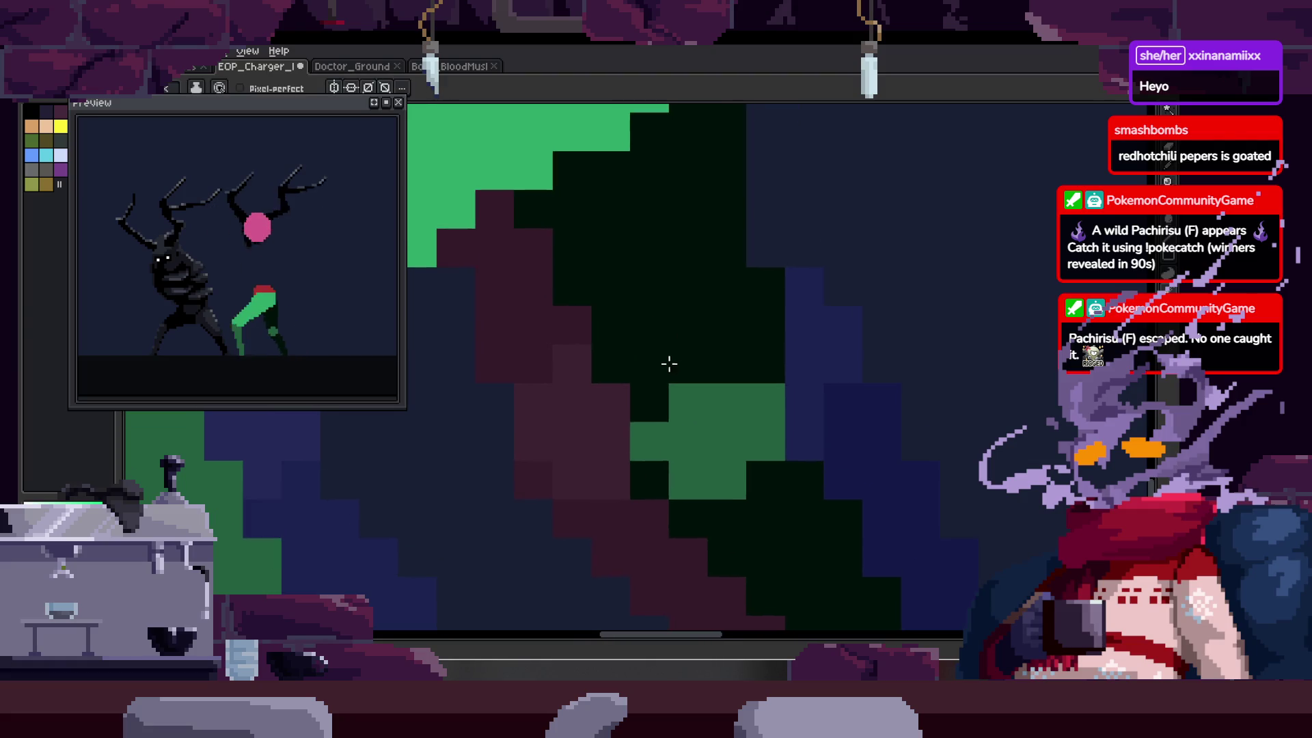
{"action": "scroll", "coordinate": [644, 357], "scroll_direction": "down", "scroll_amount": 3}
{"action": "key", "text": "ctrl+s"}
{"action": "scroll", "coordinate": [691, 372], "scroll_direction": "up", "scroll_amount": 3}
- Fill the leg area green with the bucket and outline its upper edge in dark
{"action": "key", "text": "b"}
{"action": "mouse_move", "coordinate": [571, 380]}
{"action": "left_mouse_down"}
{"action": "mouse_move", "coordinate": [565, 395]}
{"action": "mouse_move", "coordinate": [682, 554]}
{"action": "left_mouse_up"}
{"action": "scroll", "coordinate": [682, 554], "scroll_direction": "down", "scroll_amount": 2}
{"action": "mouse_move", "coordinate": [656, 424]}
{"action": "left_mouse_down"}
{"action": "mouse_move", "coordinate": [691, 474]}
{"action": "mouse_move", "coordinate": [681, 390]}
{"action": "left_mouse_up"}
{"action": "key", "text": "ctrl+z"}
{"action": "key", "text": "g"}
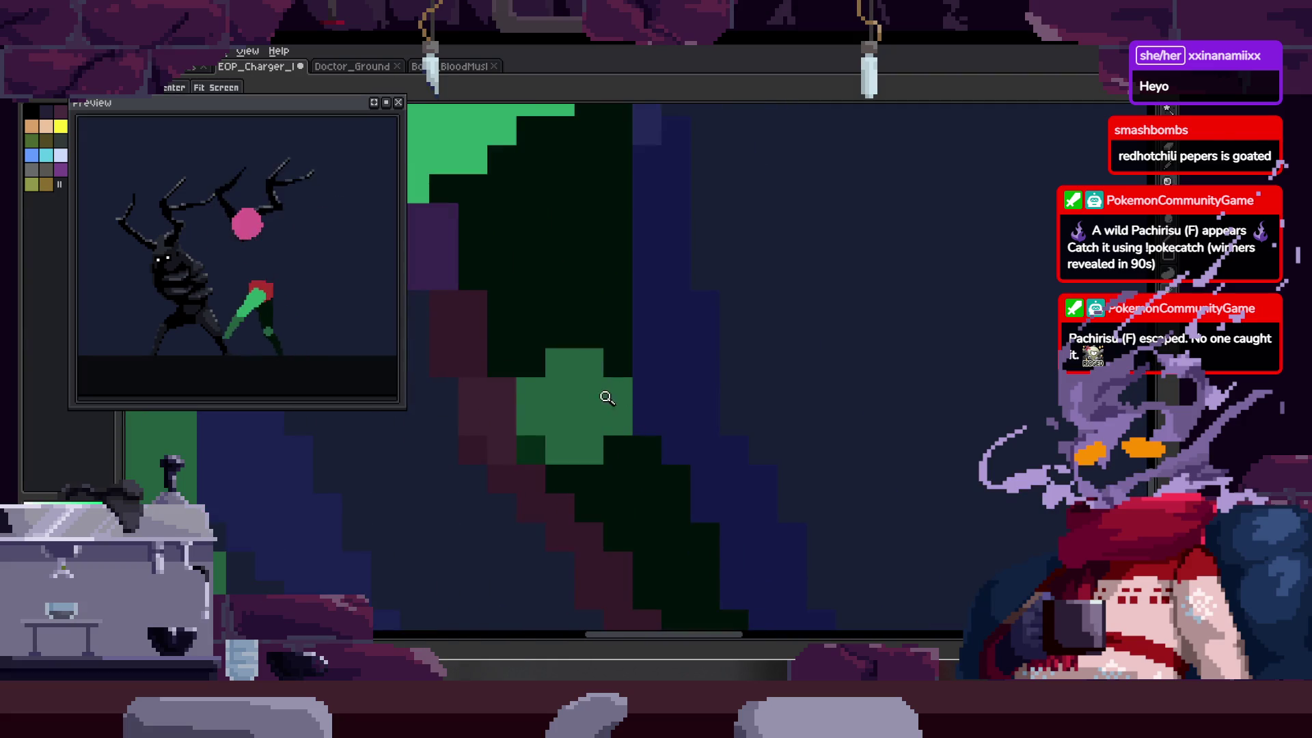
{"action": "left_click", "coordinate": [652, 504]}
{"action": "key", "text": "b"}
{"action": "mouse_move", "coordinate": [530, 392]}
{"action": "left_mouse_down"}
{"action": "mouse_move", "coordinate": [571, 357]}
{"action": "mouse_move", "coordinate": [642, 365]}
{"action": "left_mouse_up"}
- Add a small green patch to the leg and pick a colour from the canvas
{"action": "key", "text": "z"}
{"action": "scroll", "coordinate": [690, 321], "scroll_direction": "down", "scroll_amount": 3}
{"action": "scroll", "coordinate": [690, 321], "scroll_direction": "up", "scroll_amount": 3}
{"action": "key", "text": "b"}
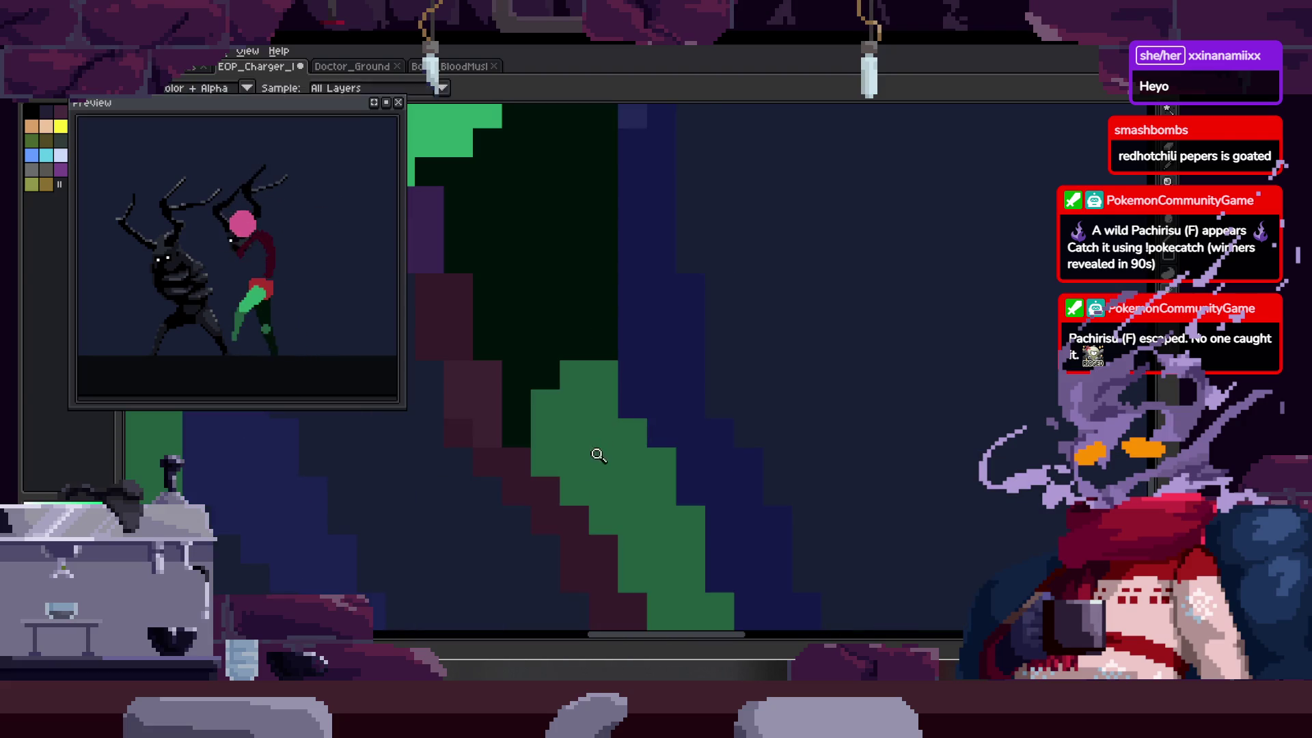
{"action": "left_click", "coordinate": [675, 348]}
{"action": "scroll", "coordinate": [635, 383], "scroll_direction": "down", "scroll_amount": 3}
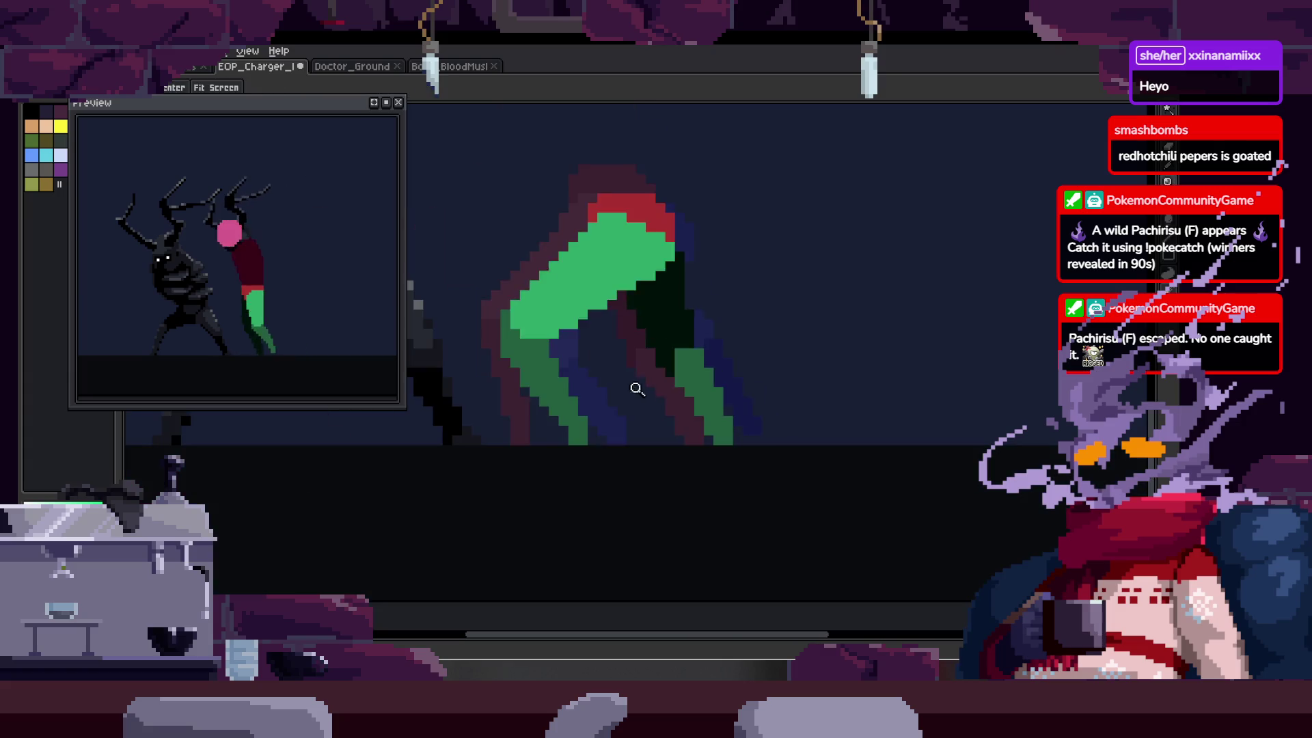
{"action": "scroll", "coordinate": [744, 397], "scroll_direction": "up", "scroll_amount": 3}
{"action": "key", "text": "alt"}
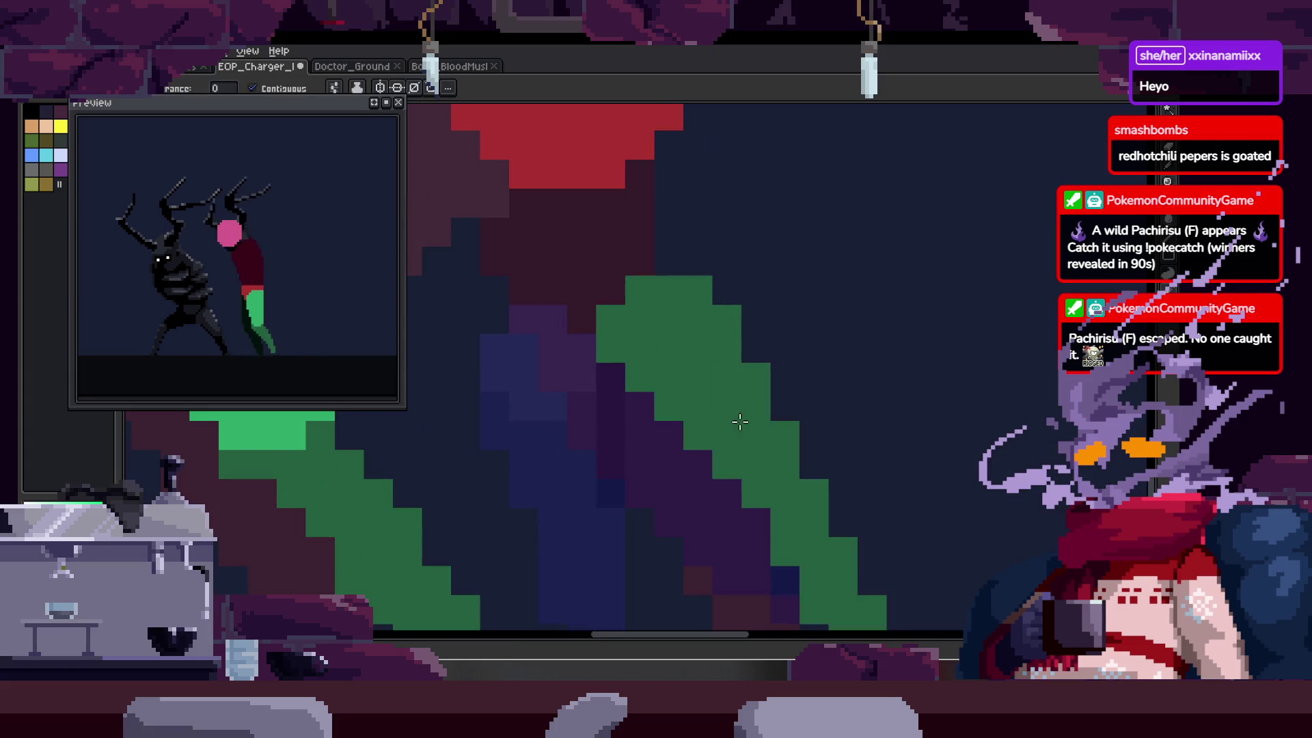
{"action": "scroll", "coordinate": [736, 422], "scroll_direction": "down", "scroll_amount": 3}
{"action": "scroll", "coordinate": [671, 419], "scroll_direction": "up", "scroll_amount": 3}
{"action": "scroll", "coordinate": [637, 305], "scroll_direction": "down", "scroll_amount": 3}
{"action": "scroll", "coordinate": [696, 266], "scroll_direction": "up", "scroll_amount": 3}
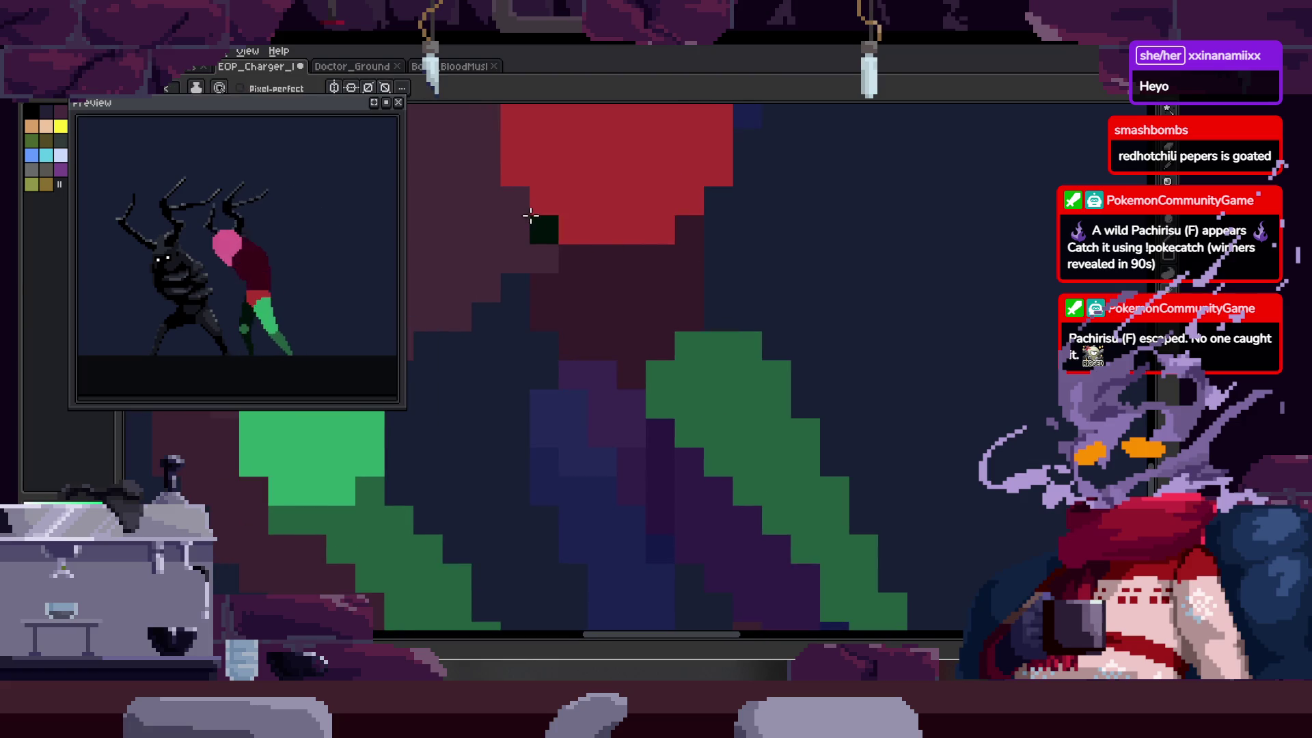
- Draw a dark line from the red ball down to the leg and fill the enclosed maroon area dark
{"action": "left_click", "coordinate": [514, 201]}
{"action": "key", "text": "shift"}
{"action": "scroll", "coordinate": [683, 396], "scroll_direction": "down", "scroll_amount": 4}
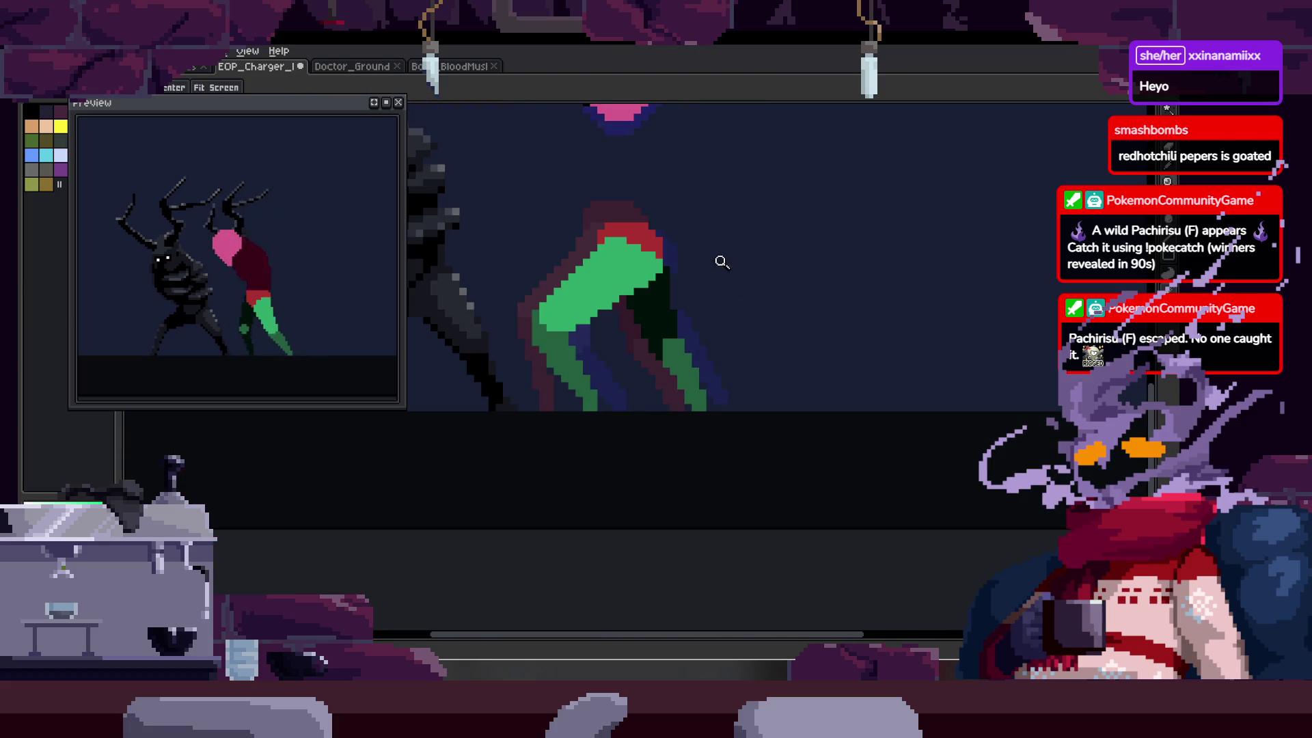
{"action": "scroll", "coordinate": [565, 234], "scroll_direction": "up", "scroll_amount": 3}
{"action": "key", "text": "shift"}
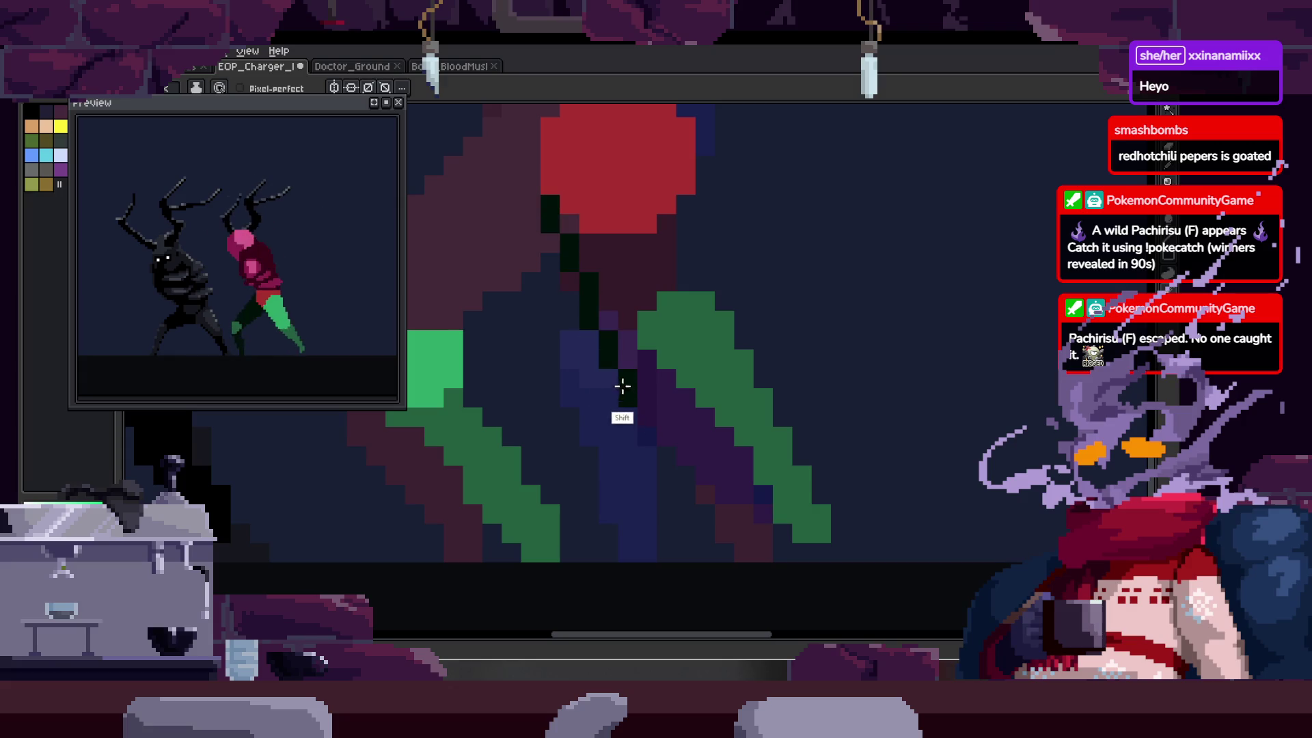
{"action": "scroll", "coordinate": [710, 321], "scroll_direction": "down", "scroll_amount": 2}
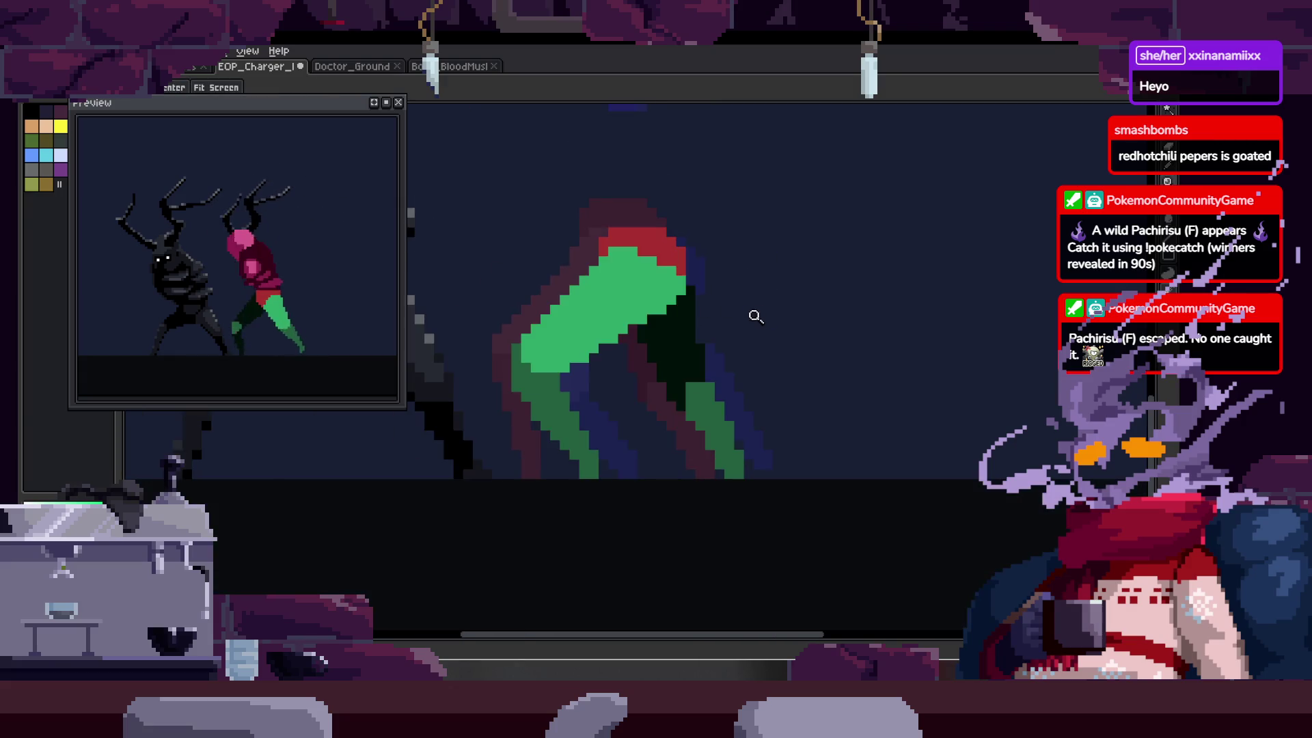
{"action": "scroll", "coordinate": [636, 304], "scroll_direction": "up", "scroll_amount": 2}
{"action": "mouse_move", "coordinate": [594, 303]}
{"action": "left_mouse_down"}
{"action": "mouse_move", "coordinate": [652, 498]}
{"action": "mouse_move", "coordinate": [704, 478]}
{"action": "left_mouse_up"}
{"action": "left_click_drag", "start_coordinate": [742, 367], "coordinate": [741, 287]}
{"action": "key", "text": "g"}
{"action": "left_click", "coordinate": [699, 330]}
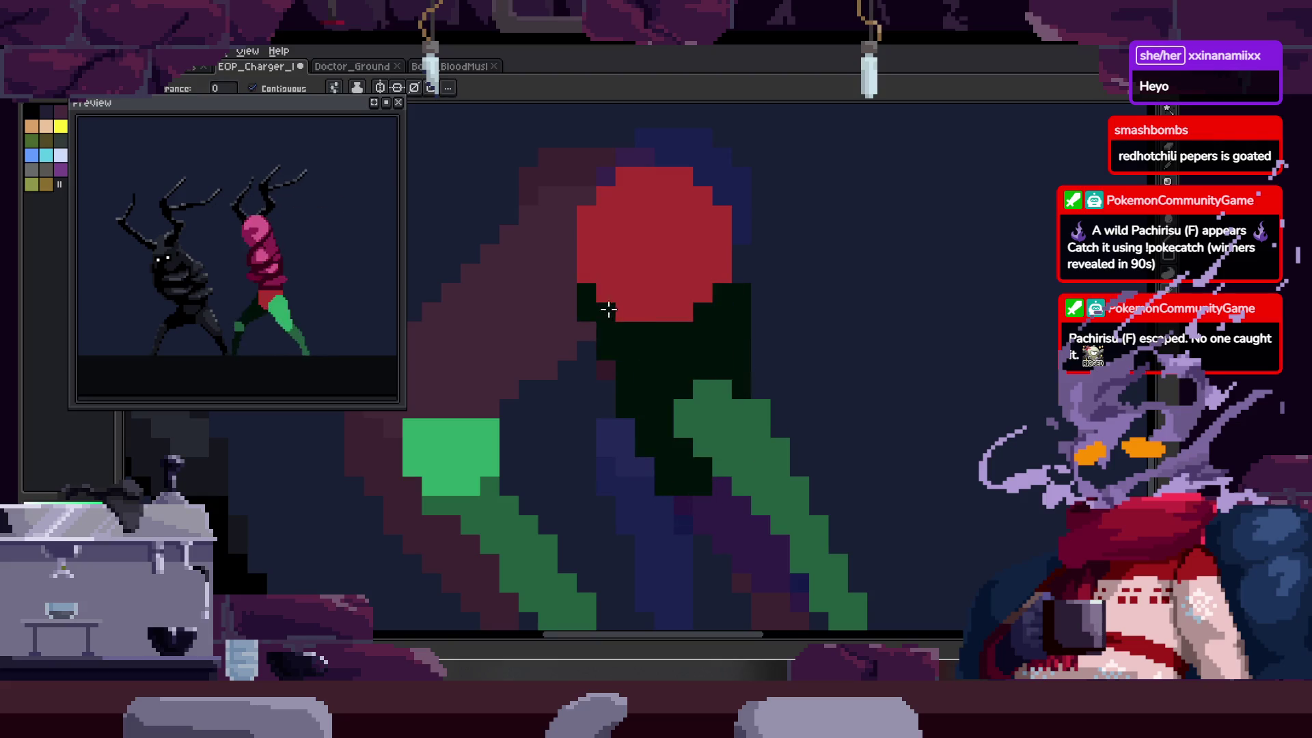
- Darken part of the green leg and erase the stray dark column beside it
{"action": "left_click_drag", "start_coordinate": [674, 380], "coordinate": [638, 296]}
{"action": "key", "text": "z"}
{"action": "scroll", "coordinate": [754, 403], "scroll_direction": "down", "scroll_amount": 2}
{"action": "key", "text": "ctrl+z"}
{"action": "key", "text": "ctrl+y"}
{"action": "scroll", "coordinate": [706, 298], "scroll_direction": "up", "scroll_amount": 3}
{"action": "key", "text": "b"}
{"action": "mouse_move", "coordinate": [547, 369]}
{"action": "left_mouse_down"}
{"action": "mouse_move", "coordinate": [551, 302]}
{"action": "mouse_move", "coordinate": [609, 346]}
{"action": "left_mouse_up"}
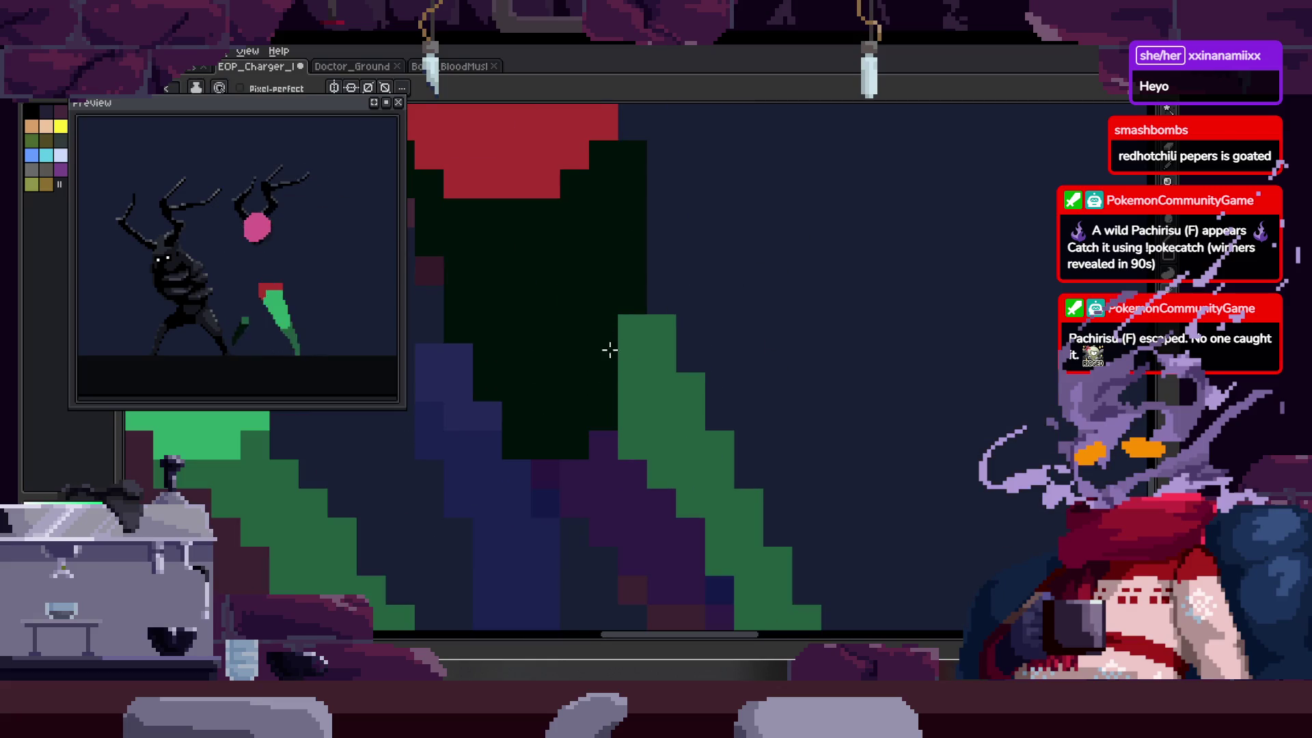
{"action": "key", "text": "e"}
{"action": "left_click_drag", "start_coordinate": [632, 147], "coordinate": [632, 272]}
{"action": "scroll", "coordinate": [676, 193], "scroll_direction": "down", "scroll_amount": 3}
- Move the top of the leg left and down, then thicken the leg diagonally
{"action": "key", "text": "m"}
{"action": "left_click_drag", "start_coordinate": [592, 199], "coordinate": [683, 373]}
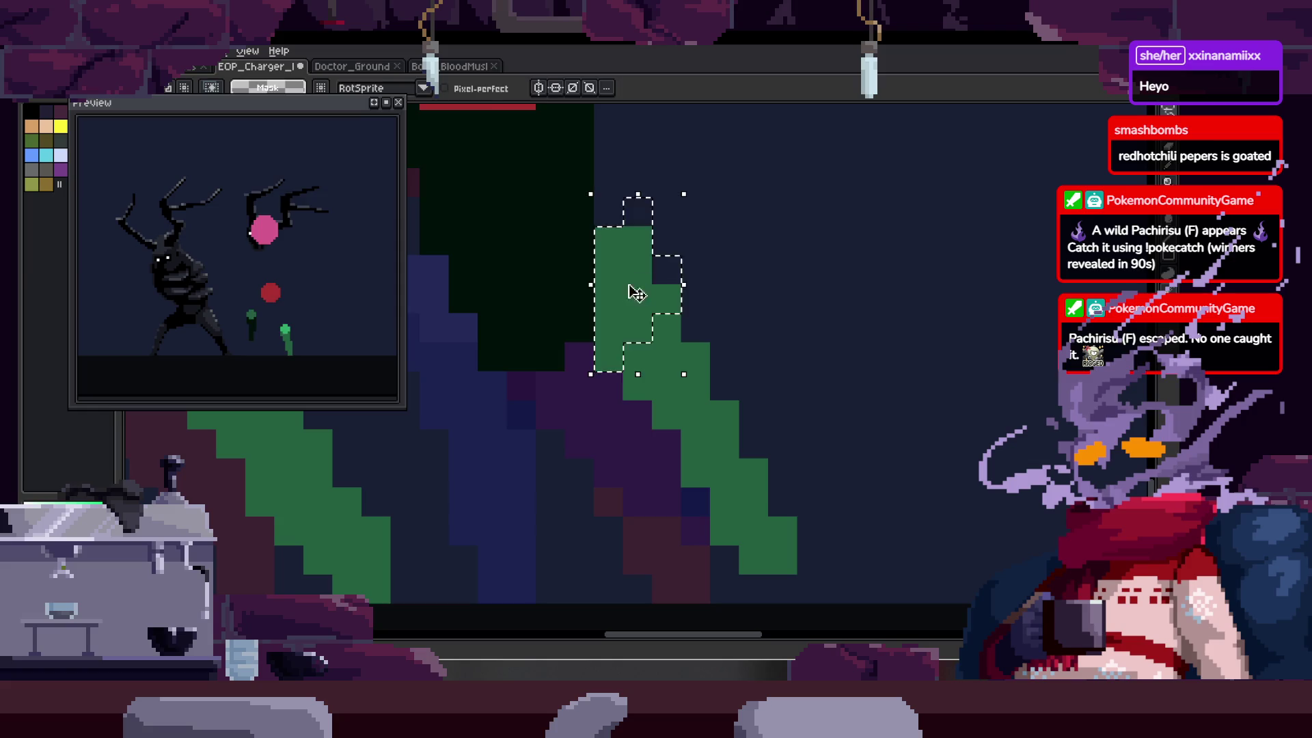
{"action": "left_click_drag", "start_coordinate": [638, 293], "coordinate": [609, 323]}
{"action": "key", "text": "ctrl+d"}
{"action": "key", "text": "b"}
{"action": "mouse_move", "coordinate": [551, 383]}
{"action": "left_mouse_down"}
{"action": "mouse_move", "coordinate": [615, 380]}
{"action": "mouse_move", "coordinate": [706, 451]}
{"action": "mouse_move", "coordinate": [726, 512]}
{"action": "left_mouse_up"}
{"action": "scroll", "coordinate": [704, 472], "scroll_direction": "down", "scroll_amount": 2}
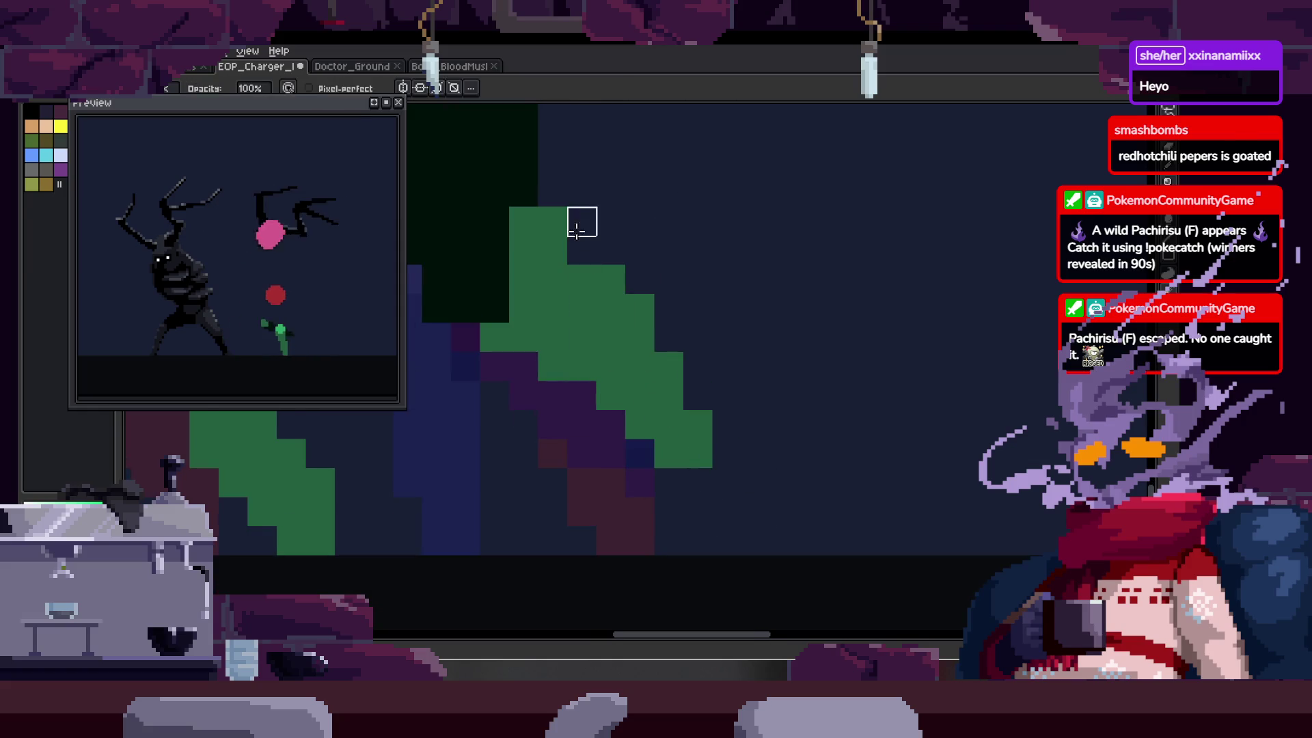
{"action": "left_click_drag", "start_coordinate": [580, 219], "coordinate": [610, 280]}
{"action": "scroll", "coordinate": [723, 301], "scroll_direction": "up", "scroll_amount": 3}
{"action": "scroll", "coordinate": [723, 302], "scroll_direction": "left", "scroll_amount": 3}
- Try a green stroke on the leg, undo it, and zoom in closer on the leg
{"action": "key", "text": "e"}
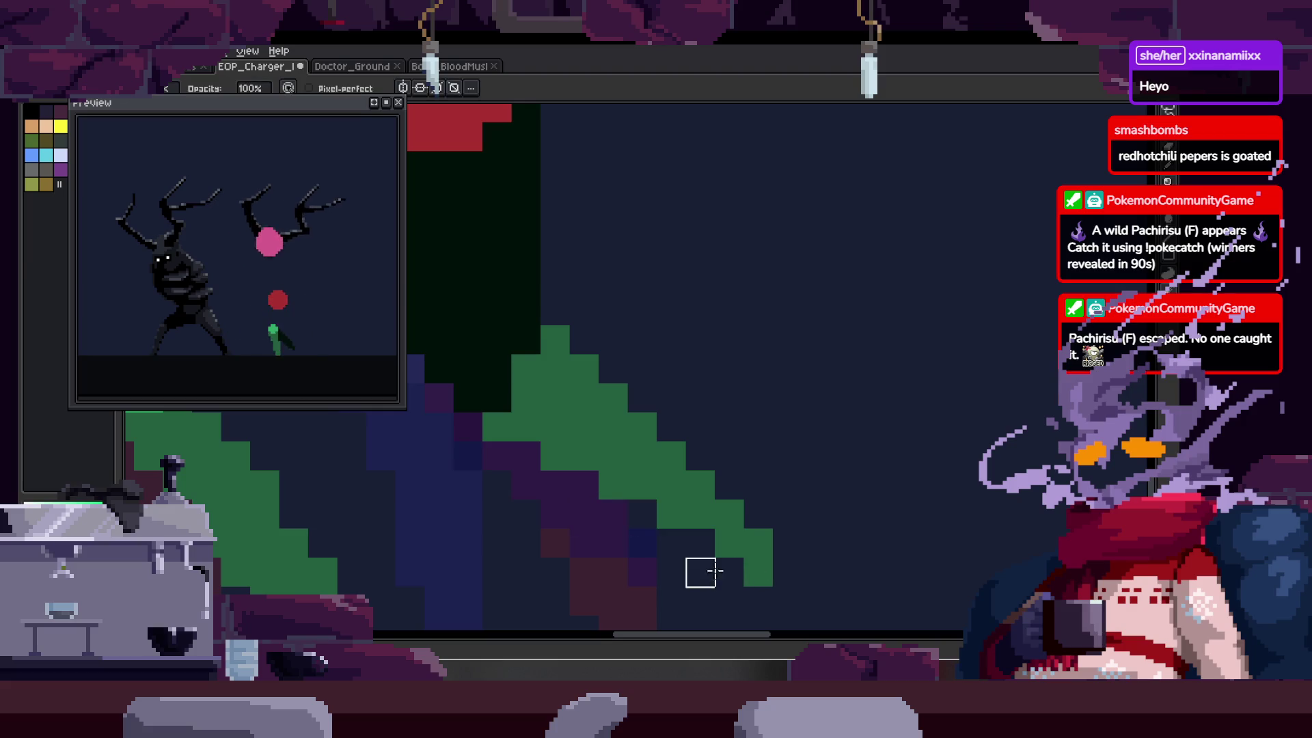
{"action": "scroll", "coordinate": [703, 572], "scroll_direction": "down", "scroll_amount": 3}
{"action": "scroll", "coordinate": [704, 528], "scroll_direction": "up", "scroll_amount": 2}
{"action": "key", "text": "z"}
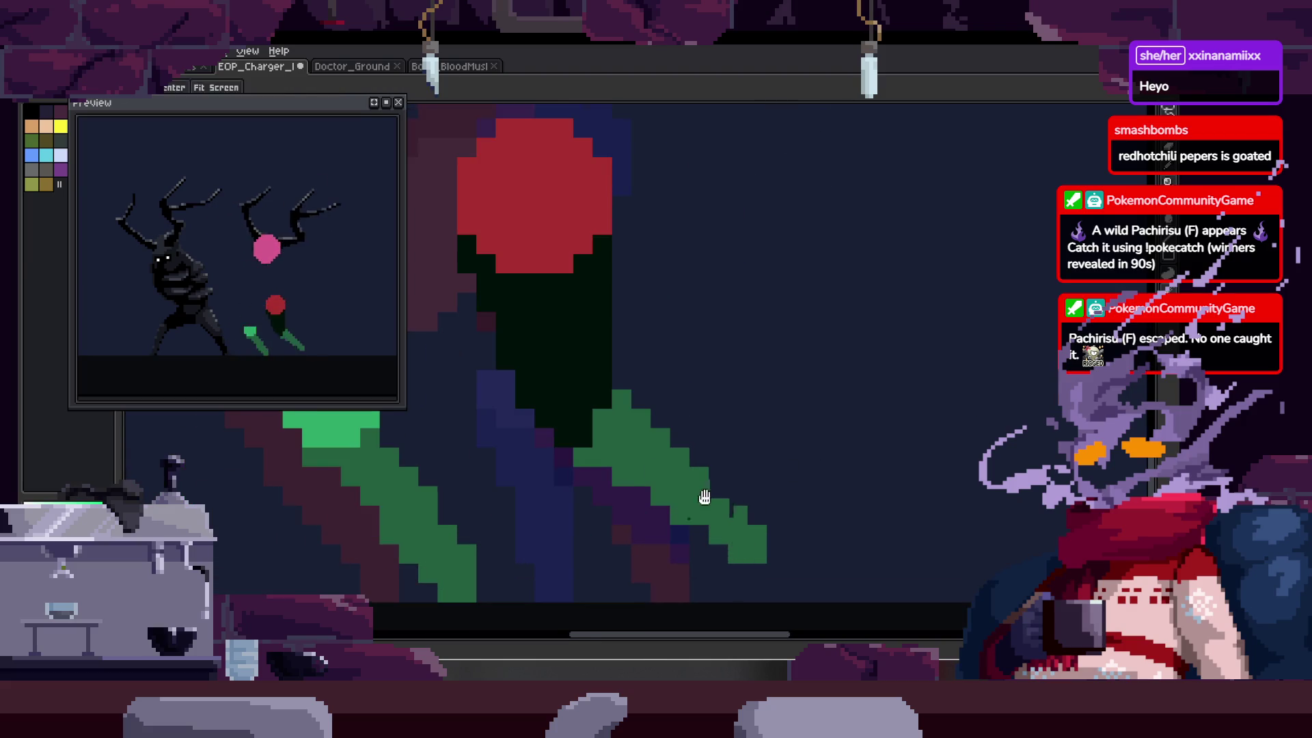
{"action": "scroll", "coordinate": [703, 521], "scroll_direction": "down", "scroll_amount": 2}
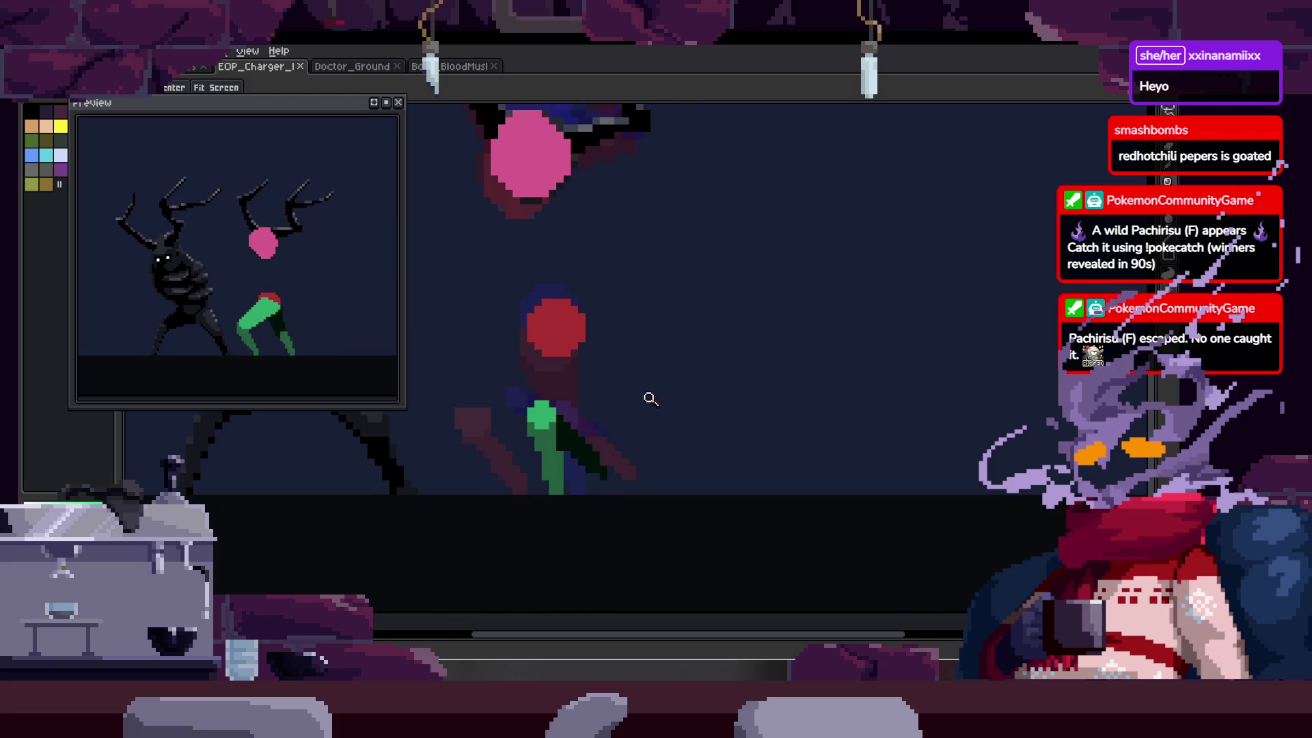
{"action": "scroll", "coordinate": [650, 403], "scroll_direction": "up", "scroll_amount": 3}
{"action": "key", "text": "b"}
{"action": "mouse_move", "coordinate": [634, 373]}
{"action": "left_mouse_down"}
{"action": "mouse_move", "coordinate": [630, 402]}
{"action": "mouse_move", "coordinate": [691, 452]}
{"action": "left_mouse_up"}
{"action": "key", "text": "ctrl+z"}
{"action": "key", "text": "z"}
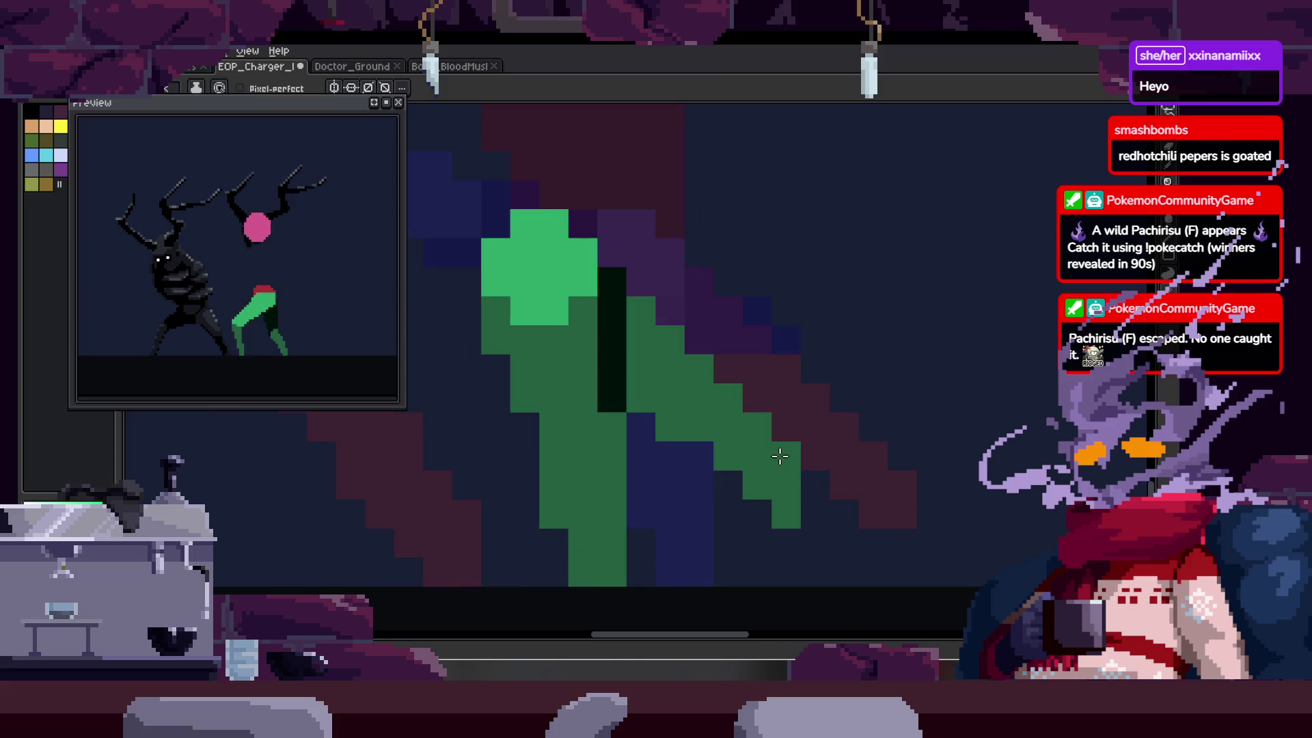
{"action": "left_click", "coordinate": [802, 433]}
{"action": "right_click", "coordinate": [785, 389]}
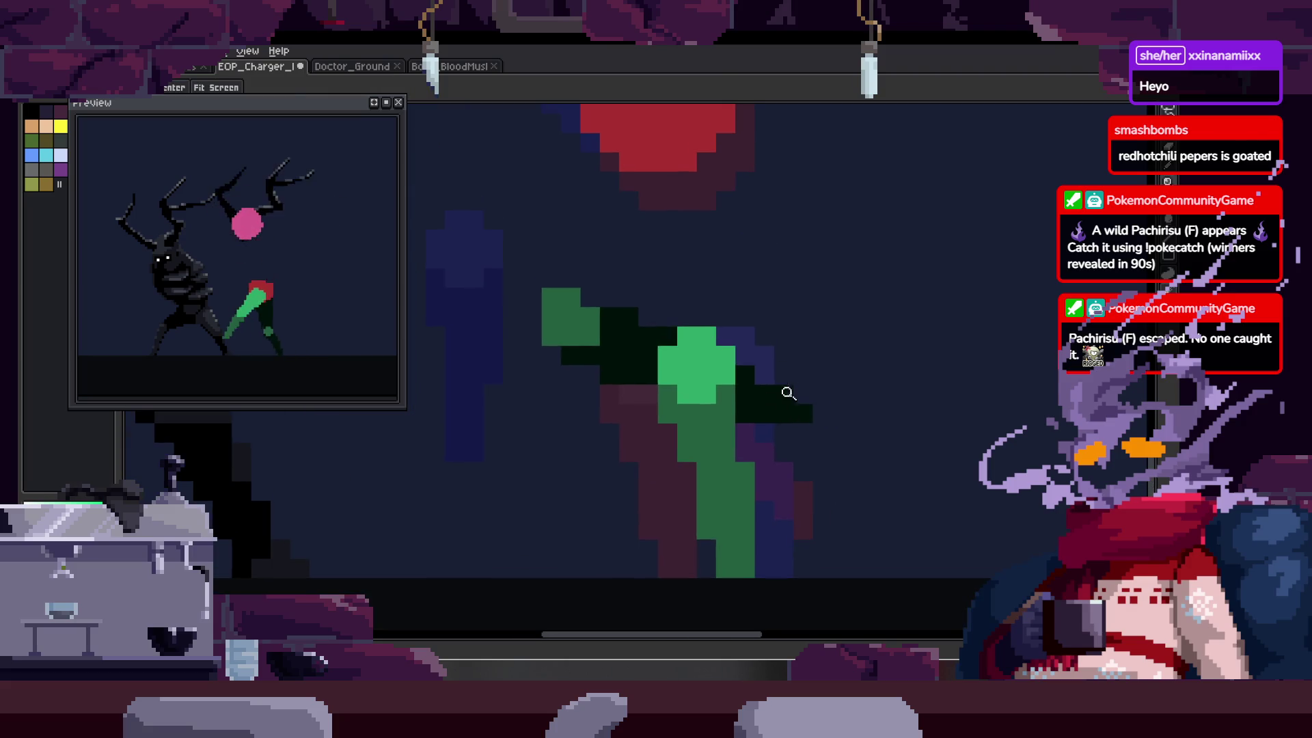
{"action": "left_click", "coordinate": [709, 391]}
- Draw dark outlines along both sides of the leg stem, then test a dark fill and undo it
{"action": "key", "text": "b"}
{"action": "mouse_move", "coordinate": [450, 325]}
{"action": "left_mouse_down"}
{"action": "mouse_move", "coordinate": [666, 531]}
{"action": "mouse_move", "coordinate": [627, 400]}
{"action": "left_mouse_up"}
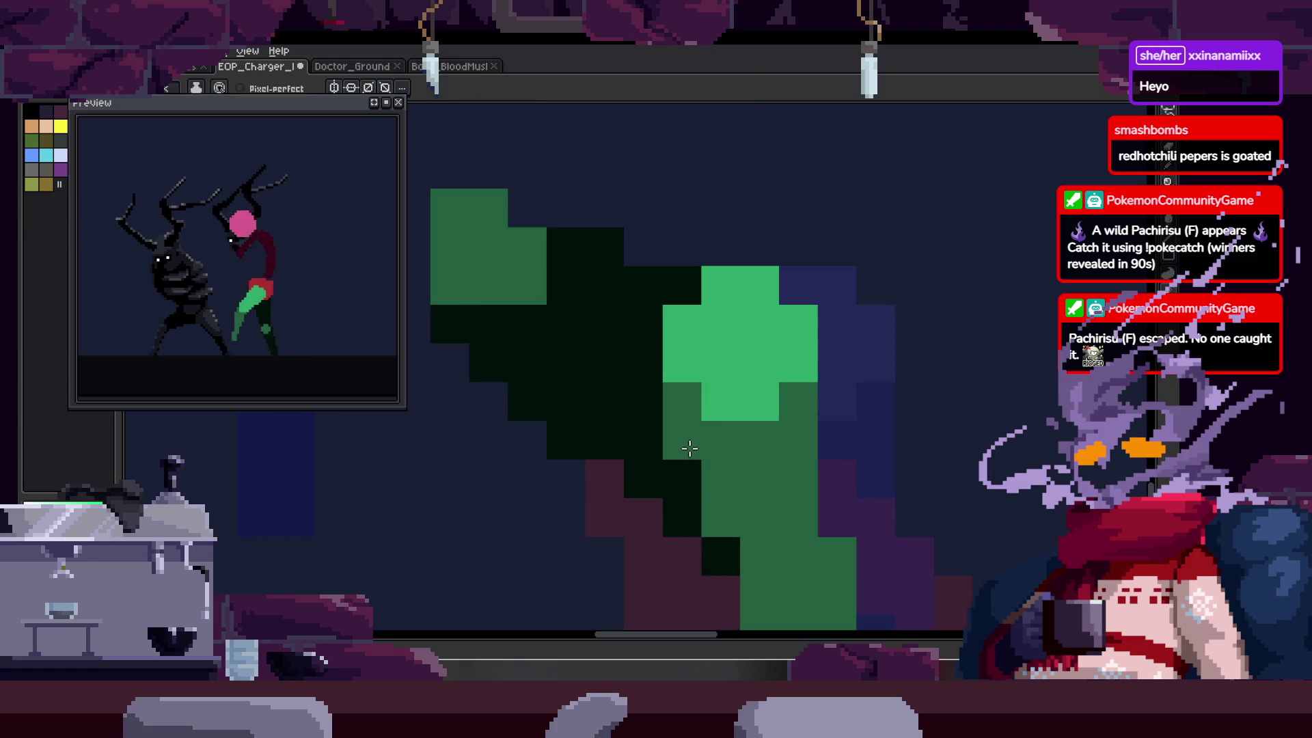
{"action": "key", "text": "z"}
{"action": "right_click", "coordinate": [668, 445]}
{"action": "left_click", "coordinate": [658, 302]}
{"action": "key", "text": "b"}
{"action": "left_click_drag", "start_coordinate": [579, 459], "coordinate": [629, 168]}
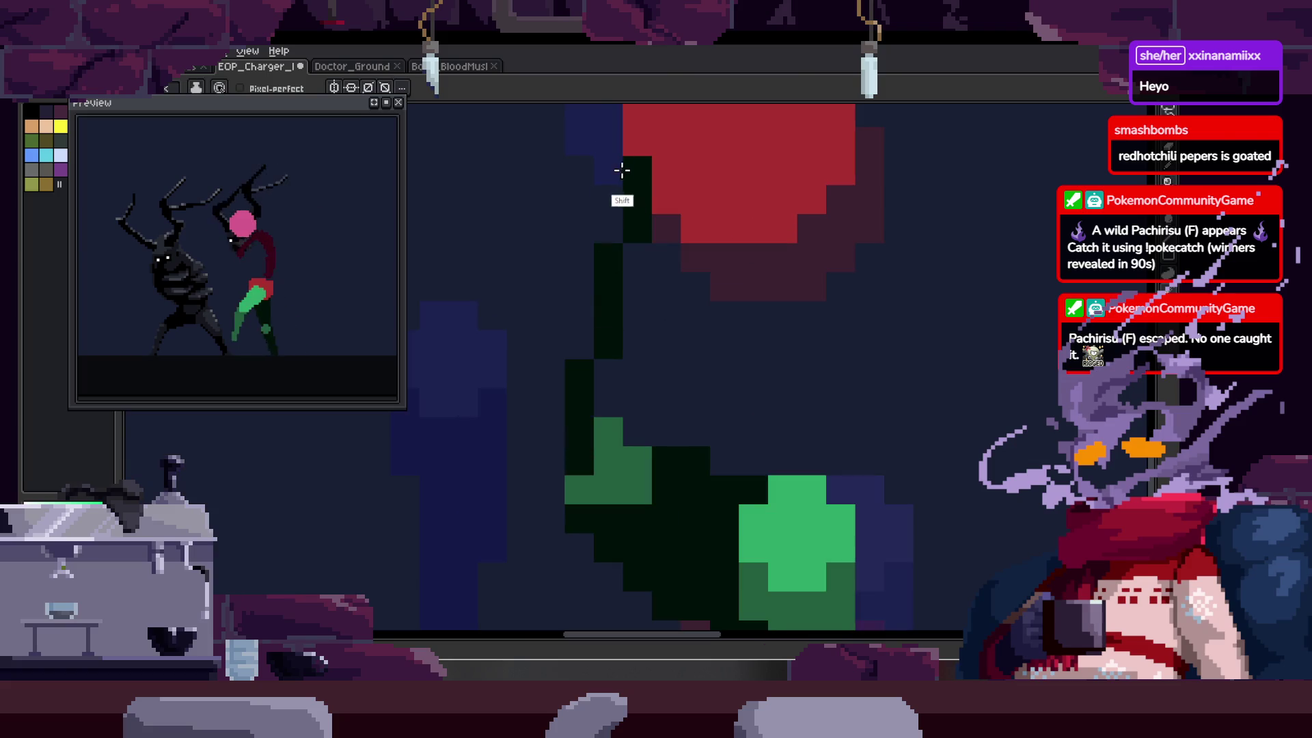
{"action": "left_click_drag", "start_coordinate": [675, 464], "coordinate": [841, 199]}
{"action": "key", "text": "g"}
{"action": "left_click", "coordinate": [740, 354]}
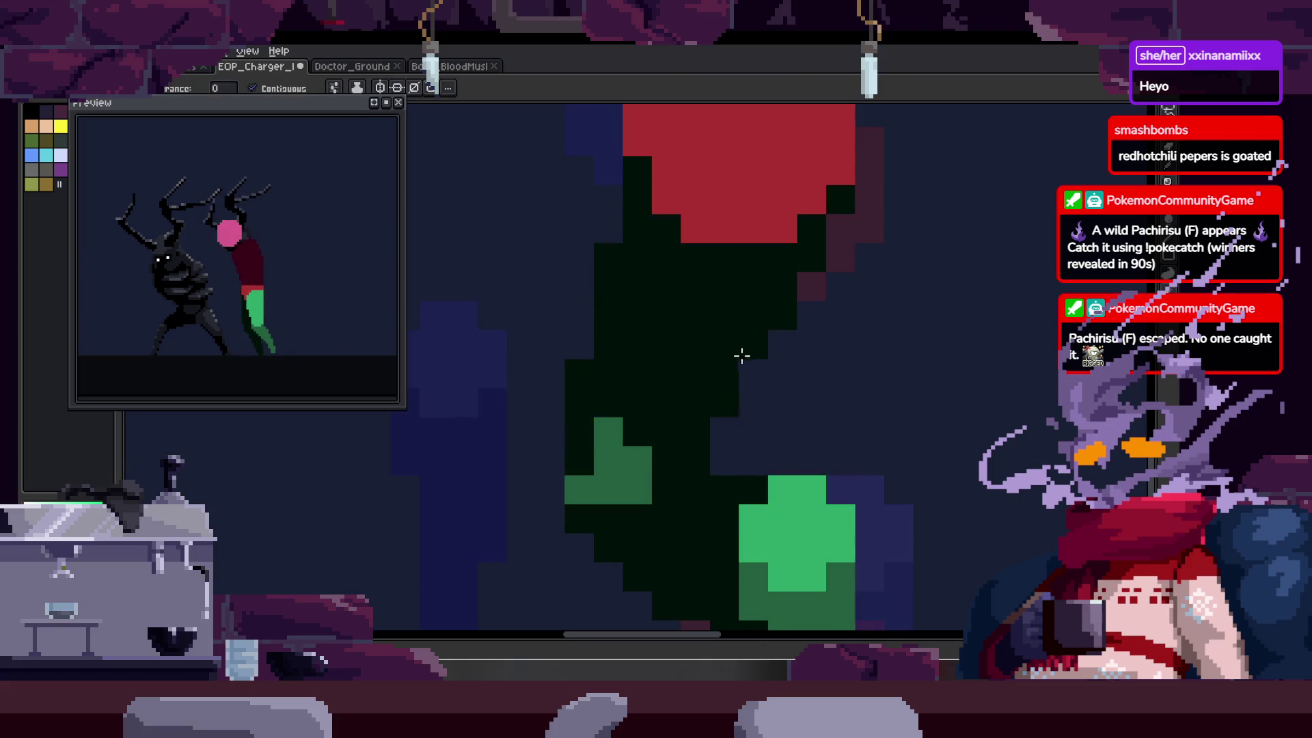
{"action": "left_click", "coordinate": [590, 444]}
{"action": "key", "text": "ctrl+z"}
- Draw a straight leg edge up to the red body and paint the stem block dark green
{"action": "key", "text": "z"}
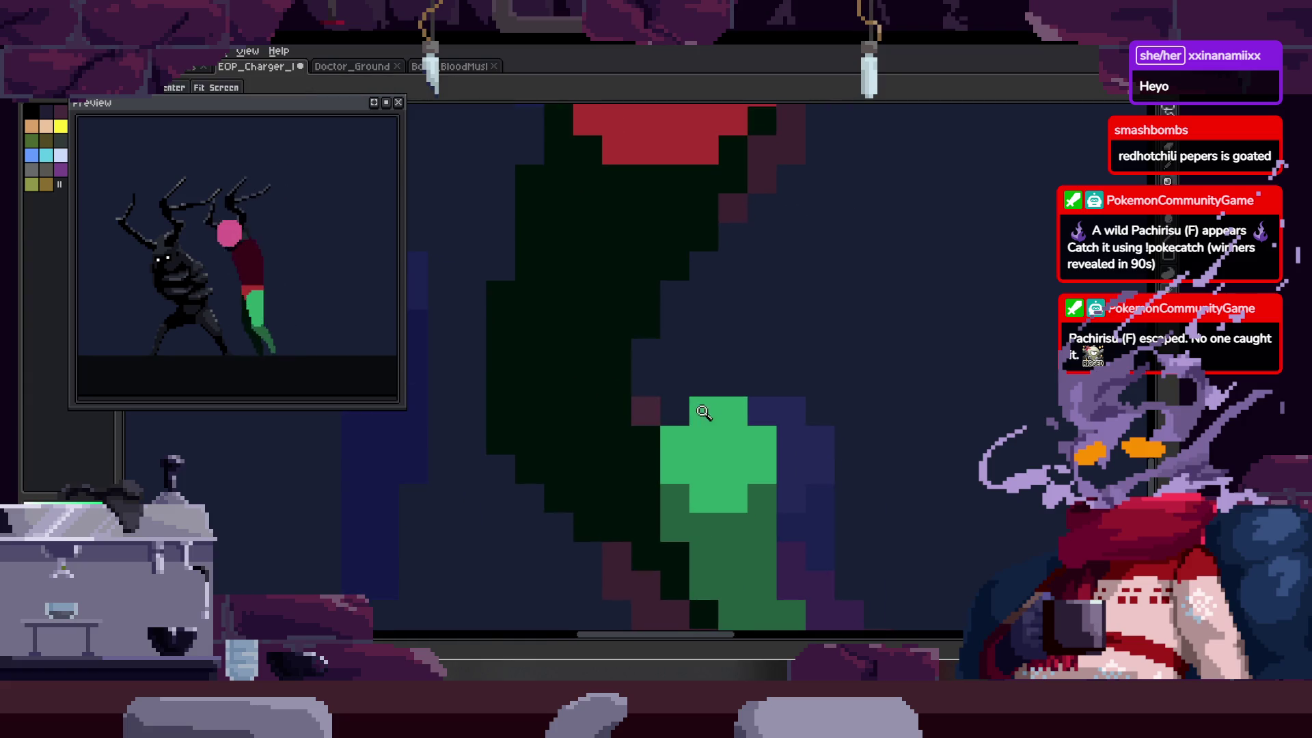
{"action": "right_click", "coordinate": [741, 376]}
{"action": "key", "text": "alt"}
{"action": "key", "text": "Return"}
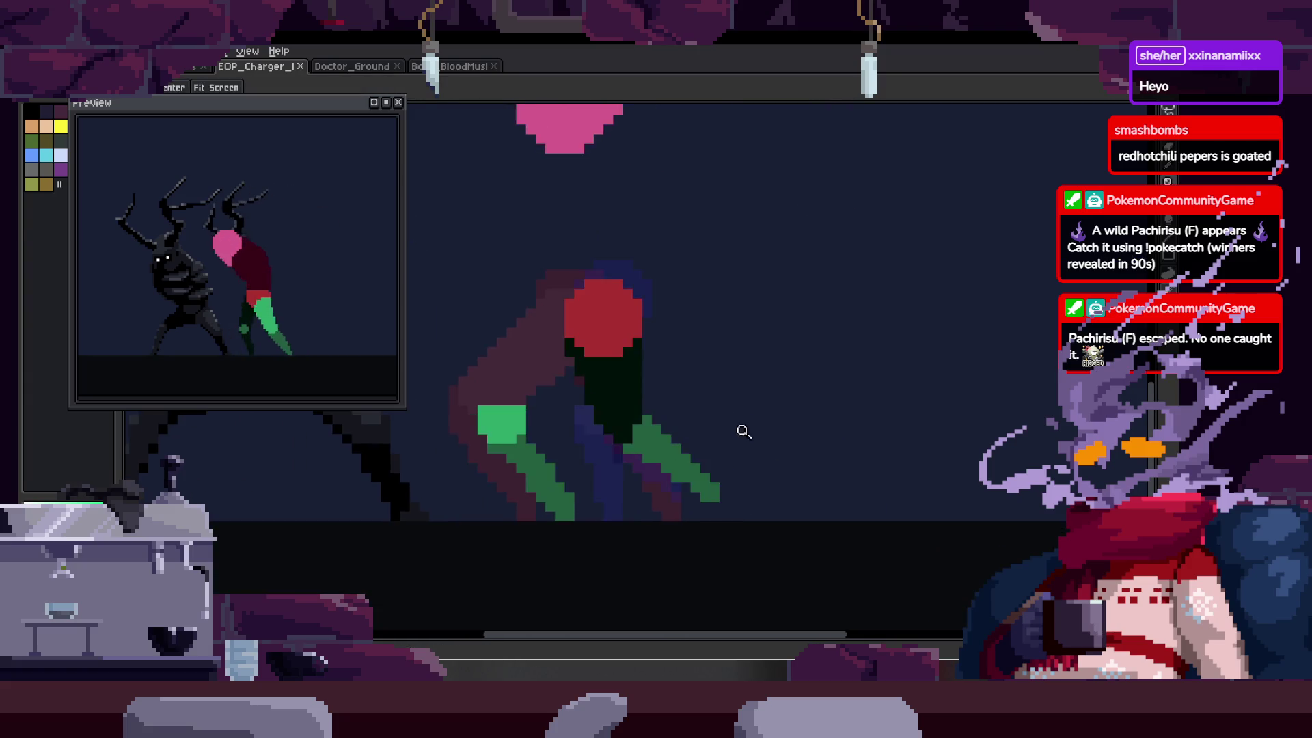
{"action": "left_click", "coordinate": [690, 351]}
{"action": "key", "text": "b"}
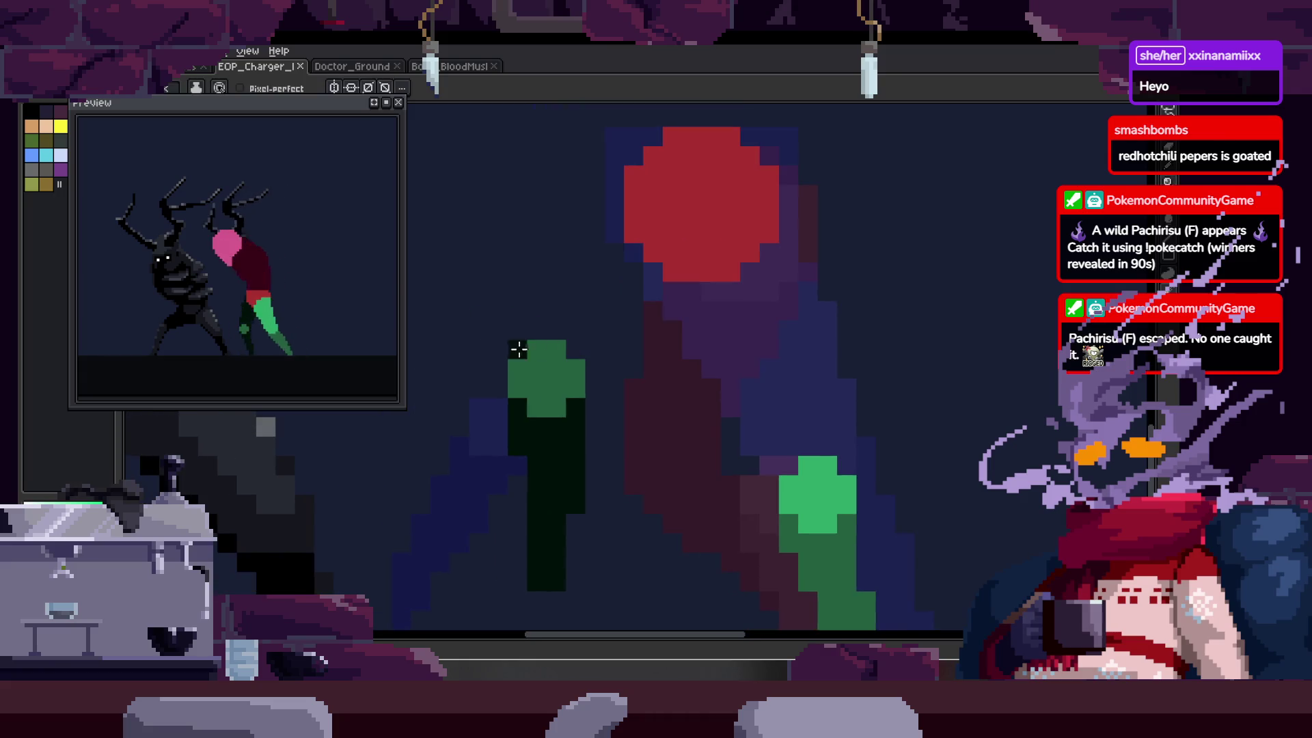
{"action": "left_click", "coordinate": [517, 349]}
{"action": "left_click", "coordinate": [623, 183], "text": "shift"}
{"action": "mouse_move", "coordinate": [540, 369]}
{"action": "left_mouse_down"}
{"action": "mouse_move", "coordinate": [533, 349]}
{"action": "mouse_move", "coordinate": [633, 358]}
{"action": "mouse_move", "coordinate": [749, 253]}
{"action": "mouse_move", "coordinate": [609, 314]}
{"action": "left_mouse_up"}
- Lasso an area around the back leg and pick a colour from the drawing
{"action": "key", "text": "z"}
{"action": "scroll", "coordinate": [640, 386], "scroll_direction": "down", "scroll_amount": 1}
{"action": "scroll", "coordinate": [577, 372], "scroll_direction": "up", "scroll_amount": 2}
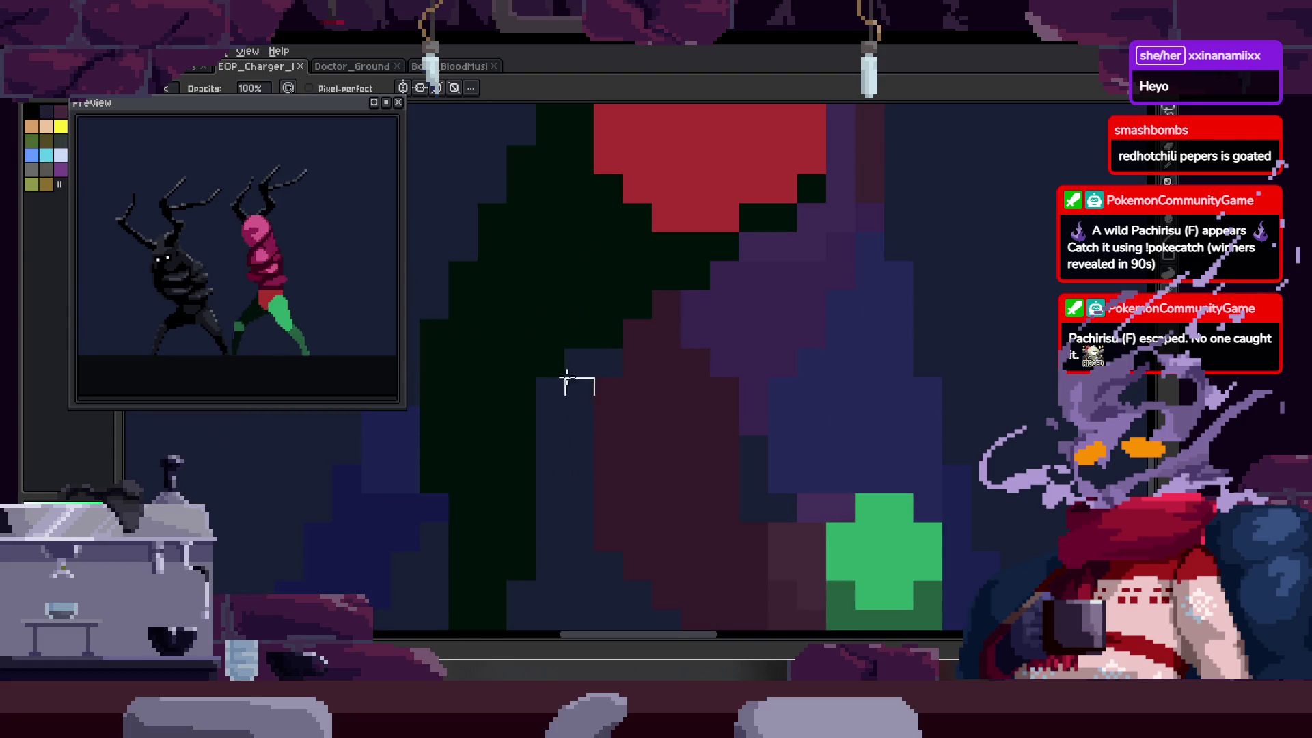
{"action": "scroll", "coordinate": [602, 388], "scroll_direction": "down", "scroll_amount": 1}
{"action": "scroll", "coordinate": [602, 388], "scroll_direction": "down", "scroll_amount": 2}
{"action": "key", "text": "q"}
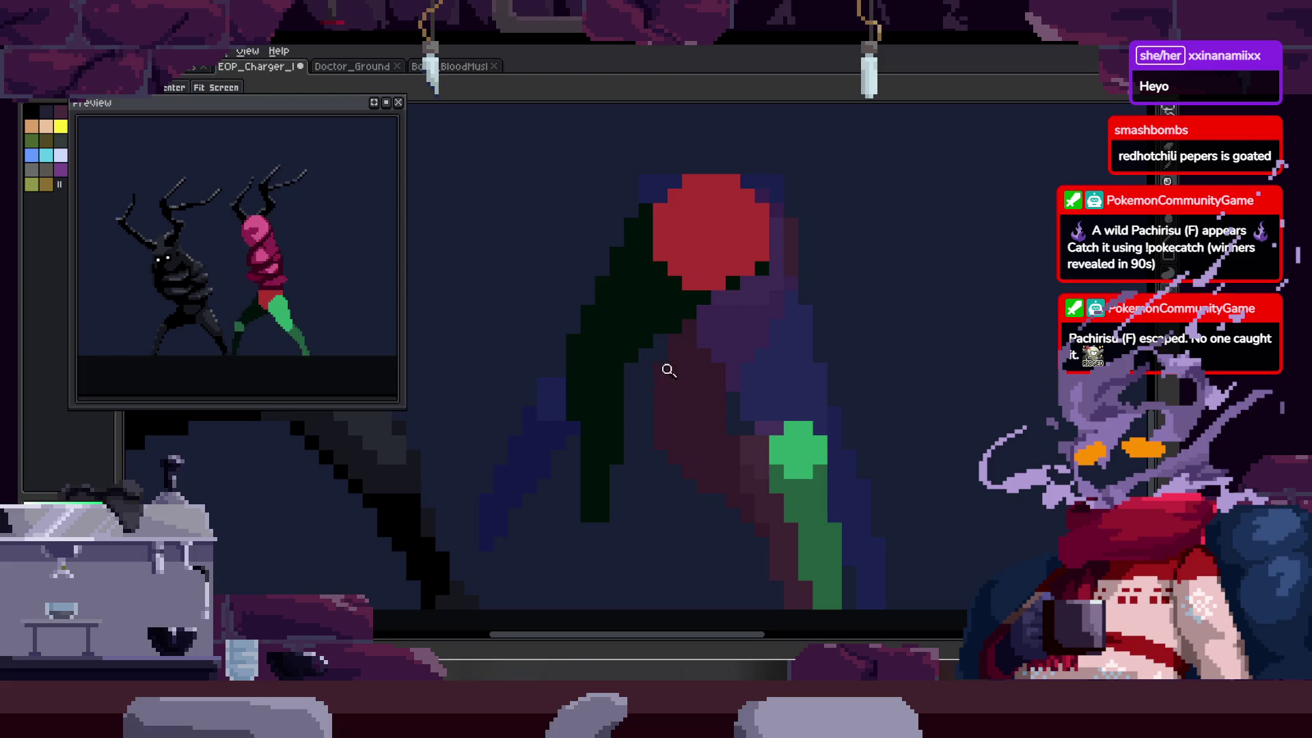
{"action": "scroll", "coordinate": [650, 372], "scroll_direction": "up", "scroll_amount": 3}
{"action": "mouse_move", "coordinate": [610, 242]}
{"action": "left_mouse_down"}
{"action": "mouse_move", "coordinate": [685, 528]}
{"action": "mouse_move", "coordinate": [650, 401]}
{"action": "mouse_move", "coordinate": [545, 380]}
{"action": "left_mouse_up"}
{"action": "key", "text": "z"}
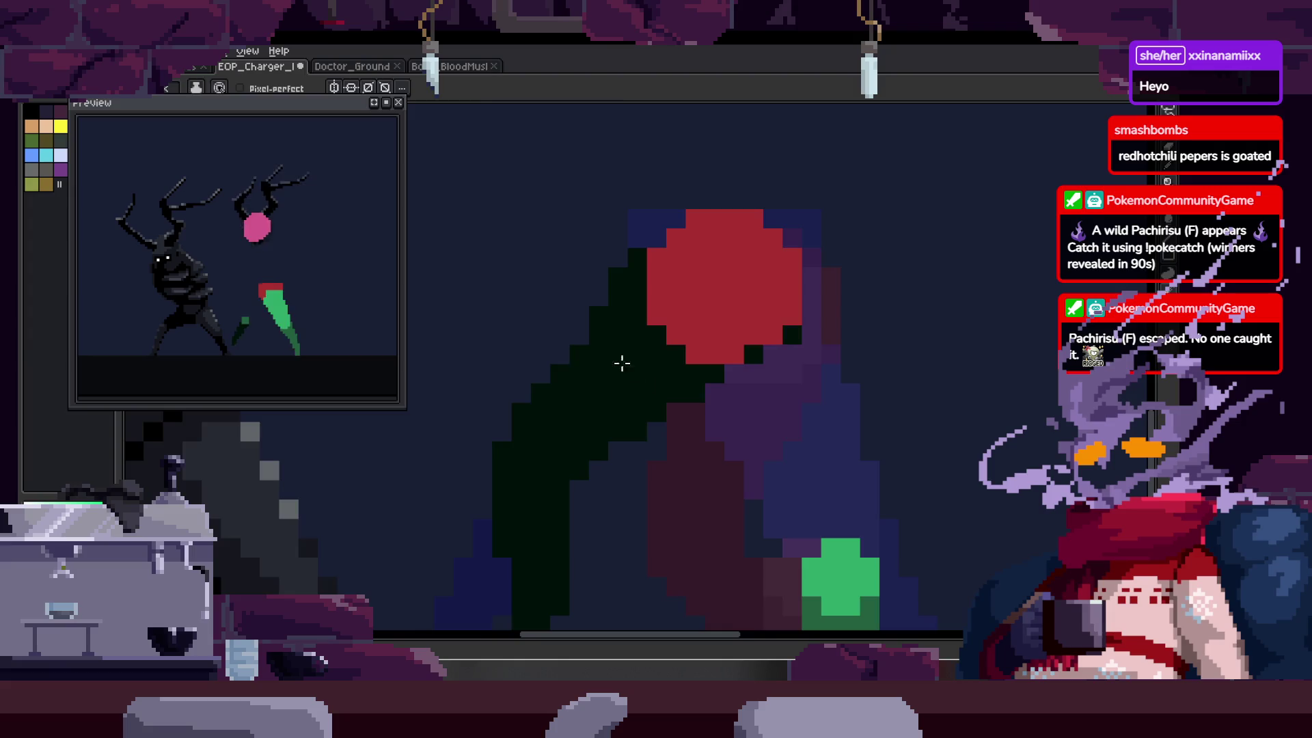
{"action": "scroll", "coordinate": [621, 363], "scroll_direction": "down", "scroll_amount": 1}
{"action": "scroll", "coordinate": [623, 274], "scroll_direction": "up", "scroll_amount": 1}
{"action": "key", "text": "alt"}
{"action": "scroll", "coordinate": [653, 307], "scroll_direction": "up", "scroll_amount": 3}
{"action": "scroll", "coordinate": [724, 307], "scroll_direction": "down", "scroll_amount": 2}
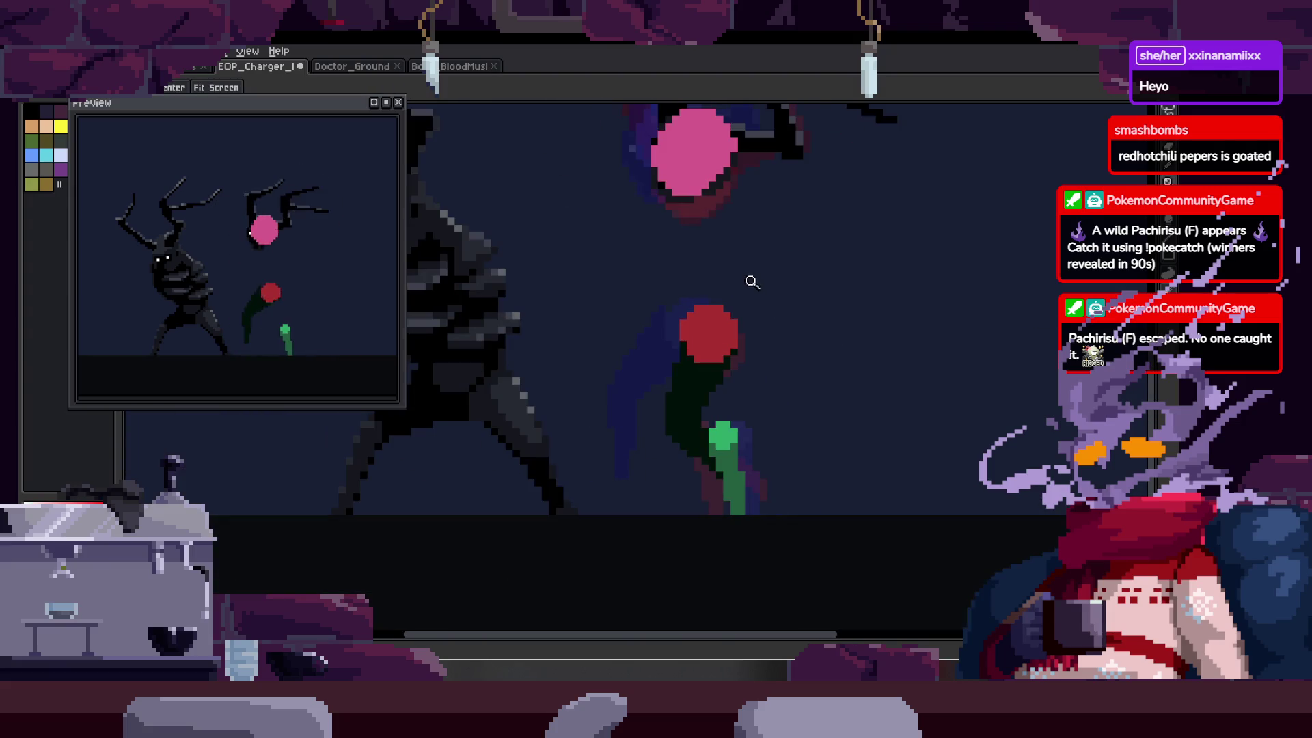
{"action": "scroll", "coordinate": [697, 270], "scroll_direction": "up", "scroll_amount": 3}
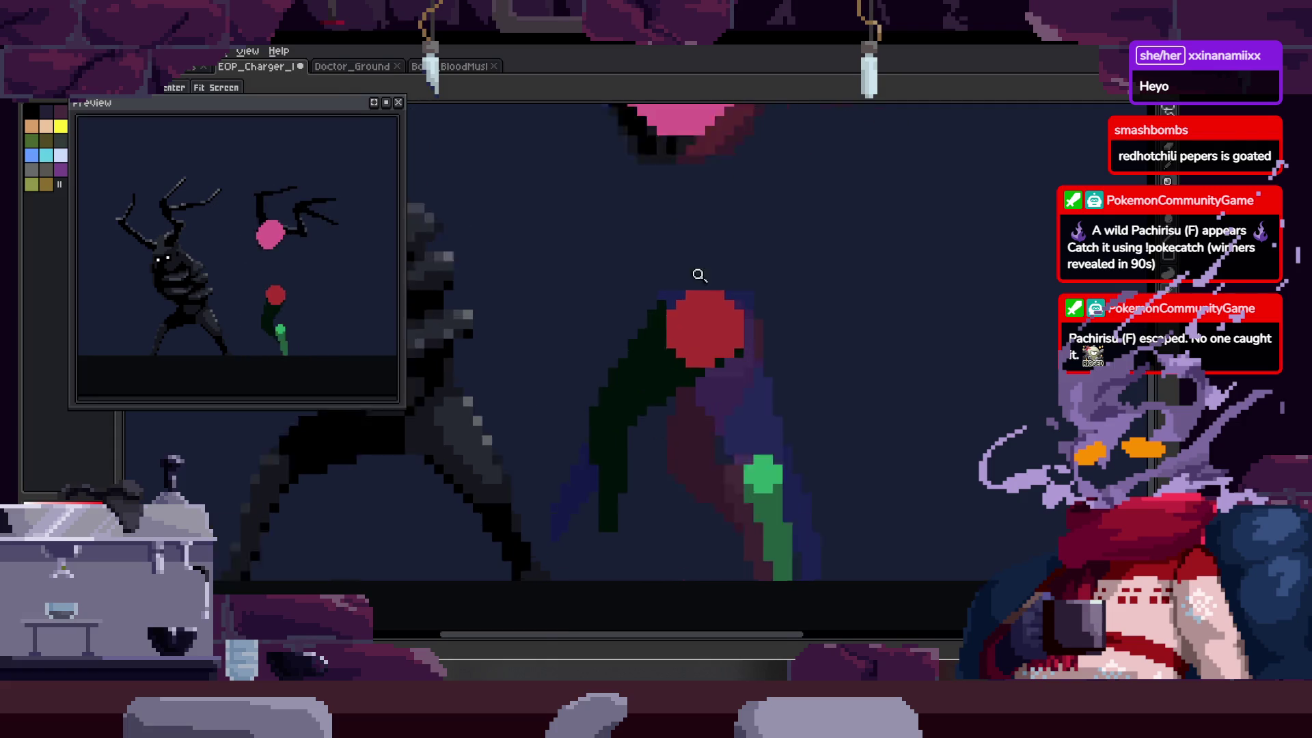
- Draw a green diagonal line across the red body with the Pencil and save
{"action": "key", "text": "b"}
{"action": "key", "text": "z"}
{"action": "scroll", "coordinate": [703, 308], "scroll_direction": "down", "scroll_amount": 4}
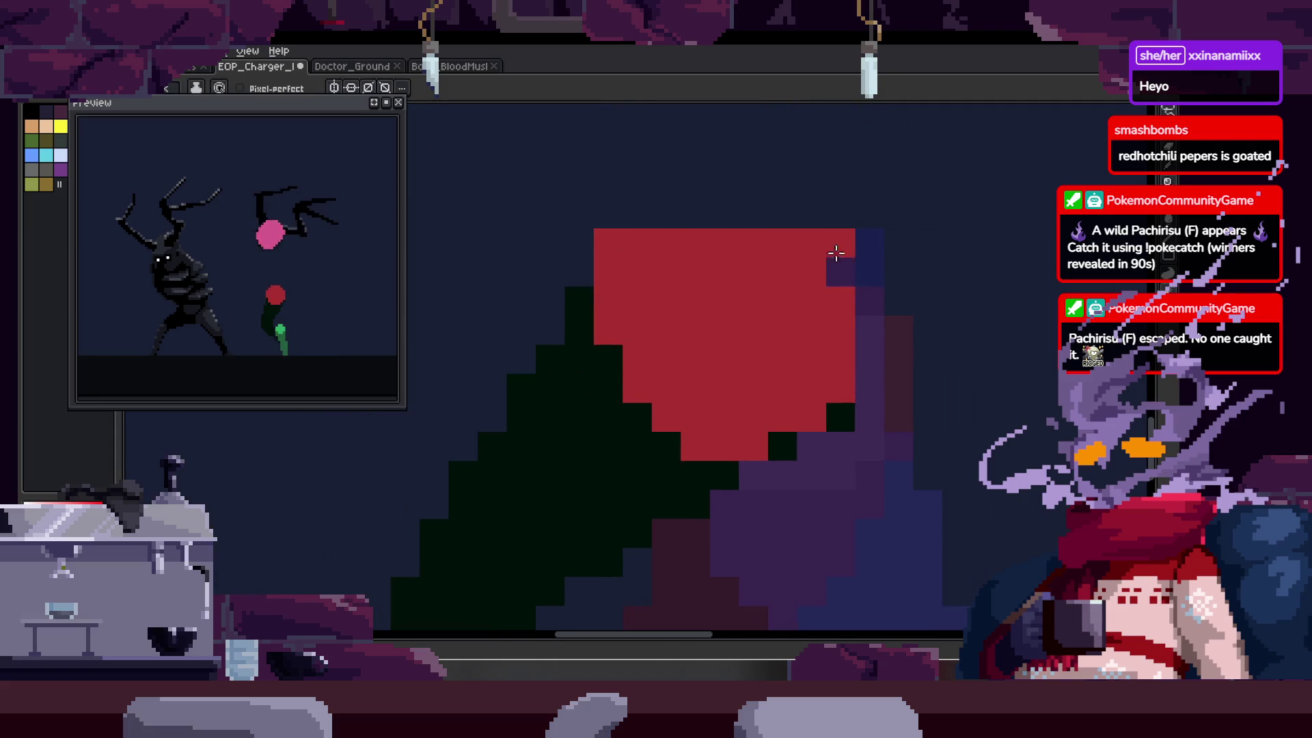
{"action": "scroll", "coordinate": [771, 349], "scroll_direction": "up", "scroll_amount": 4}
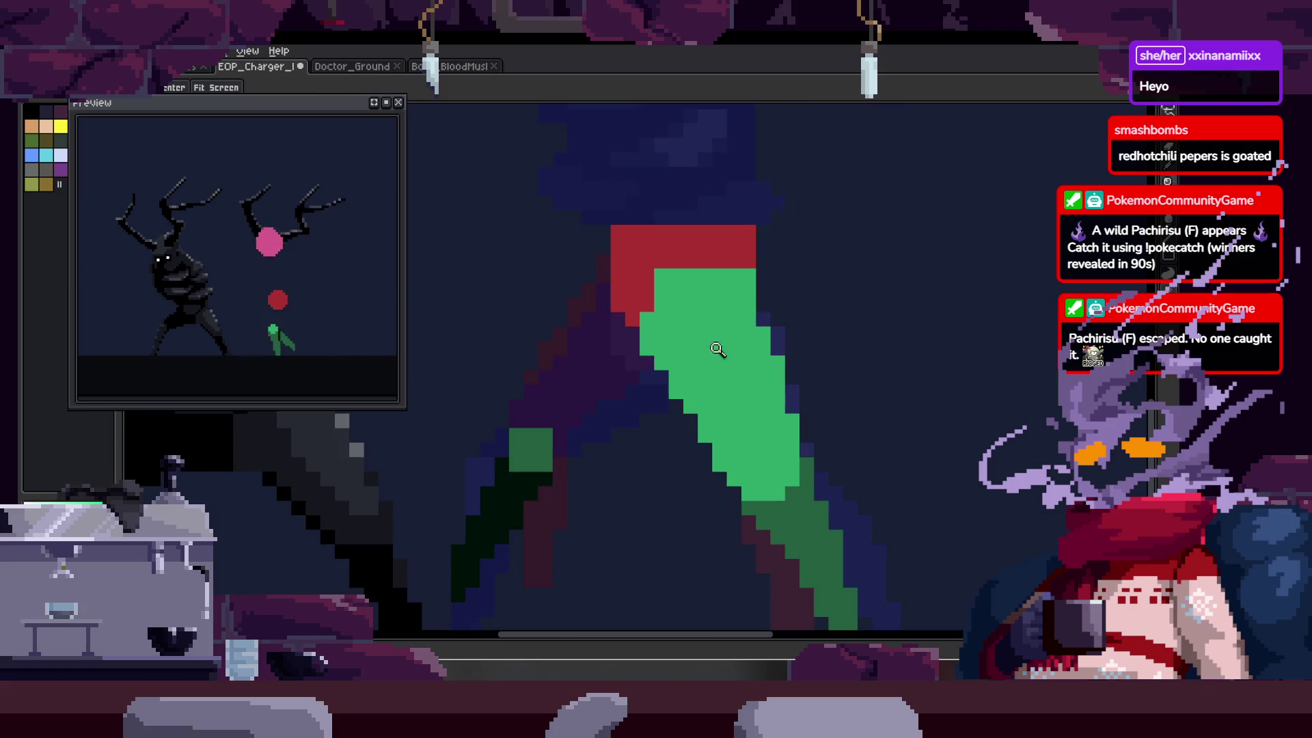
{"action": "key", "text": "b"}
{"action": "left_click_drag", "start_coordinate": [665, 377], "coordinate": [753, 242]}
{"action": "key", "text": "ctrl+s"}
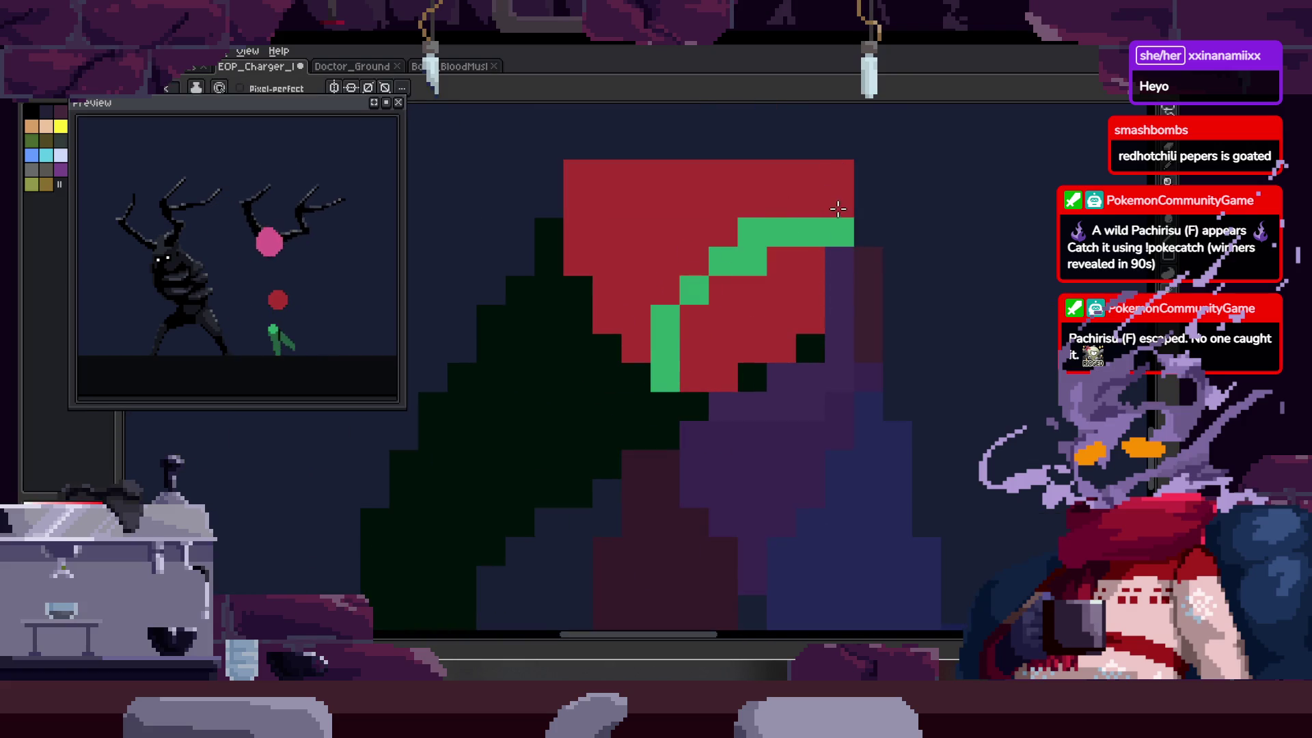
- Undo the green diagonal line and zoom in on the red head
{"action": "scroll", "coordinate": [811, 293], "scroll_direction": "down", "scroll_amount": 4}
{"action": "key", "text": "h"}
{"action": "scroll", "coordinate": [826, 296], "scroll_direction": "up", "scroll_amount": 4}
{"action": "key", "text": "b"}
{"action": "scroll", "coordinate": [714, 478], "scroll_direction": "up", "scroll_amount": 2}
{"action": "key", "text": "ctrl+z"}
{"action": "scroll", "coordinate": [713, 478], "scroll_direction": "down", "scroll_amount": 3}
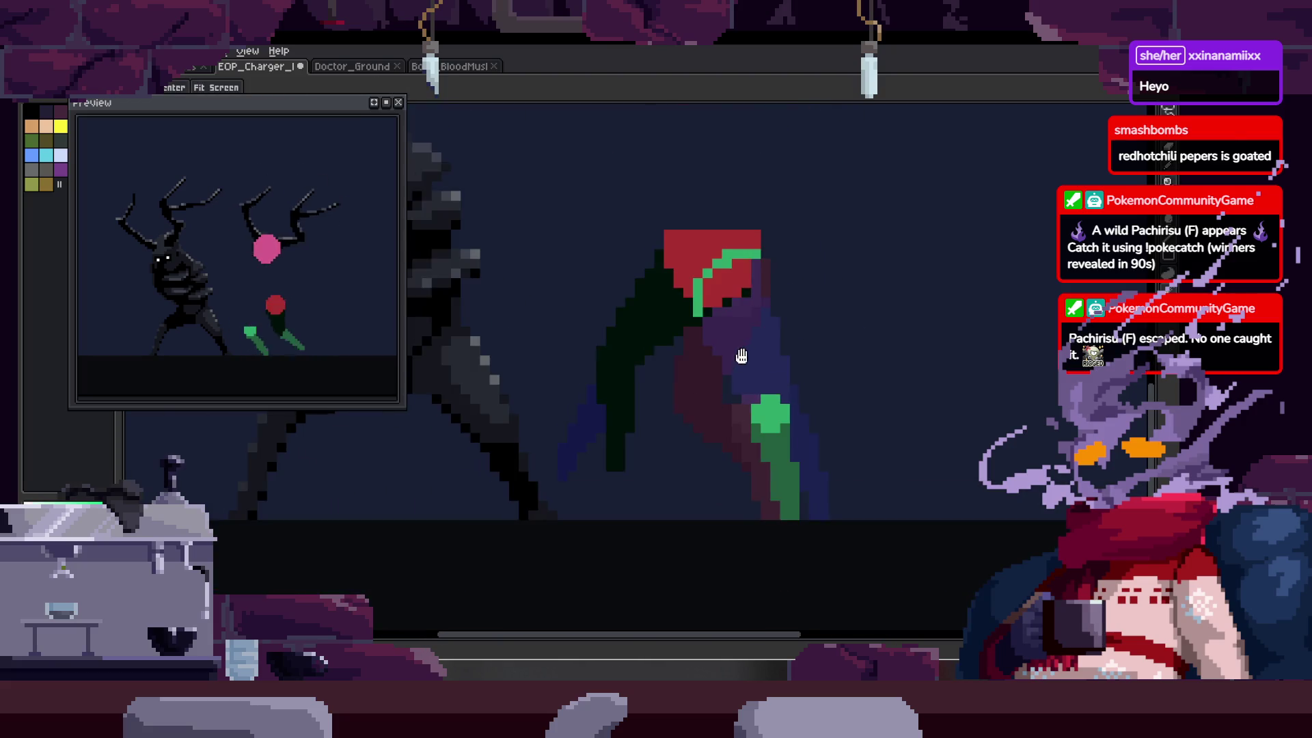
{"action": "key", "text": "h"}
{"action": "scroll", "coordinate": [761, 323], "scroll_direction": "up", "scroll_amount": 2}
{"action": "key", "text": "z"}
{"action": "scroll", "coordinate": [732, 347], "scroll_direction": "down", "scroll_amount": 1}
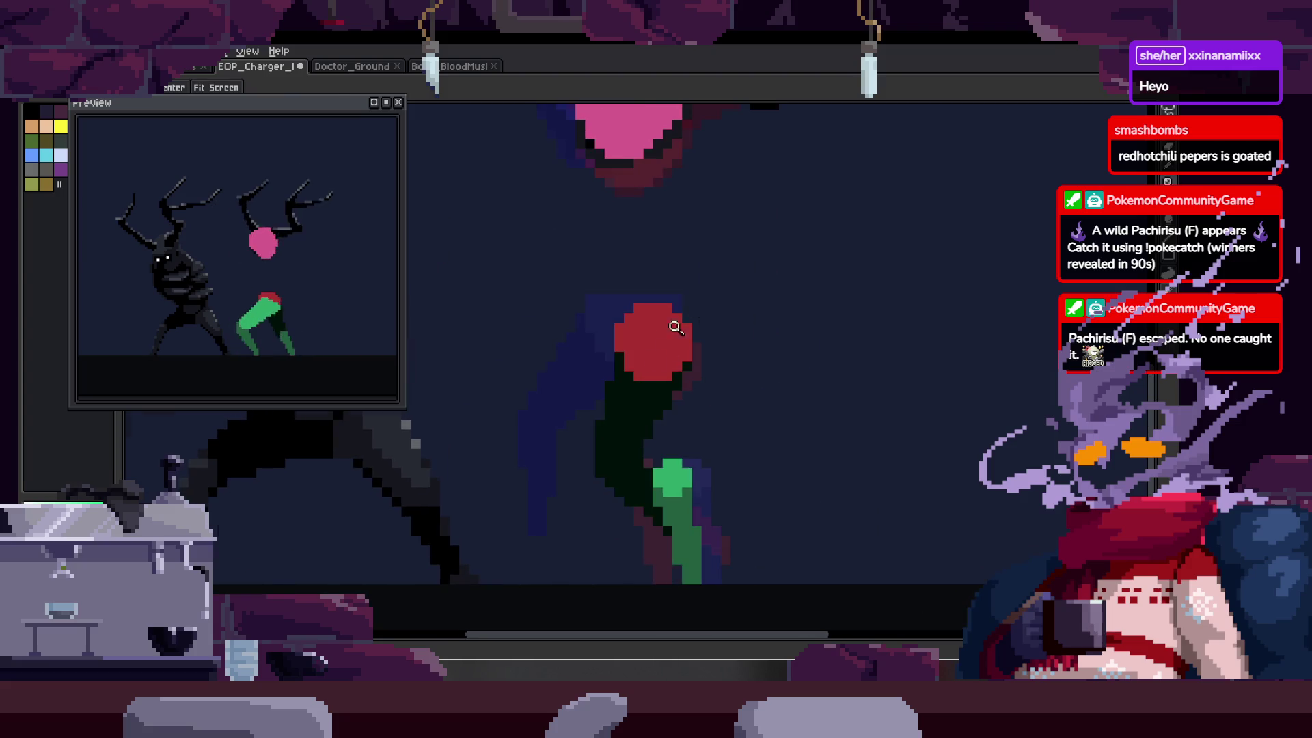
{"action": "left_click", "coordinate": [676, 328]}
- Redraw a green stroke across the top of the red hip and save the animation
{"action": "key", "text": "h"}
{"action": "scroll", "coordinate": [668, 302], "scroll_direction": "down", "scroll_amount": 2}
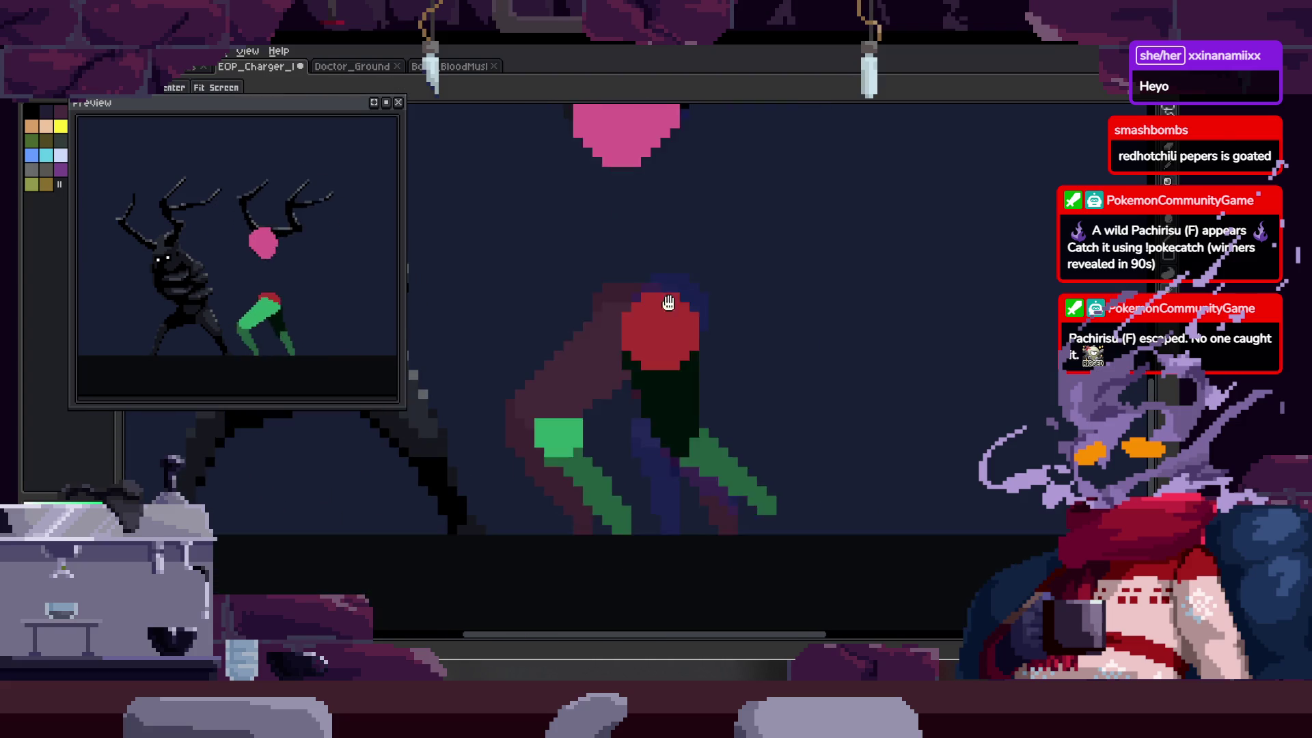
{"action": "scroll", "coordinate": [647, 334], "scroll_direction": "up", "scroll_amount": 3}
{"action": "key", "text": "b"}
{"action": "left_click_drag", "start_coordinate": [583, 236], "coordinate": [770, 342]}
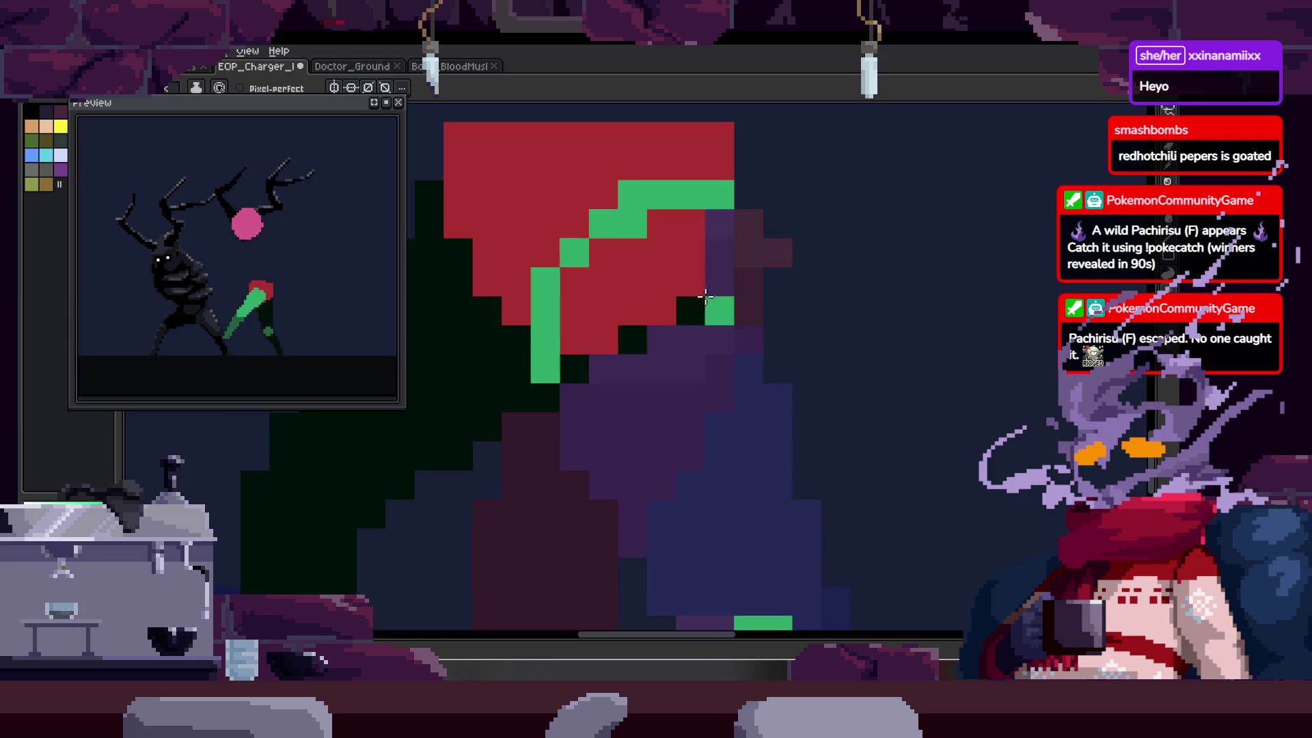
{"action": "key", "text": "z"}
{"action": "scroll", "coordinate": [747, 255], "scroll_direction": "down", "scroll_amount": 3}
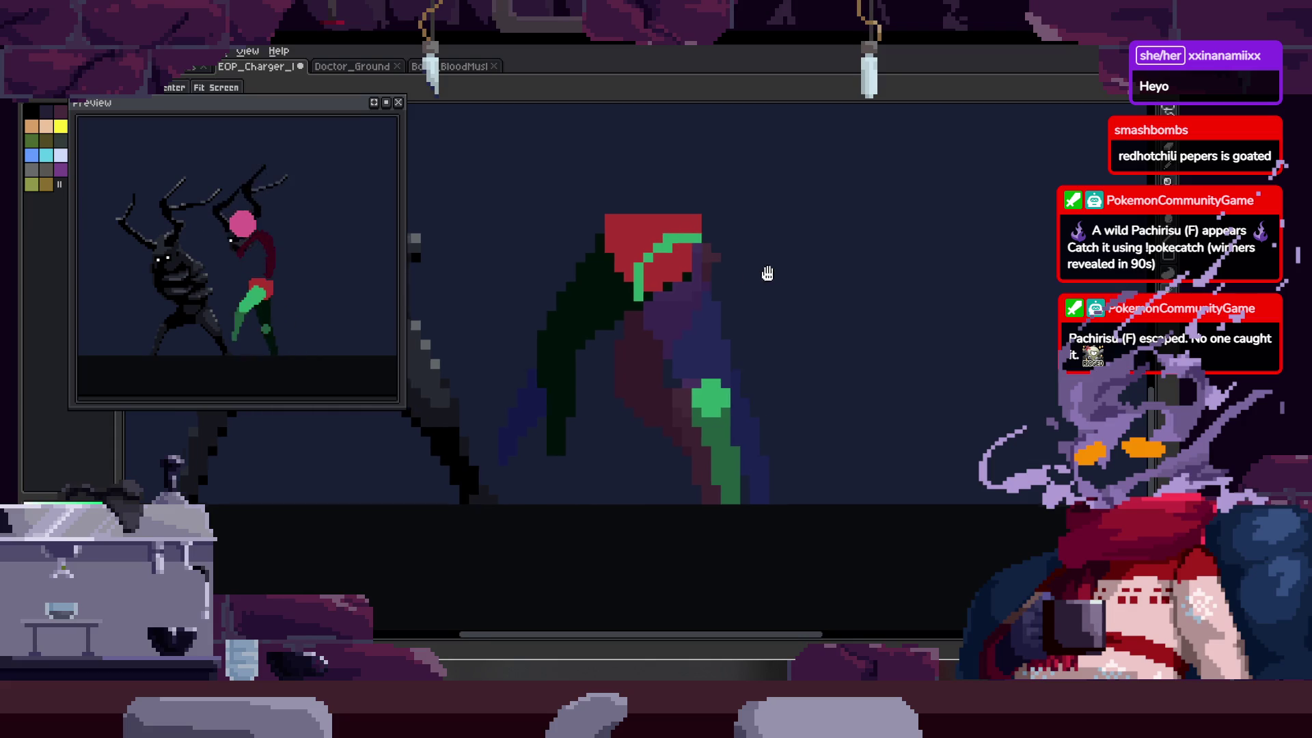
{"action": "left_click_drag", "start_coordinate": [767, 273], "coordinate": [750, 292]}
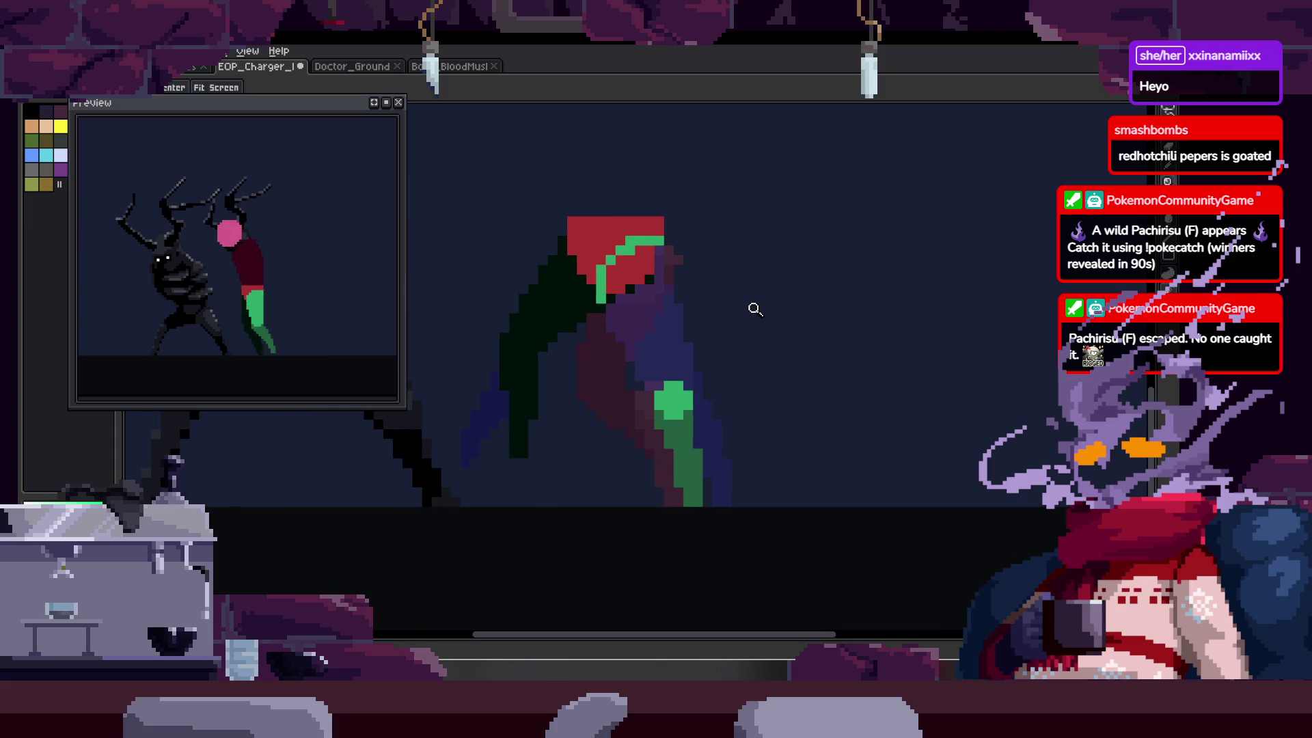
{"action": "left_click_drag", "start_coordinate": [754, 313], "coordinate": [732, 310]}
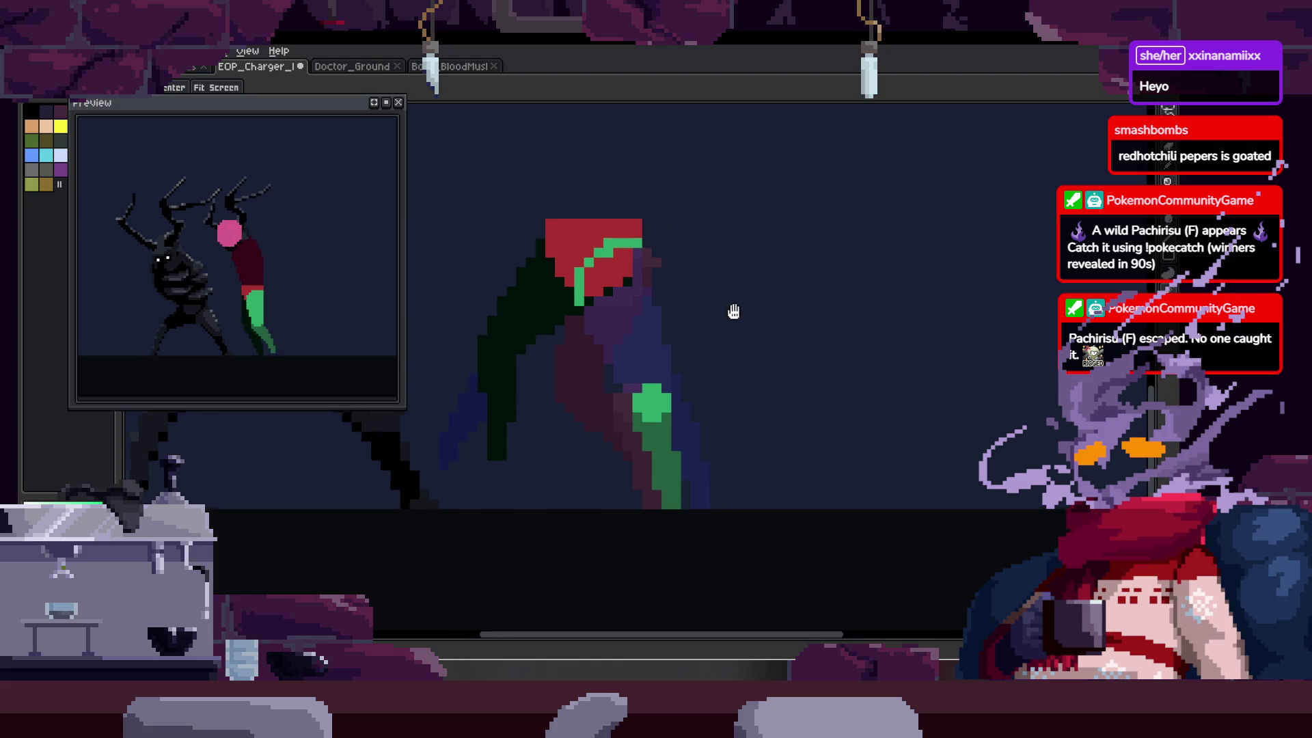
{"action": "key", "text": "ctrl+s"}
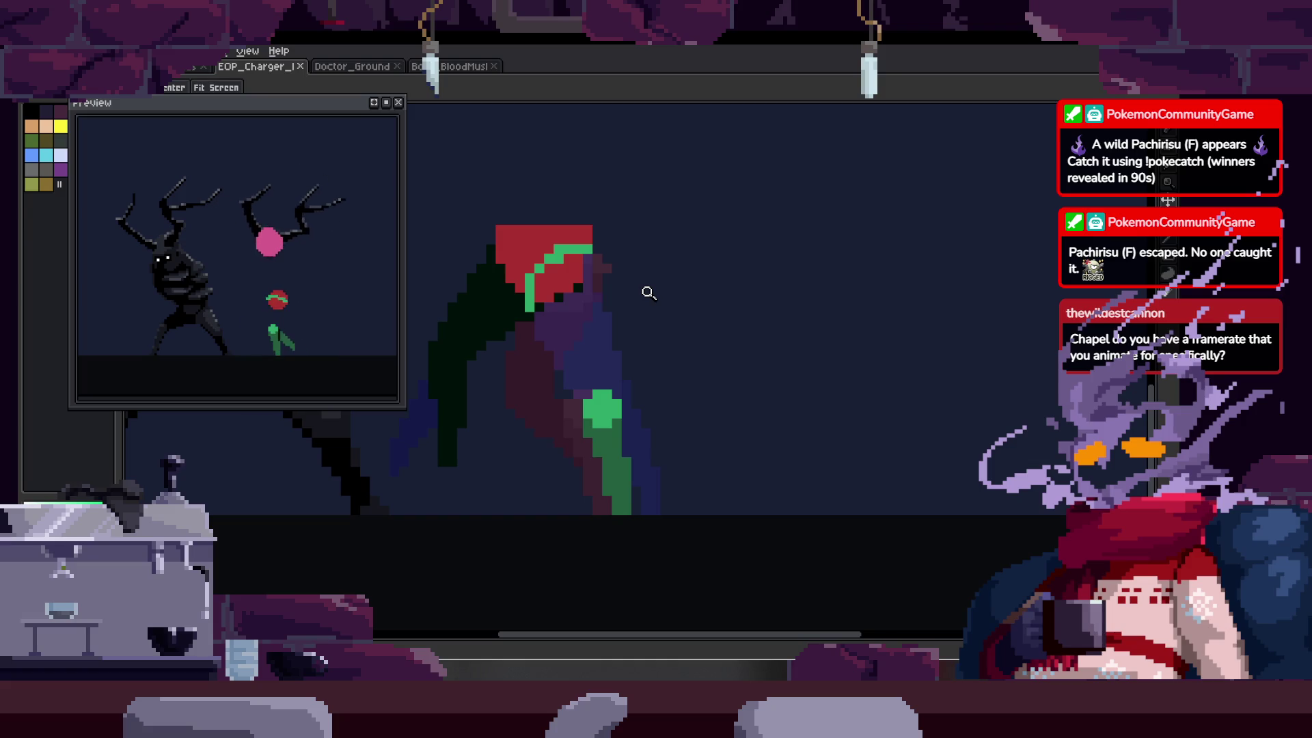
- Show the timeline and step back to frame 17 to review the walk frames
{"action": "key", "text": "Tab"}
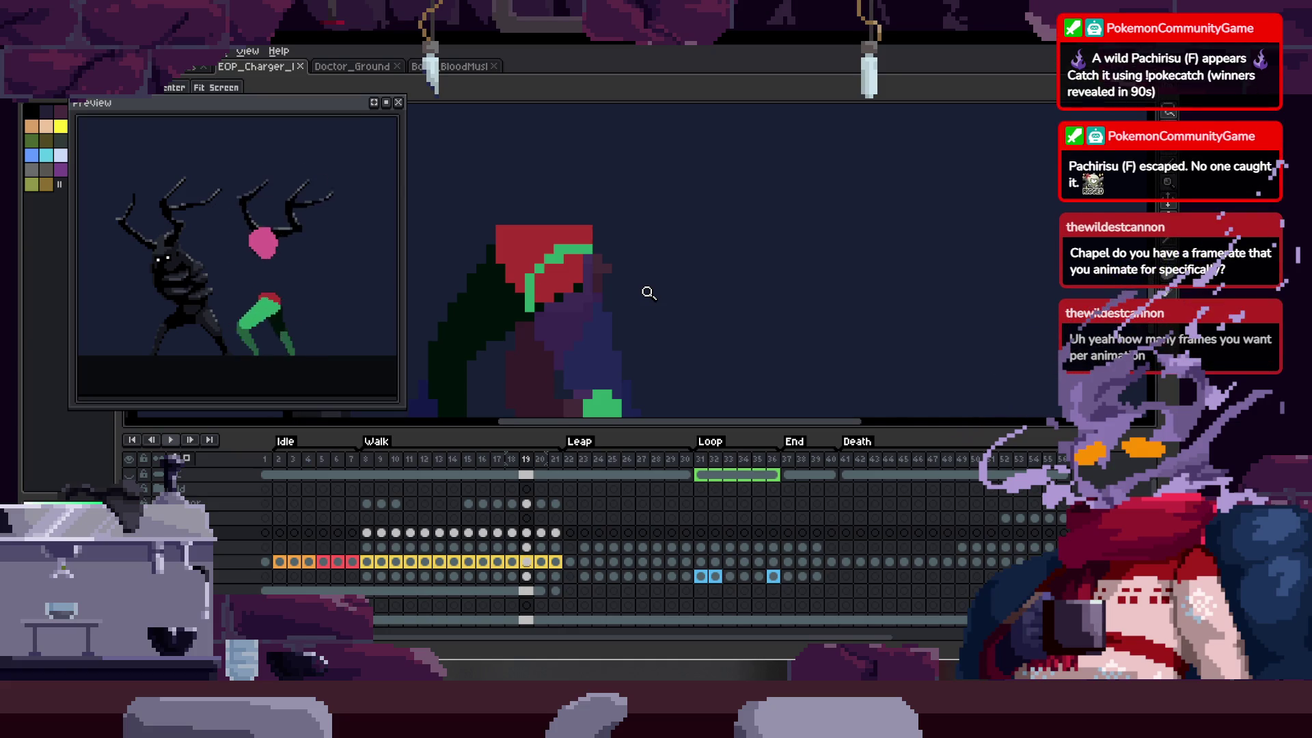
{"action": "key", "text": "Left"}
{"action": "key", "text": "Left"}
{"action": "scroll", "coordinate": [648, 293], "scroll_direction": "up", "scroll_amount": 3}
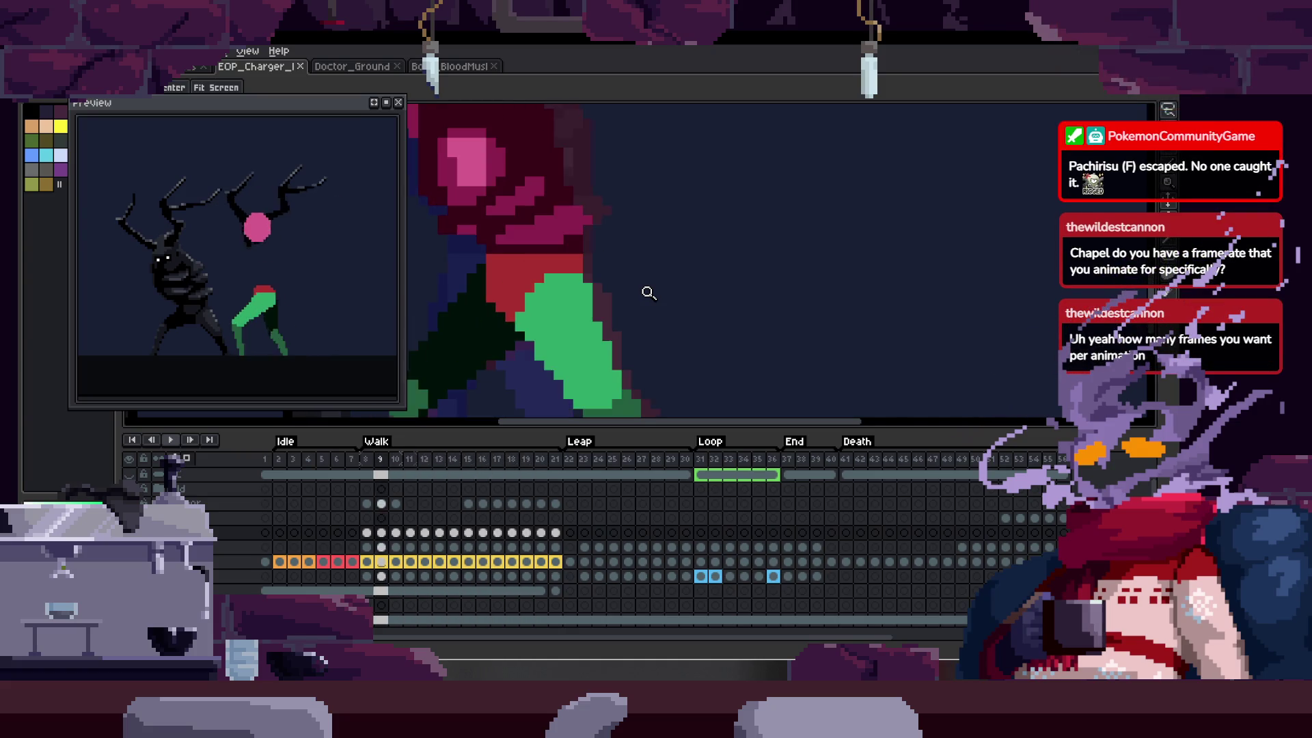
{"action": "key", "text": "Tab"}
{"action": "key", "text": "Tab"}
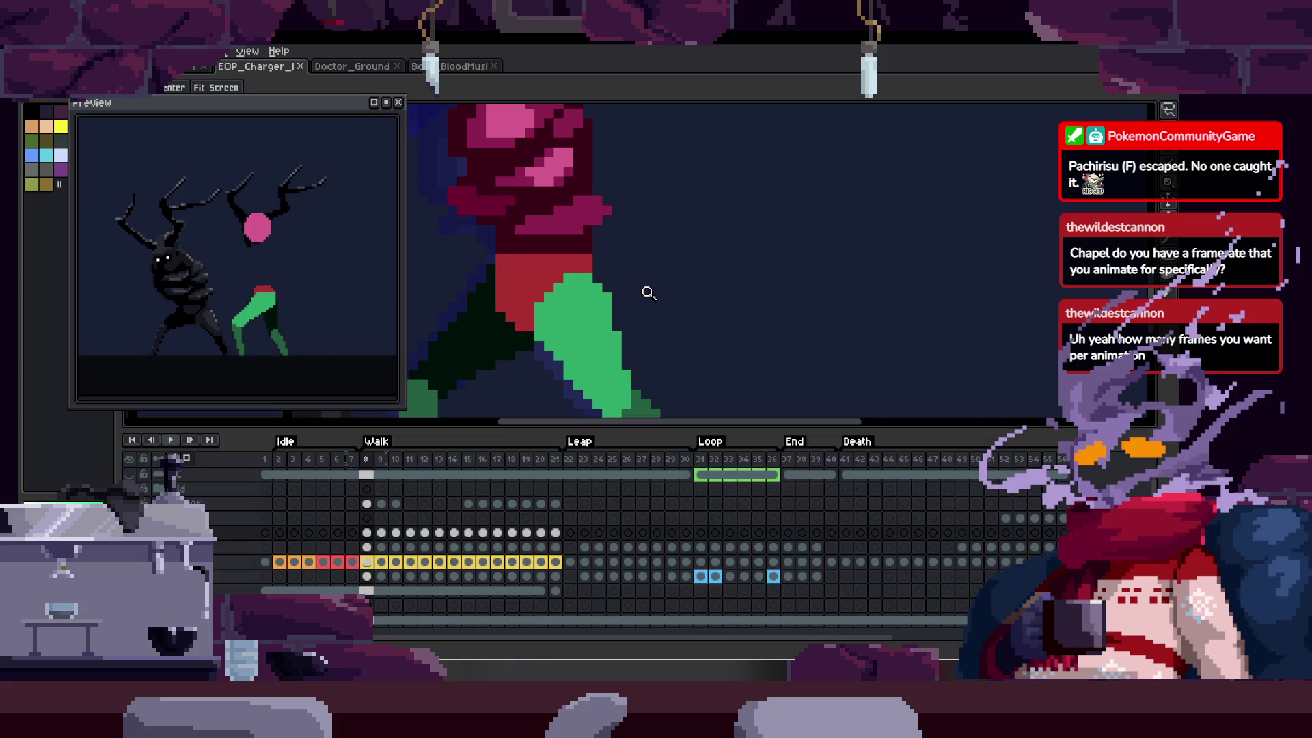
{"action": "key", "text": "Return"}
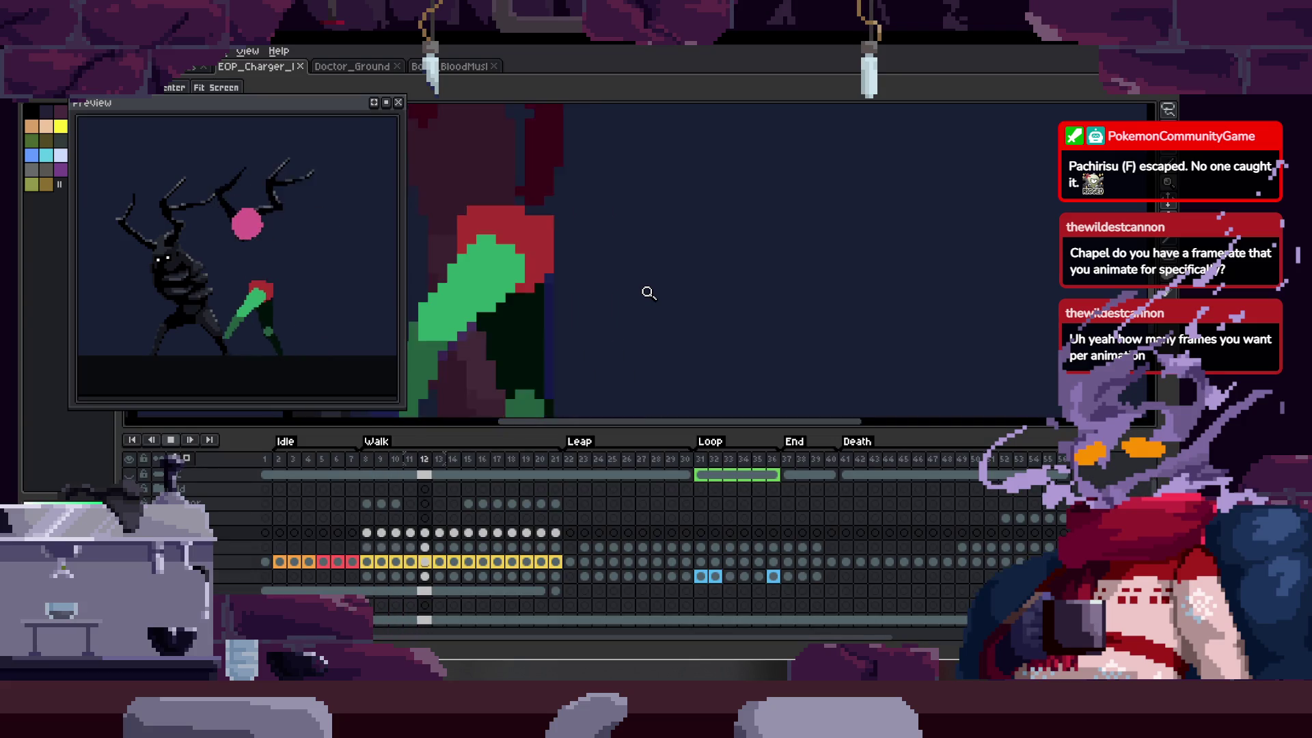
{"action": "key", "text": "Tab"}
{"action": "key", "text": "Tab"}
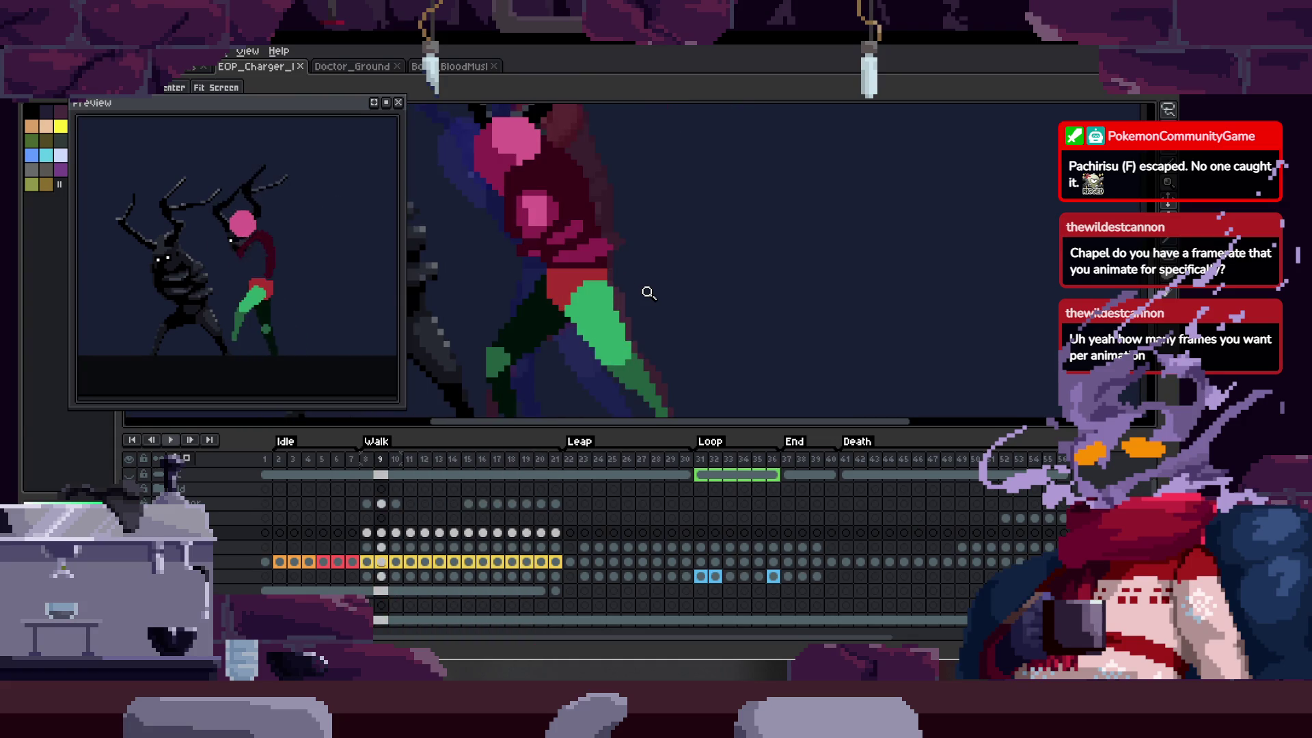
- Play the animation from frame 21 through the Leap frames
{"action": "left_click", "coordinate": [555, 459]}
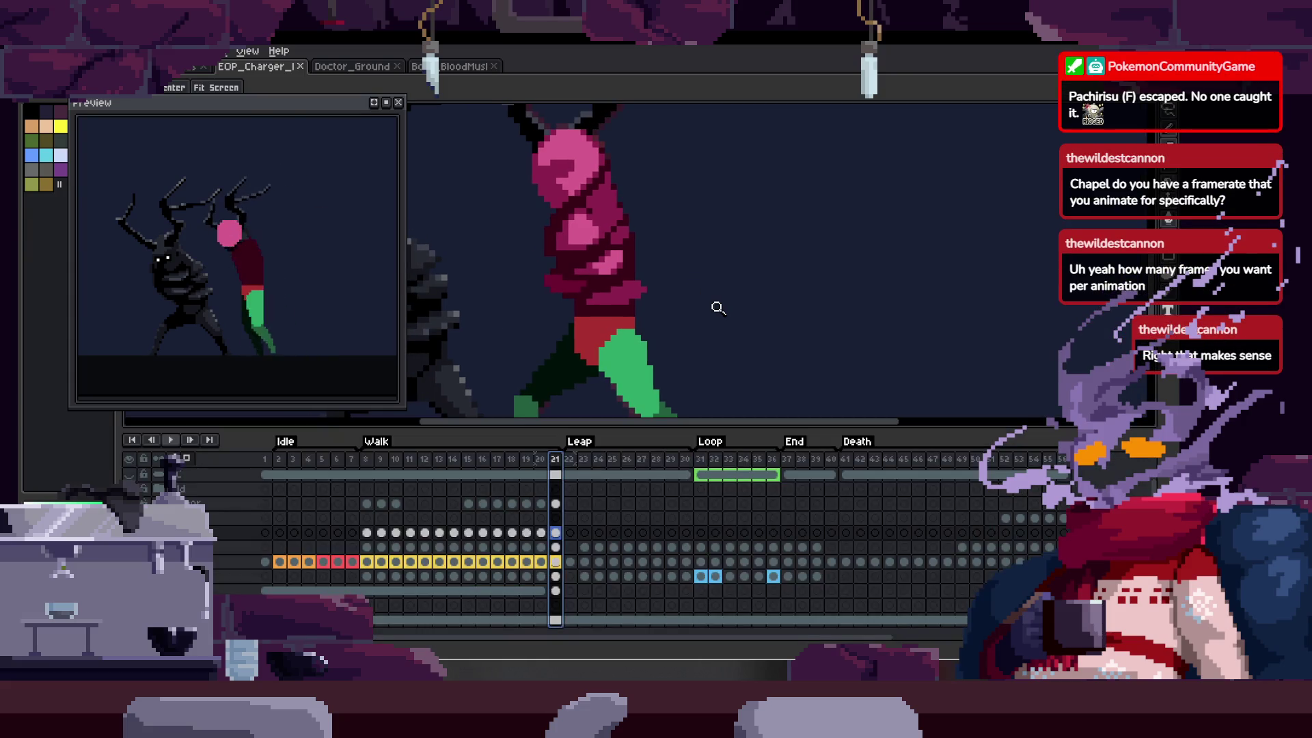
{"action": "key", "text": "Return"}
{"action": "key", "text": "Tab"}
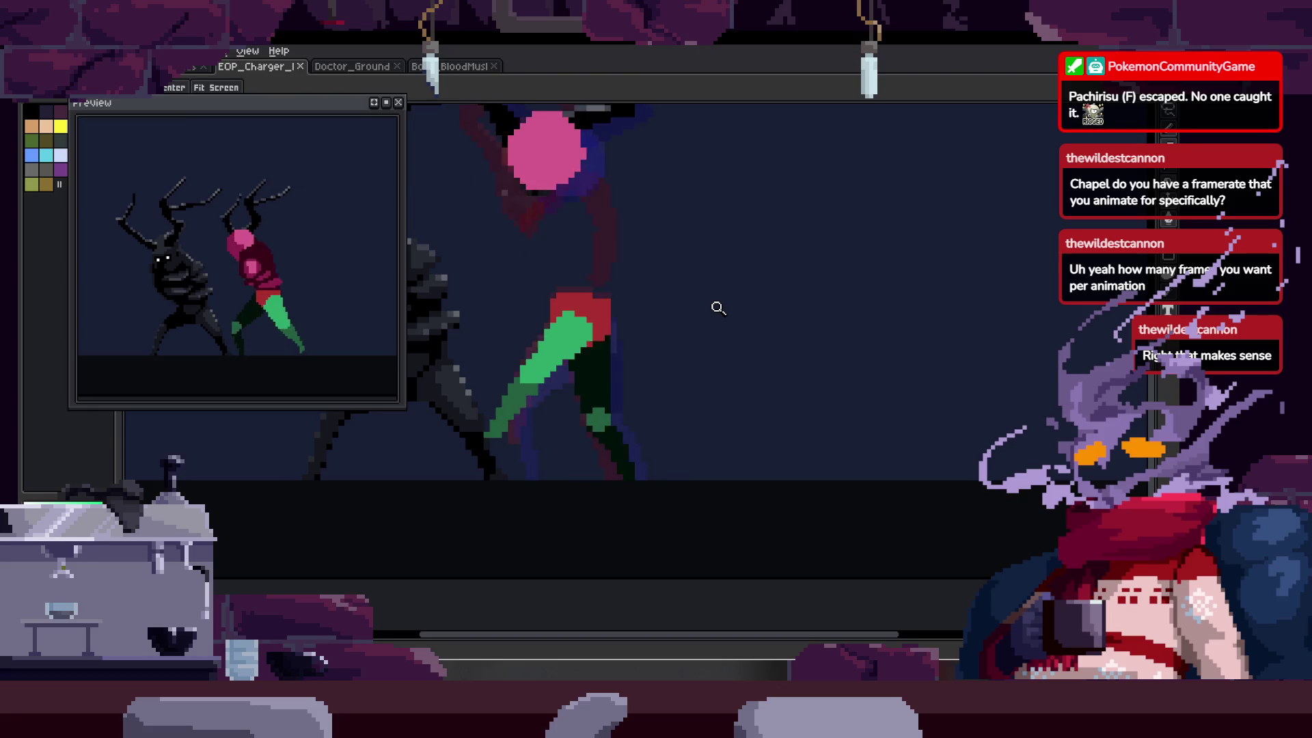
{"action": "key", "text": "Tab"}
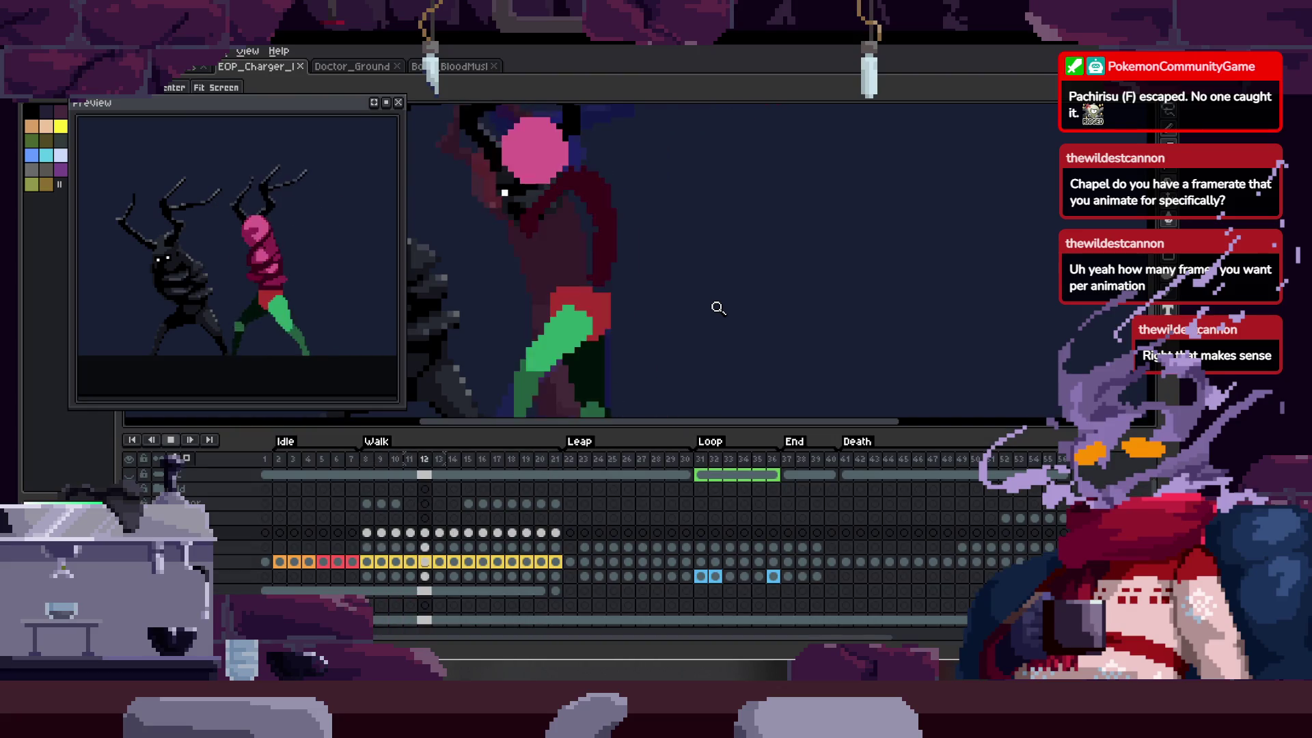
{"action": "key", "text": "Tab"}
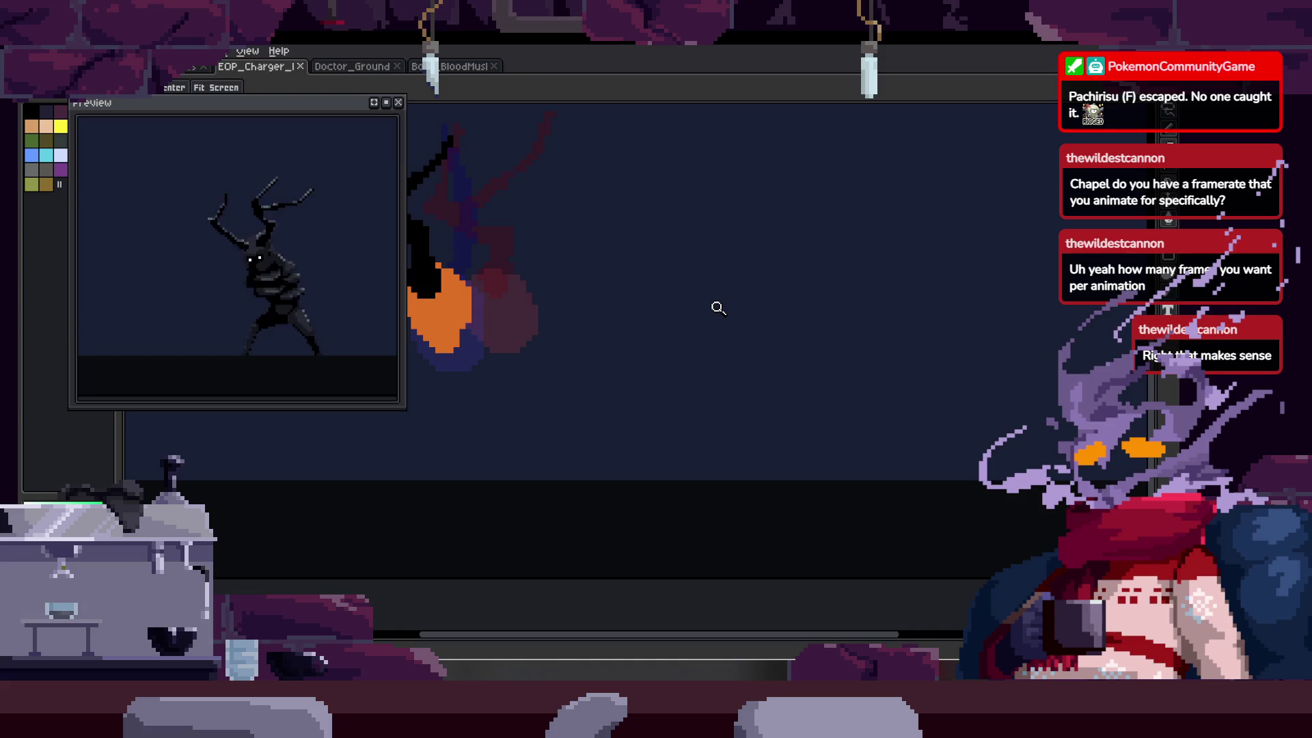
{"action": "key", "text": "Tab"}
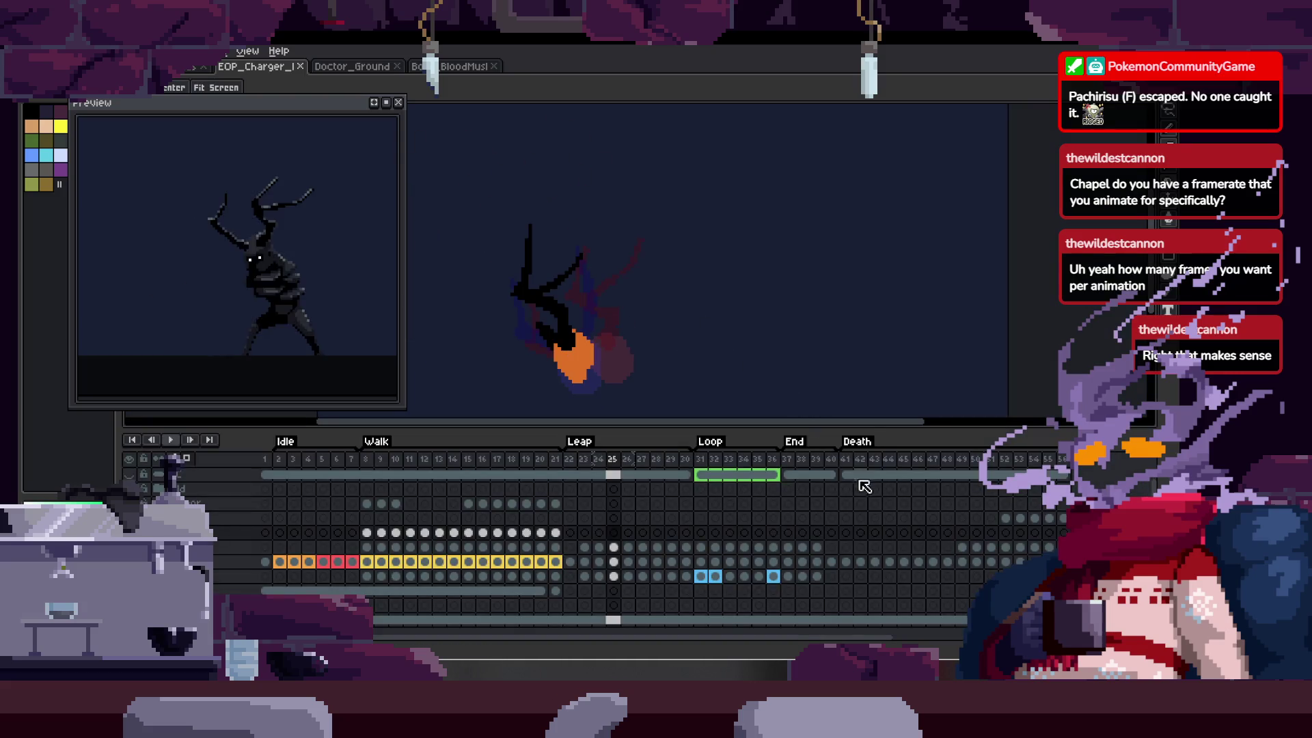
{"action": "left_click", "coordinate": [847, 476]}
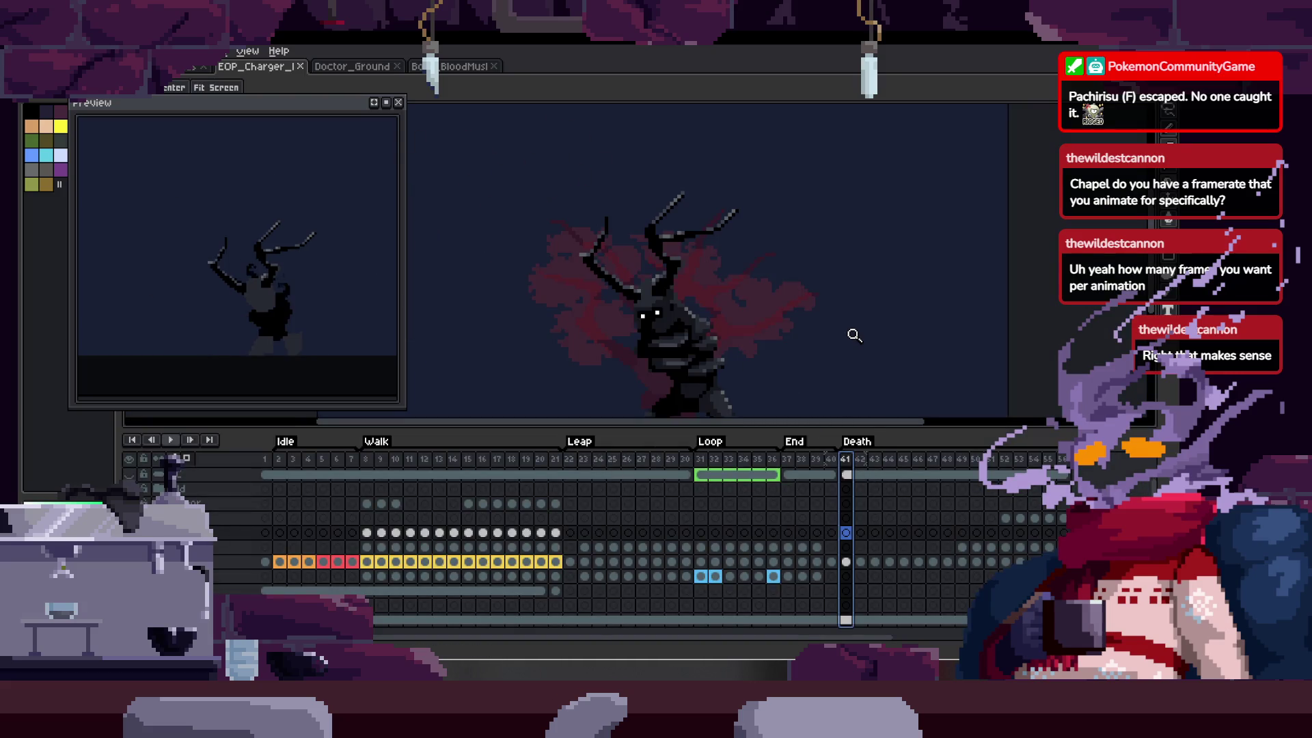
{"action": "key", "text": "Tab"}
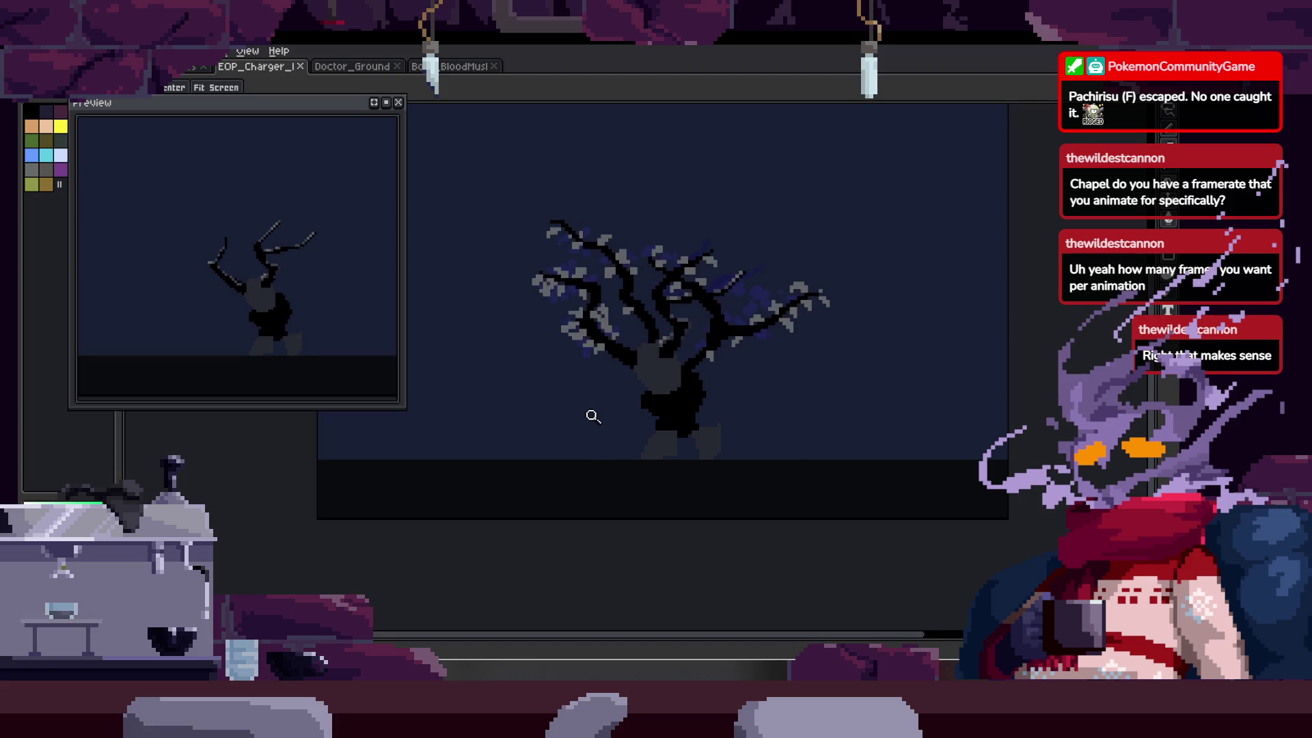
{"action": "key", "text": "Tab"}
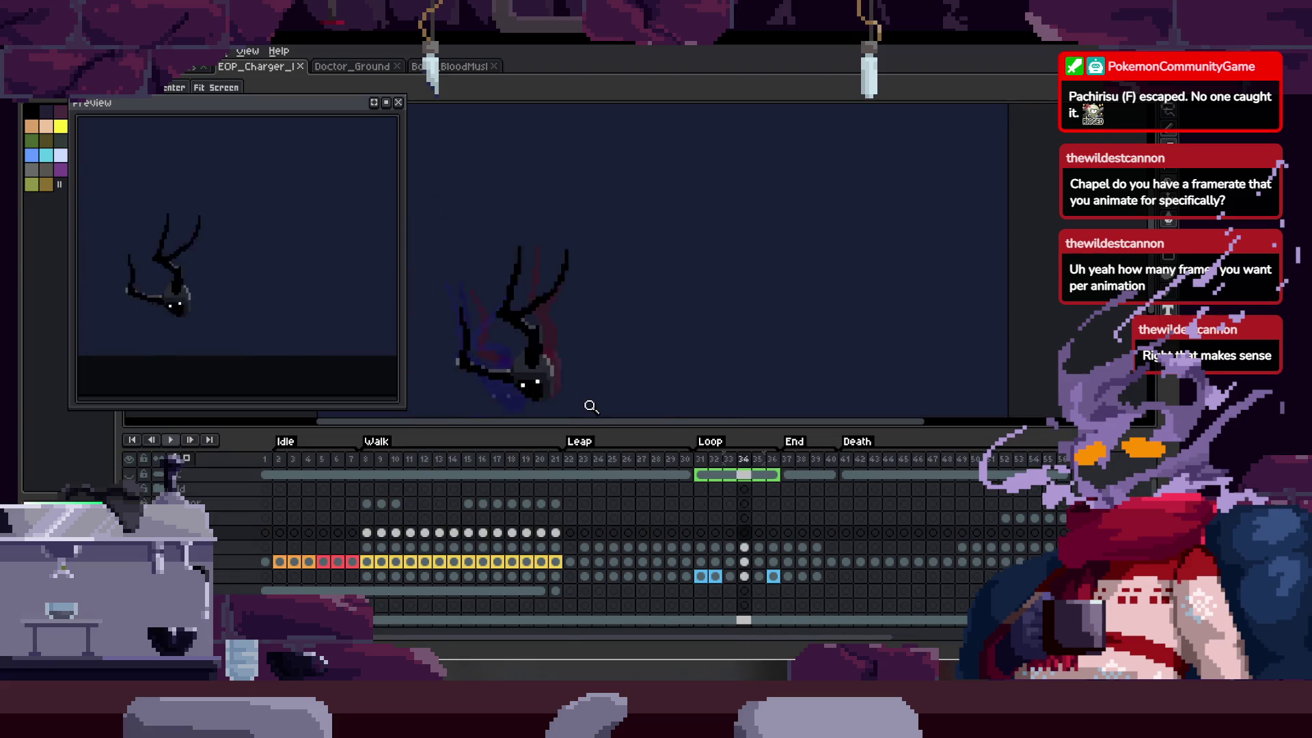
{"action": "key", "text": "Left"}
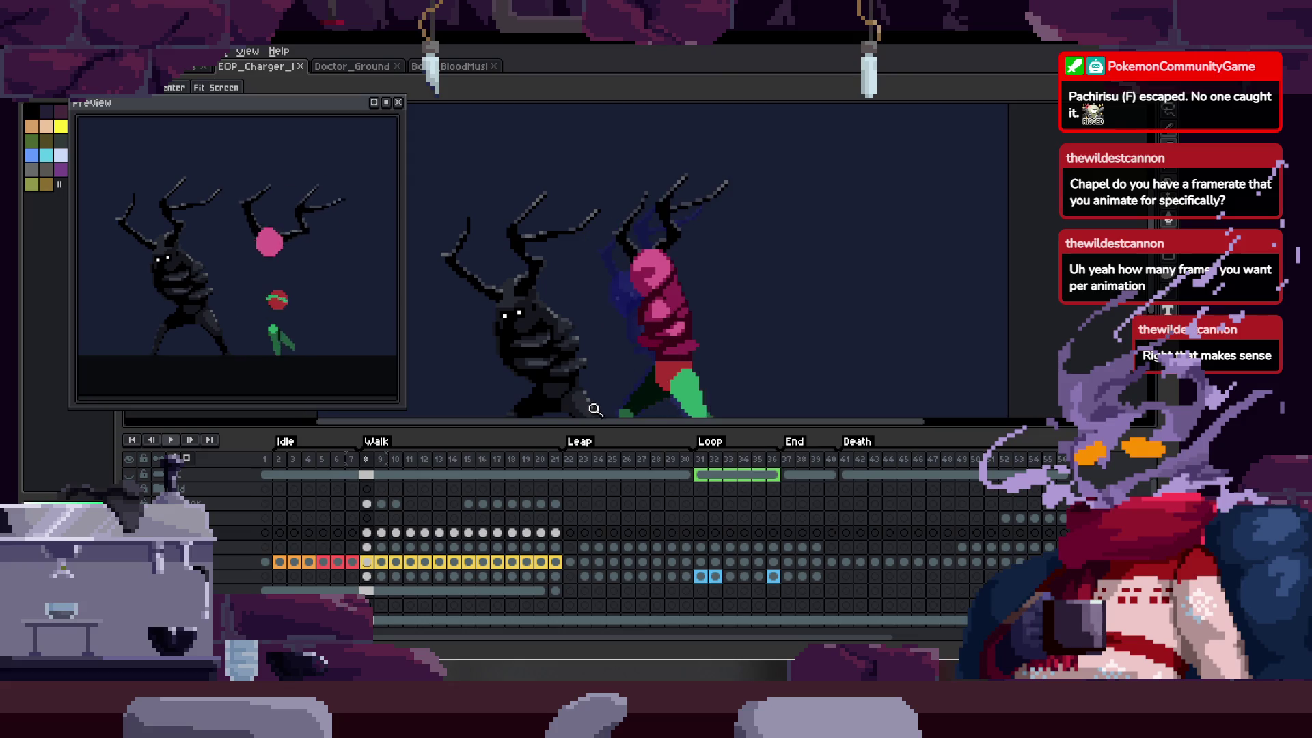
{"action": "key", "text": "Tab"}
{"action": "key", "text": "Tab"}
{"action": "key", "text": "space"}
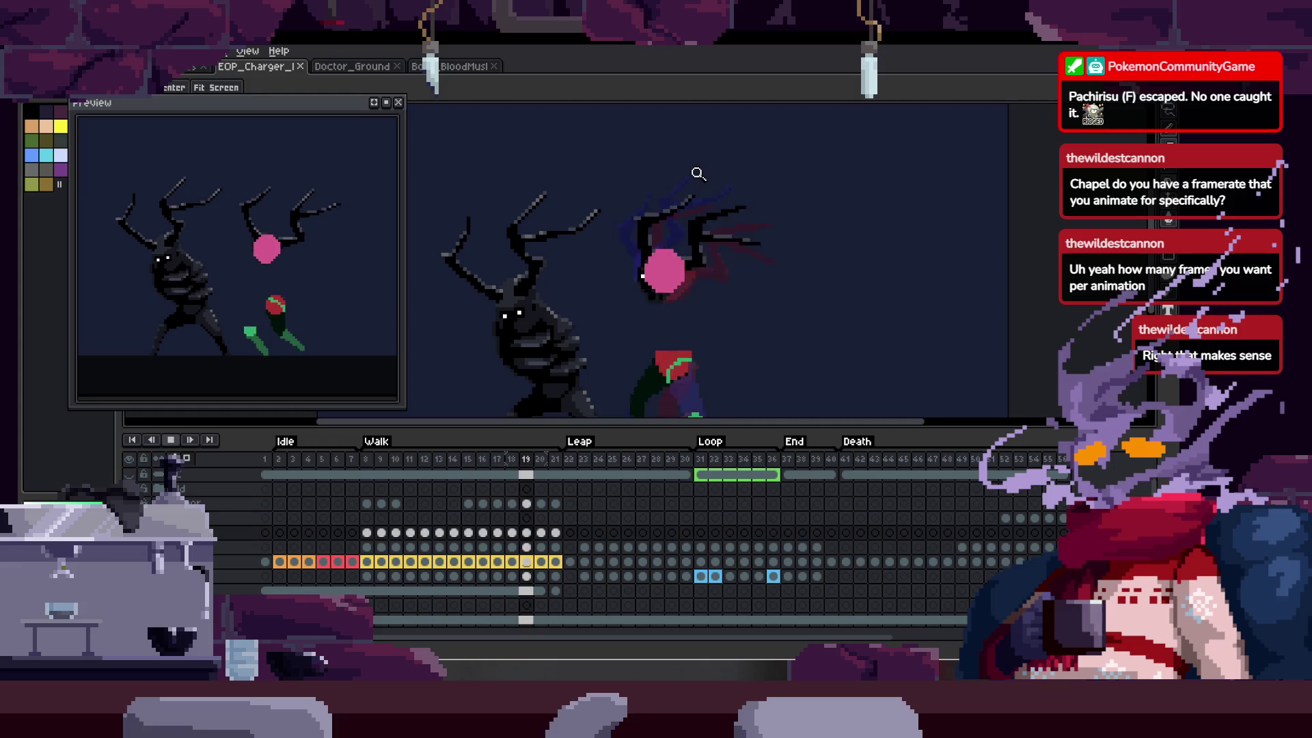
{"action": "key", "text": "Return"}
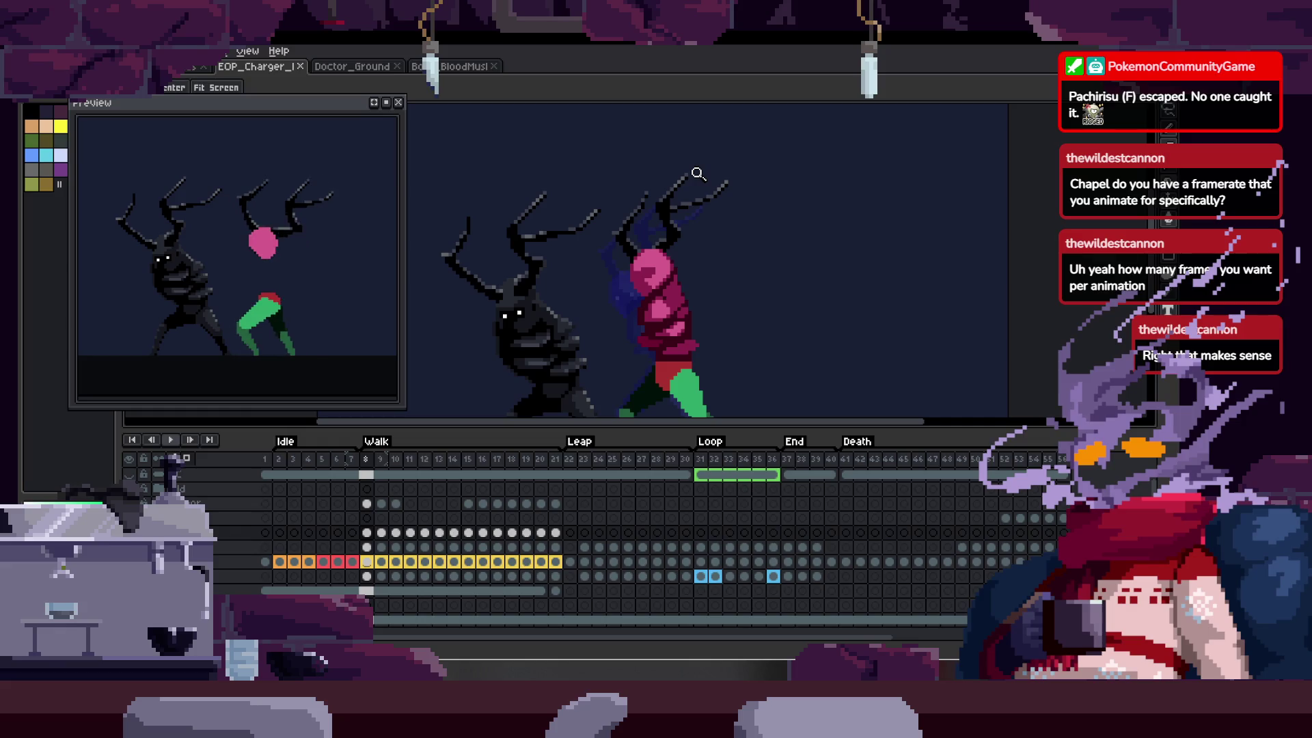
{"action": "key", "text": "Return"}
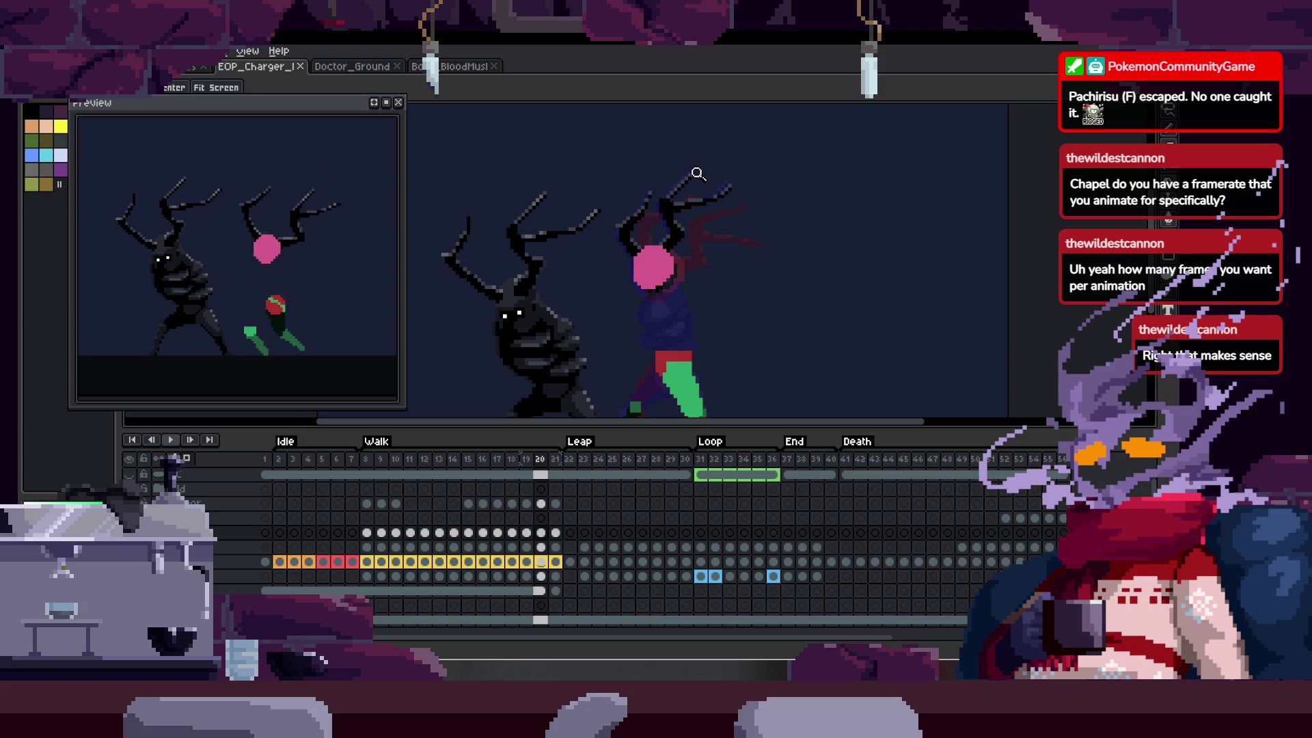
{"action": "key", "text": "Left"}
{"action": "key", "text": "Return"}
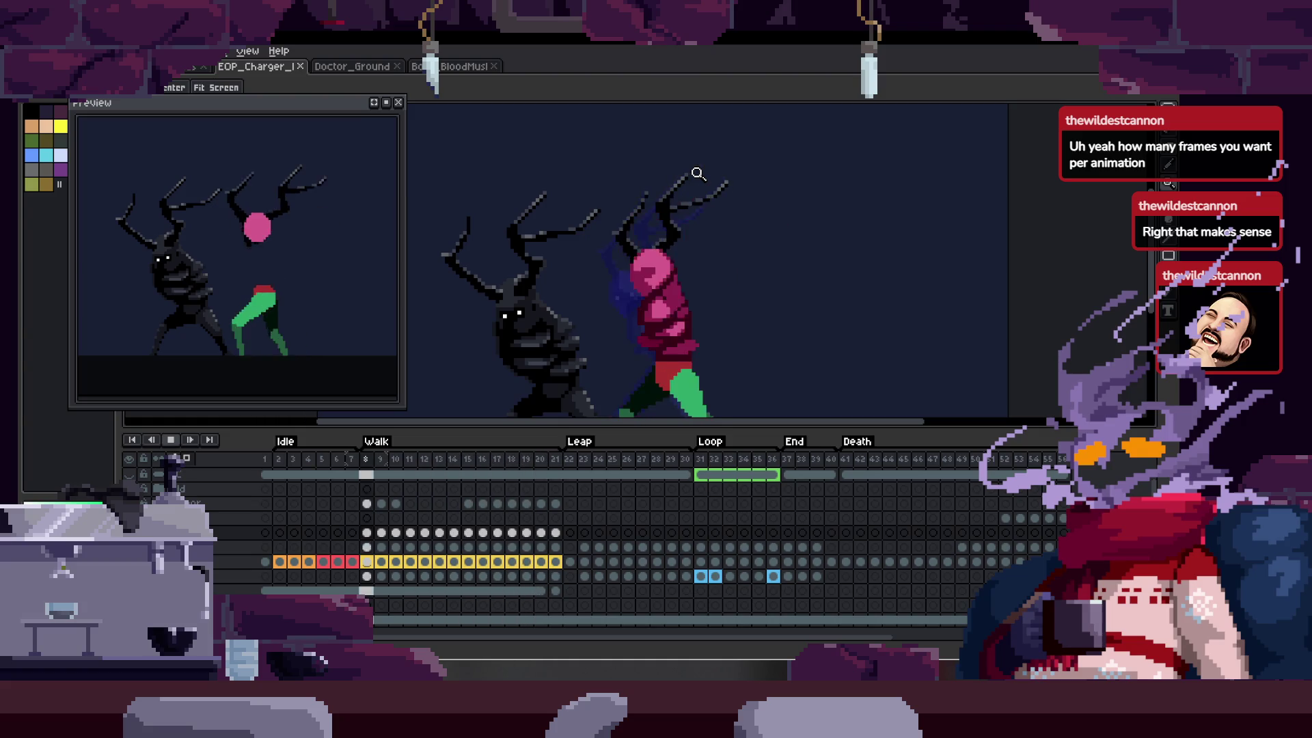
{"action": "key", "text": "Return"}
{"action": "key", "text": "Tab"}
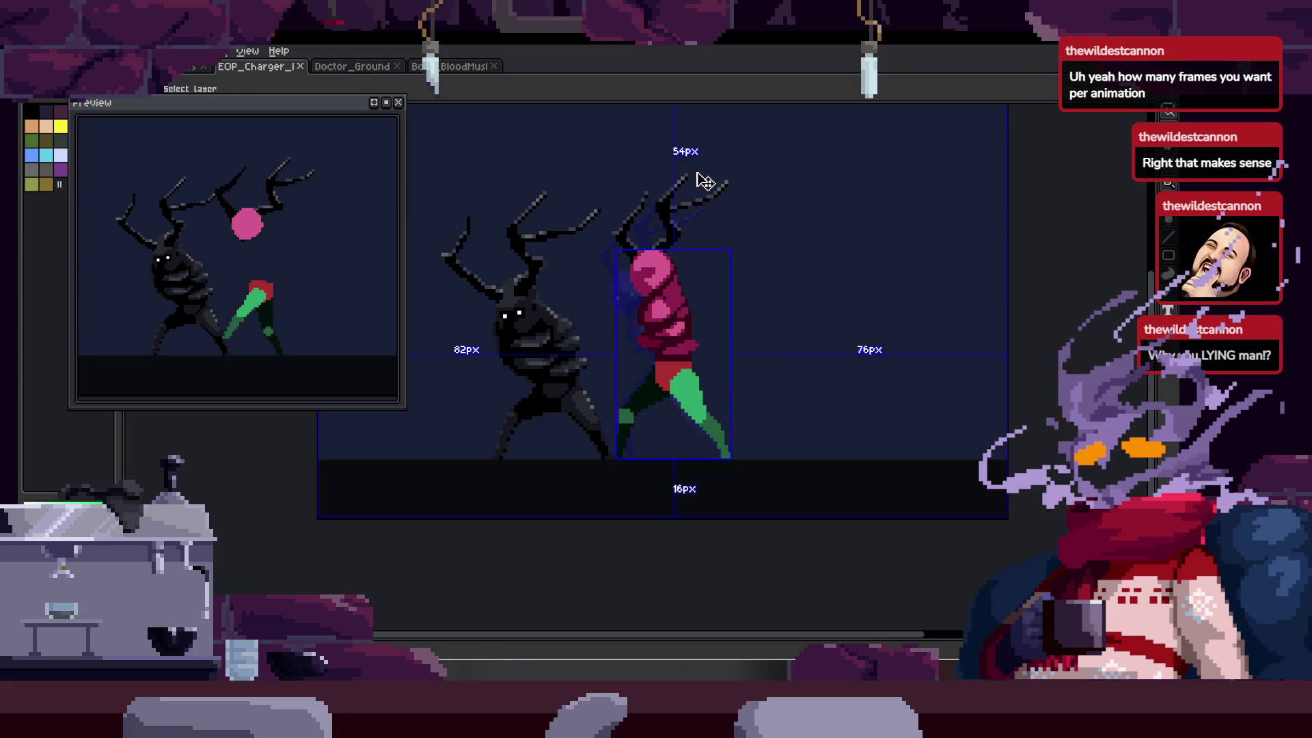
{"action": "key", "text": "Tab"}
{"action": "key", "text": "Tab"}
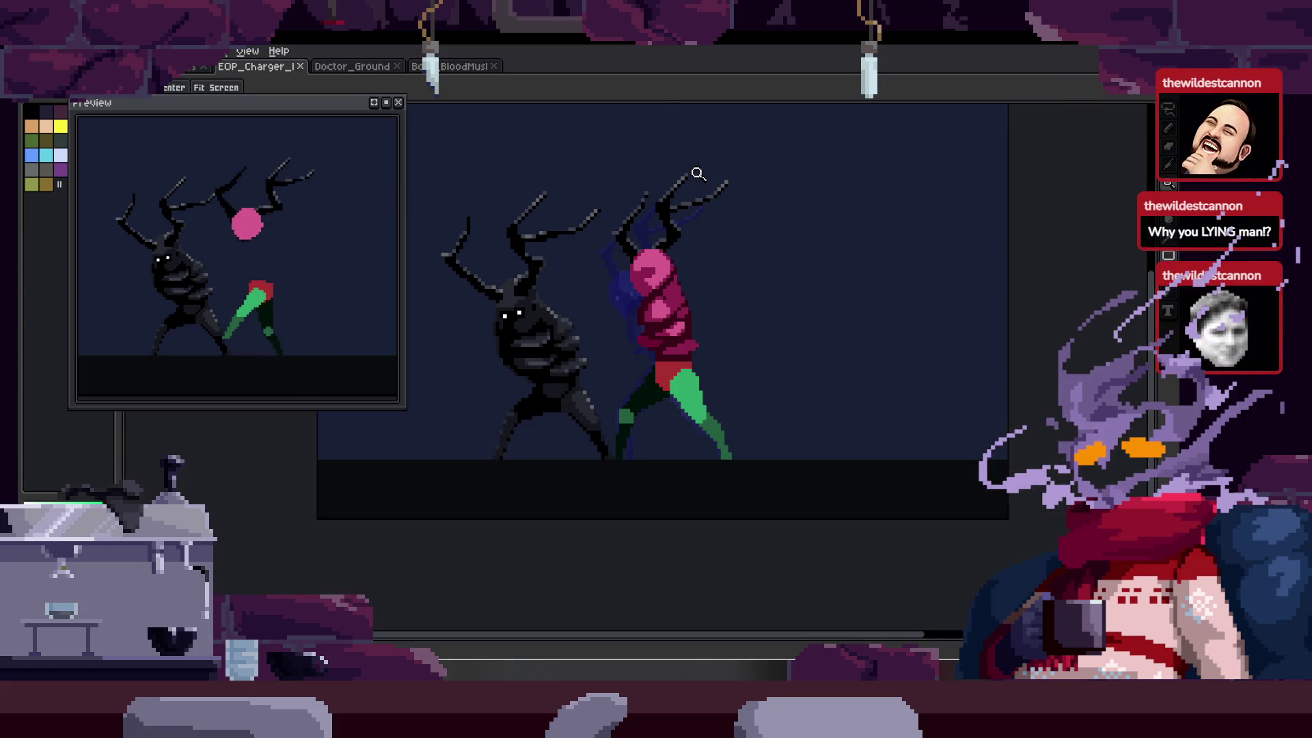
{"action": "key", "text": "Tab"}
{"action": "key", "text": "Return"}
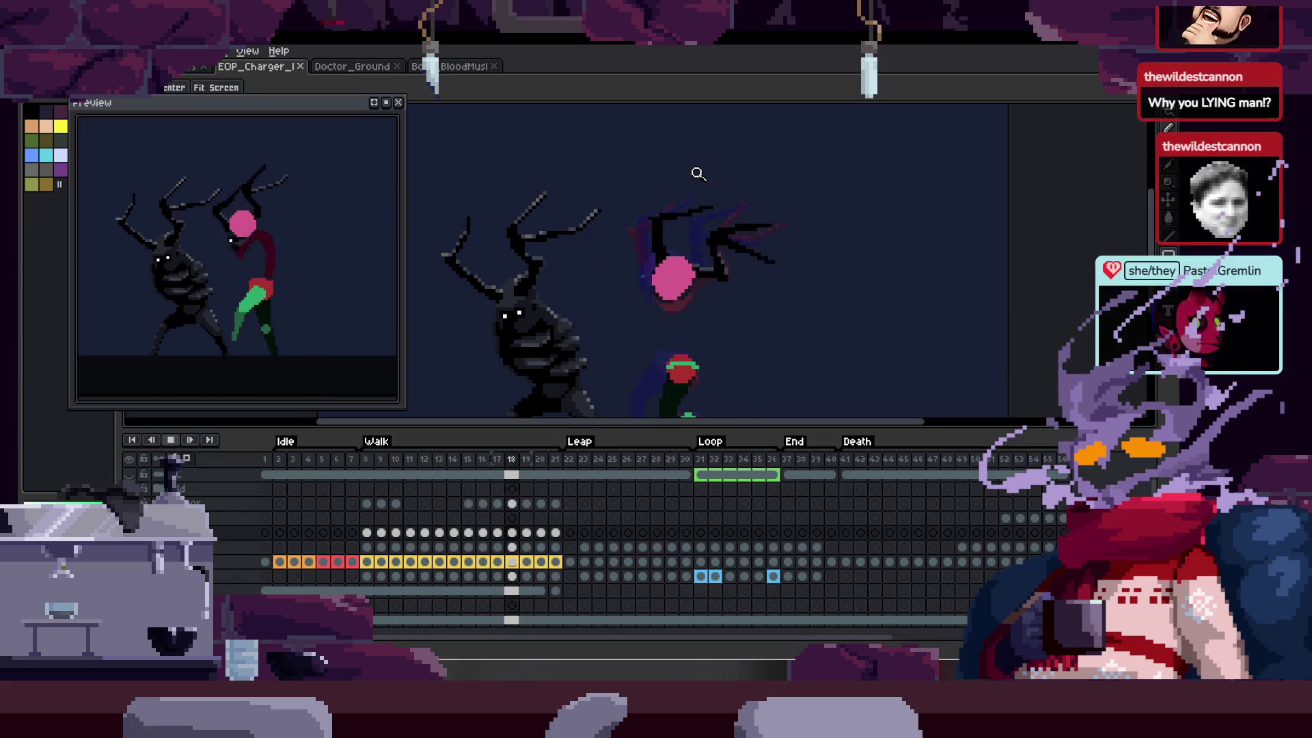
{"action": "key", "text": "Return"}
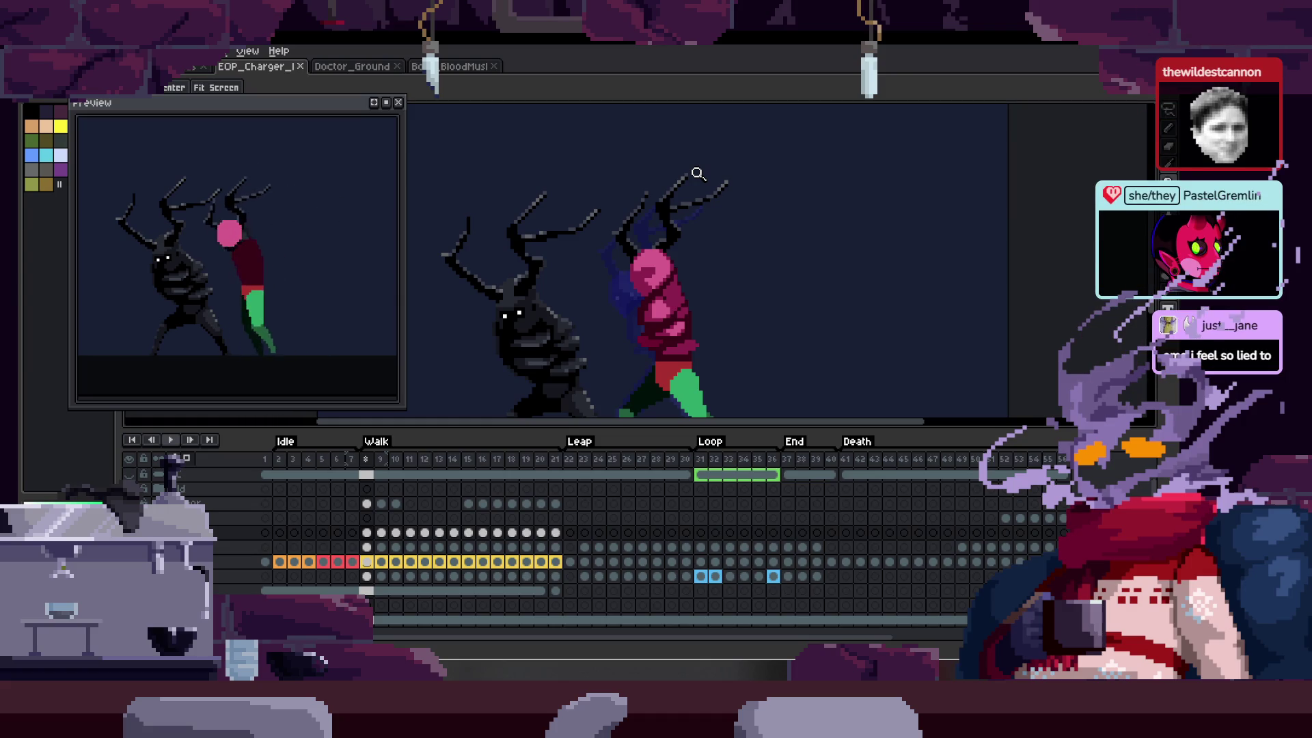
{"action": "key", "text": "Tab"}
{"action": "key", "text": "Tab"}
{"action": "key", "text": "Right"}
{"action": "key", "text": "Right"}
{"action": "key", "text": "Right"}
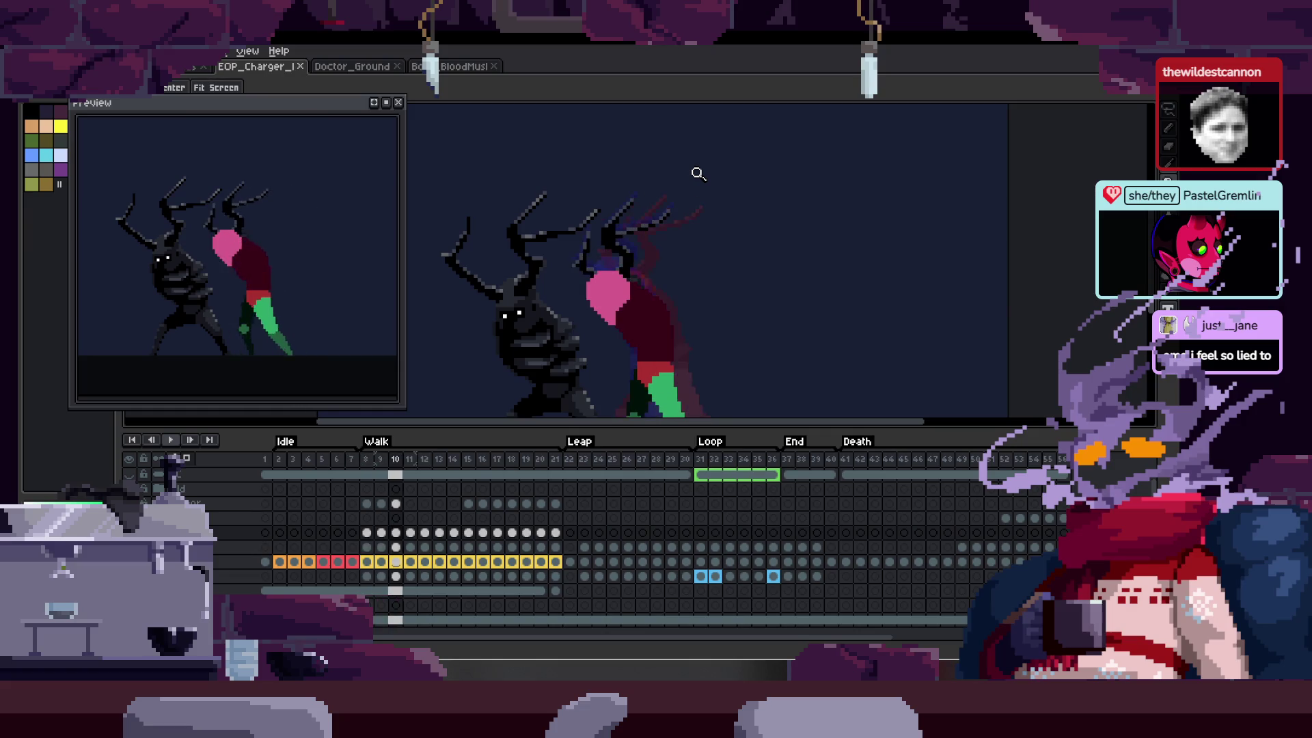
{"action": "key", "text": "Return"}
{"action": "key", "text": "Tab"}
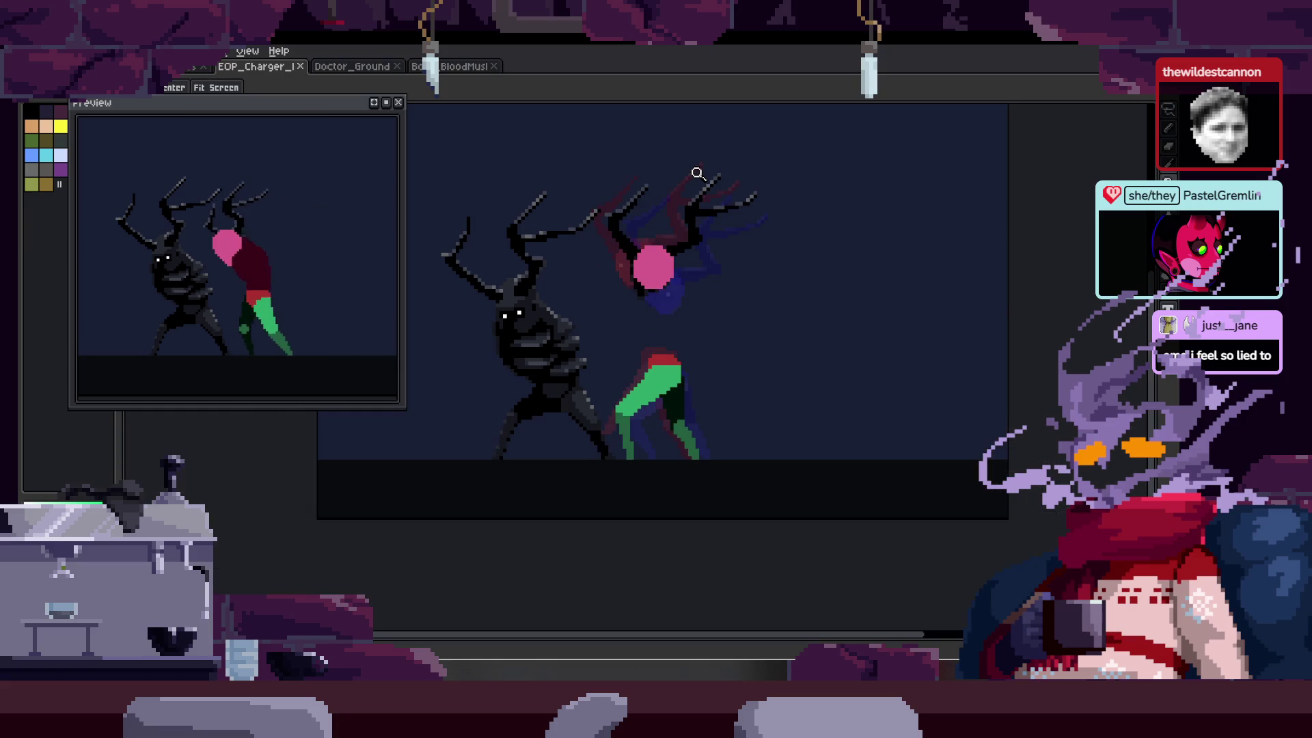
{"action": "mouse_move", "coordinate": [715, 373]}
{"action": "left_mouse_down"}
{"action": "mouse_move", "coordinate": [682, 364]}
{"action": "mouse_move", "coordinate": [682, 267]}
{"action": "left_mouse_up"}
{"action": "key", "text": "Tab"}
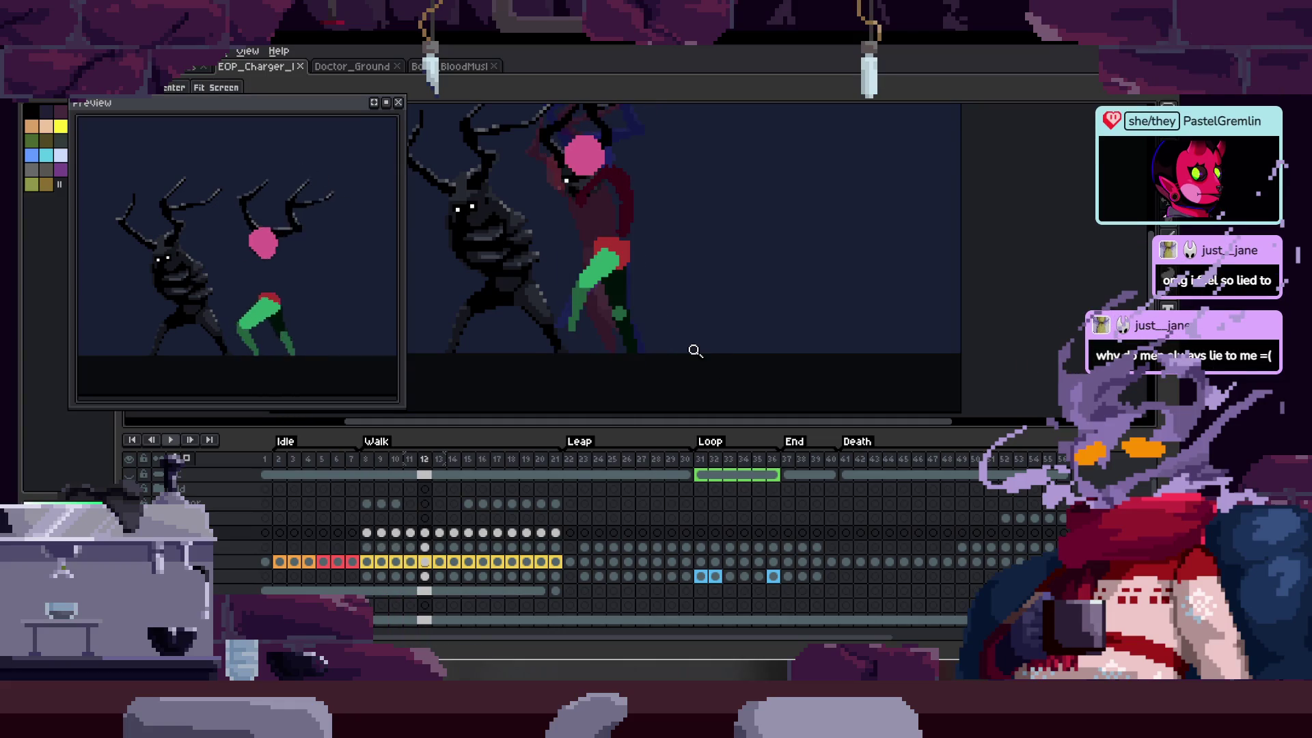
{"action": "left_click_drag", "start_coordinate": [366, 532], "coordinate": [452, 538]}
- Set the cel colour of frames 8–14 to red in Cel Properties
{"action": "right_click", "coordinate": [451, 540]}
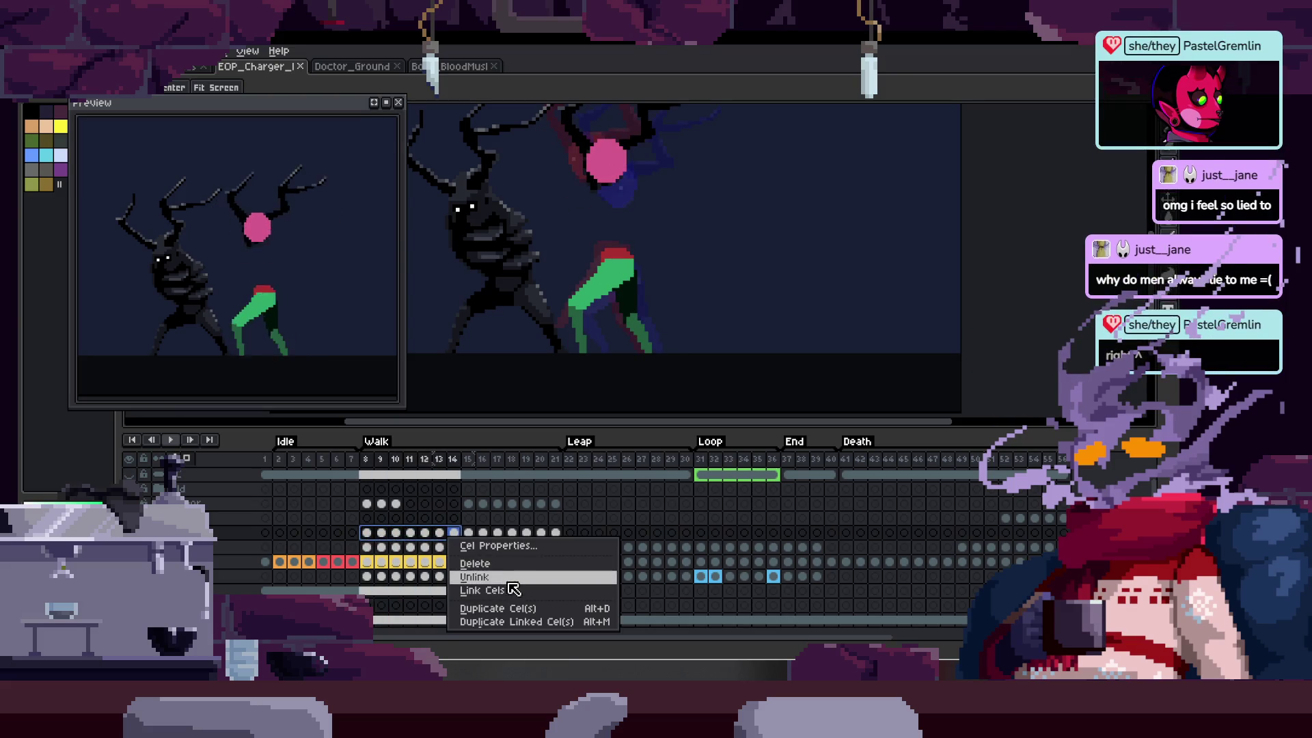
{"action": "left_click", "coordinate": [511, 550]}
{"action": "left_click", "coordinate": [824, 339]}
{"action": "left_click", "coordinate": [803, 361]}
{"action": "left_click", "coordinate": [468, 533]}
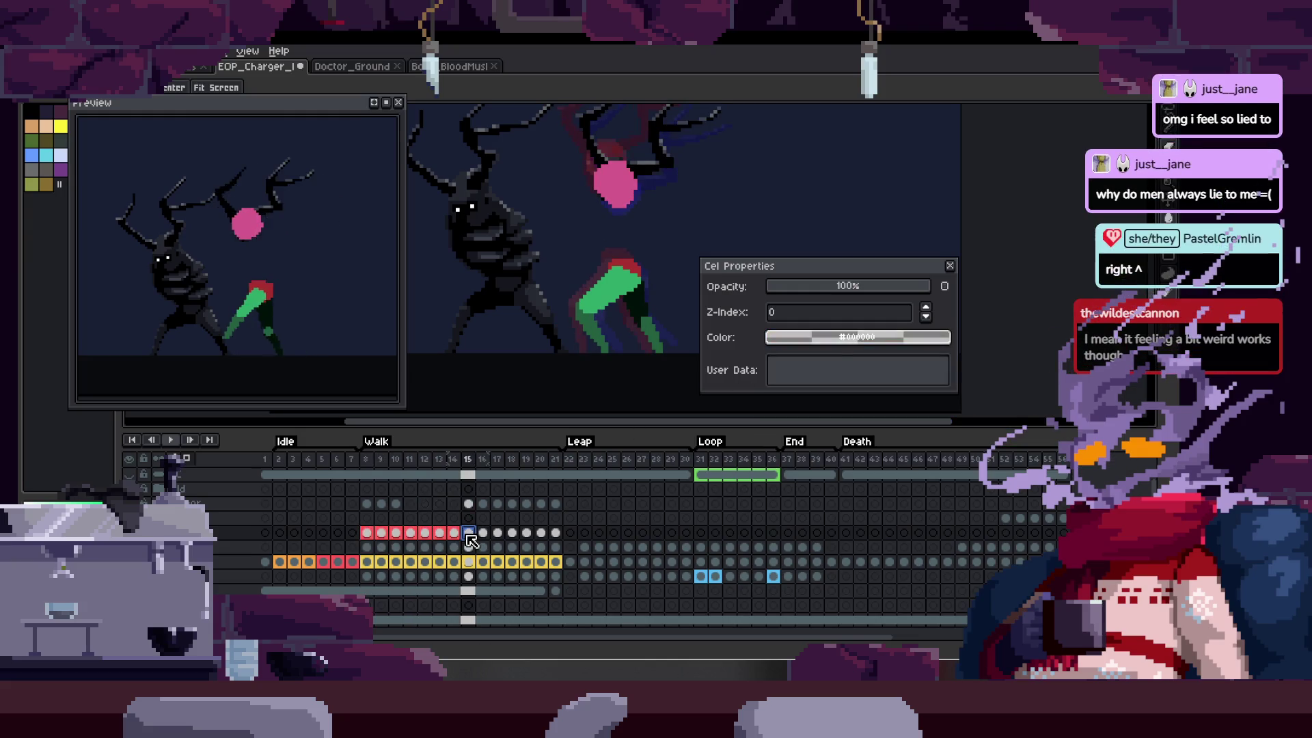
- Delete frame 21, then replay the animation zoomed in on the figures' legs
{"action": "left_click", "coordinate": [556, 459]}
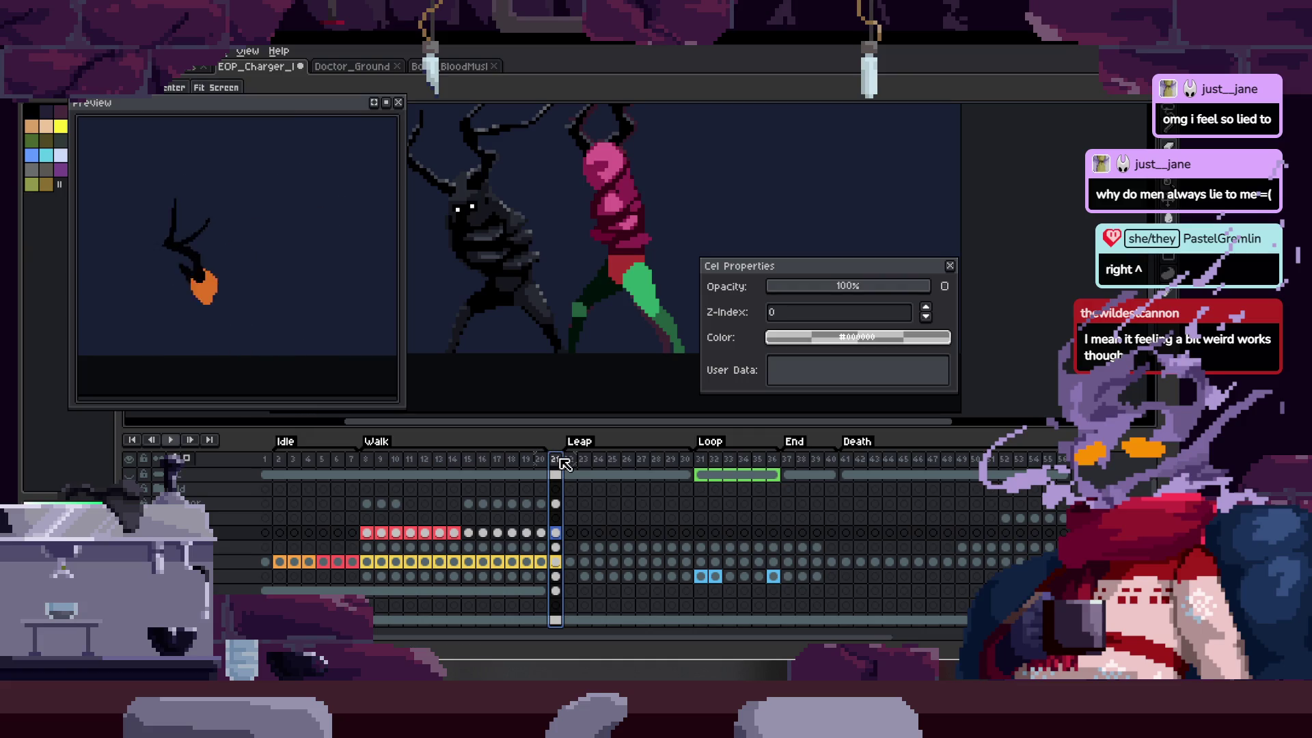
{"action": "key", "text": "alt+c"}
{"action": "key", "text": "Left"}
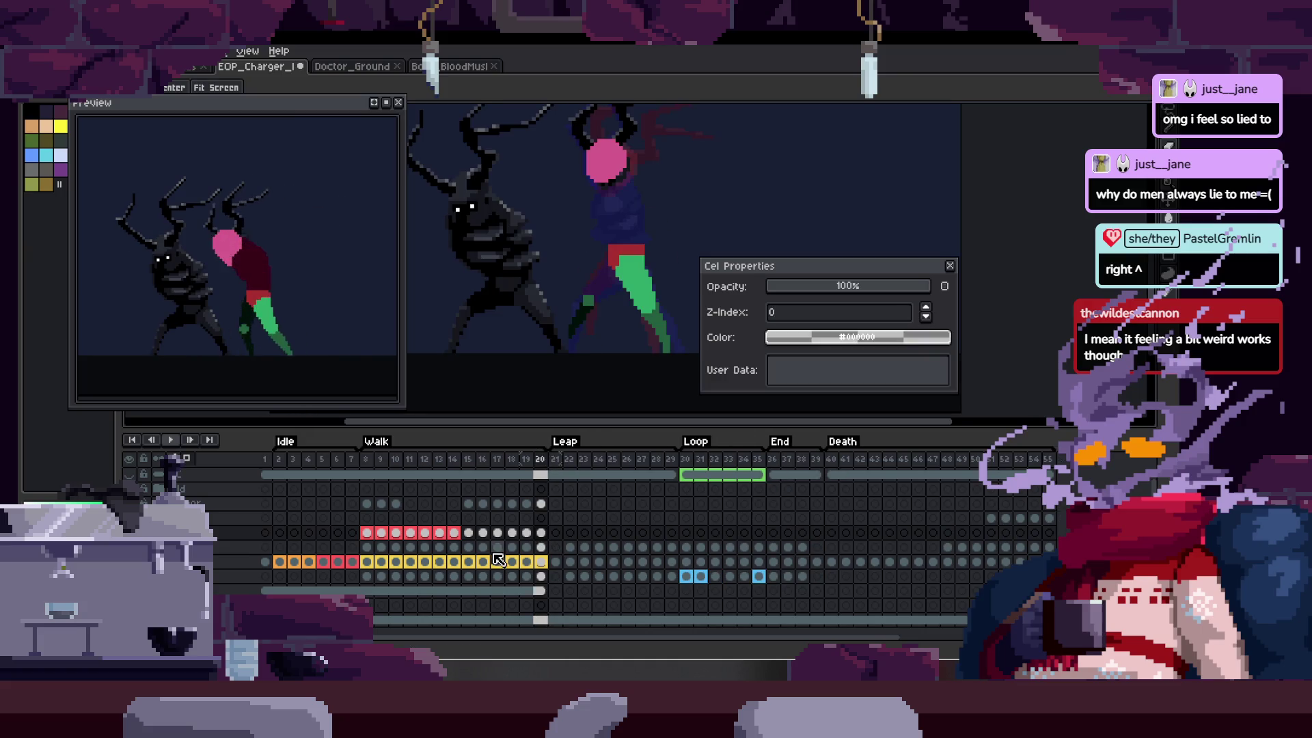
{"action": "key", "text": "Left"}
{"action": "key", "text": "Tab"}
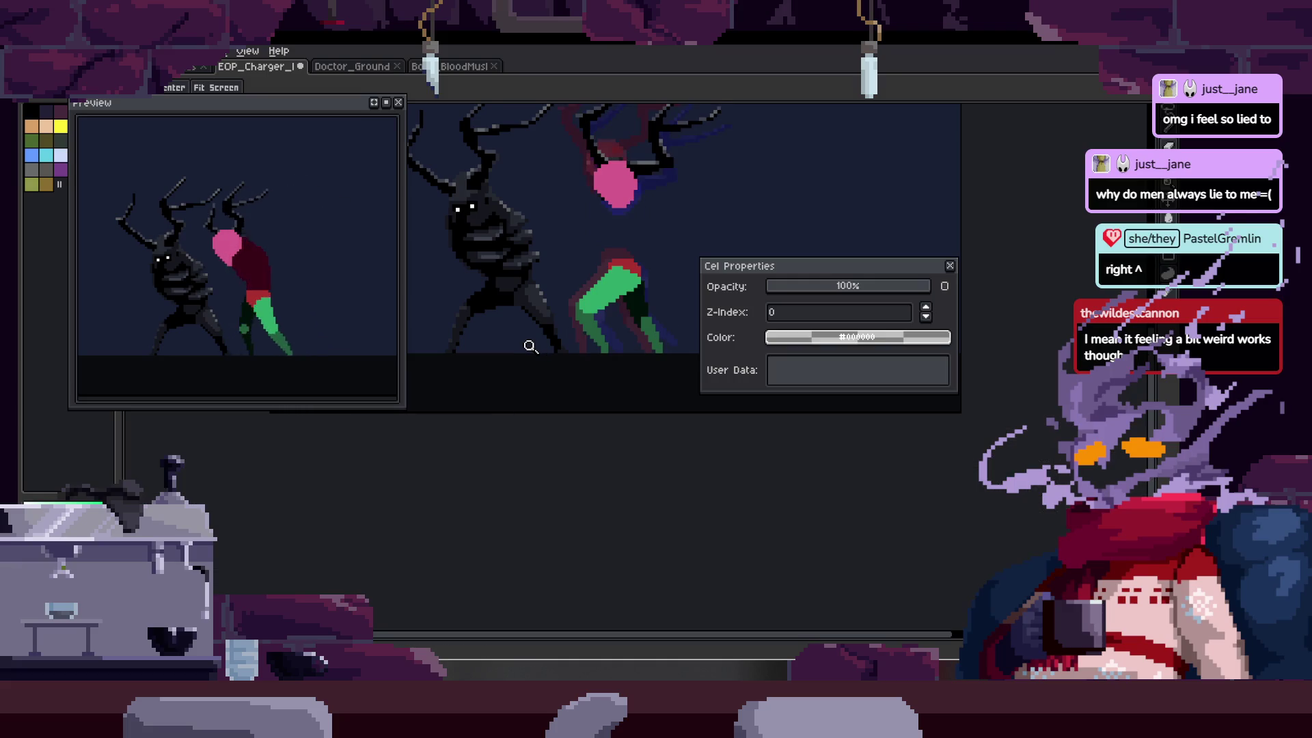
{"action": "left_click", "coordinate": [520, 374]}
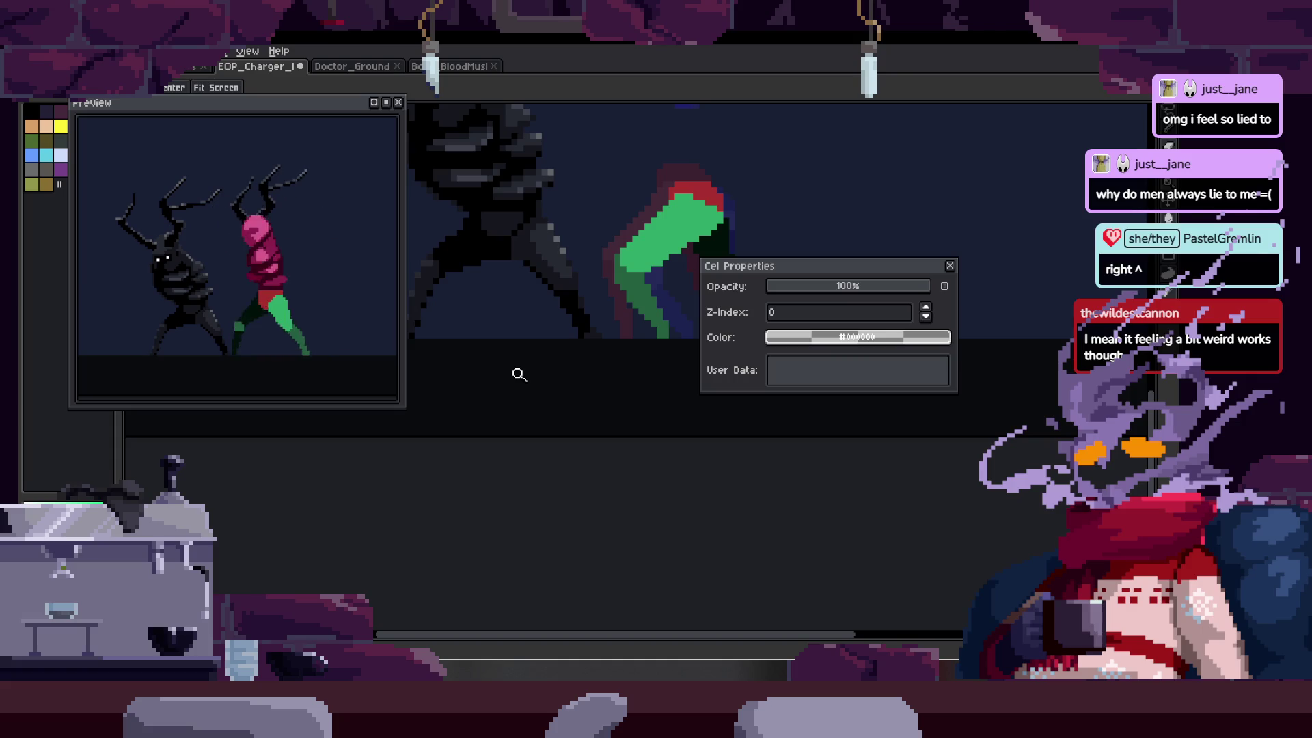
{"action": "key", "text": "Tab"}
{"action": "key", "text": "Return"}
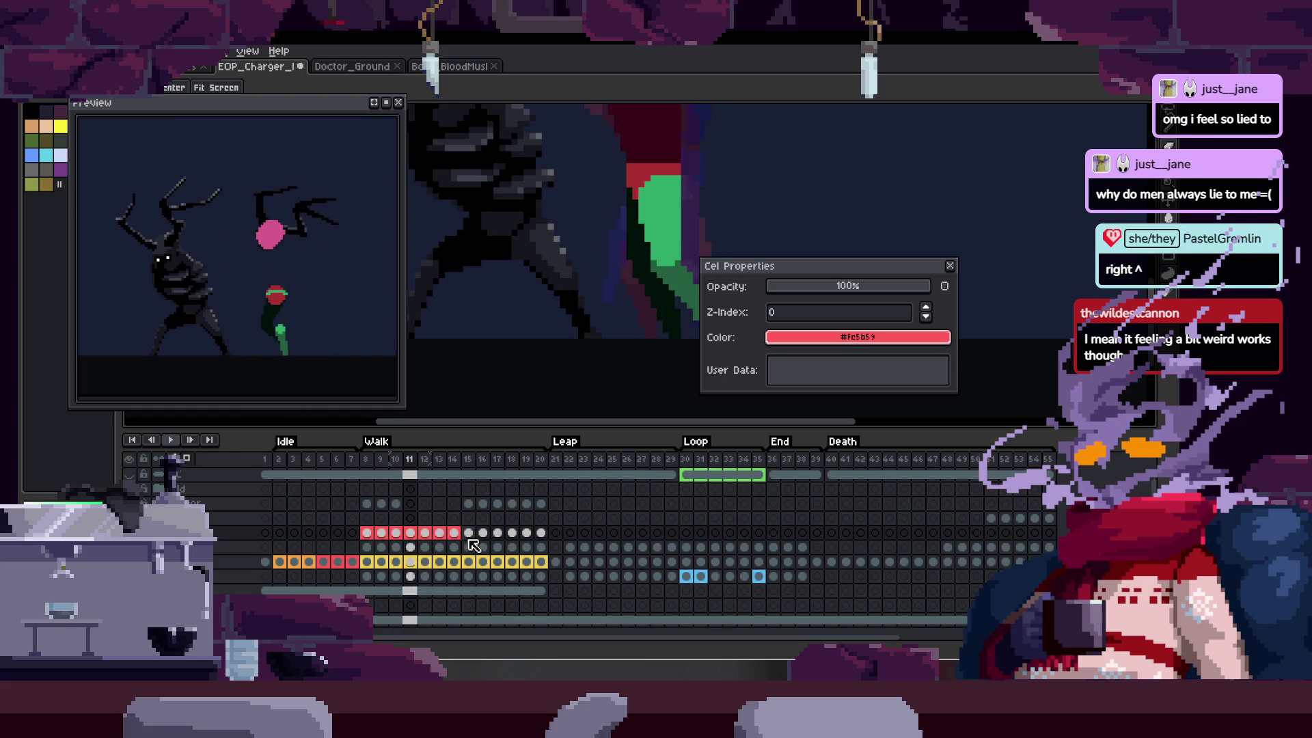
- Tag the leg cels in frames 15–20 with orange
{"action": "left_click_drag", "start_coordinate": [469, 532], "coordinate": [541, 533]}
{"action": "left_click", "coordinate": [852, 337]}
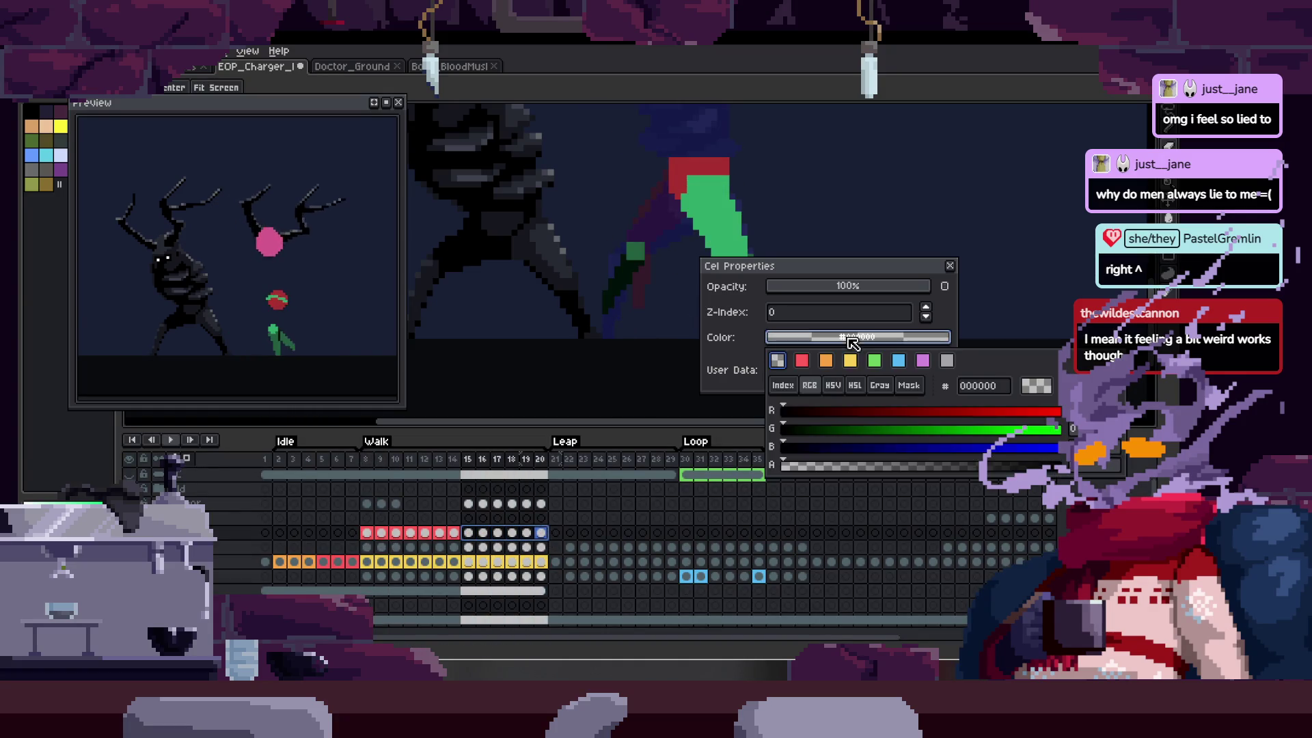
{"action": "left_click", "coordinate": [826, 361]}
{"action": "left_click", "coordinate": [950, 266]}
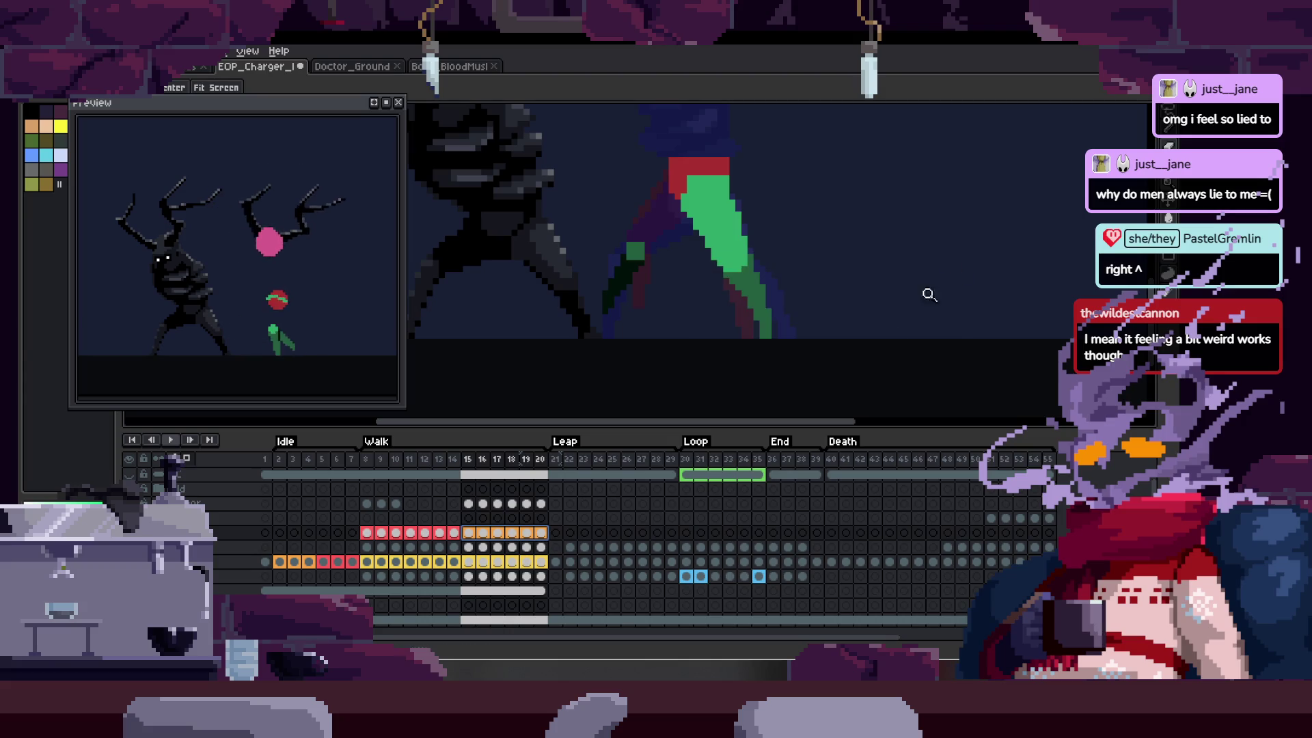
- Replay the walk cycle from frame 8 to check the recoloured cels
{"action": "key", "text": "Tab"}
{"action": "key", "text": "Tab"}
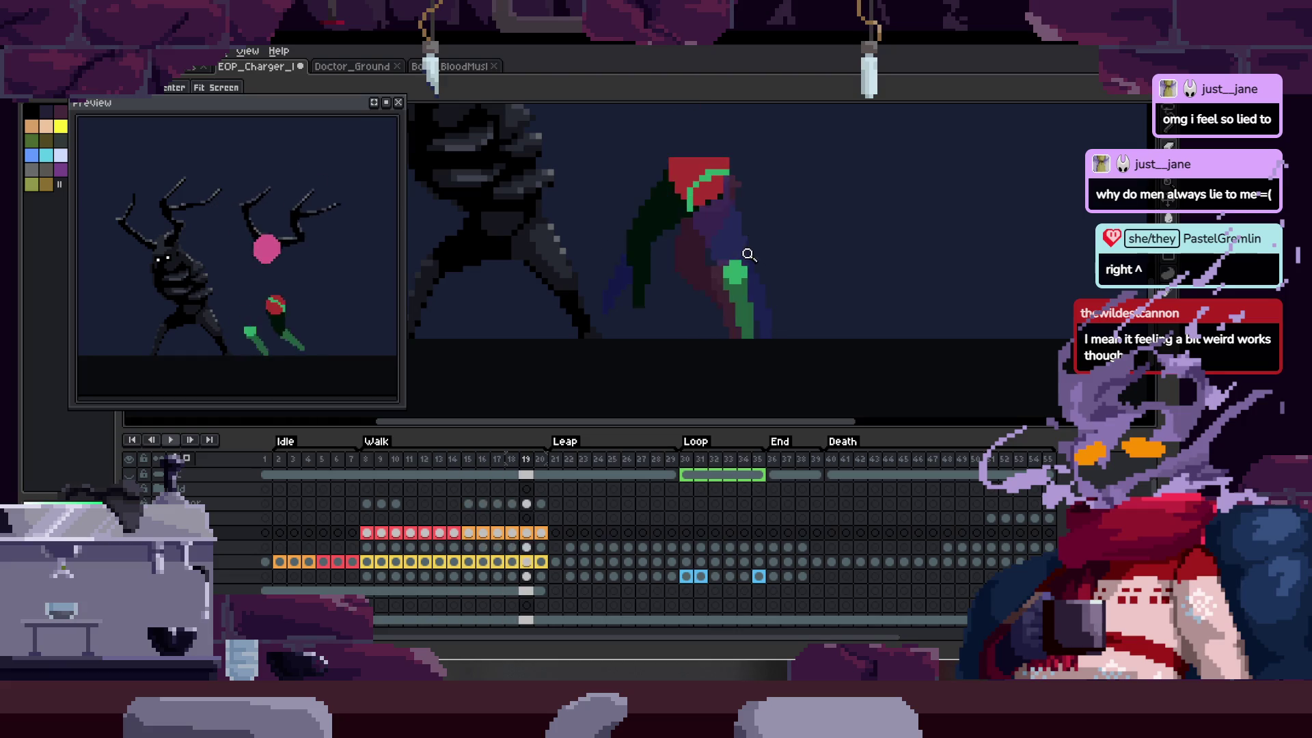
{"action": "key", "text": "Return"}
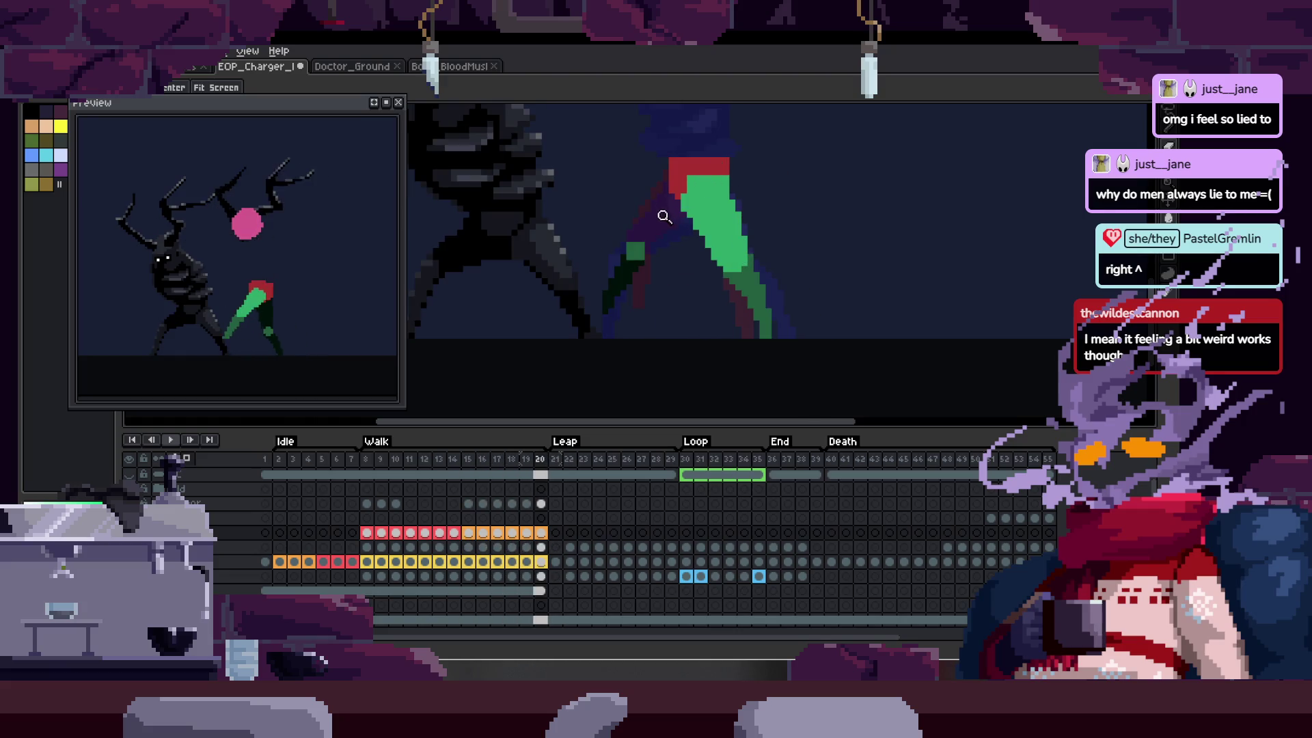
{"action": "key", "text": "Left"}
{"action": "key", "text": "Left"}
{"action": "key", "text": "Left"}
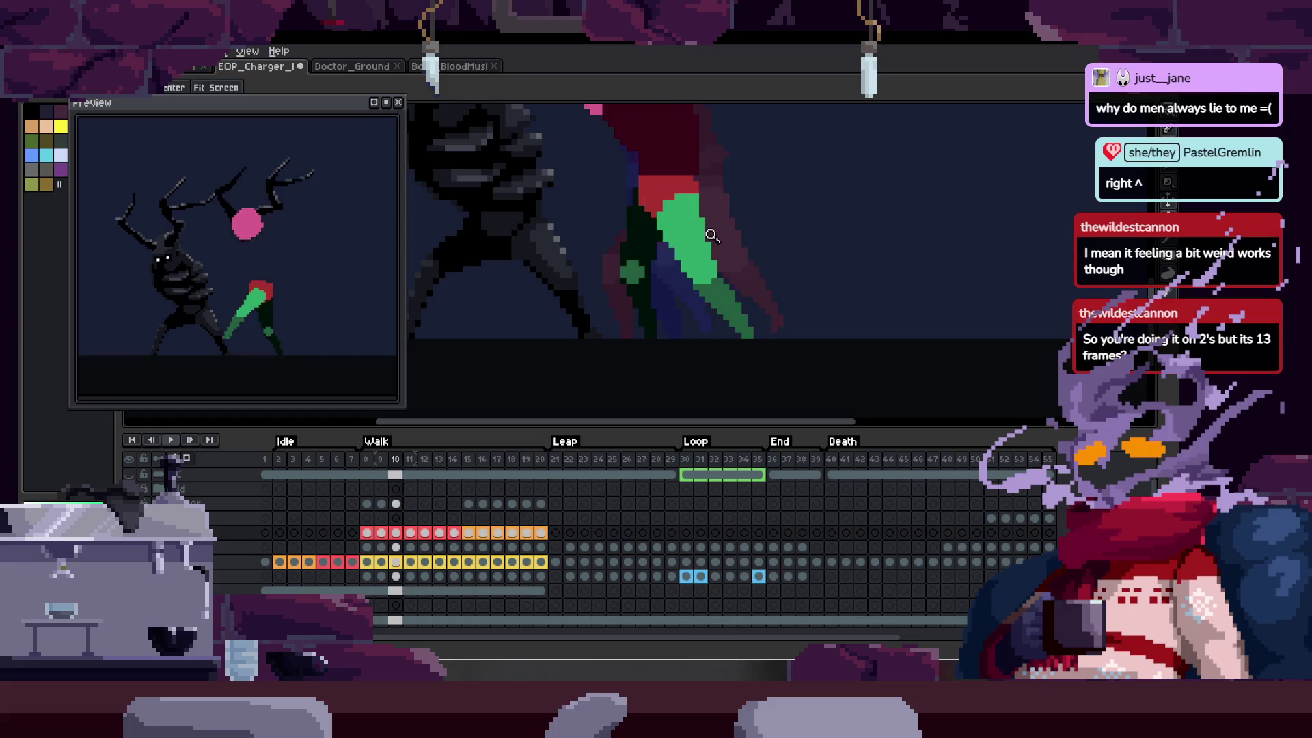
{"action": "key", "text": "Left"}
{"action": "key", "text": "Left"}
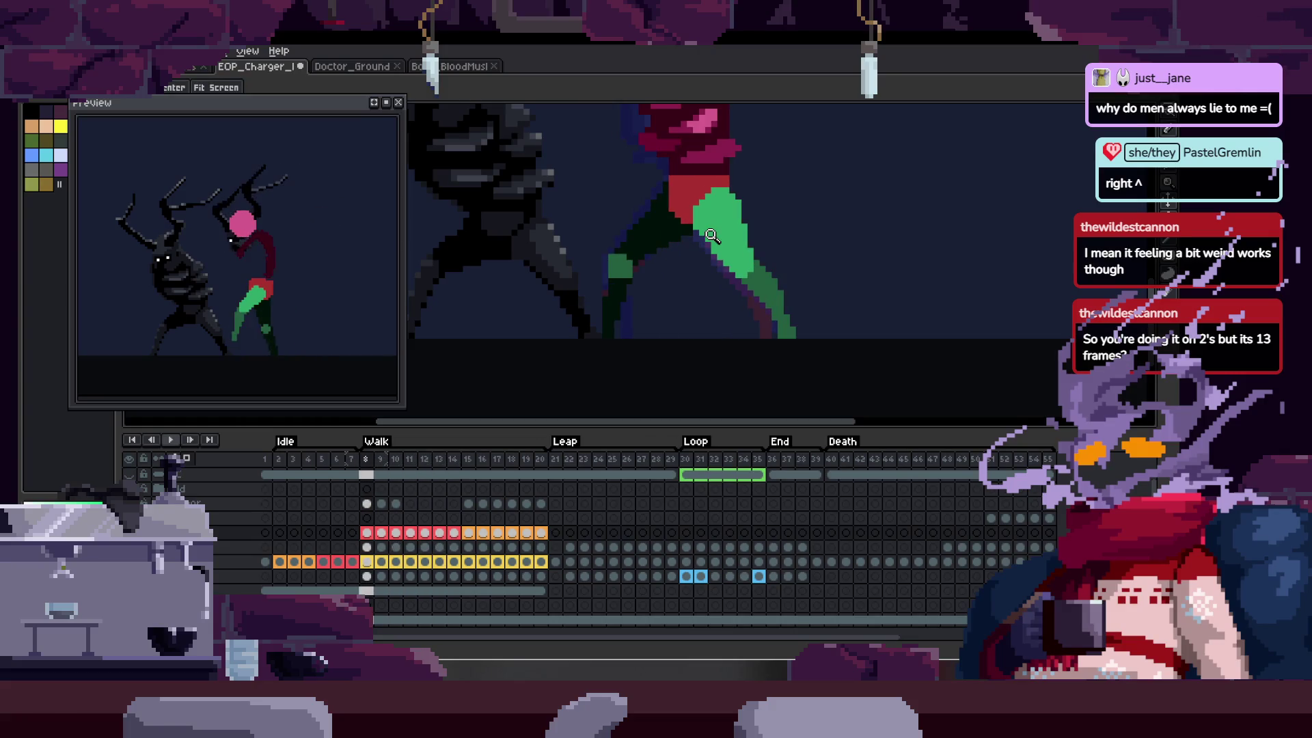
{"action": "key", "text": "Return"}
{"action": "key", "text": "Tab"}
{"action": "scroll", "coordinate": [684, 369], "scroll_direction": "up", "scroll_amount": 3}
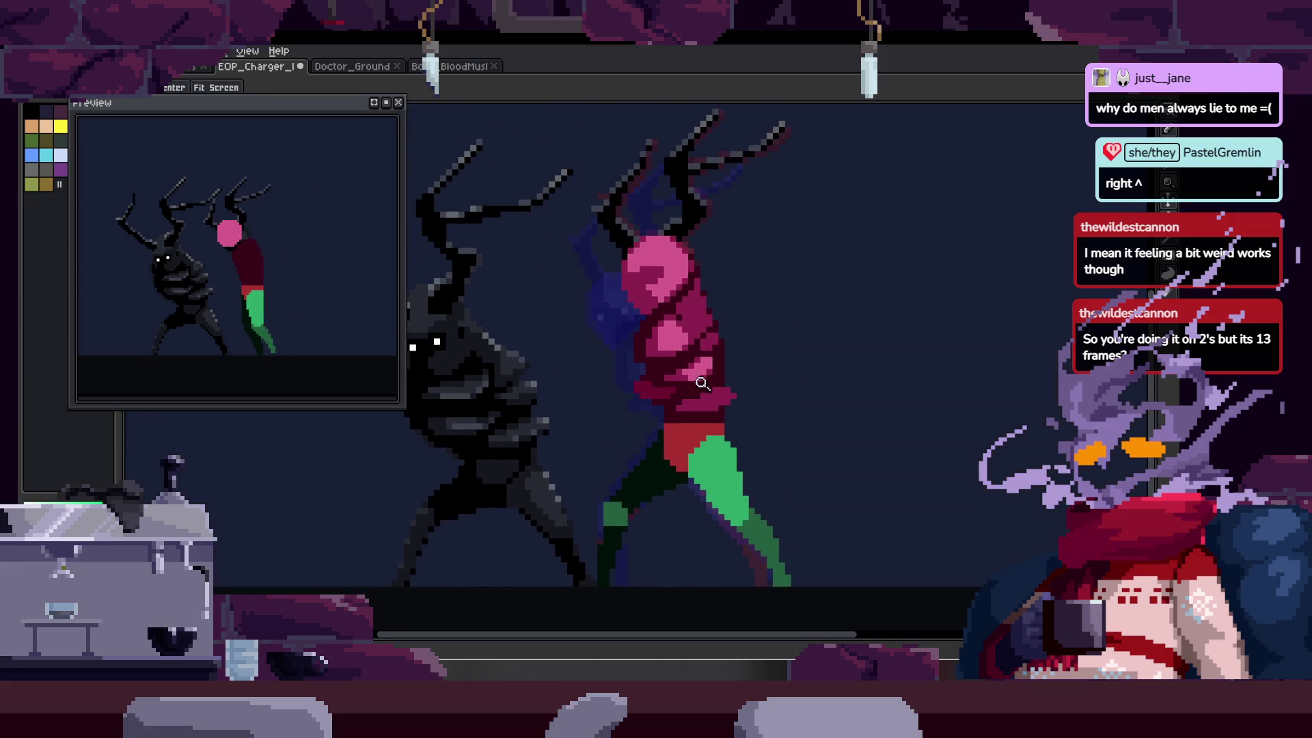
- Save the animation, play it again, and add a new layer above the others
{"action": "key", "text": "ctrl+s"}
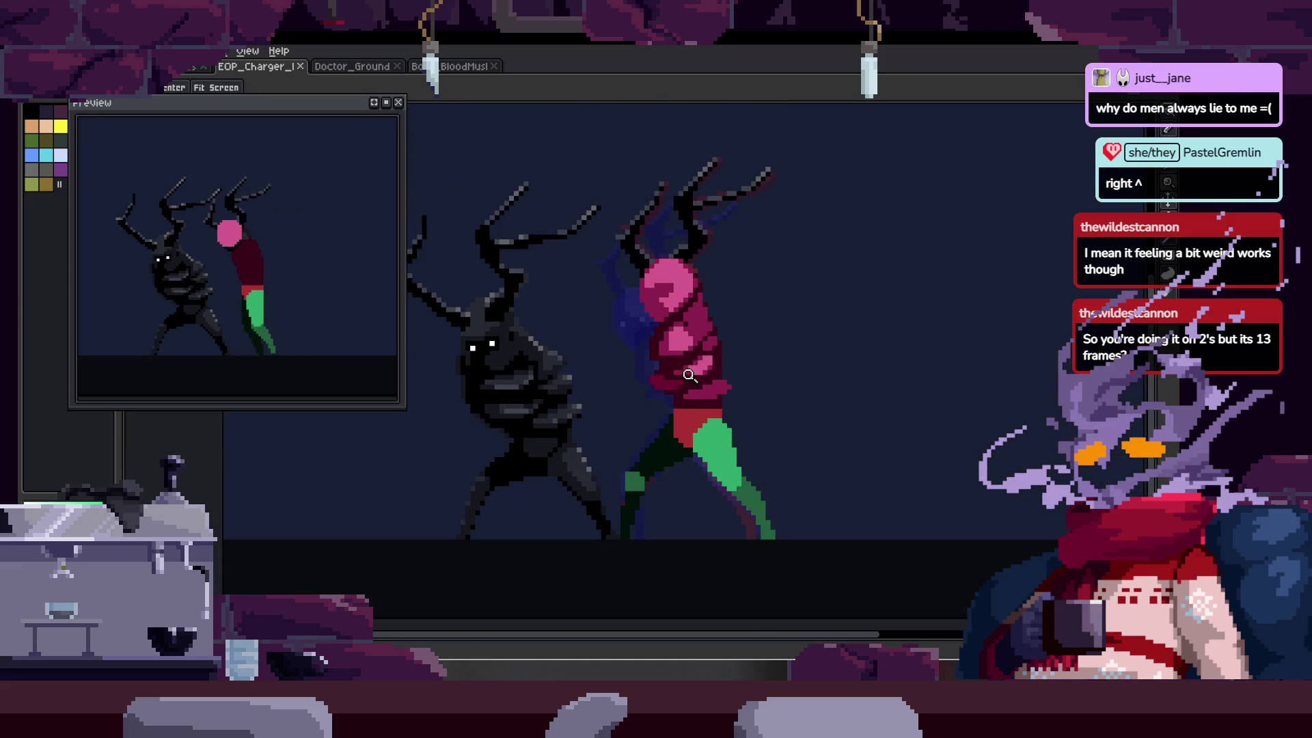
{"action": "key", "text": "Tab"}
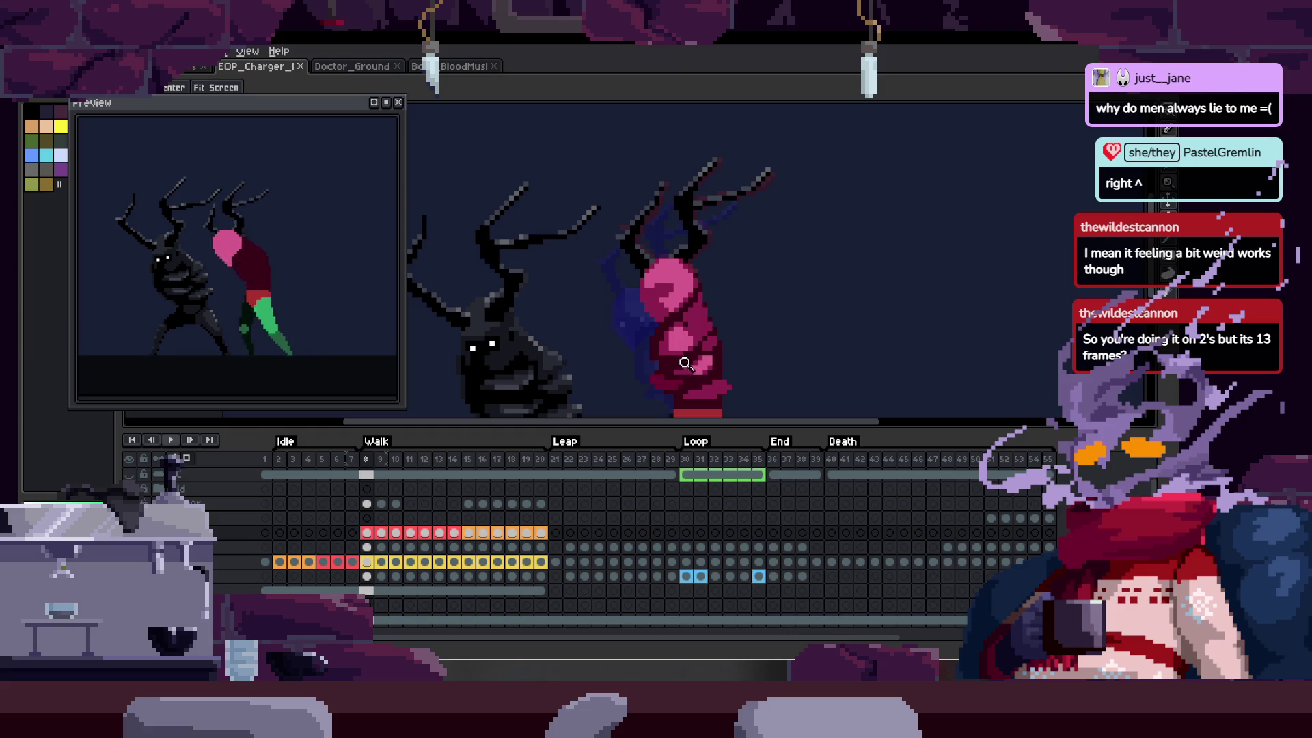
{"action": "key", "text": "Return"}
{"action": "scroll", "coordinate": [697, 342], "scroll_direction": "down", "scroll_amount": 2}
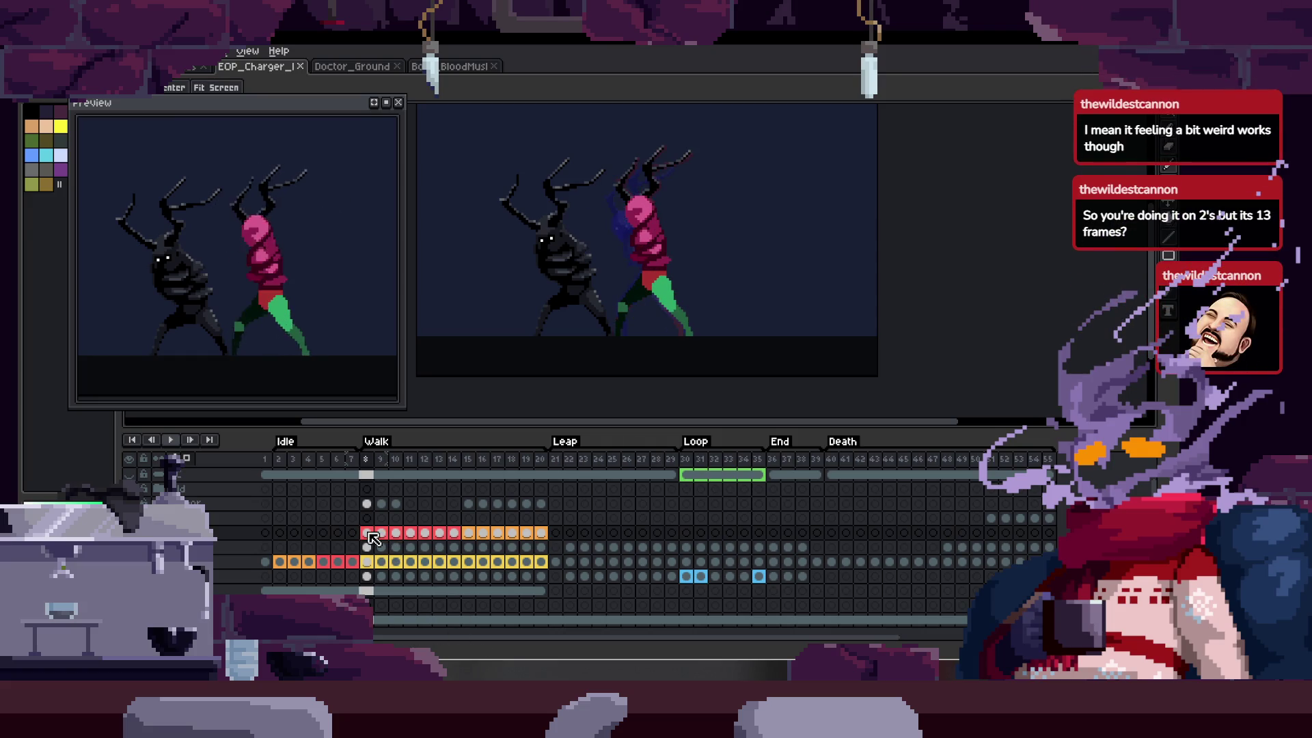
{"action": "key", "text": "shift+n"}
- Insert frame 21 as a copy of frame 20 and clear all its cels
{"action": "mouse_move", "coordinate": [372, 564]}
{"action": "left_mouse_down"}
{"action": "mouse_move", "coordinate": [456, 569]}
{"action": "mouse_move", "coordinate": [560, 547]}
{"action": "left_mouse_up"}
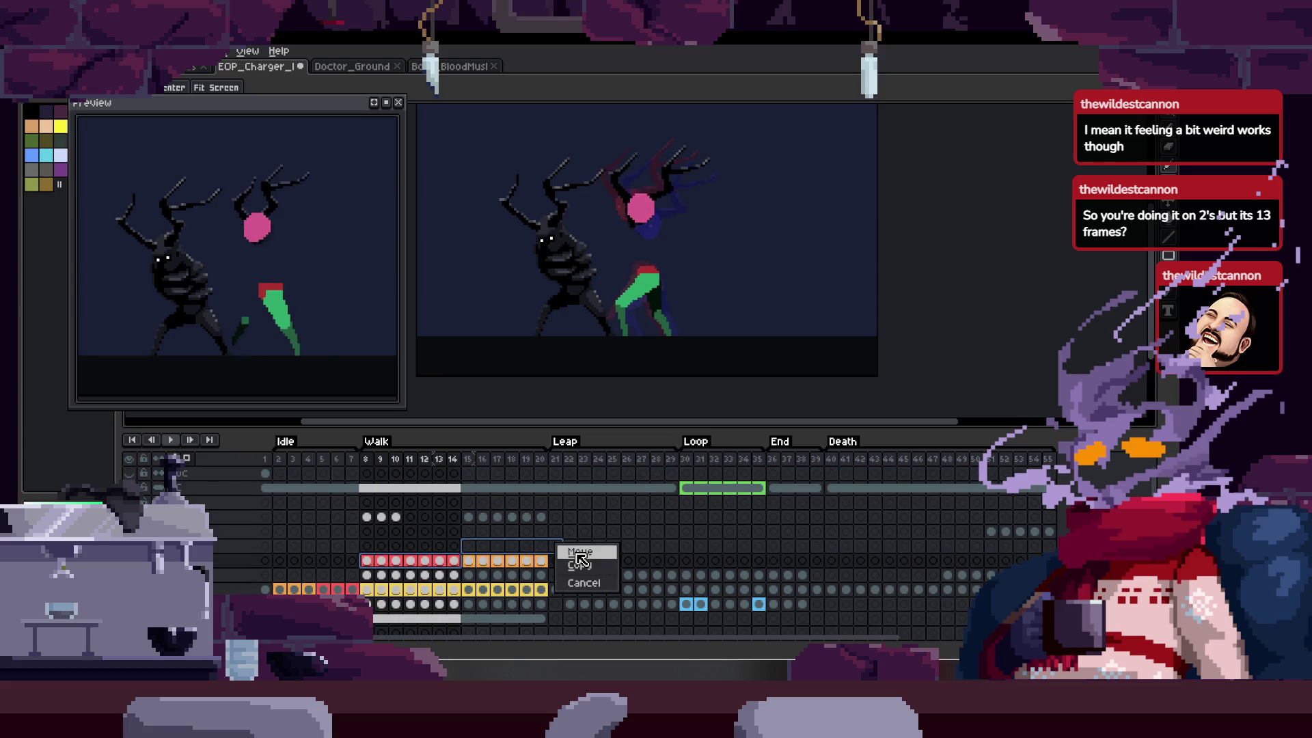
{"action": "key", "text": "Escape"}
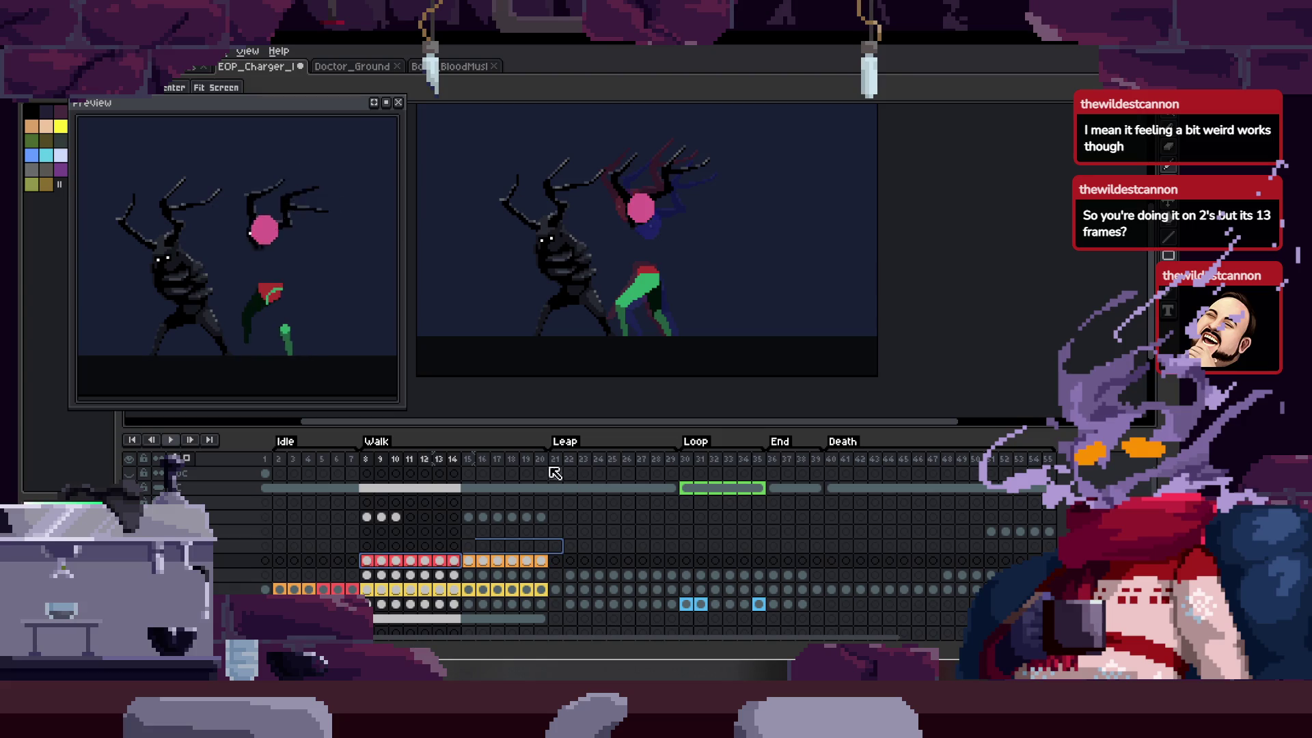
{"action": "left_click", "coordinate": [540, 460]}
{"action": "key", "text": "alt+n"}
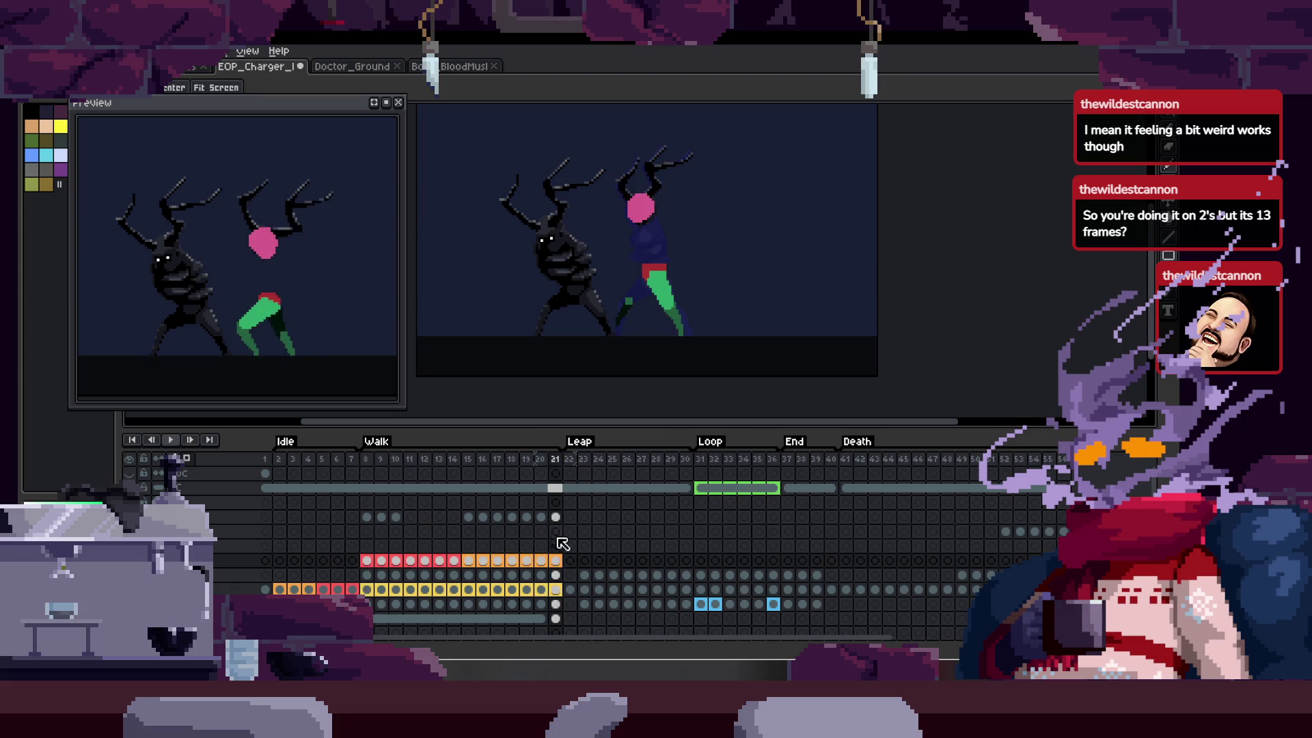
{"action": "left_click_drag", "start_coordinate": [560, 620], "coordinate": [558, 564]}
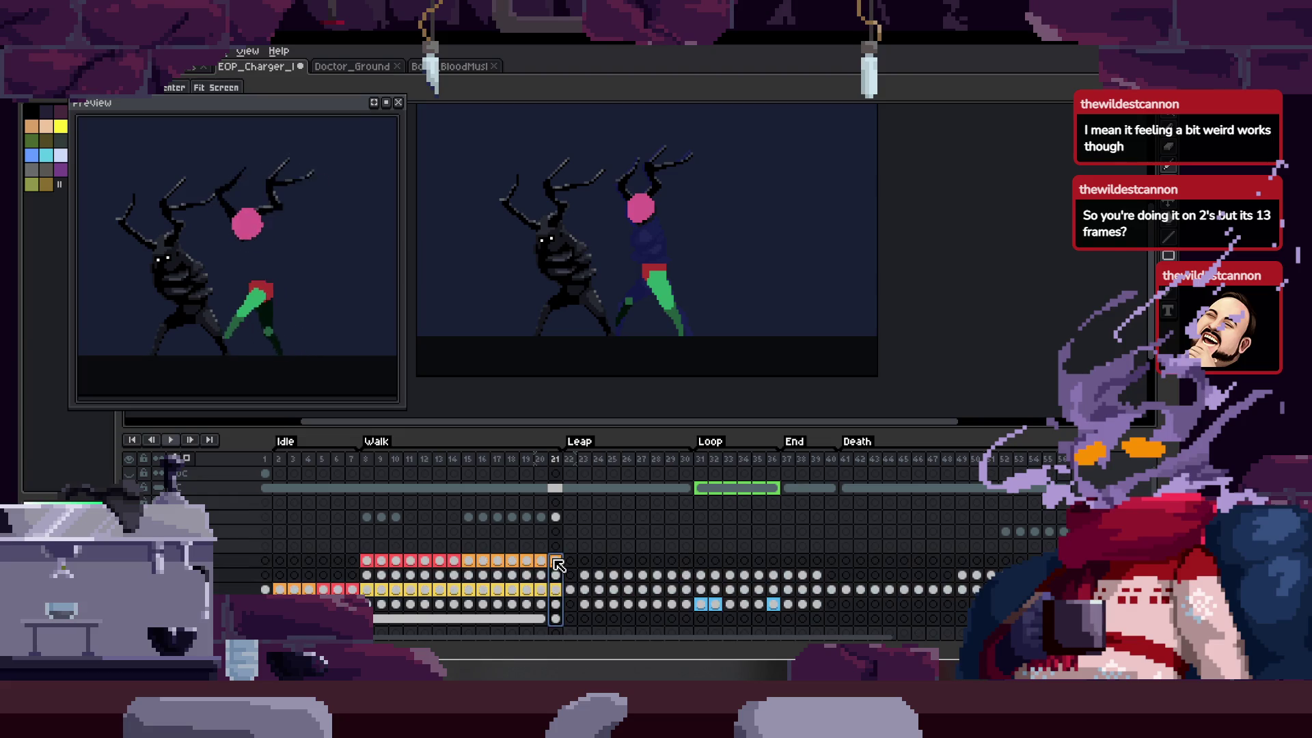
{"action": "key", "text": "Delete"}
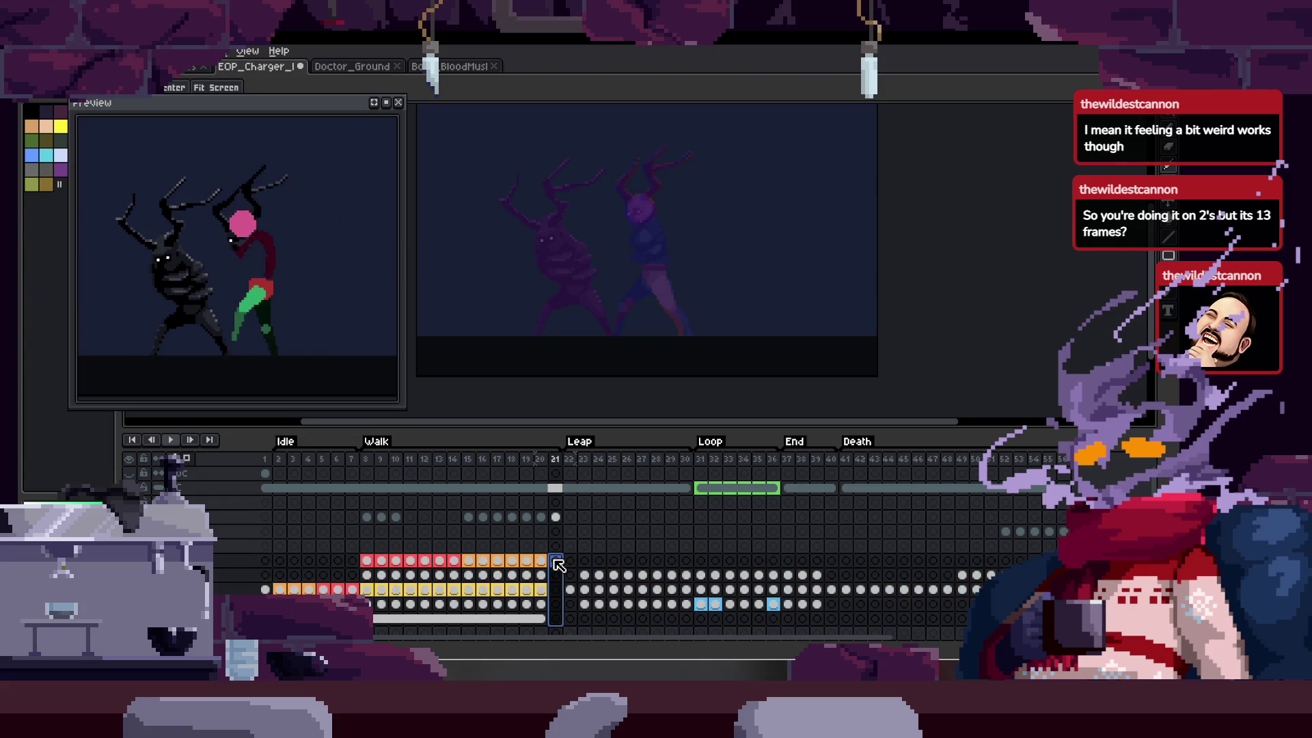
- Copy the frames 8–14 cels into frames 15–21 and play the result
{"action": "left_click", "coordinate": [557, 516]}
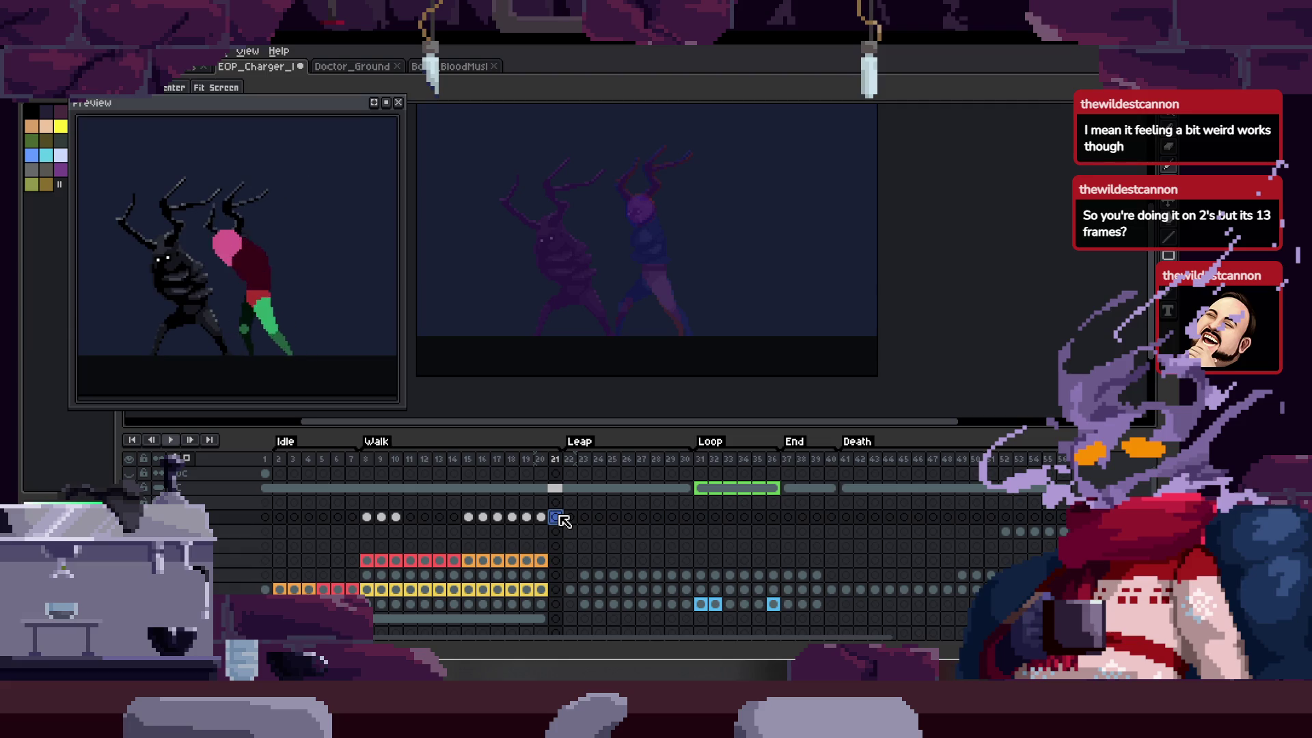
{"action": "left_click_drag", "start_coordinate": [378, 566], "coordinate": [559, 553]}
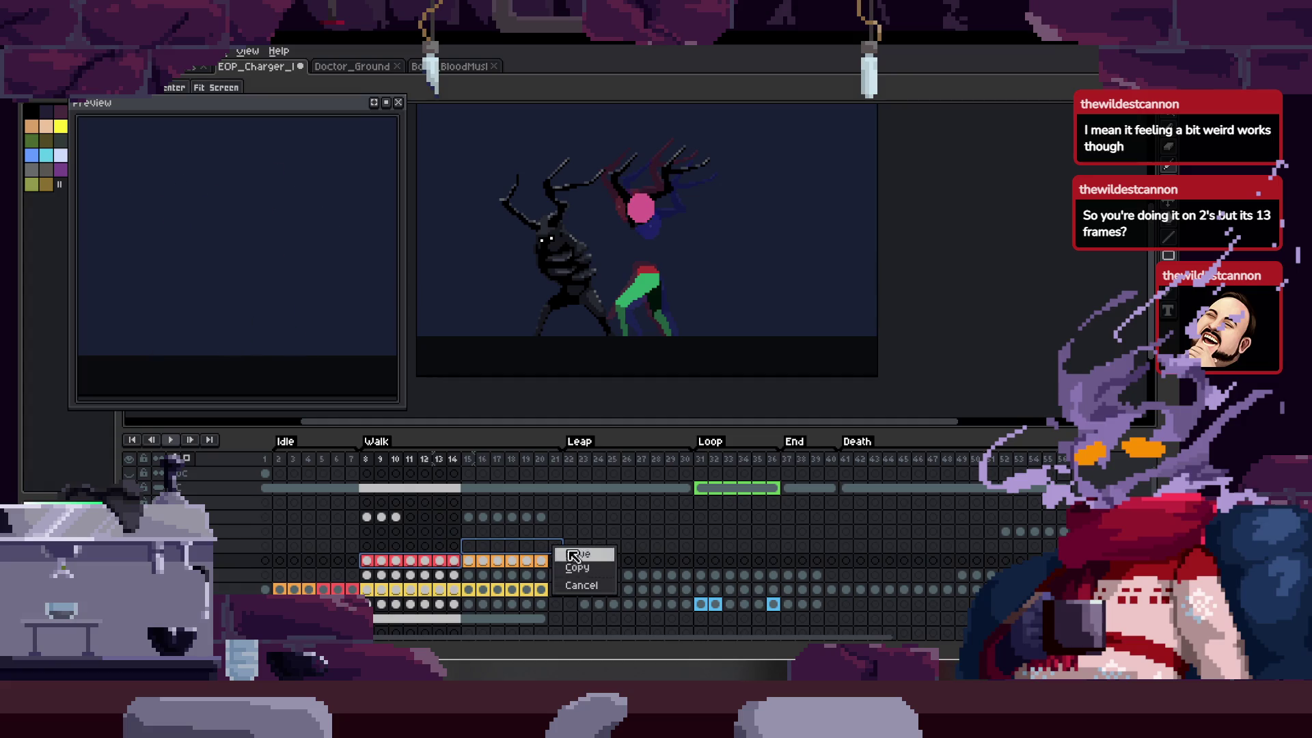
{"action": "left_click", "coordinate": [592, 572]}
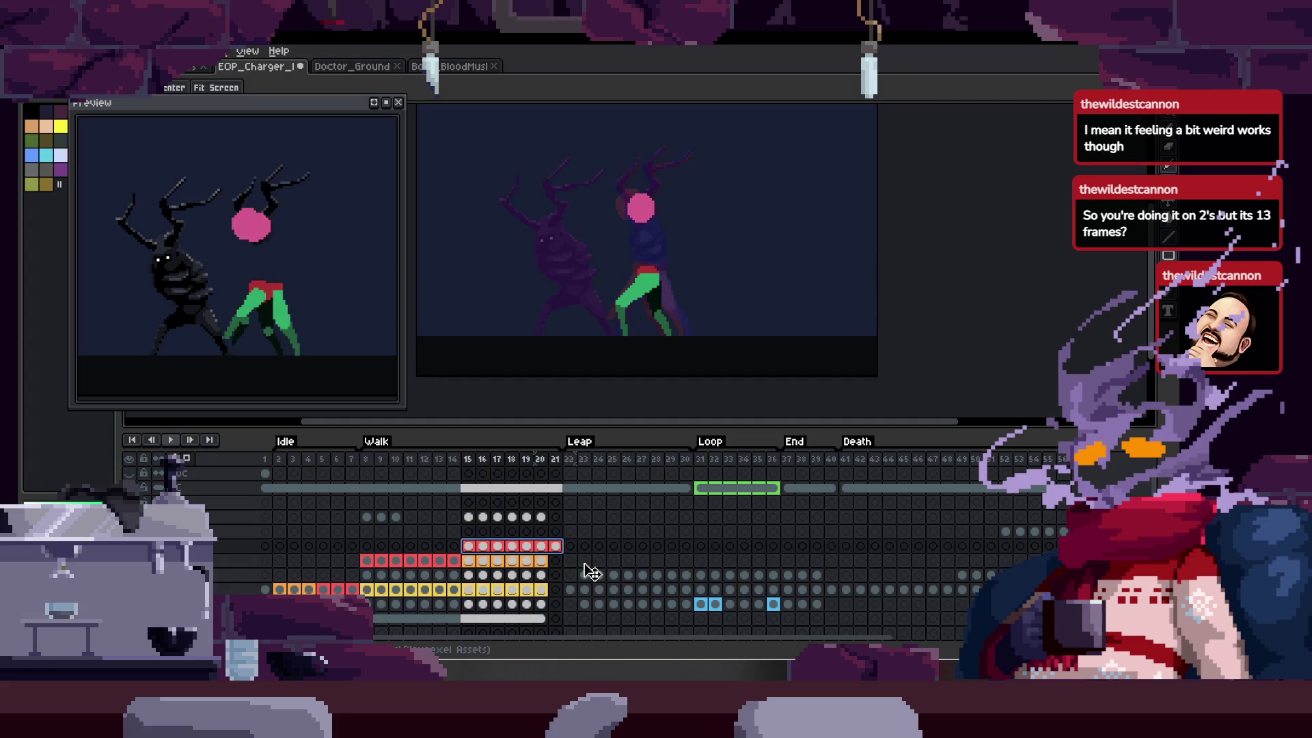
{"action": "key", "text": "Return"}
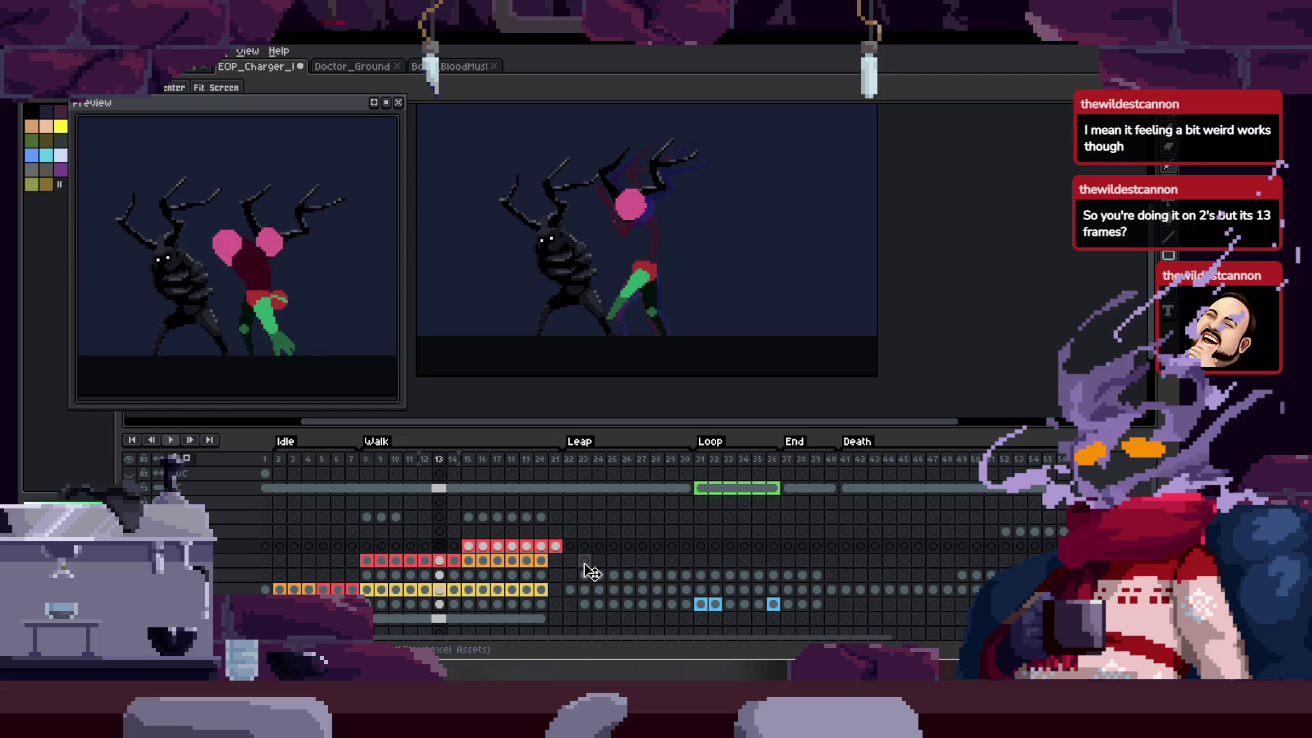
{"action": "key", "text": "Tab"}
{"action": "scroll", "coordinate": [705, 281], "scroll_direction": "up", "scroll_amount": 3}
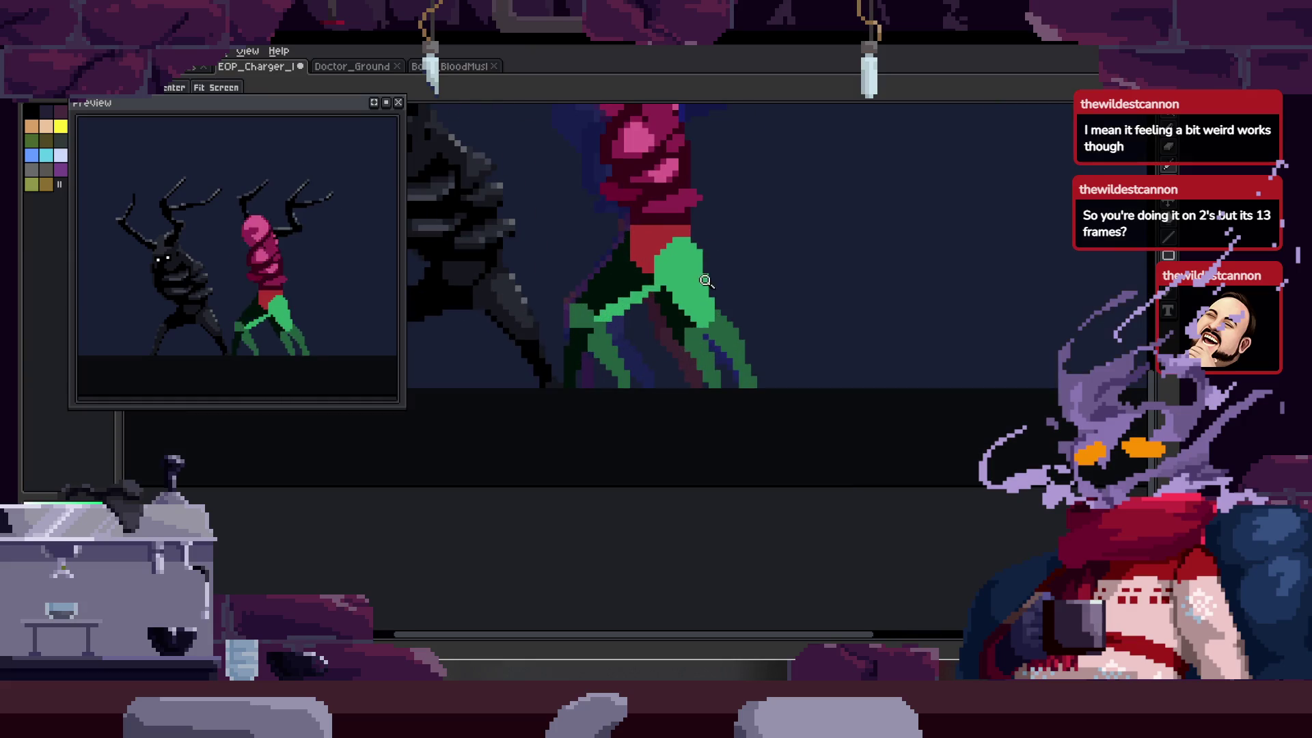
{"action": "key", "text": "Tab"}
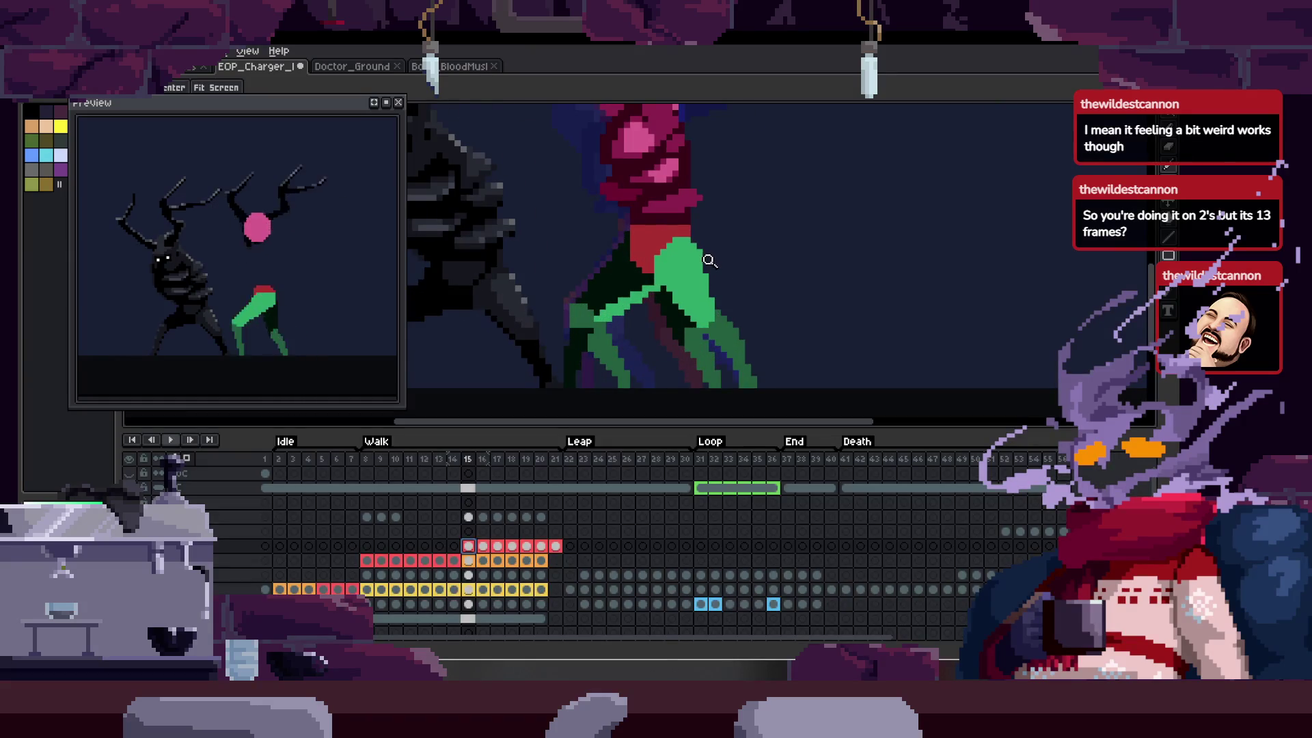
- Step back and forth through walk frames 7–16 to compare the leg poses
{"action": "key", "text": "Left"}
{"action": "key", "text": "Right"}
{"action": "key", "text": "Left"}
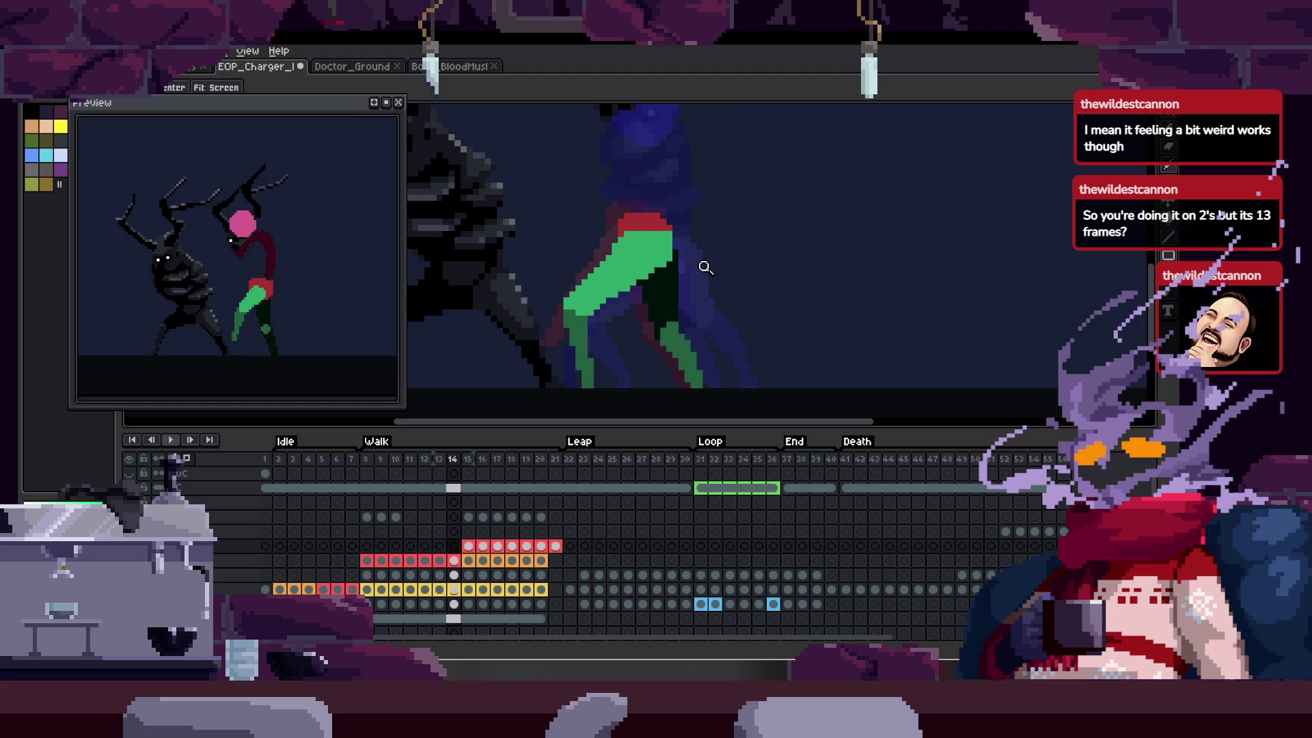
{"action": "key", "text": "Right"}
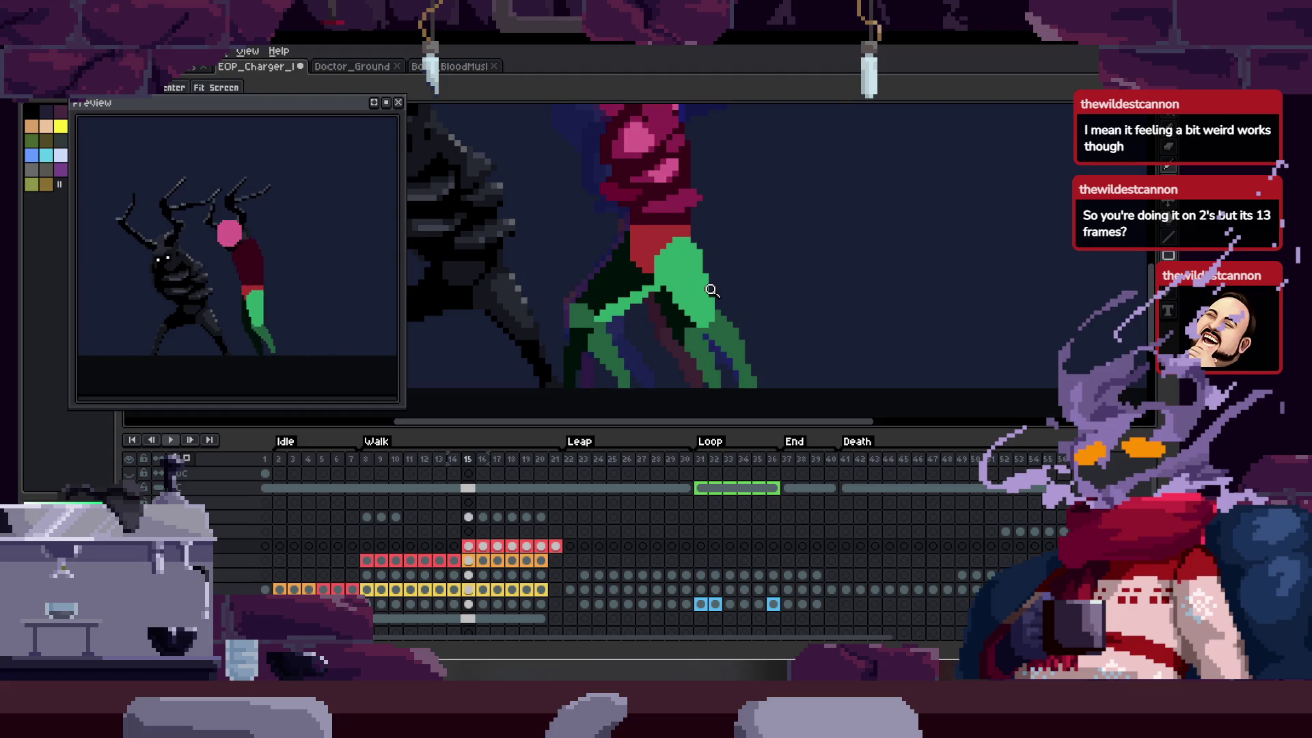
{"action": "key", "text": "Left"}
{"action": "key", "text": "Left"}
{"action": "key", "text": "Left"}
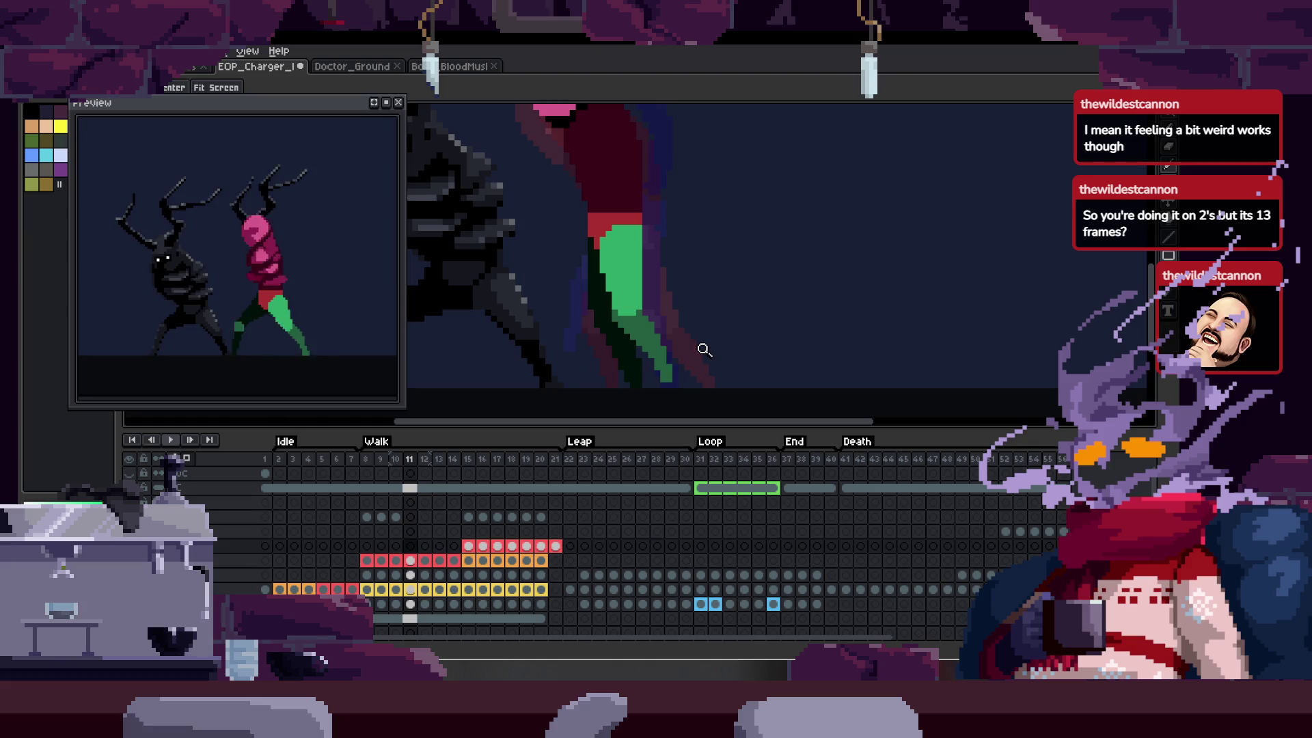
{"action": "left_click", "coordinate": [470, 547]}
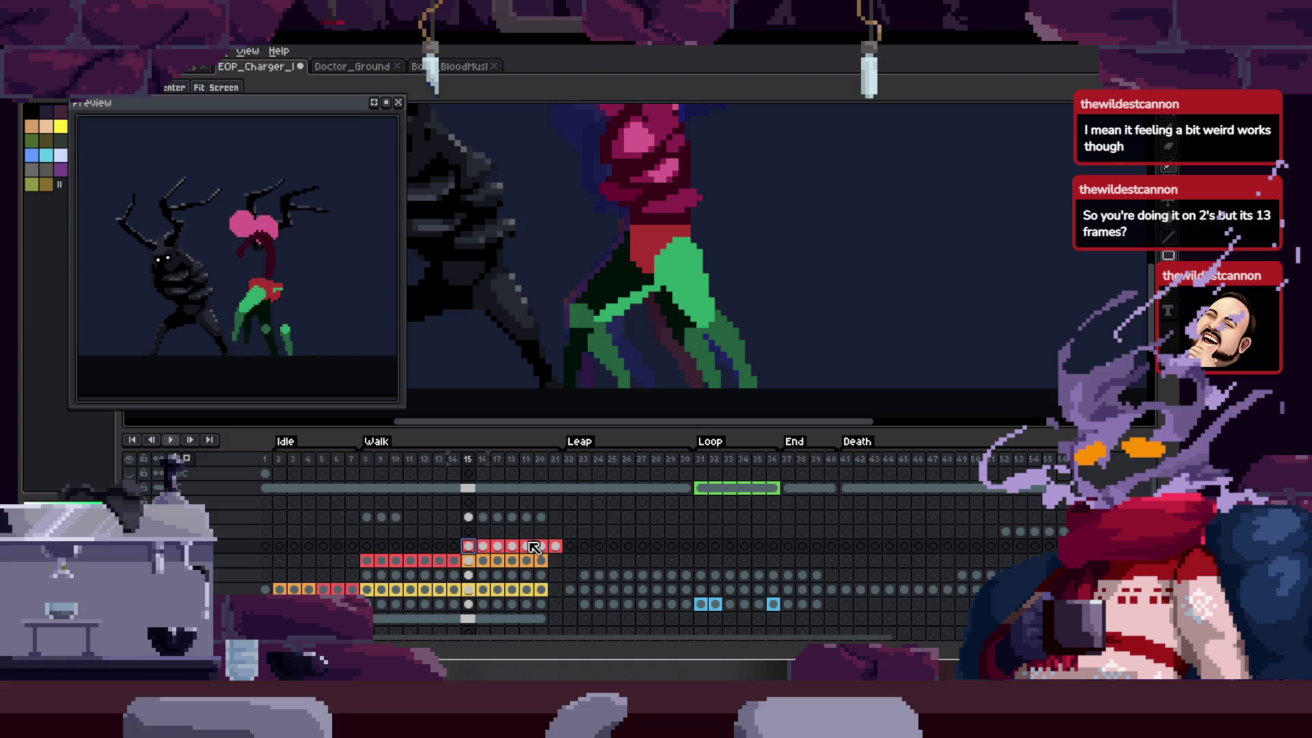
{"action": "key", "text": "Right"}
{"action": "key", "text": "Left"}
{"action": "key", "text": "Left"}
{"action": "key", "text": "Left"}
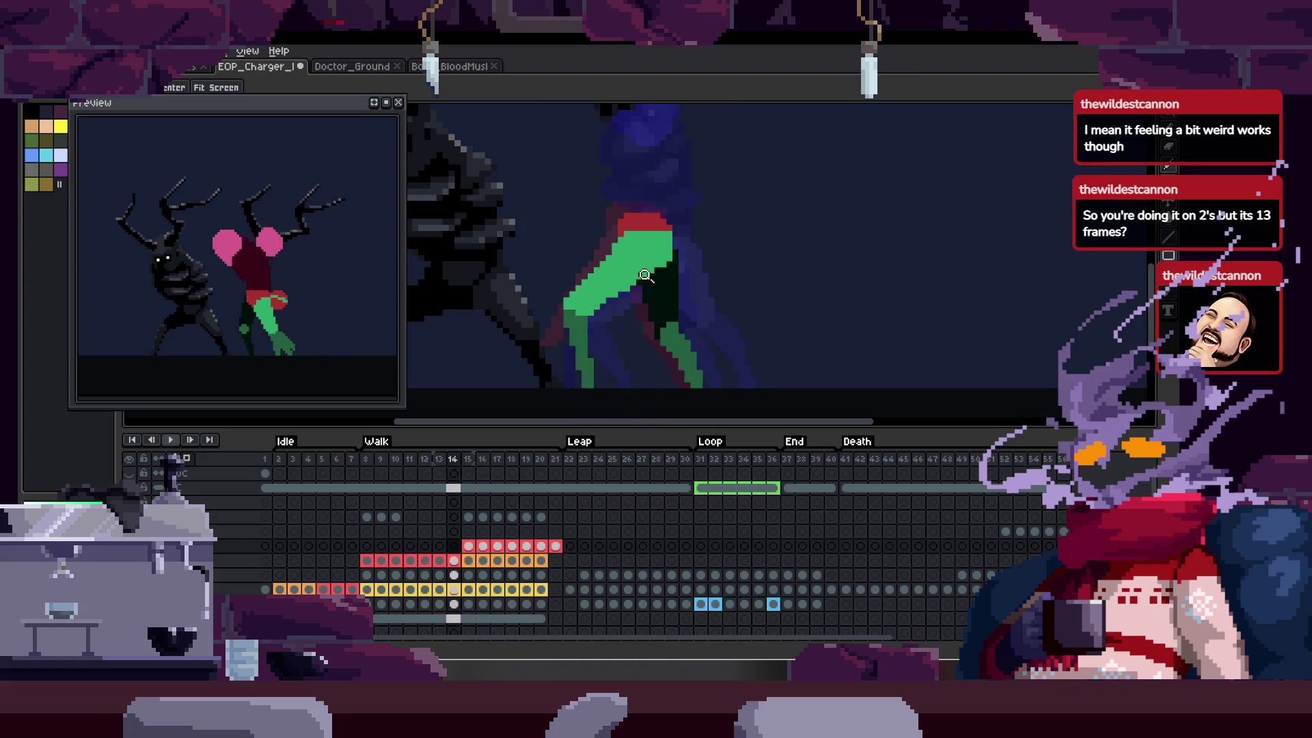
{"action": "key", "text": "Right"}
{"action": "key", "text": "Right"}
{"action": "key", "text": "Right"}
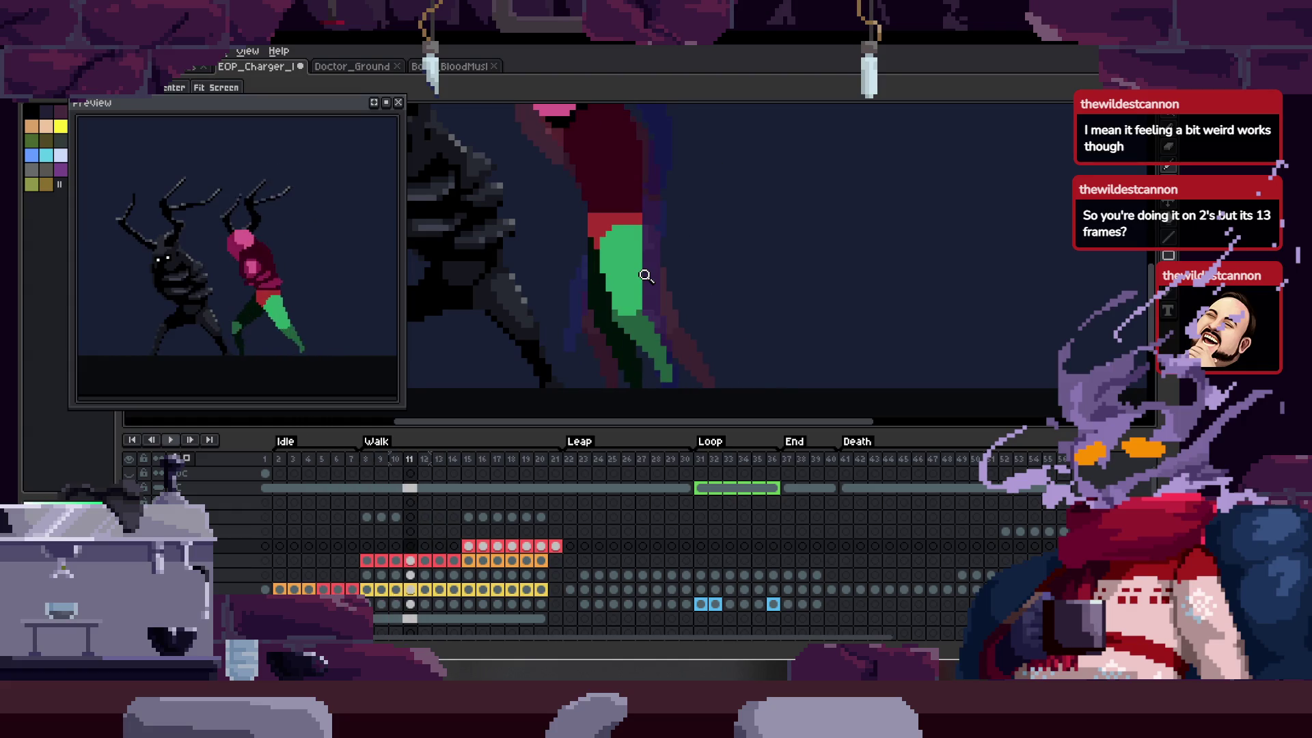
{"action": "key", "text": "Left"}
{"action": "key", "text": "Left"}
{"action": "key", "text": "Right"}
{"action": "key", "text": "Right"}
{"action": "key", "text": "Right"}
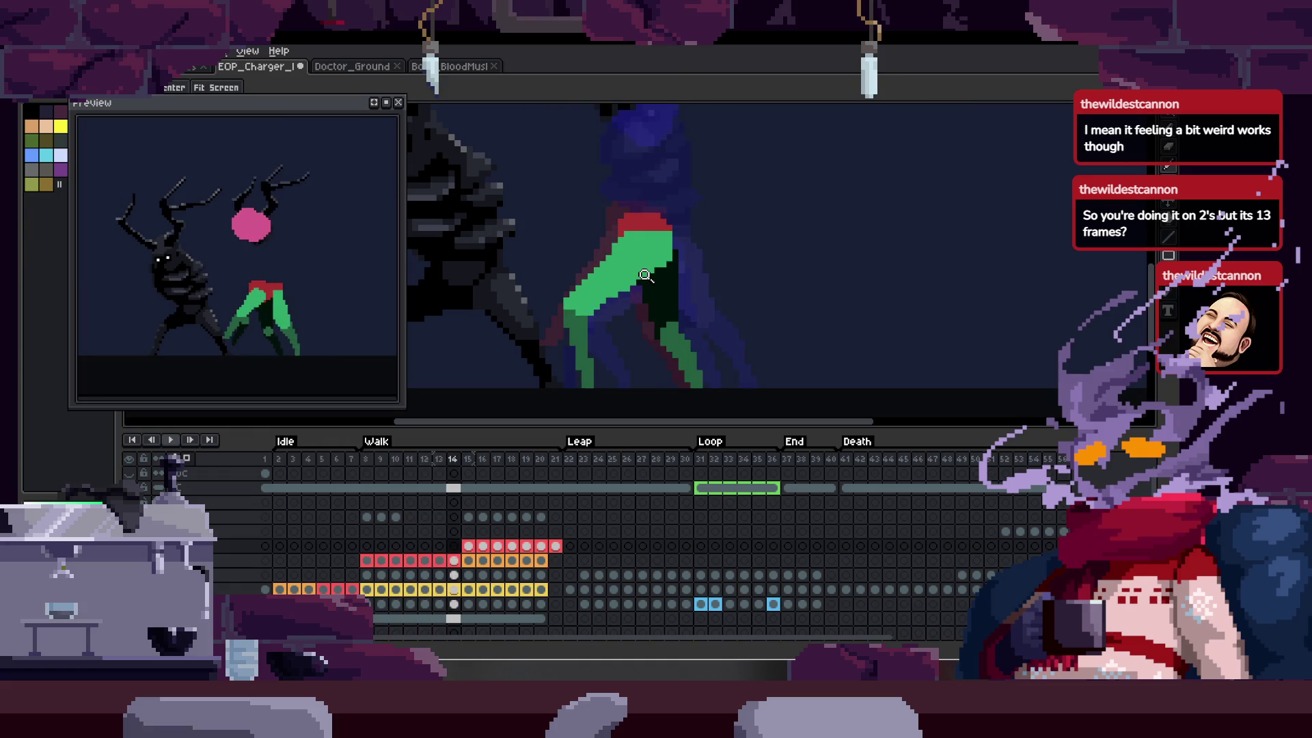
{"action": "key", "text": "Left"}
{"action": "key", "text": "Left"}
{"action": "key", "text": "Left"}
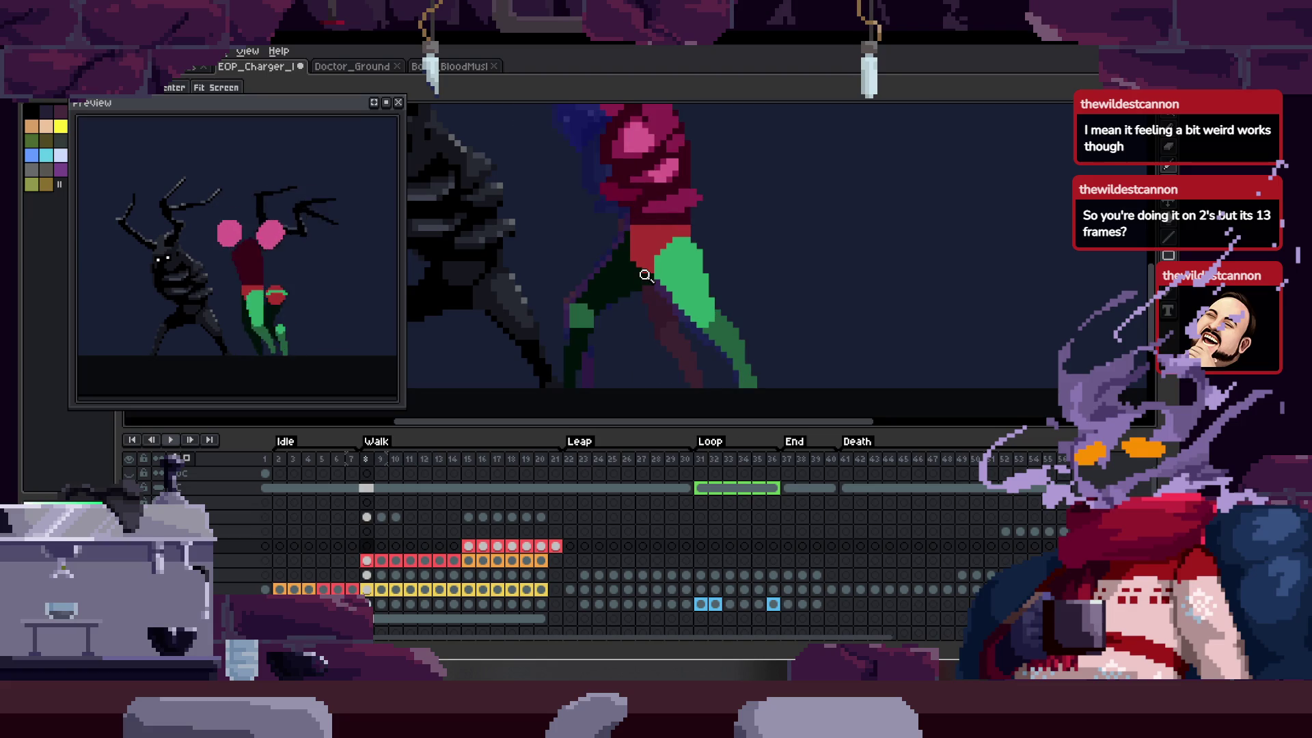
- Empty the leg cels in frames 15–21 and tag the frame 14 leg cel orange
{"action": "left_click_drag", "start_coordinate": [468, 517], "coordinate": [556, 551]}
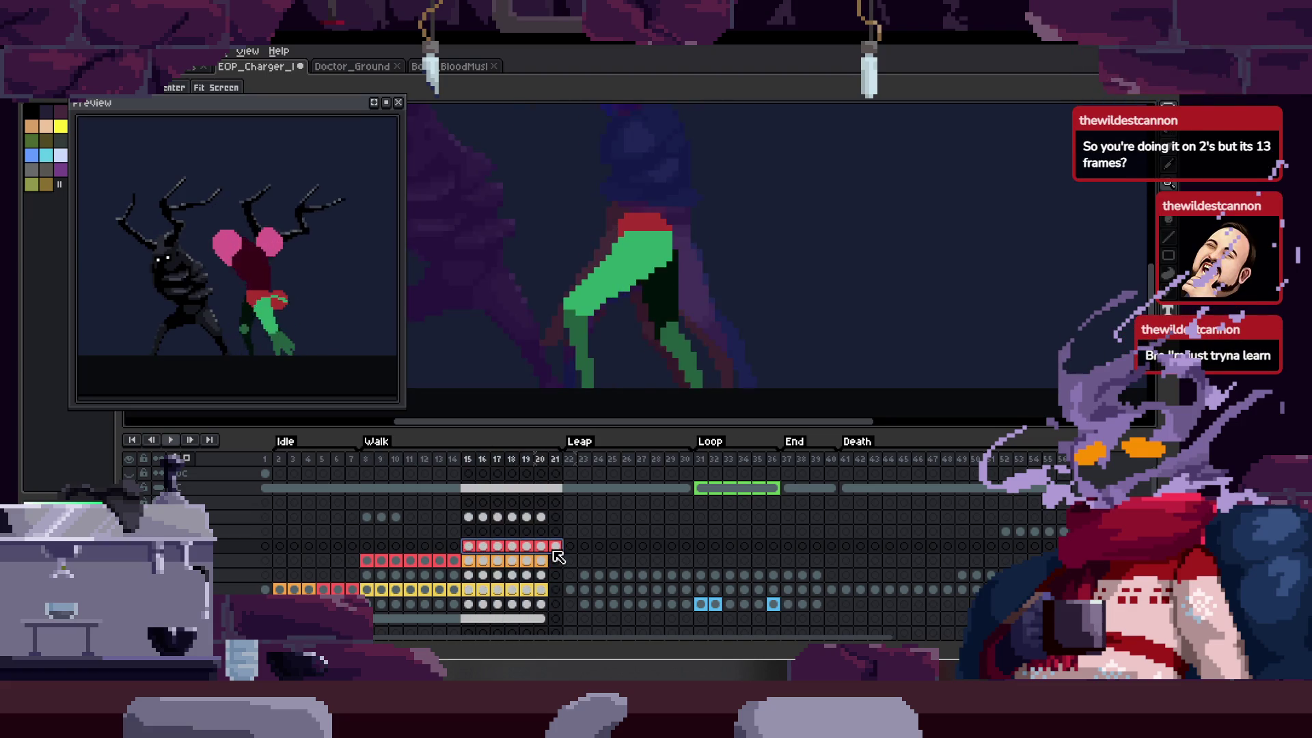
{"action": "key", "text": "Delete"}
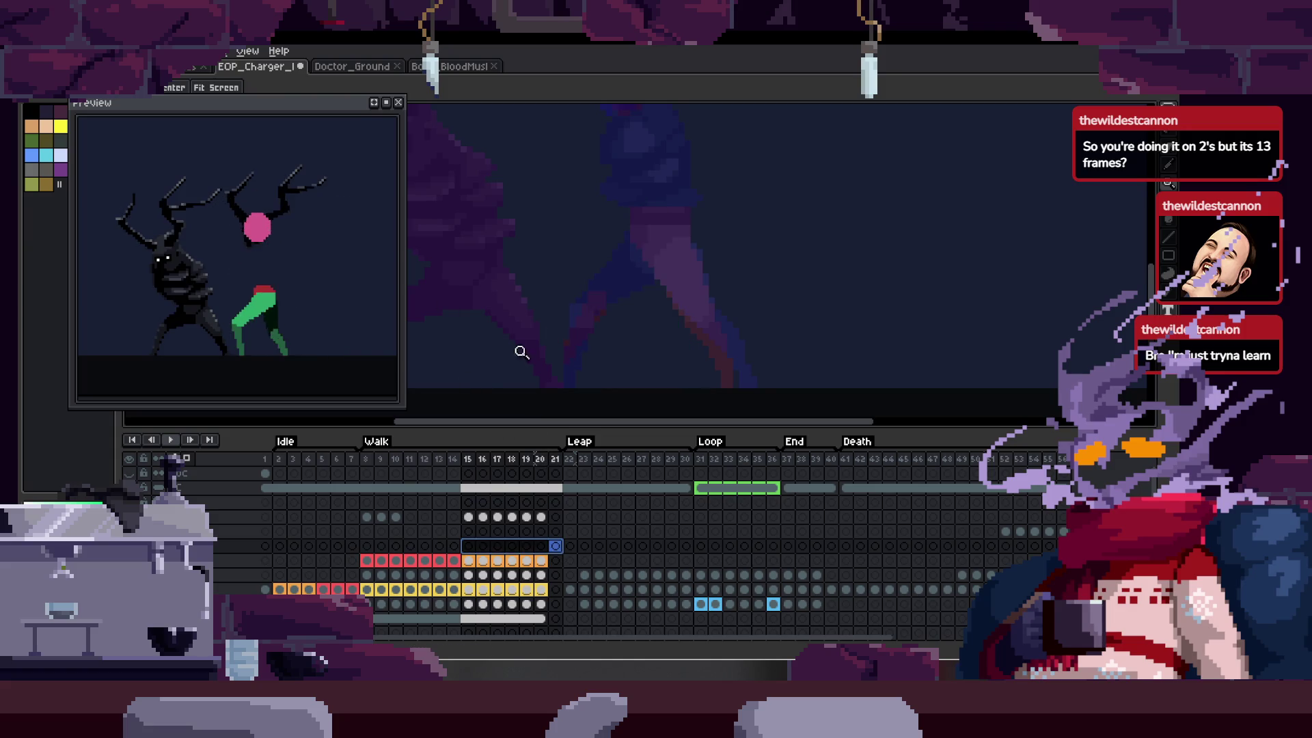
{"action": "left_click", "coordinate": [369, 564]}
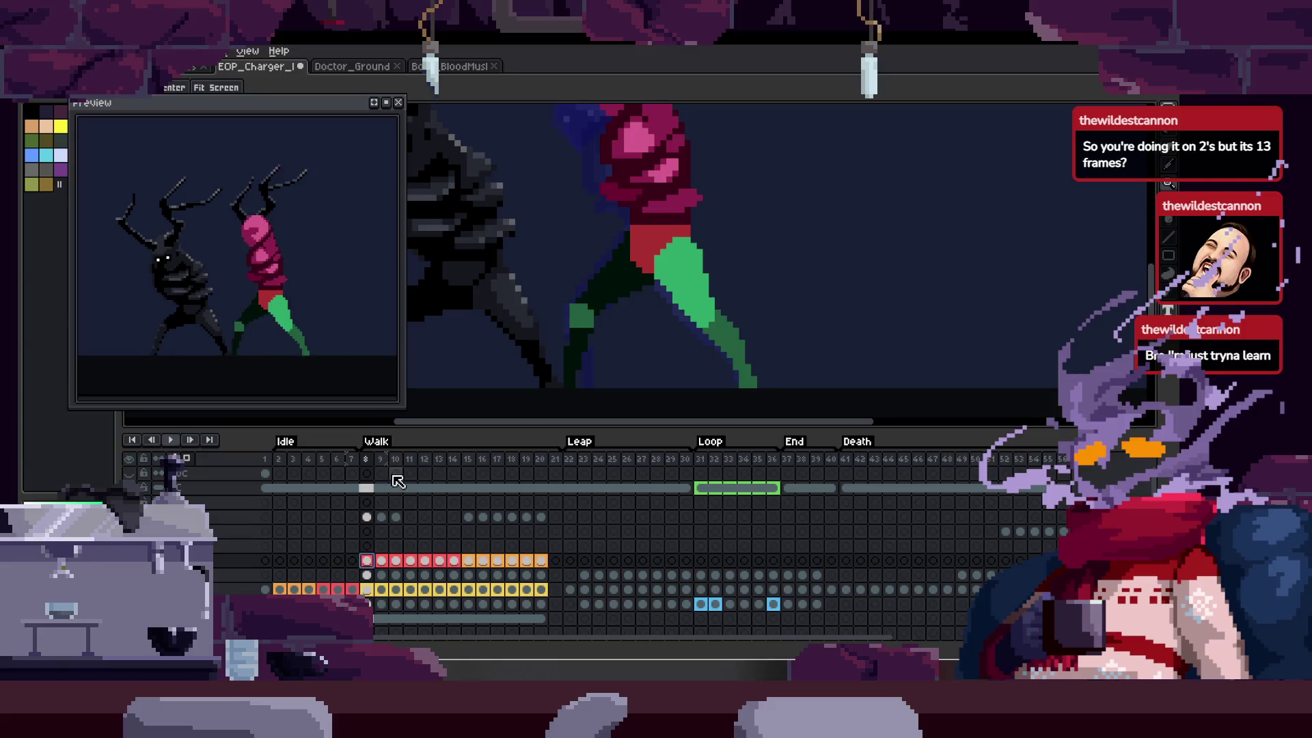
{"action": "left_click", "coordinate": [454, 561]}
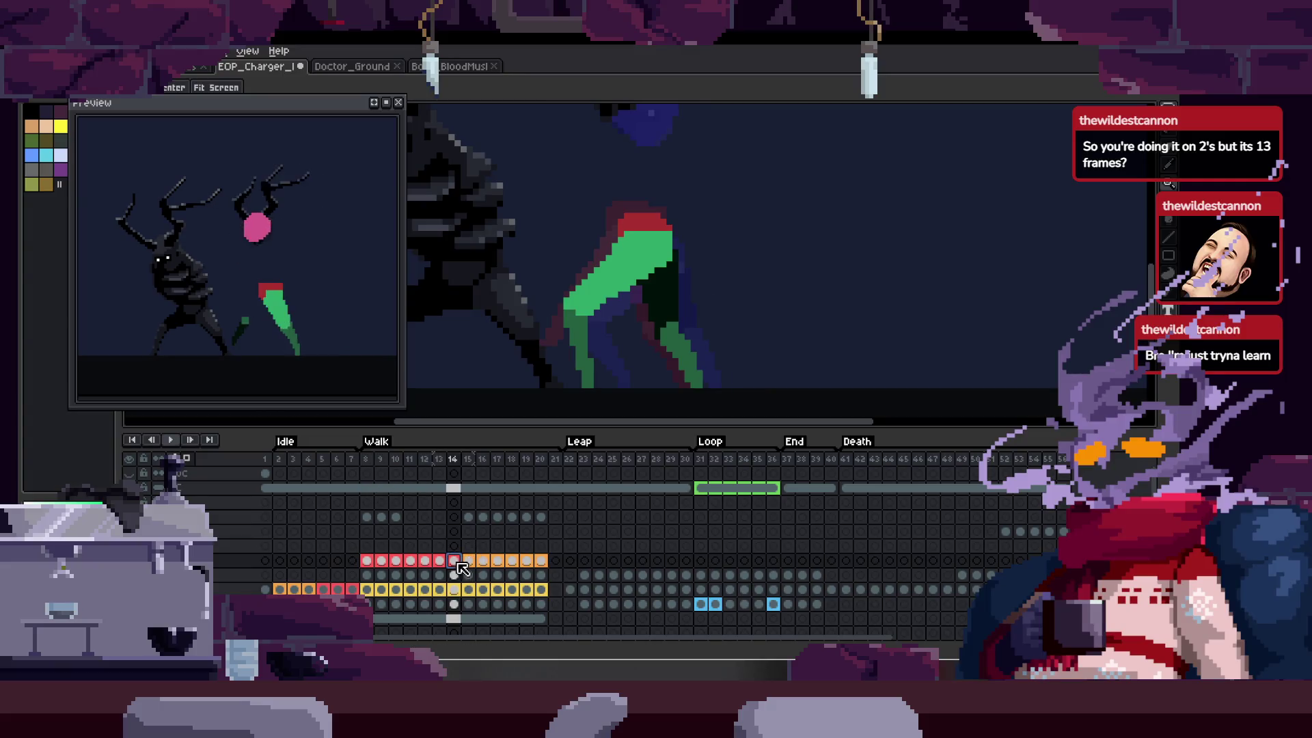
{"action": "right_click", "coordinate": [454, 561]}
{"action": "left_click", "coordinate": [512, 568]}
{"action": "left_click", "coordinate": [824, 338]}
{"action": "left_click", "coordinate": [826, 361]}
{"action": "left_click", "coordinate": [951, 266]}
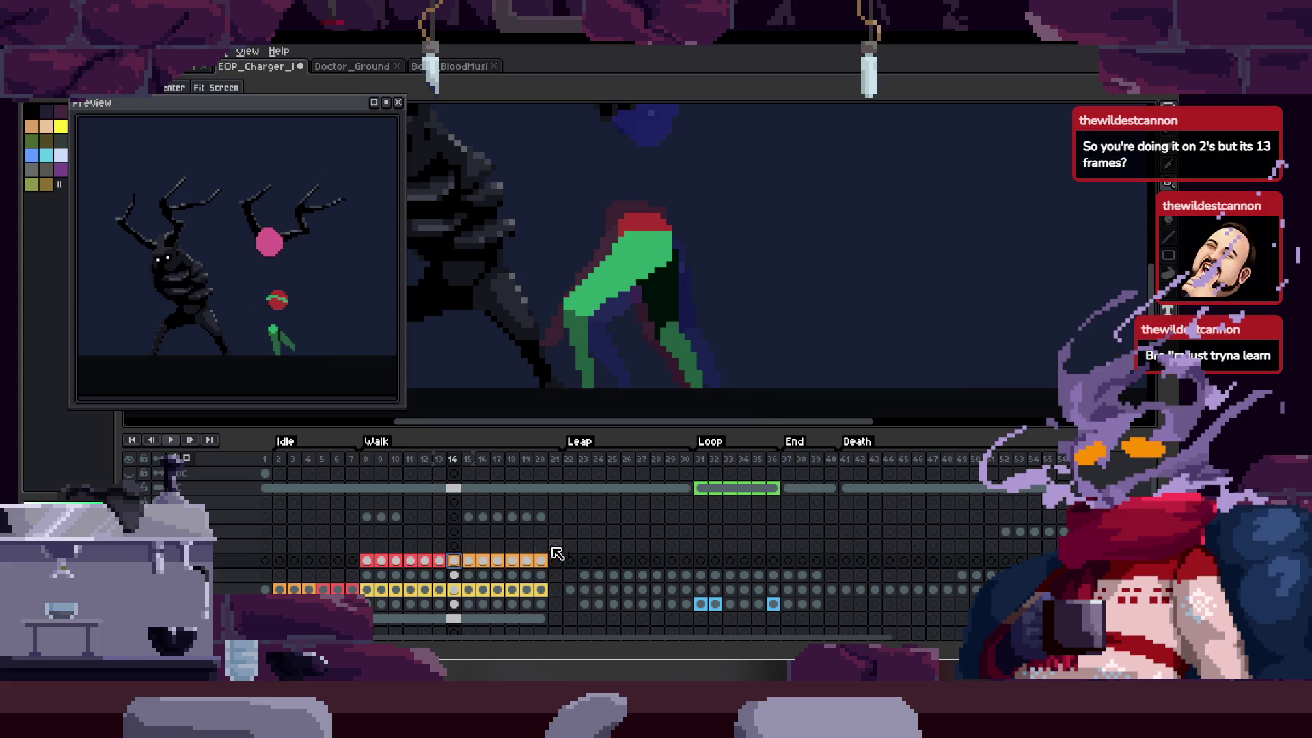
- Play the animation, then flip between frames 7 and 8 to compare poses
{"action": "key", "text": "Return"}
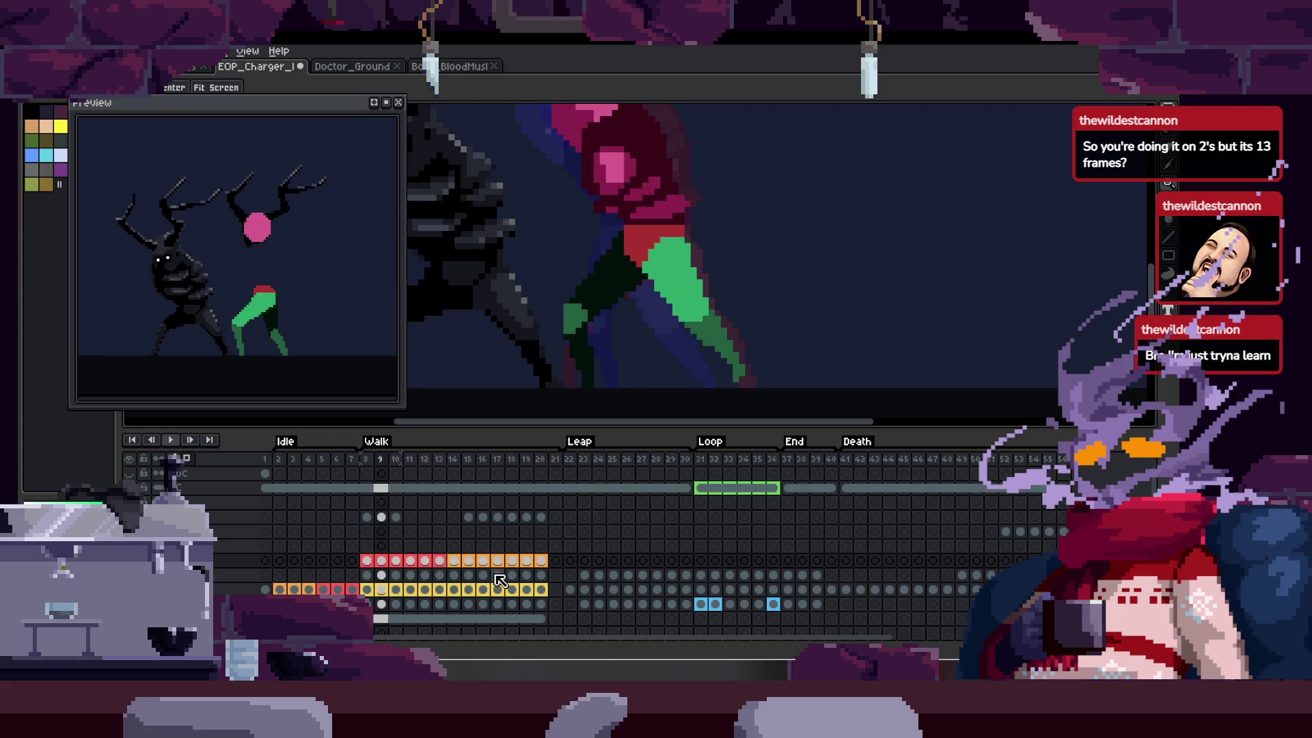
{"action": "key", "text": "Tab"}
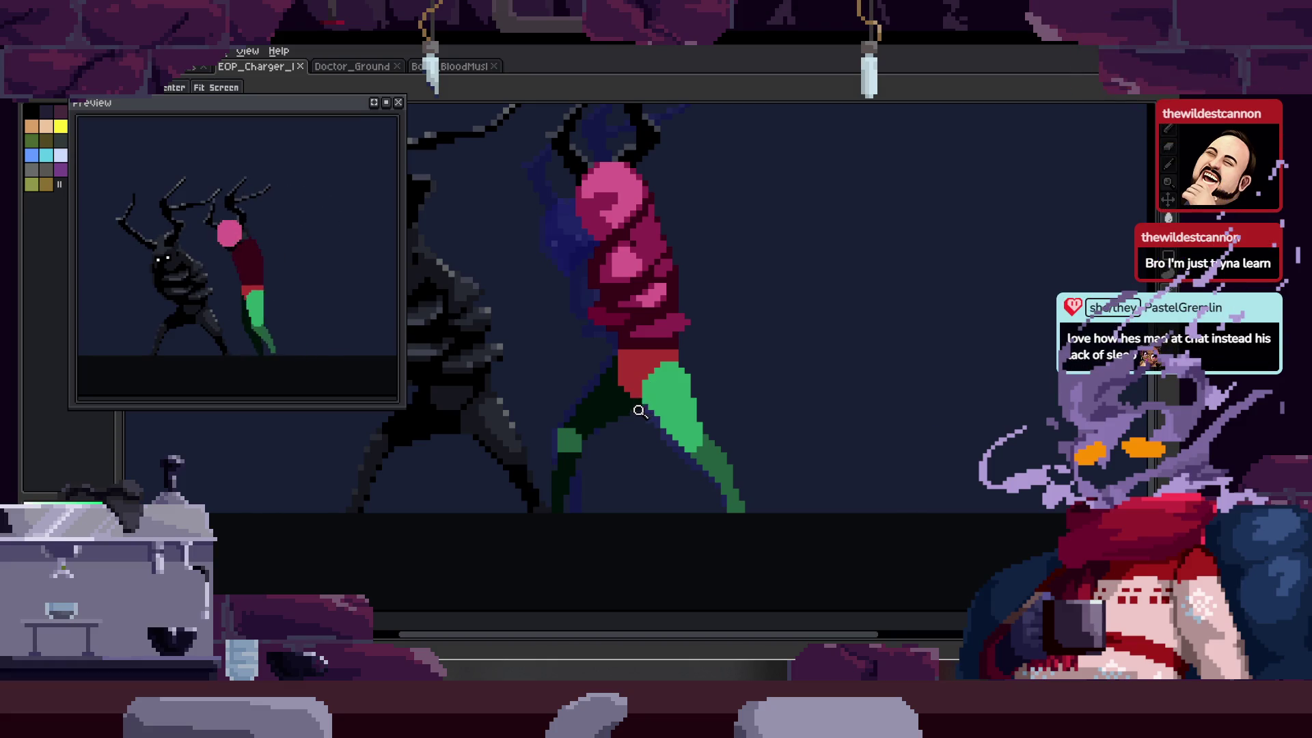
{"action": "key", "text": "Tab"}
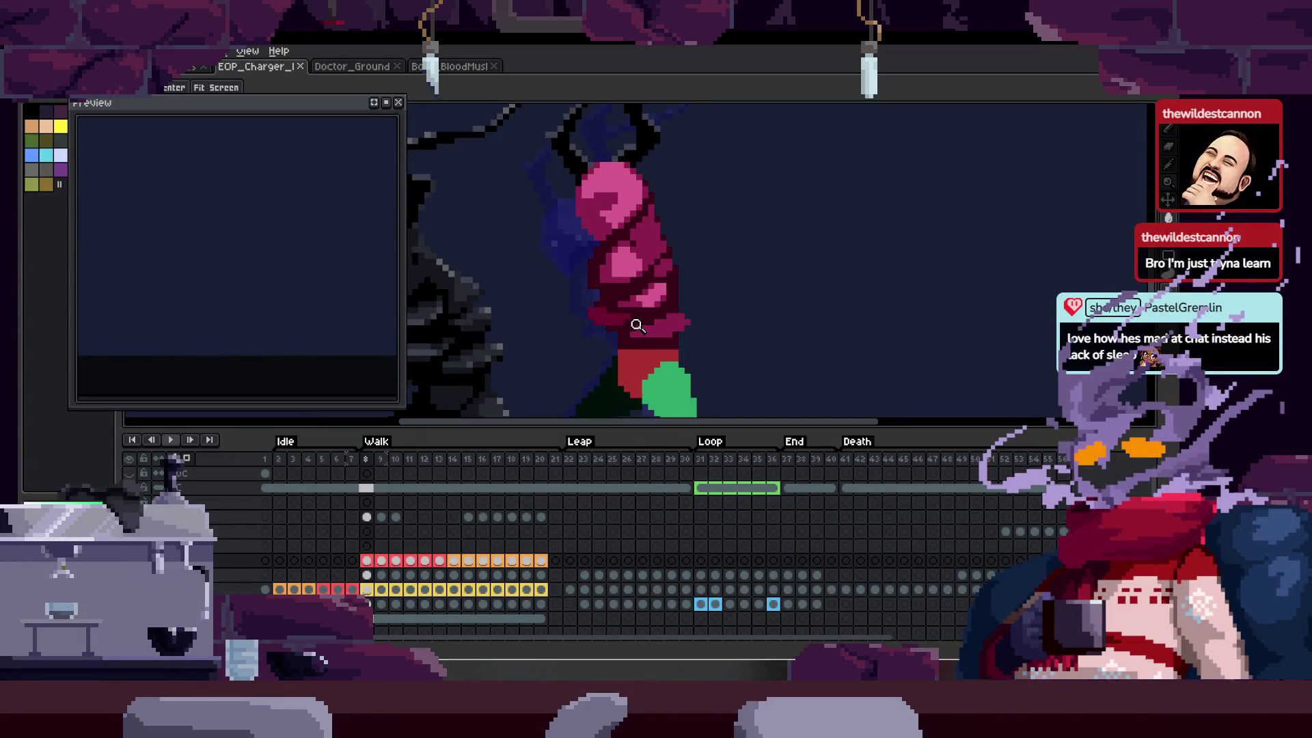
{"action": "key", "text": "Left"}
{"action": "key", "text": "Right"}
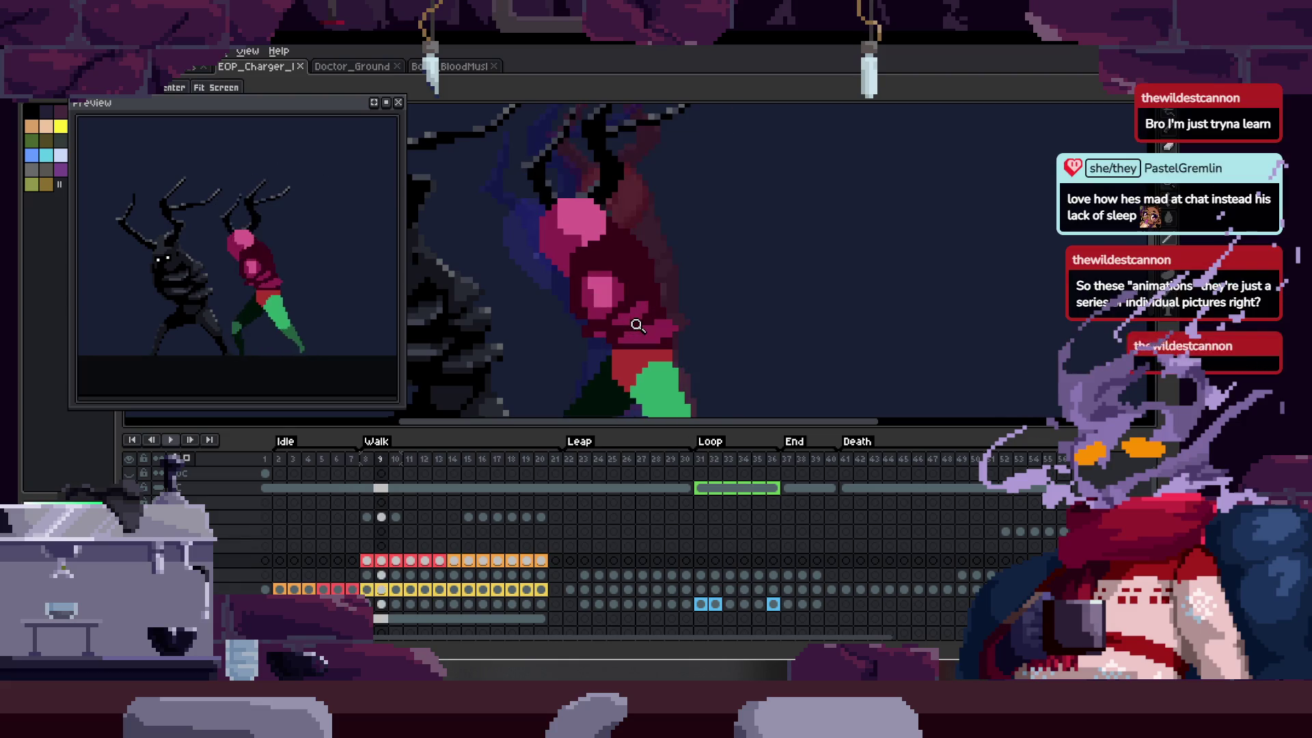
{"action": "key", "text": "Left"}
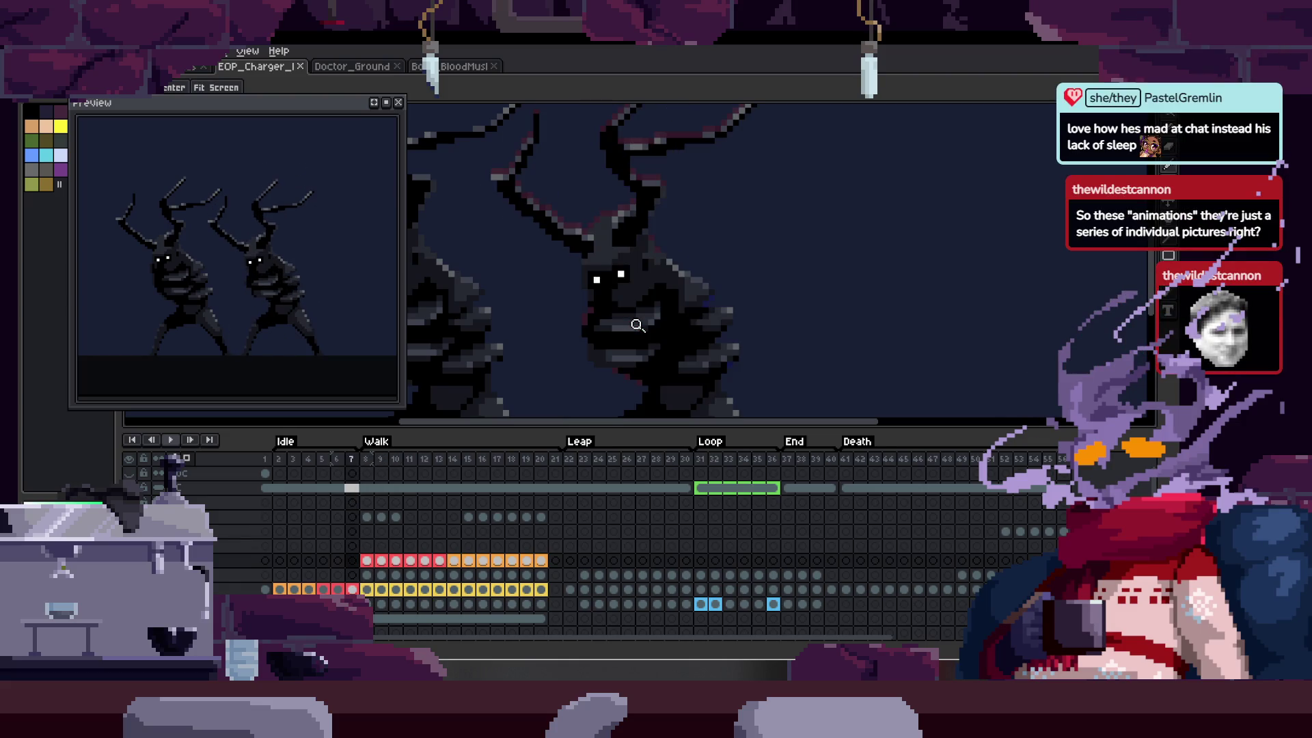
{"action": "key", "text": "Right"}
{"action": "key", "text": "Left"}
{"action": "key", "text": "Right"}
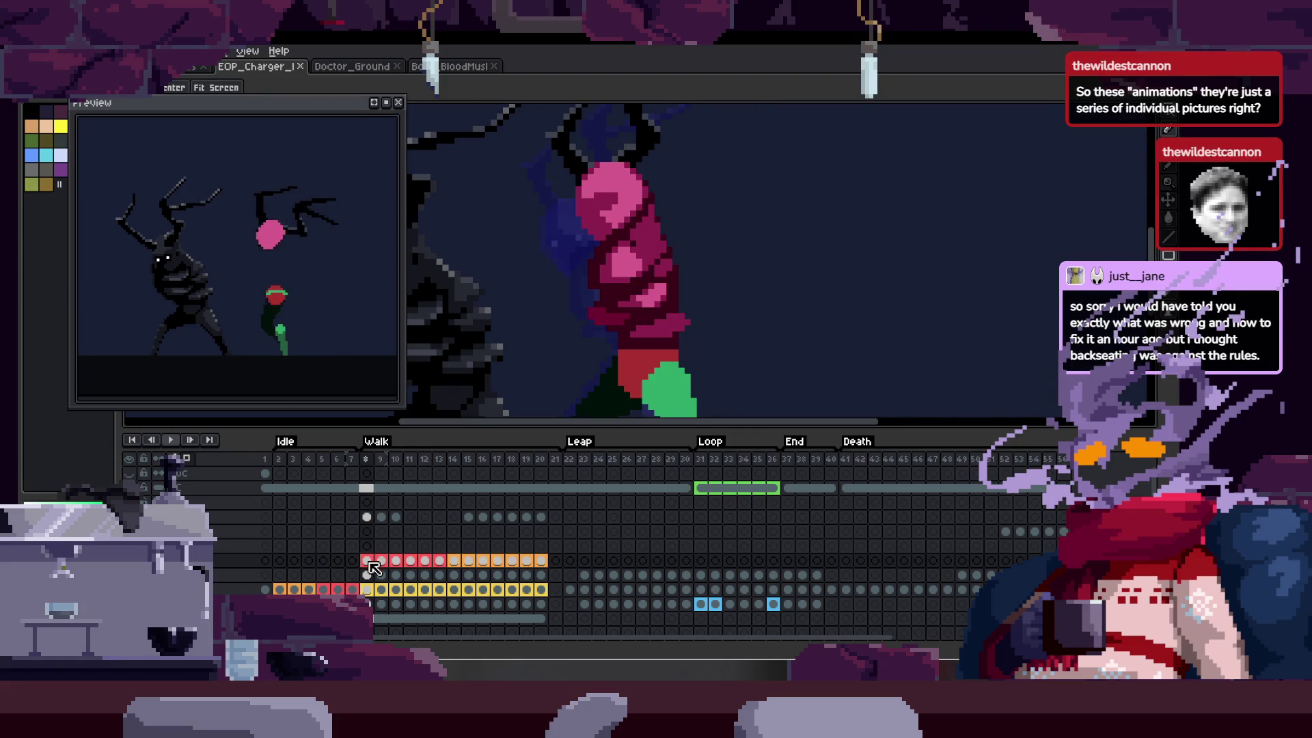
{"action": "key", "text": "Left"}
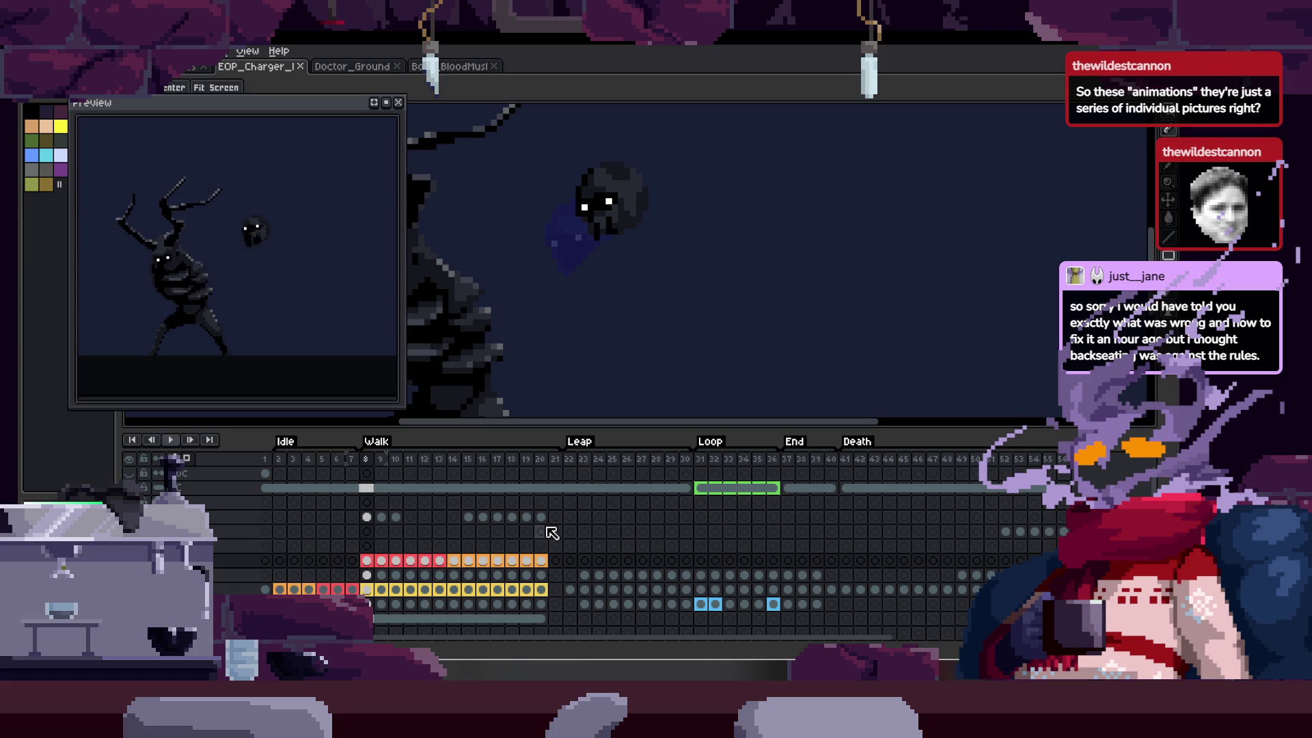
- Select the frame 8 cel and hide the pink-and-green figure's layer
{"action": "left_click", "coordinate": [367, 546]}
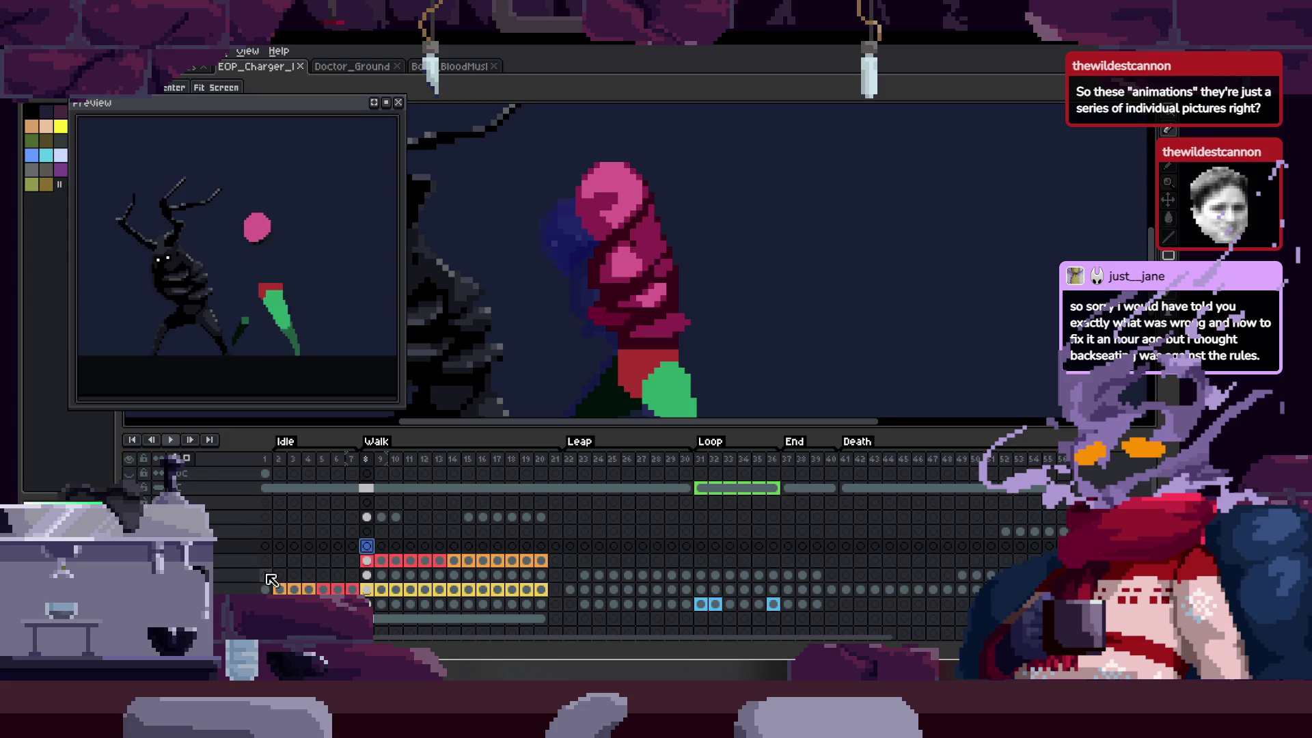
{"action": "left_click", "coordinate": [129, 561]}
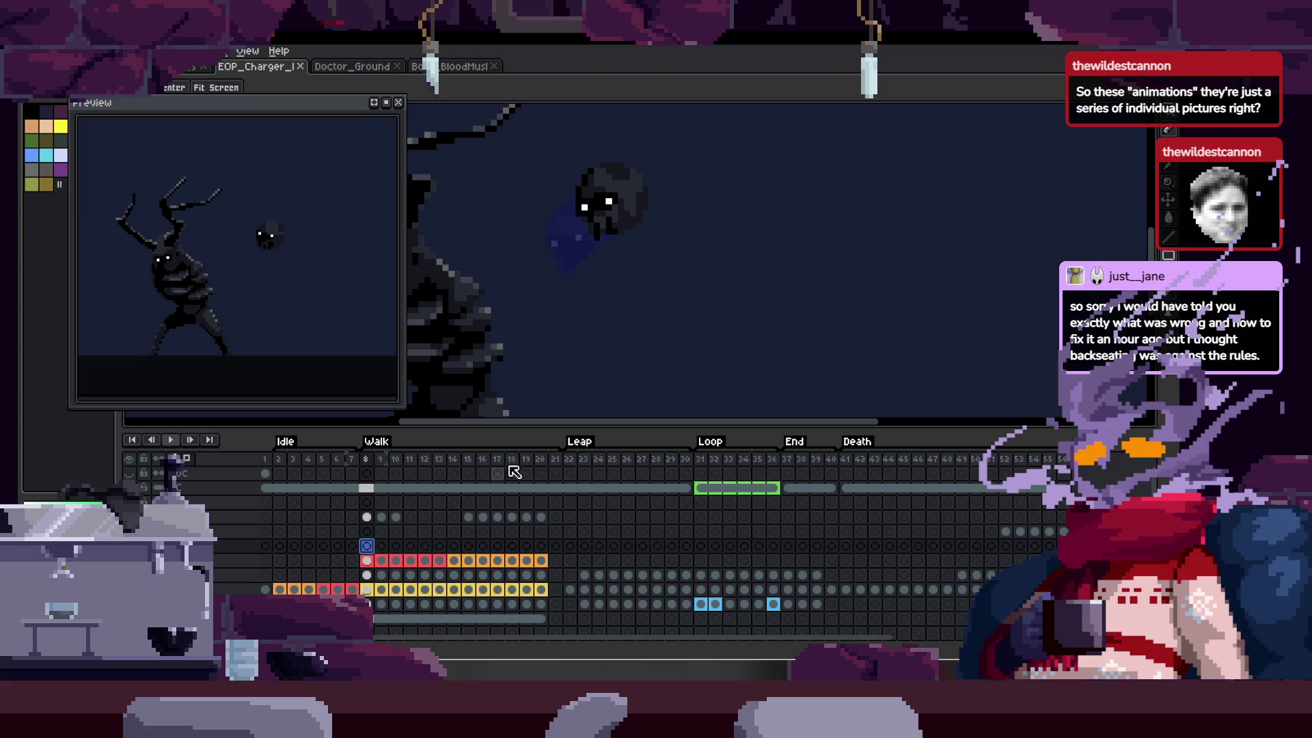
{"action": "key", "text": "Tab"}
{"action": "key", "text": "Tab"}
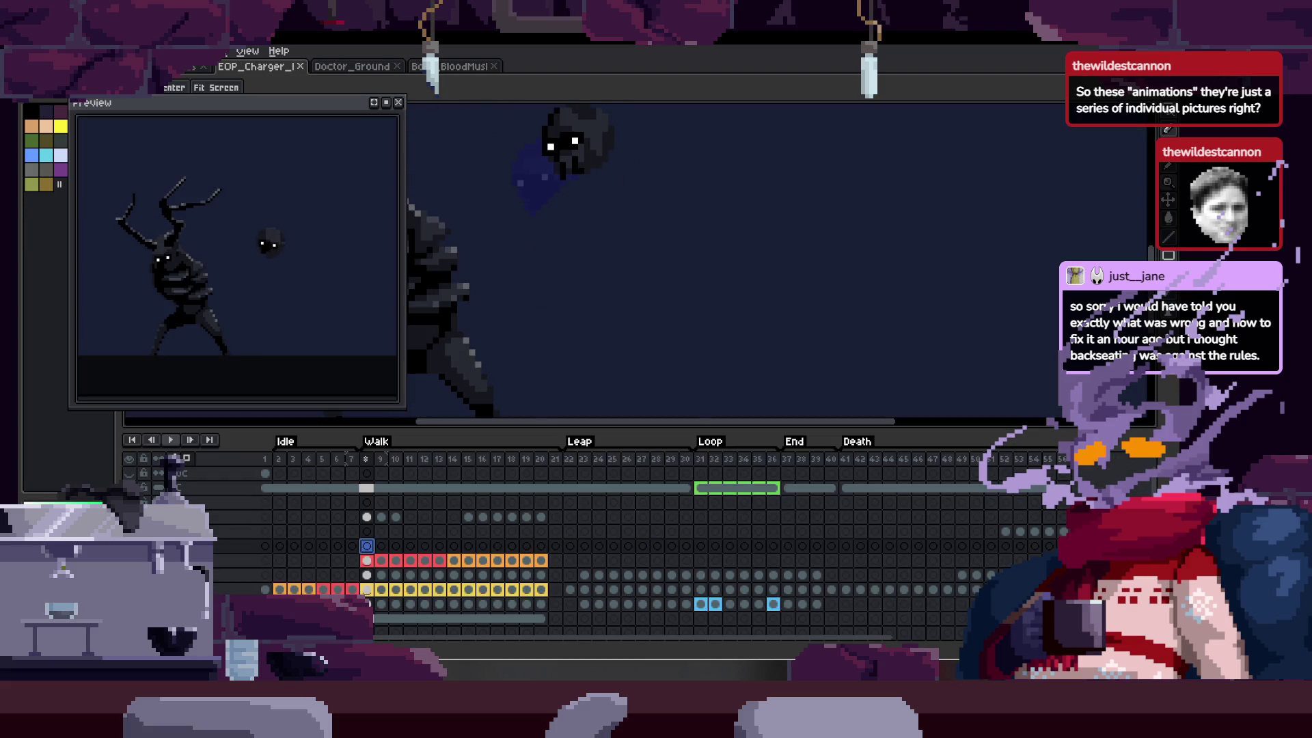
{"action": "key", "text": "b"}
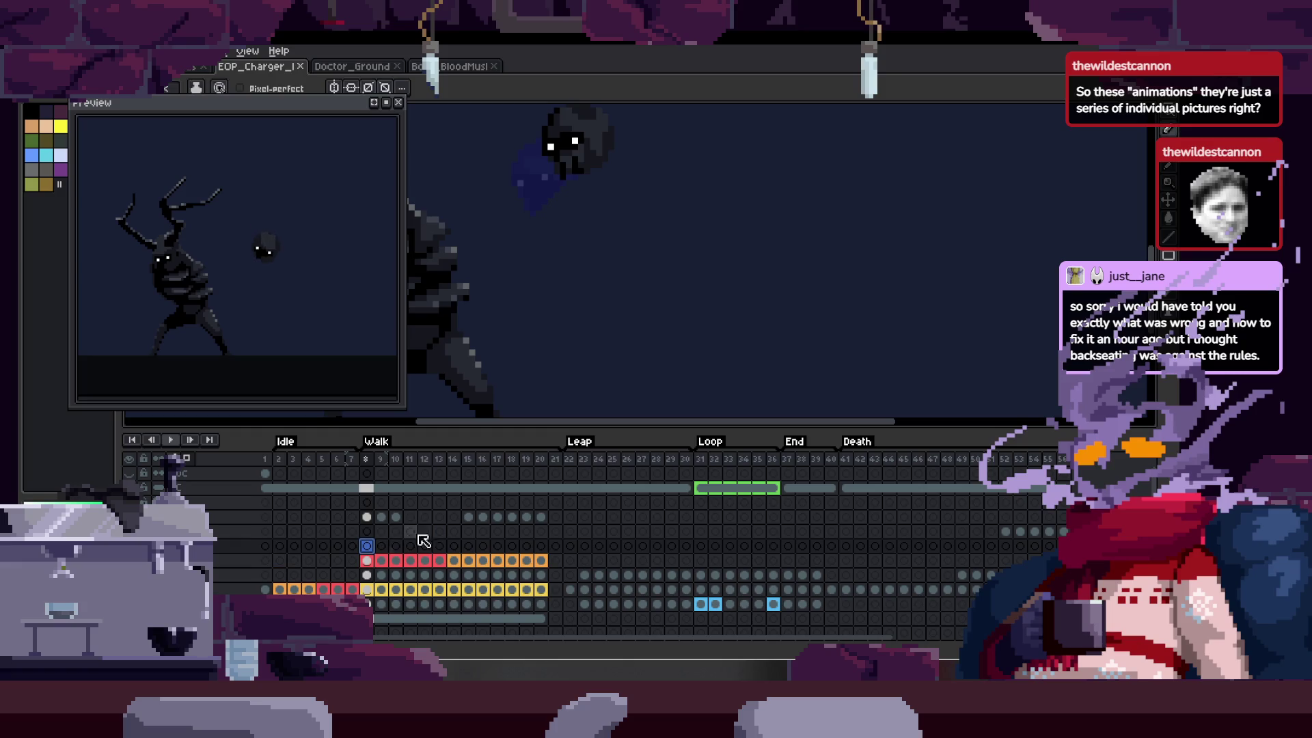
{"action": "key", "text": "Tab"}
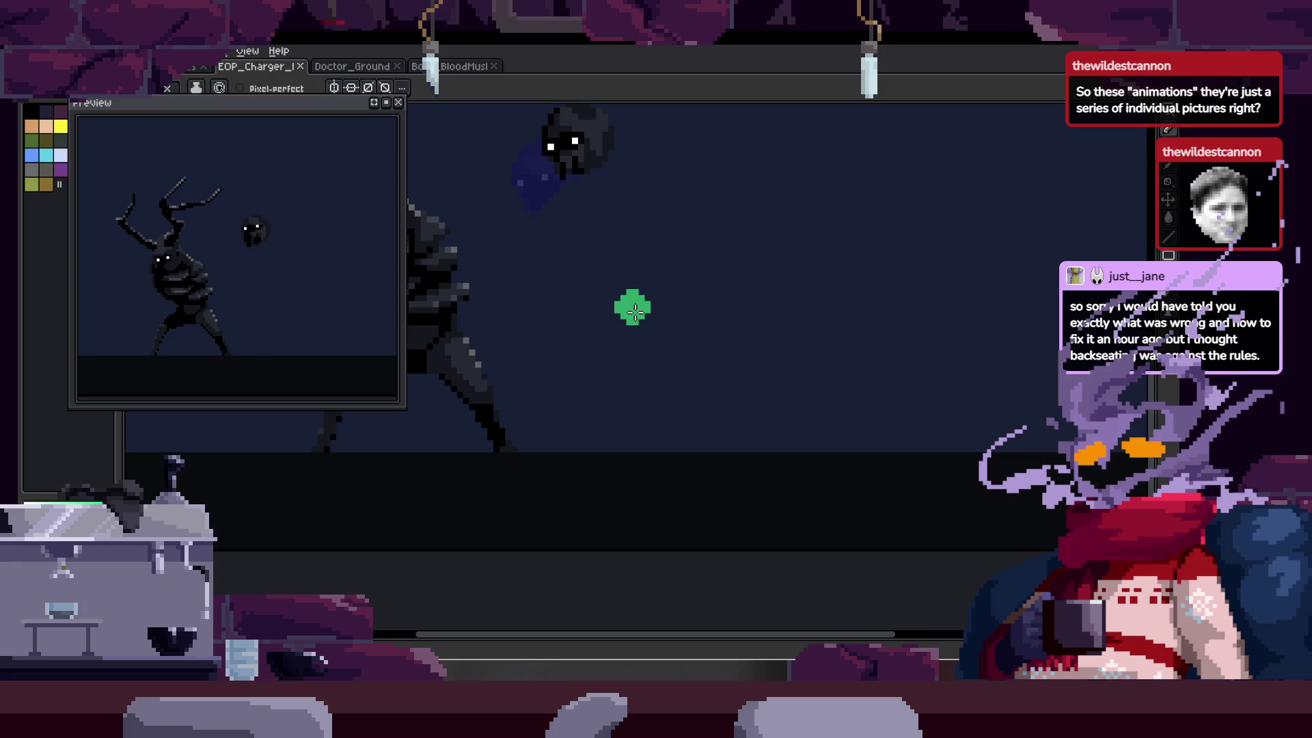
{"action": "scroll", "coordinate": [588, 350], "scroll_direction": "up", "scroll_amount": 1}
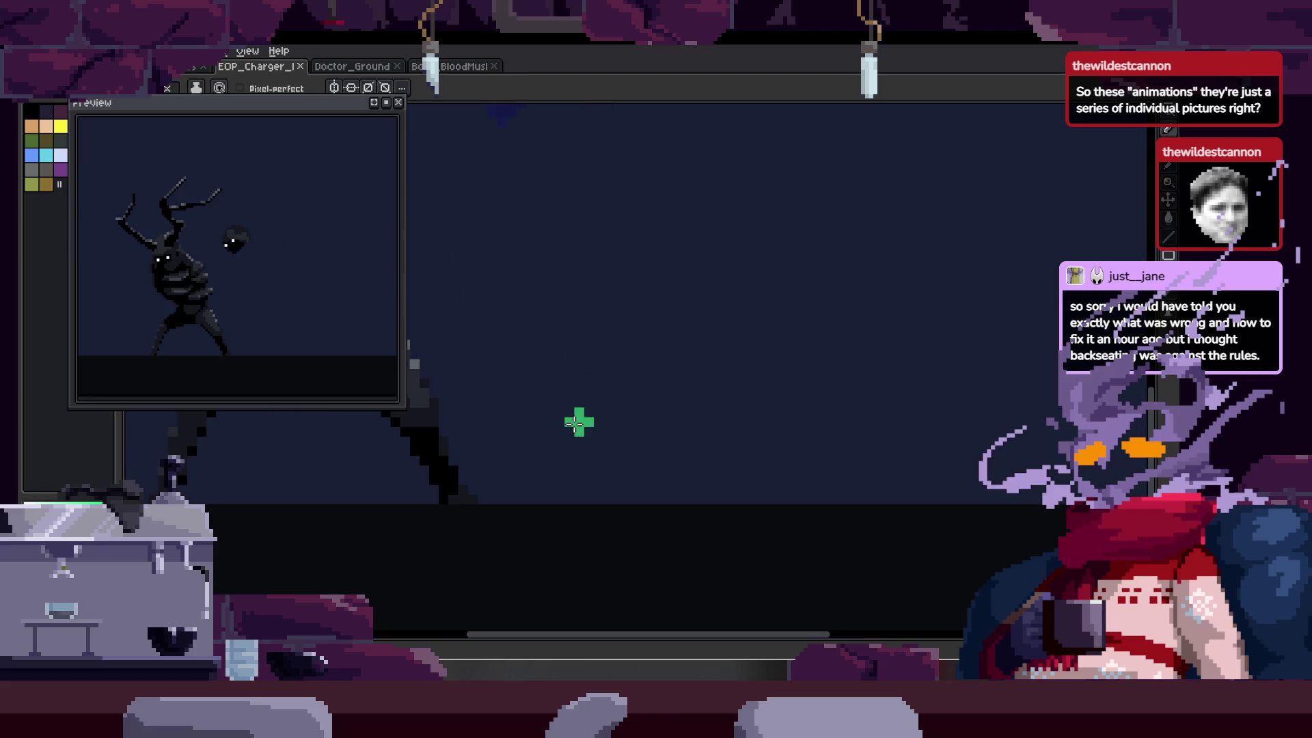
{"action": "scroll", "coordinate": [642, 313], "scroll_direction": "down", "scroll_amount": 1}
{"action": "key", "text": "Tab"}
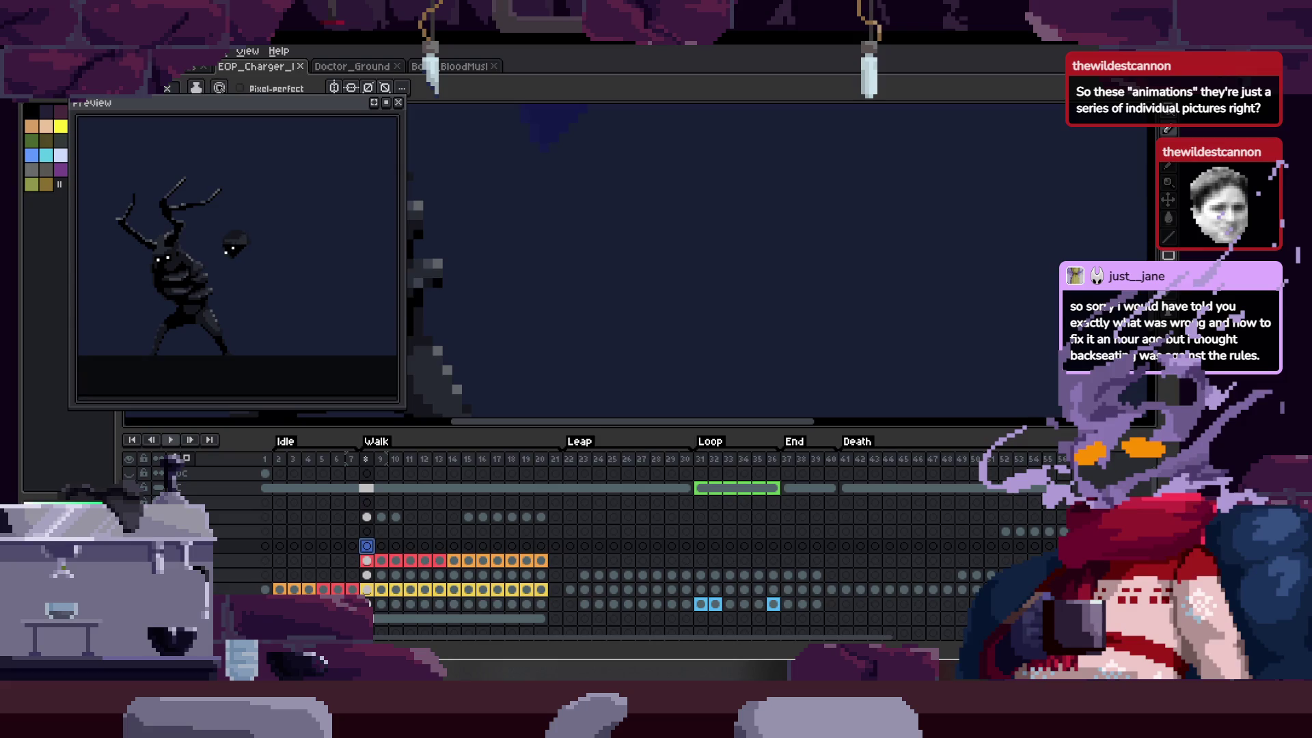
- Open and close the red-orange layer's properties, then pan the figure's legs into close view
{"action": "left_click", "coordinate": [236, 561]}
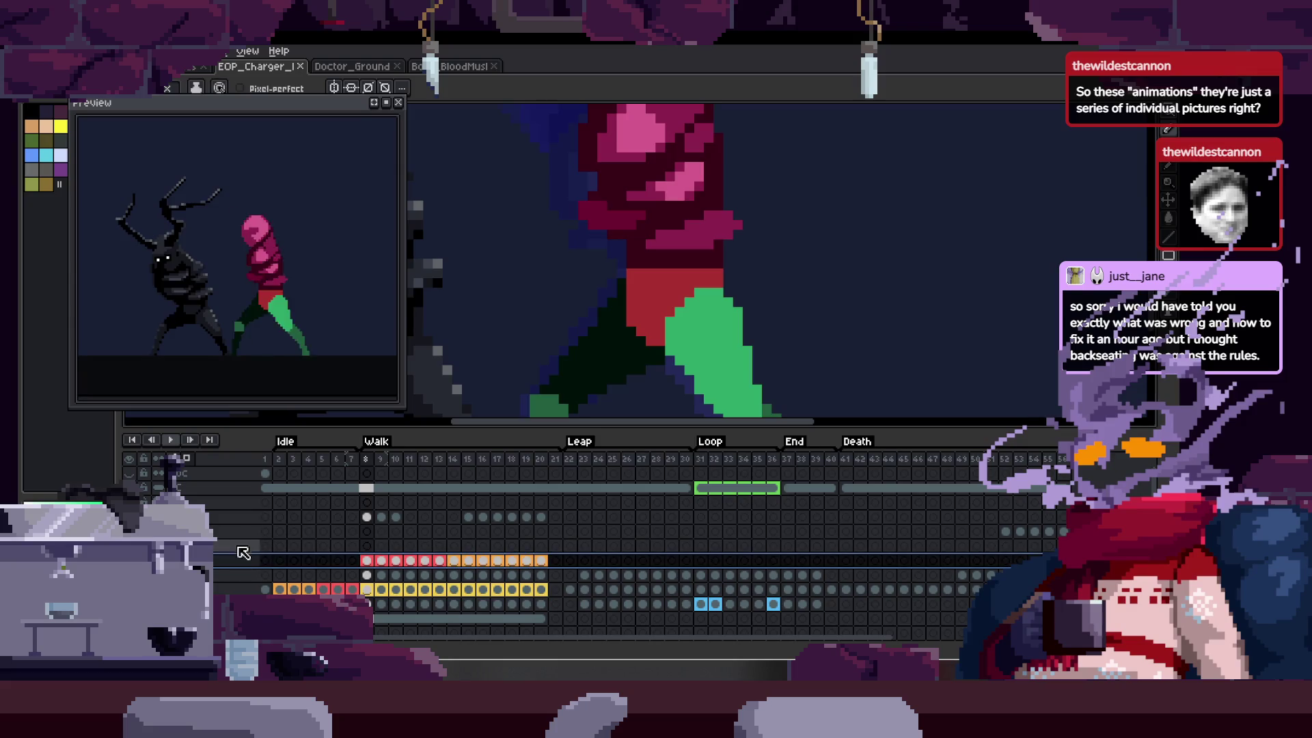
{"action": "right_click", "coordinate": [252, 562]}
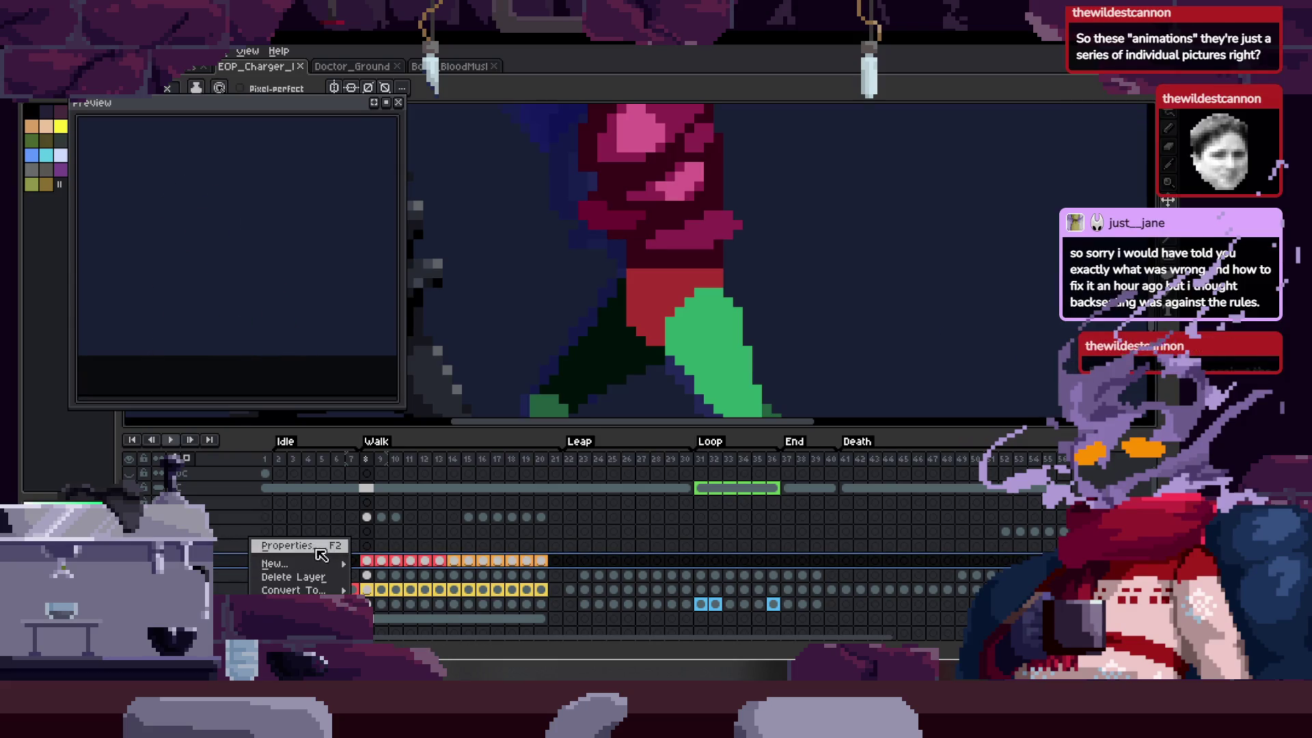
{"action": "left_click", "coordinate": [301, 546]}
{"action": "left_click", "coordinate": [884, 154]}
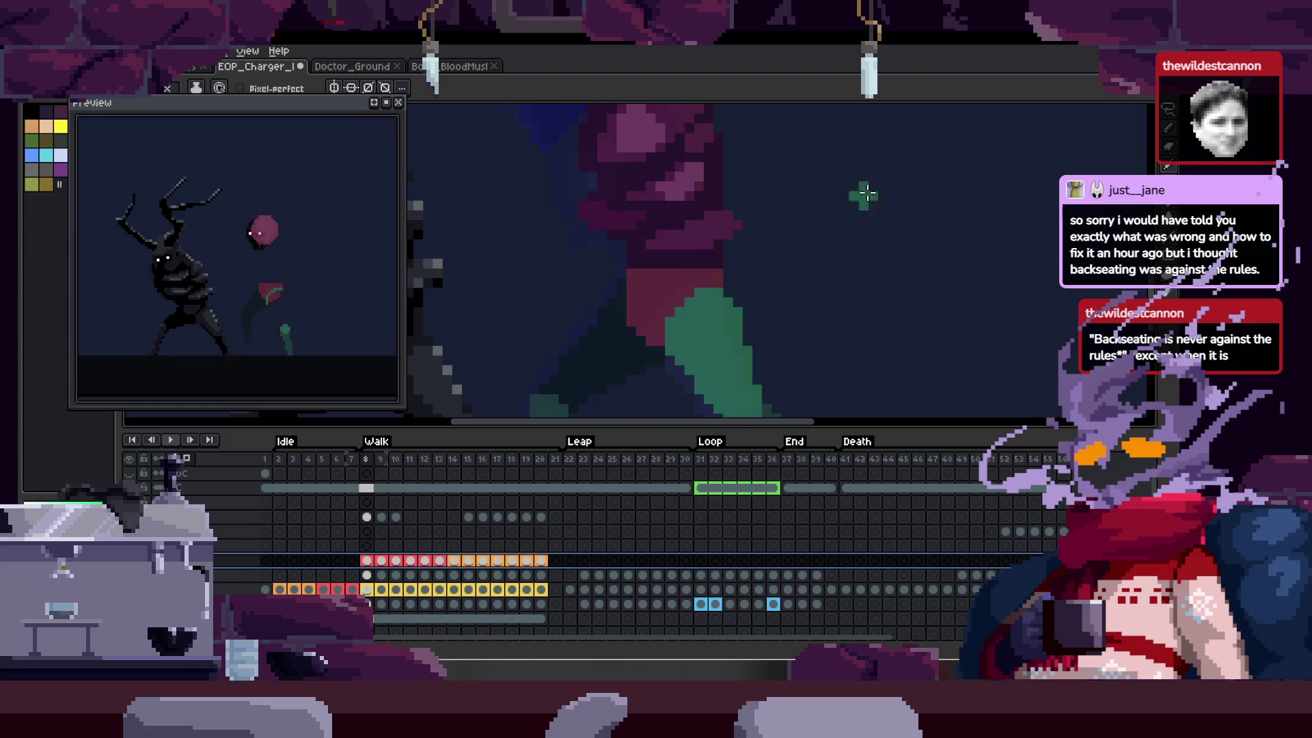
{"action": "key", "text": "Tab"}
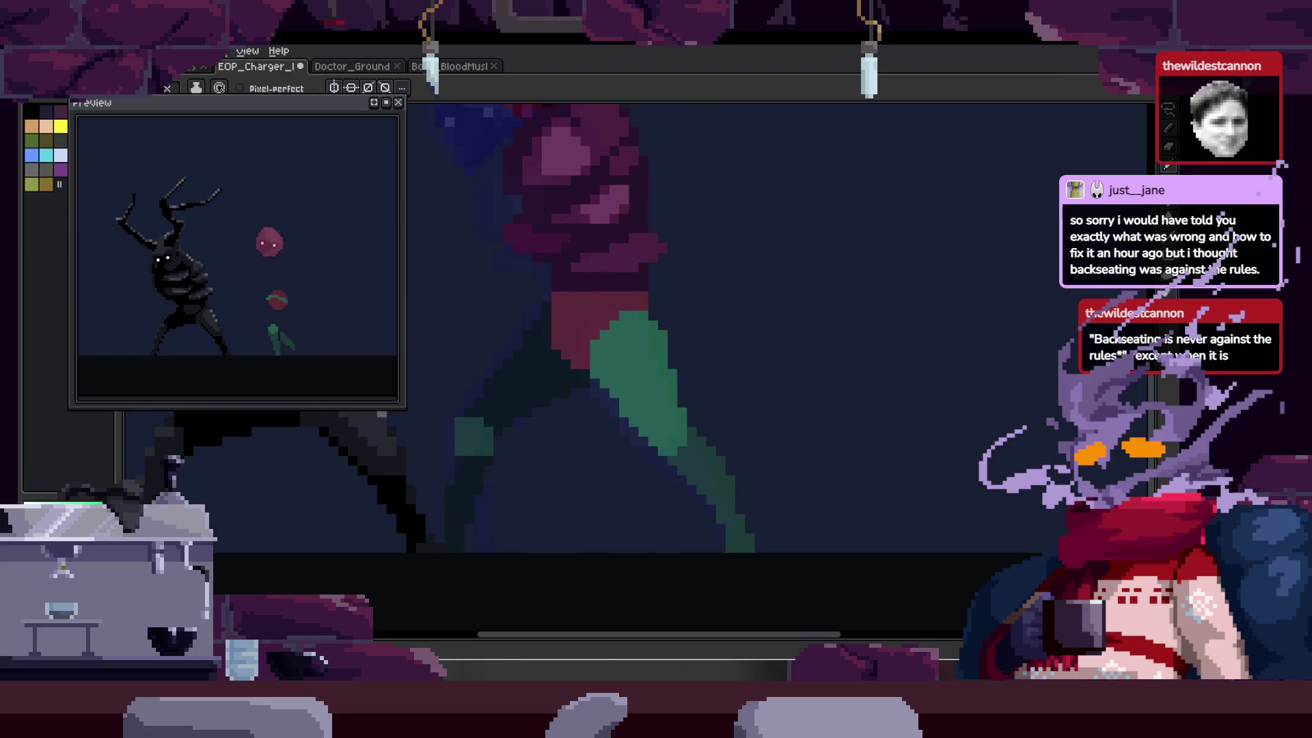
{"action": "key", "text": "Tab"}
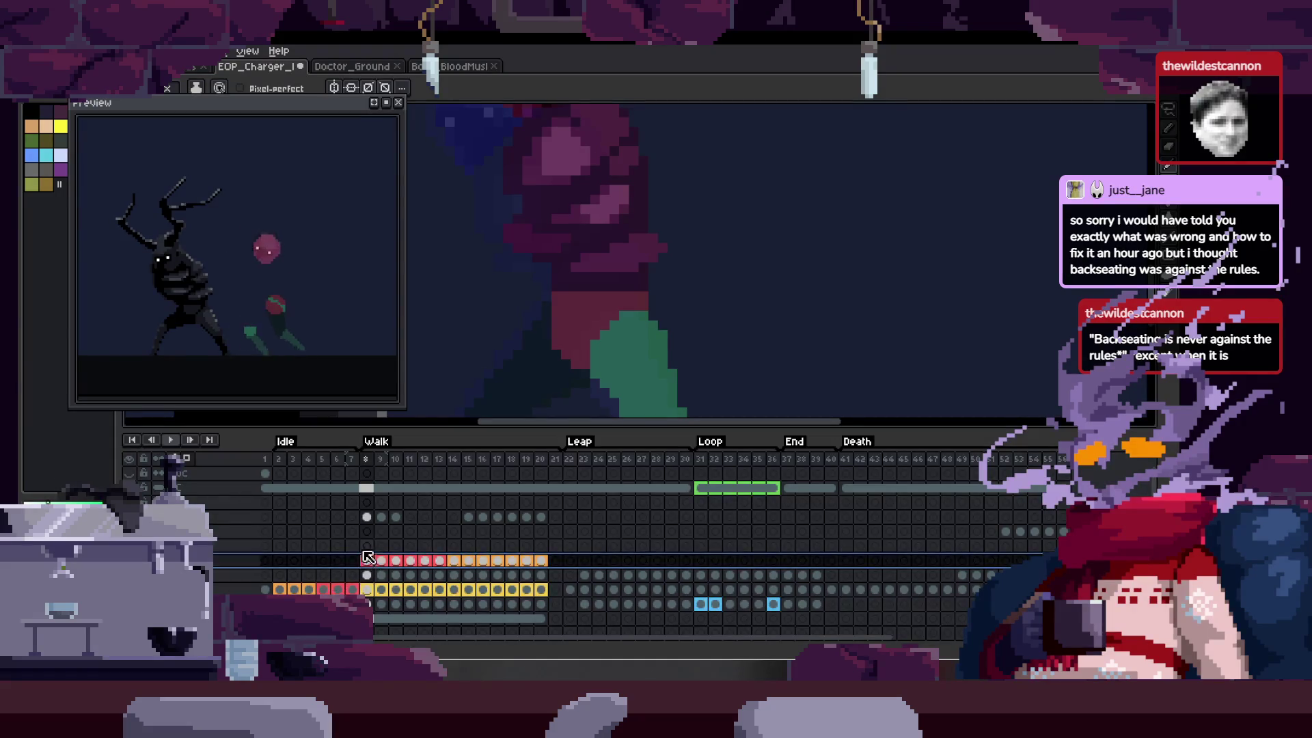
{"action": "key", "text": "Tab"}
{"action": "left_click_drag", "start_coordinate": [330, 586], "coordinate": [594, 443]}
- Draw straight mint leg strokes with the Pencil and recolour them dark green
{"action": "key", "text": "b"}
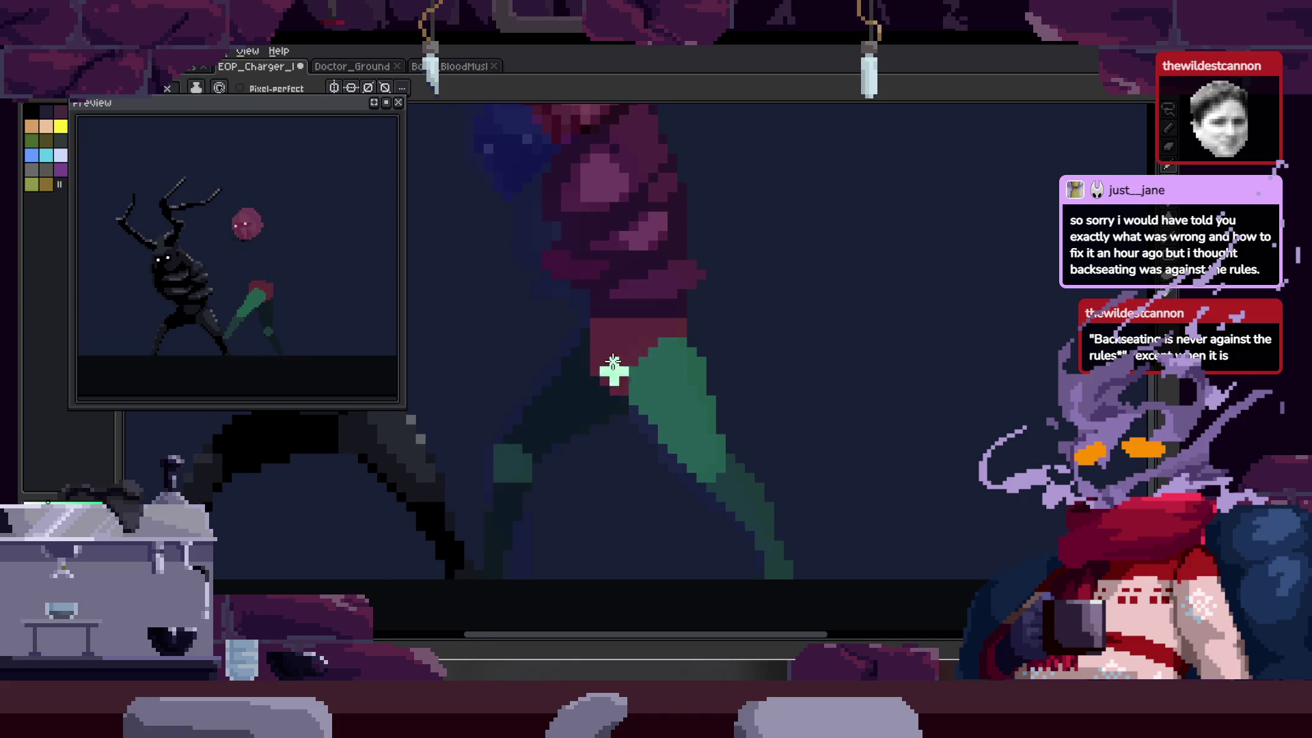
{"action": "left_click", "coordinate": [427, 557], "text": "shift"}
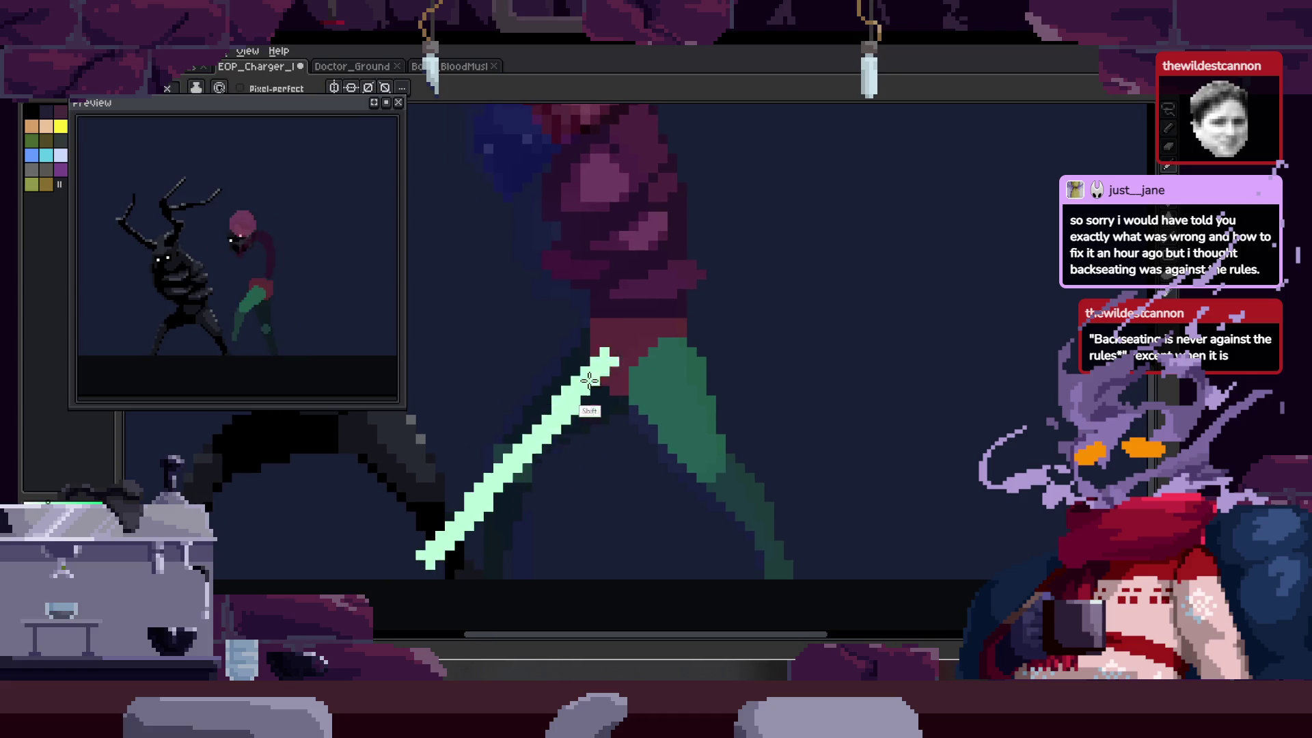
{"action": "left_click_drag", "start_coordinate": [546, 410], "coordinate": [610, 347]}
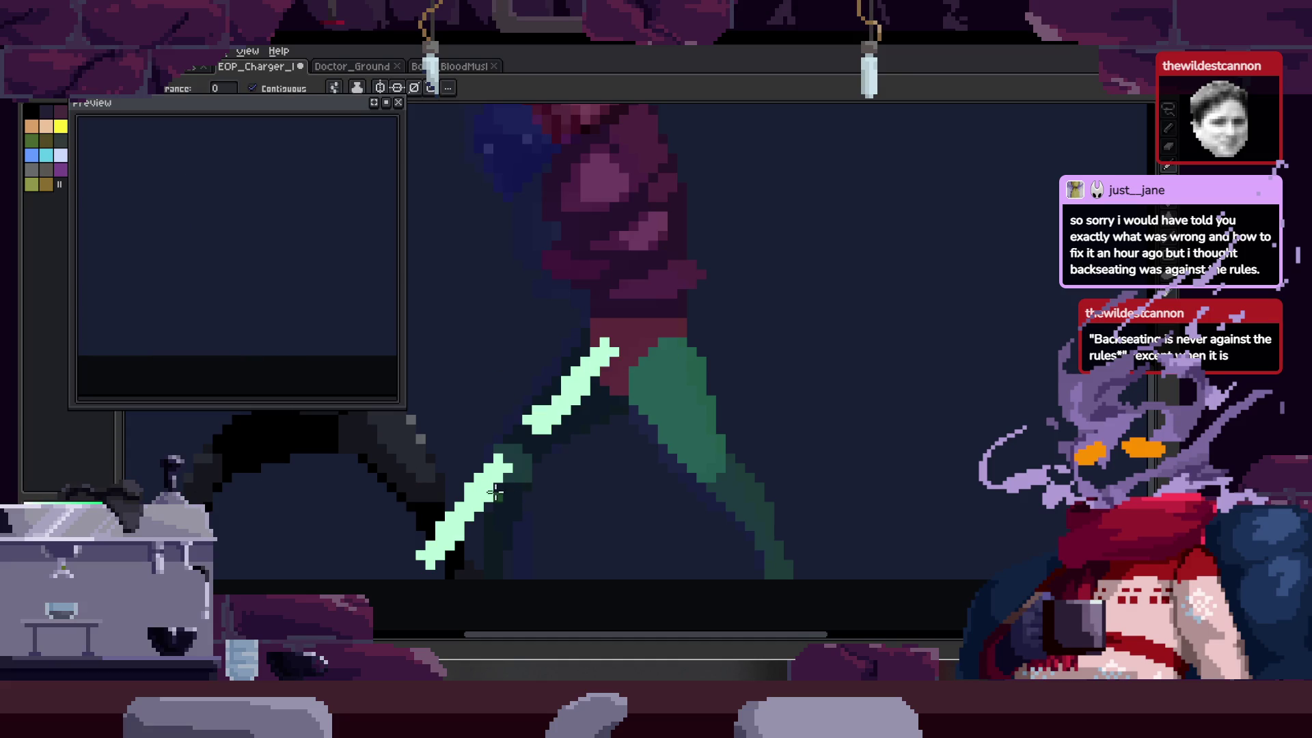
{"action": "left_click", "coordinate": [474, 481]}
{"action": "left_click", "coordinate": [588, 390]}
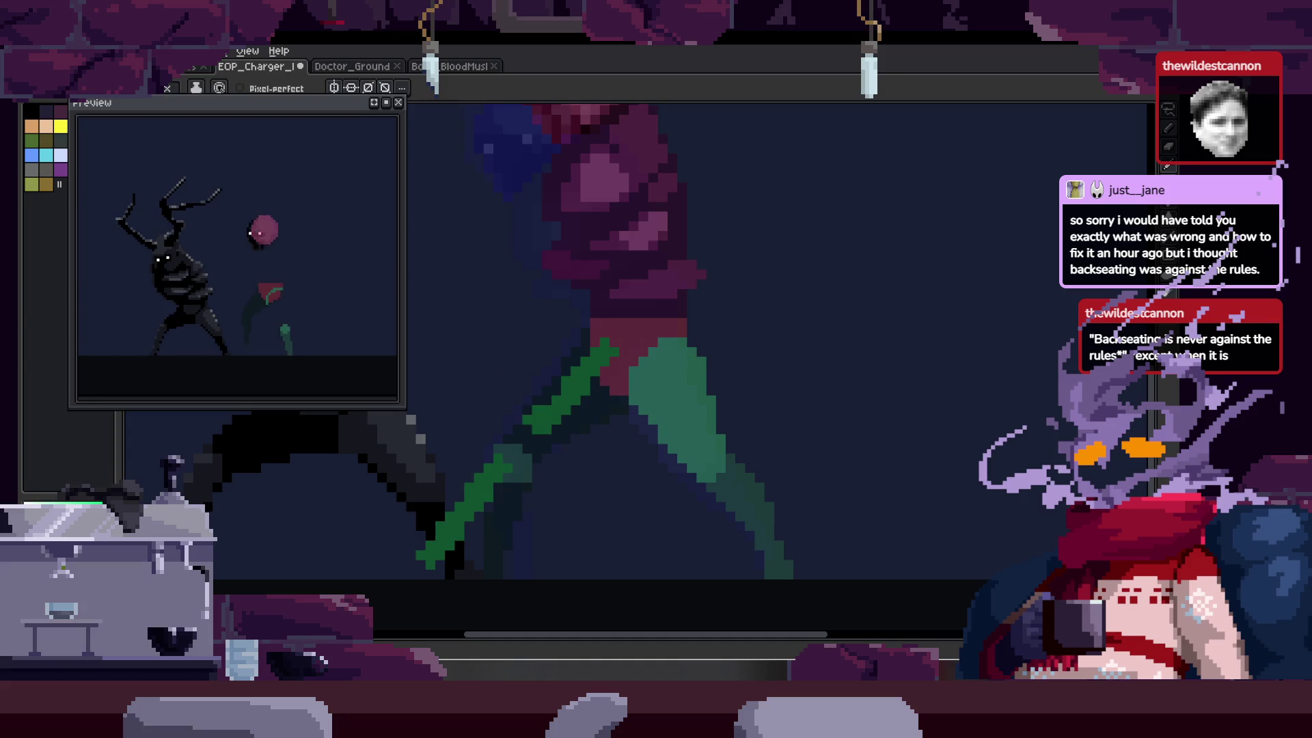
{"action": "scroll", "coordinate": [649, 396], "scroll_direction": "up", "scroll_amount": 1}
{"action": "key", "text": "z"}
{"action": "left_click", "coordinate": [635, 307]}
{"action": "key", "text": "b"}
{"action": "left_click", "coordinate": [550, 316]}
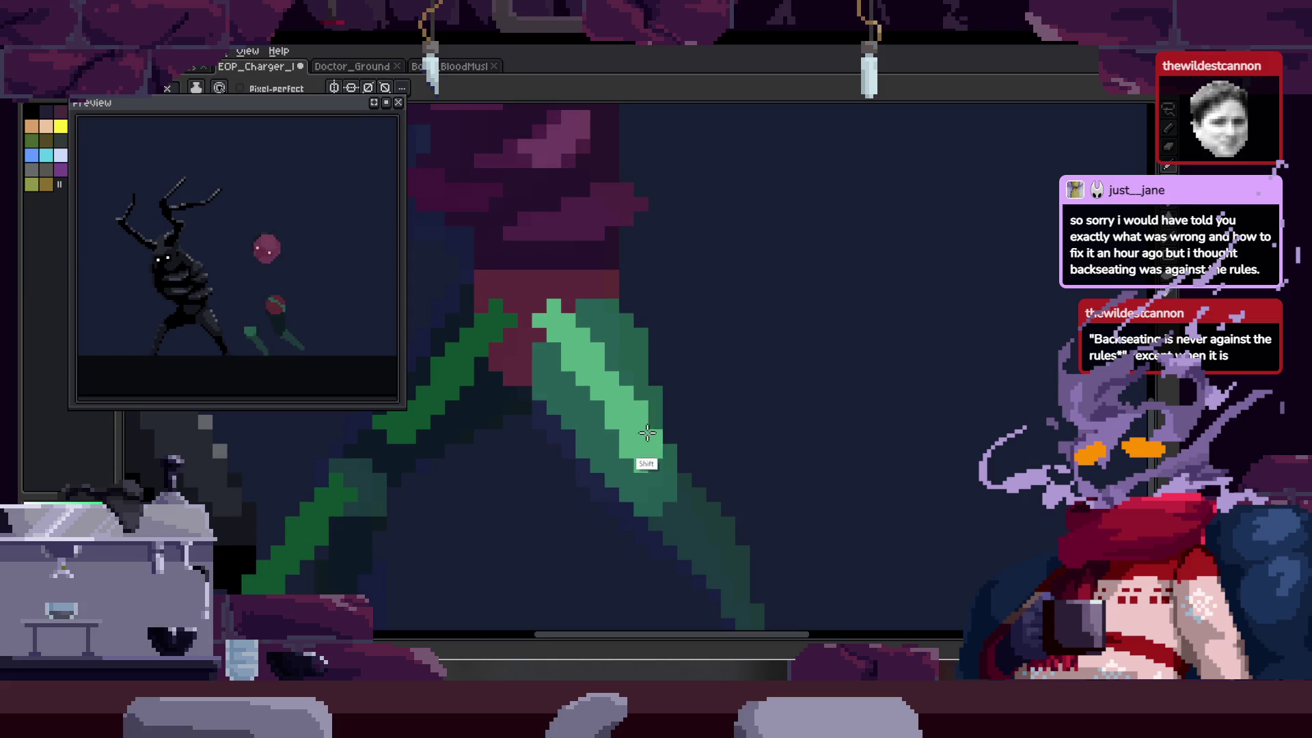
- On the legs-apart frame, widen the left leg in green over the red and add light-green edge pixels
{"action": "key", "text": "Right"}
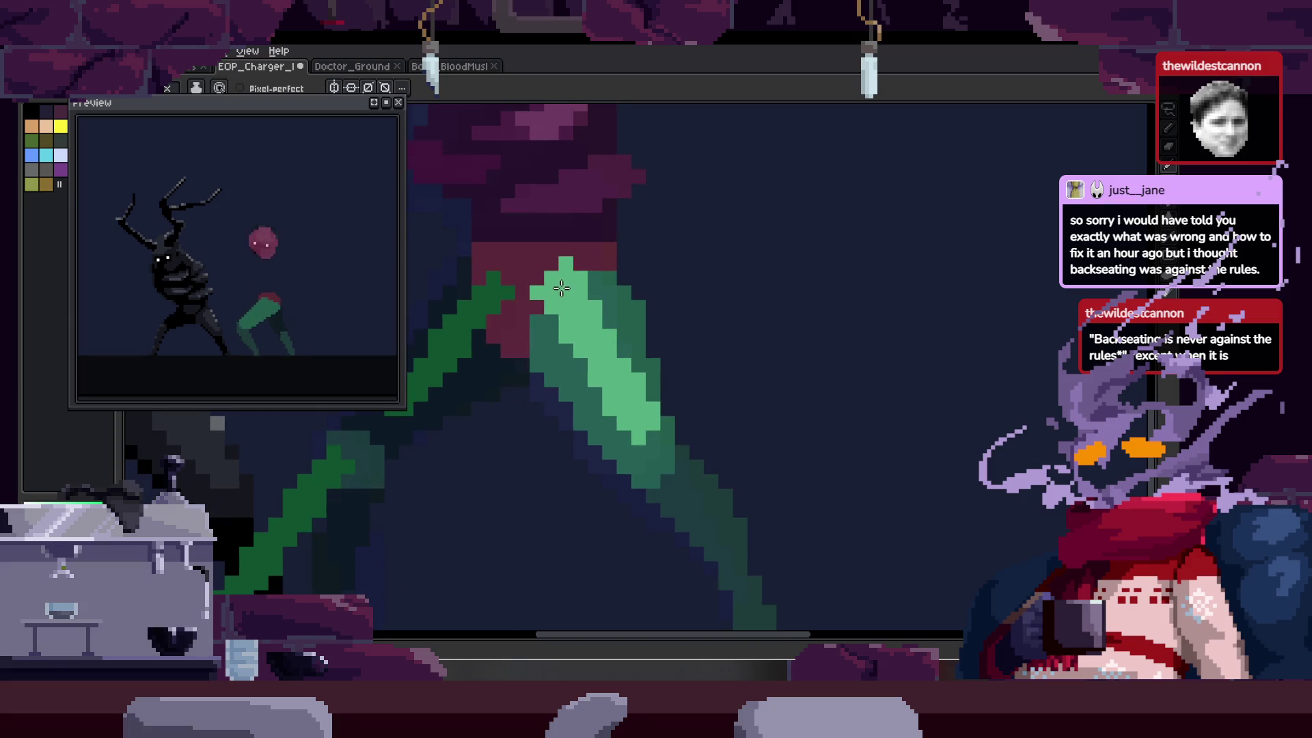
{"action": "key", "text": "Right"}
{"action": "scroll", "coordinate": [577, 284], "scroll_direction": "up", "scroll_amount": 1}
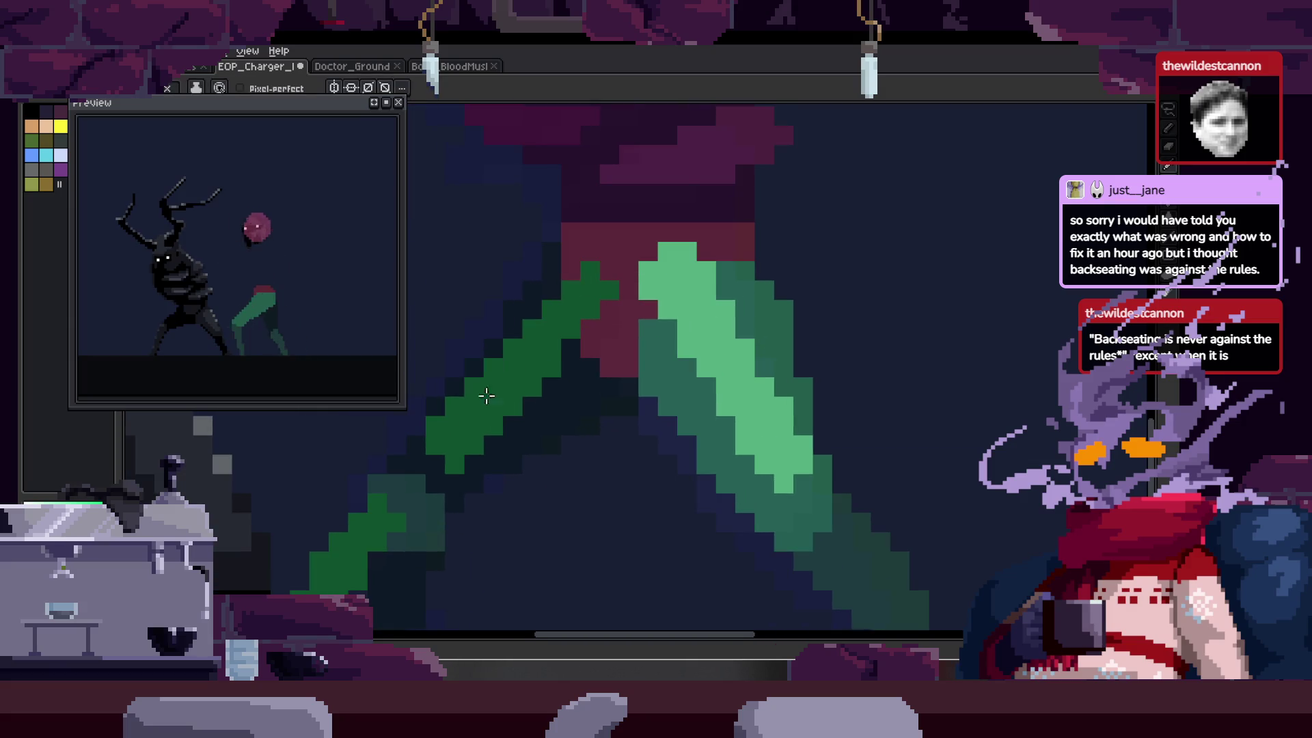
{"action": "mouse_move", "coordinate": [585, 265]}
{"action": "left_mouse_down"}
{"action": "mouse_move", "coordinate": [601, 287]}
{"action": "mouse_move", "coordinate": [565, 346]}
{"action": "mouse_move", "coordinate": [498, 375]}
{"action": "left_mouse_up"}
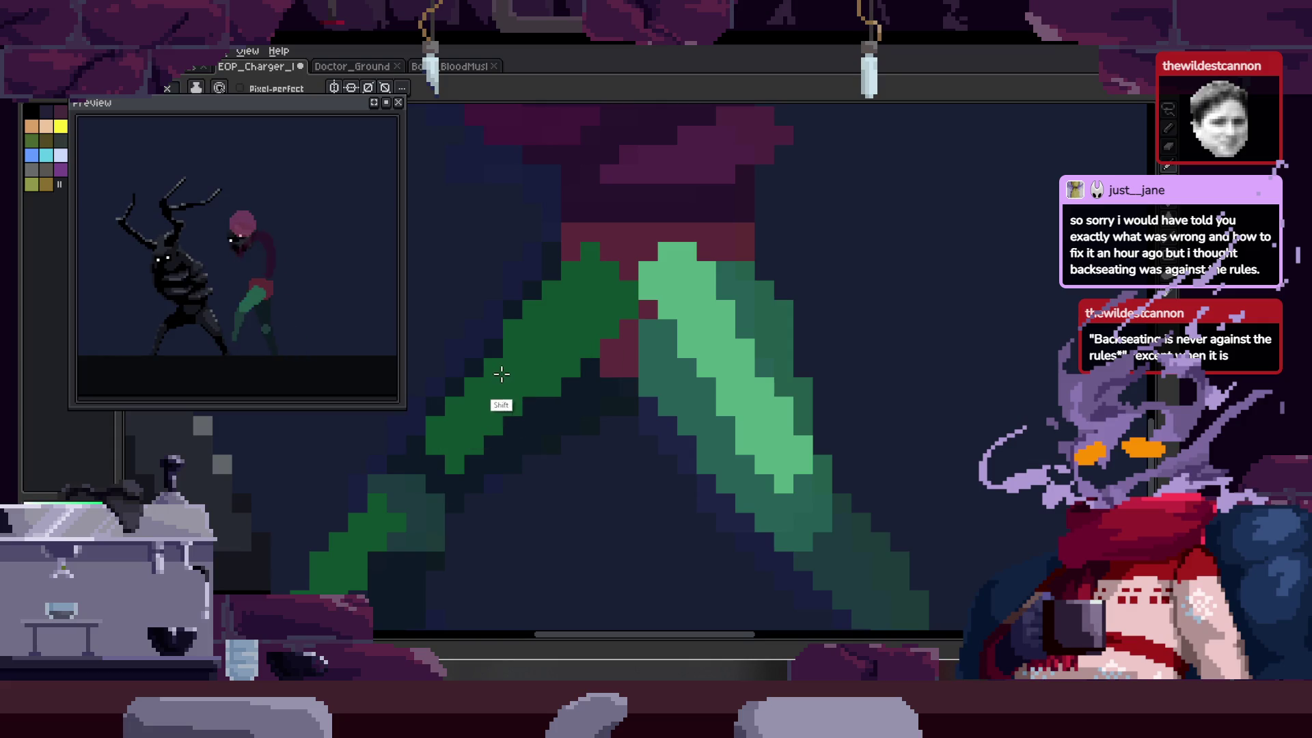
{"action": "key", "text": "space"}
{"action": "left_click_drag", "start_coordinate": [617, 367], "coordinate": [525, 356]}
{"action": "left_click", "coordinate": [561, 265]}
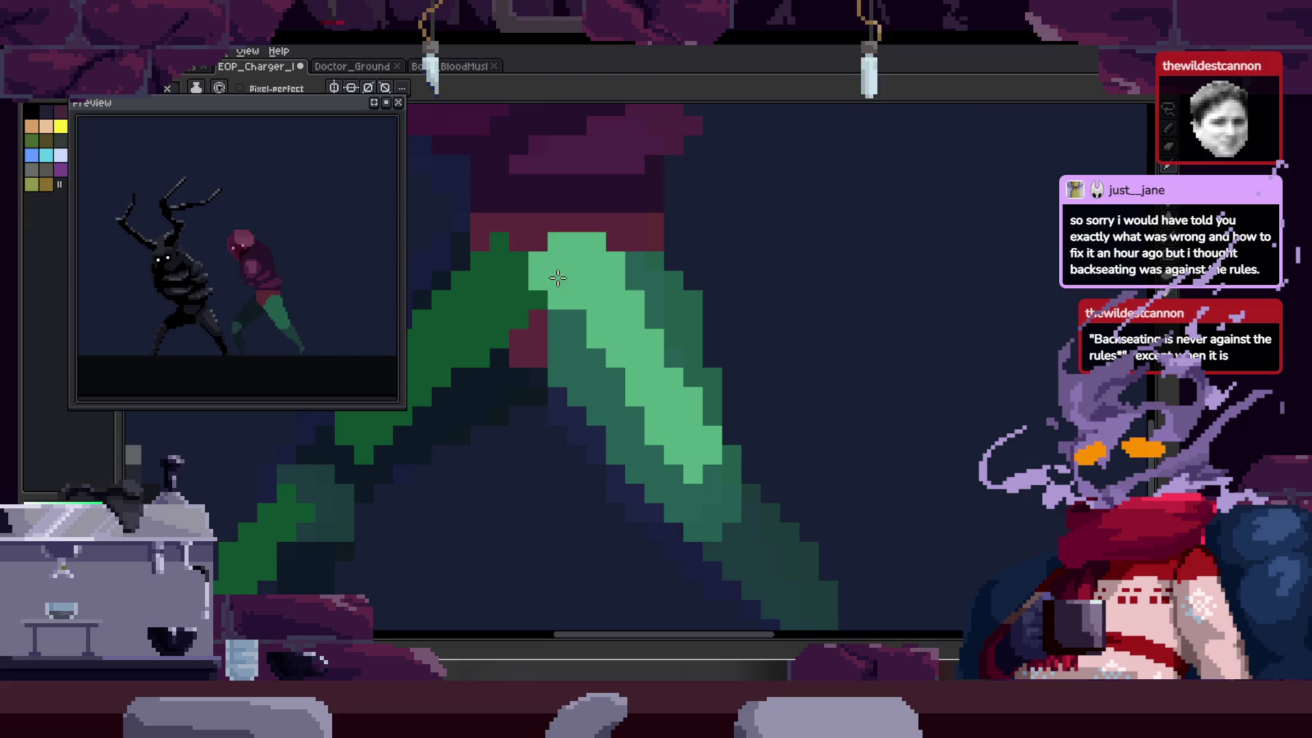
{"action": "left_click", "coordinate": [666, 438], "text": "shift"}
{"action": "key", "text": "space"}
{"action": "left_click_drag", "start_coordinate": [741, 556], "coordinate": [638, 419]}
{"action": "left_click", "coordinate": [805, 559], "text": "shift"}
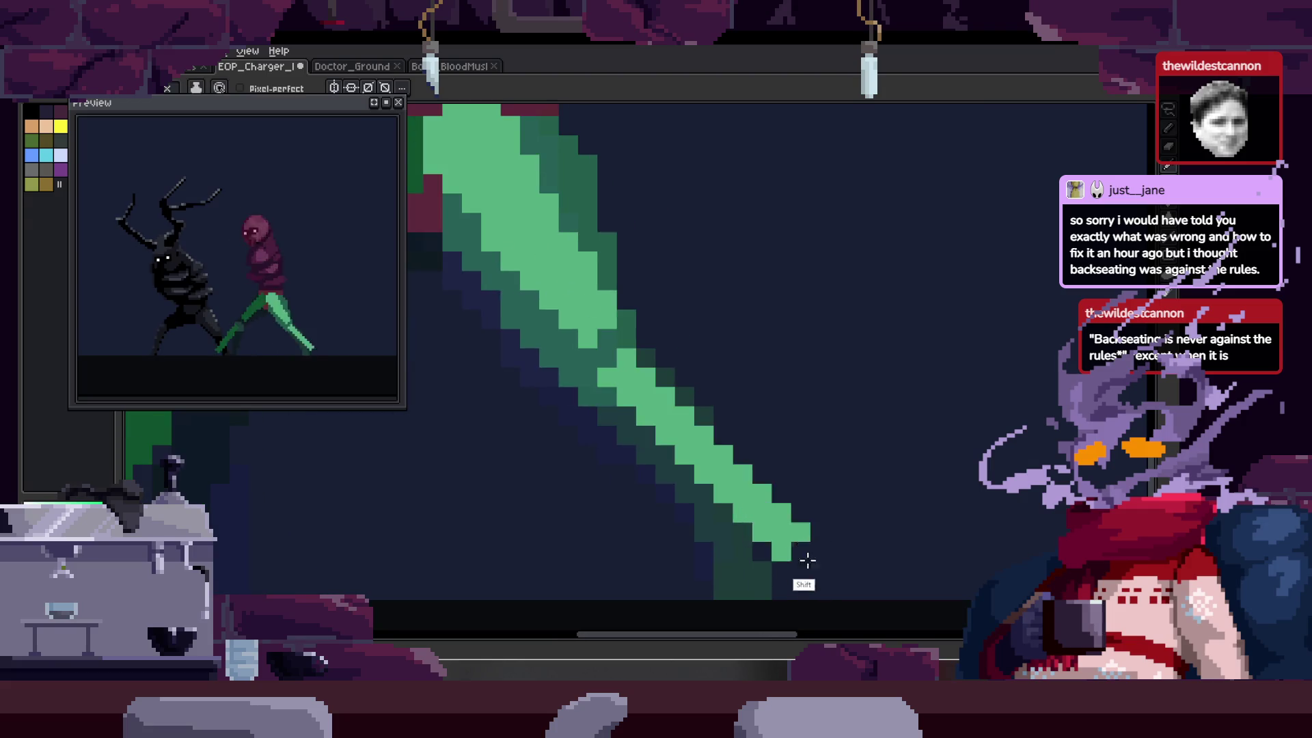
{"action": "key", "text": "z"}
{"action": "scroll", "coordinate": [776, 478], "scroll_direction": "down", "scroll_amount": 4}
{"action": "scroll", "coordinate": [757, 380], "scroll_direction": "up", "scroll_amount": 2}
- Step through the walk frames to empty frame 14, discarding a paste made on the wrong frame
{"action": "key", "text": "Tab"}
{"action": "key", "text": "Tab"}
{"action": "scroll", "coordinate": [731, 322], "scroll_direction": "up", "scroll_amount": 3}
{"action": "key", "text": "Tab"}
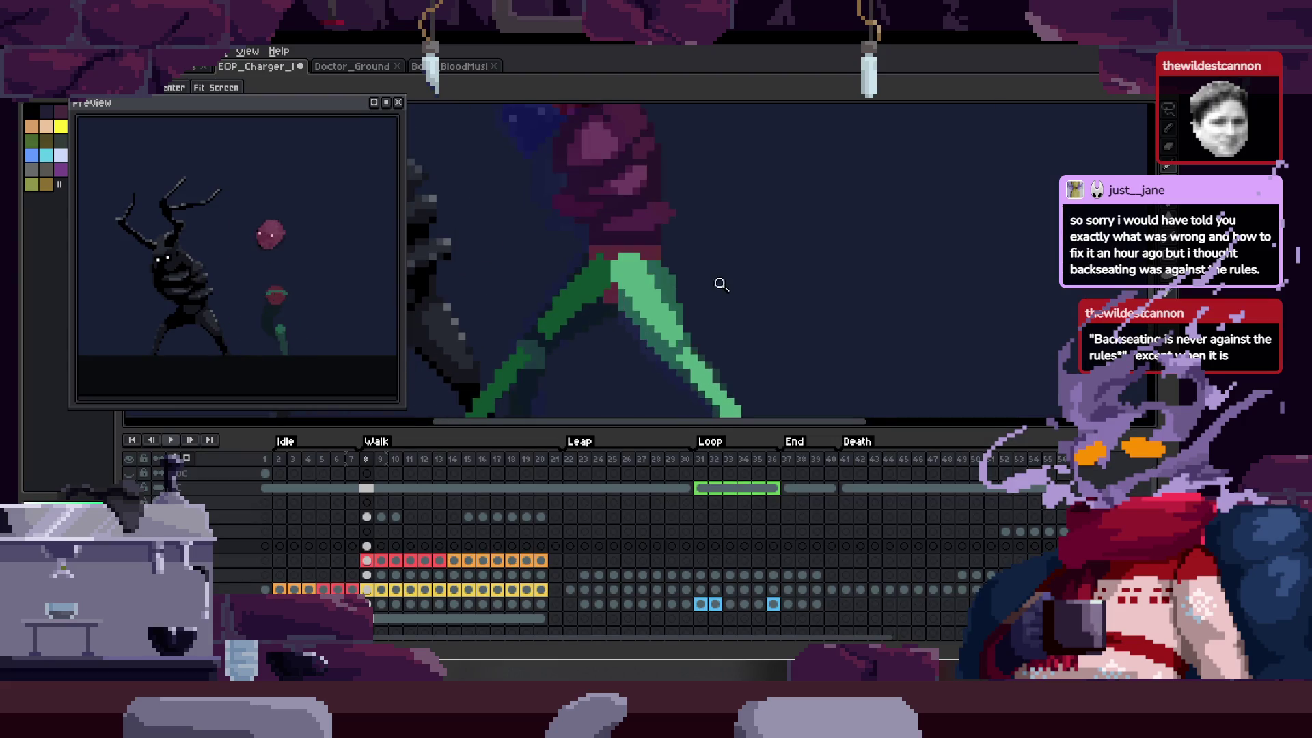
{"action": "key", "text": "Tab"}
{"action": "key", "text": "Tab"}
{"action": "key", "text": "Right"}
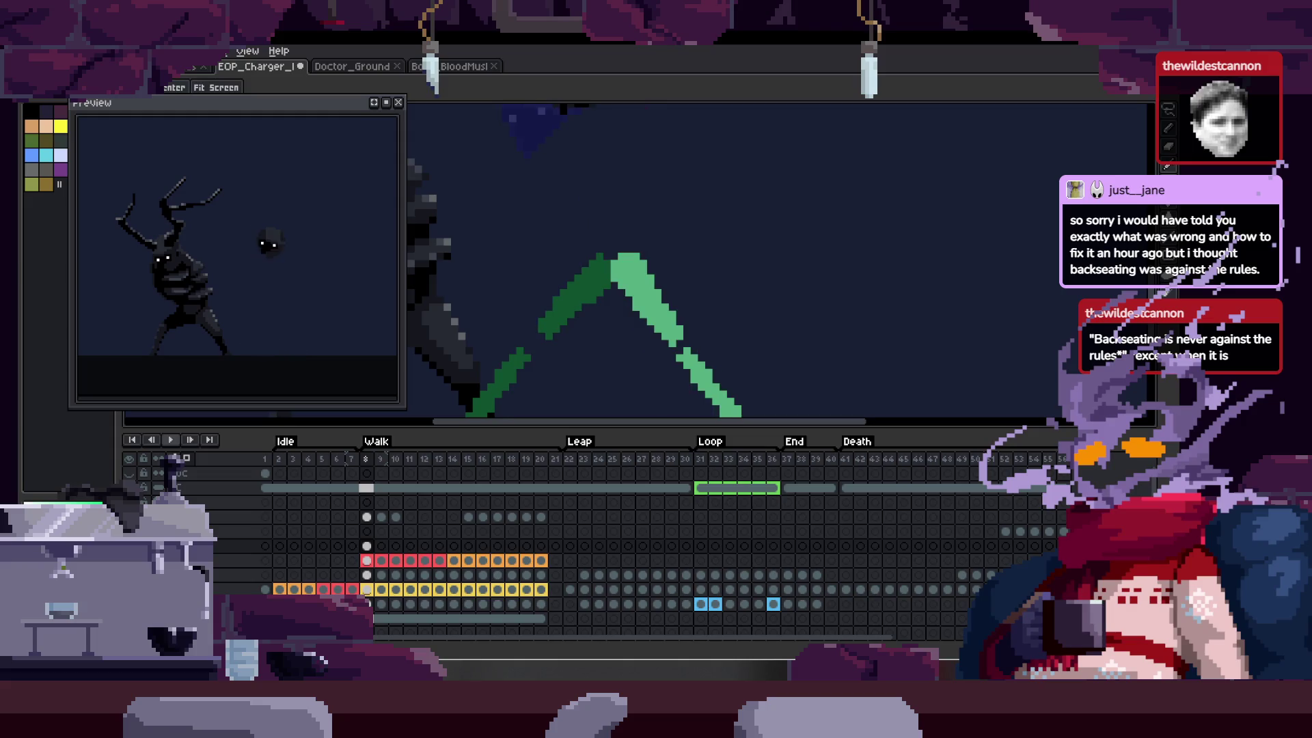
{"action": "key", "text": "Tab"}
{"action": "key", "text": "Tab"}
{"action": "key", "text": "Right"}
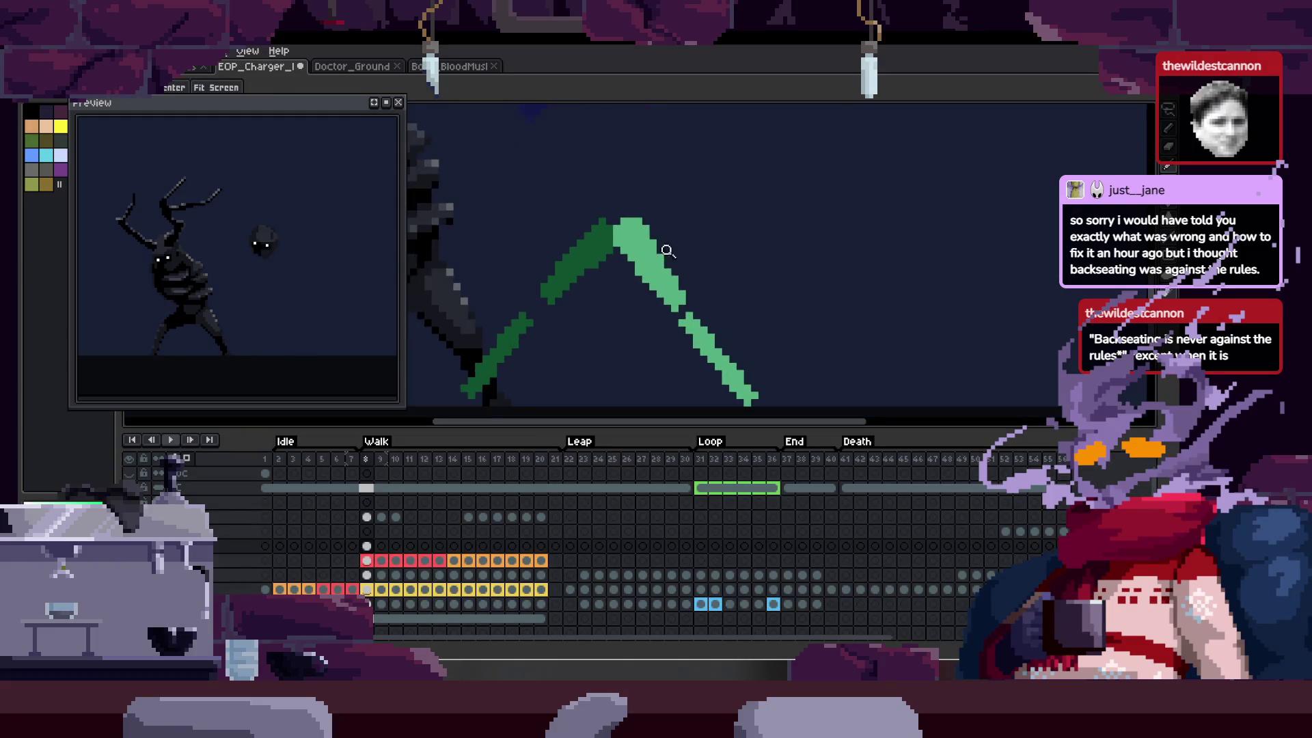
{"action": "key", "text": "Right"}
{"action": "key", "text": "b"}
{"action": "key", "text": "ctrl+v"}
{"action": "key", "text": "Escape"}
{"action": "key", "text": "Right"}
{"action": "key", "text": "Right"}
{"action": "key", "text": "Right"}
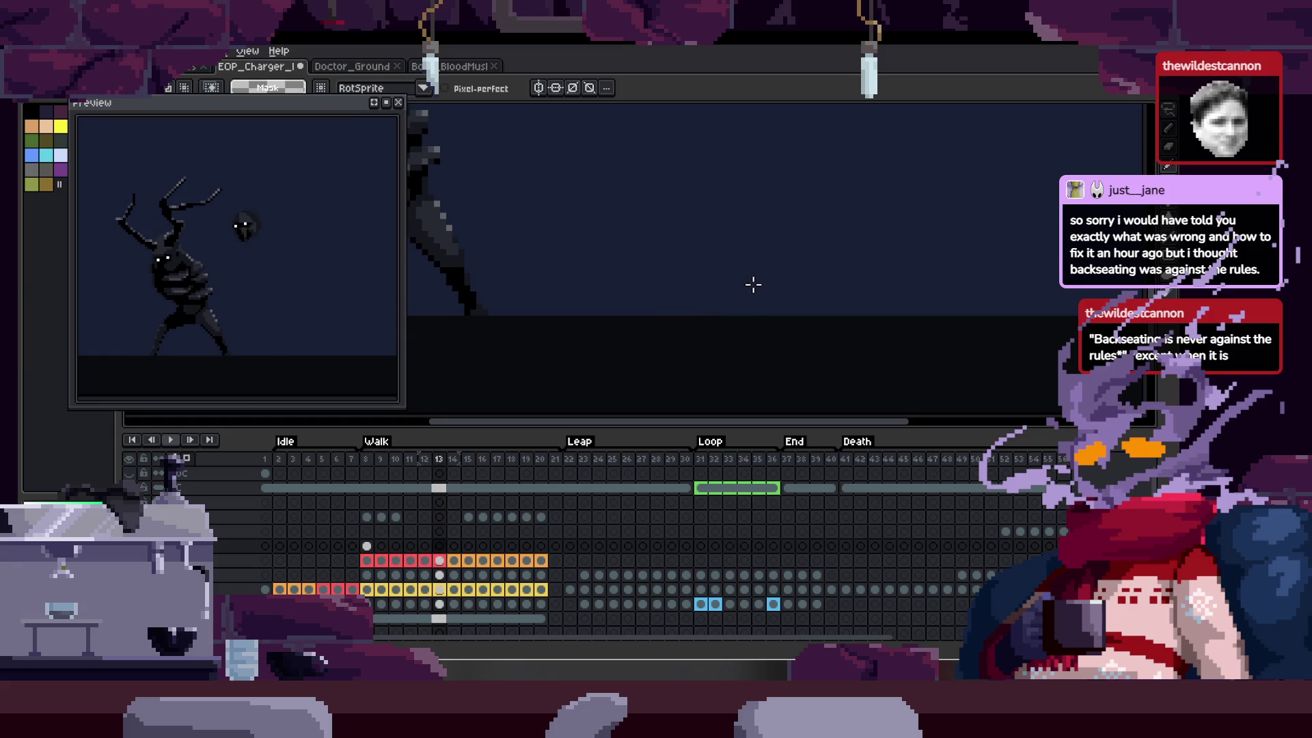
{"action": "key", "text": "Right"}
- Paste the green arch into frame 14 and recolour it with light and dark green swapped
{"action": "key", "text": "ctrl+v"}
{"action": "left_click_drag", "start_coordinate": [753, 287], "coordinate": [639, 228]}
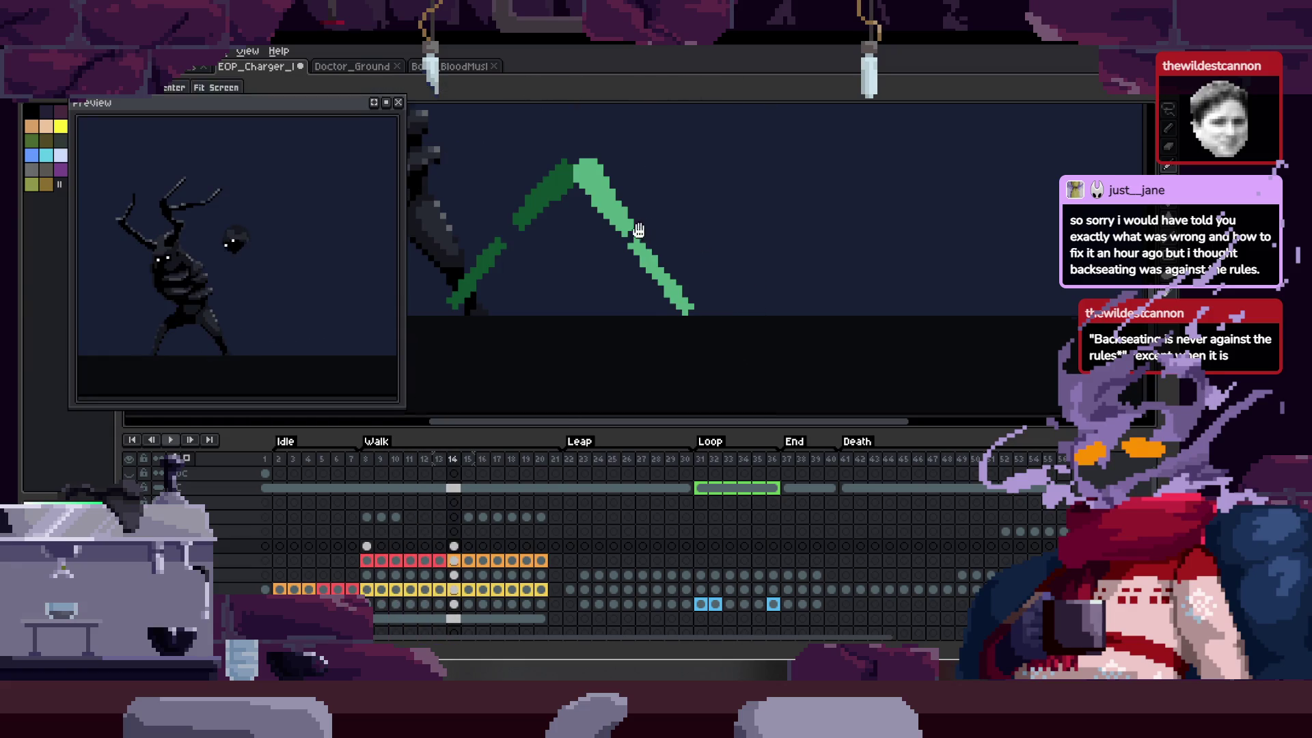
{"action": "scroll", "coordinate": [639, 228], "scroll_direction": "up", "scroll_amount": 1}
{"action": "left_click", "coordinate": [482, 370]}
{"action": "key", "text": "b"}
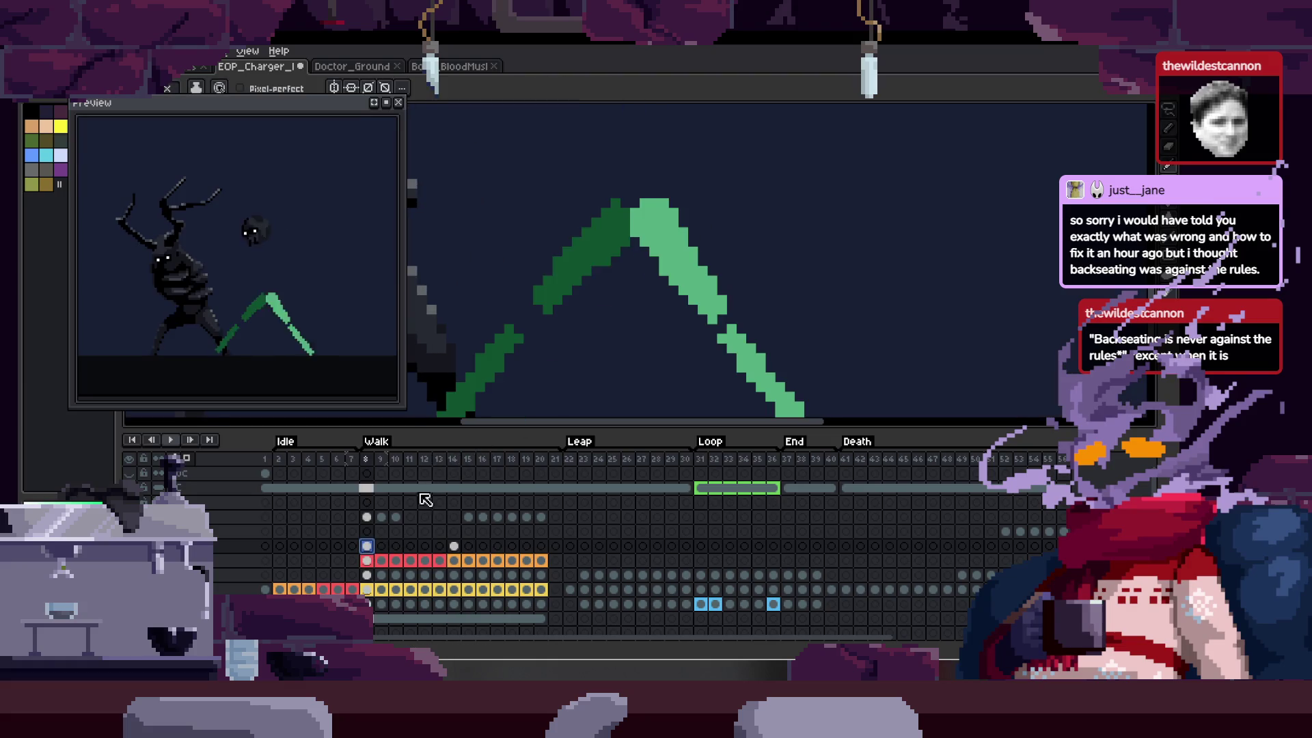
{"action": "key", "text": "Tab"}
{"action": "mouse_move", "coordinate": [660, 296]}
{"action": "left_mouse_down"}
{"action": "mouse_move", "coordinate": [642, 219]}
{"action": "mouse_move", "coordinate": [652, 208]}
{"action": "mouse_move", "coordinate": [718, 311]}
{"action": "left_mouse_up"}
{"action": "key", "text": "g"}
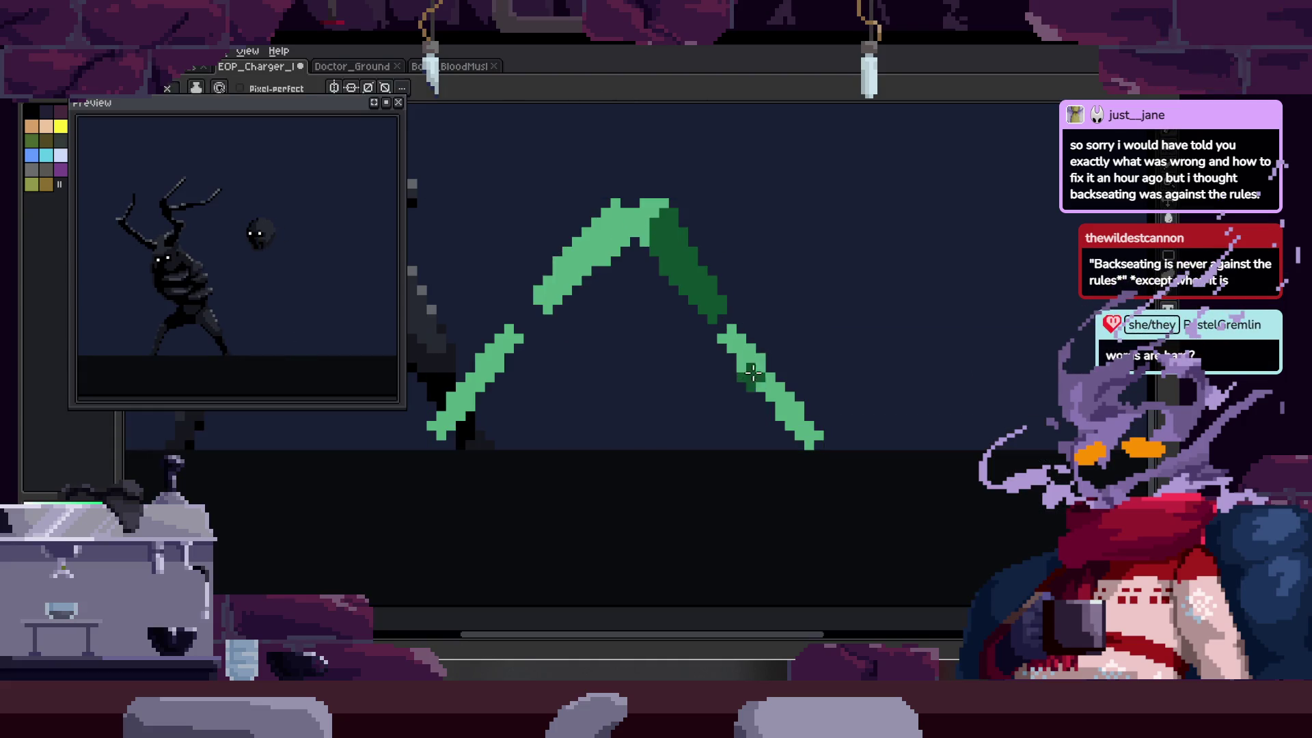
{"action": "key", "text": "Tab"}
{"action": "left_click", "coordinate": [367, 547]}
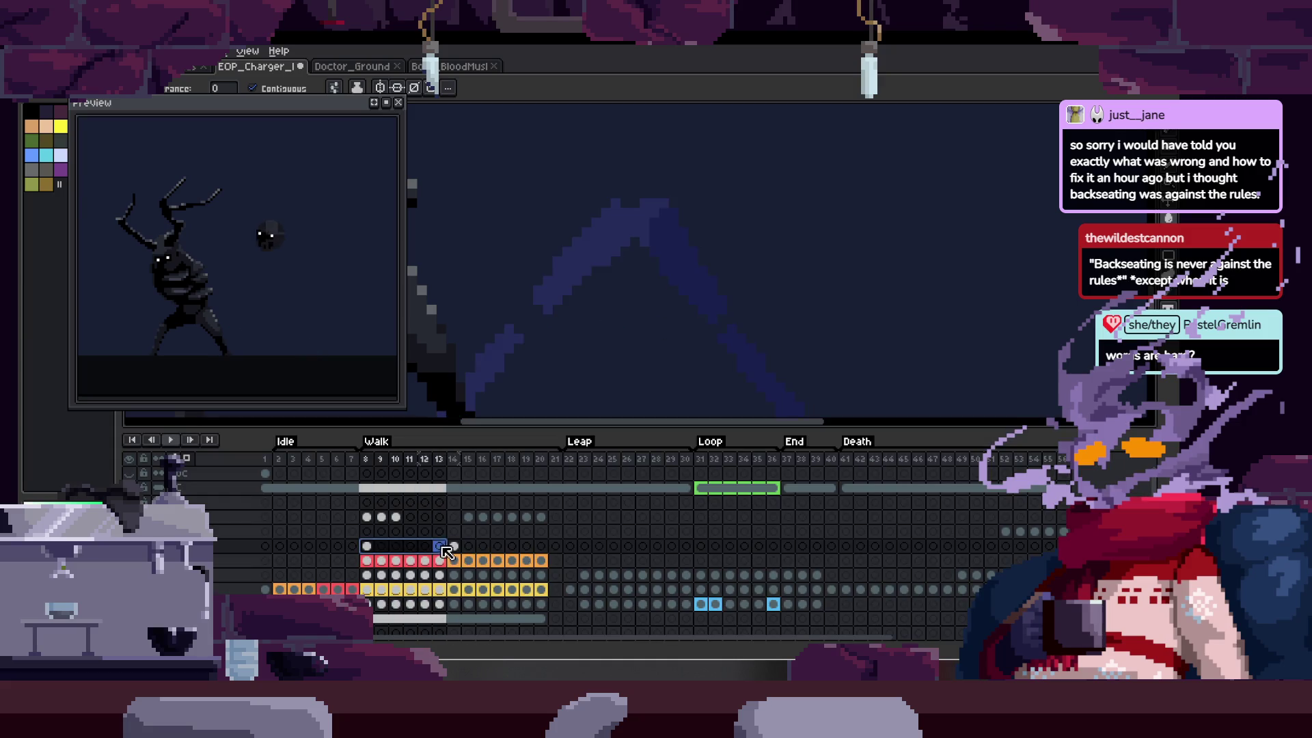
- Select leg cels across frames 8–20 in the timeline, then narrow back to frame 8
{"action": "left_click_drag", "start_coordinate": [454, 546], "coordinate": [542, 548]}
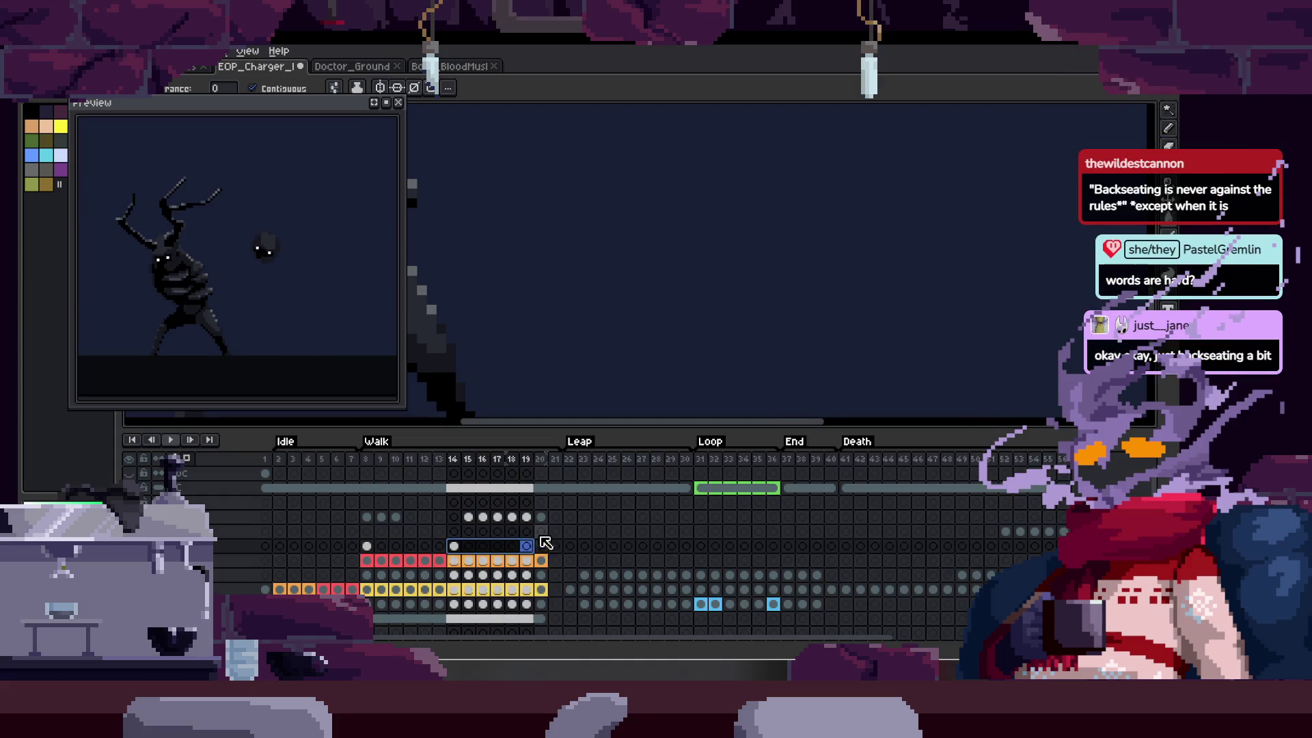
{"action": "left_click", "coordinate": [367, 546]}
{"action": "left_click_drag", "start_coordinate": [368, 547], "coordinate": [441, 547]}
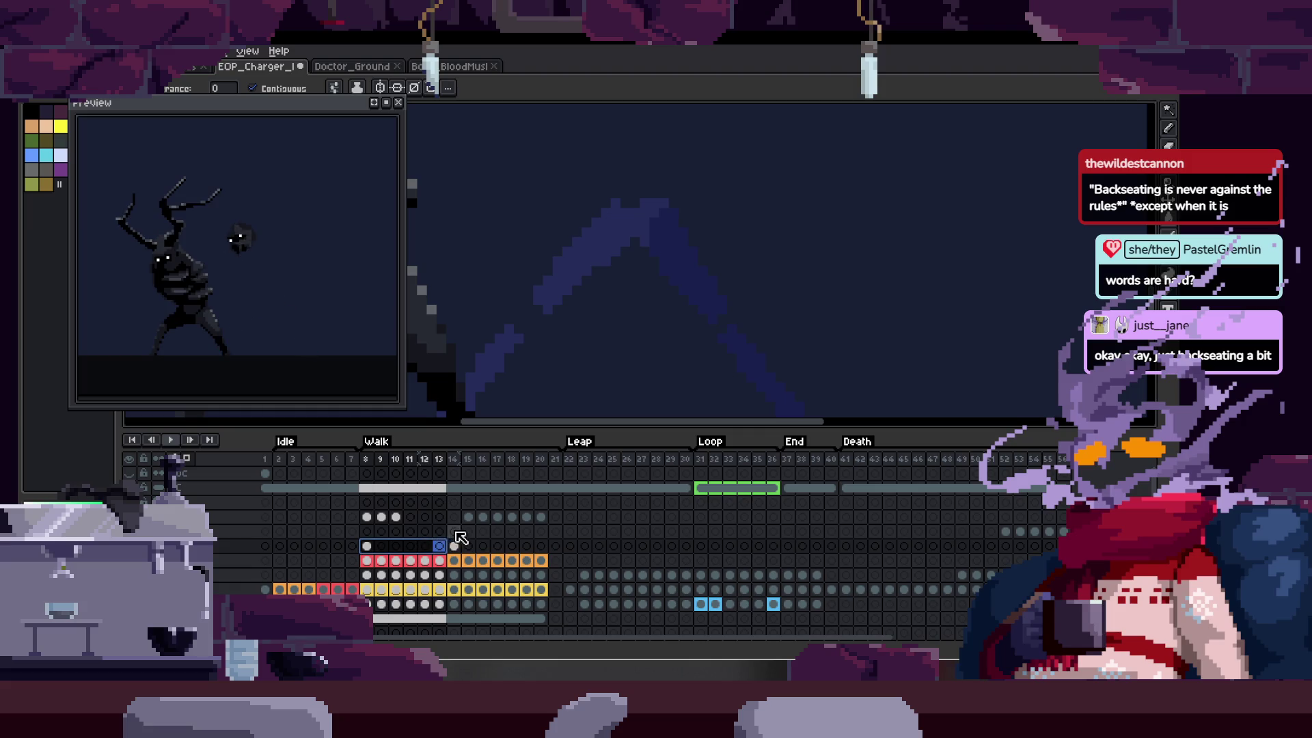
{"action": "left_click", "coordinate": [366, 546]}
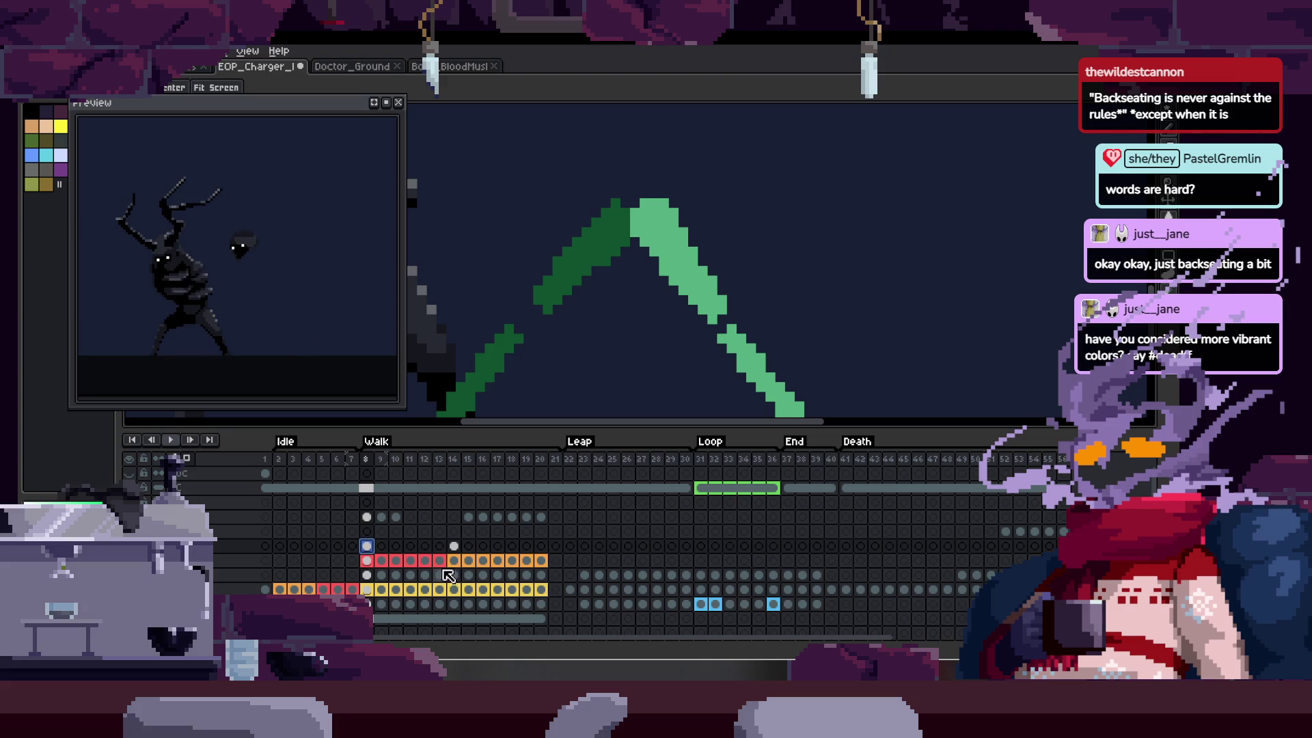
{"action": "key", "text": "Right"}
{"action": "key", "text": "Right"}
{"action": "key", "text": "Right"}
{"action": "key", "text": "Right"}
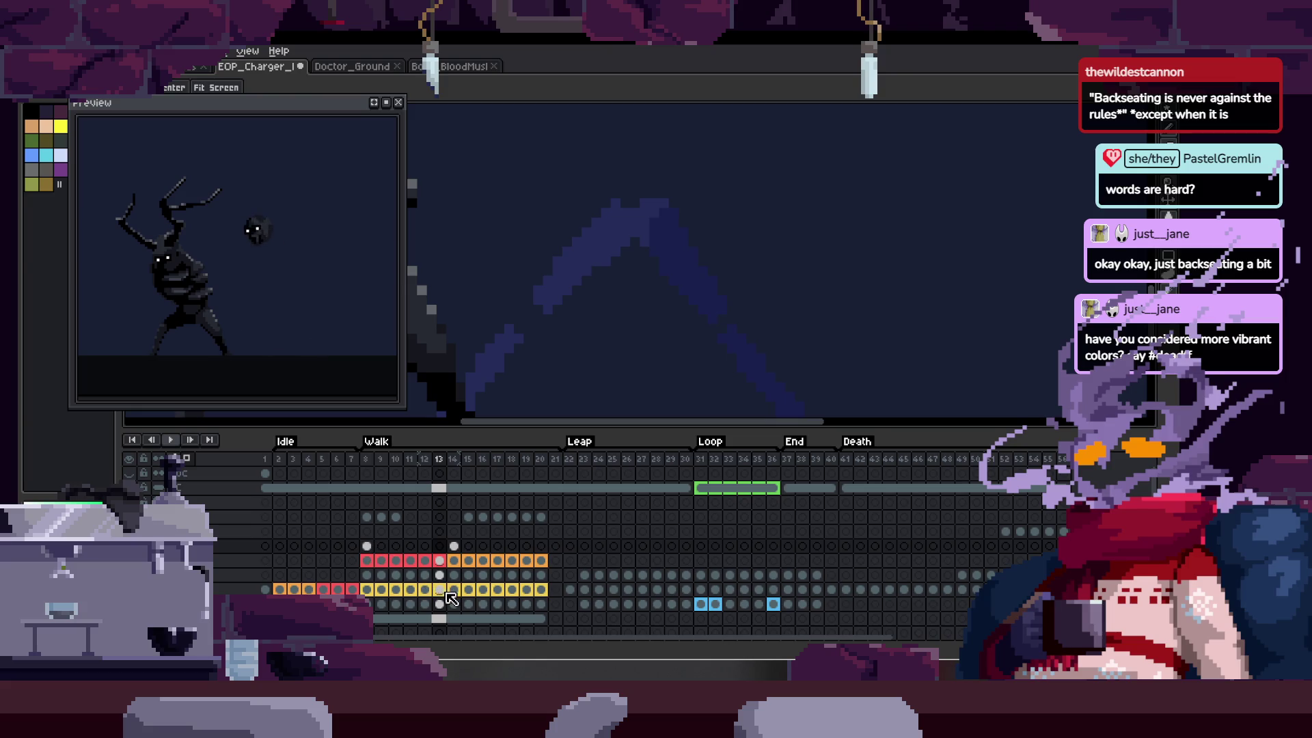
{"action": "key", "text": "Right"}
{"action": "key", "text": "Right"}
{"action": "key", "text": "Right"}
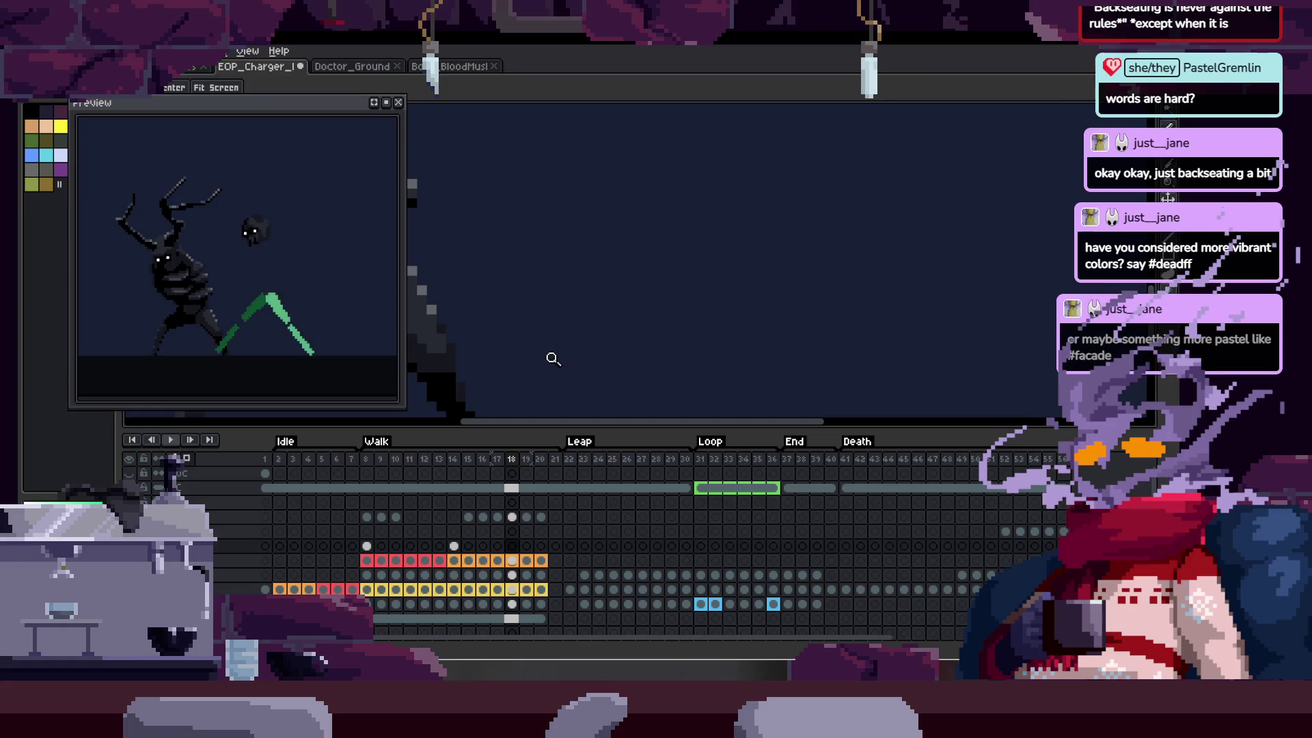
- Compare the frame 8 leg pose with frame 14, returning to frame 8 and zooming out
{"action": "left_click_drag", "start_coordinate": [524, 326], "coordinate": [590, 322]}
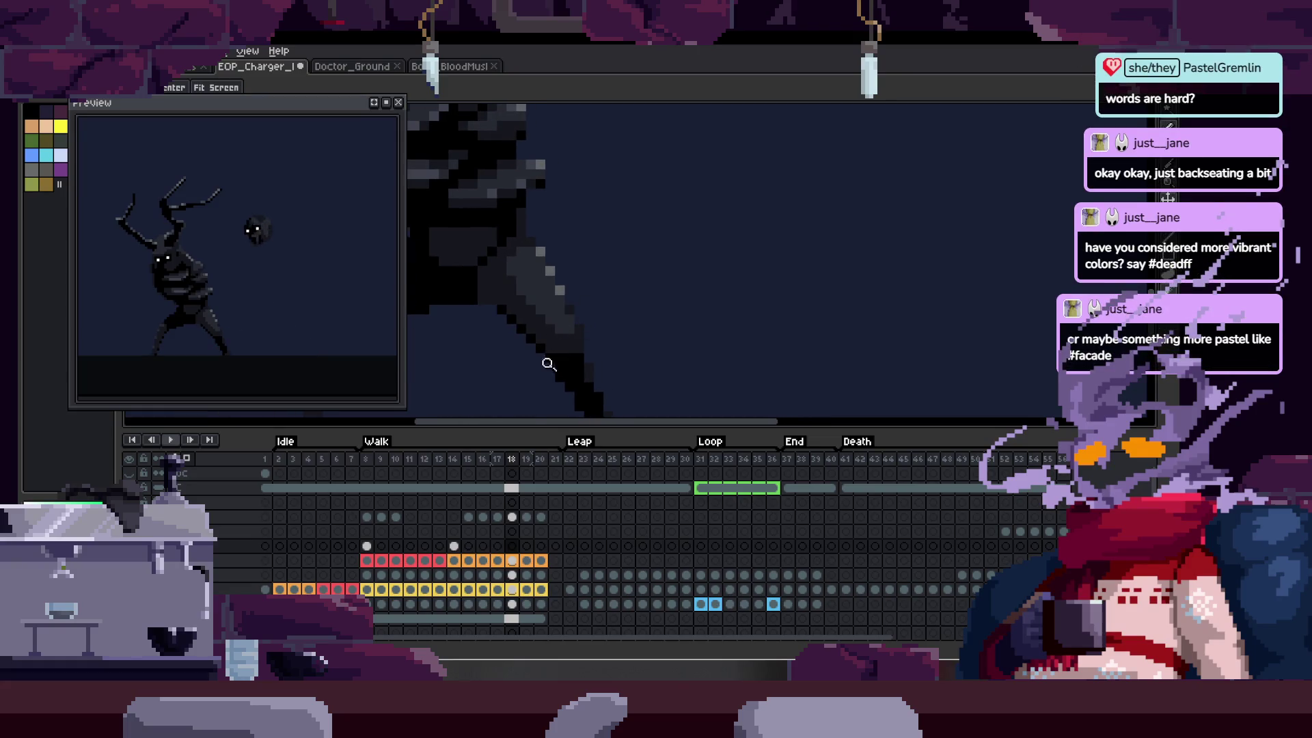
{"action": "left_click", "coordinate": [367, 546]}
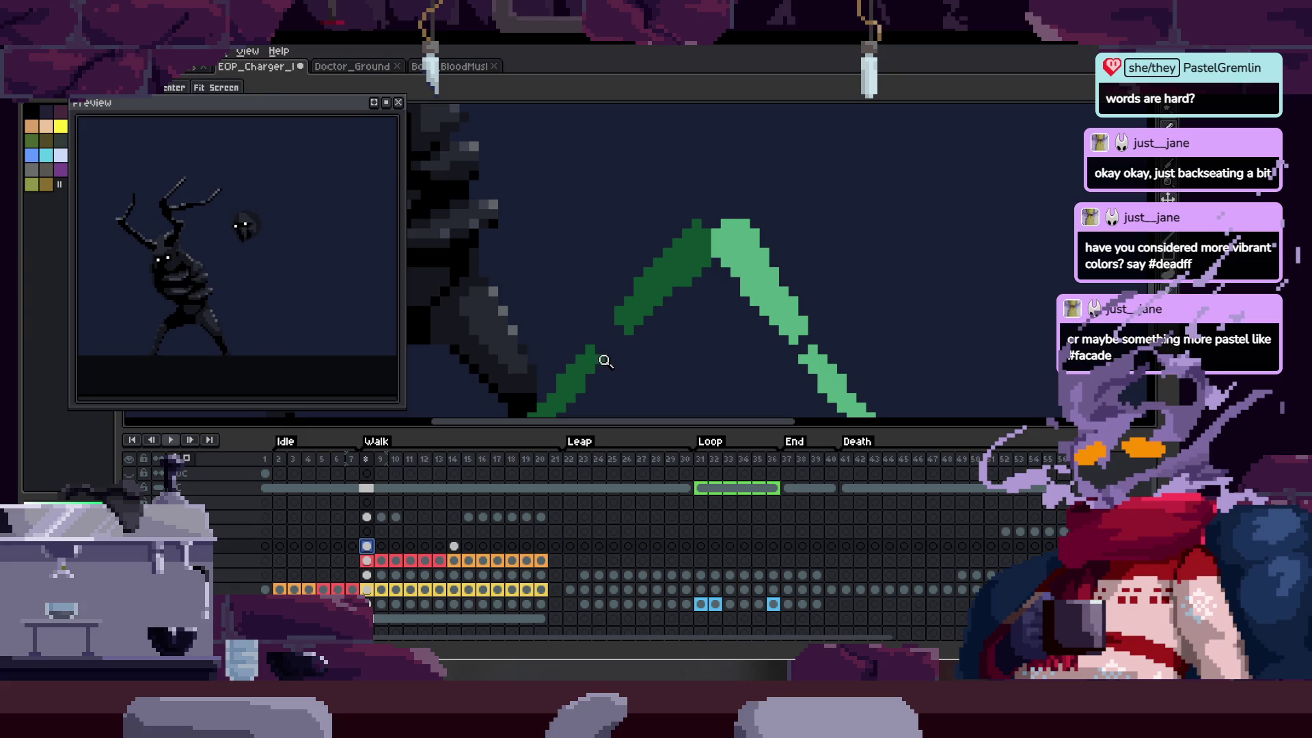
{"action": "left_click_drag", "start_coordinate": [579, 339], "coordinate": [658, 237]}
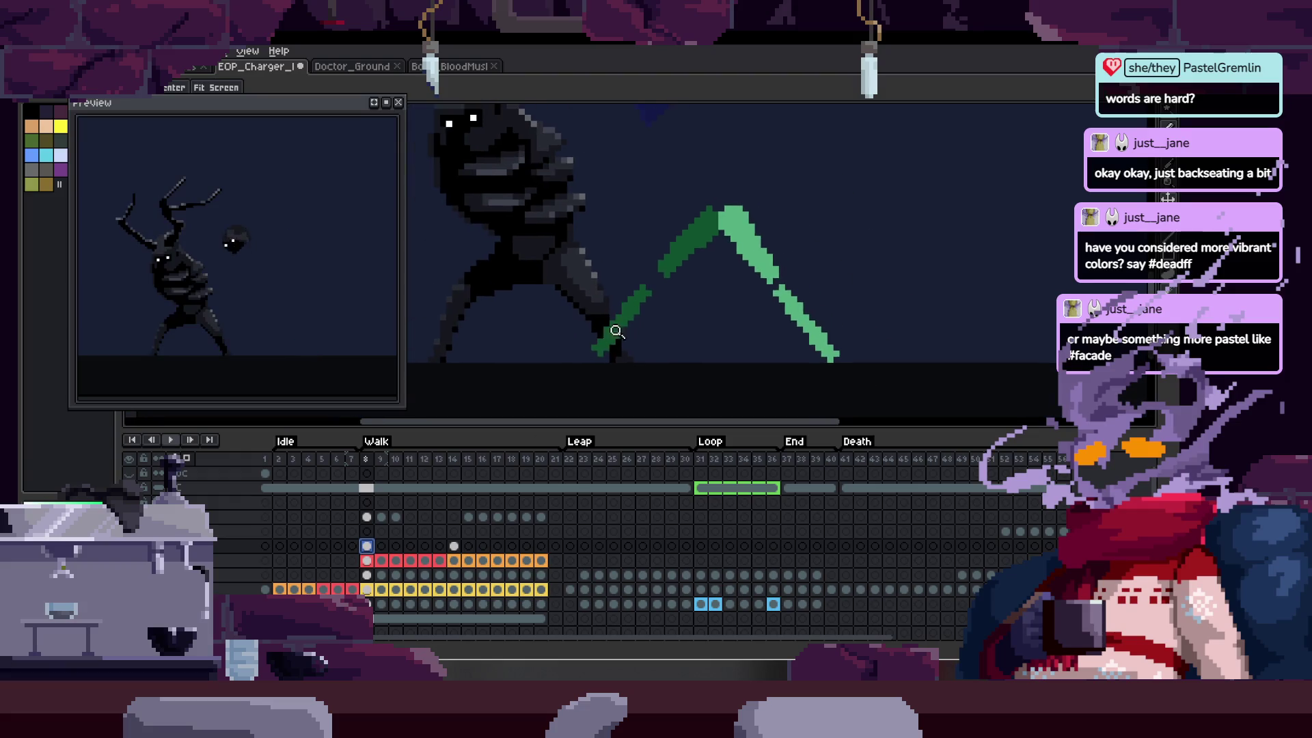
{"action": "left_click", "coordinate": [464, 547]}
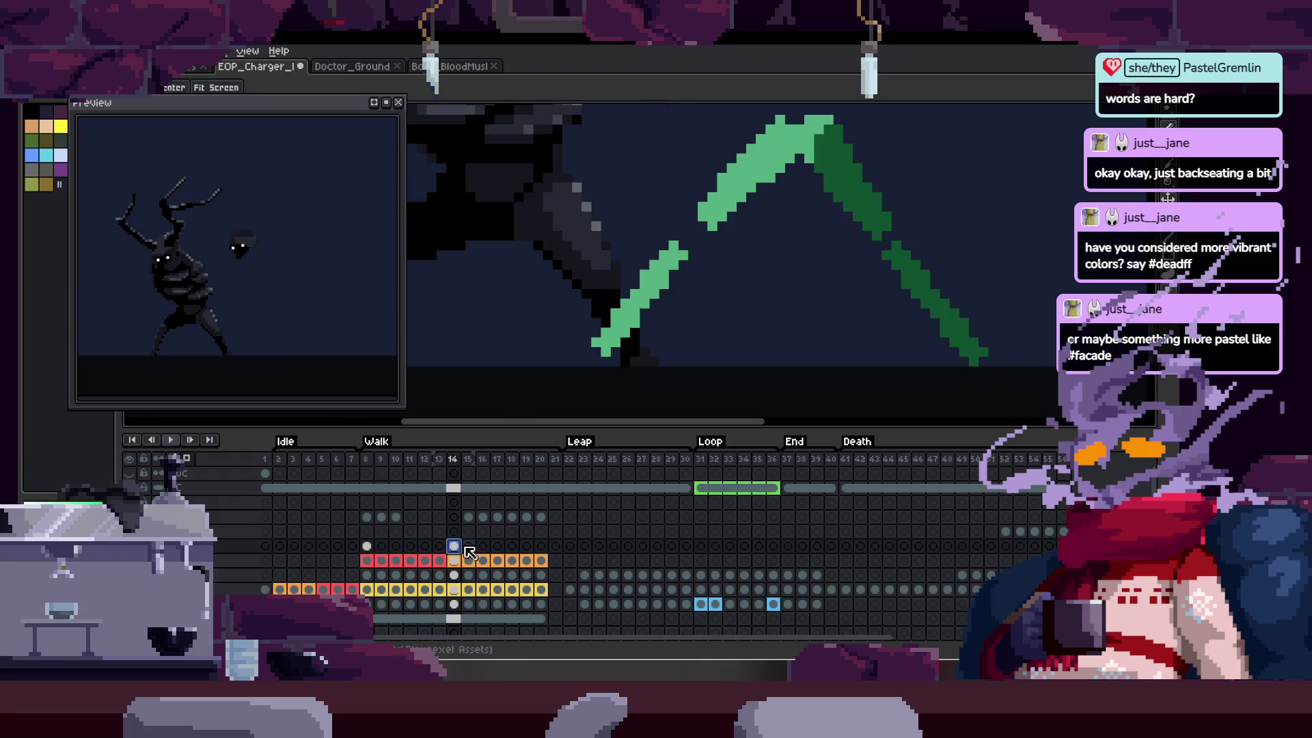
{"action": "left_click", "coordinate": [367, 546]}
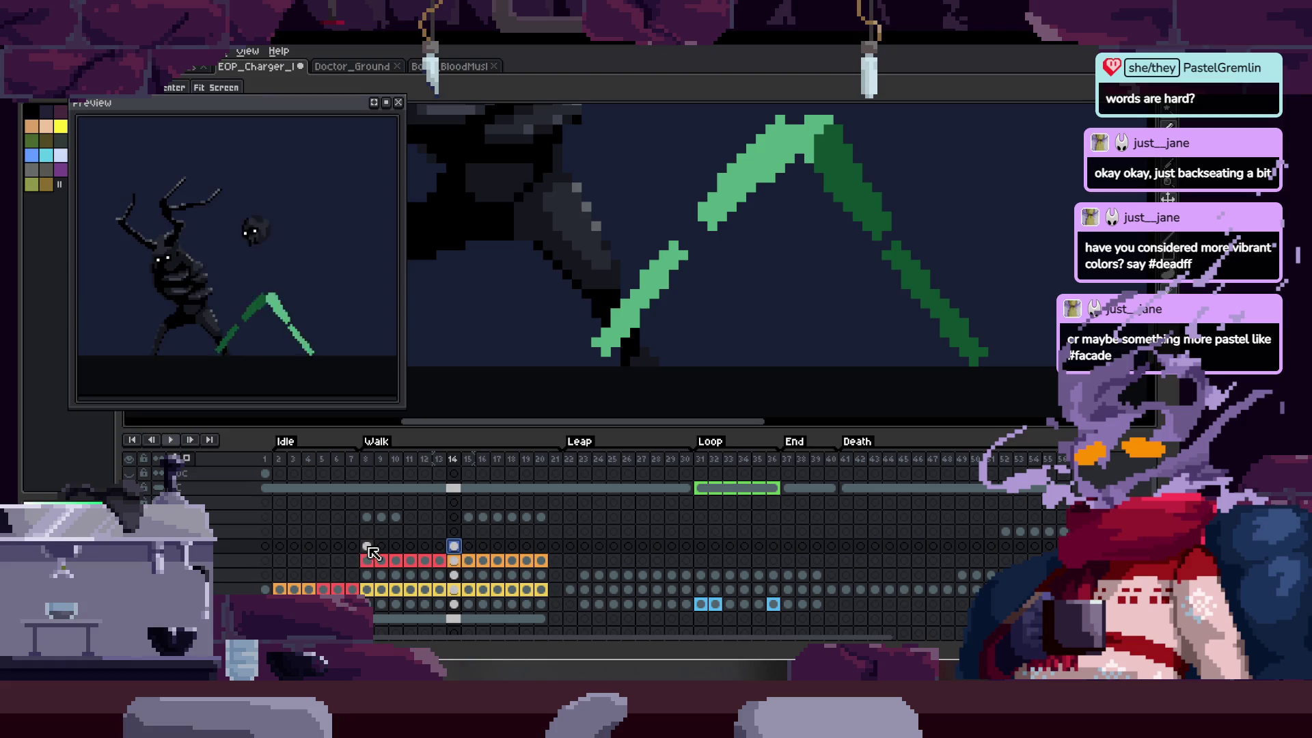
{"action": "scroll", "coordinate": [704, 299], "scroll_direction": "down", "scroll_amount": 3}
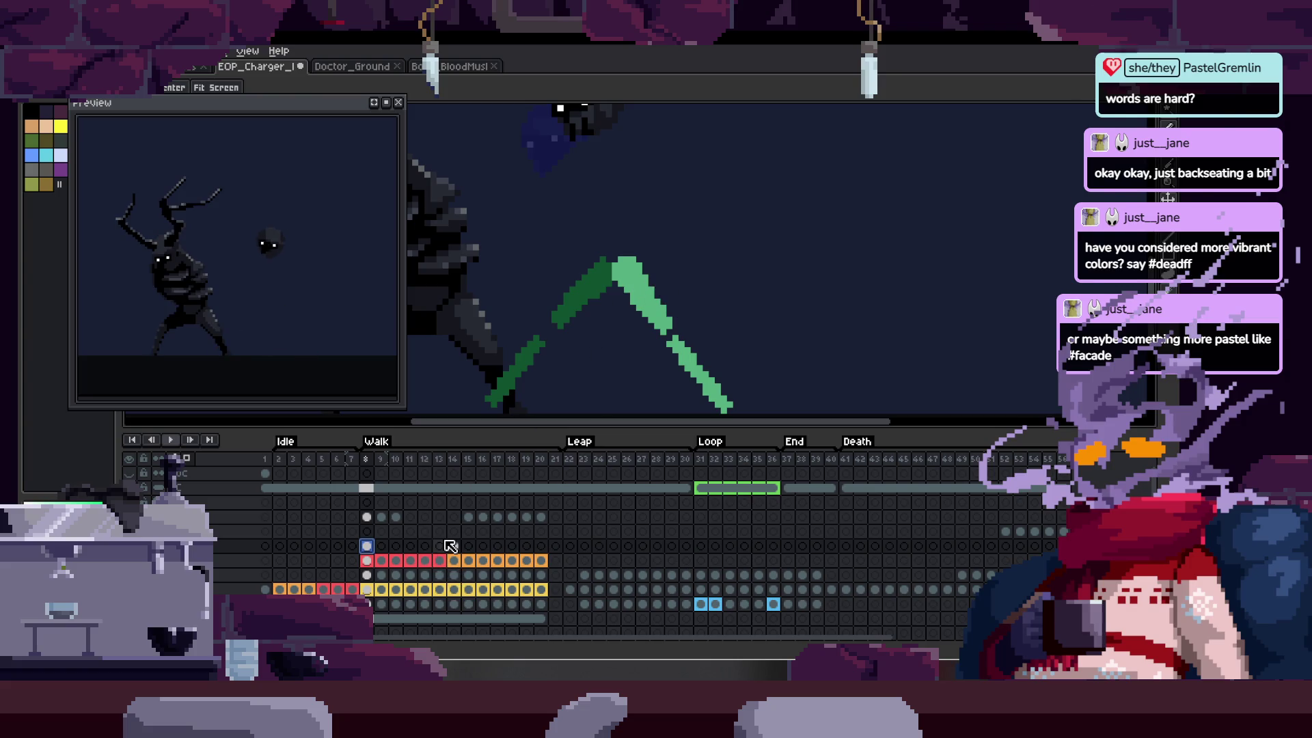
- From the Home tab, browse with Open File up to the Plaugexel Assets folder
{"action": "left_click", "coordinate": [350, 68]}
{"action": "left_click", "coordinate": [451, 68]}
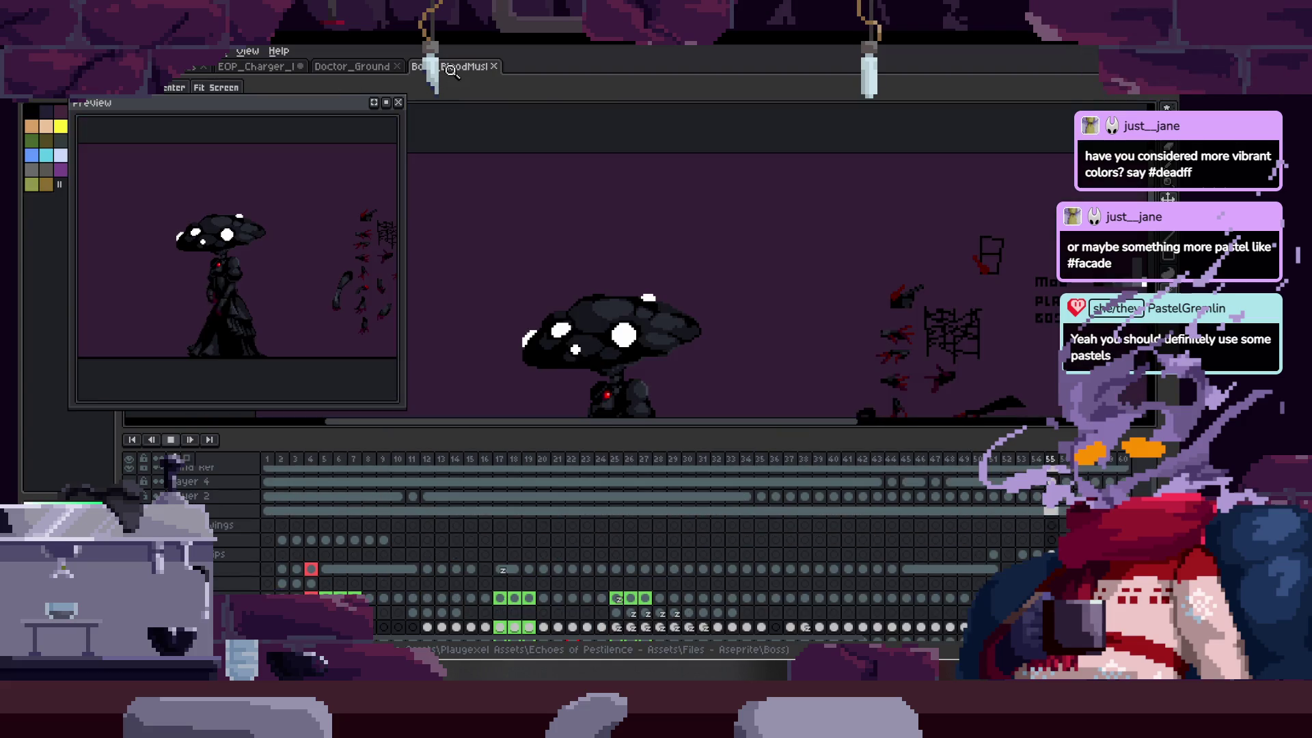
{"action": "left_click", "coordinate": [418, 66]}
{"action": "left_click", "coordinate": [171, 66]}
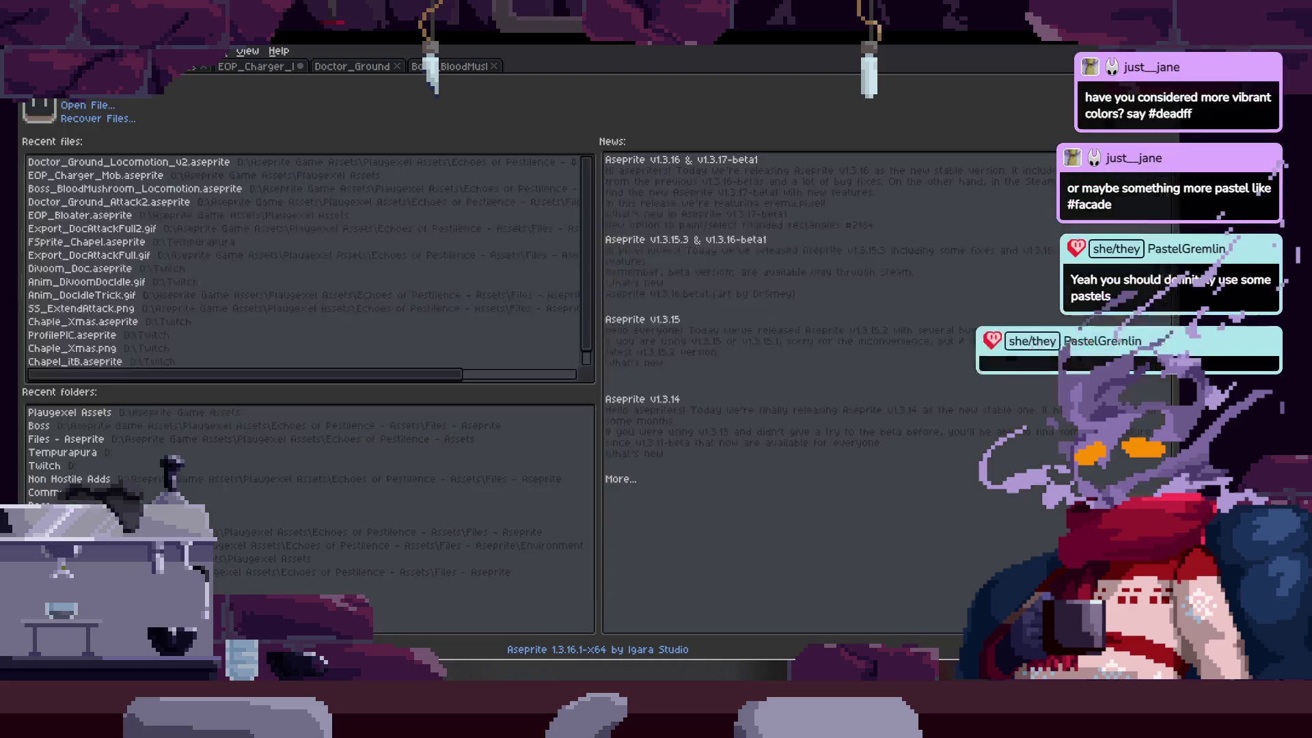
{"action": "left_click", "coordinate": [88, 104]}
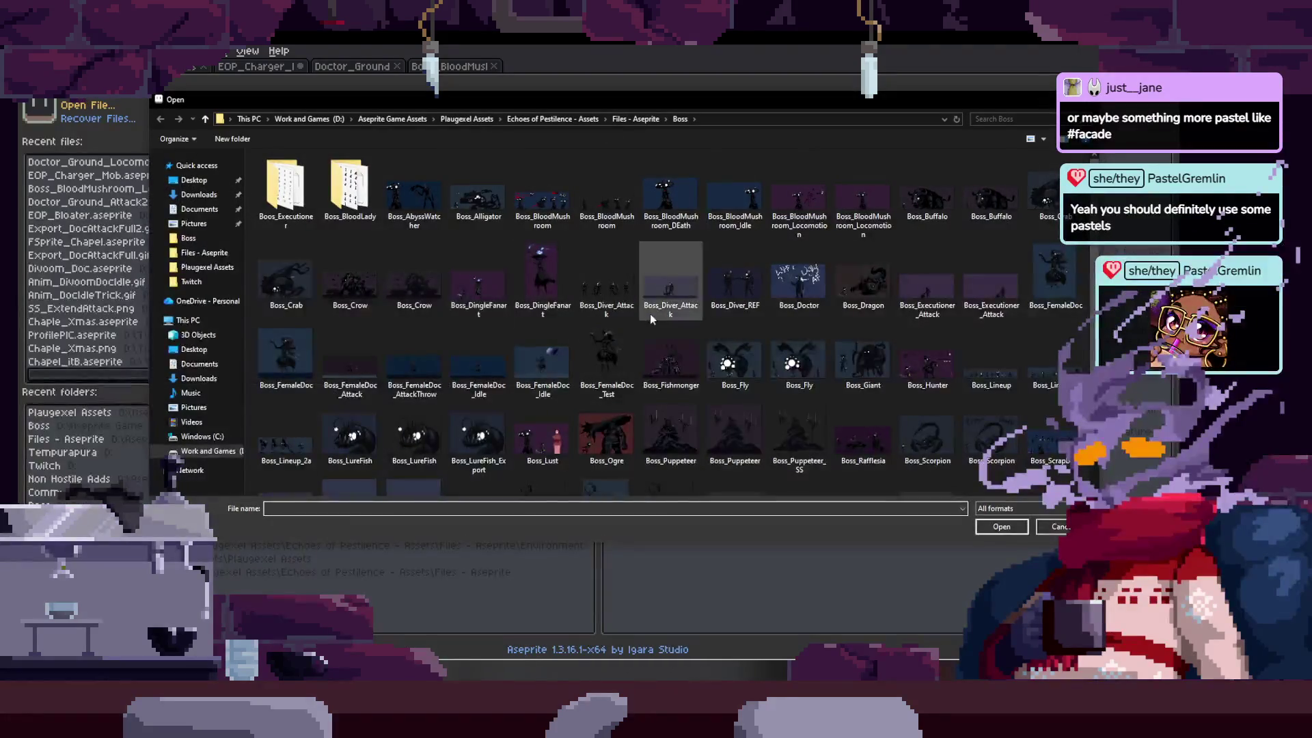
{"action": "left_click", "coordinate": [571, 121]}
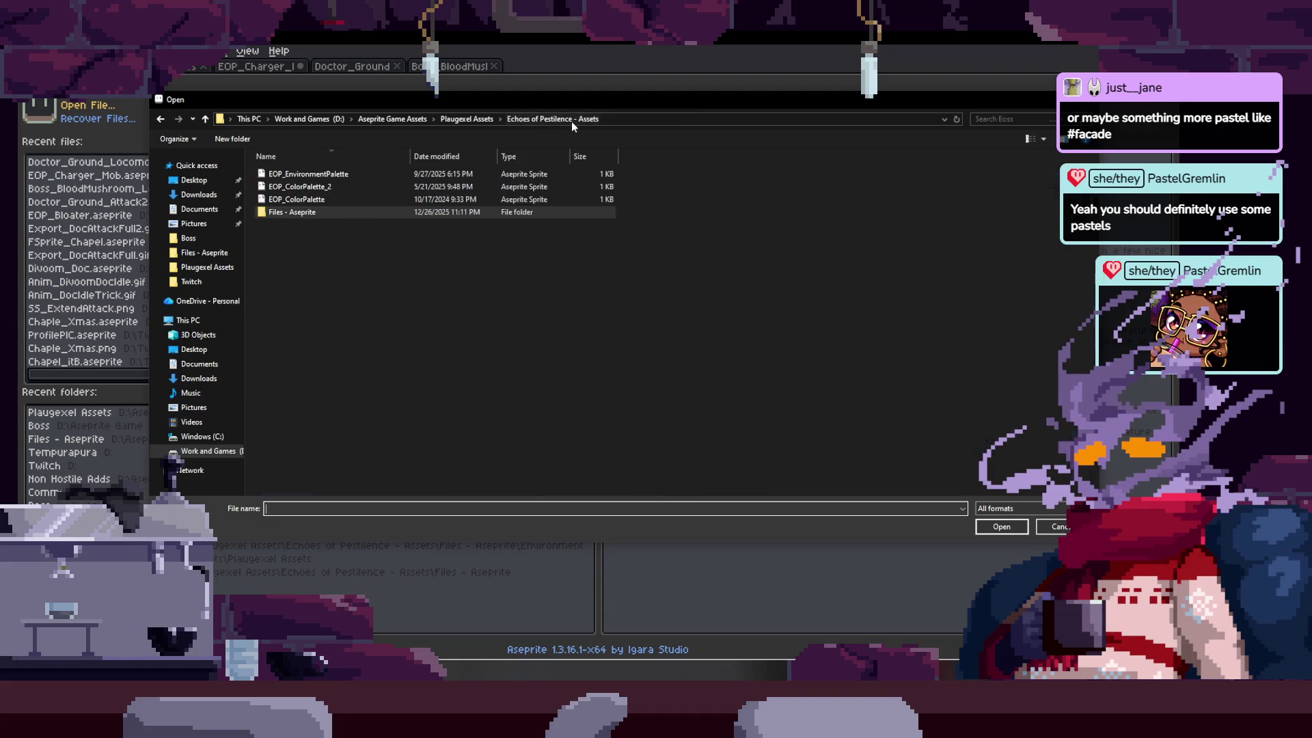
{"action": "left_click", "coordinate": [470, 119]}
- Filter to aseprite files and open EOP_Bagger_Mob
{"action": "left_click", "coordinate": [1002, 509]}
{"action": "scroll", "coordinate": [1002, 547], "scroll_direction": "up", "scroll_amount": 3}
{"action": "left_click", "coordinate": [1001, 535]}
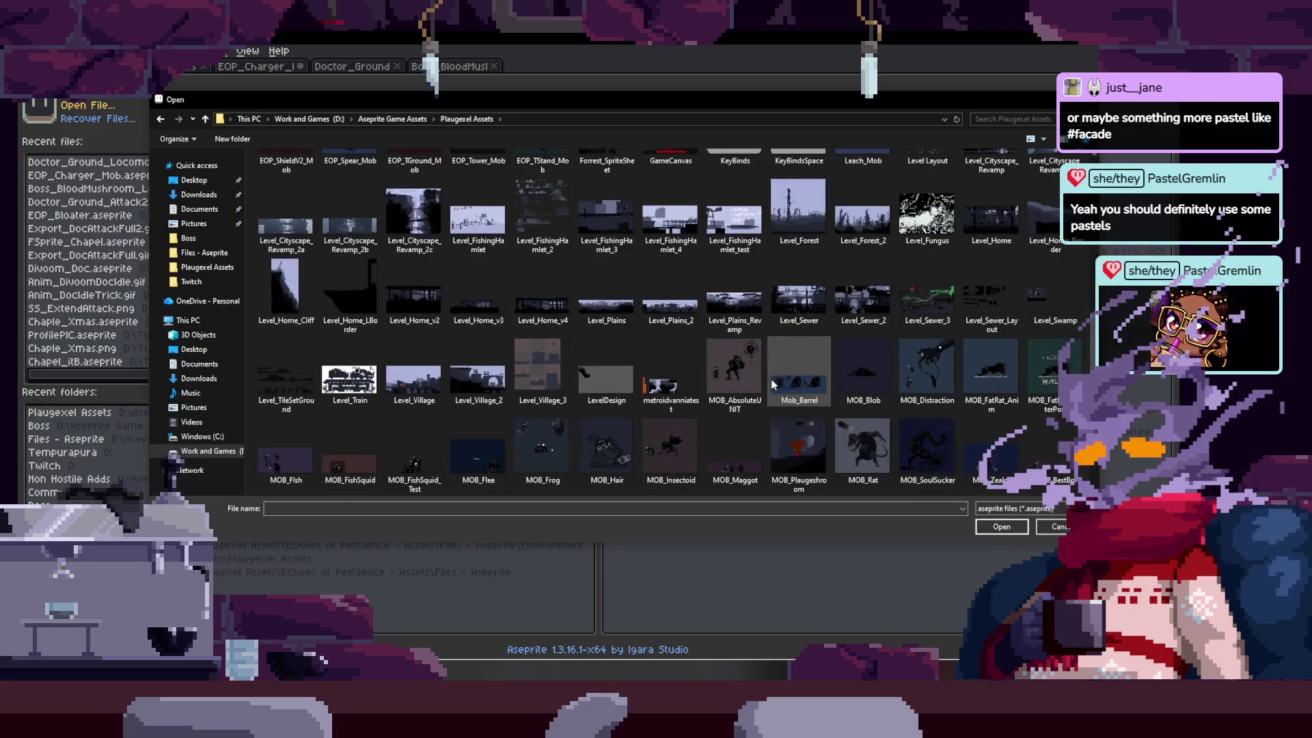
{"action": "scroll", "coordinate": [772, 384], "scroll_direction": "down", "scroll_amount": 5}
{"action": "scroll", "coordinate": [772, 384], "scroll_direction": "up", "scroll_amount": 6}
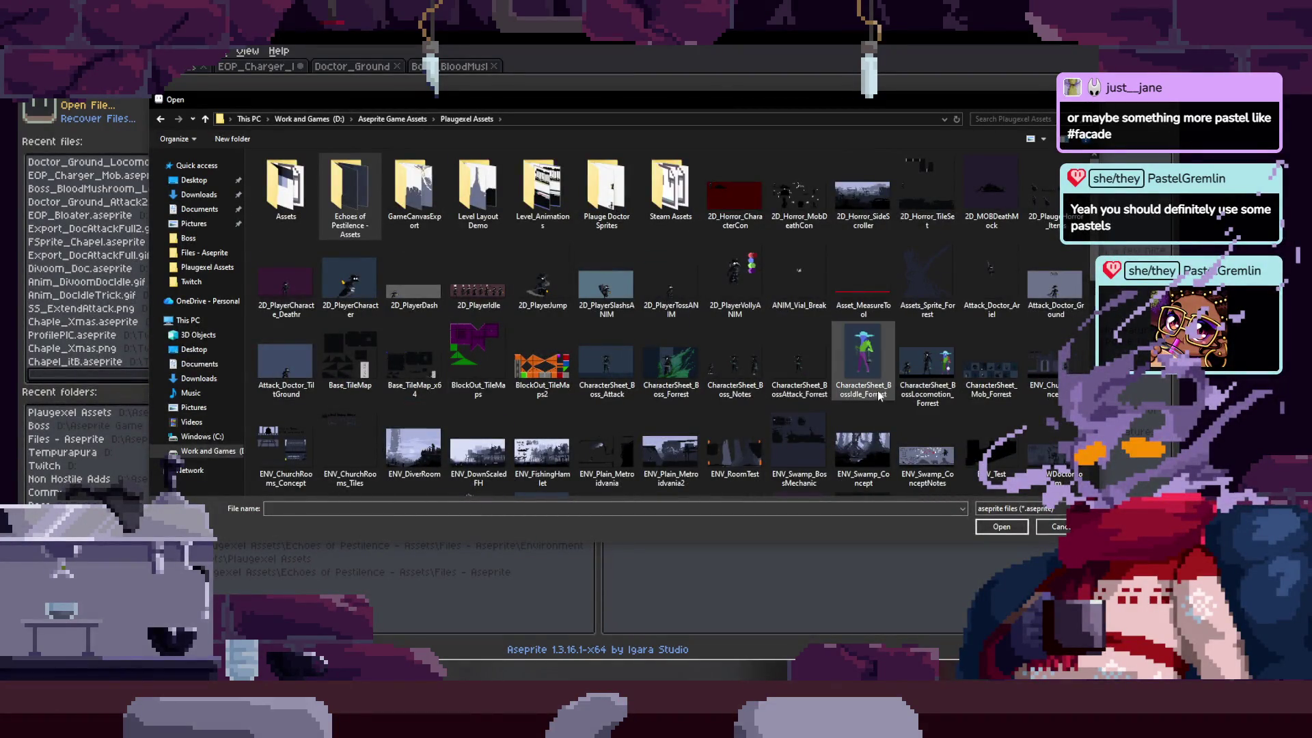
{"action": "scroll", "coordinate": [877, 392], "scroll_direction": "down", "scroll_amount": 3}
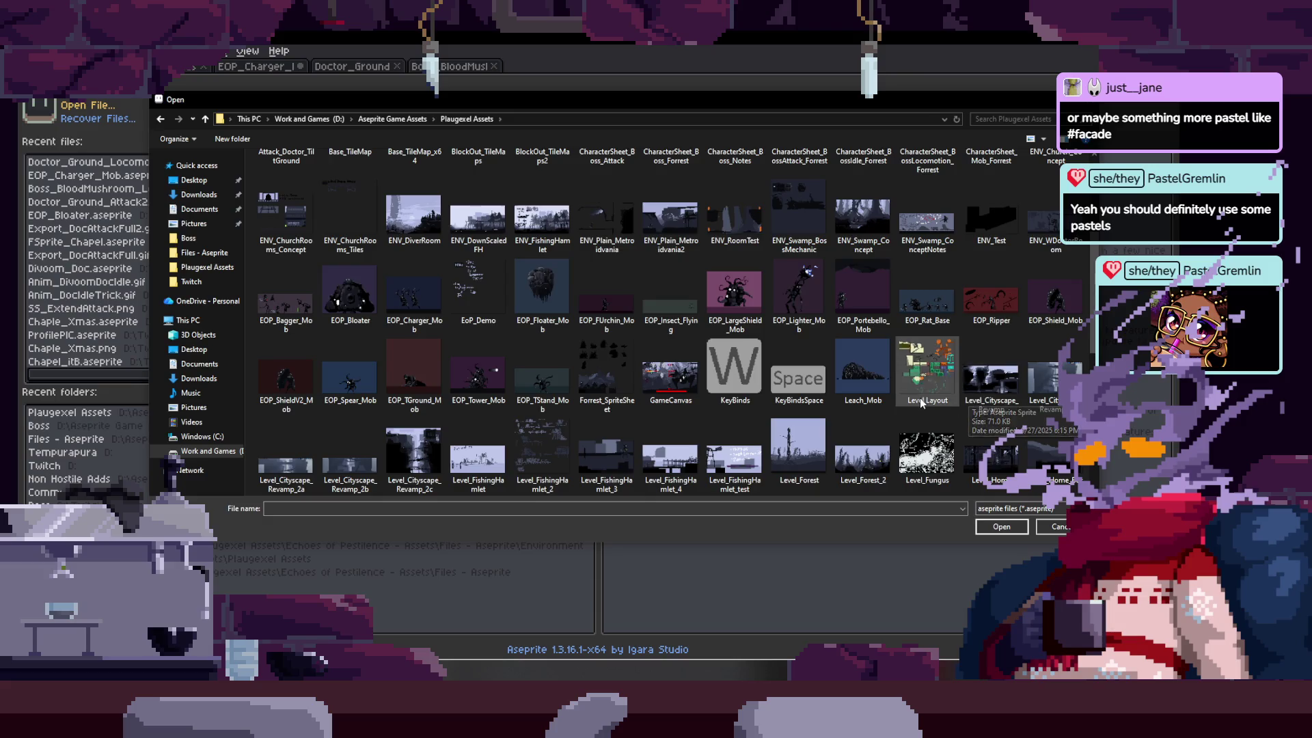
{"action": "scroll", "coordinate": [920, 398], "scroll_direction": "down", "scroll_amount": 5}
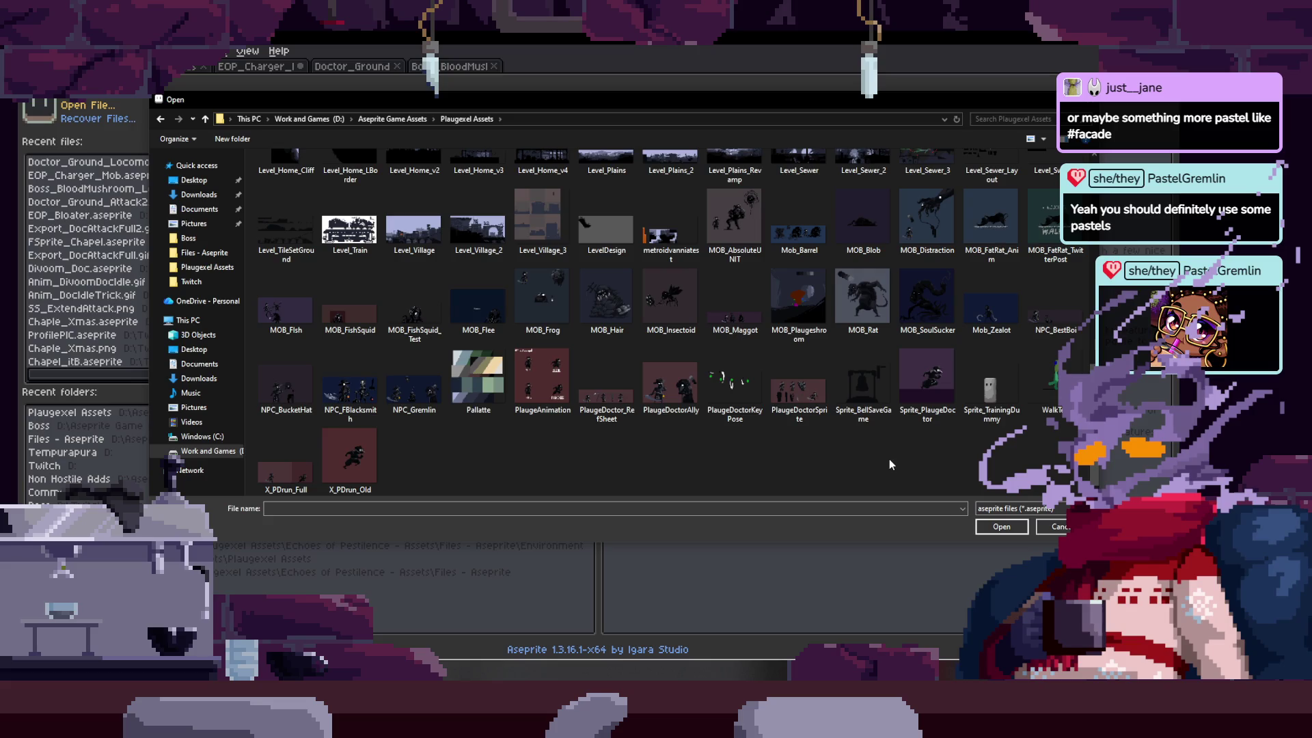
{"action": "scroll", "coordinate": [889, 464], "scroll_direction": "up", "scroll_amount": 3}
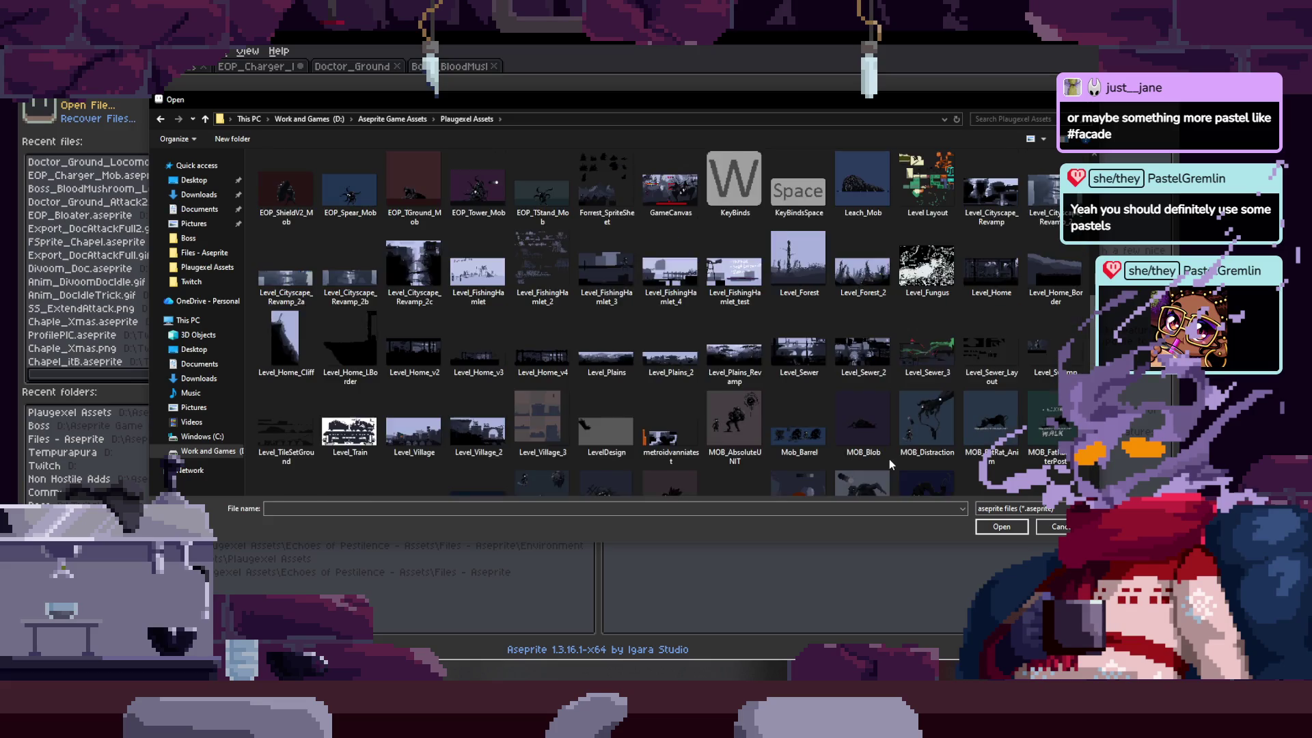
{"action": "scroll", "coordinate": [888, 458], "scroll_direction": "up", "scroll_amount": 5}
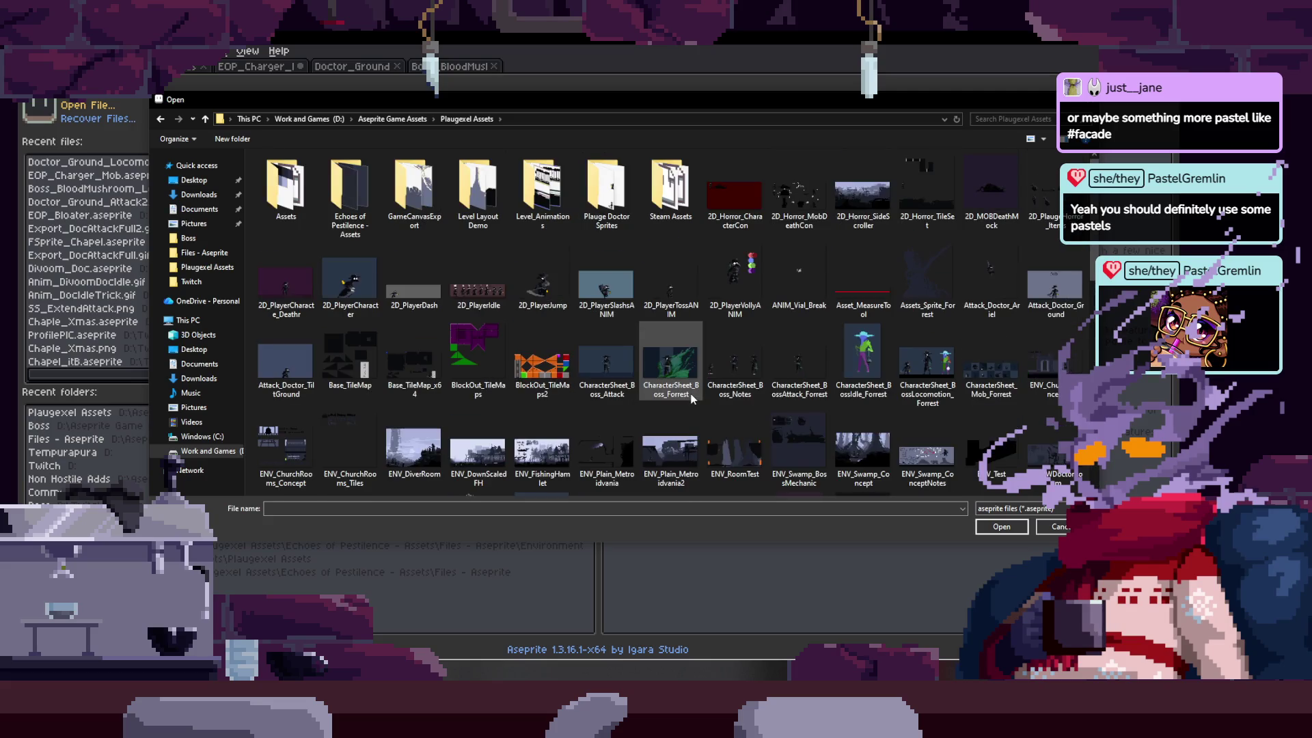
{"action": "scroll", "coordinate": [891, 396], "scroll_direction": "down", "scroll_amount": 3}
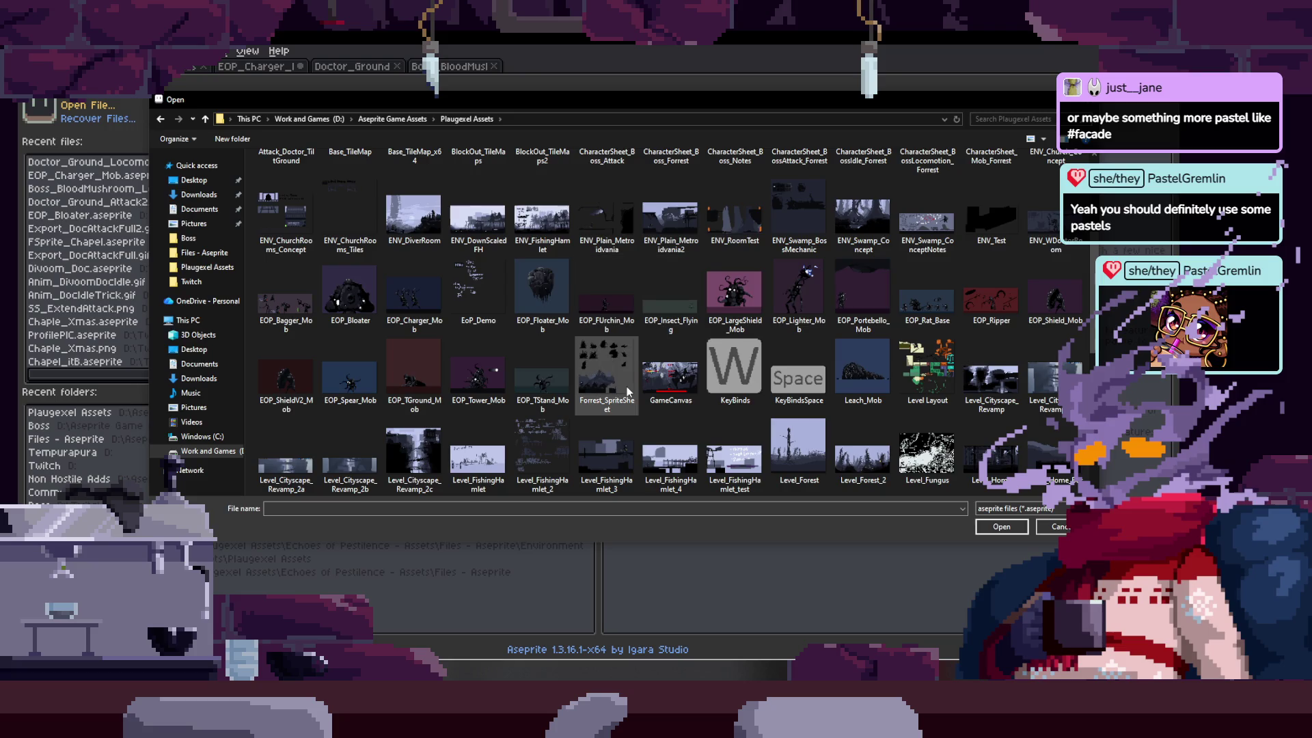
{"action": "double_click", "coordinate": [306, 300]}
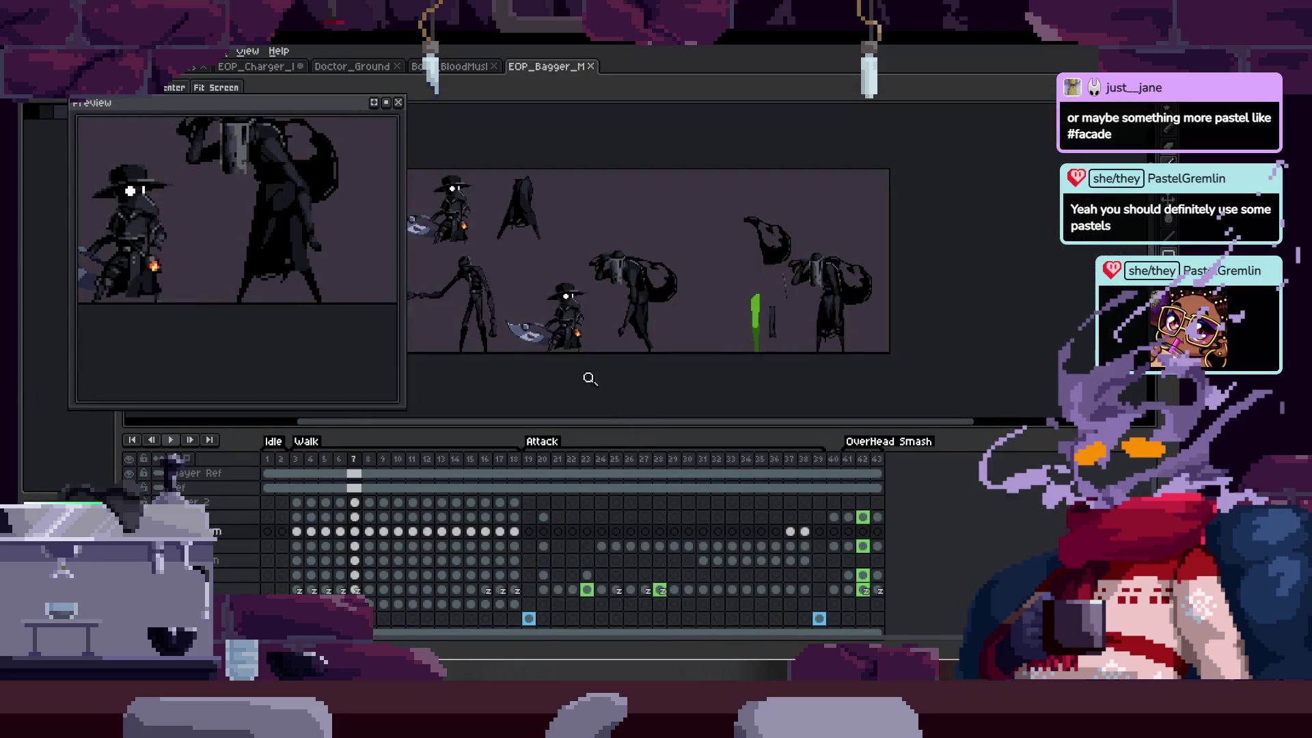
- Pan and zoom onto the Bagger sprite with the timeline hidden, closing the preview window
{"action": "scroll", "coordinate": [577, 363], "scroll_direction": "up", "scroll_amount": 1}
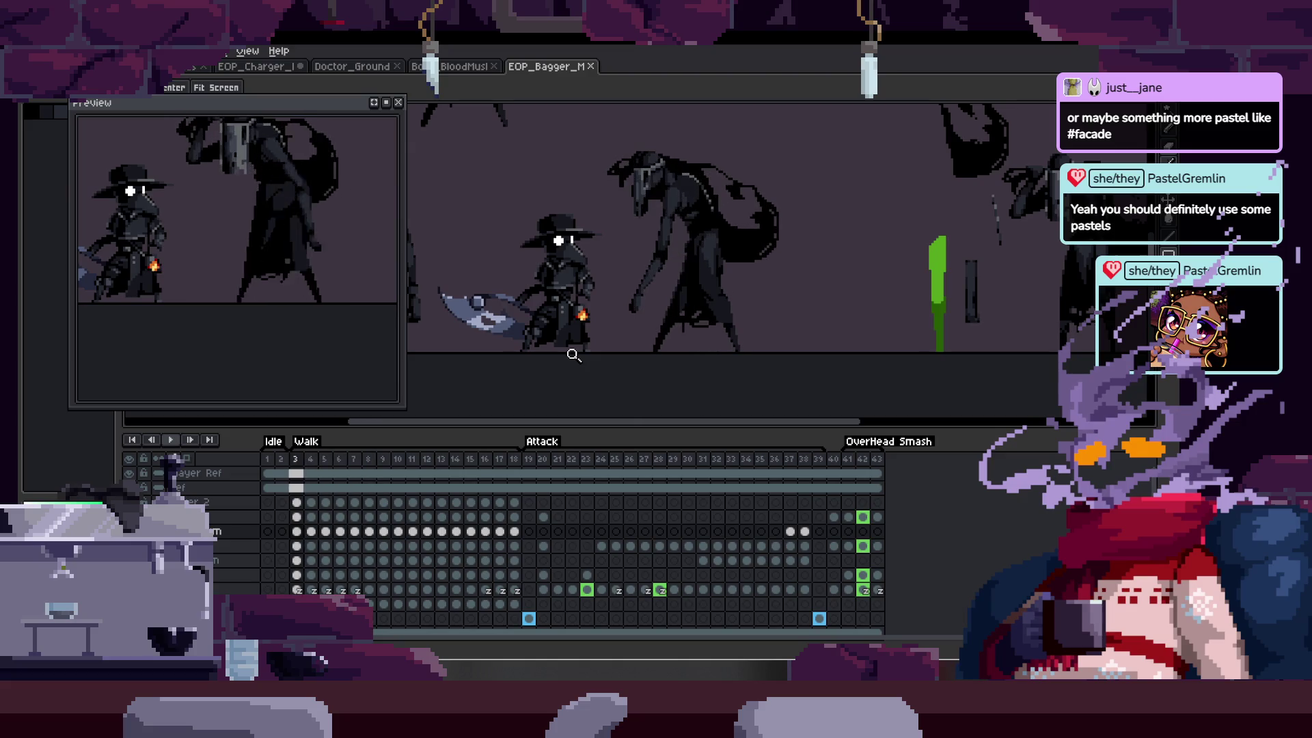
{"action": "key", "text": "Tab"}
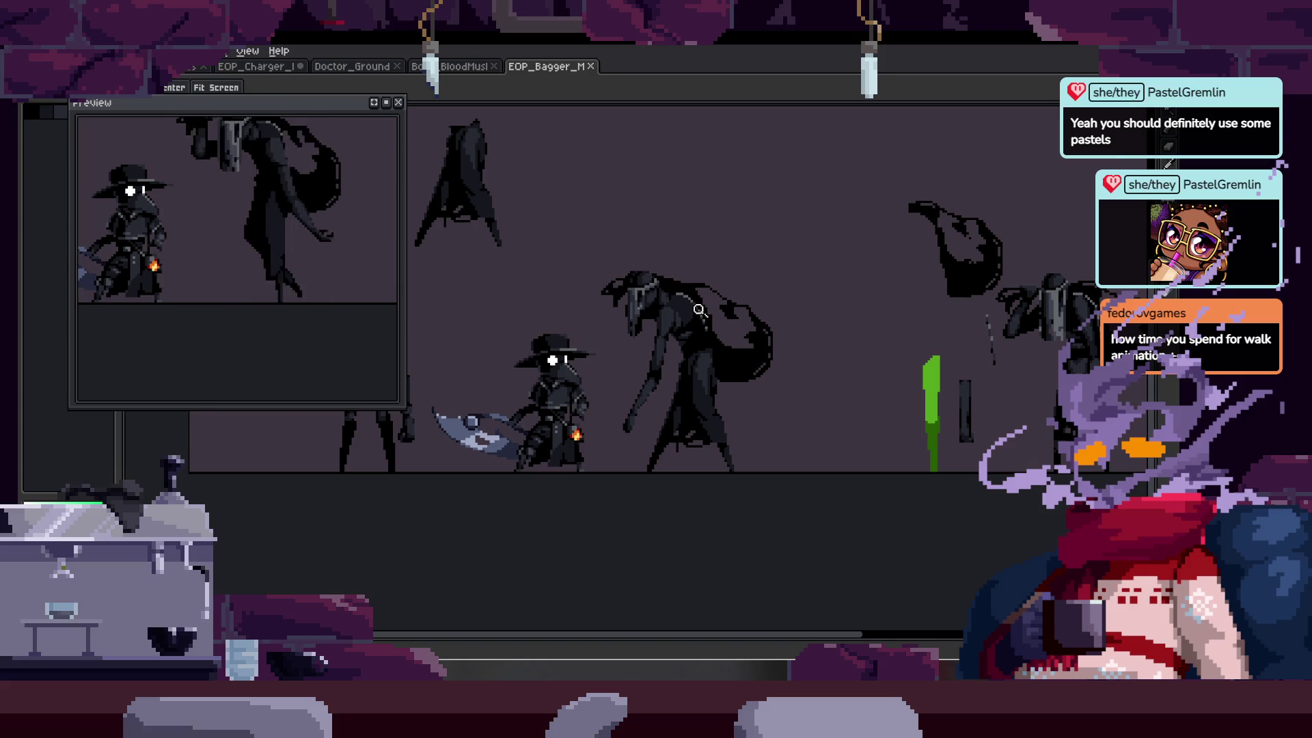
{"action": "key", "text": "Tab"}
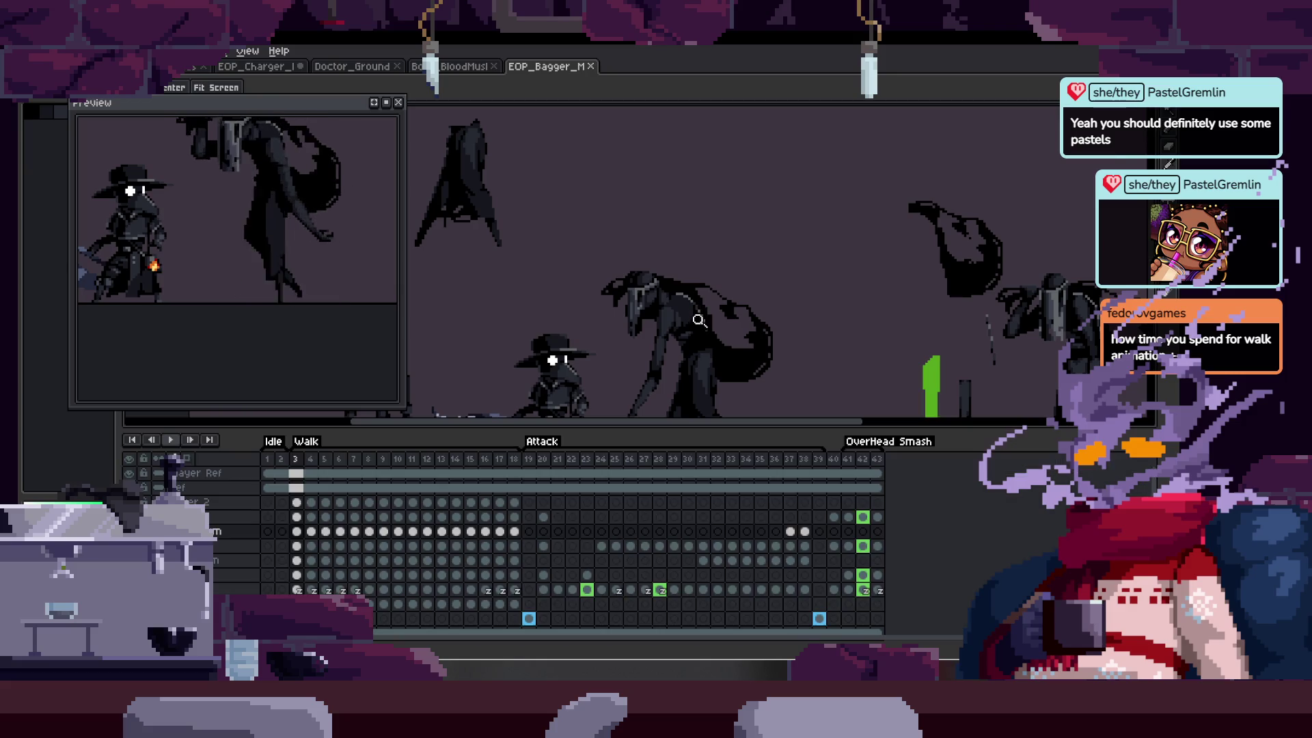
{"action": "key", "text": "Tab"}
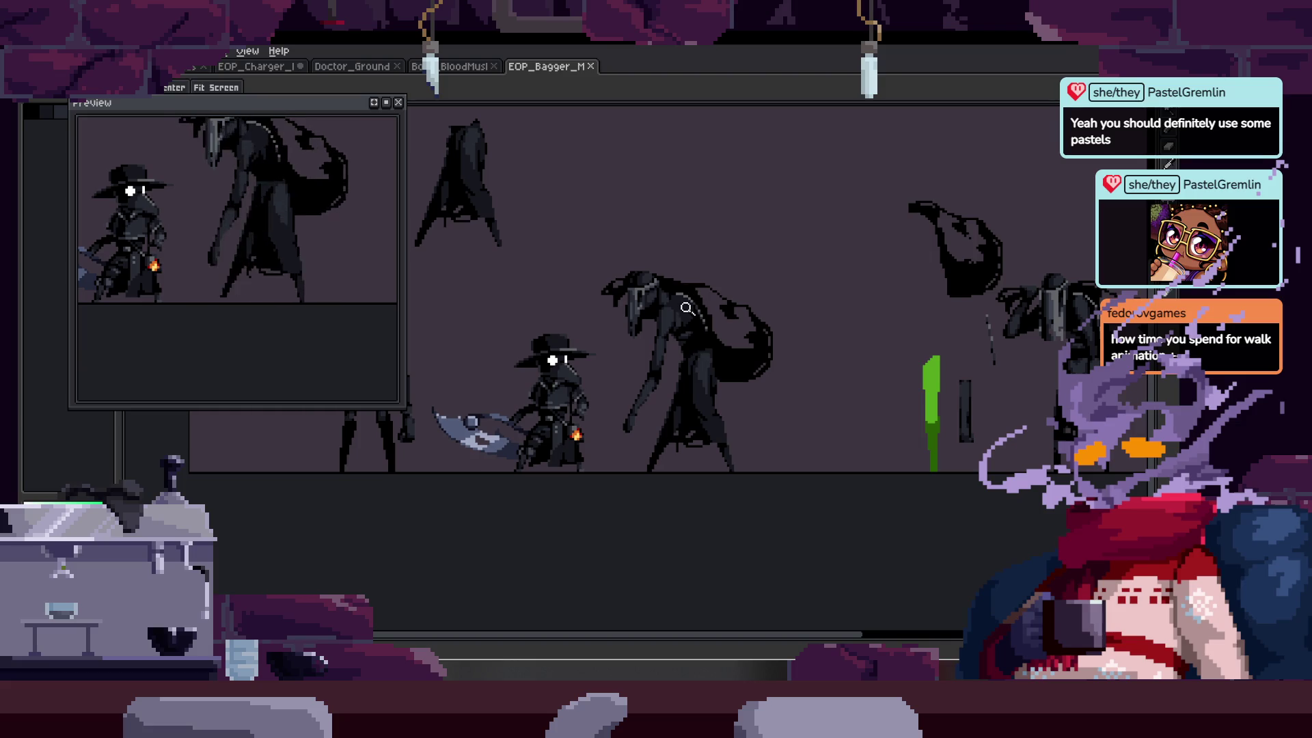
{"action": "left_click_drag", "start_coordinate": [772, 306], "coordinate": [699, 404]}
{"action": "key", "text": "Tab"}
{"action": "key", "text": "Tab"}
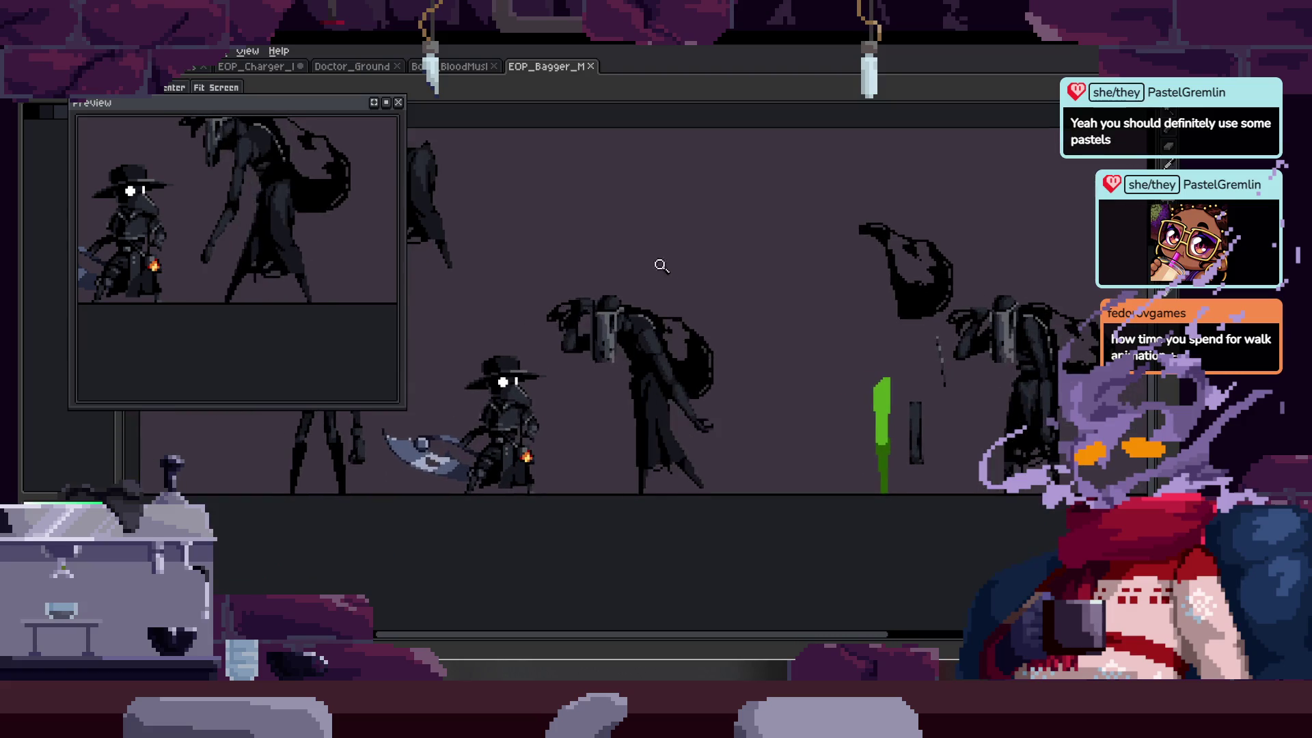
{"action": "left_click", "coordinate": [398, 103]}
{"action": "left_click", "coordinate": [653, 285]}
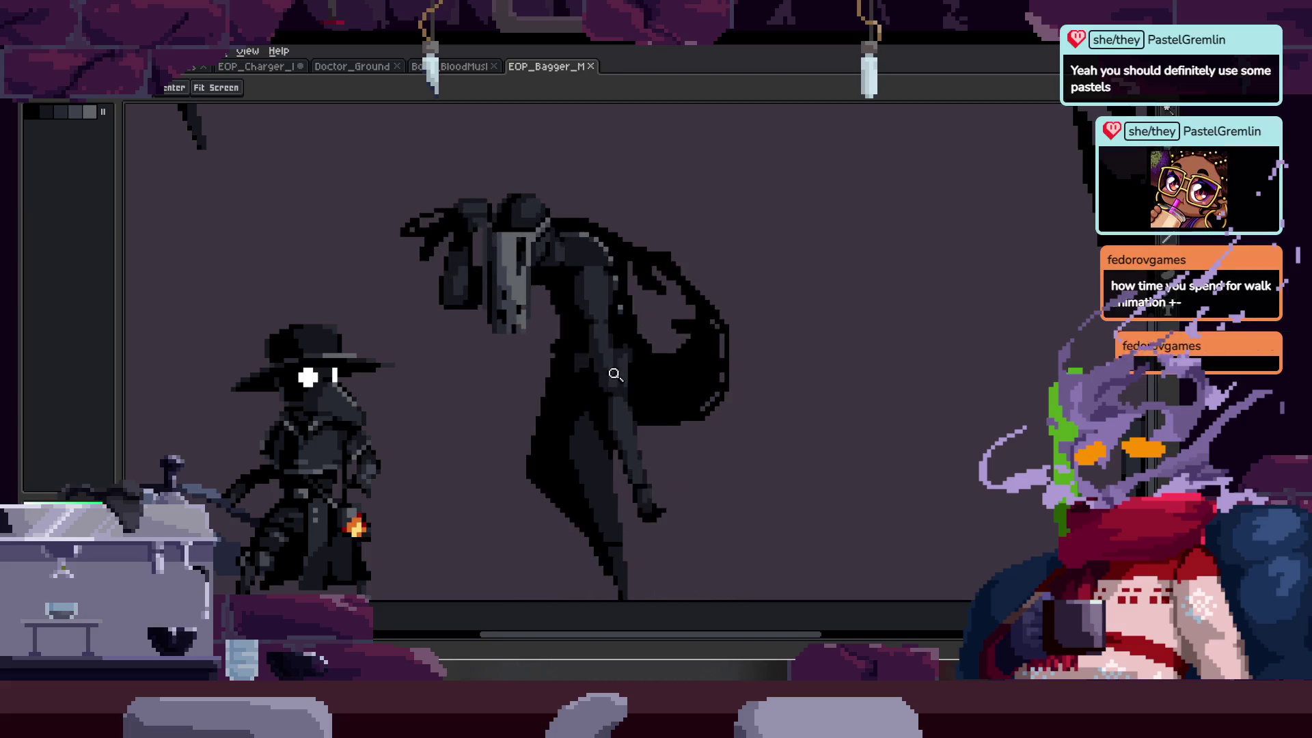
{"action": "key", "text": "Tab"}
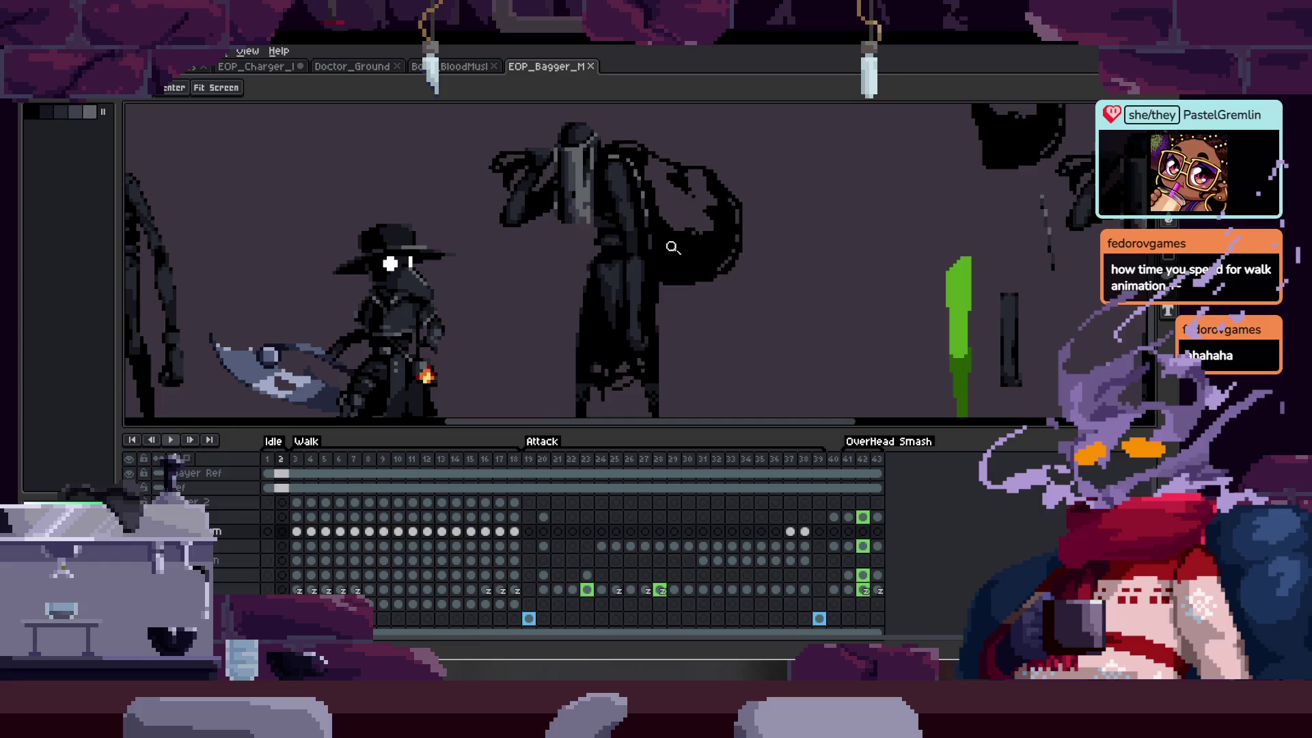
- Replay the Bagger walk animation, then switch to EOP_Charger and play its animation
{"action": "key", "text": "Return"}
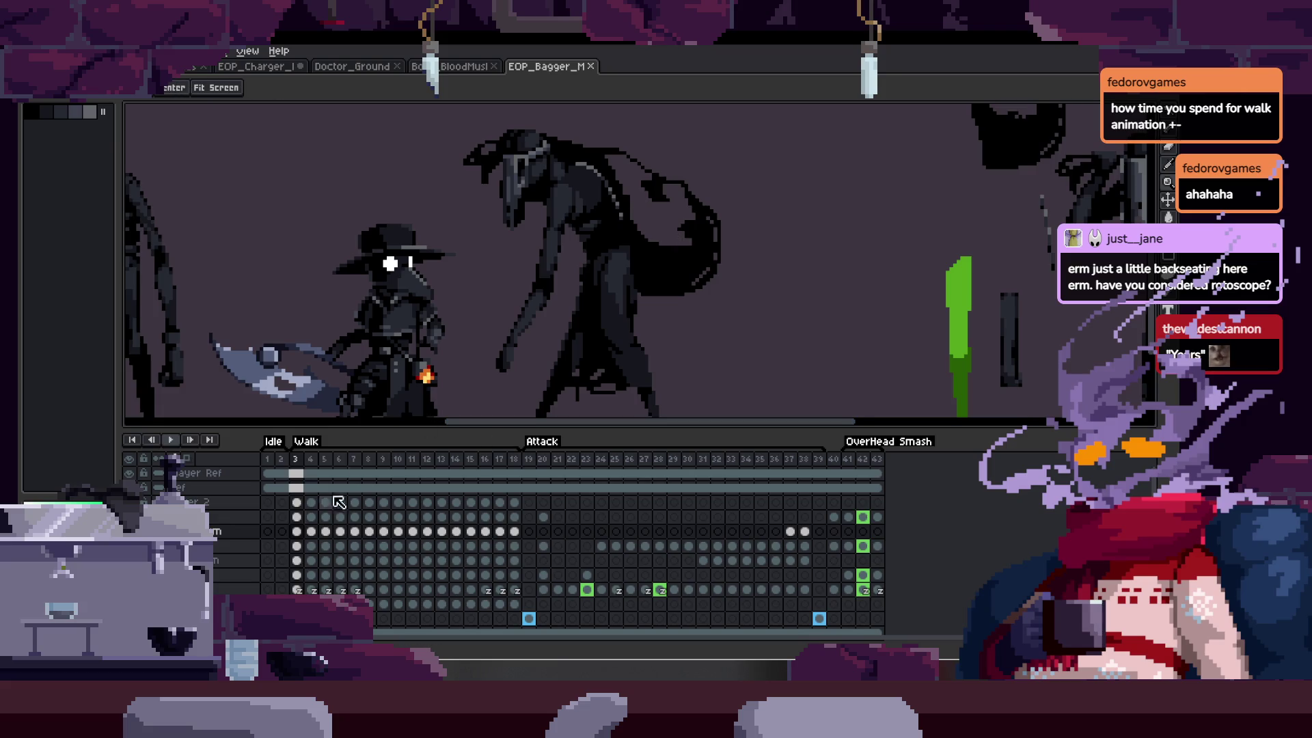
{"action": "key", "text": "Return"}
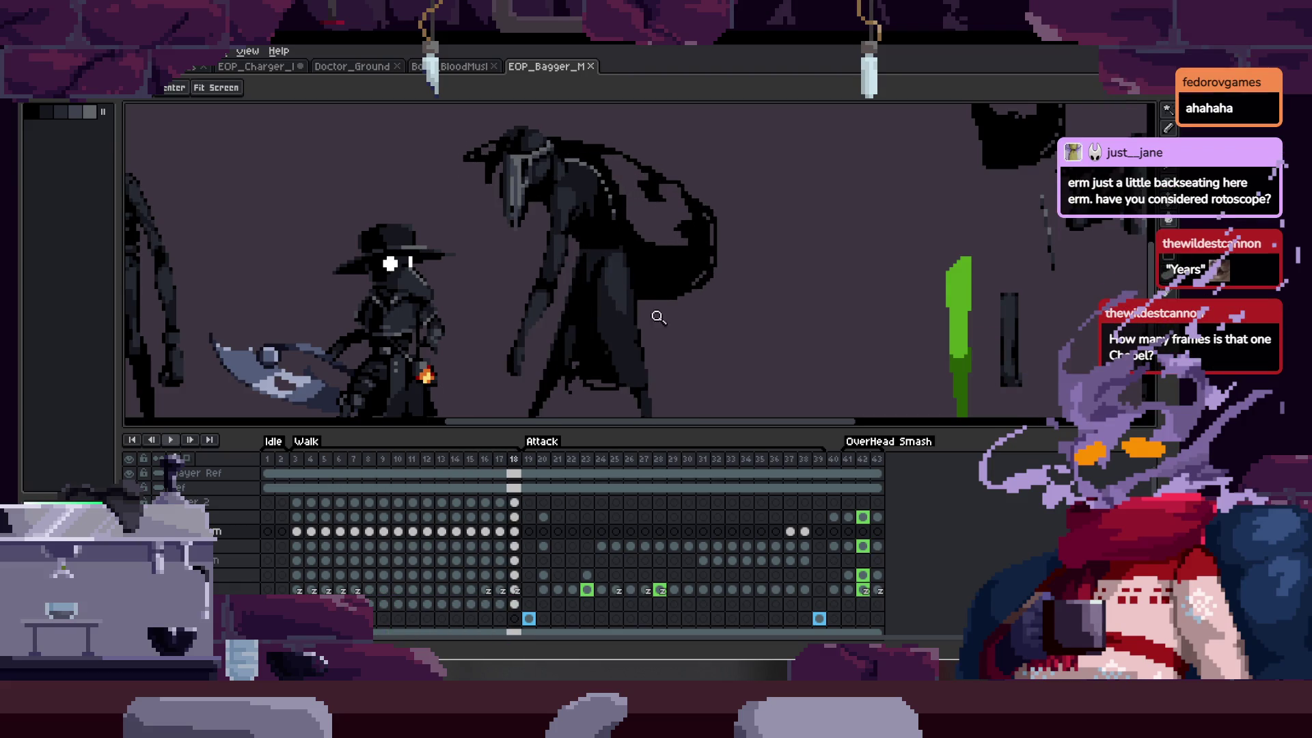
{"action": "left_click", "coordinate": [275, 71]}
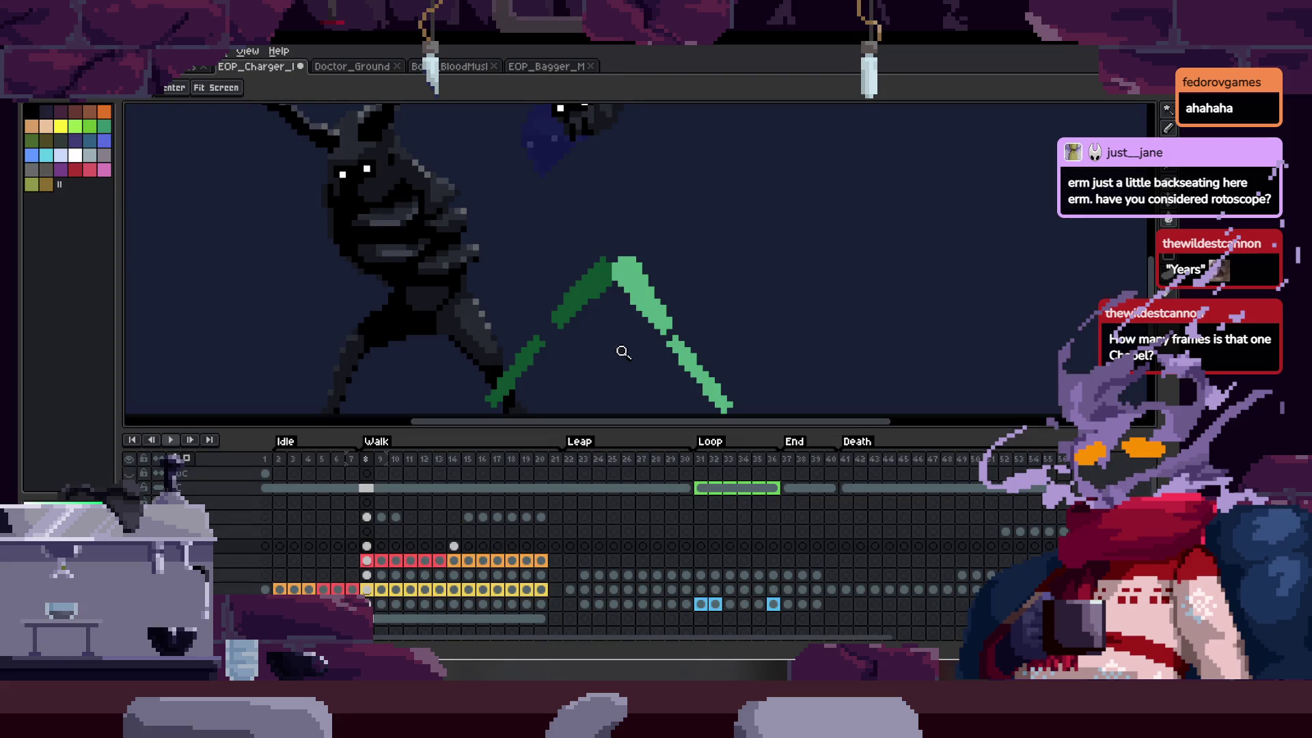
{"action": "key", "text": "Return"}
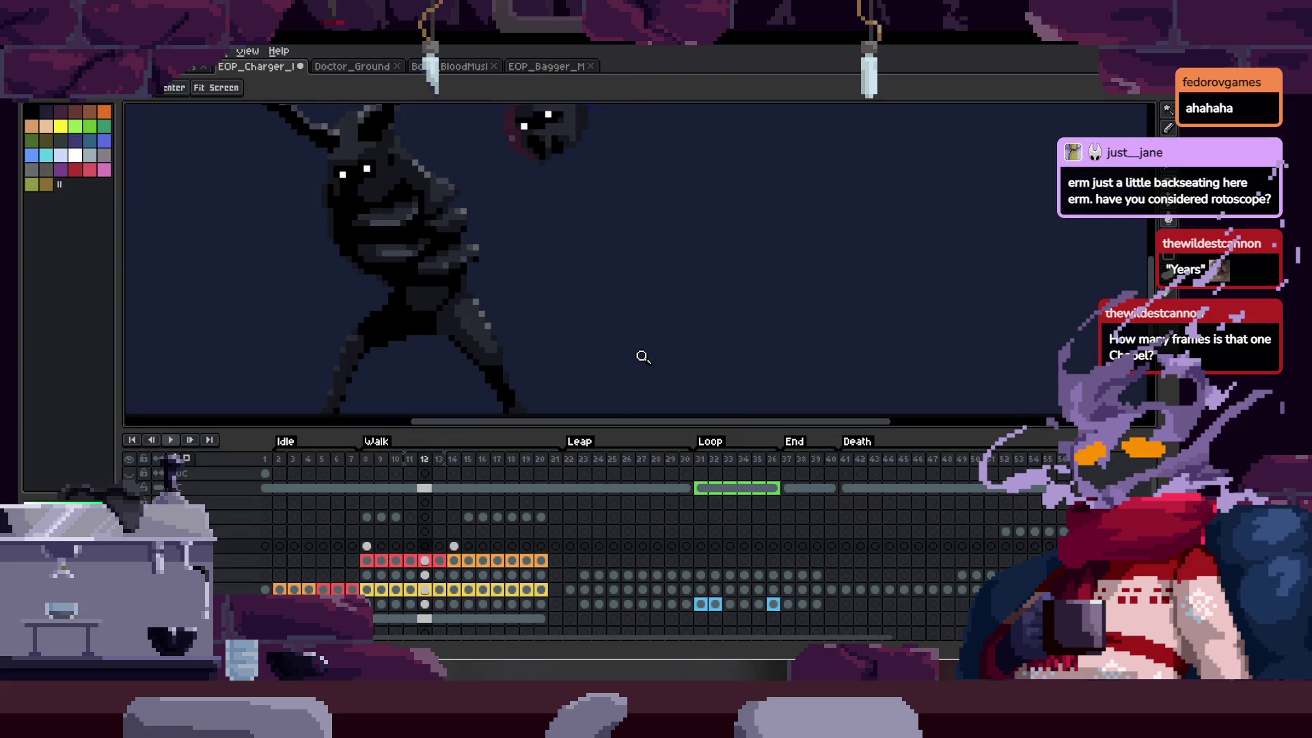
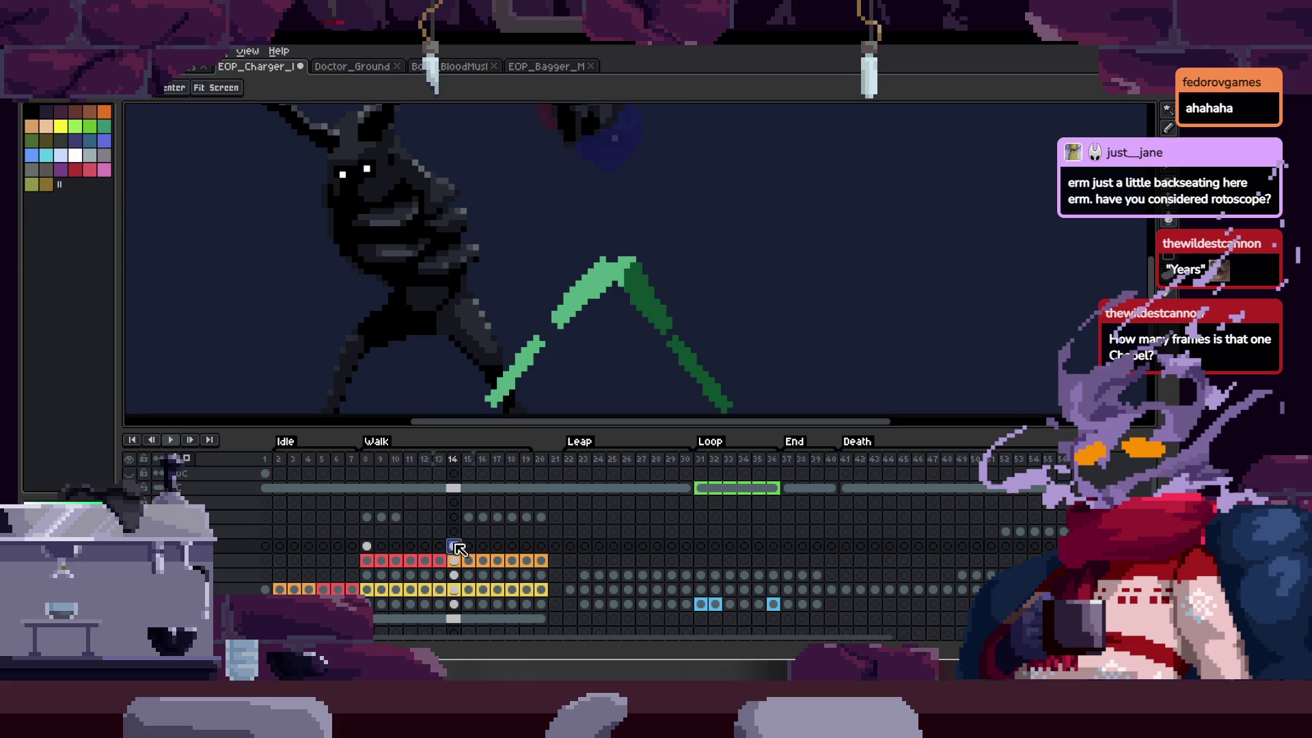
- Stop the walk playback on frame 8 and hide the timeline
{"action": "left_click", "coordinate": [369, 466]}
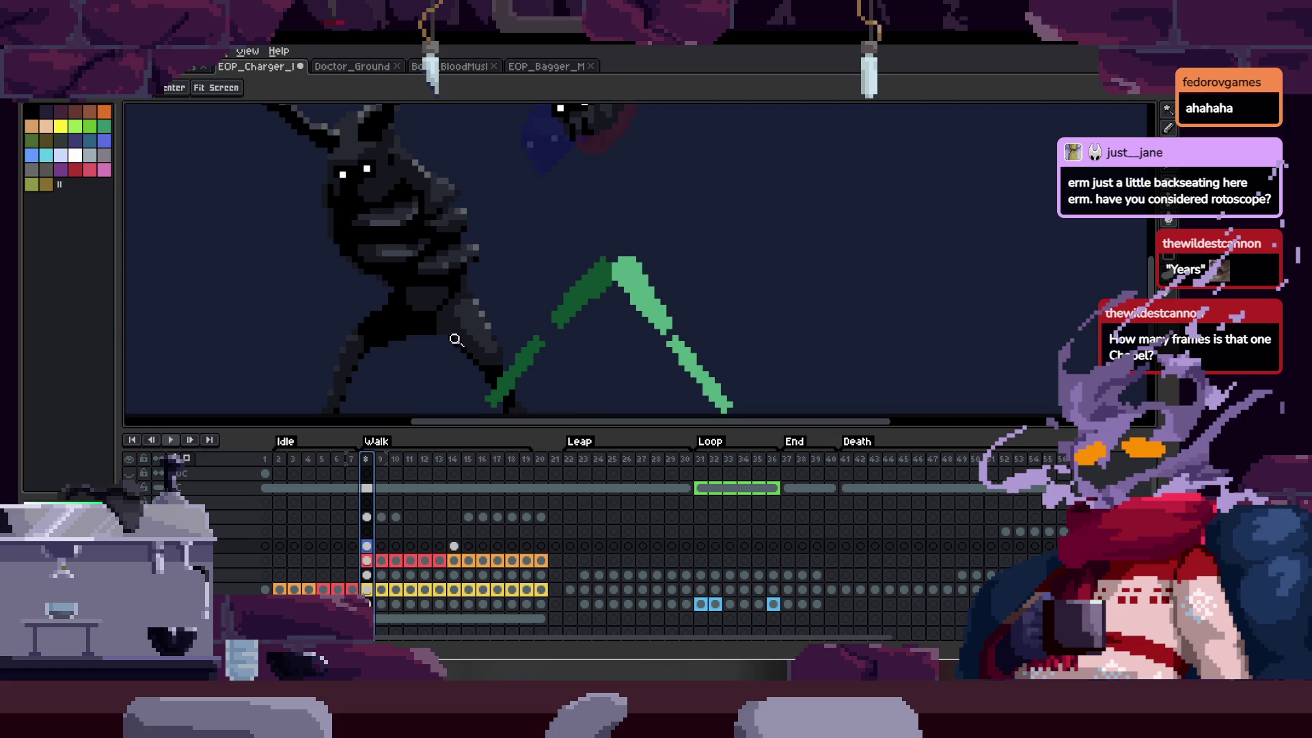
{"action": "left_click_drag", "start_coordinate": [456, 339], "coordinate": [391, 278]}
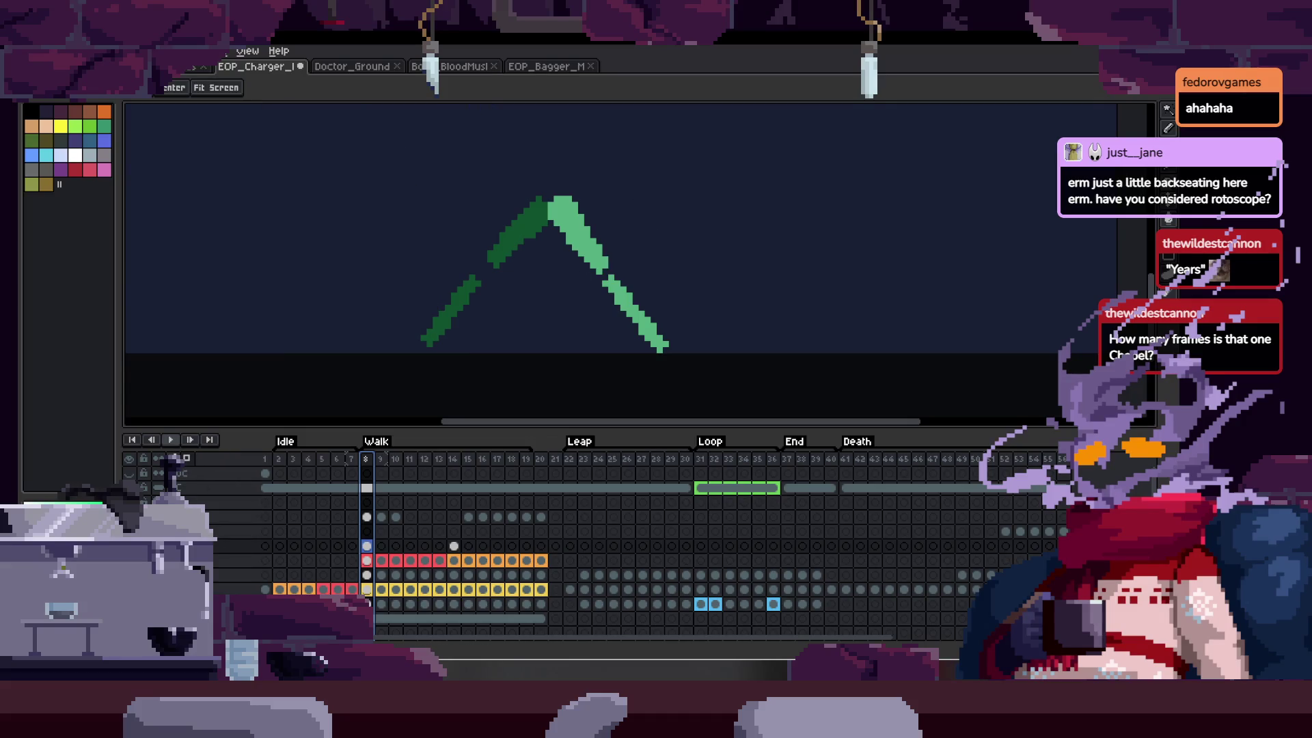
{"action": "key", "text": "Tab"}
{"action": "scroll", "coordinate": [574, 312], "scroll_direction": "up", "scroll_amount": 2}
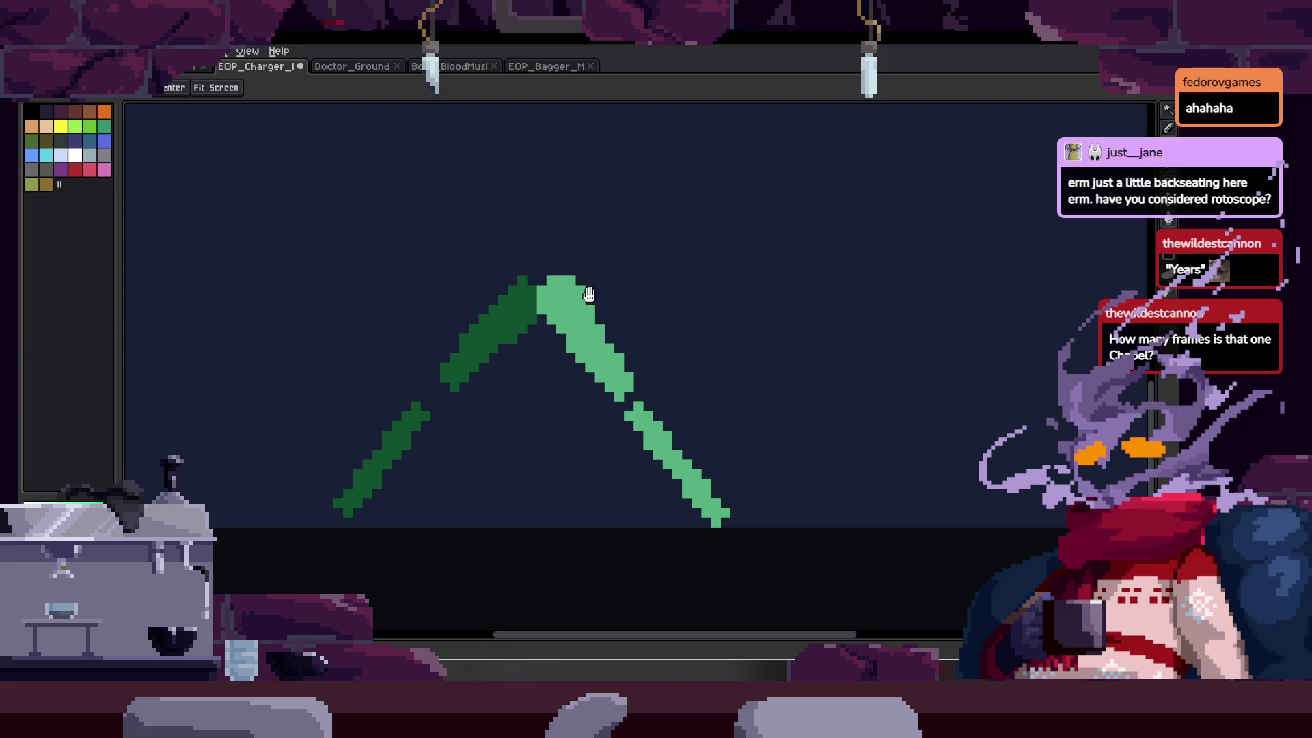
{"action": "key", "text": "Tab"}
{"action": "key", "text": "Tab"}
{"action": "key", "text": "Right"}
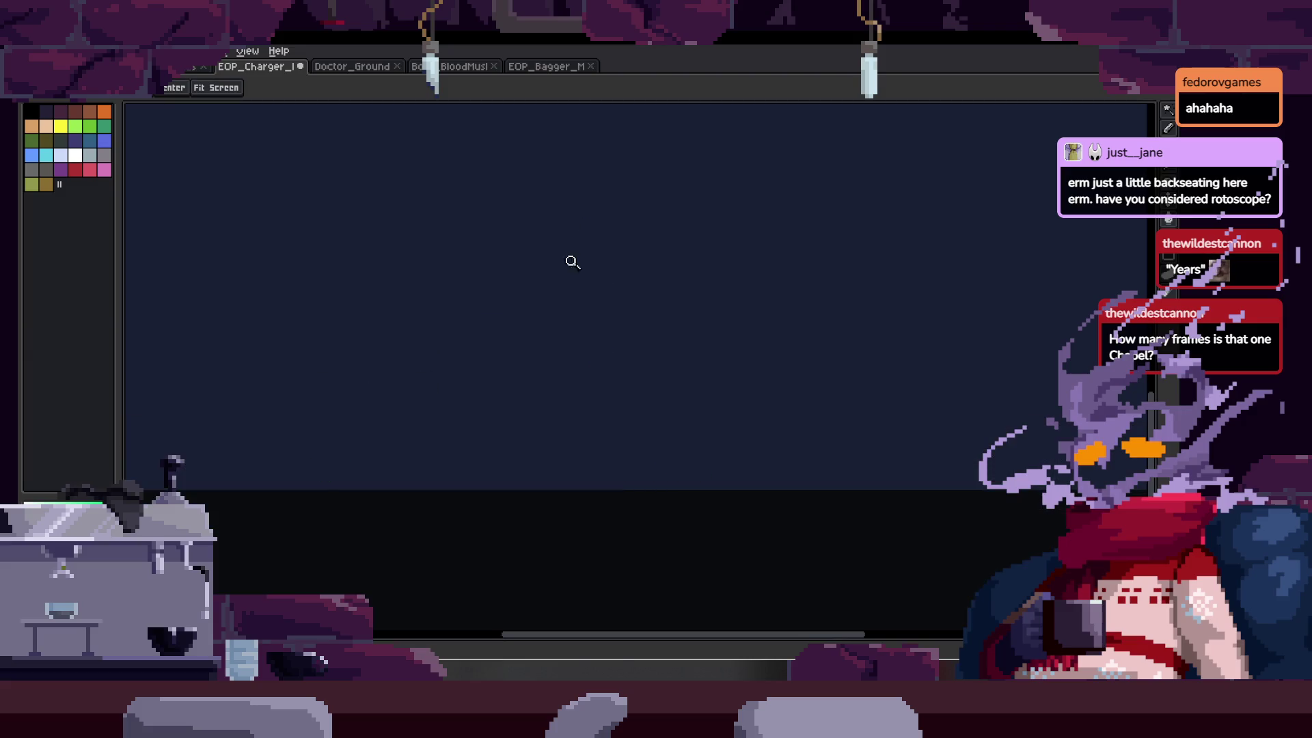
{"action": "key", "text": "Left"}
- Flip between frame 8's legs and the blank frame 9 to compare poses
{"action": "key", "text": "Tab"}
{"action": "left_click", "coordinate": [191, 463]}
{"action": "key", "text": "Tab"}
{"action": "key", "text": "Right"}
{"action": "key", "text": "Left"}
{"action": "key", "text": "Right"}
{"action": "key", "text": "b"}
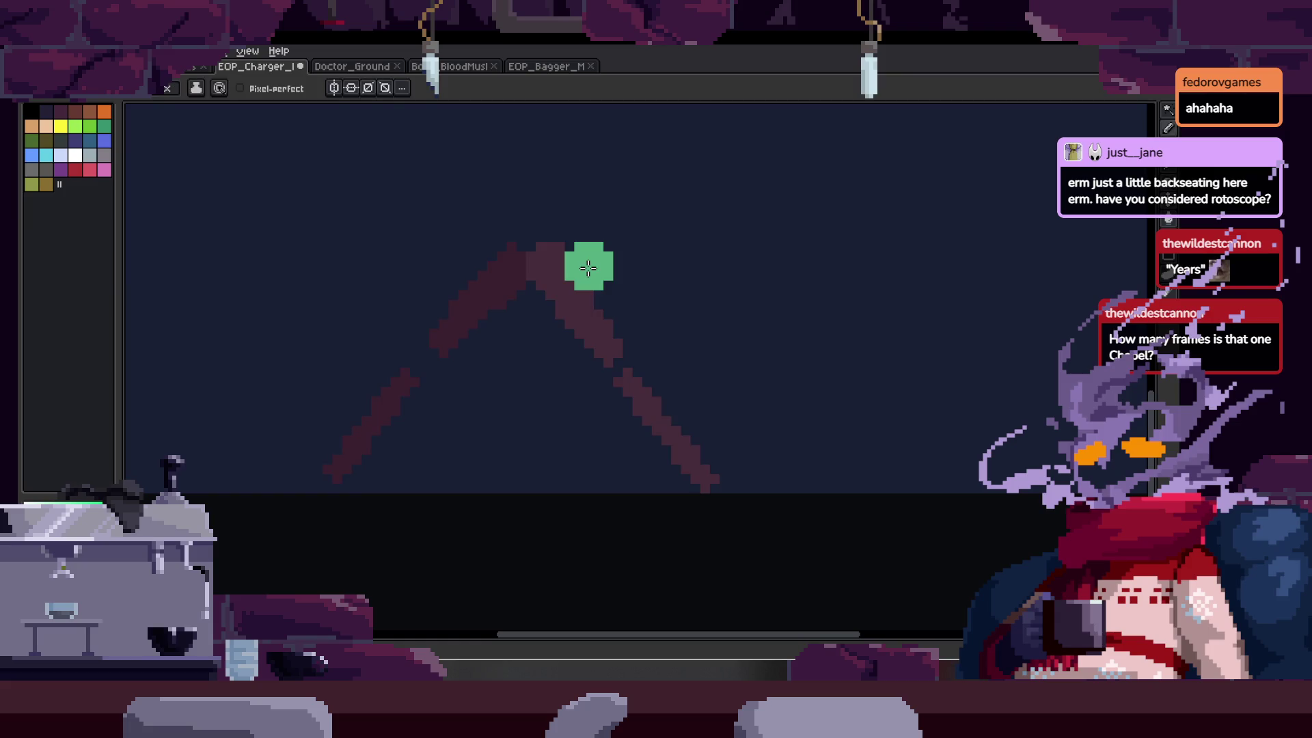
{"action": "key", "text": "z"}
{"action": "key", "text": "Left"}
{"action": "key", "text": "Tab"}
- Zoom in on frame 9's onion-skin legs and switch to the Pencil with the timeline hidden
{"action": "key", "text": "Tab"}
{"action": "key", "text": "Right"}
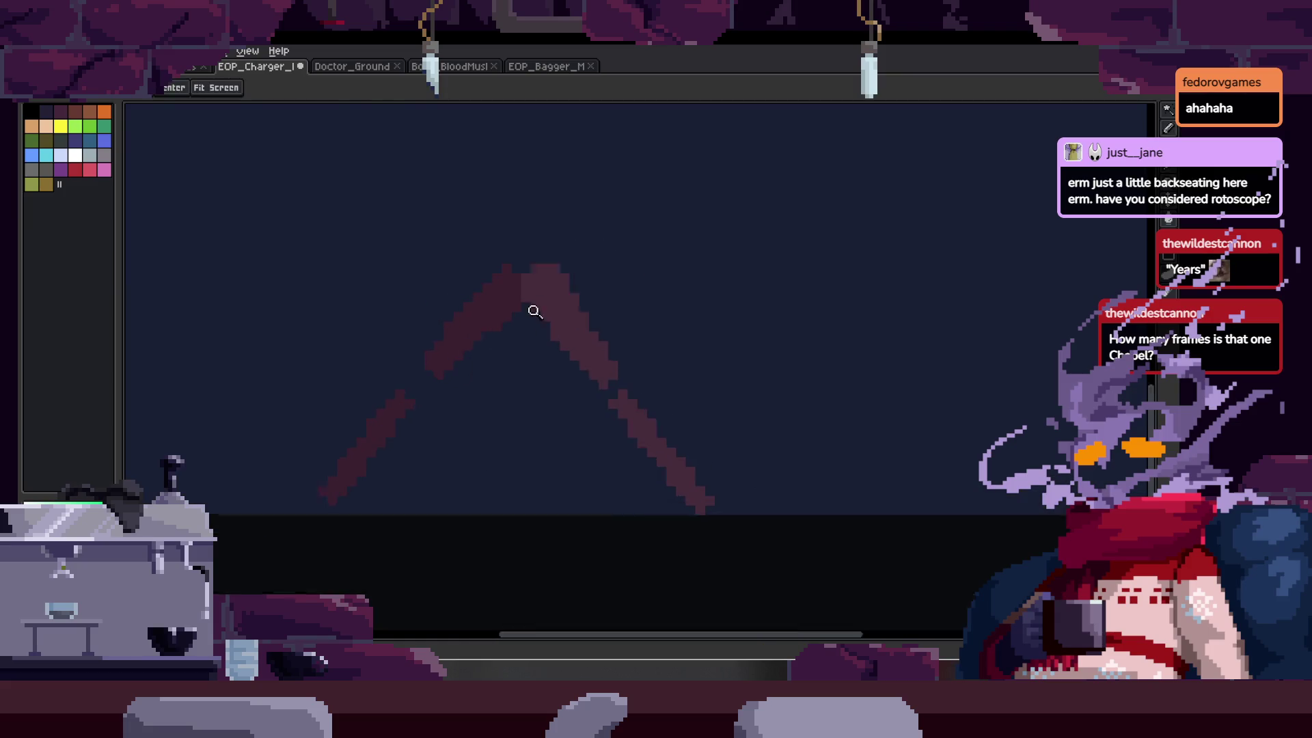
{"action": "left_click", "coordinate": [535, 312]}
{"action": "key", "text": "b"}
{"action": "key", "text": "Tab"}
{"action": "key", "text": "z"}
{"action": "key", "text": "b"}
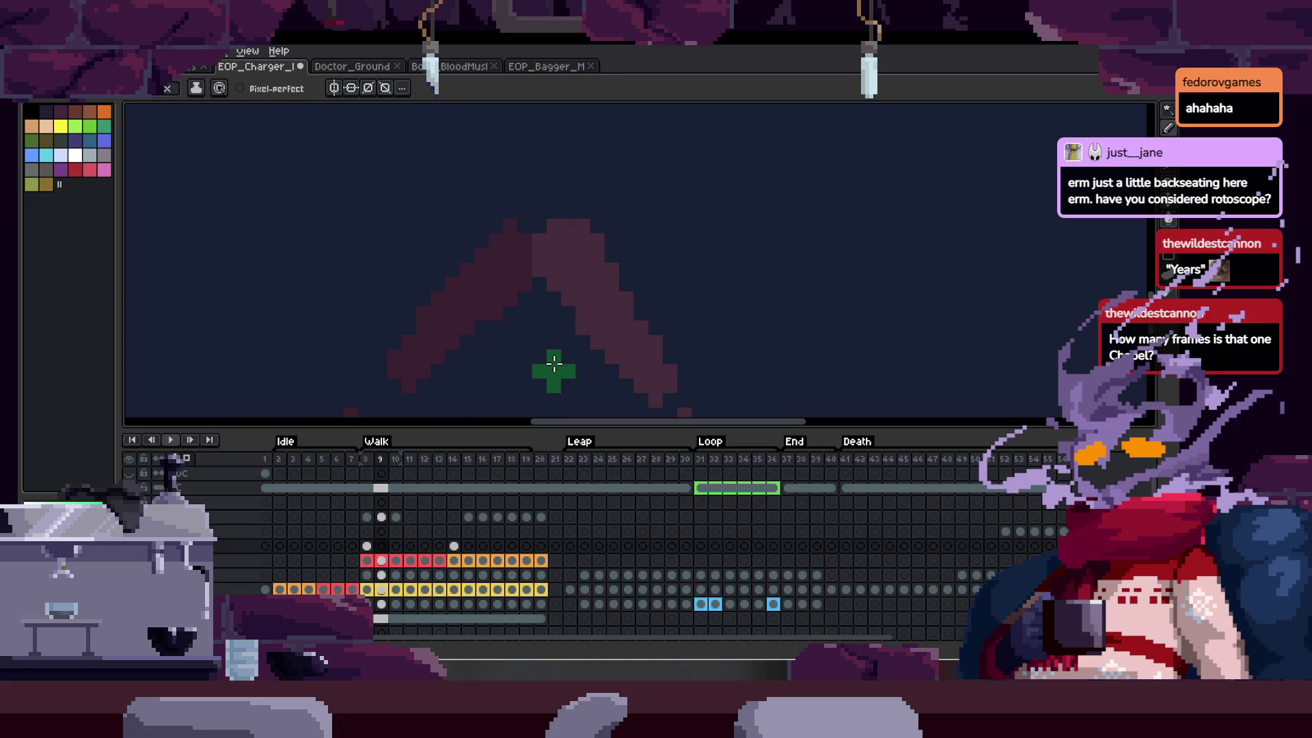
{"action": "key", "text": "Tab"}
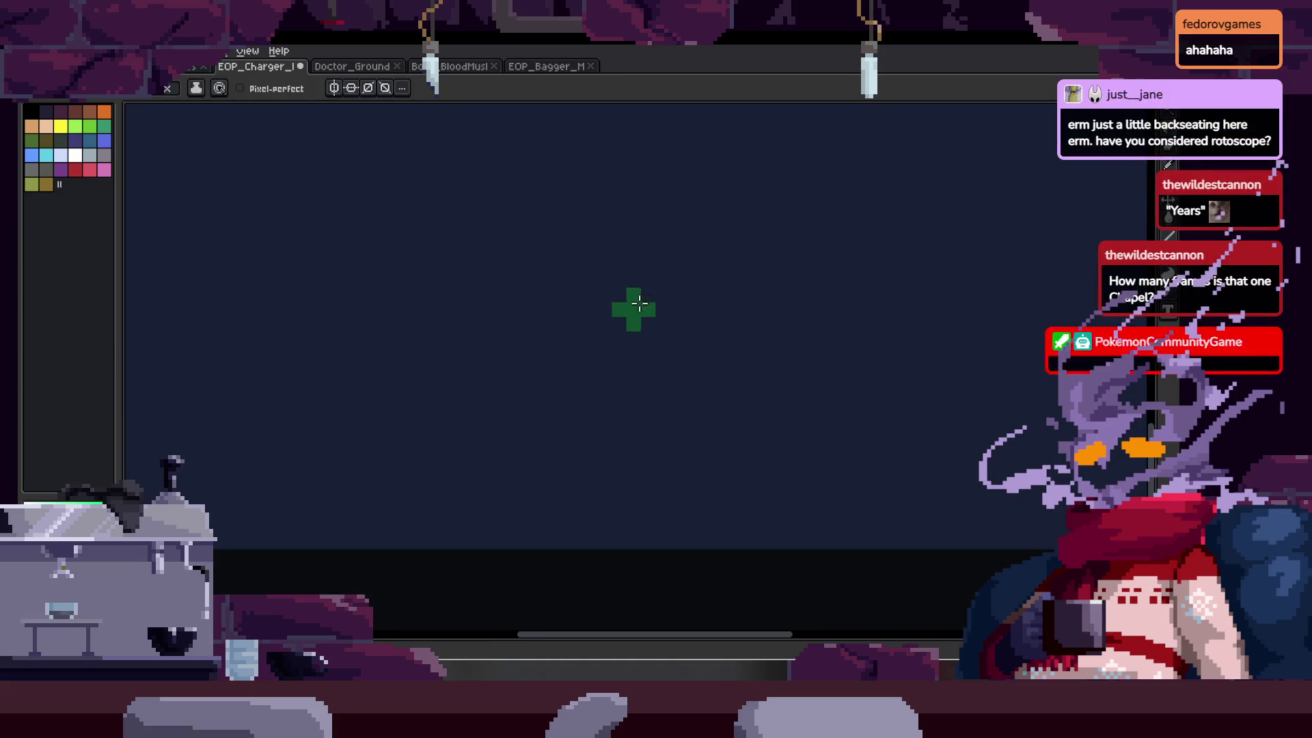
- Draw green leg strokes on frame 9, including the lower left leg
{"action": "mouse_move", "coordinate": [574, 453]}
{"action": "left_mouse_down"}
{"action": "mouse_move", "coordinate": [586, 454]}
{"action": "mouse_move", "coordinate": [595, 535]}
{"action": "left_mouse_up"}
{"action": "scroll", "coordinate": [615, 331], "scroll_direction": "up", "scroll_amount": 2}
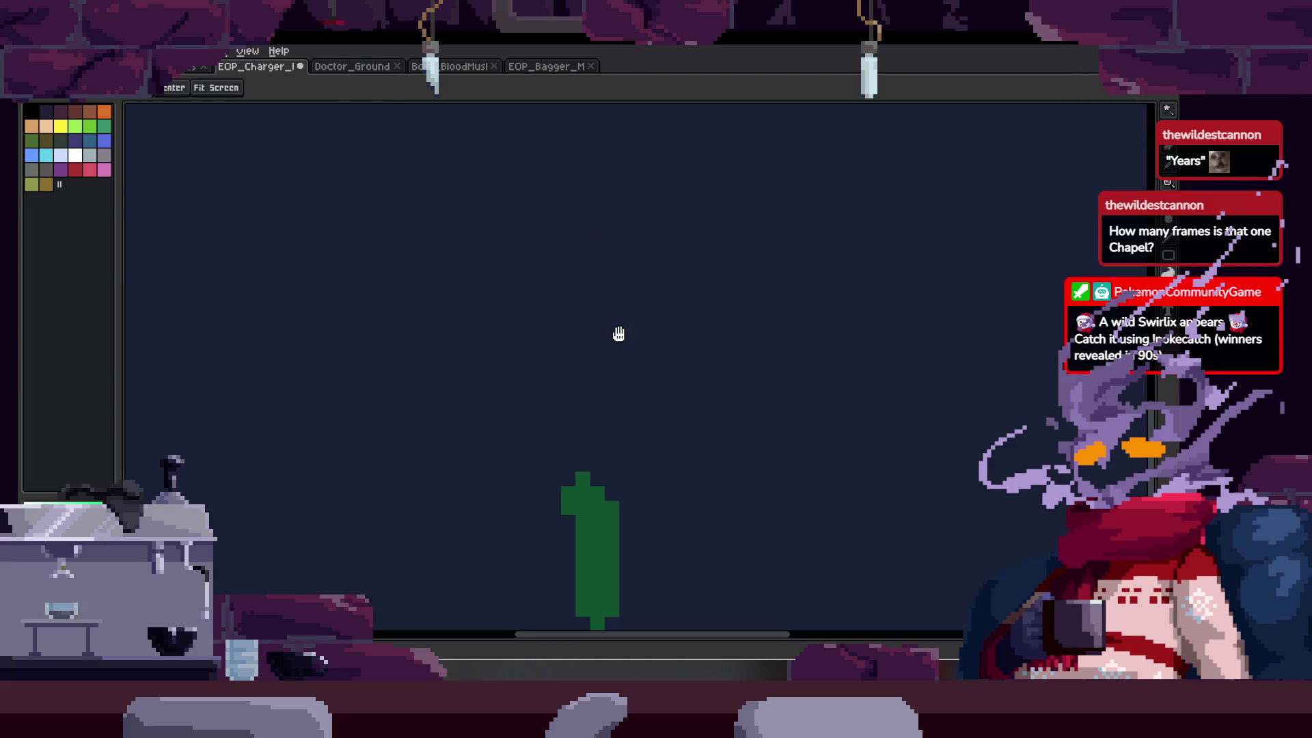
{"action": "left_click_drag", "start_coordinate": [571, 266], "coordinate": [577, 423]}
{"action": "key", "text": "Tab"}
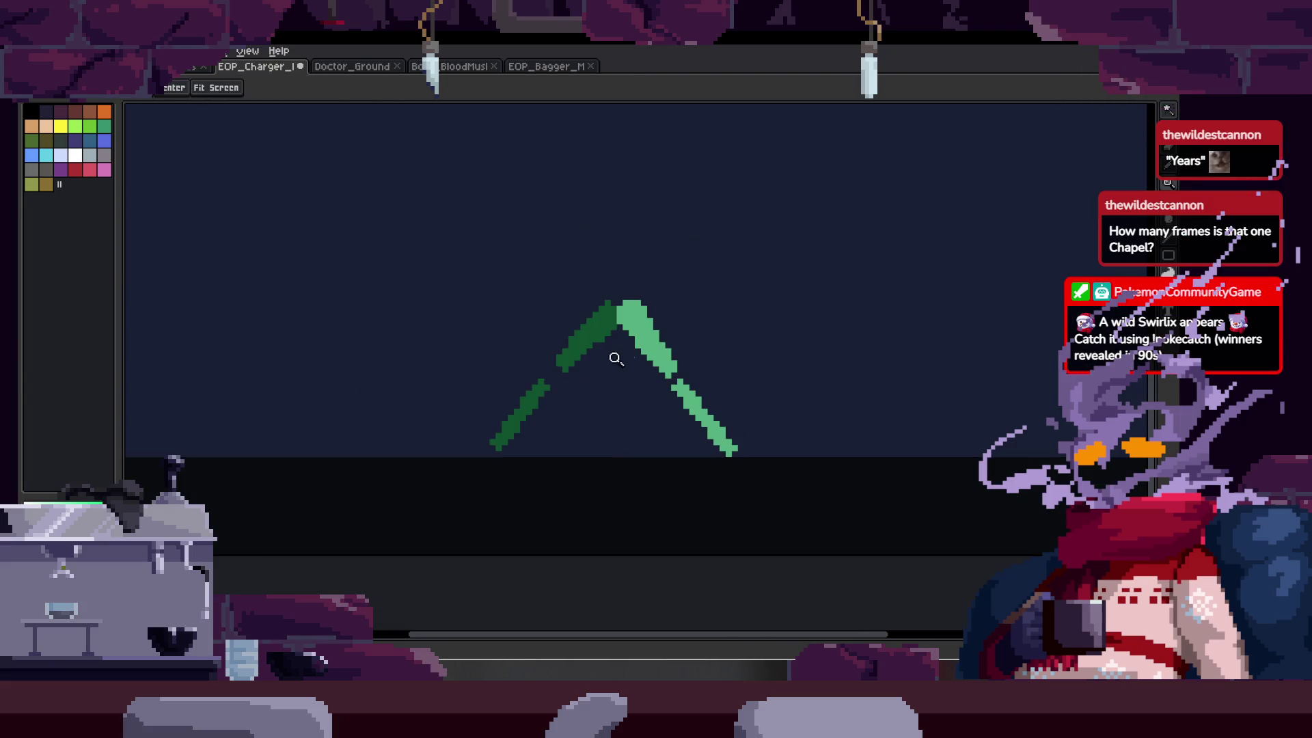
{"action": "key", "text": "Tab"}
{"action": "key", "text": "b"}
{"action": "mouse_move", "coordinate": [474, 478]}
{"action": "left_mouse_down"}
{"action": "mouse_move", "coordinate": [521, 367]}
{"action": "mouse_move", "coordinate": [513, 338]}
{"action": "mouse_move", "coordinate": [612, 259]}
{"action": "mouse_move", "coordinate": [632, 222]}
{"action": "left_mouse_up"}
{"action": "key", "text": "Tab"}
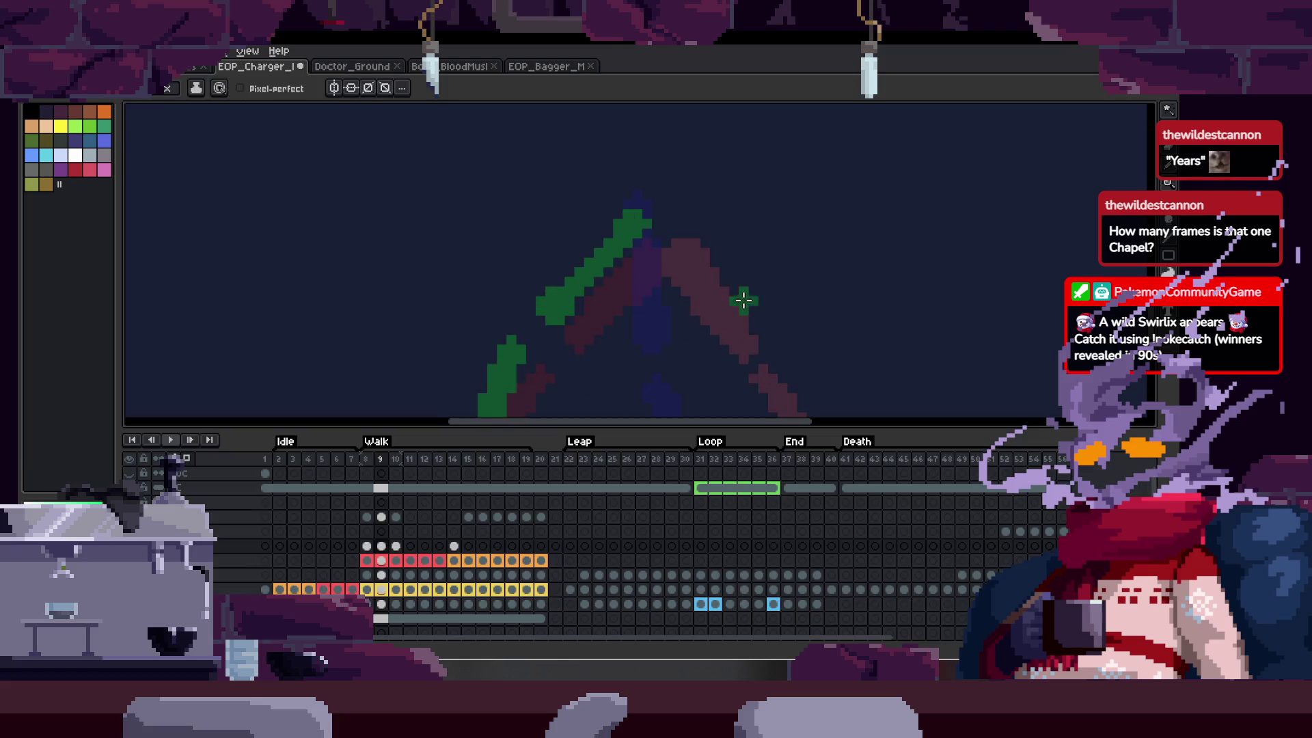
{"action": "key", "text": "z"}
- Add an up-right leg stroke and a straight green thigh line on frame 9
{"action": "key", "text": "Right"}
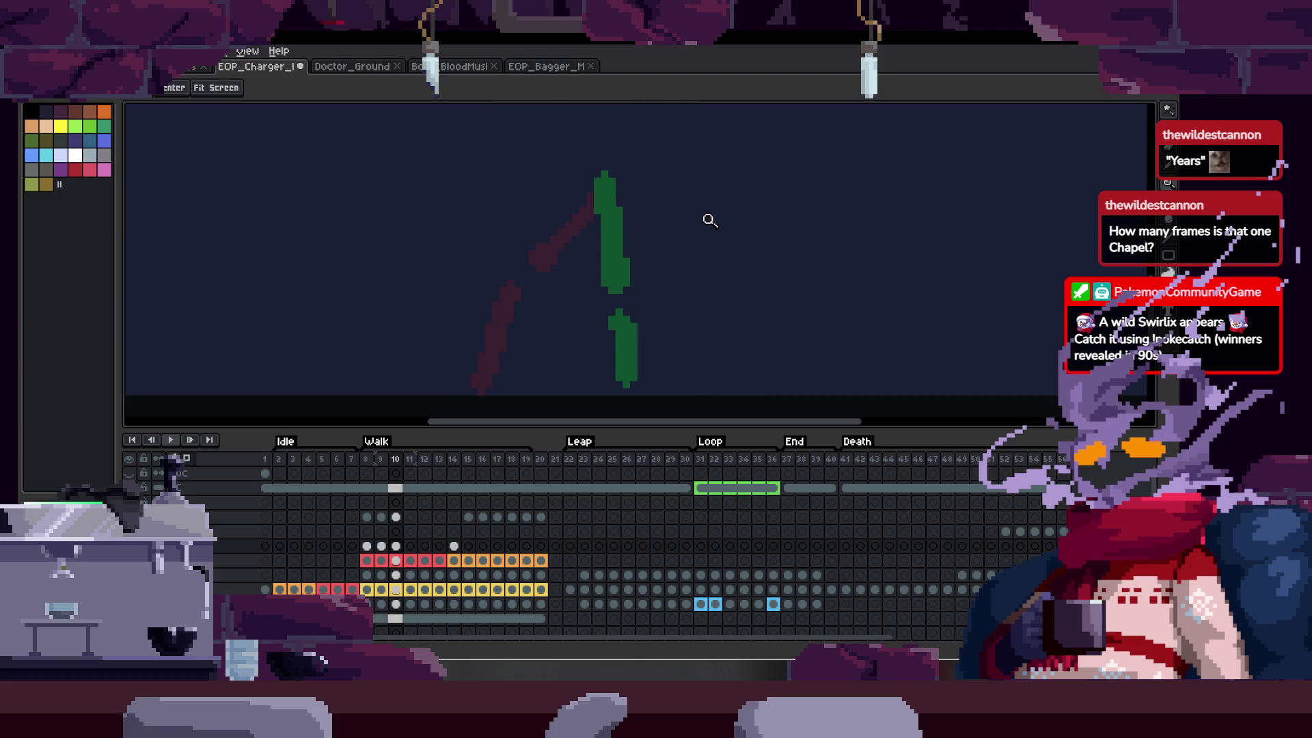
{"action": "key", "text": "Left"}
{"action": "key", "text": "b"}
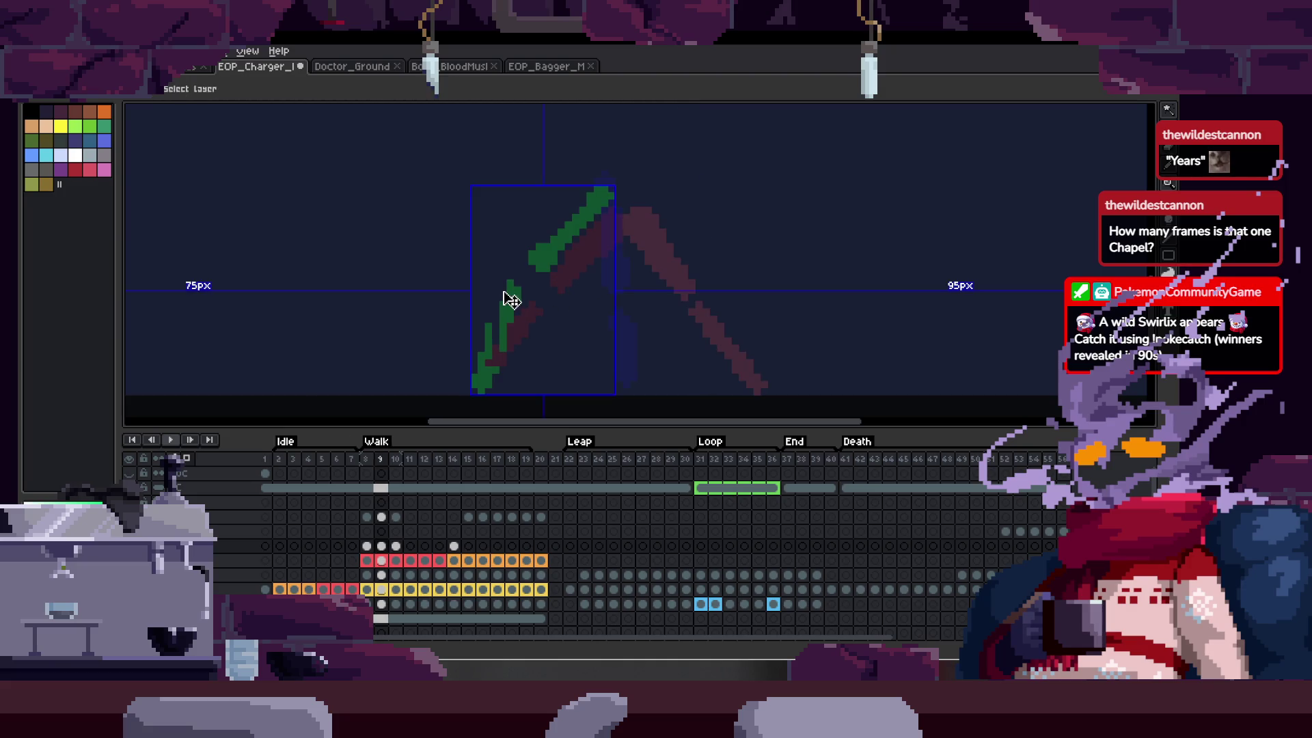
{"action": "left_click_drag", "start_coordinate": [498, 236], "coordinate": [573, 165]}
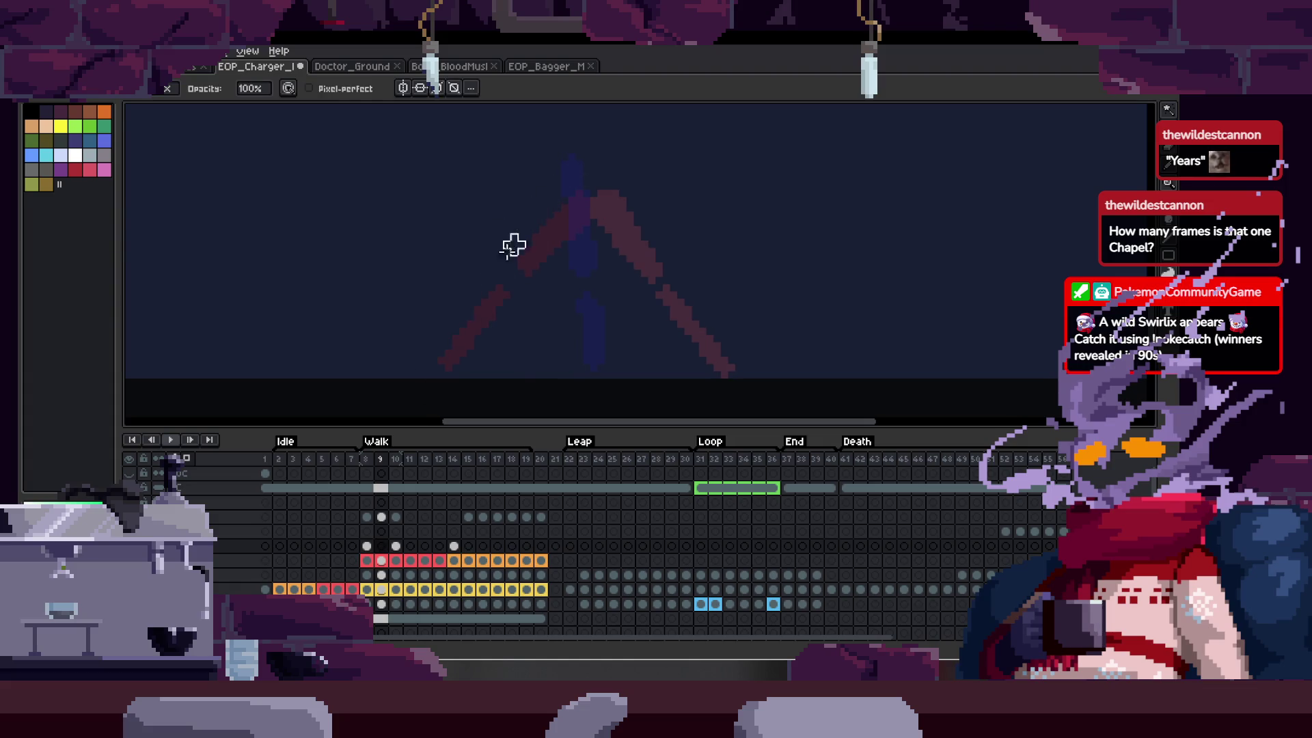
{"action": "key", "text": "l"}
{"action": "mouse_move", "coordinate": [498, 381]}
{"action": "left_mouse_down"}
{"action": "mouse_move", "coordinate": [542, 294]}
{"action": "mouse_move", "coordinate": [484, 281]}
{"action": "left_mouse_up"}
{"action": "left_click", "coordinate": [484, 281], "text": "shift"}
- On frame 10, undo the trial strokes and redraw the leg further right
{"action": "left_click", "coordinate": [584, 179], "text": "shift"}
{"action": "key", "text": "Right"}
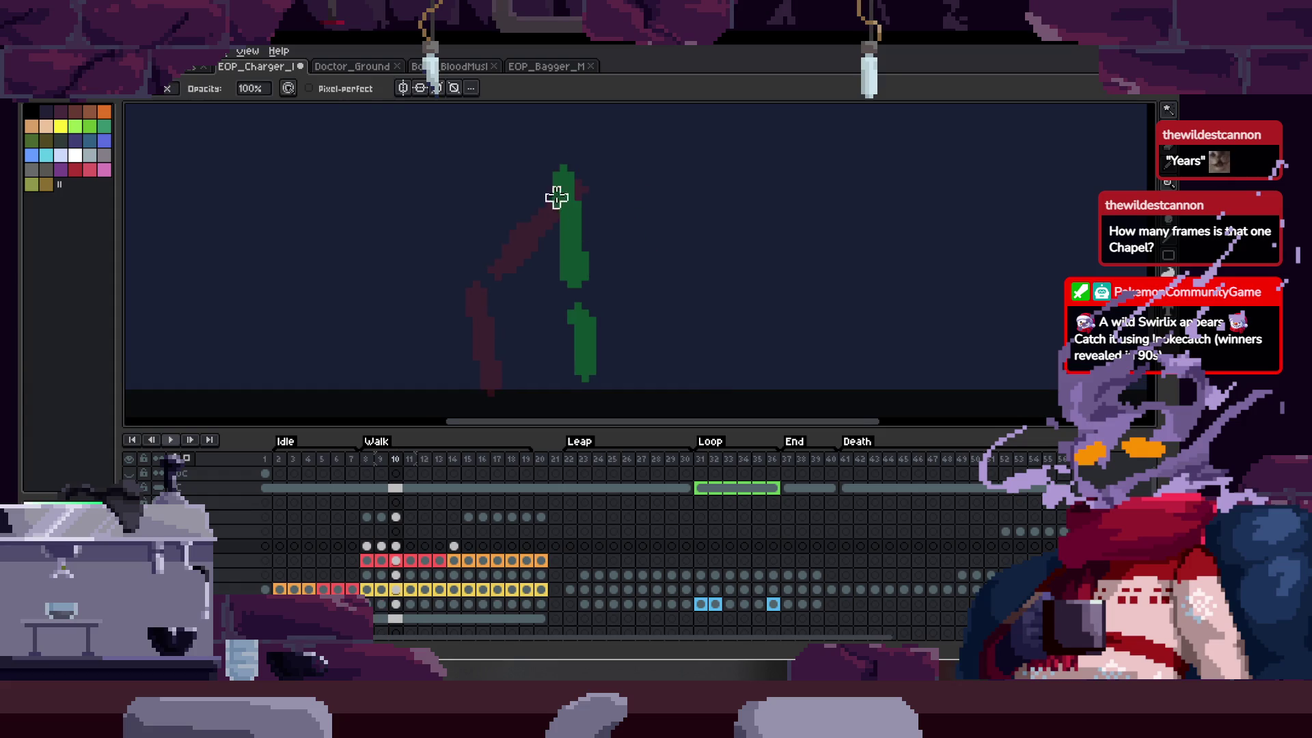
{"action": "key", "text": "ctrl+z"}
{"action": "key", "text": "ctrl+z"}
{"action": "key", "text": "e"}
{"action": "key", "text": "ctrl+z"}
{"action": "left_click_drag", "start_coordinate": [574, 177], "coordinate": [619, 403]}
{"action": "key", "text": "ctrl+z"}
{"action": "key", "text": "ctrl+z"}
{"action": "left_click_drag", "start_coordinate": [613, 291], "coordinate": [636, 402]}
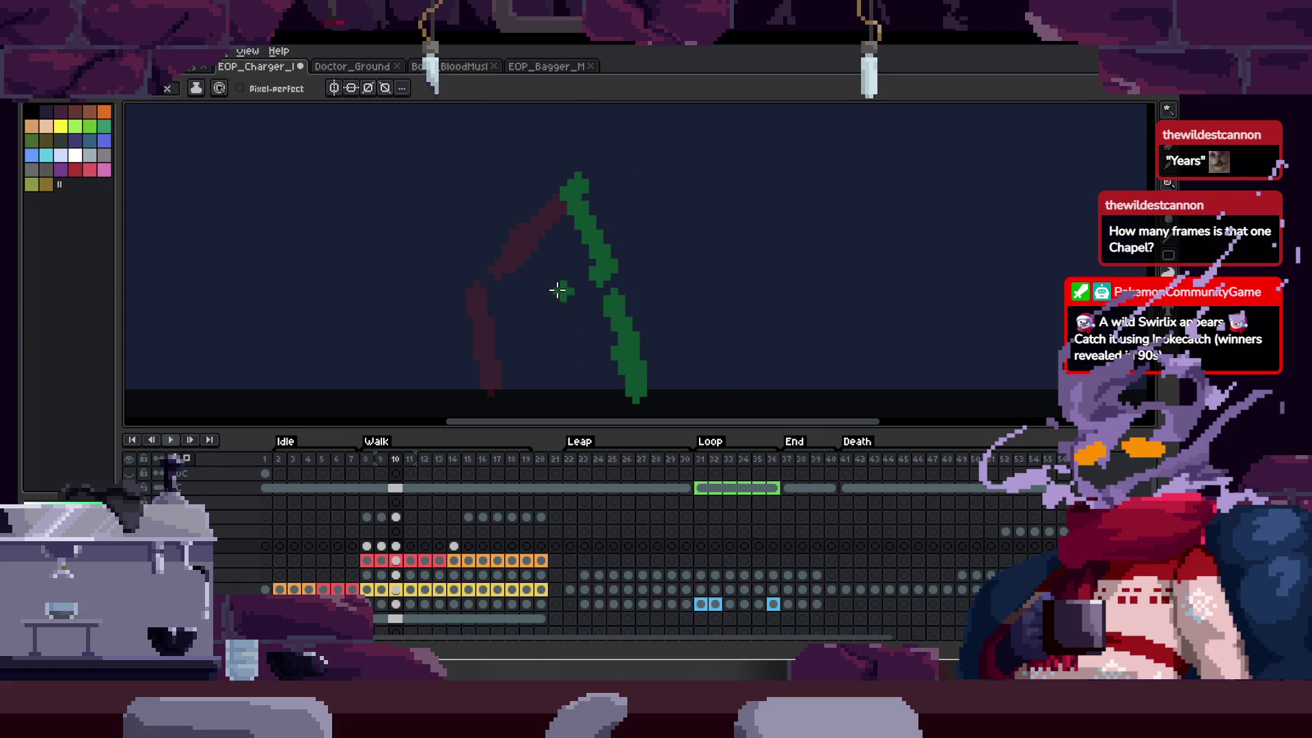
- Erase most of frame 10's green leg stroke after comparing neighbouring frames
{"action": "key", "text": "Left"}
{"action": "key", "text": "Left"}
{"action": "key", "text": "Right"}
{"action": "key", "text": "Right"}
{"action": "key", "text": "e"}
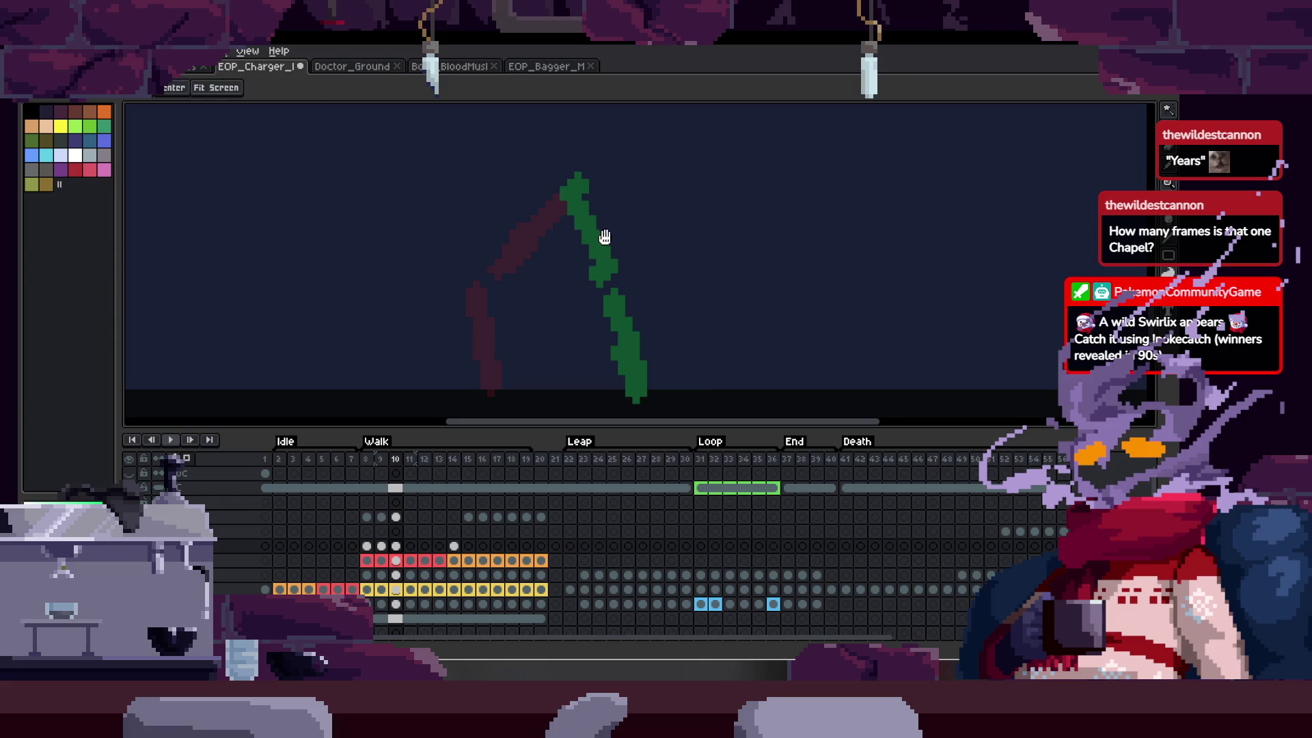
{"action": "mouse_move", "coordinate": [625, 379]}
{"action": "left_mouse_down"}
{"action": "mouse_move", "coordinate": [563, 152]}
{"action": "mouse_move", "coordinate": [559, 236]}
{"action": "mouse_move", "coordinate": [589, 376]}
{"action": "left_mouse_up"}
{"action": "key", "text": "b"}
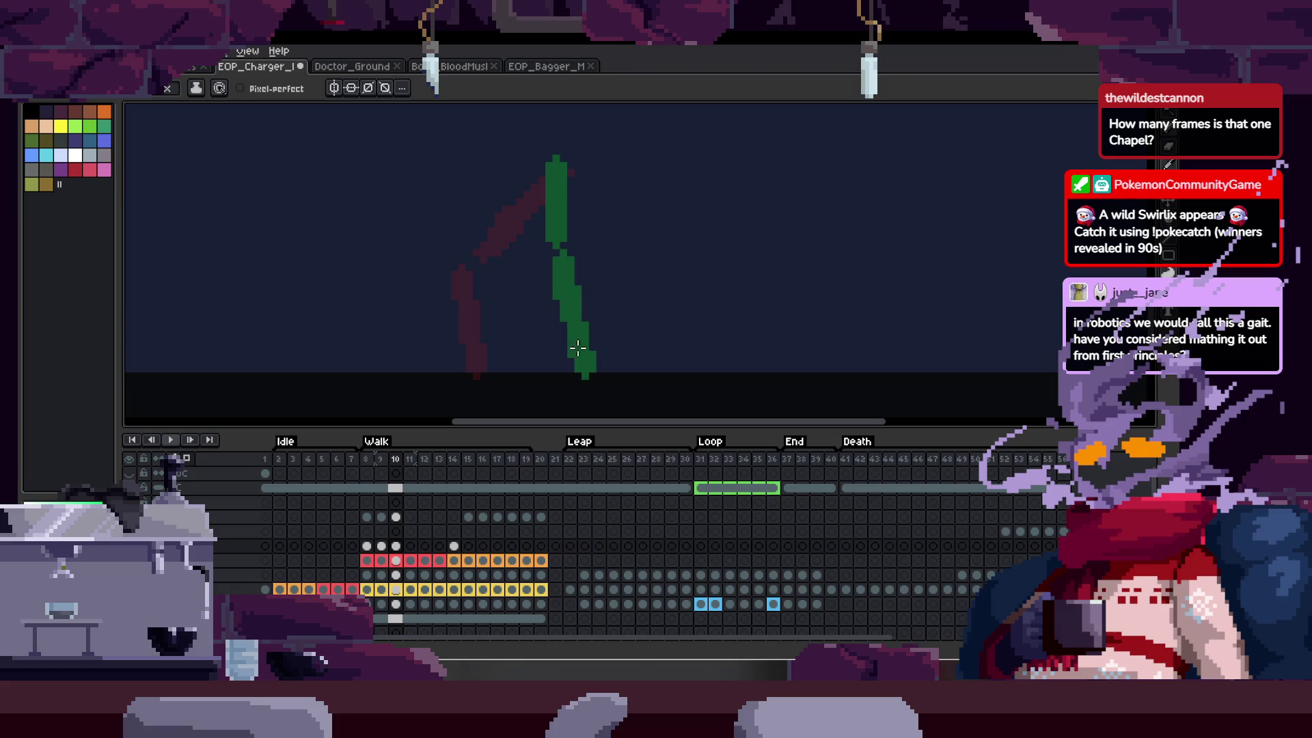
- Draw a diagonal leg line and an upper leg stroke on frame 11
{"action": "key", "text": "Right"}
{"action": "left_click", "coordinate": [577, 255]}
{"action": "left_click", "coordinate": [635, 368], "text": "shift"}
{"action": "left_click_drag", "start_coordinate": [547, 146], "coordinate": [570, 233]}
{"action": "key", "text": "Right"}
{"action": "left_click_drag", "start_coordinate": [577, 172], "coordinate": [594, 207]}
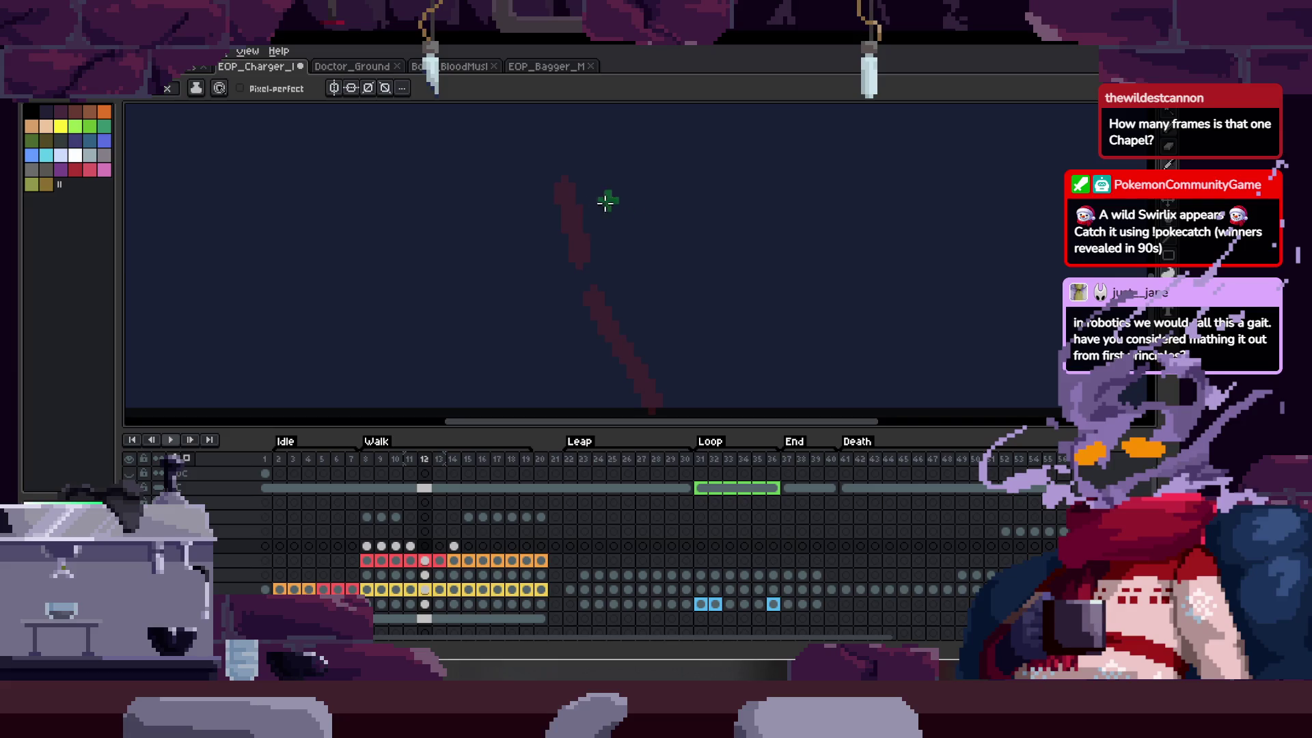
- Review walk frames 8–12 and pan the ground line into view on frame 9
{"action": "key", "text": "Left"}
{"action": "key", "text": "Left"}
{"action": "key", "text": "Left"}
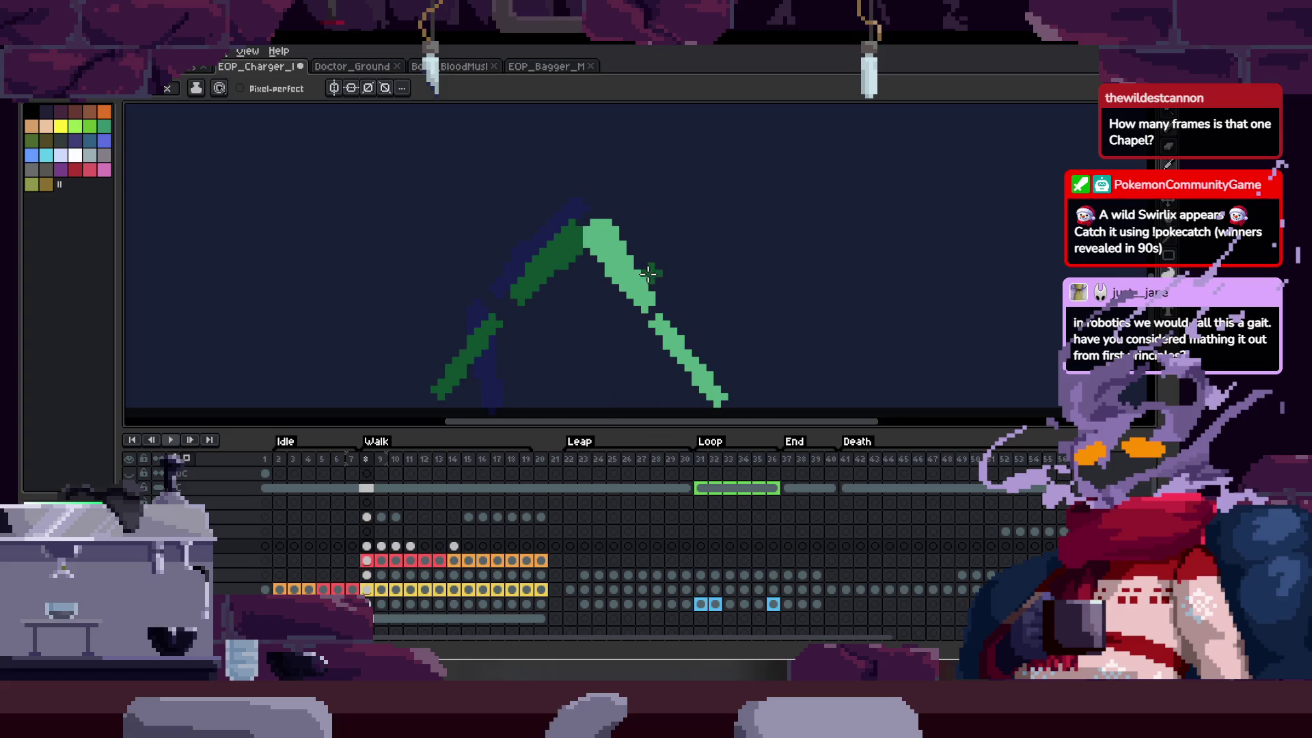
{"action": "key", "text": "Right"}
{"action": "key", "text": "Right"}
{"action": "key", "text": "Right"}
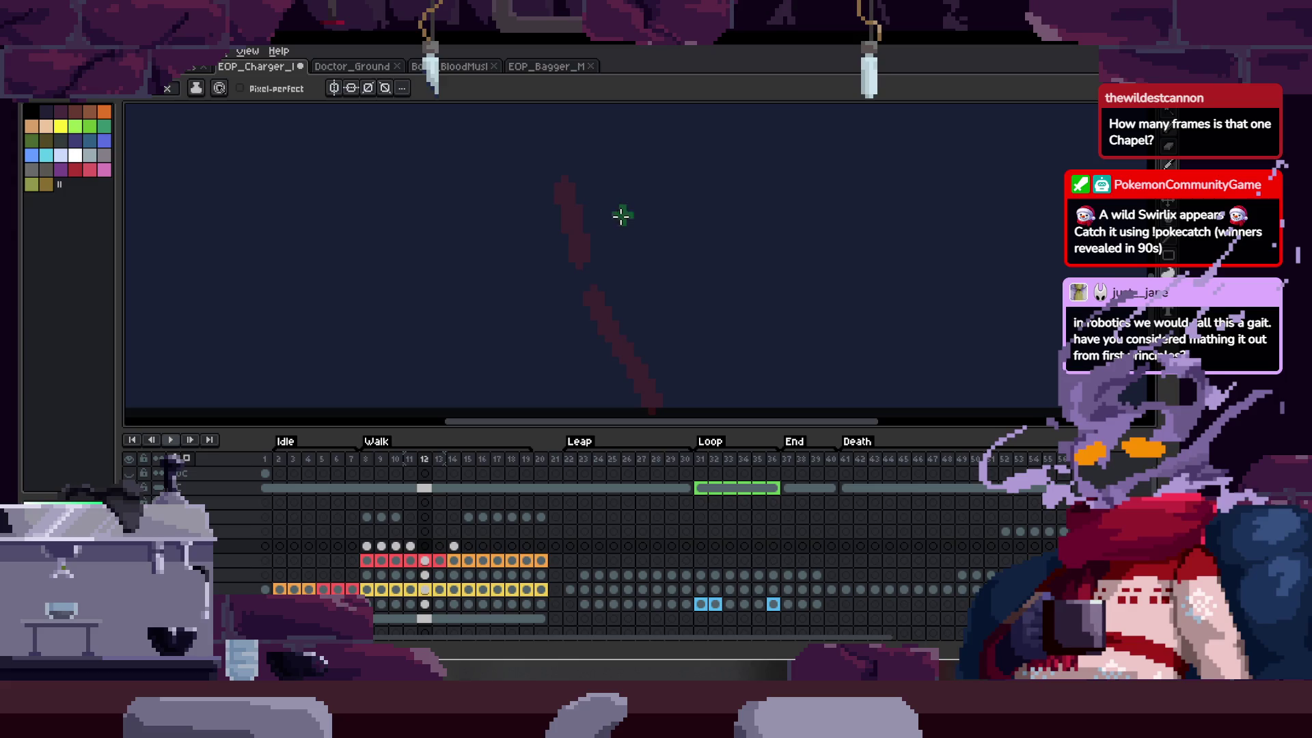
{"action": "key", "text": "Left"}
{"action": "key", "text": "Left"}
{"action": "key", "text": "Left"}
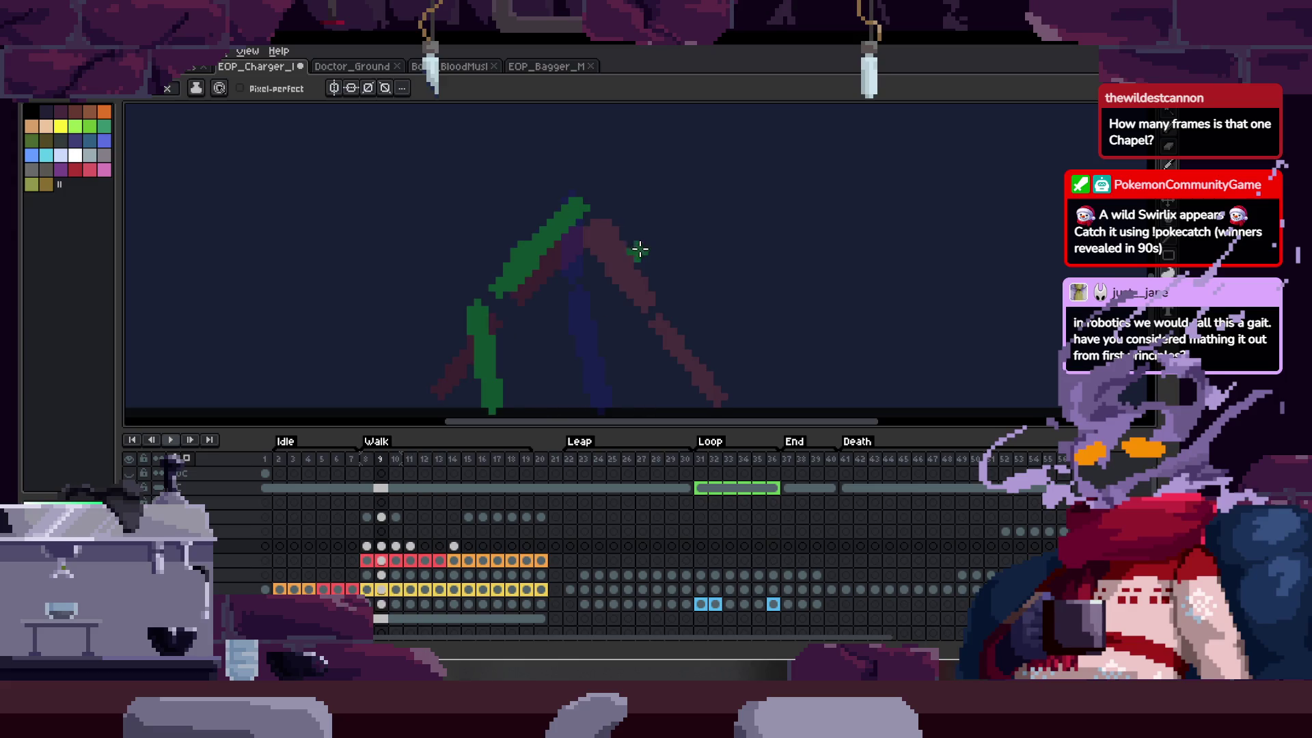
{"action": "key", "text": "Right"}
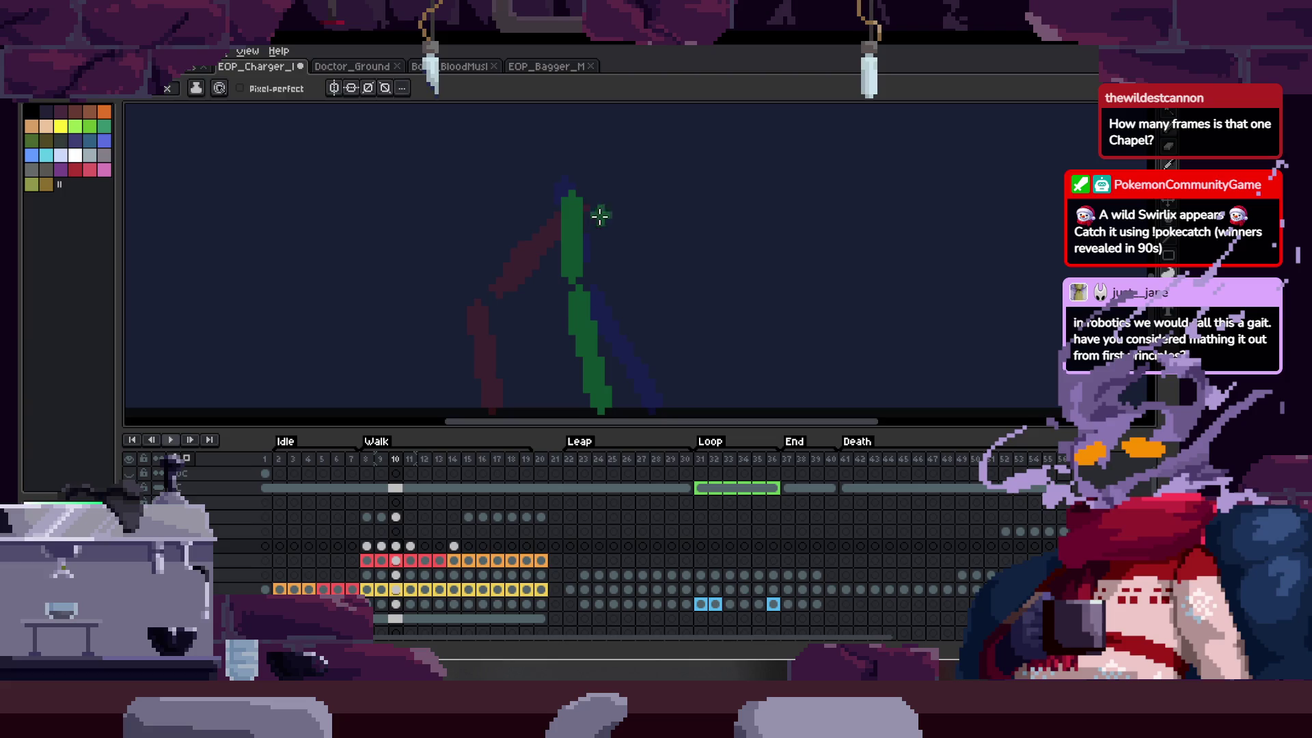
{"action": "key", "text": "Left"}
{"action": "mouse_move", "coordinate": [600, 331]}
{"action": "left_mouse_down"}
{"action": "mouse_move", "coordinate": [580, 199]}
{"action": "mouse_move", "coordinate": [595, 166]}
{"action": "mouse_move", "coordinate": [629, 328]}
{"action": "mouse_move", "coordinate": [575, 285]}
{"action": "left_mouse_up"}
{"action": "key", "text": "Left"}
{"action": "key", "text": "Right"}
{"action": "key", "text": "b"}
- Draw green leg strokes on frame 12 and a thick leg over the red limb on frame 13
{"action": "key", "text": "Right"}
{"action": "key", "text": "Right"}
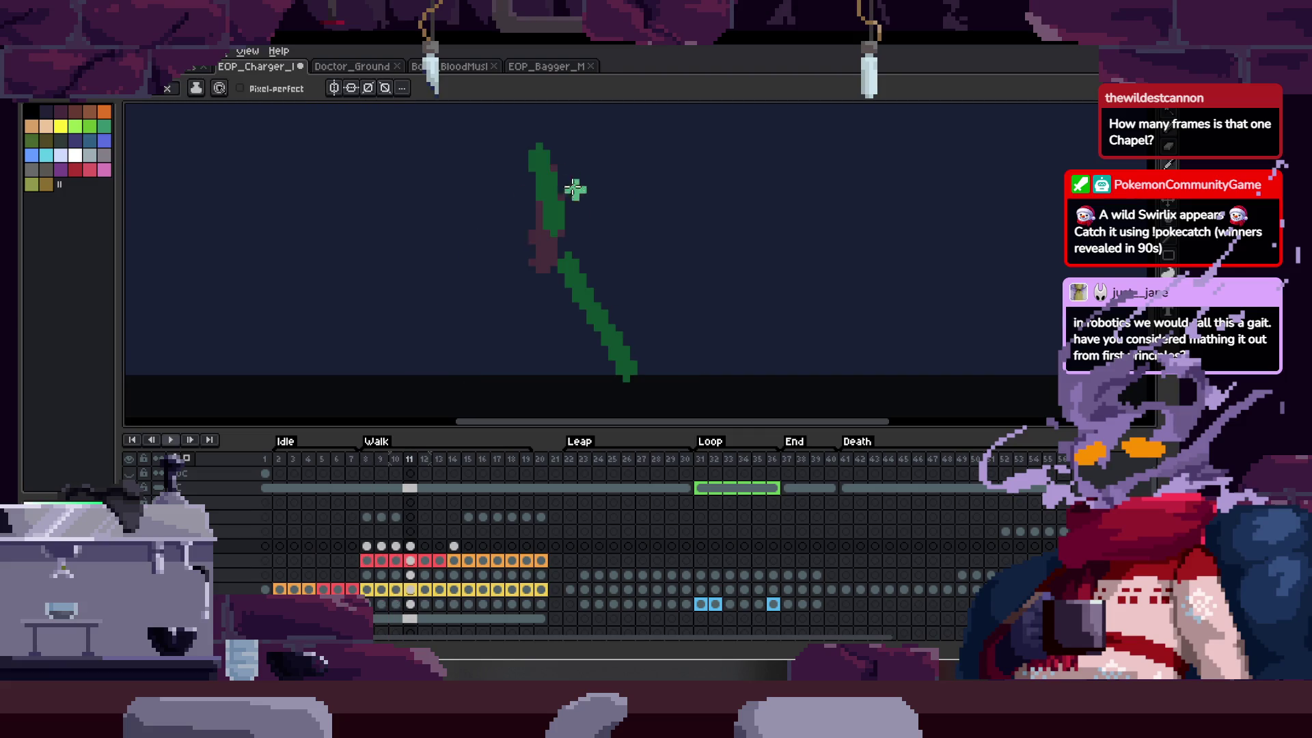
{"action": "key", "text": "Right"}
{"action": "left_click_drag", "start_coordinate": [540, 147], "coordinate": [465, 246]}
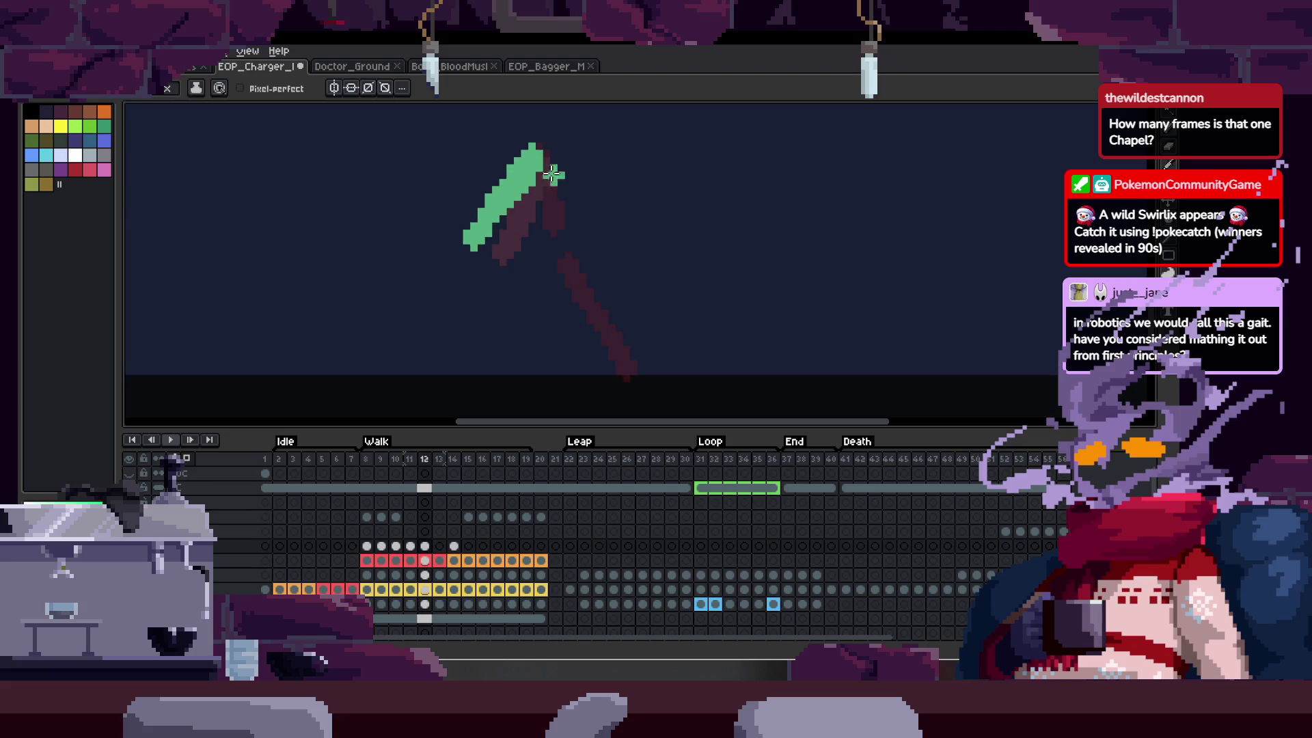
{"action": "key", "text": "Right"}
{"action": "left_click_drag", "start_coordinate": [526, 175], "coordinate": [459, 214]}
{"action": "key", "text": "Left"}
{"action": "key", "text": "Right"}
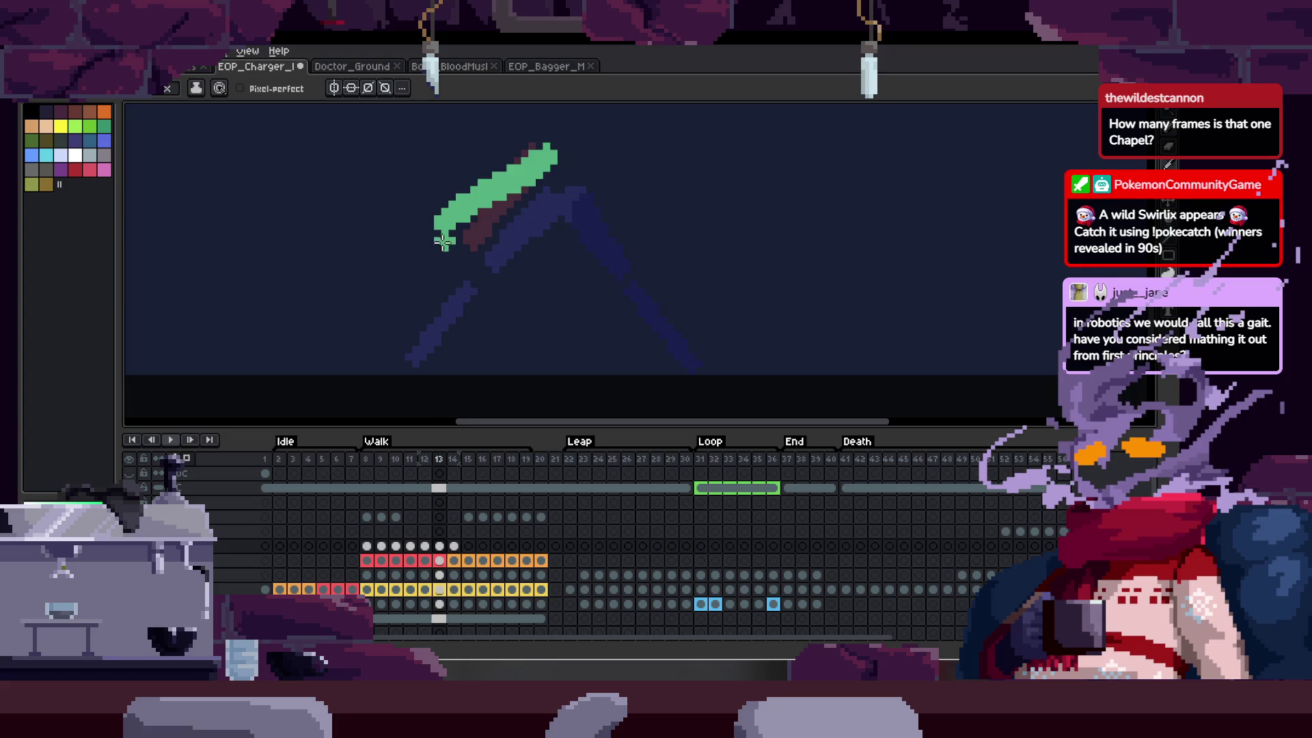
{"action": "key", "text": "Left"}
- Paint extra green leg strokes on frames 12, 11, 10 and the lower right leg on 9
{"action": "left_click_drag", "start_coordinate": [481, 253], "coordinate": [536, 342]}
{"action": "key", "text": "Left"}
{"action": "left_click_drag", "start_coordinate": [526, 270], "coordinate": [642, 328]}
{"action": "key", "text": "Left"}
{"action": "mouse_move", "coordinate": [576, 276]}
{"action": "left_mouse_down"}
{"action": "mouse_move", "coordinate": [667, 314]}
{"action": "mouse_move", "coordinate": [686, 355]}
{"action": "left_mouse_up"}
{"action": "key", "text": "Left"}
{"action": "key", "text": "ctrl+z"}
{"action": "left_click_drag", "start_coordinate": [612, 294], "coordinate": [683, 355]}
- Draw trial leg strokes on frames 15–17, then clear cels 14–17
{"action": "key", "text": "Right"}
{"action": "key", "text": "Right"}
{"action": "key", "text": "Right"}
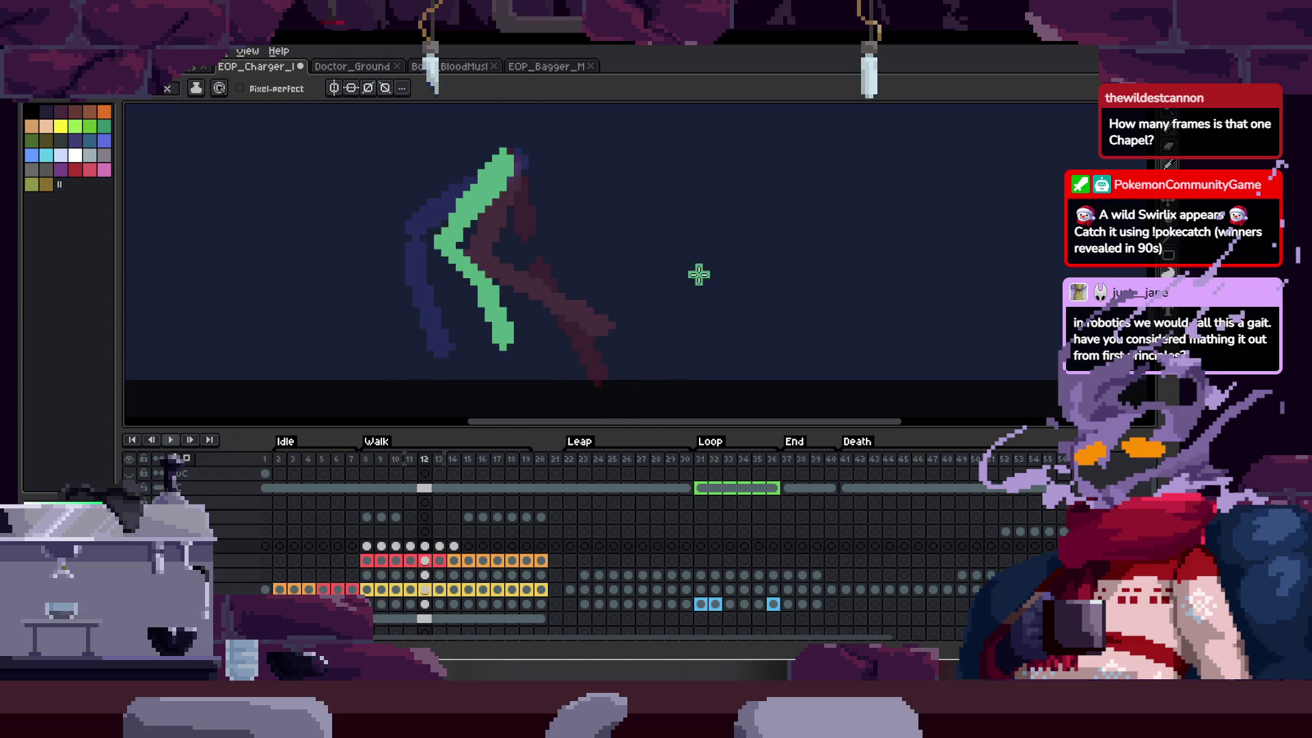
{"action": "key", "text": "Right"}
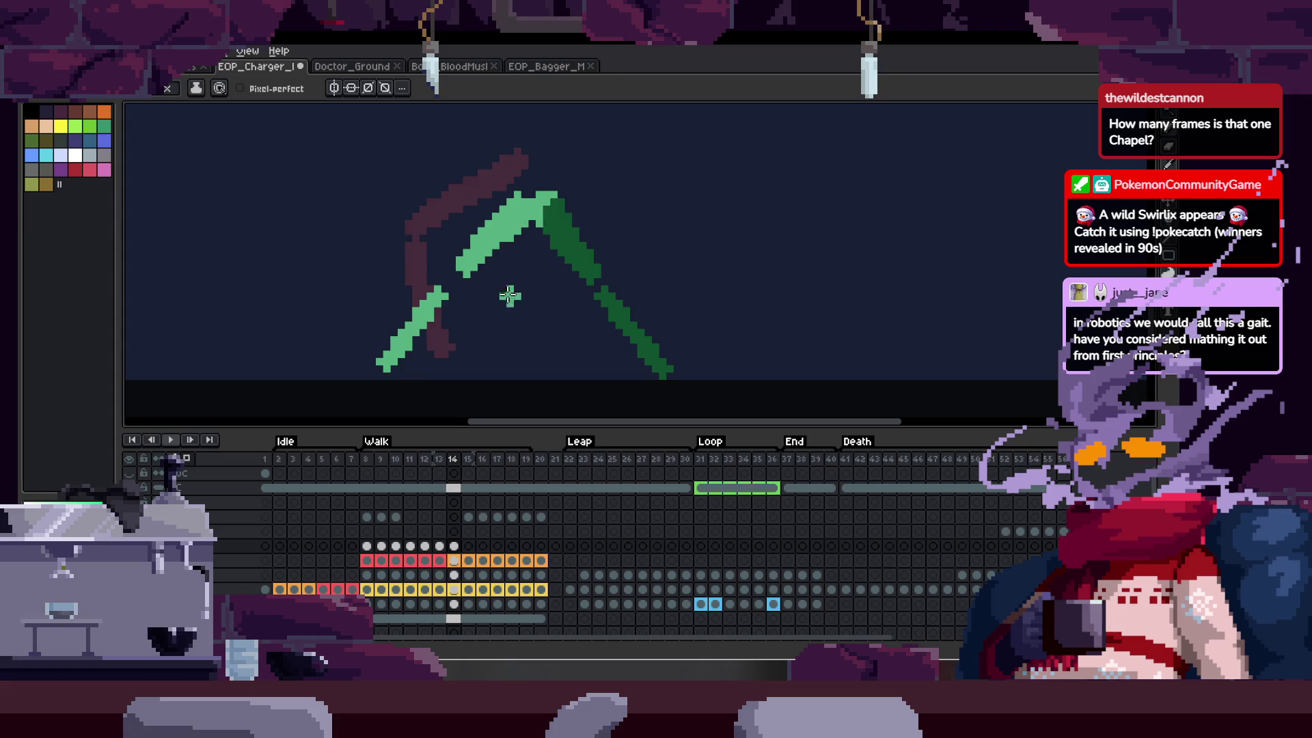
{"action": "key", "text": "Right"}
{"action": "mouse_move", "coordinate": [415, 380]}
{"action": "left_mouse_down"}
{"action": "mouse_move", "coordinate": [438, 304]}
{"action": "mouse_move", "coordinate": [557, 197]}
{"action": "left_mouse_up"}
{"action": "key", "text": "Right"}
{"action": "left_click_drag", "start_coordinate": [470, 282], "coordinate": [506, 381]}
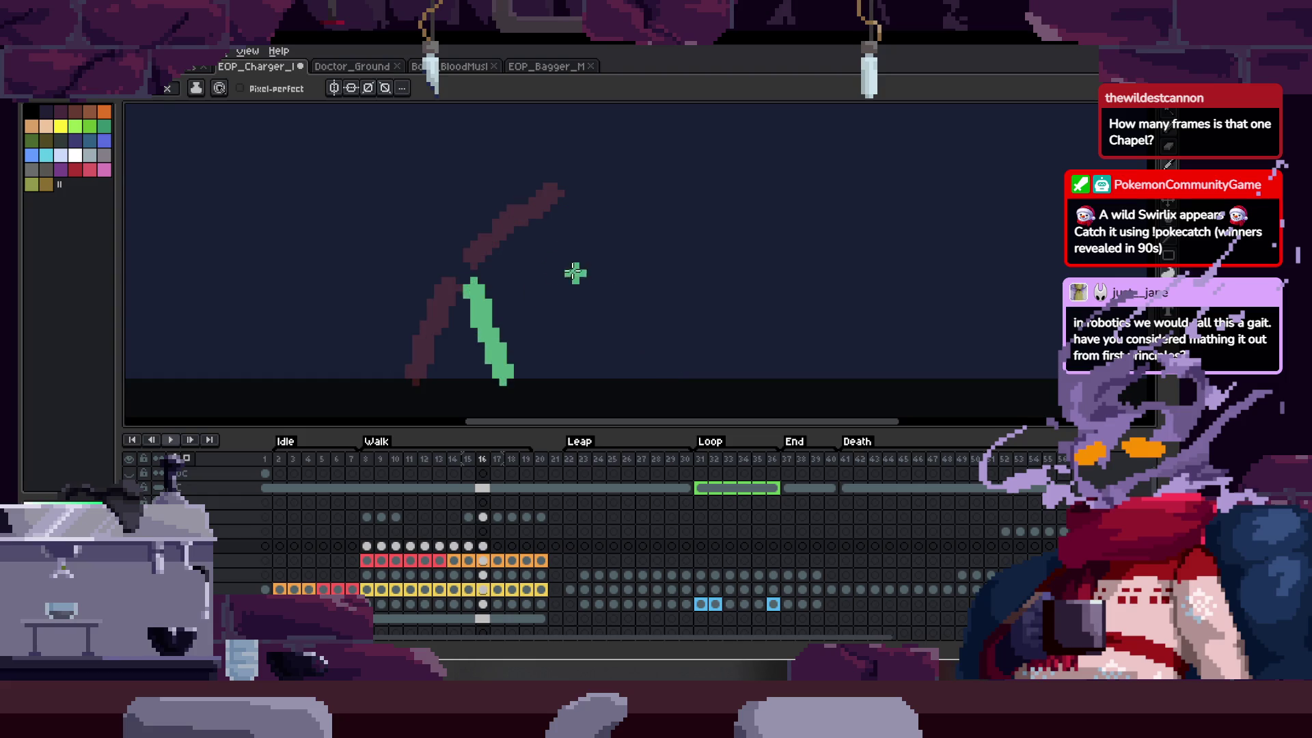
{"action": "key", "text": "Right"}
{"action": "left_click_drag", "start_coordinate": [523, 281], "coordinate": [569, 378]}
{"action": "key", "text": "Right"}
{"action": "left_click_drag", "start_coordinate": [460, 546], "coordinate": [499, 546]}
{"action": "key", "text": "Delete"}
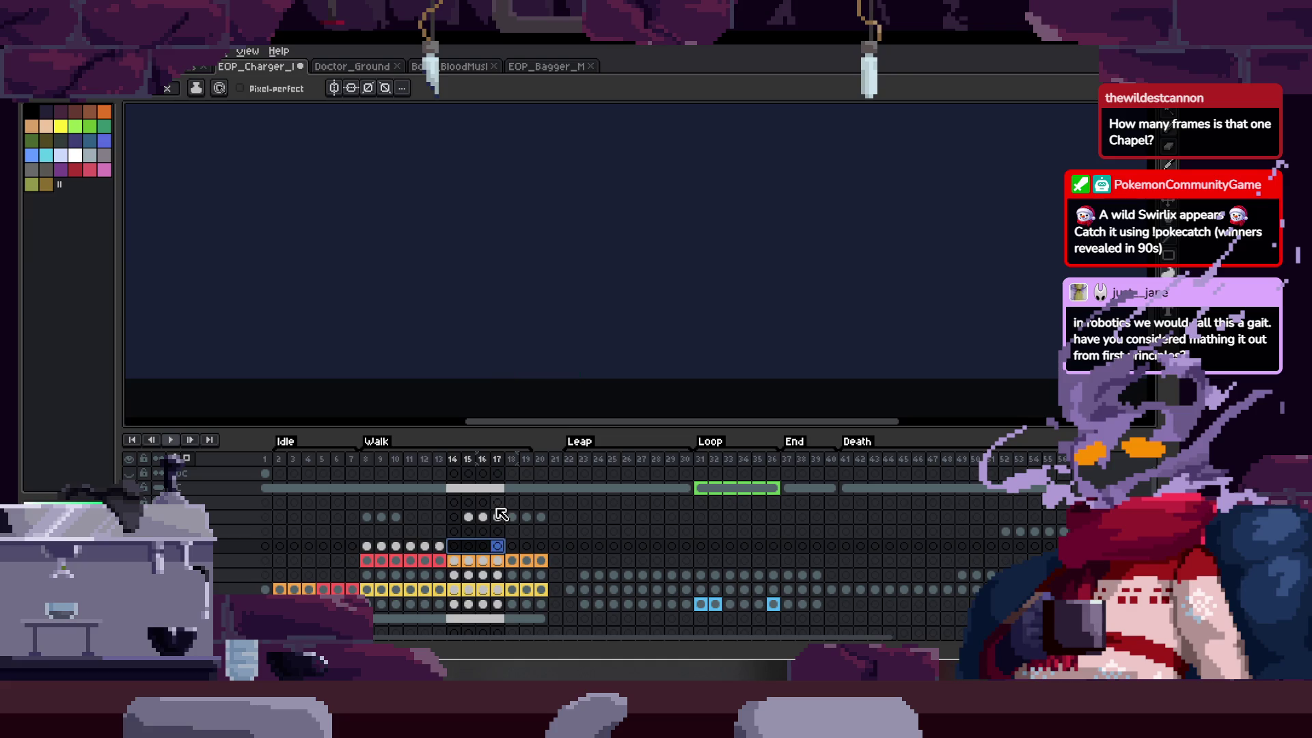
- Play frames 8–13 as a loop, then bucket-fill the light-green leg stroke dark green
{"action": "left_click_drag", "start_coordinate": [366, 545], "coordinate": [532, 556]}
{"action": "key", "text": "Return"}
{"action": "key", "text": "Tab"}
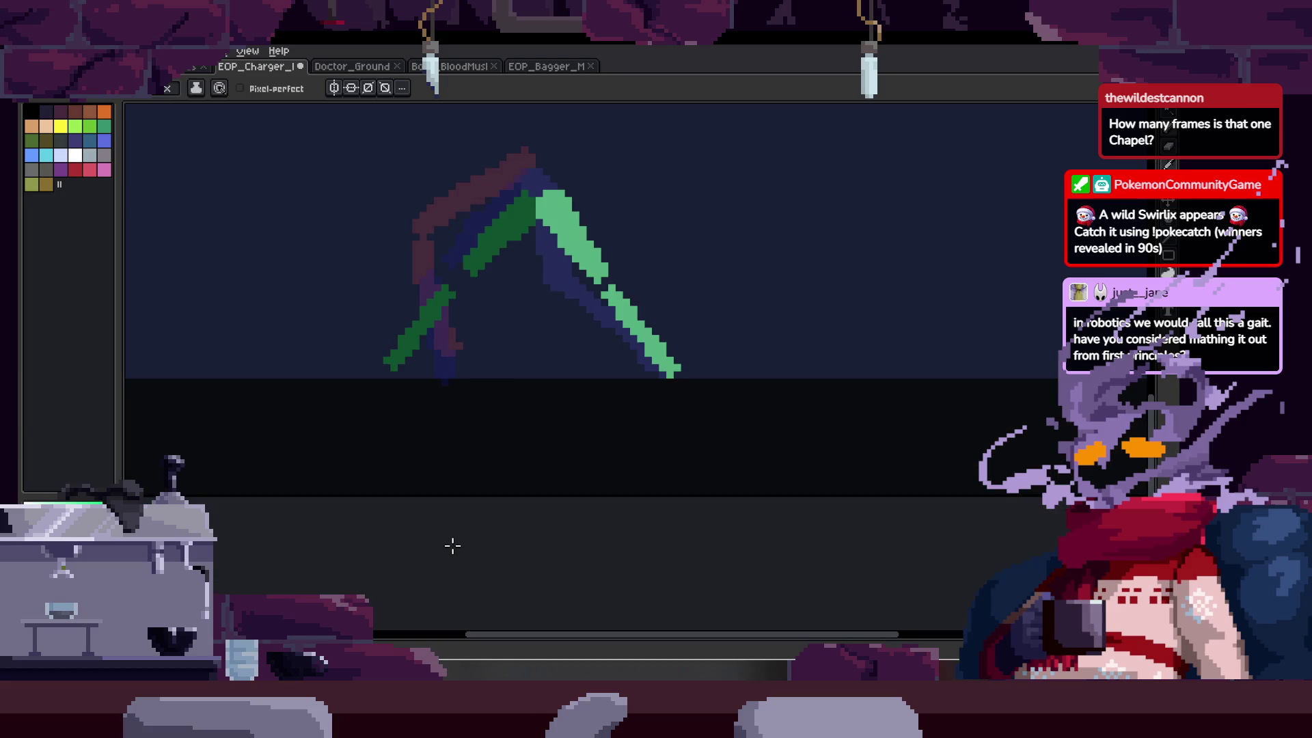
{"action": "key", "text": "Tab"}
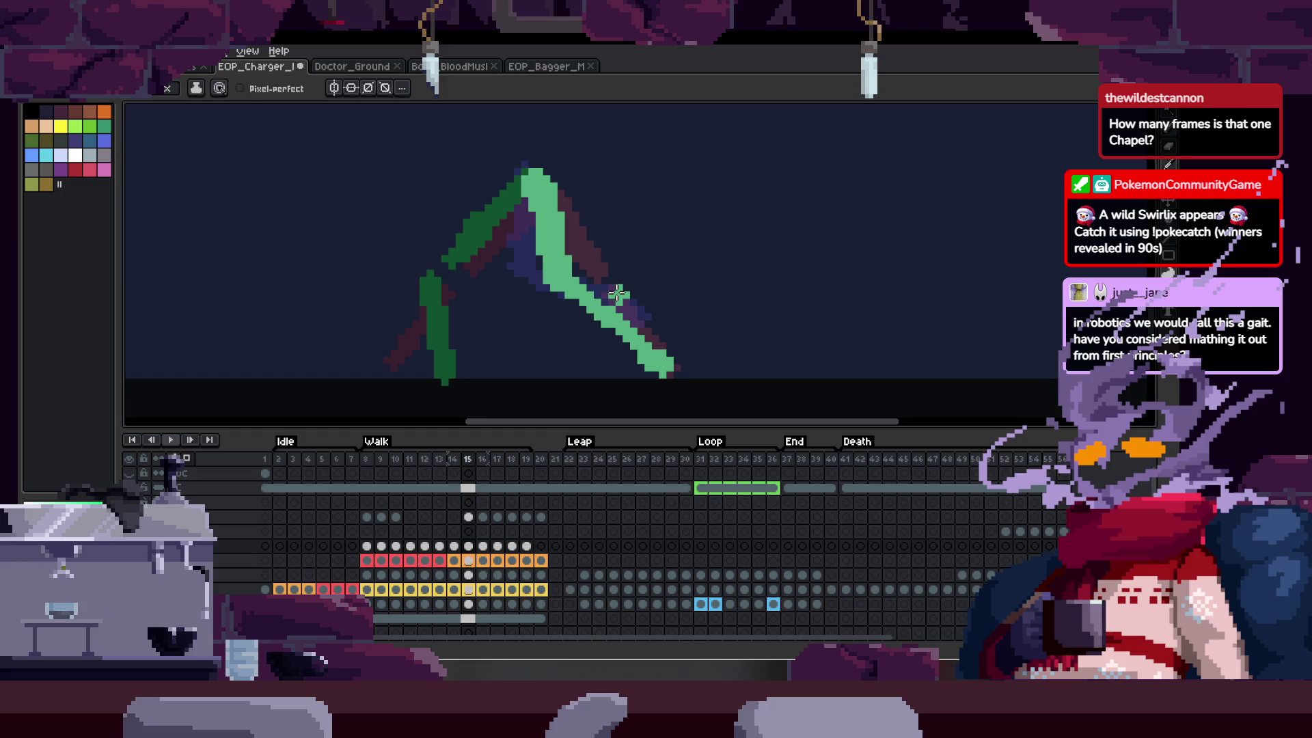
{"action": "key", "text": "g"}
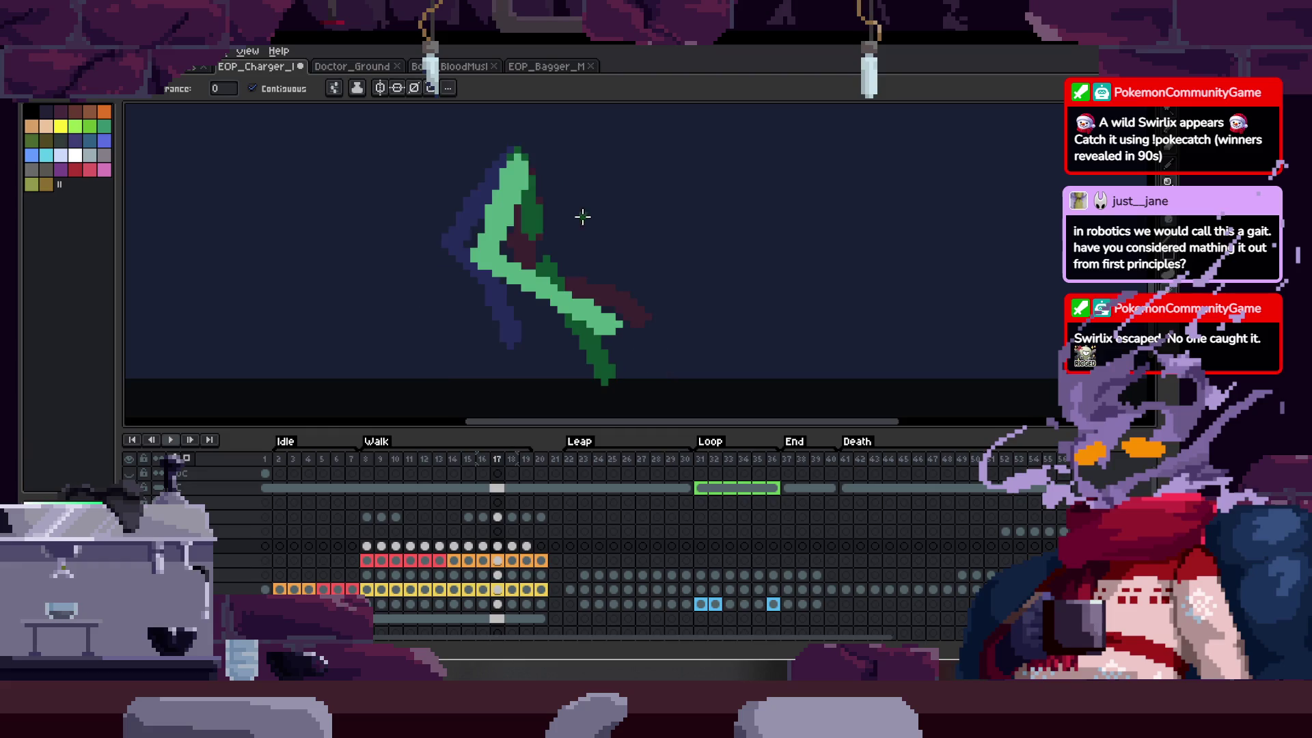
{"action": "left_click", "coordinate": [477, 206]}
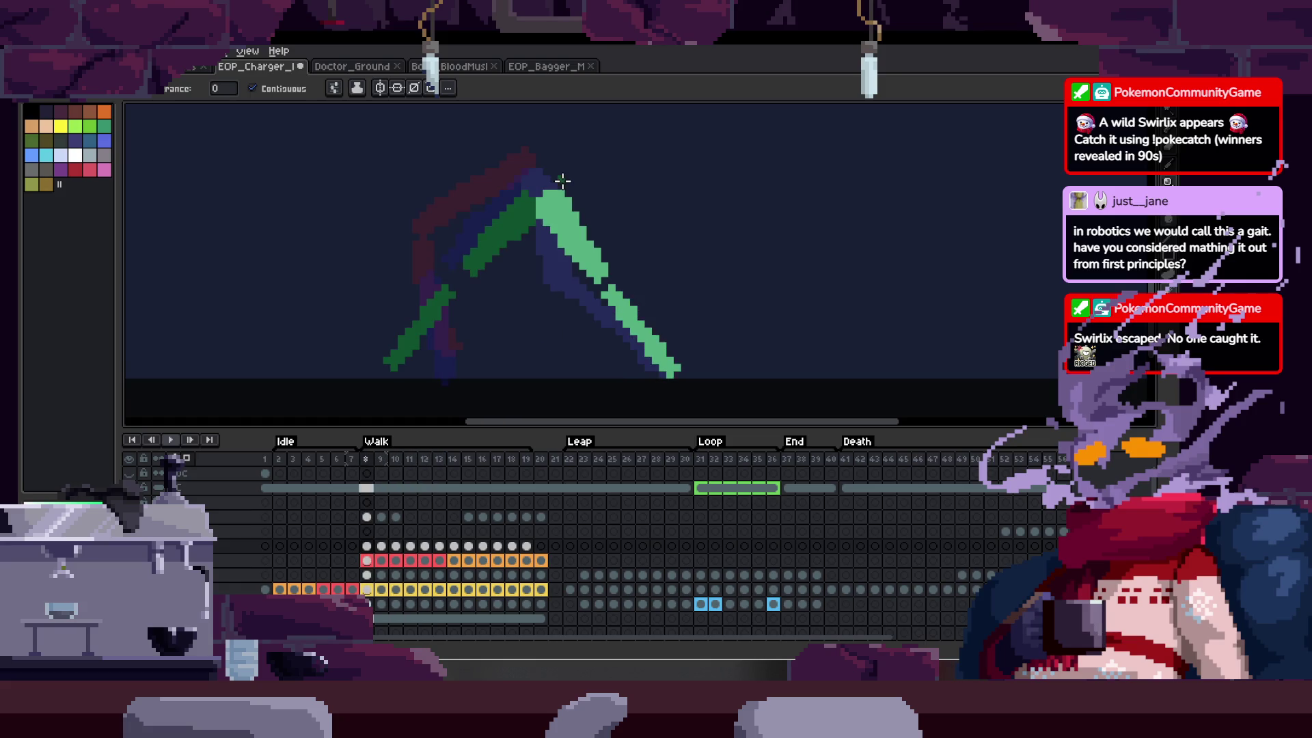
- Erase stray dark-green pixels on the upper limb and lower leg
{"action": "key", "text": "Tab"}
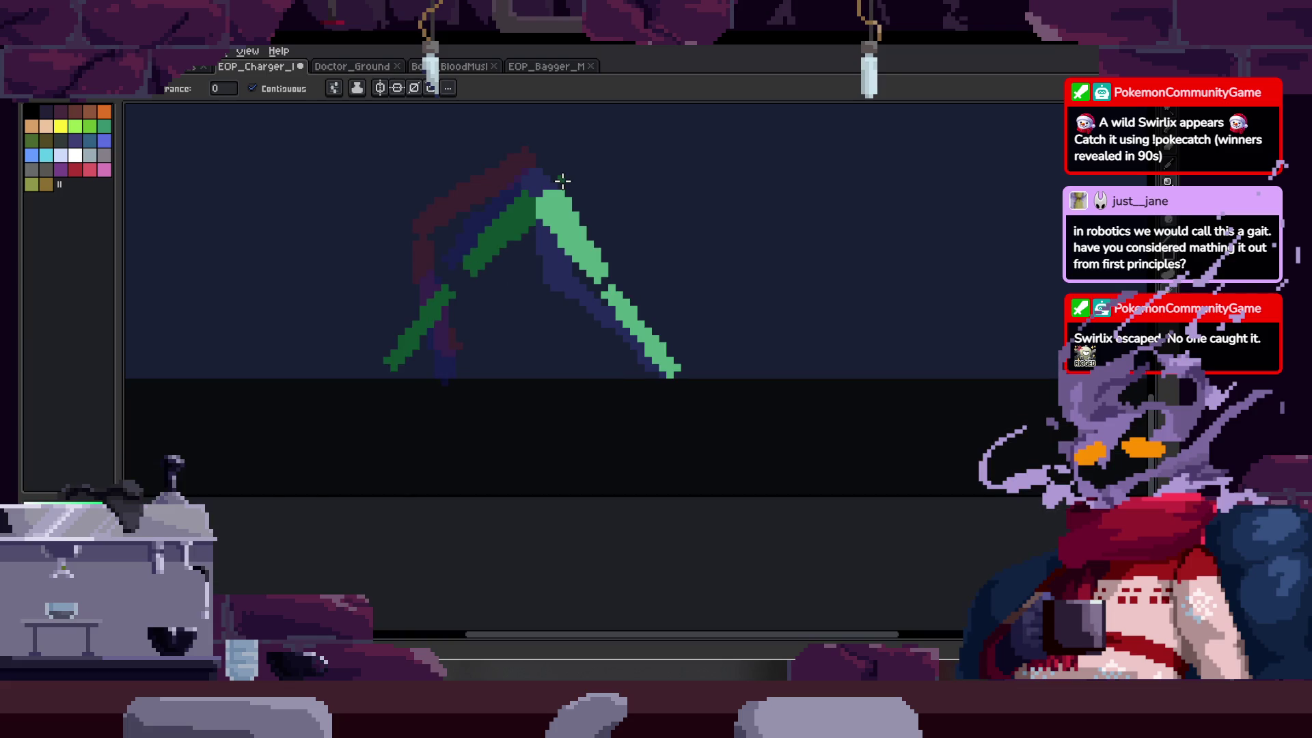
{"action": "key", "text": "Tab"}
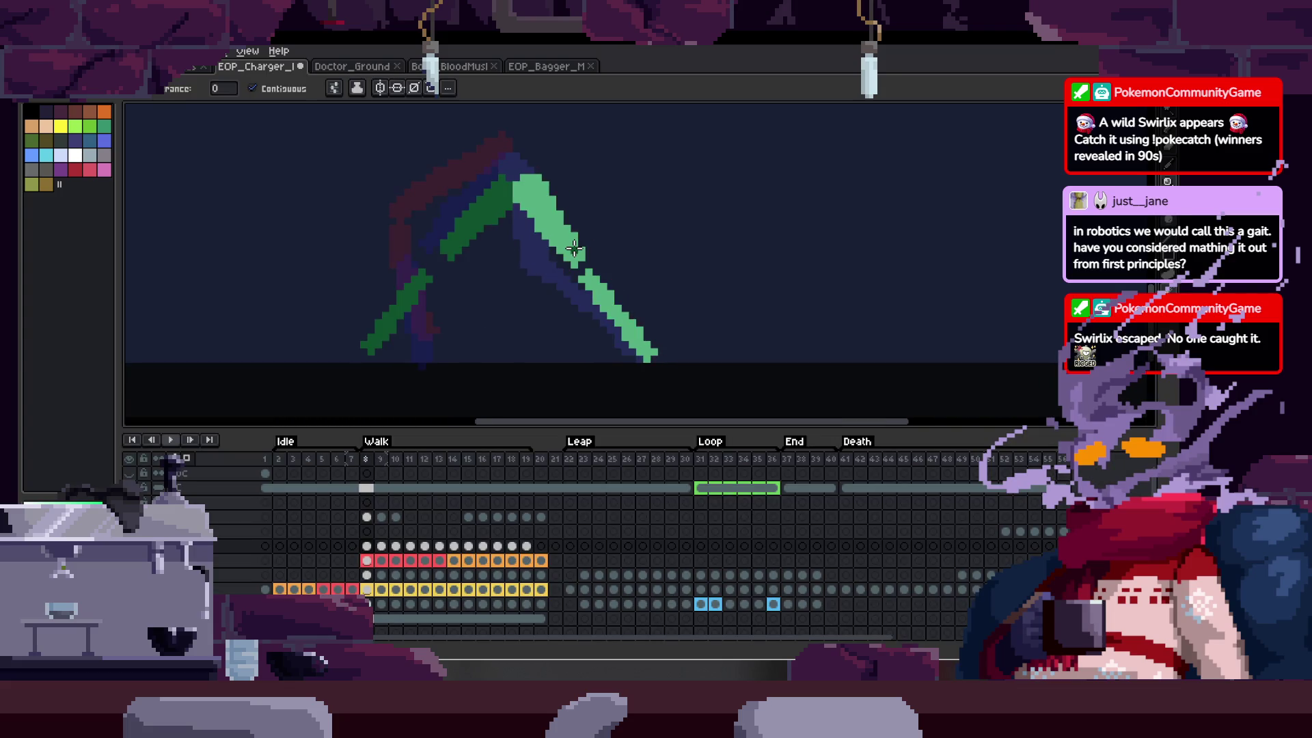
{"action": "key", "text": "Tab"}
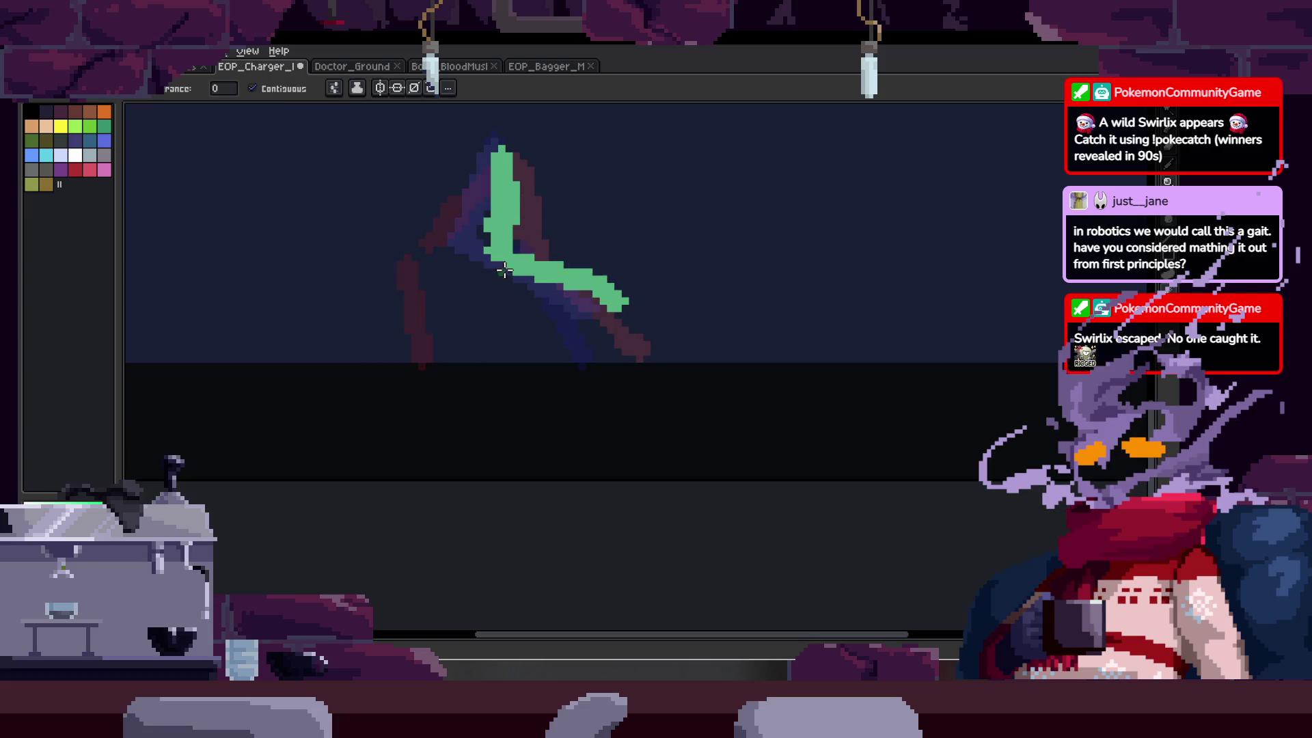
{"action": "key", "text": "b"}
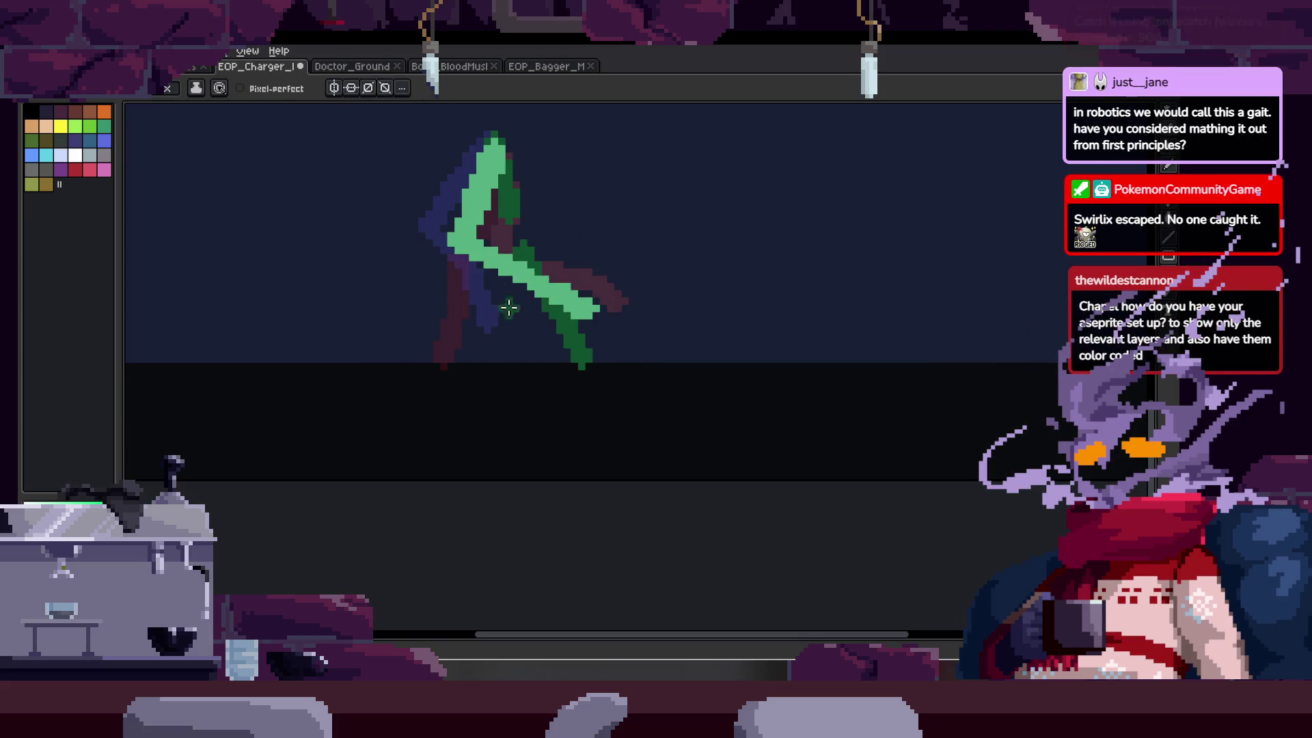
{"action": "key", "text": "e"}
{"action": "mouse_move", "coordinate": [544, 285]}
{"action": "left_mouse_down"}
{"action": "mouse_move", "coordinate": [527, 258]}
{"action": "mouse_move", "coordinate": [522, 193]}
{"action": "mouse_move", "coordinate": [571, 346]}
{"action": "mouse_move", "coordinate": [509, 278]}
{"action": "mouse_move", "coordinate": [530, 345]}
{"action": "left_mouse_up"}
{"action": "key", "text": "b"}
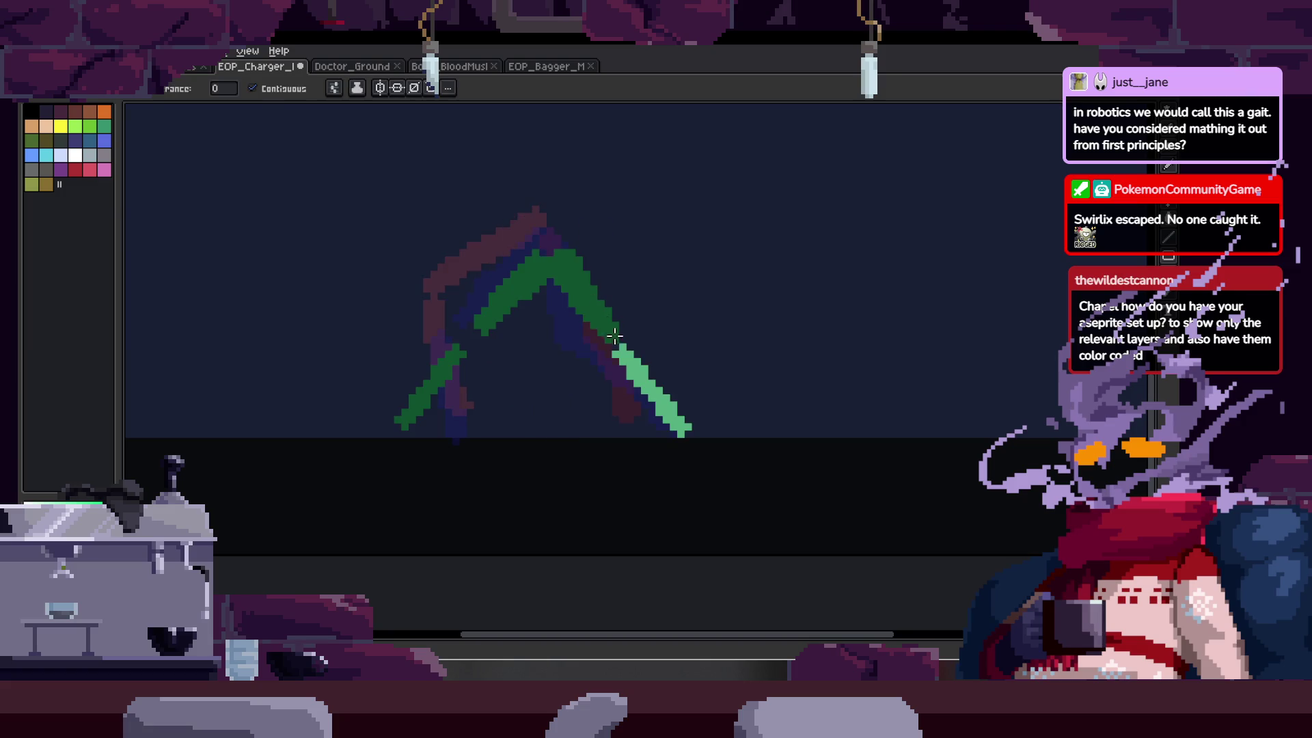
- Fill the upper-right limb dark green and upper-left and lower-left limbs light green on two frames
{"action": "key", "text": "g"}
{"action": "left_click", "coordinate": [546, 280]}
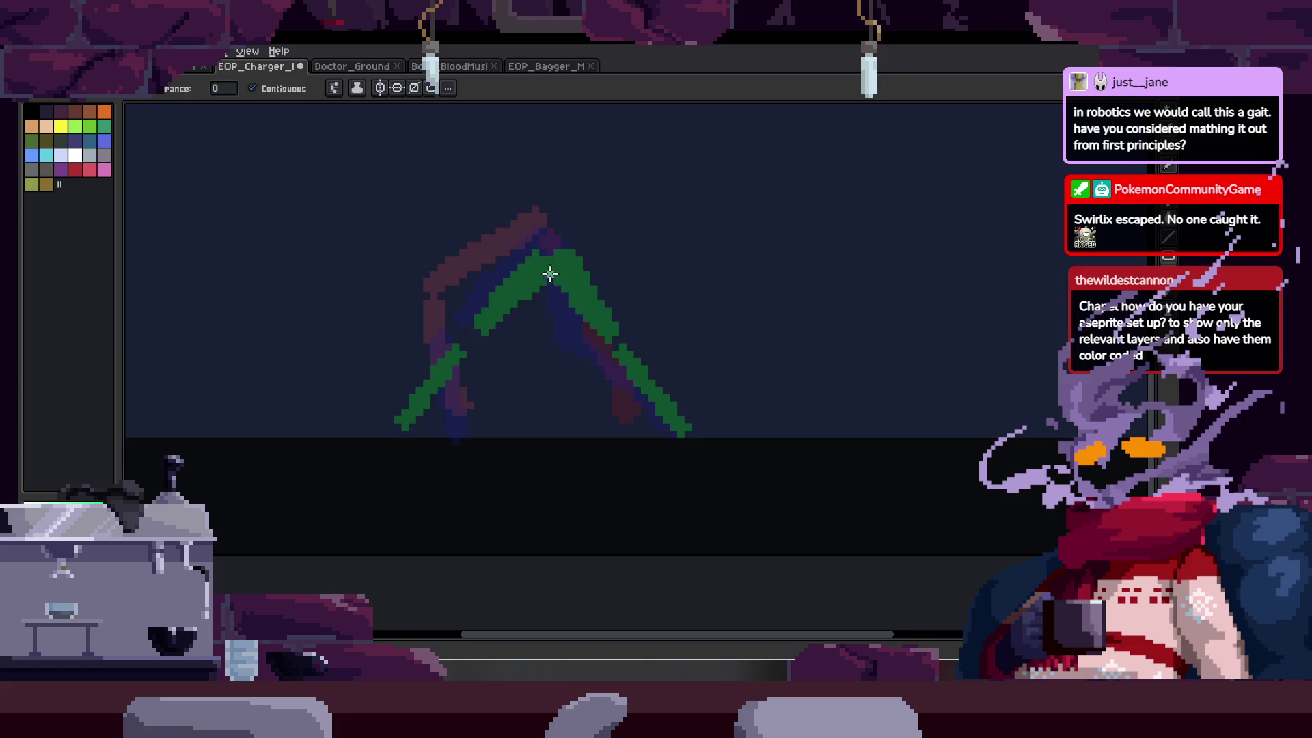
{"action": "left_click", "coordinate": [509, 300]}
{"action": "left_click", "coordinate": [430, 386]}
{"action": "key", "text": "Right"}
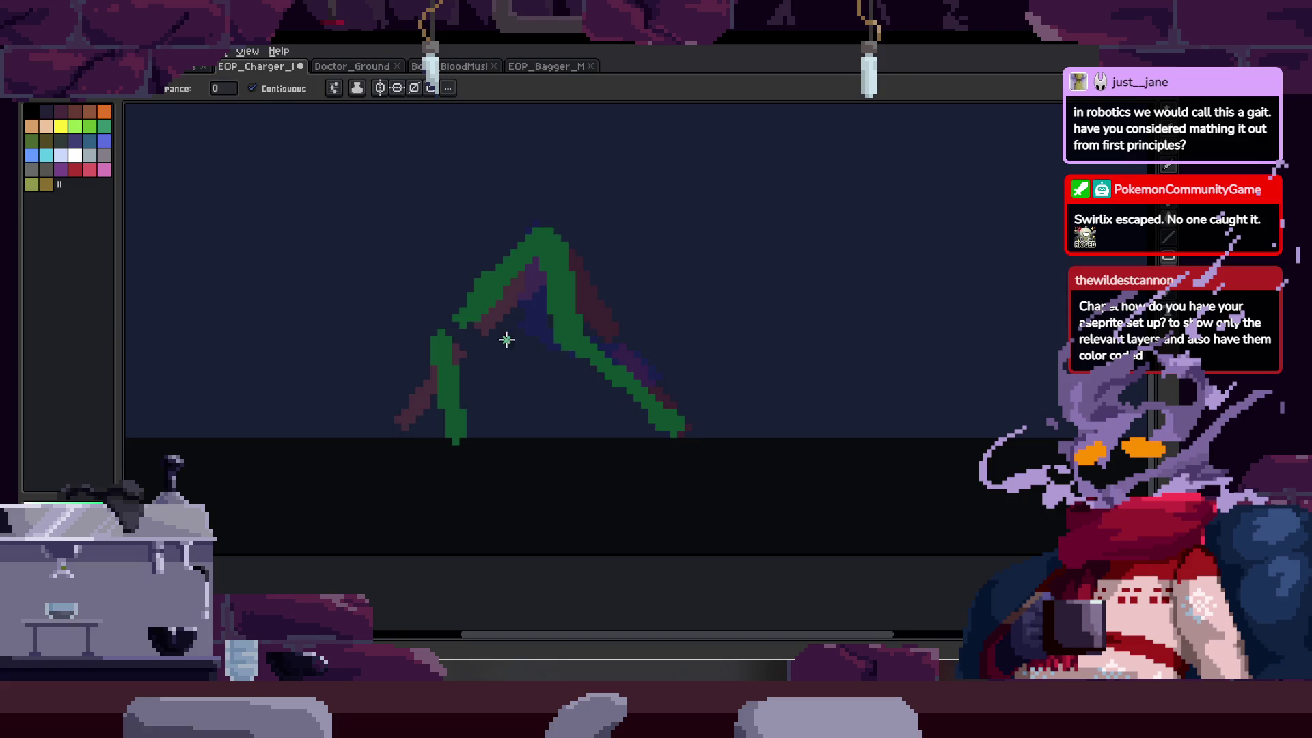
{"action": "left_click", "coordinate": [498, 287]}
{"action": "left_click", "coordinate": [439, 396]}
- Step back through the walk frames to the A-shaped leg pose frame
{"action": "key", "text": "Tab"}
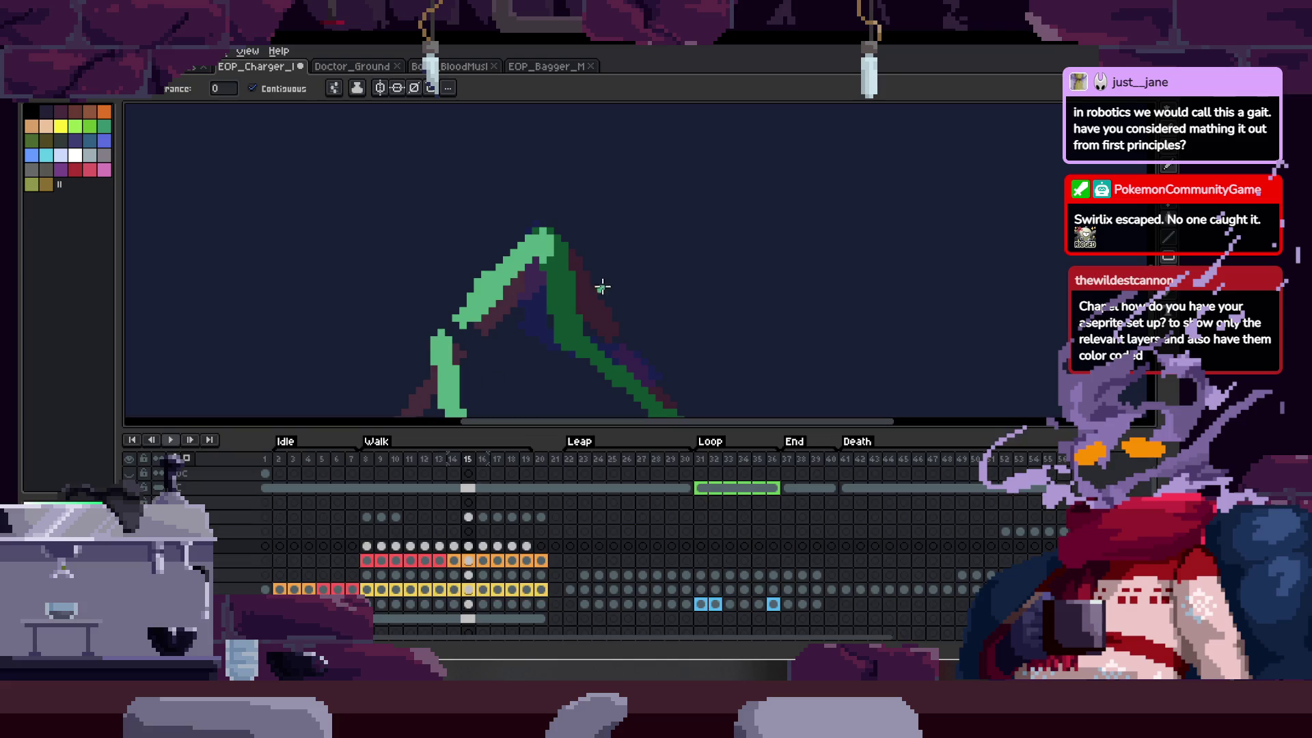
{"action": "key", "text": "Right"}
{"action": "key", "text": "Tab"}
{"action": "key", "text": "b"}
{"action": "key", "text": "Left"}
{"action": "key", "text": "Left"}
{"action": "key", "text": "Left"}
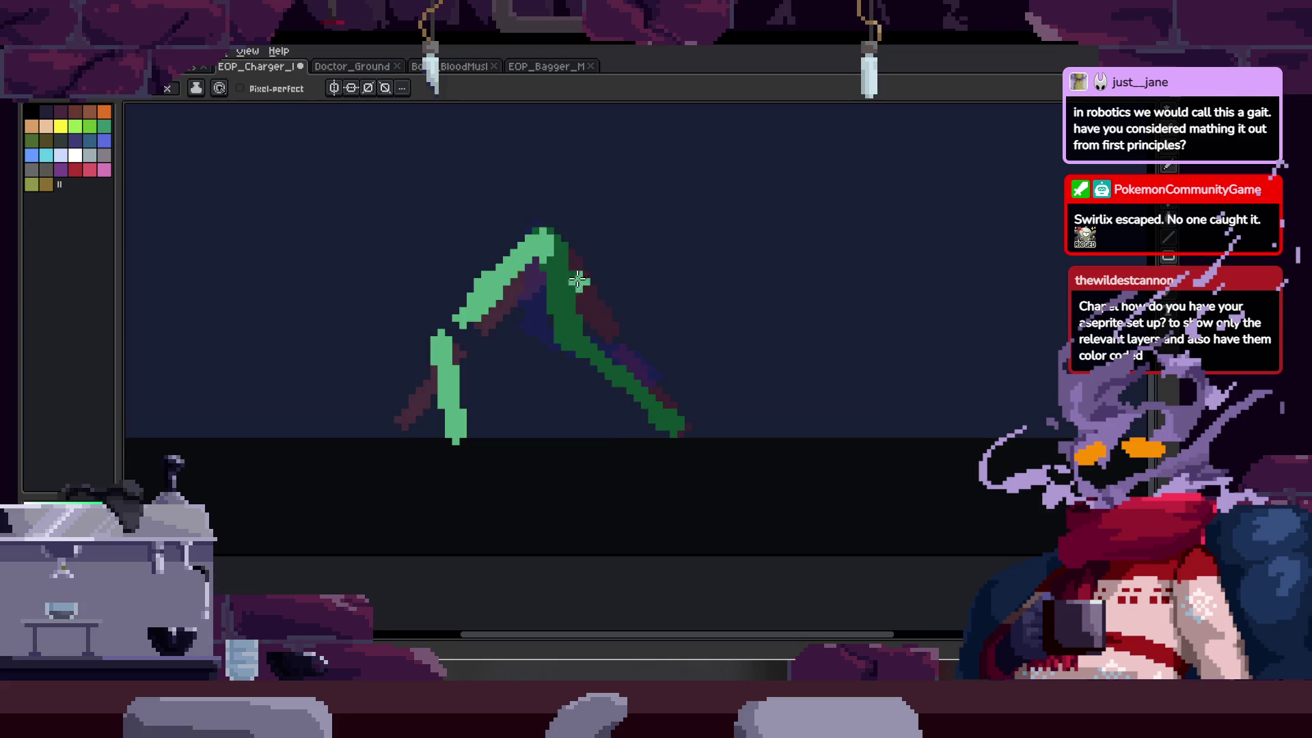
{"action": "key", "text": "Left"}
{"action": "key", "text": "Left"}
{"action": "key", "text": "Left"}
{"action": "key", "text": "alt"}
{"action": "key", "text": "Left"}
{"action": "key", "text": "Left"}
{"action": "key", "text": "Left"}
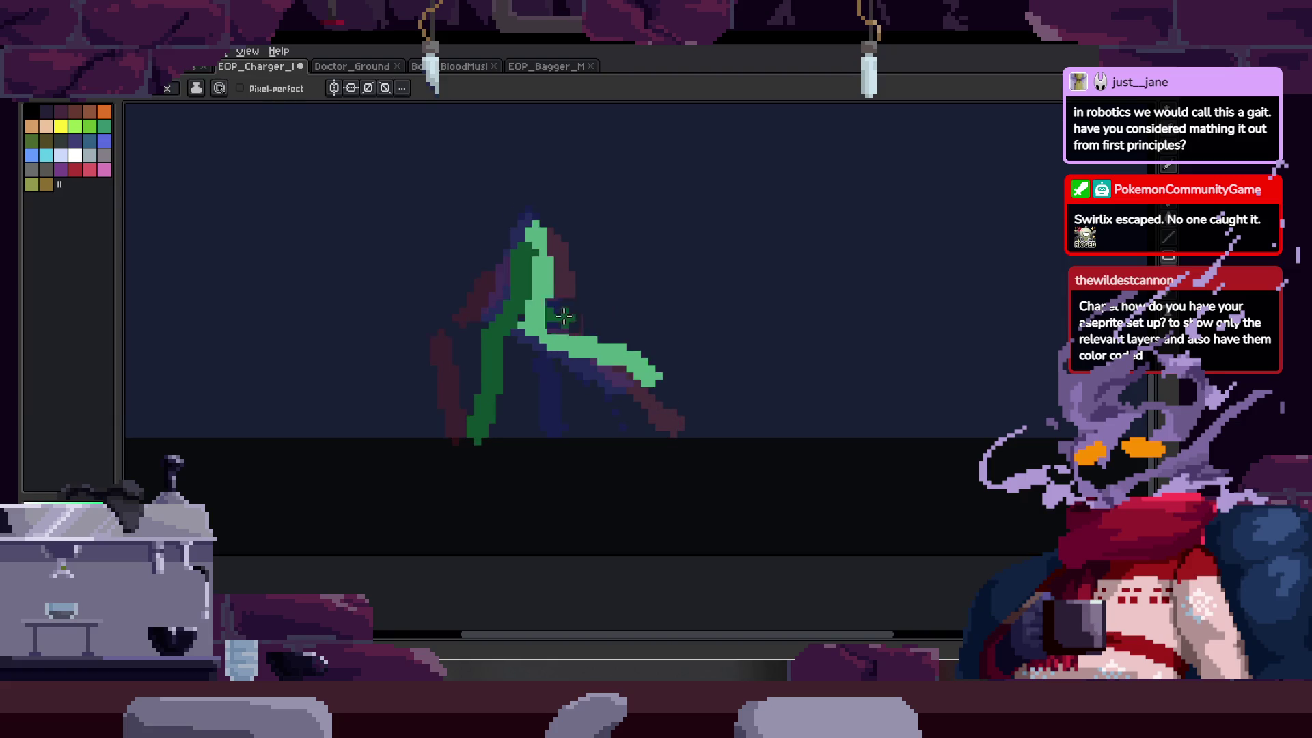
{"action": "key", "text": "Left"}
{"action": "key", "text": "Left"}
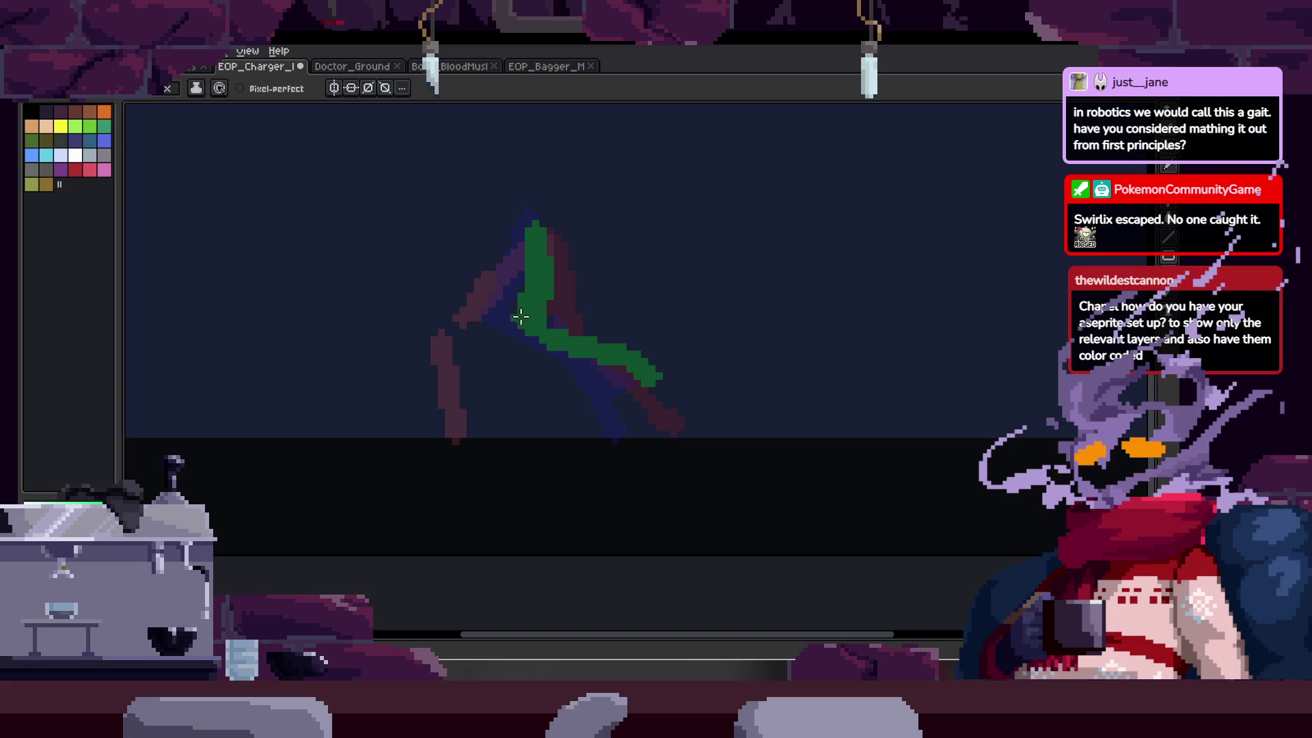
{"action": "key", "text": "Left"}
{"action": "key", "text": "alt"}
{"action": "key", "text": "Right"}
{"action": "key", "text": "Left"}
{"action": "key", "text": "Left"}
{"action": "key", "text": "Left"}
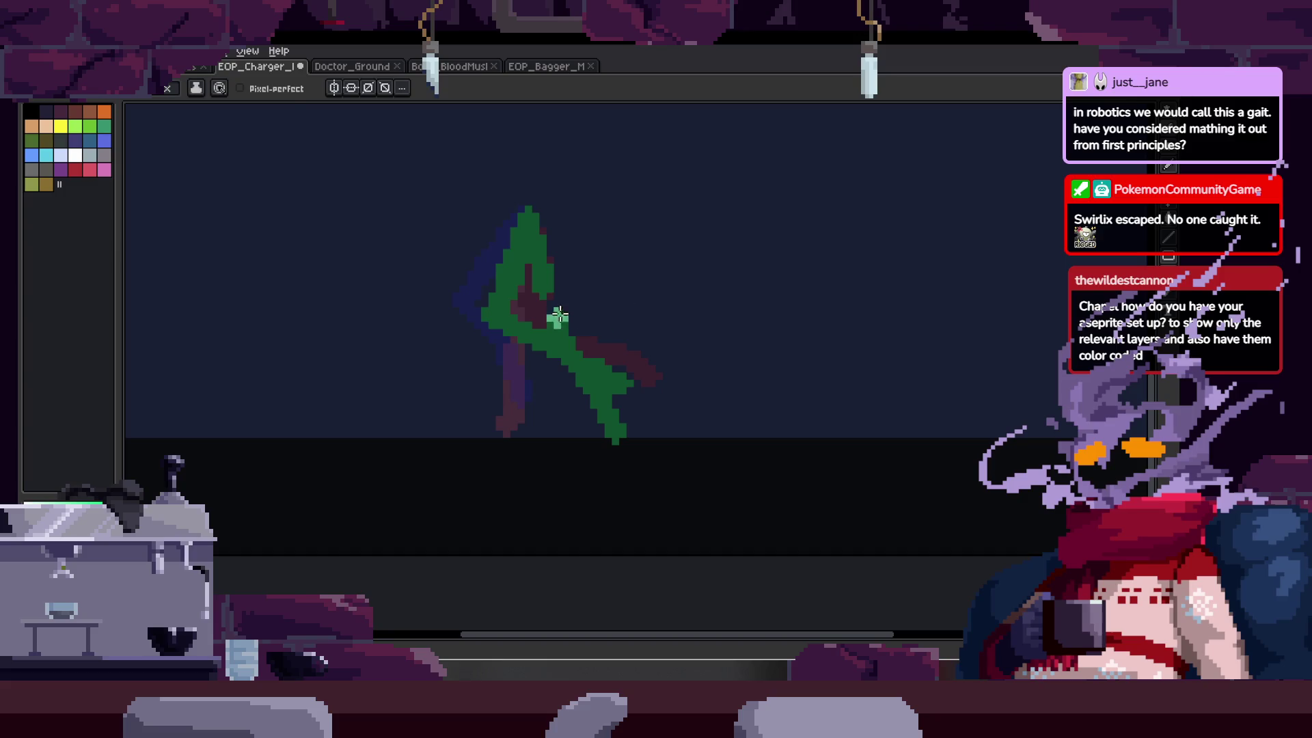
{"action": "key", "text": "Left"}
{"action": "key", "text": "Left"}
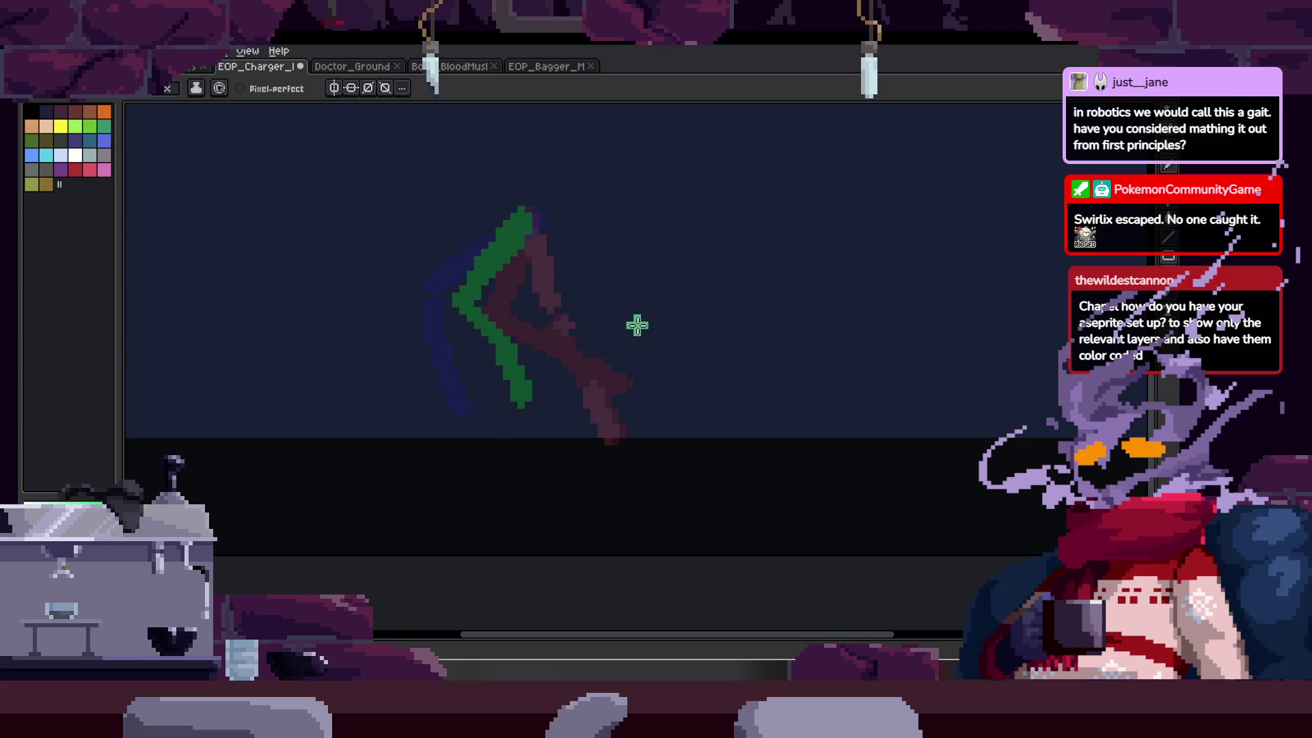
{"action": "key", "text": "Left"}
{"action": "key", "text": "Left"}
{"action": "key", "text": "Left"}
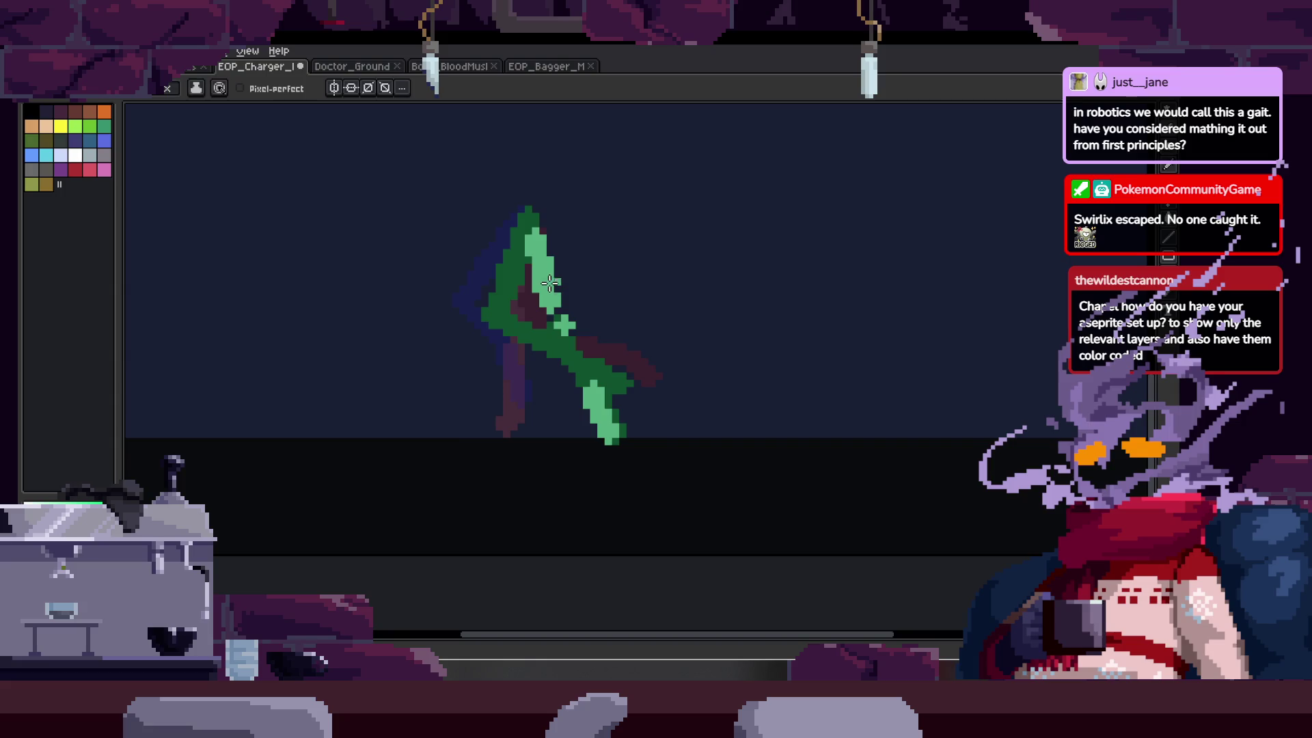
{"action": "key", "text": "Left"}
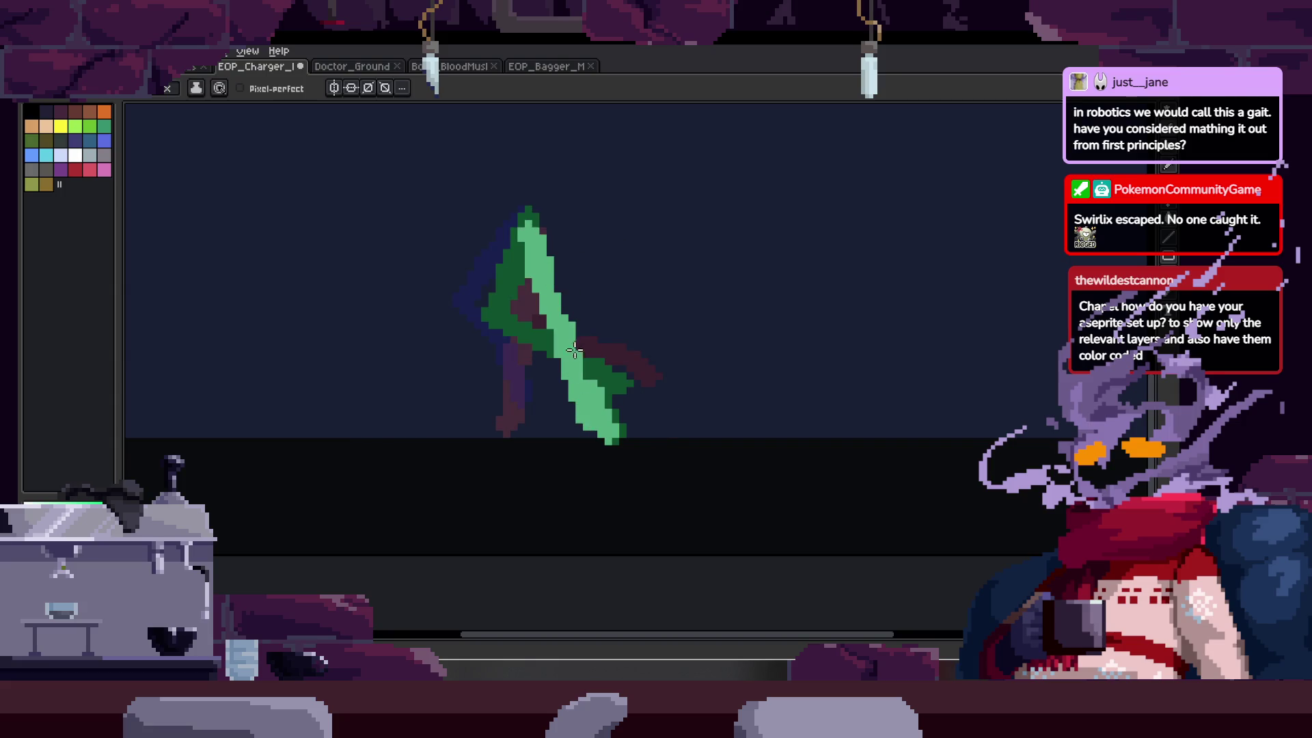
{"action": "key", "text": "Left"}
{"action": "key", "text": "Left"}
{"action": "key", "text": "Left"}
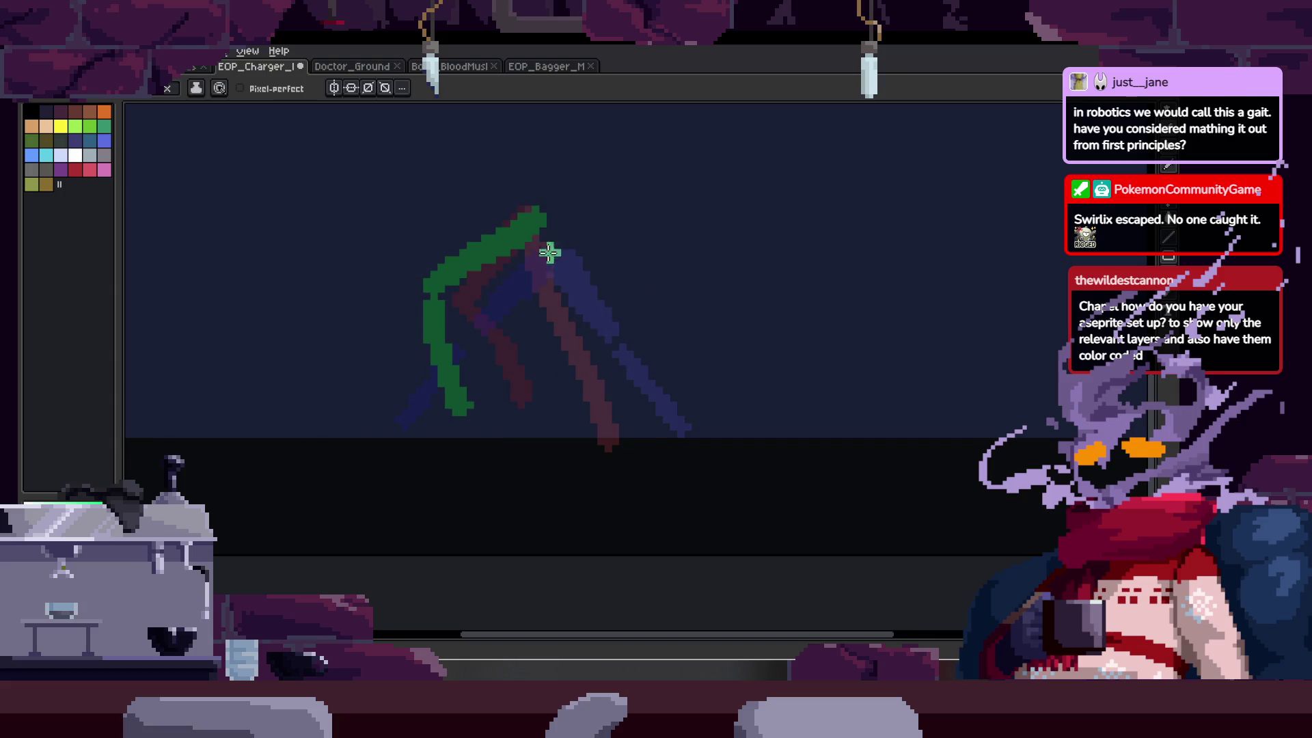
- Draw a straight light-green leg down from the top joint
{"action": "left_click_drag", "start_coordinate": [543, 224], "coordinate": [651, 429]}
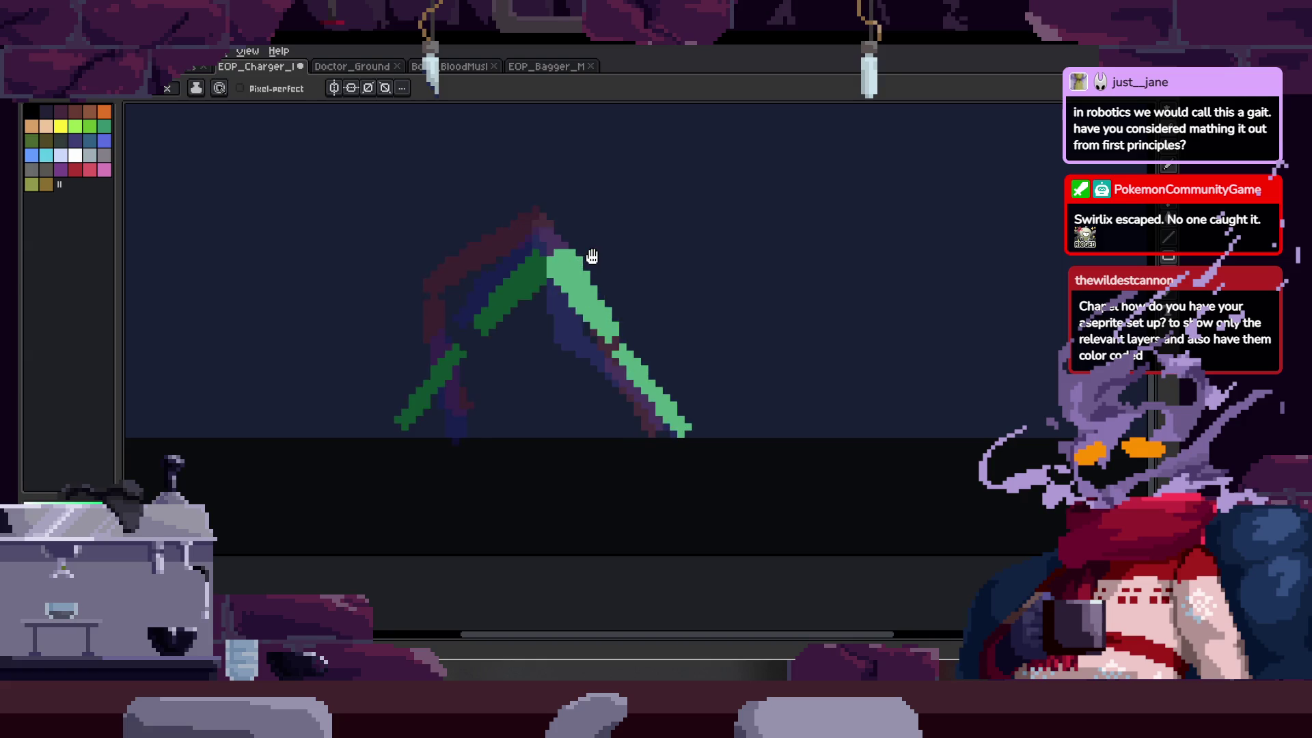
{"action": "scroll", "coordinate": [606, 296], "scroll_direction": "down", "scroll_amount": 2}
{"action": "key", "text": "z"}
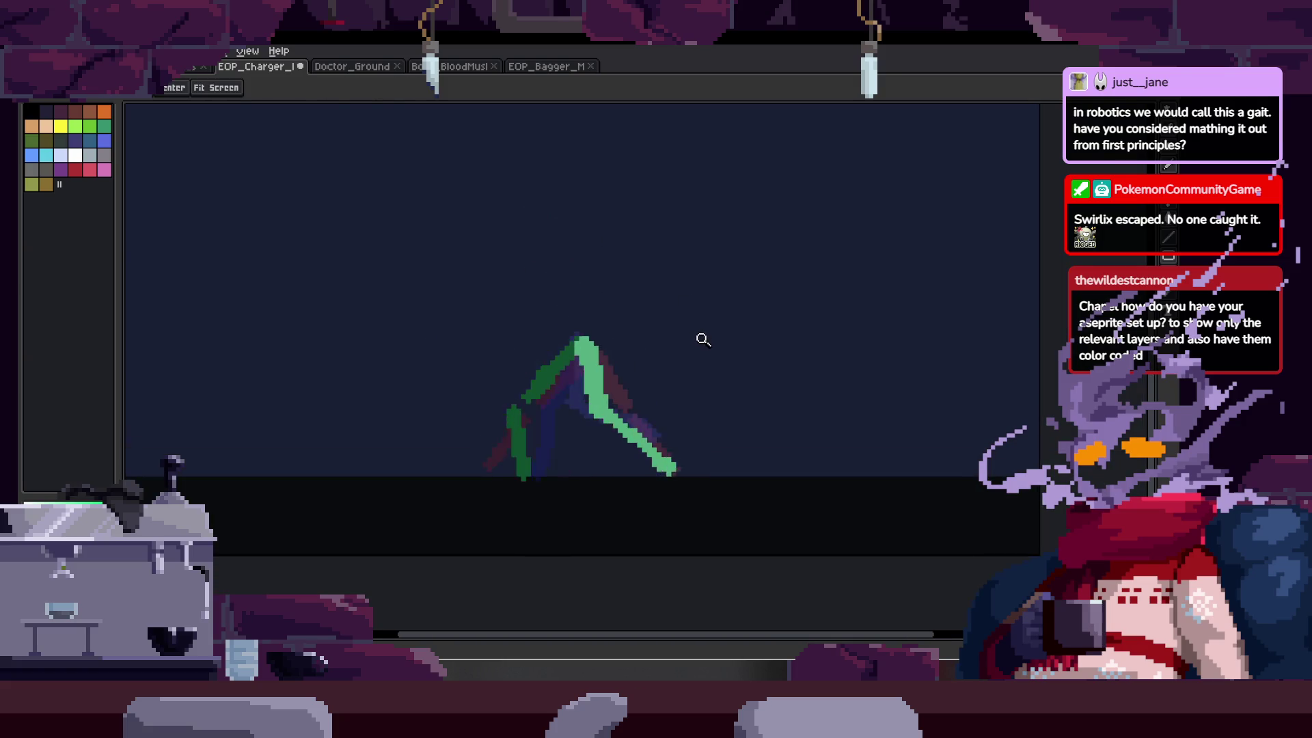
{"action": "key", "text": "Tab"}
{"action": "key", "text": "Tab"}
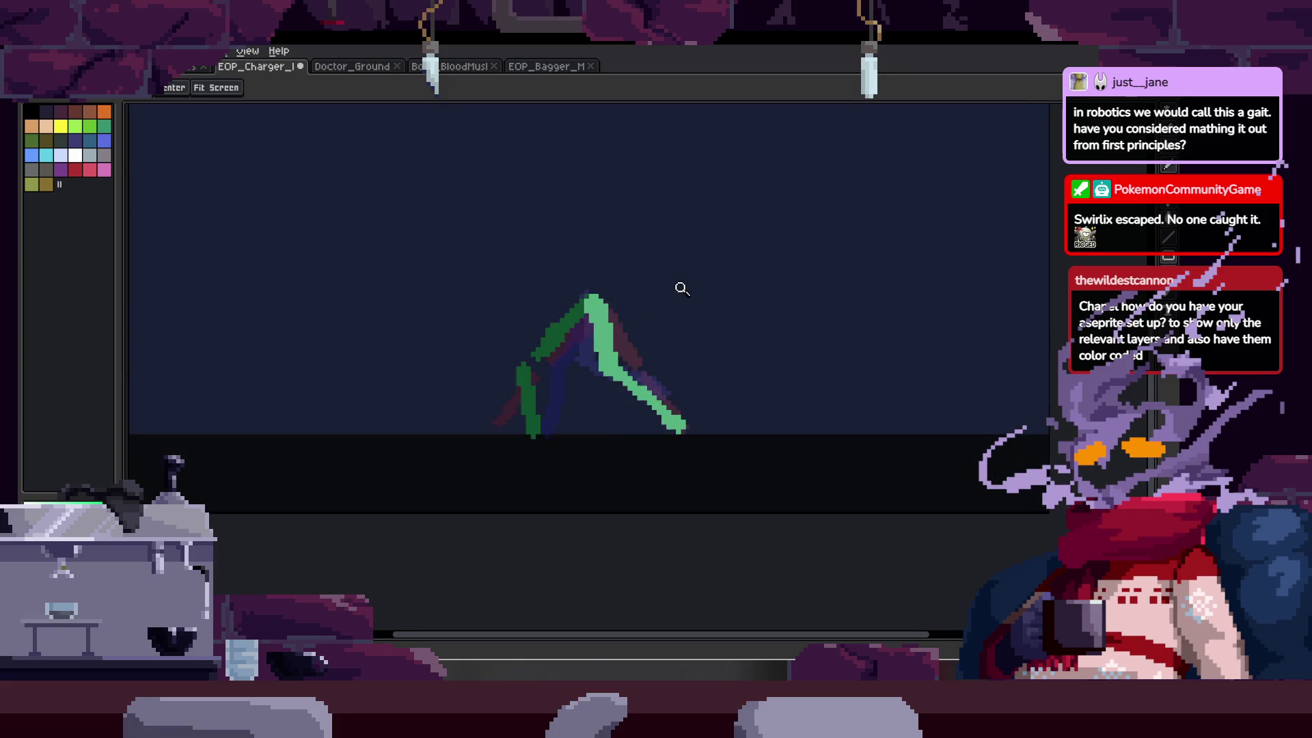
{"action": "key", "text": "Tab"}
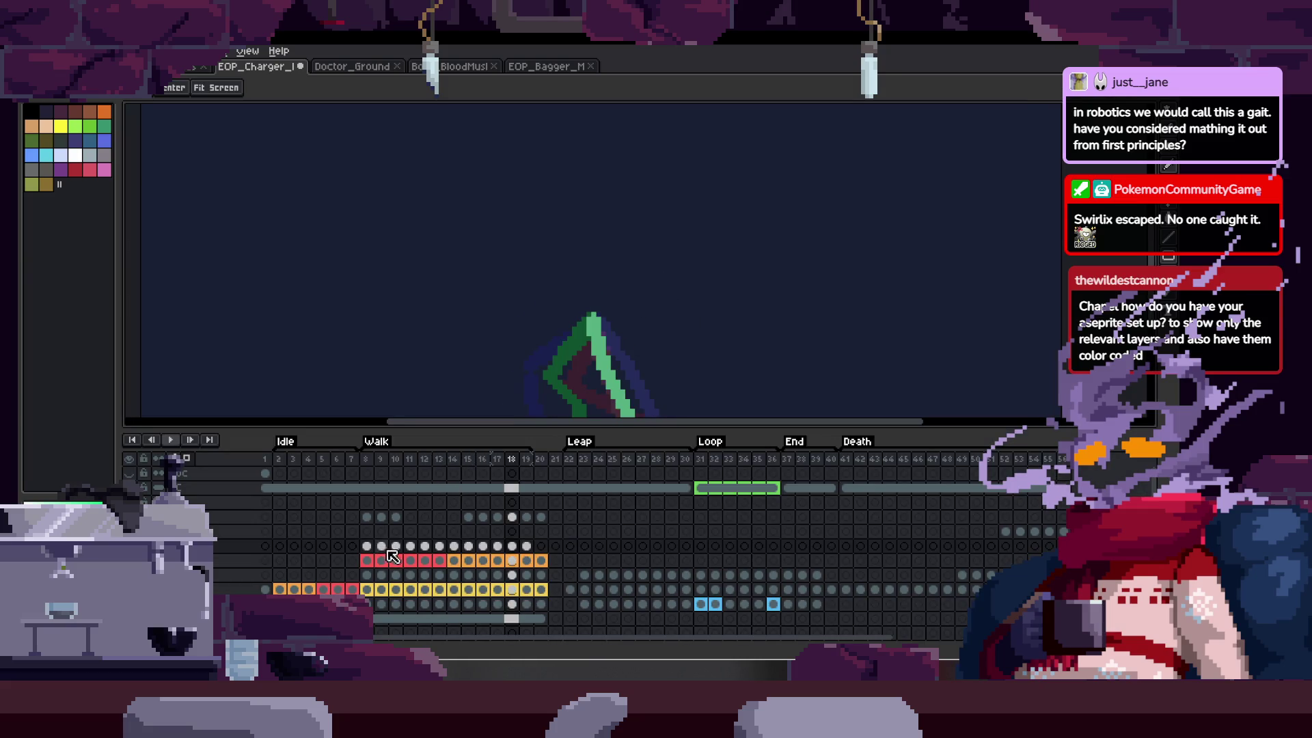
{"action": "key", "text": "Tab"}
{"action": "scroll", "coordinate": [606, 279], "scroll_direction": "up", "scroll_amount": 1}
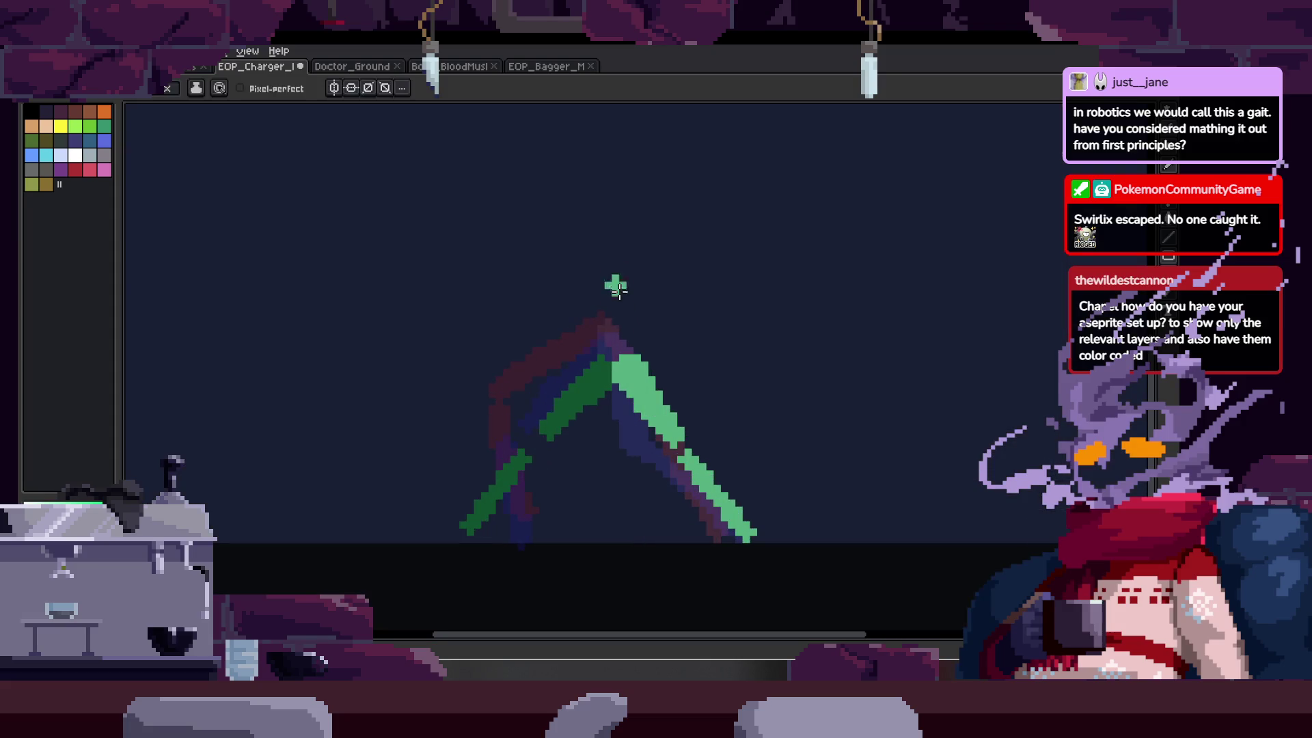
{"action": "key", "text": "b"}
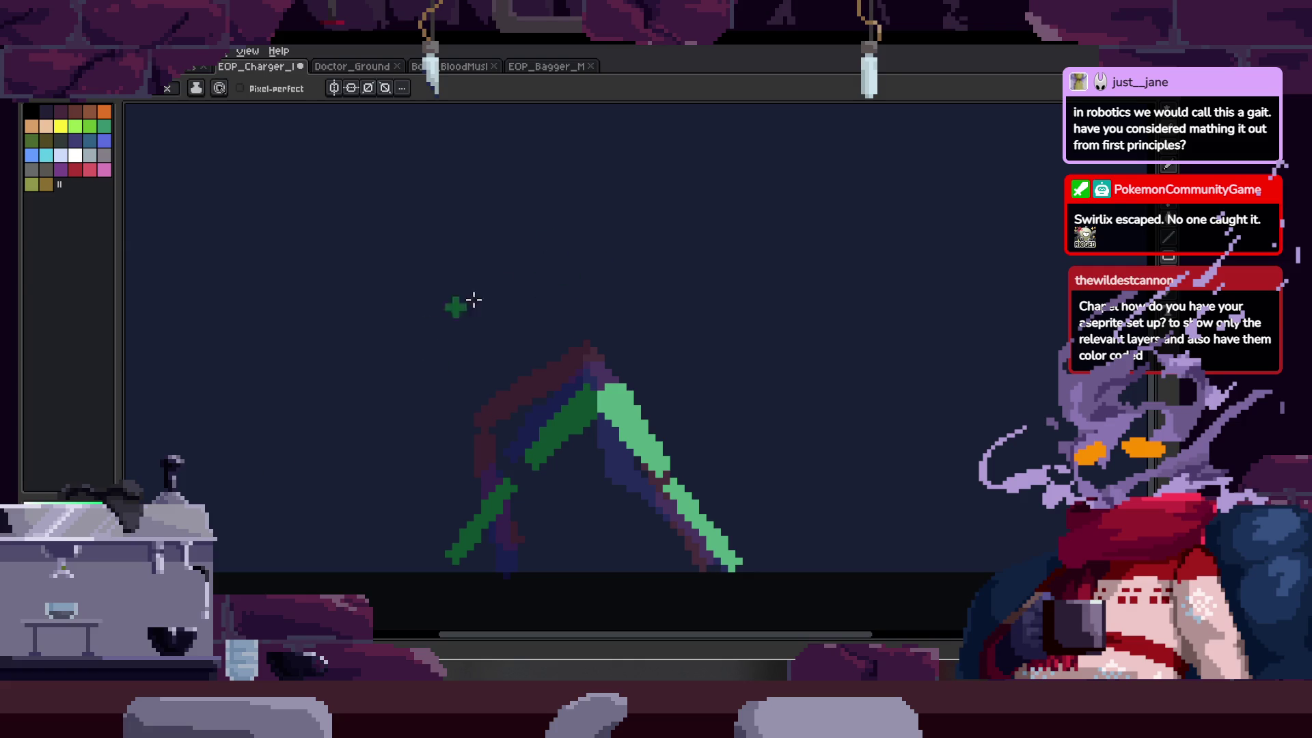
{"action": "key", "text": "z"}
{"action": "key", "text": "Tab"}
{"action": "key", "text": "Tab"}
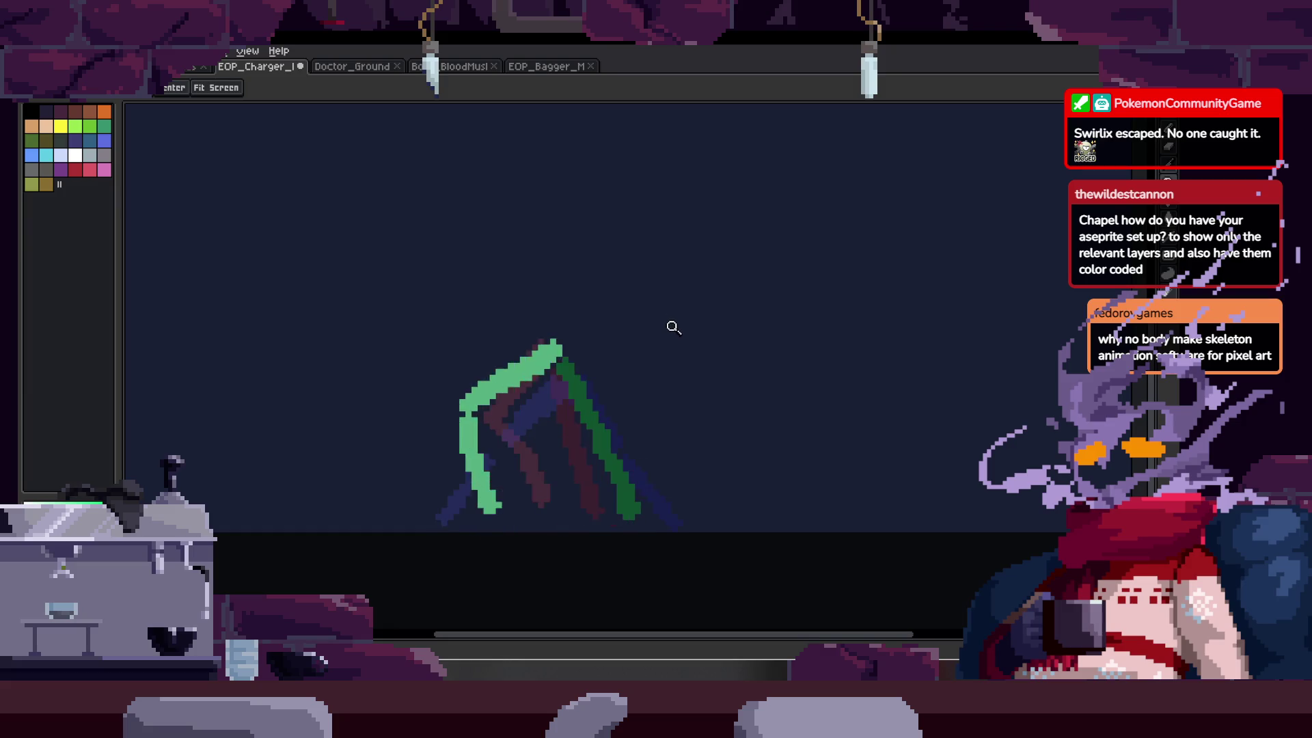
{"action": "scroll", "coordinate": [673, 328], "scroll_direction": "down", "scroll_amount": 1}
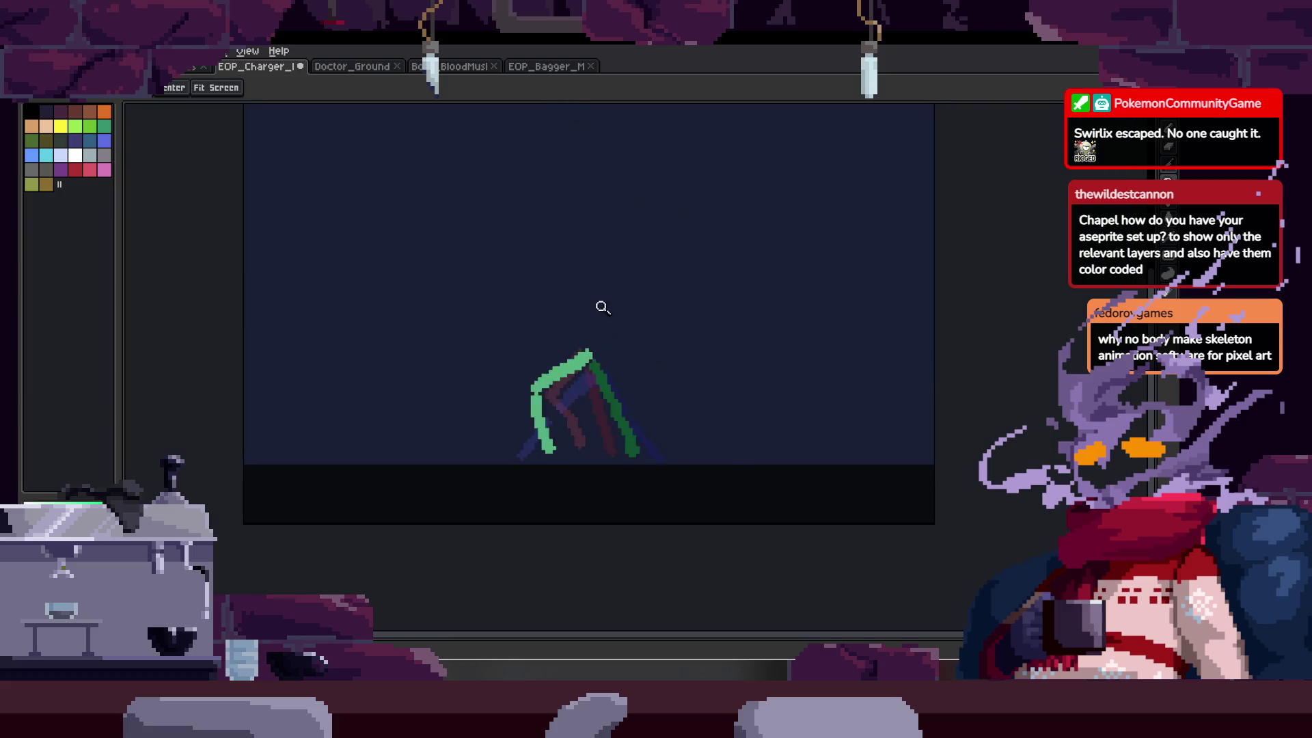
{"action": "scroll", "coordinate": [646, 294], "scroll_direction": "up", "scroll_amount": 1}
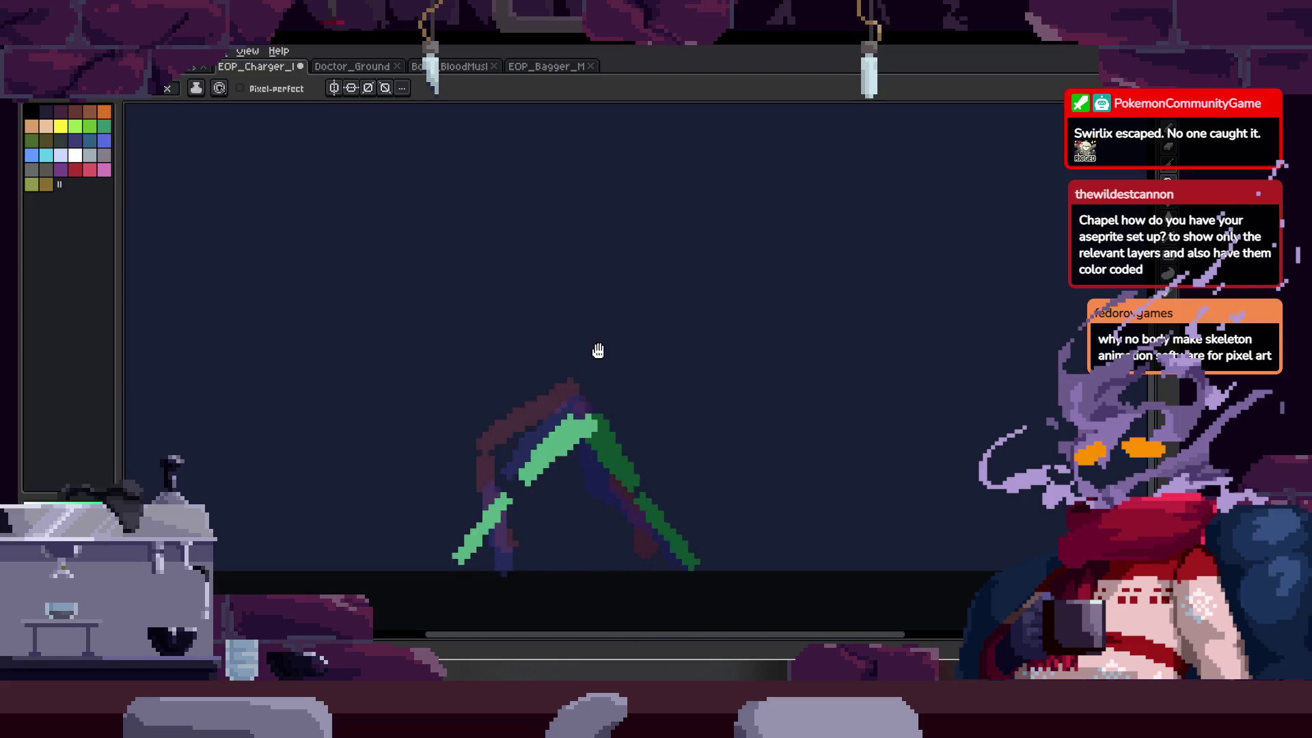
{"action": "key", "text": "Tab"}
{"action": "key", "text": "Tab"}
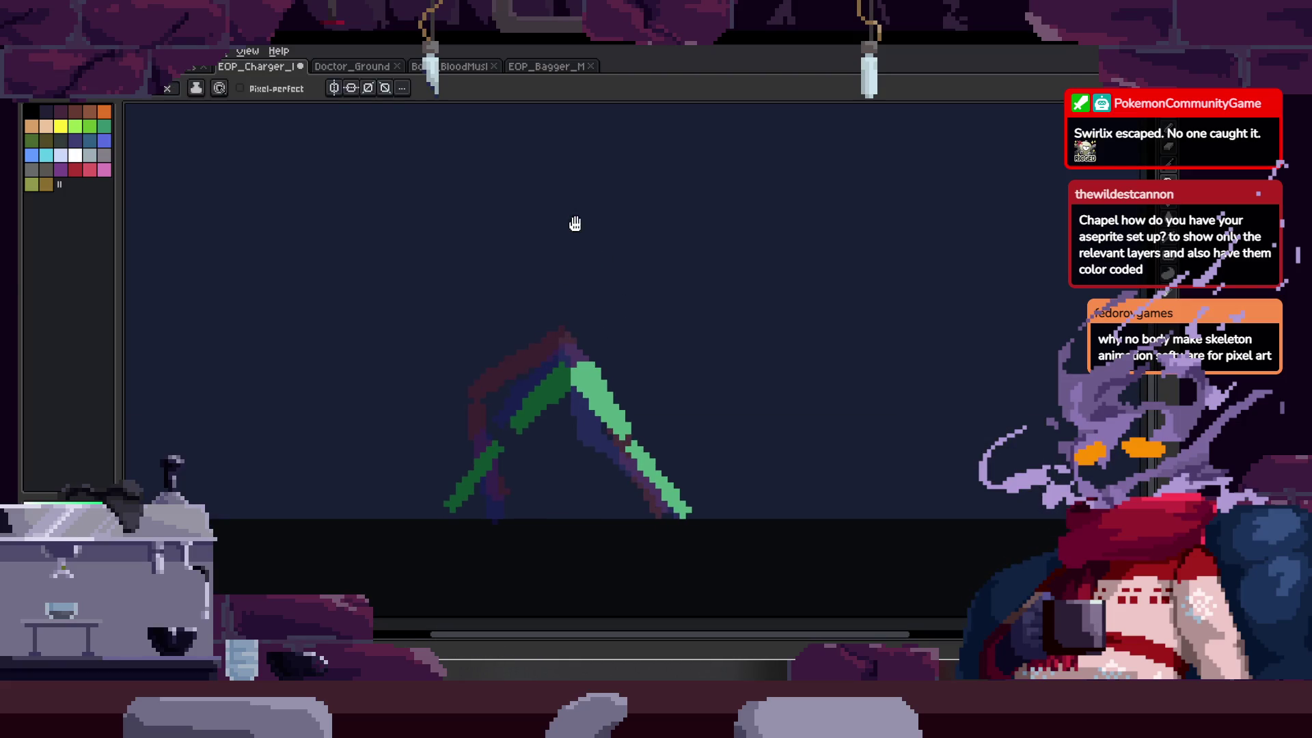
{"action": "left_click_drag", "start_coordinate": [575, 224], "coordinate": [578, 255]}
{"action": "key", "text": "Tab"}
{"action": "key", "text": "Tab"}
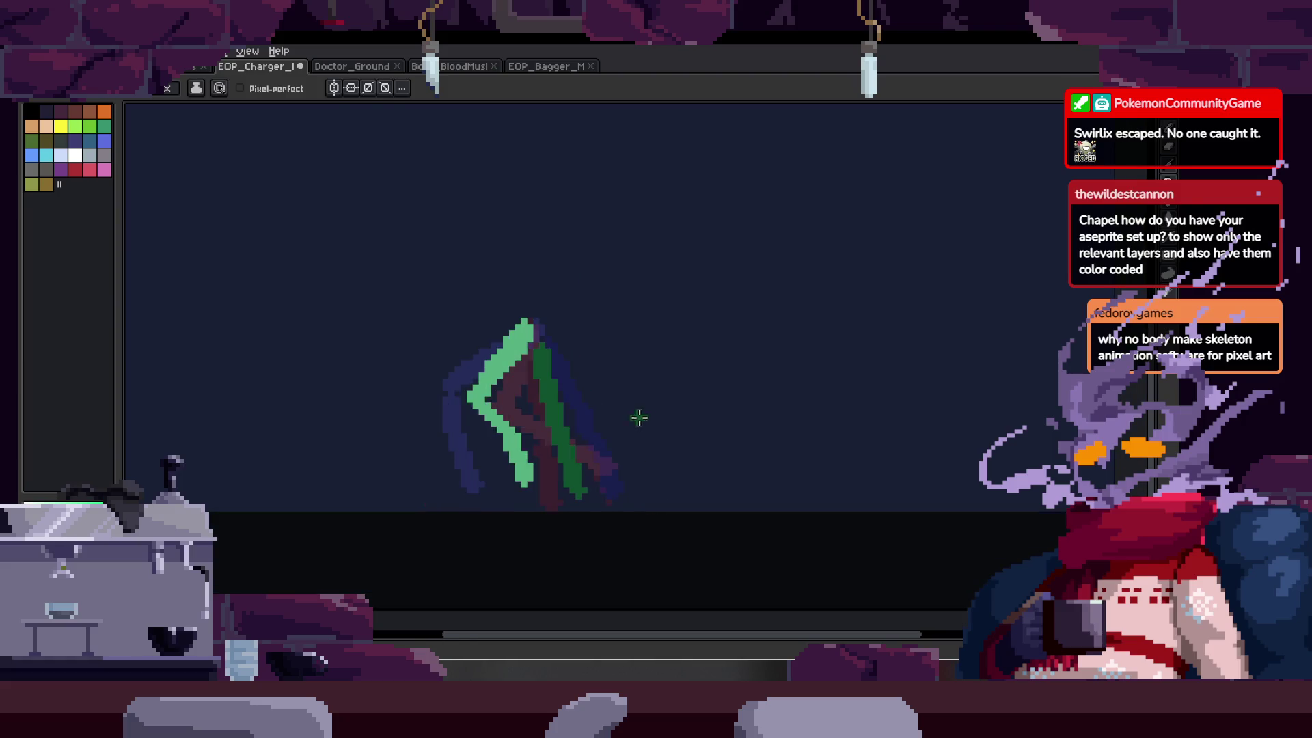
- Check the Bagger sprite and its timeline, then cycle back to the EOP_Charger_Mob walk cycle
{"action": "left_click", "coordinate": [540, 73]}
{"action": "key", "text": "Tab"}
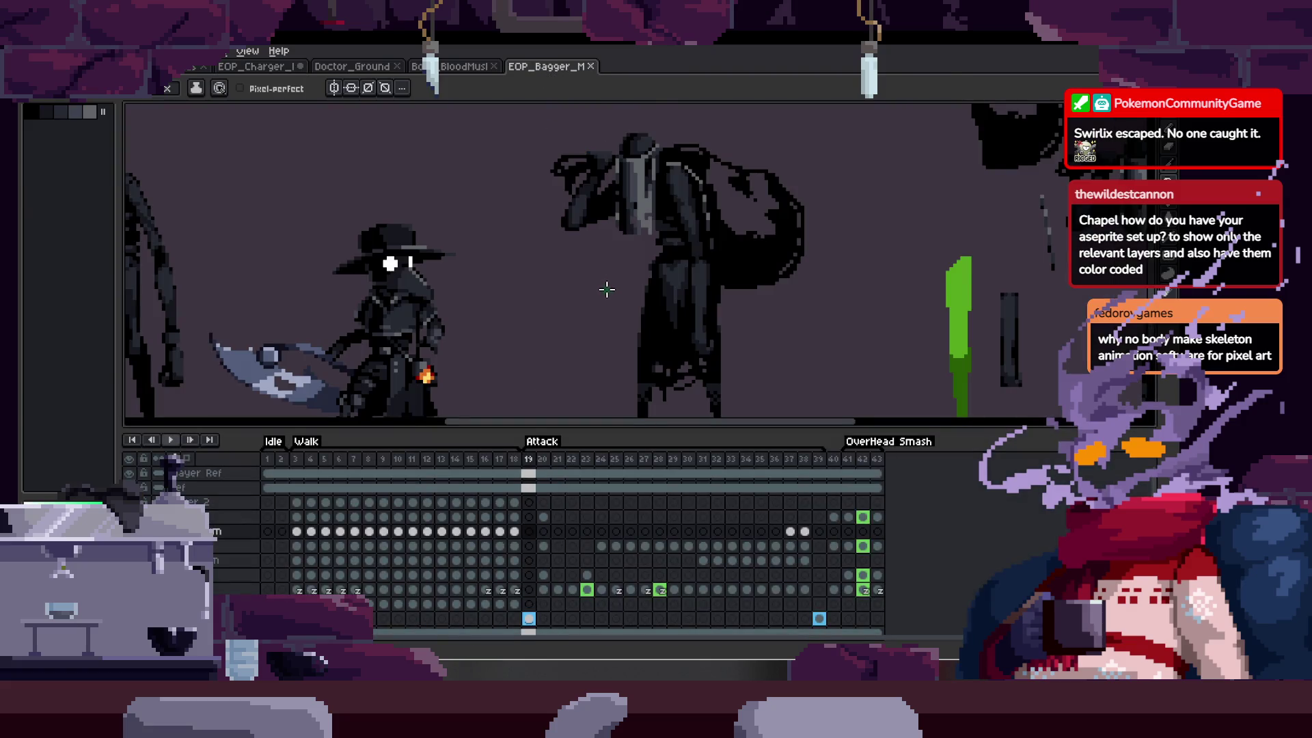
{"action": "key", "text": "Tab"}
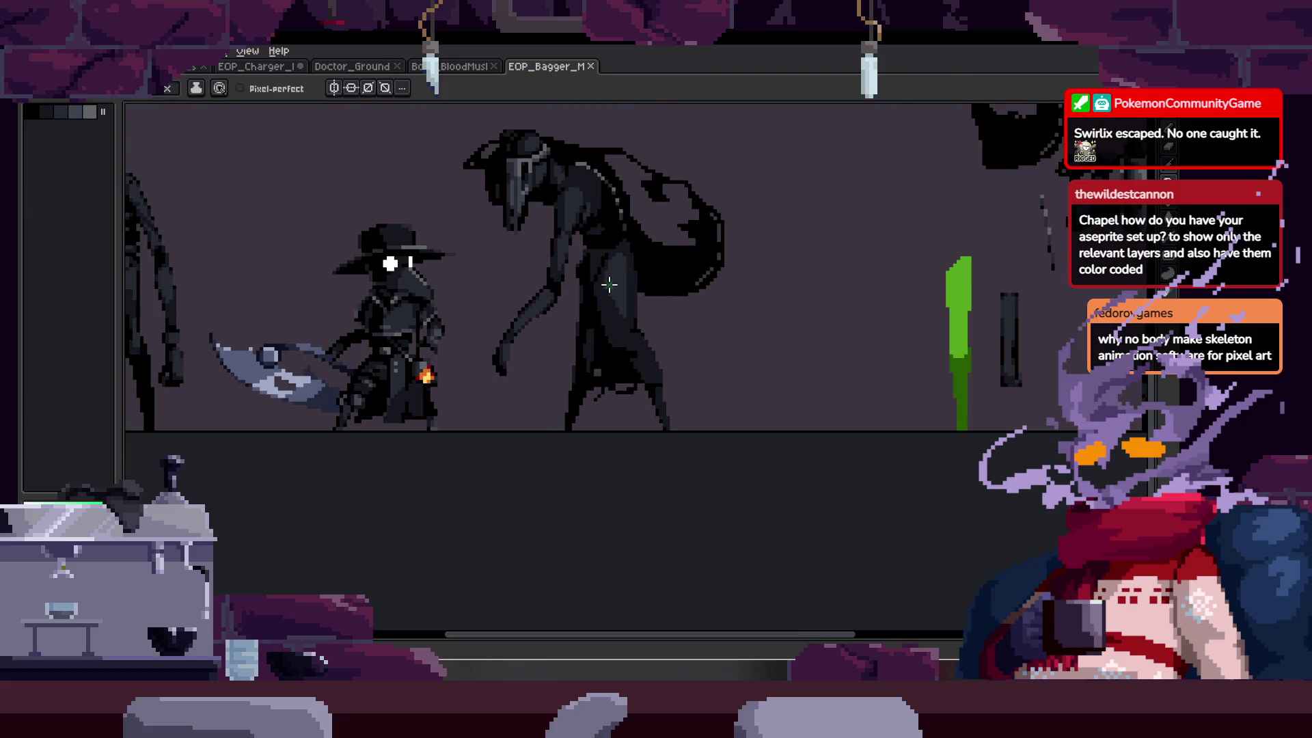
{"action": "key", "text": "ctrl+shift+Tab"}
{"action": "key", "text": "ctrl+shift+Tab"}
{"action": "key", "text": "ctrl+shift+Tab"}
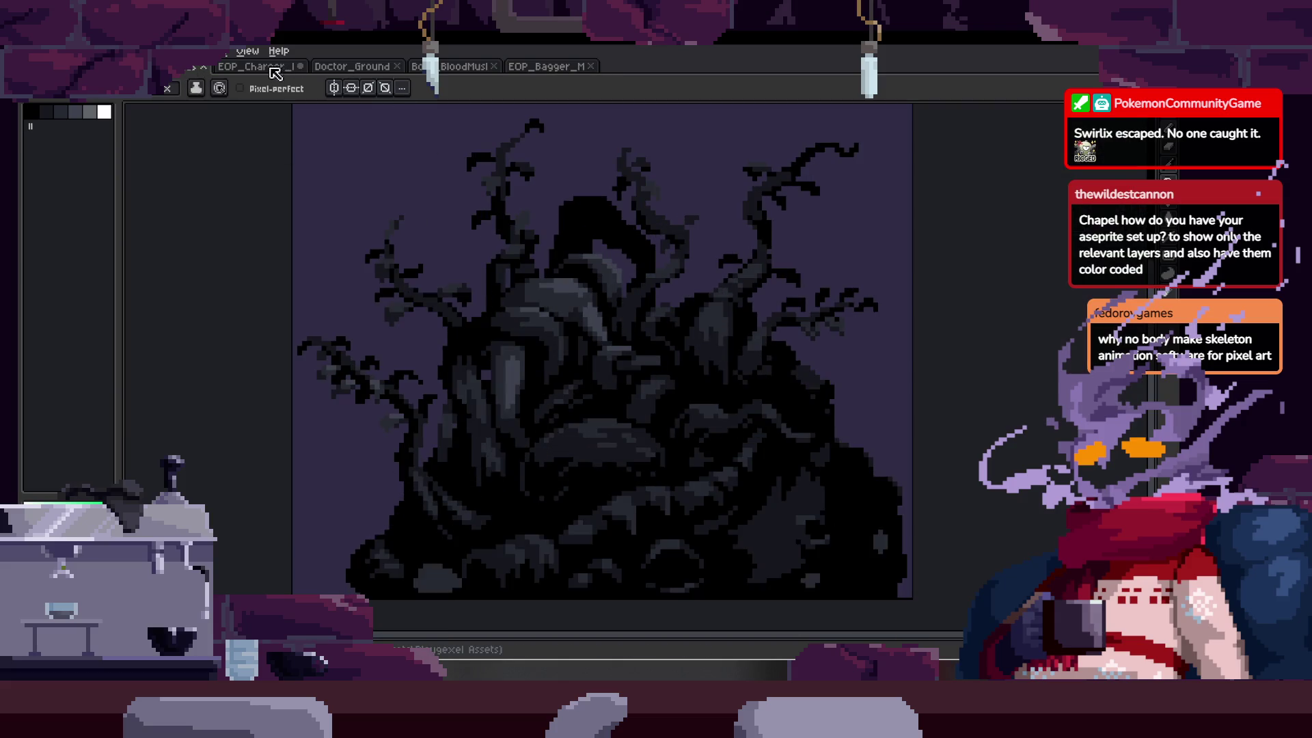
- Draw straight green leg strokes on another walk frame with the pencil and Shift-line
{"action": "key", "text": "b"}
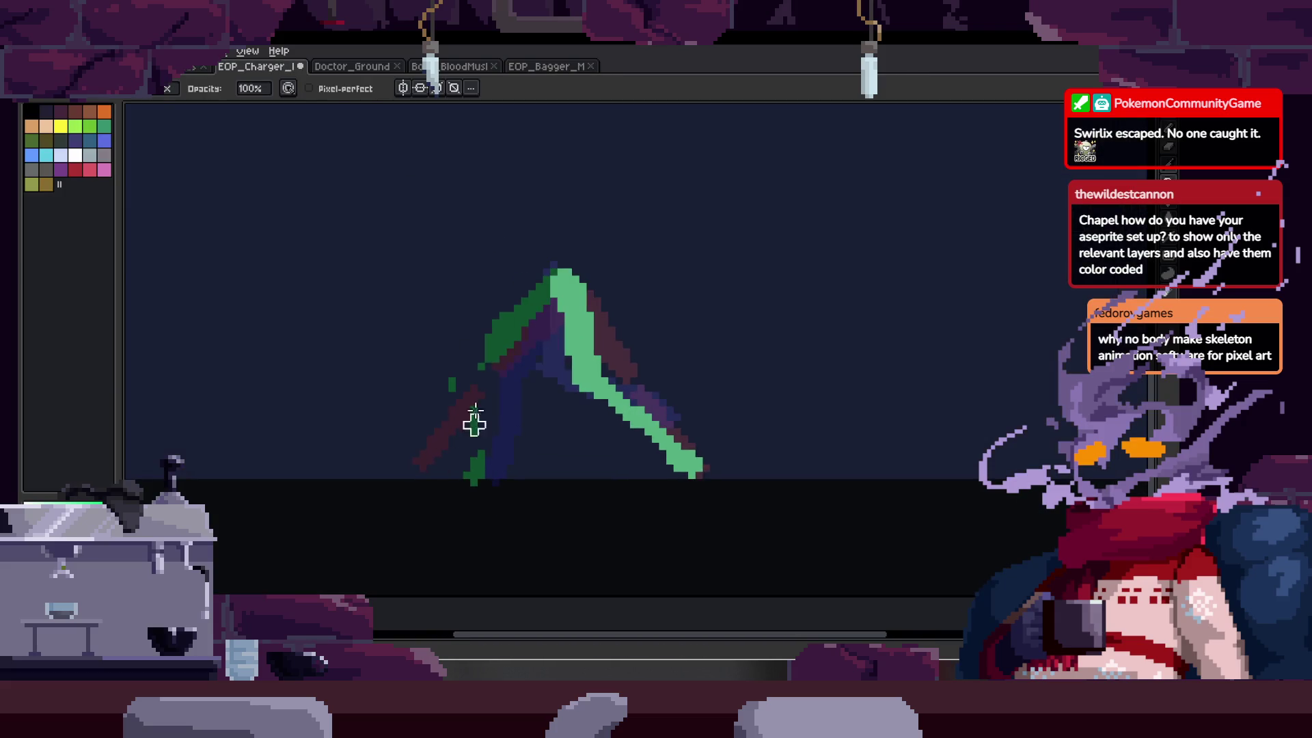
{"action": "scroll", "coordinate": [488, 360], "scroll_direction": "up", "scroll_amount": 3}
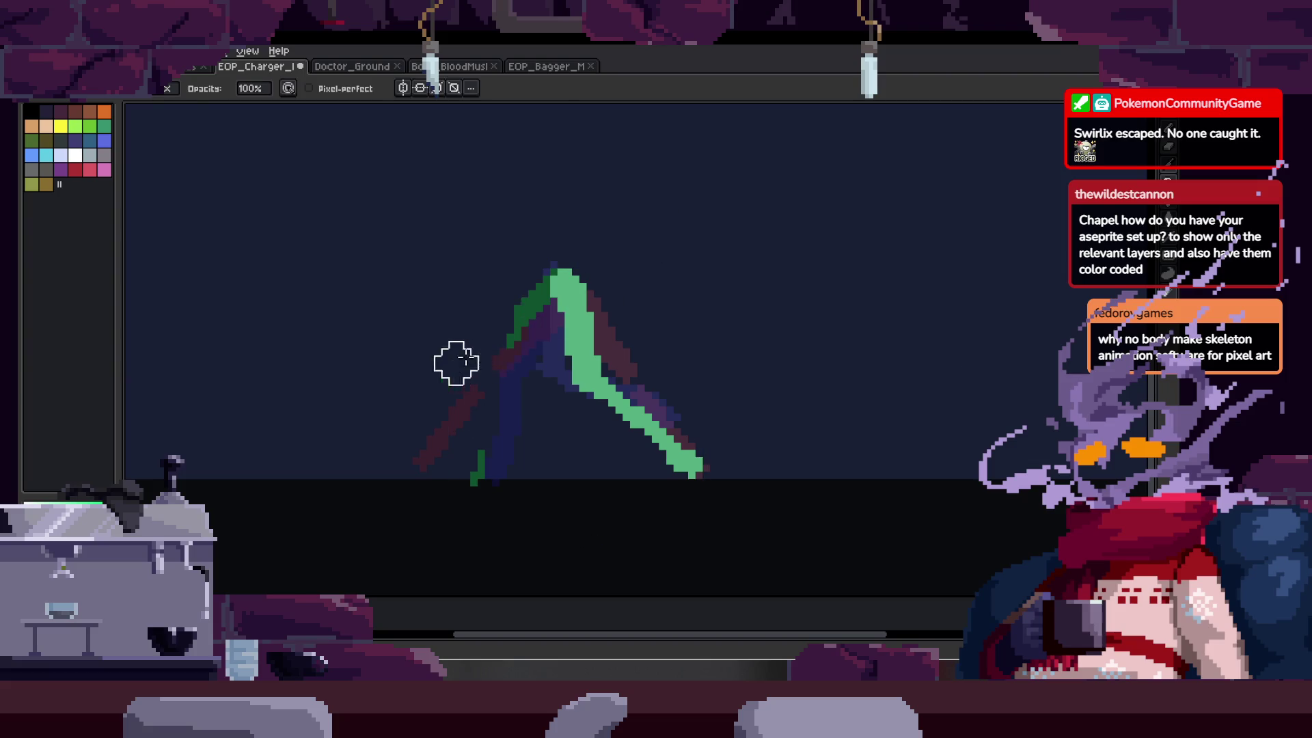
{"action": "key", "text": "e"}
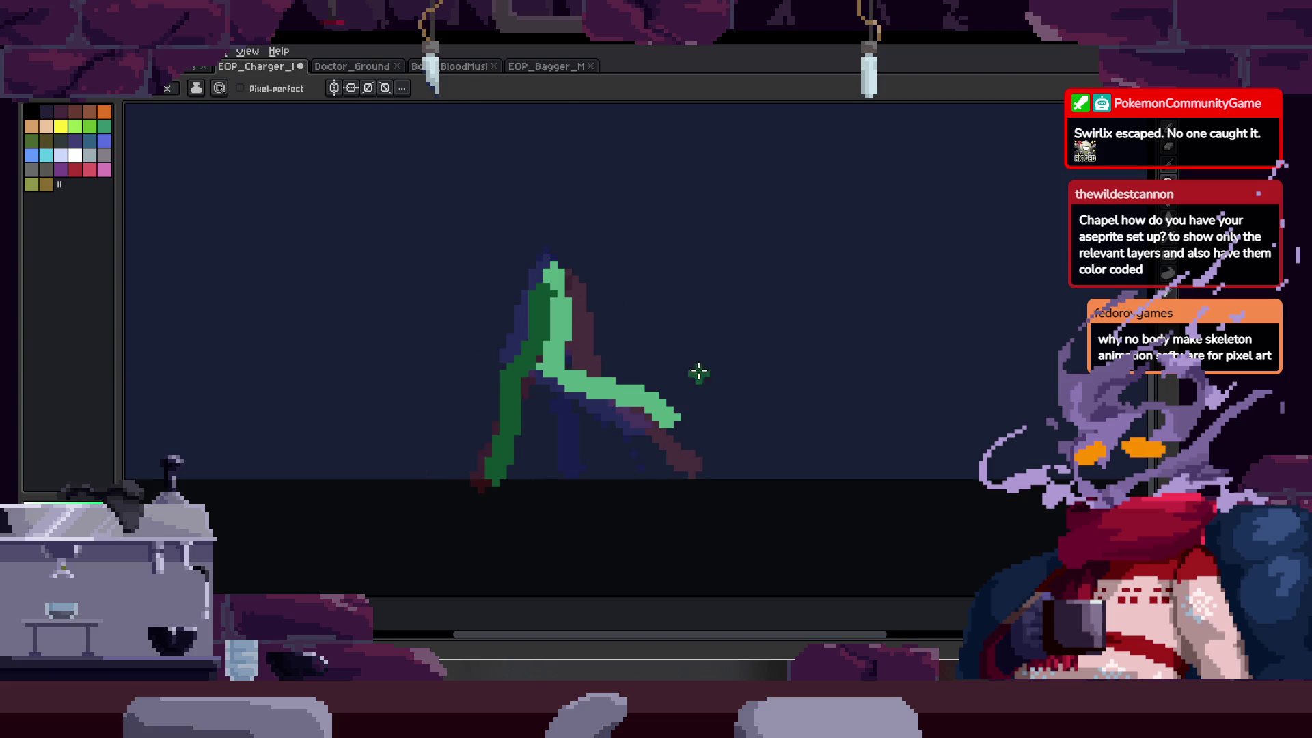
{"action": "key", "text": "b"}
{"action": "key", "text": "shift"}
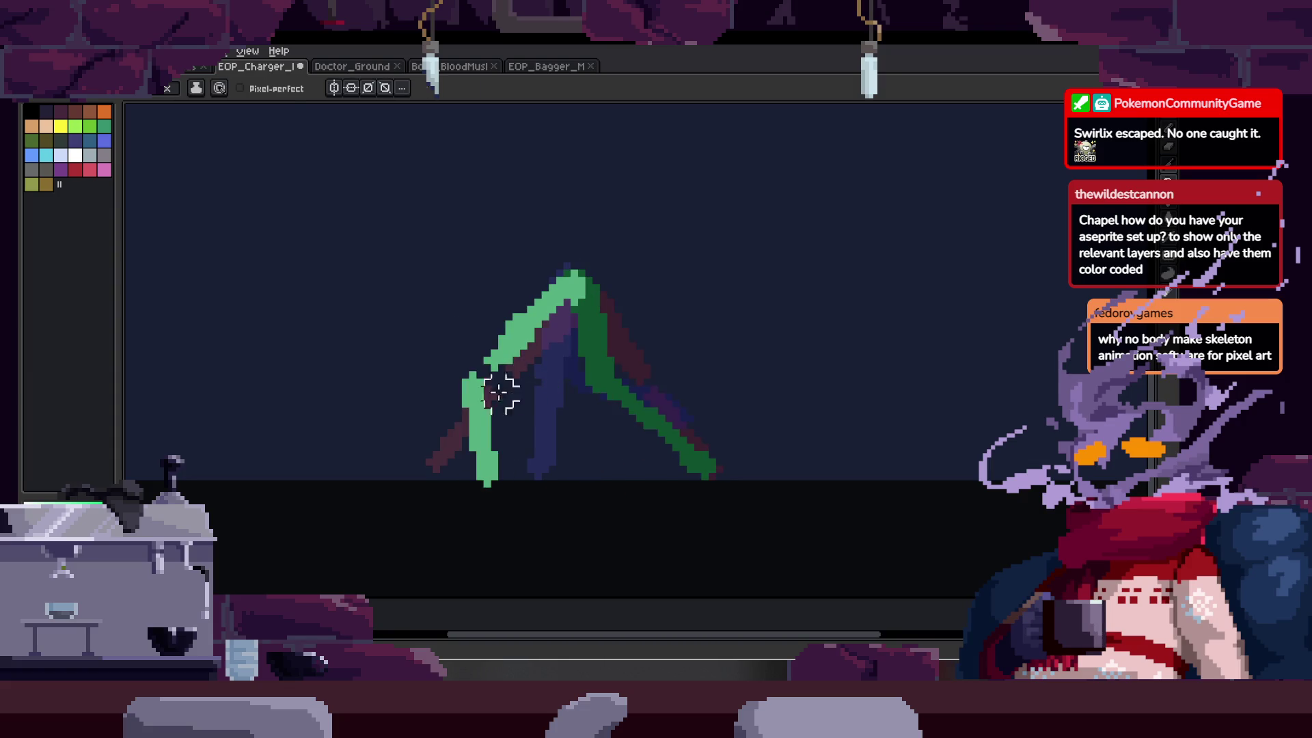
{"action": "key", "text": "b"}
- Zoom and pan around the Charger's legs, then bring up the animation timeline
{"action": "scroll", "coordinate": [563, 299], "scroll_direction": "up", "scroll_amount": 2}
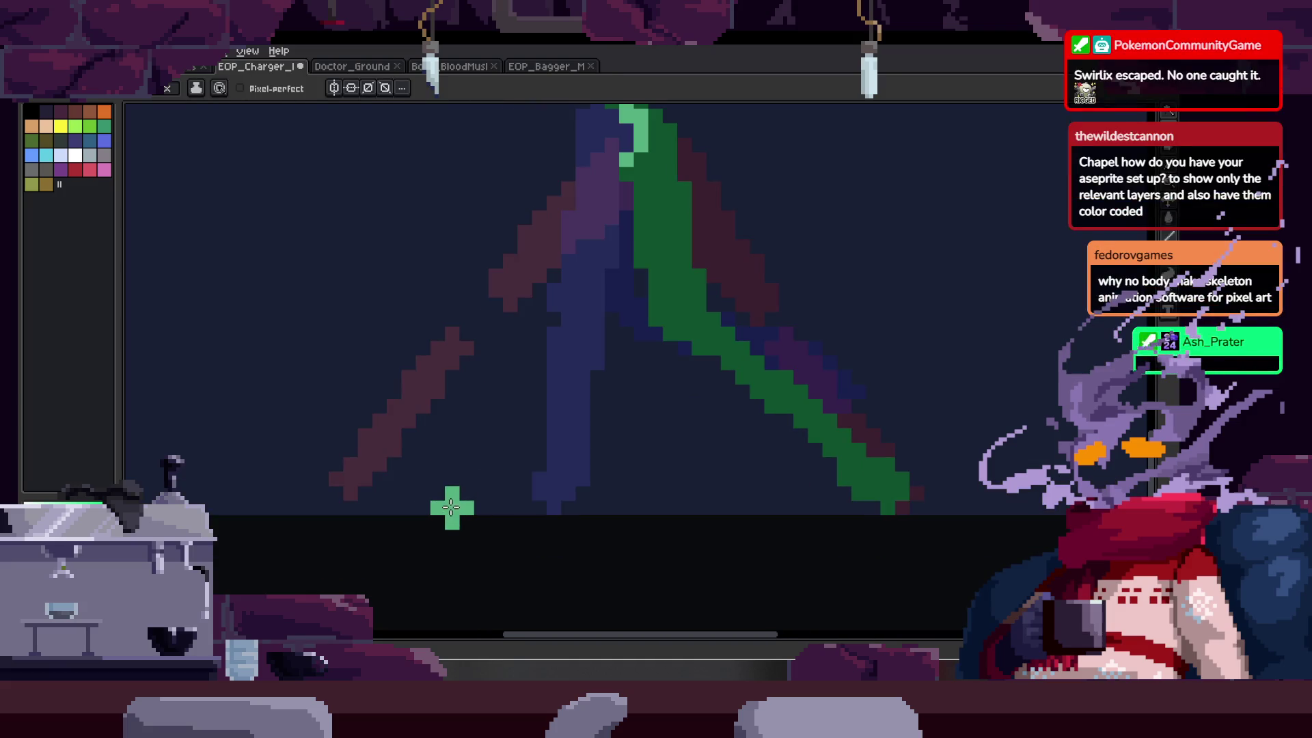
{"action": "key", "text": "z"}
{"action": "scroll", "coordinate": [622, 355], "scroll_direction": "down", "scroll_amount": 2}
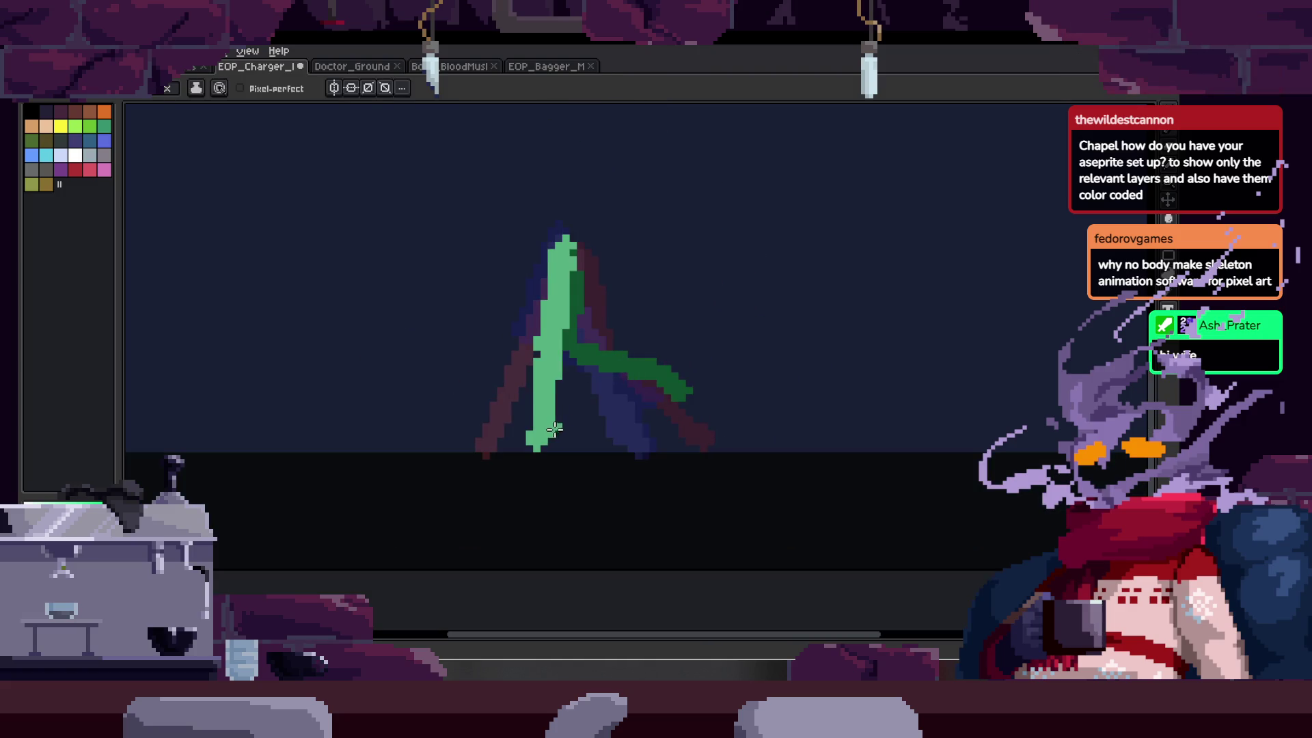
{"action": "left_click_drag", "start_coordinate": [619, 393], "coordinate": [602, 414]}
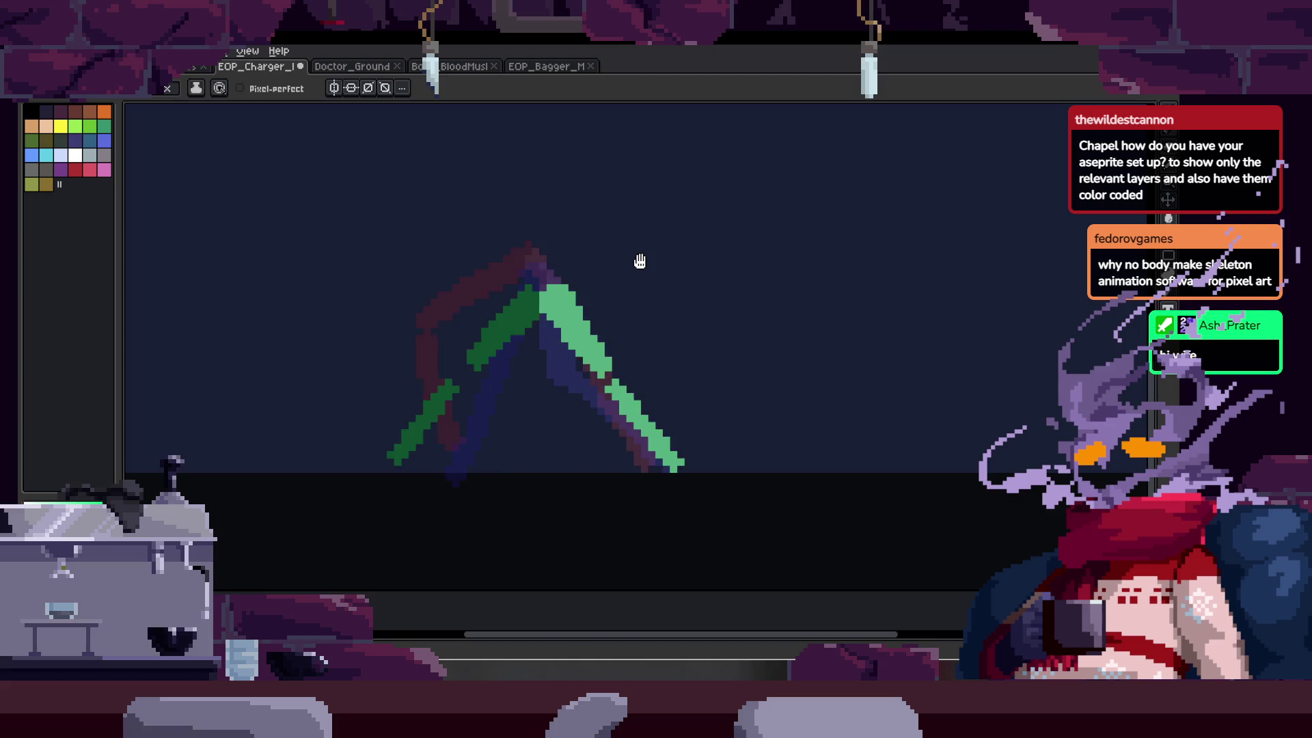
{"action": "key", "text": "Tab"}
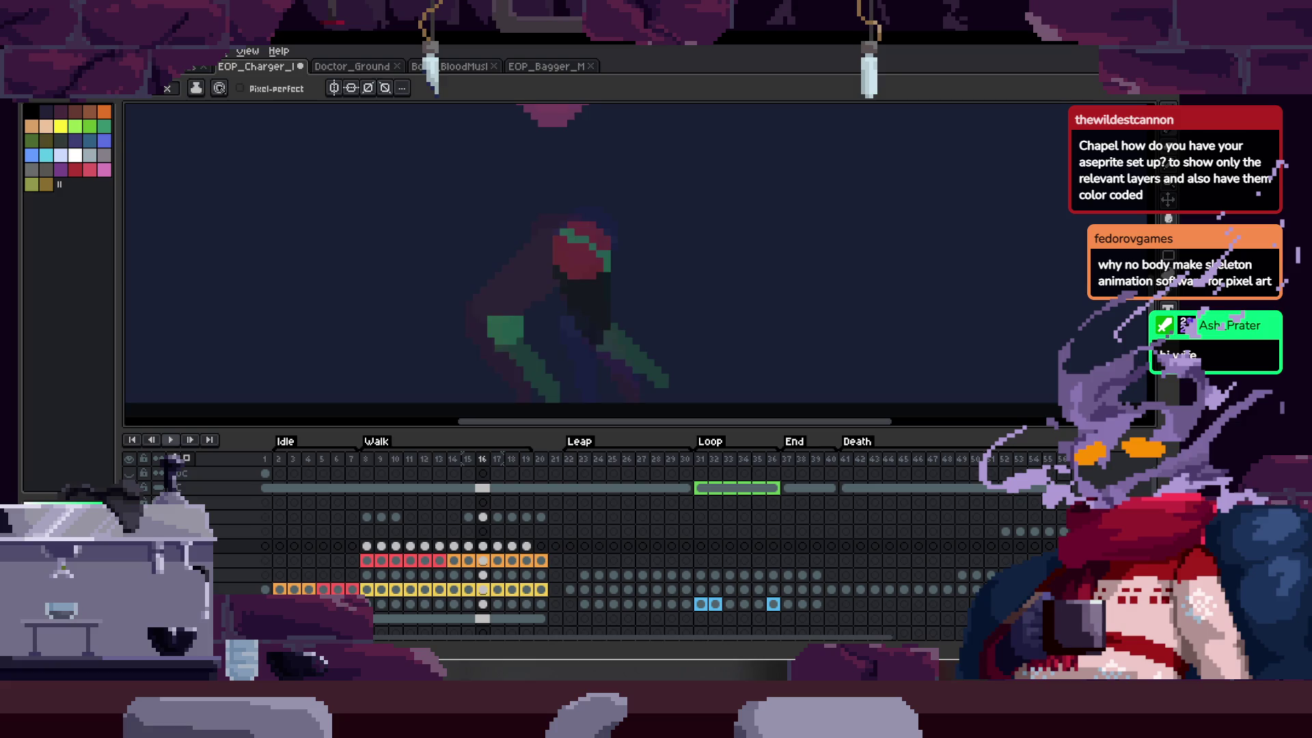
- Hide the timeline and switch to the EOP_Bagger_Mob plague doctor sprite
{"action": "key", "text": "Tab"}
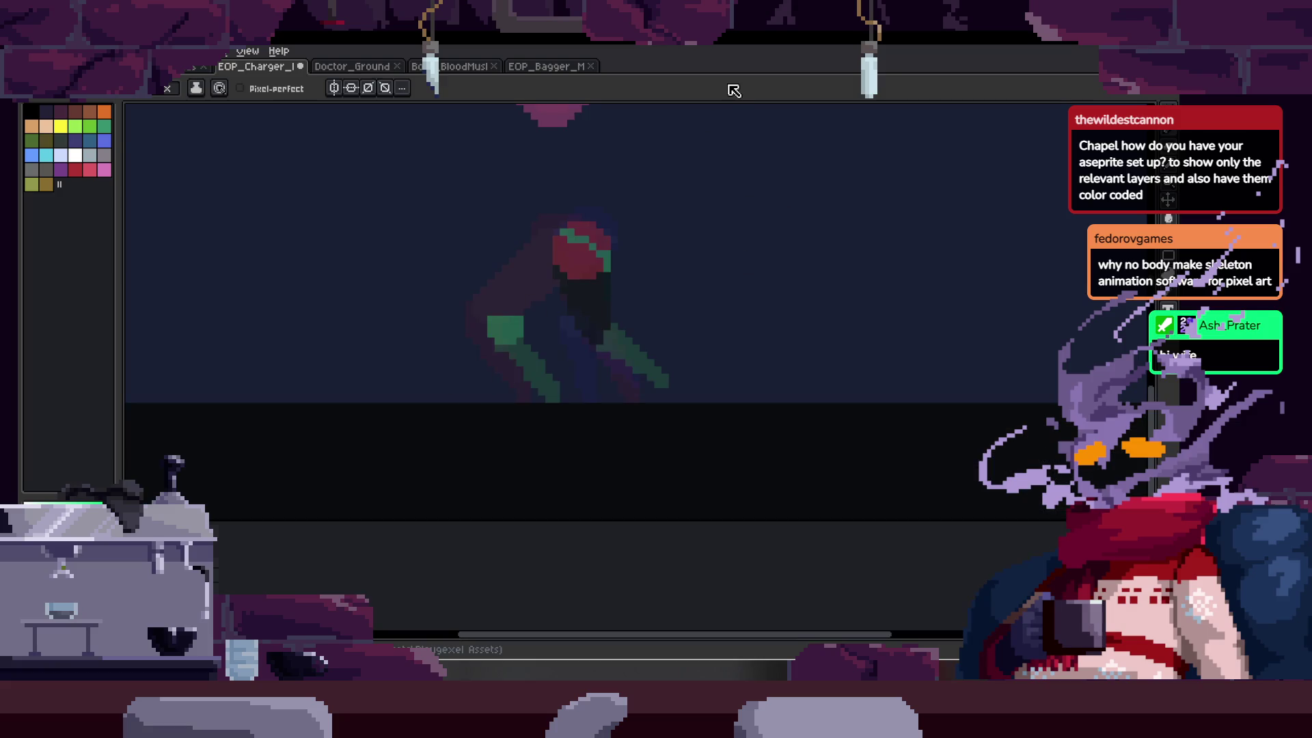
{"action": "key", "text": "z"}
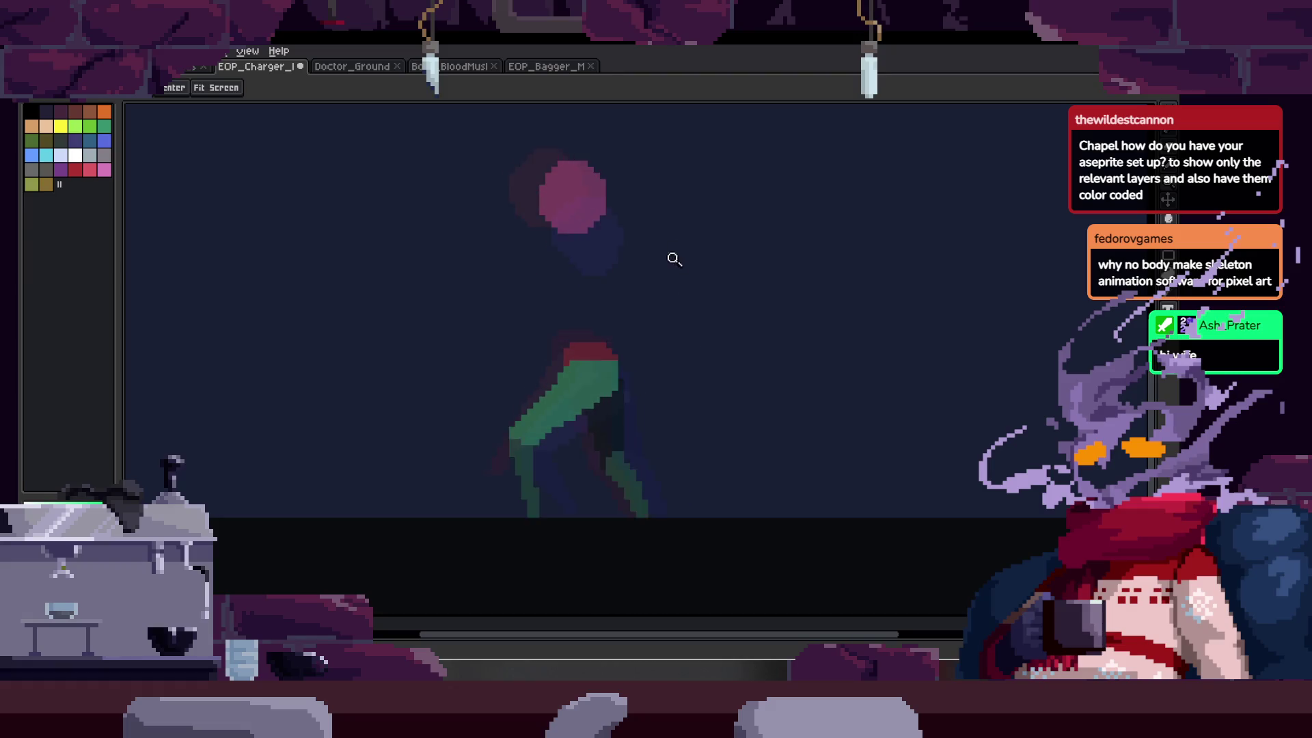
{"action": "key", "text": "Tab"}
{"action": "key", "text": "Tab"}
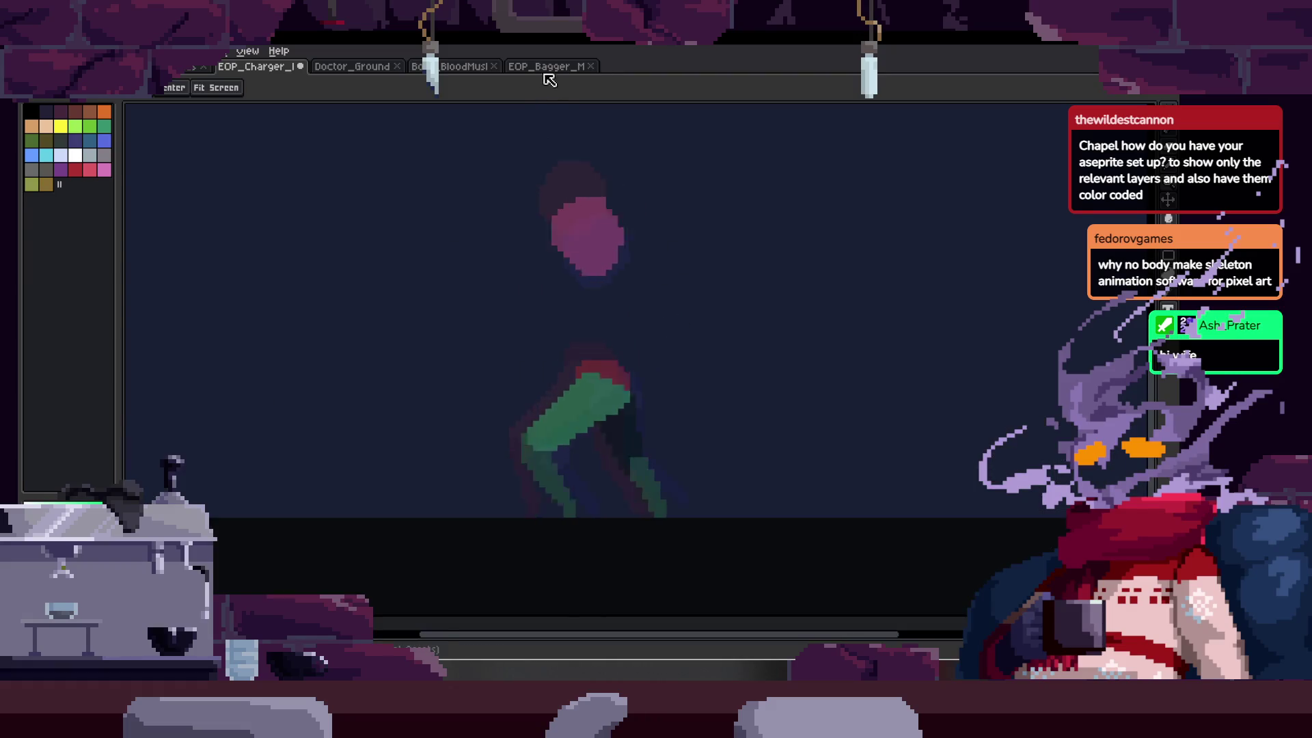
{"action": "left_click", "coordinate": [547, 66]}
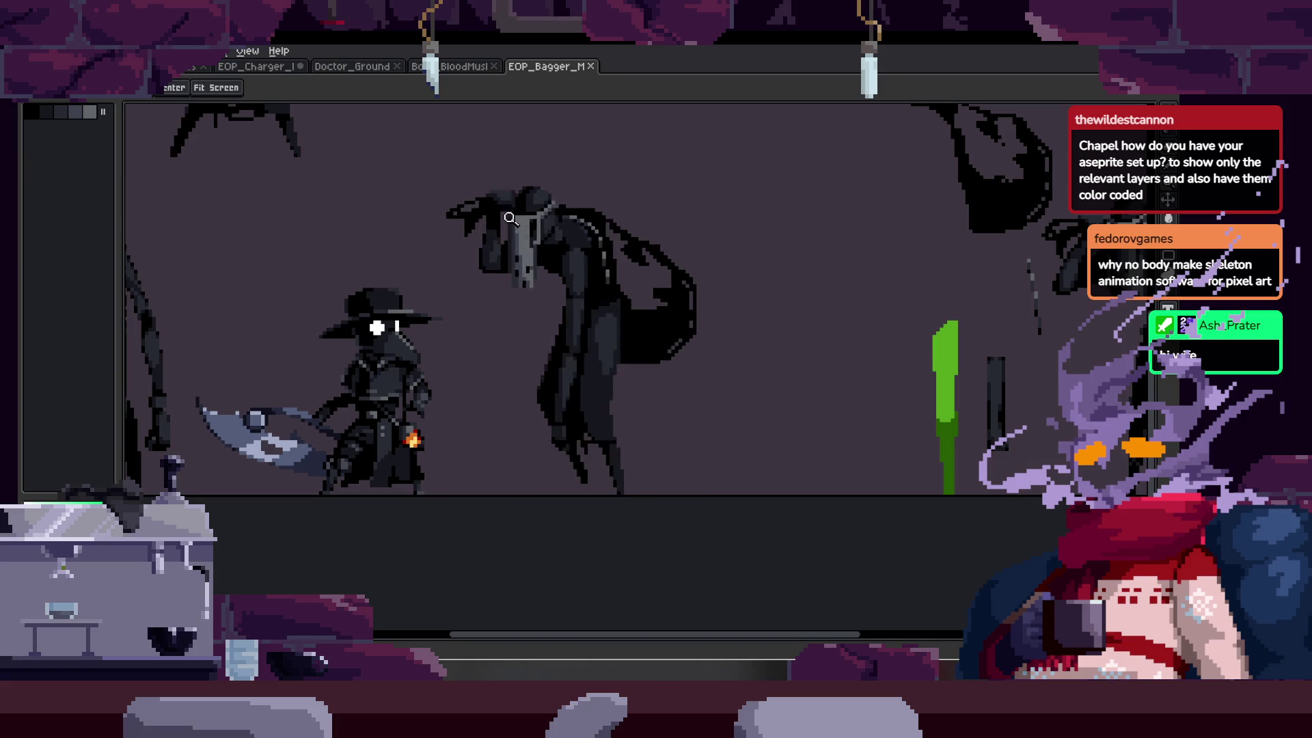
- Look at Doctor_Ground, then open EOP_Spear_Mob from the Home page's Open File dialog
{"action": "left_click", "coordinate": [420, 66]}
{"action": "left_click", "coordinate": [358, 68]}
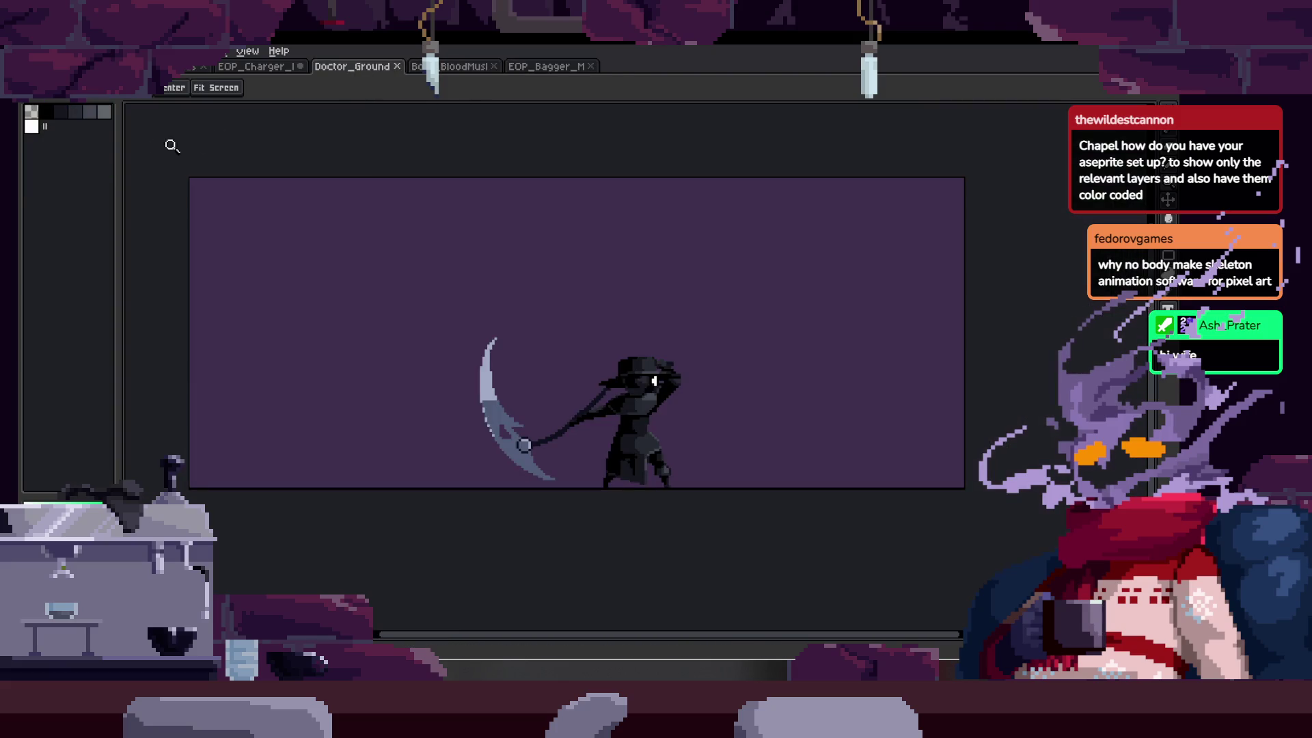
{"action": "left_click", "coordinate": [174, 67]}
{"action": "left_click", "coordinate": [97, 108]}
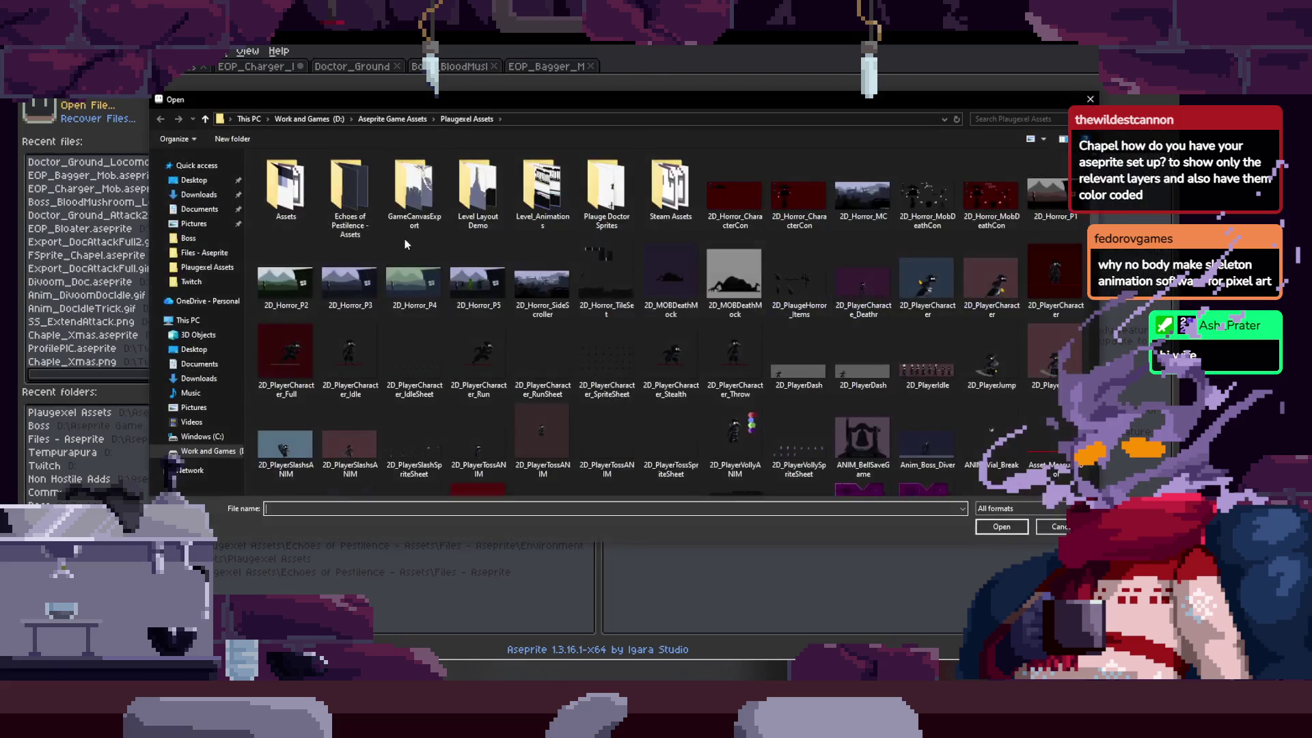
{"action": "left_click_drag", "start_coordinate": [1098, 215], "coordinate": [1093, 338]}
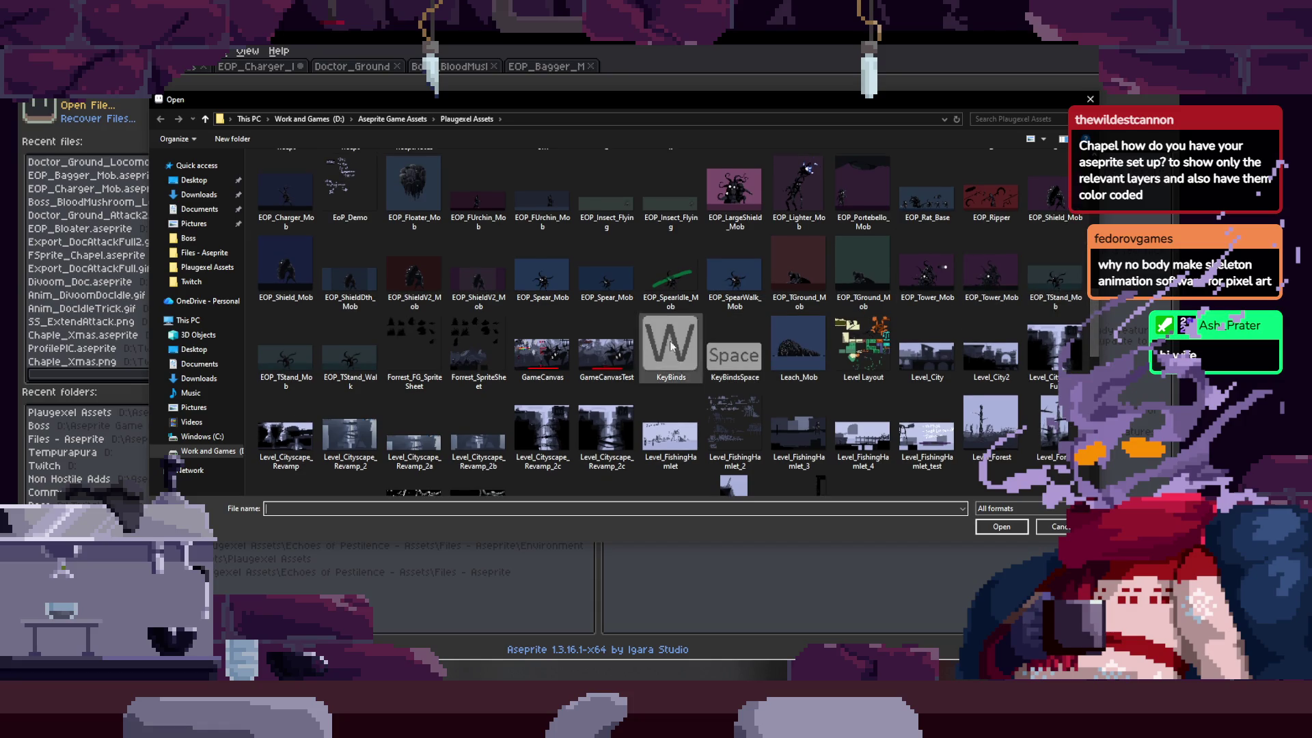
{"action": "double_click", "coordinate": [544, 277]}
{"action": "key", "text": "Tab"}
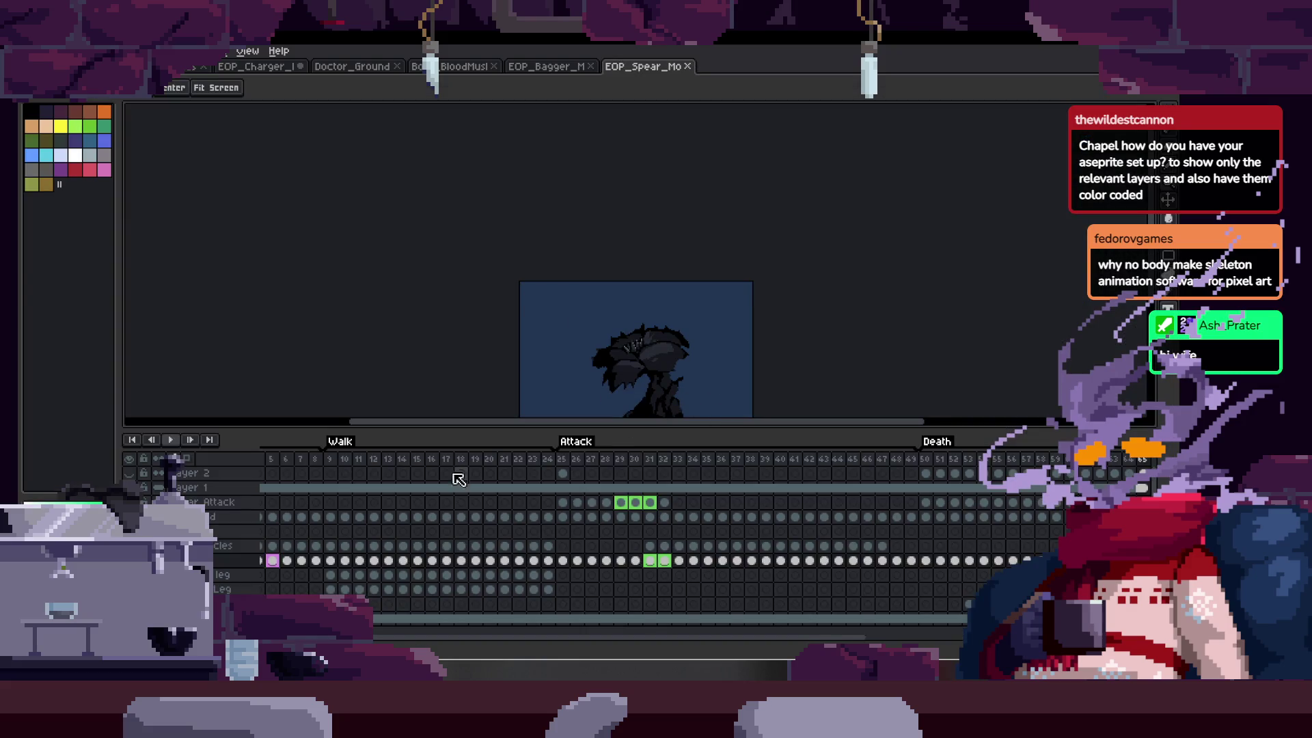
- Hide the timeline, zoom in on the tentacled spear creature, then return to EOP_Bagger_Mob
{"action": "key", "text": "Tab"}
{"action": "scroll", "coordinate": [778, 194], "scroll_direction": "up", "scroll_amount": 2}
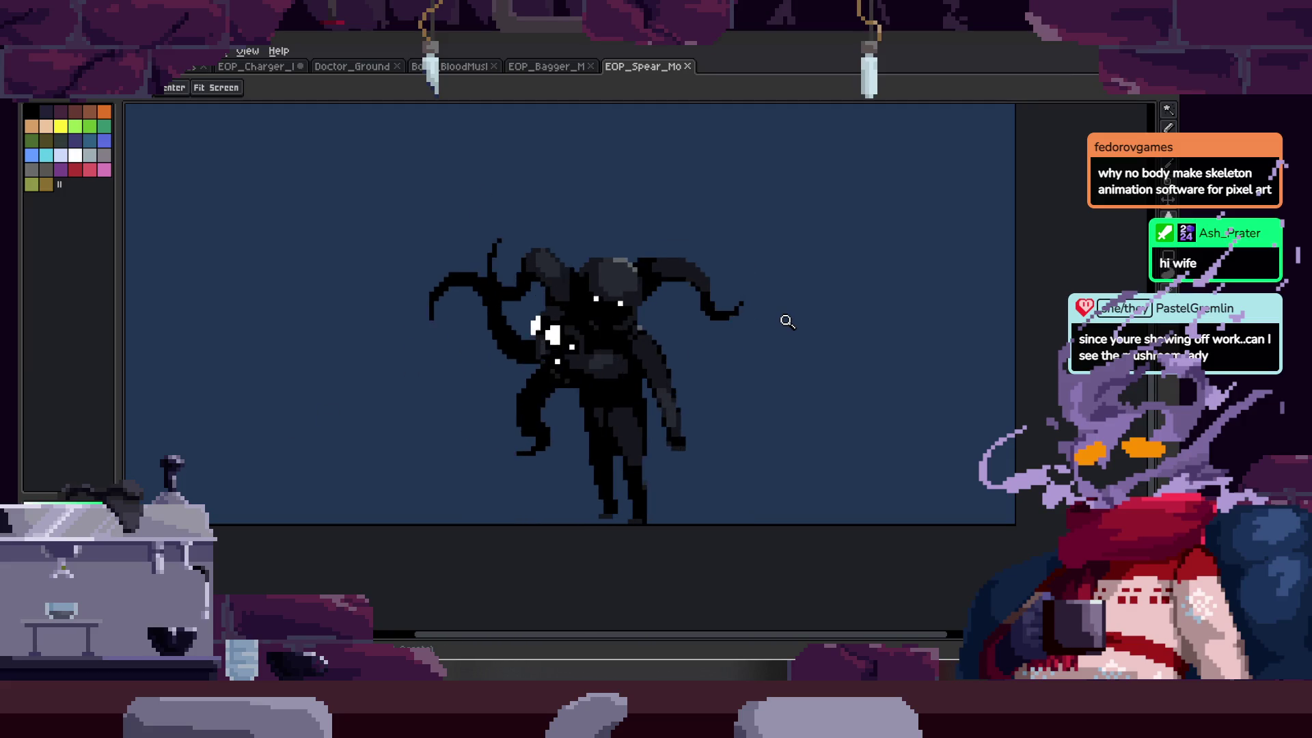
{"action": "left_click", "coordinate": [543, 66]}
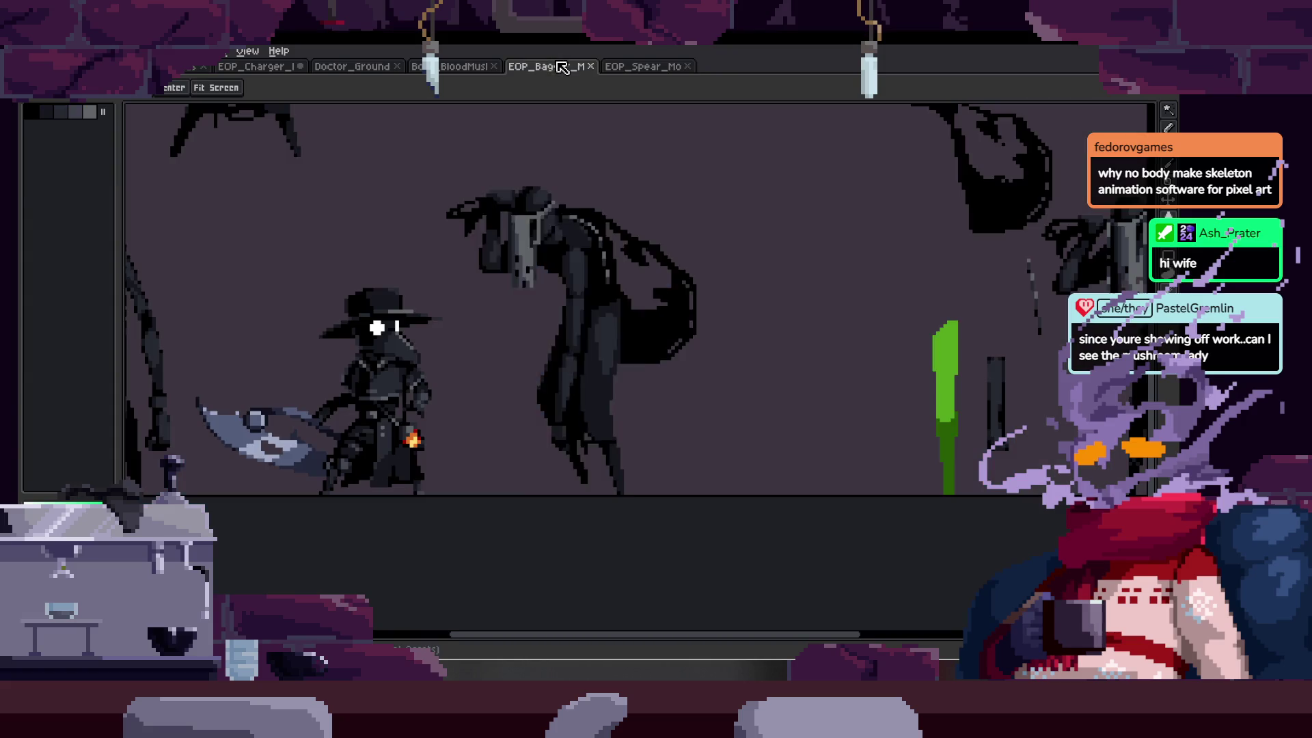
- Pan over the BloodMushroom boss sprite, then go to the Home page
{"action": "left_click", "coordinate": [459, 66]}
{"action": "left_click_drag", "start_coordinate": [755, 460], "coordinate": [727, 445]}
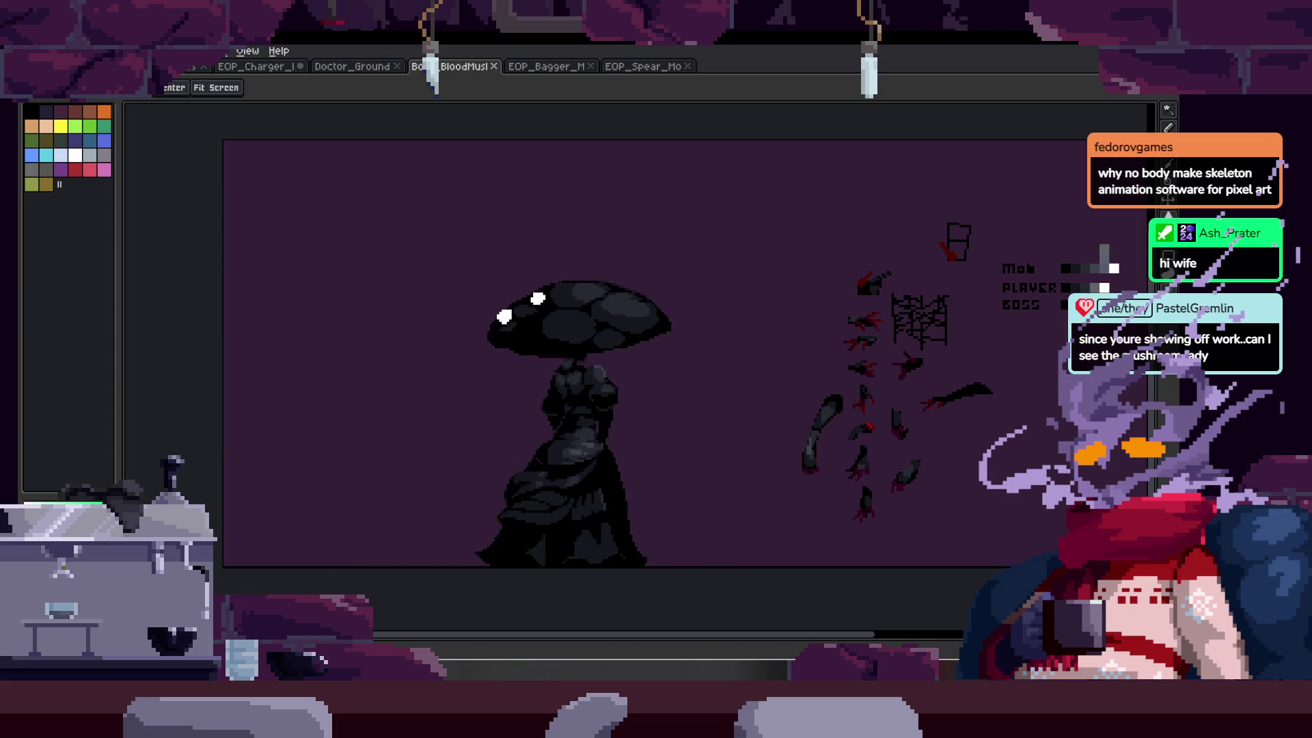
{"action": "left_click", "coordinate": [99, 67]}
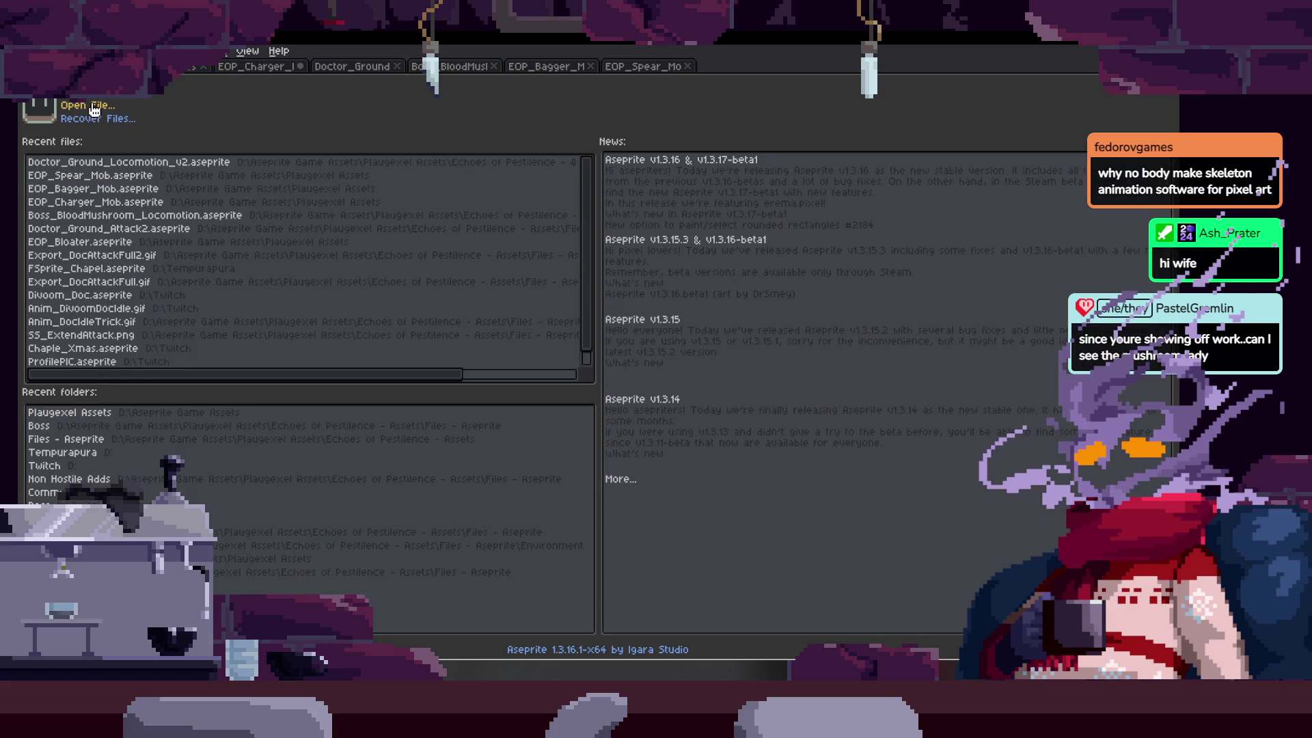
- Open Boss_BloodMushroom_Idle via Echoes of Pestilence - Assets > Files - Aseprite > Boss, and zoom in
{"action": "left_click", "coordinate": [94, 110]}
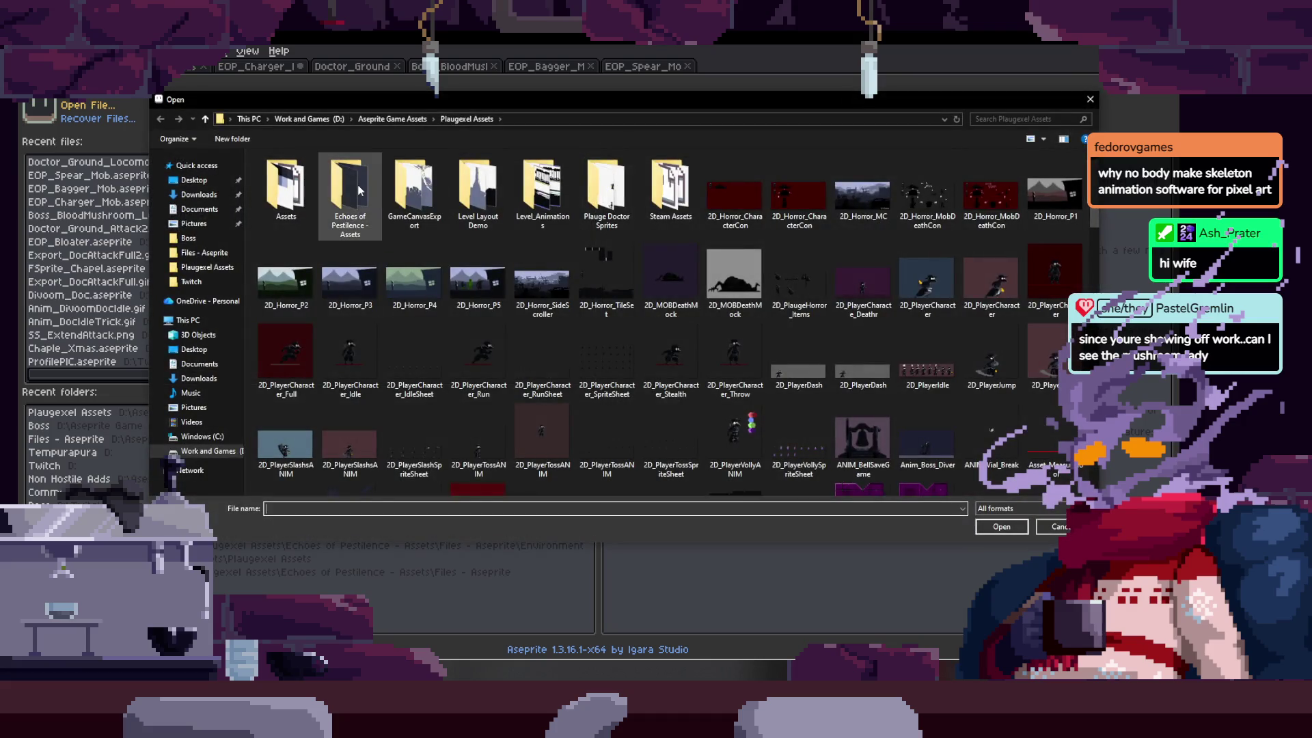
{"action": "double_click", "coordinate": [337, 183]}
{"action": "double_click", "coordinate": [366, 214]}
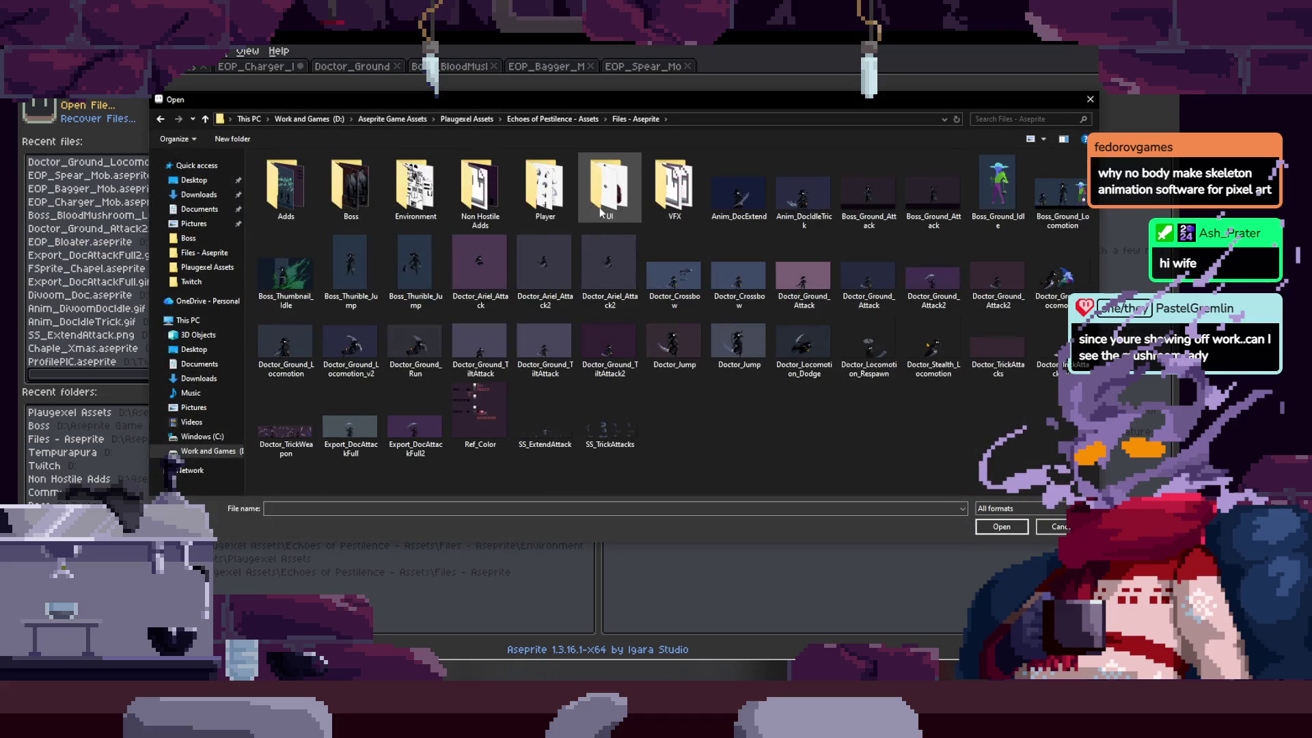
{"action": "double_click", "coordinate": [346, 204]}
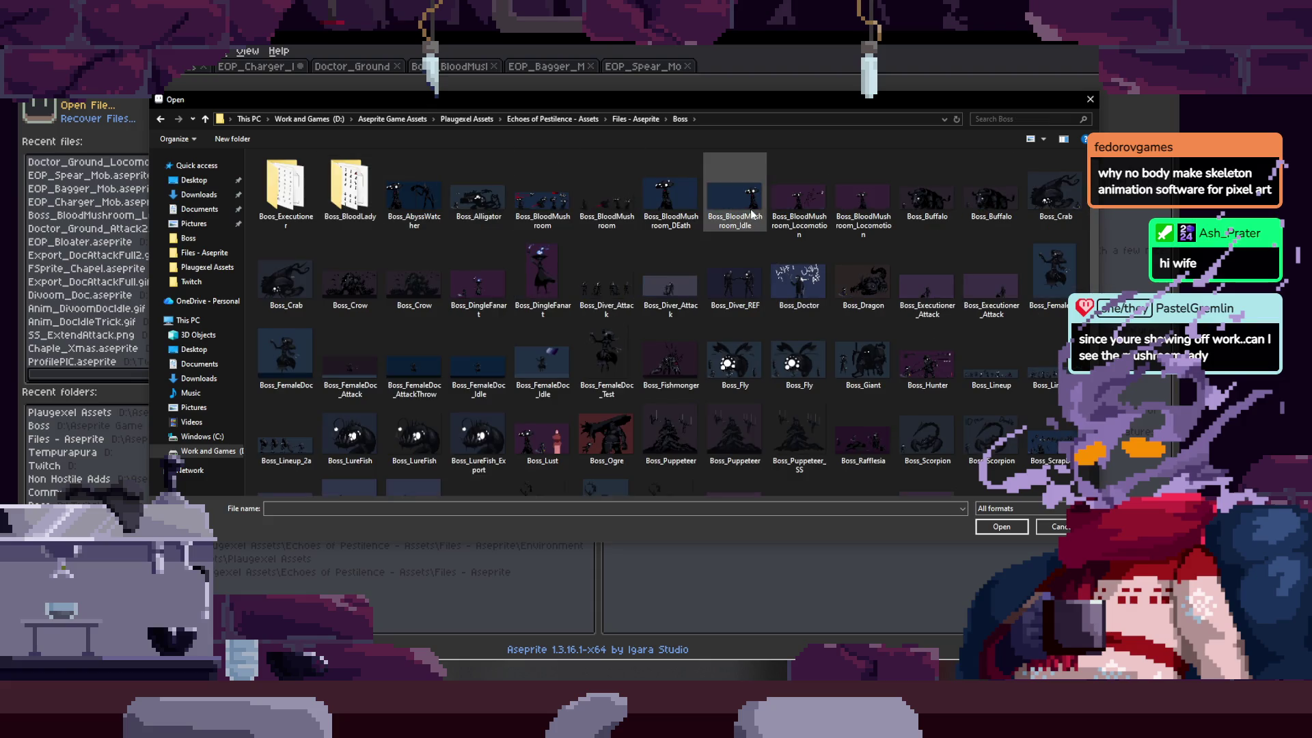
{"action": "double_click", "coordinate": [751, 209]}
{"action": "left_click", "coordinate": [694, 378]}
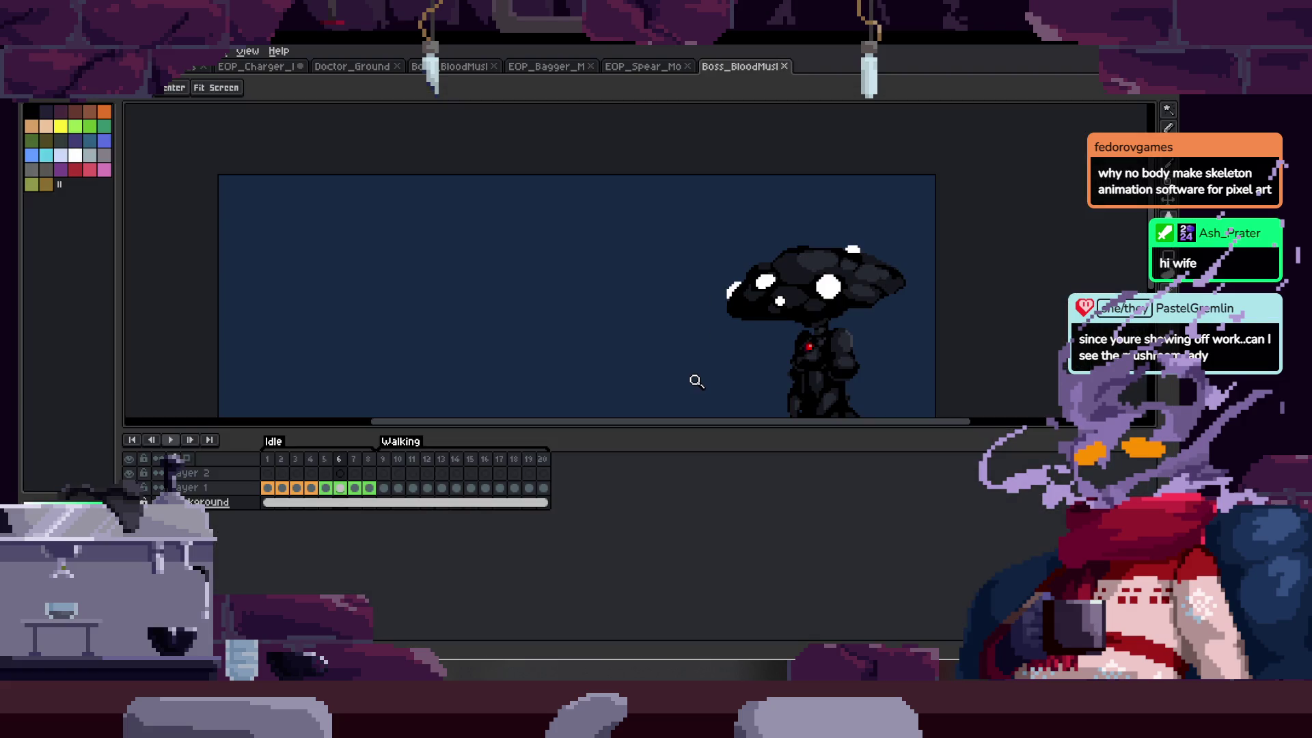
- Zoom around the mushroom lady's idle animation, close Boss_BloodMushroom_Idle, and switch to EOP_Bagger_Mob
{"action": "key", "text": "Tab"}
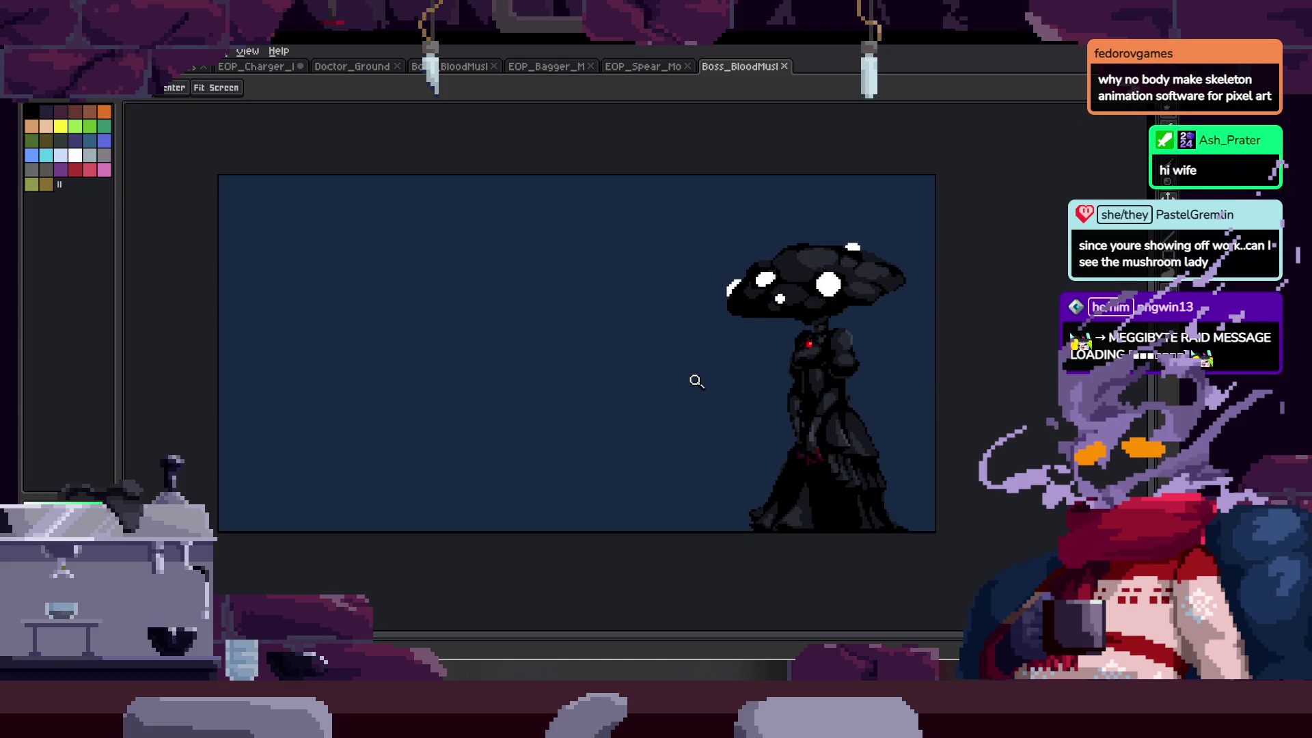
{"action": "scroll", "coordinate": [872, 295], "scroll_direction": "down", "scroll_amount": 2}
{"action": "key", "text": "Tab"}
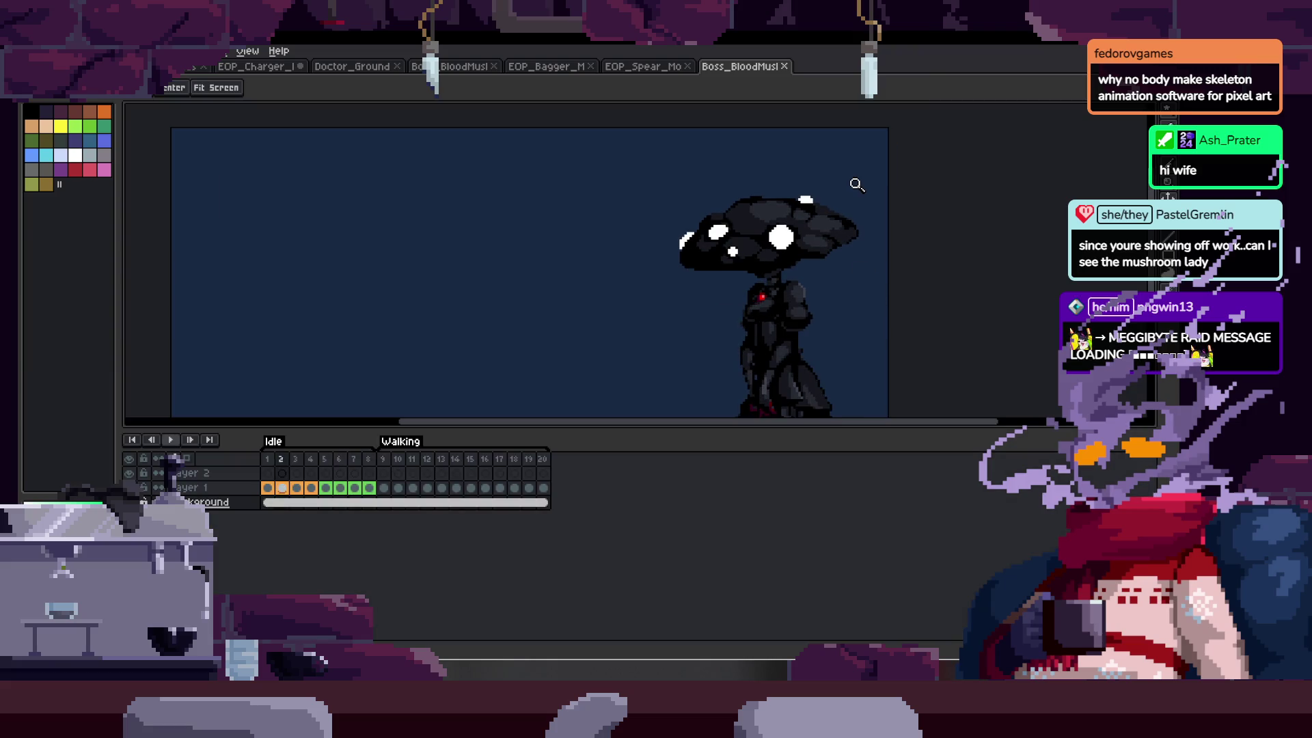
{"action": "key", "text": "Tab"}
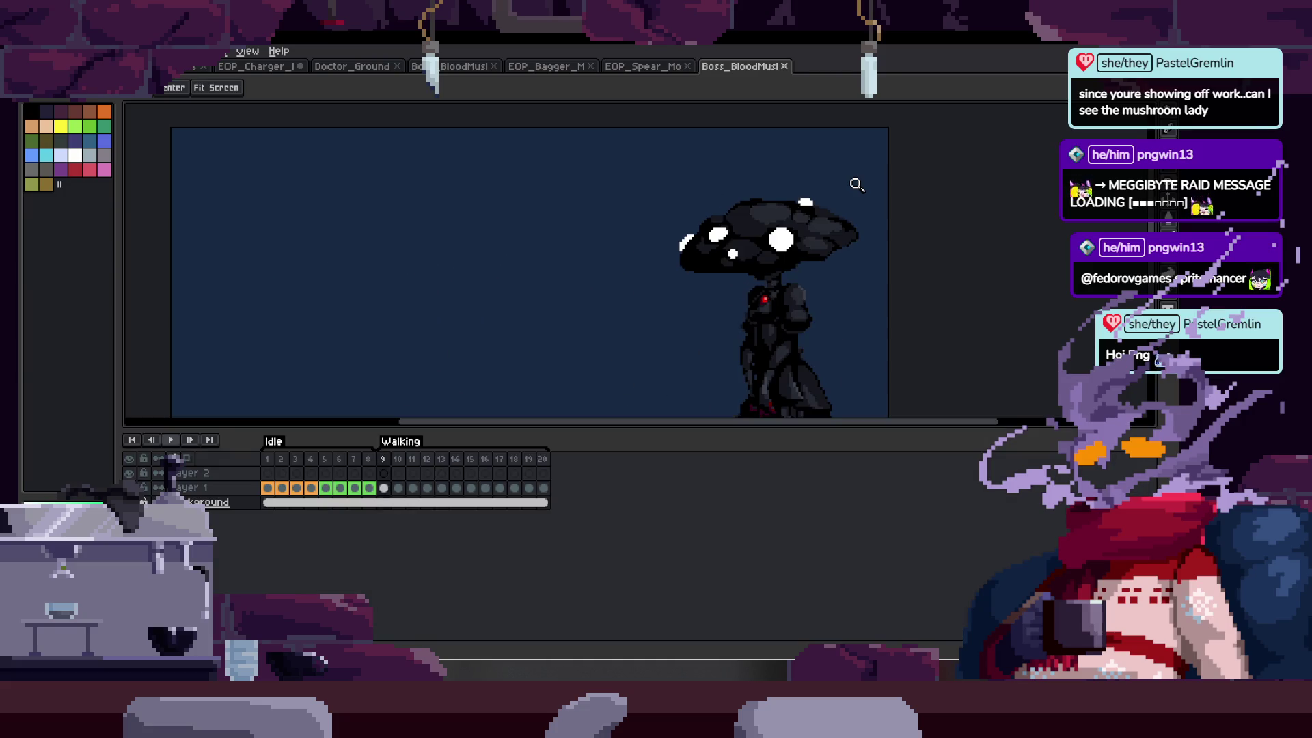
{"action": "key", "text": "Tab"}
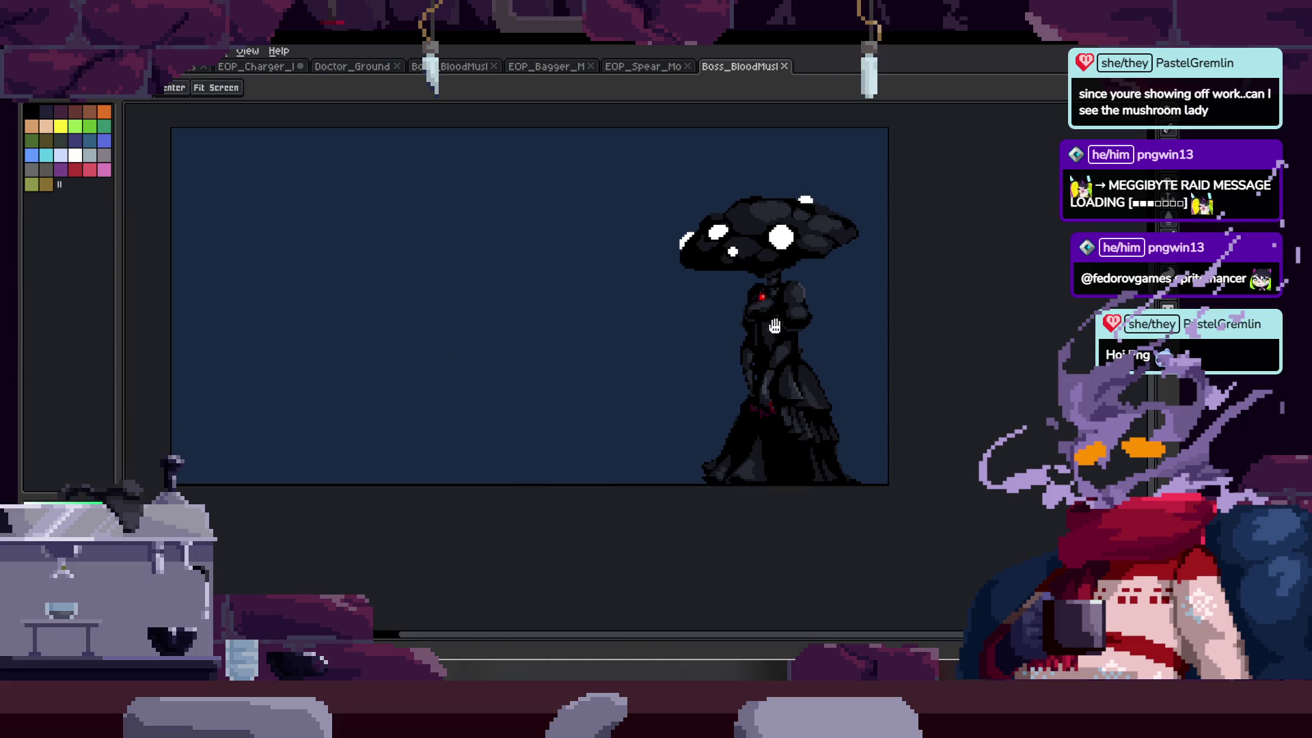
{"action": "scroll", "coordinate": [774, 326], "scroll_direction": "up", "scroll_amount": 1}
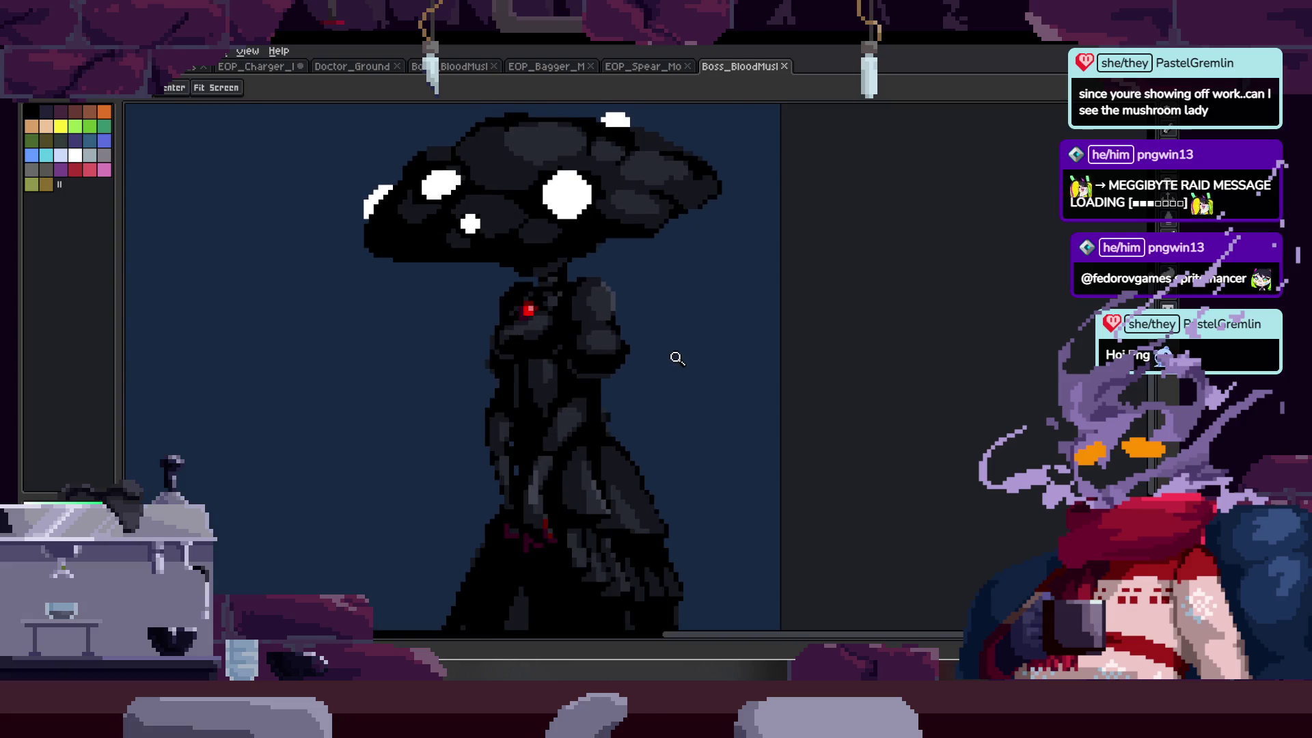
{"action": "left_click", "coordinate": [784, 67]}
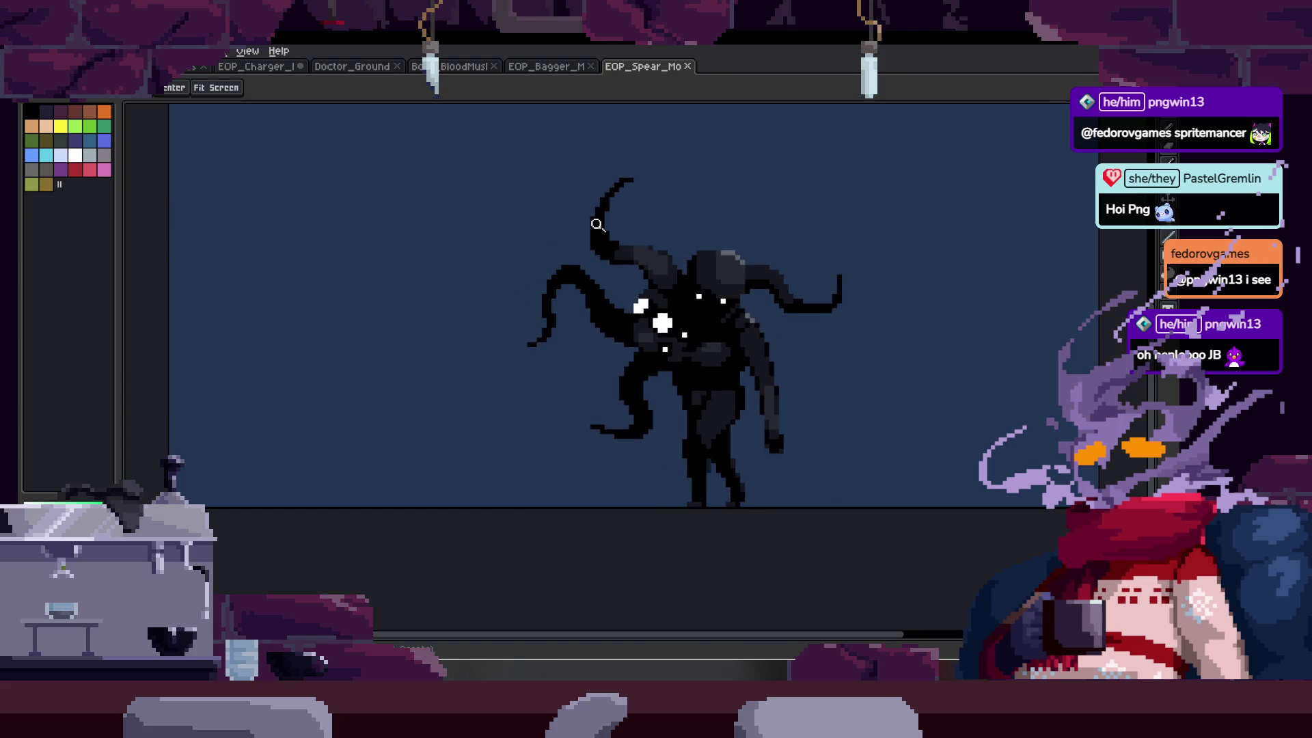
{"action": "left_click", "coordinate": [540, 69]}
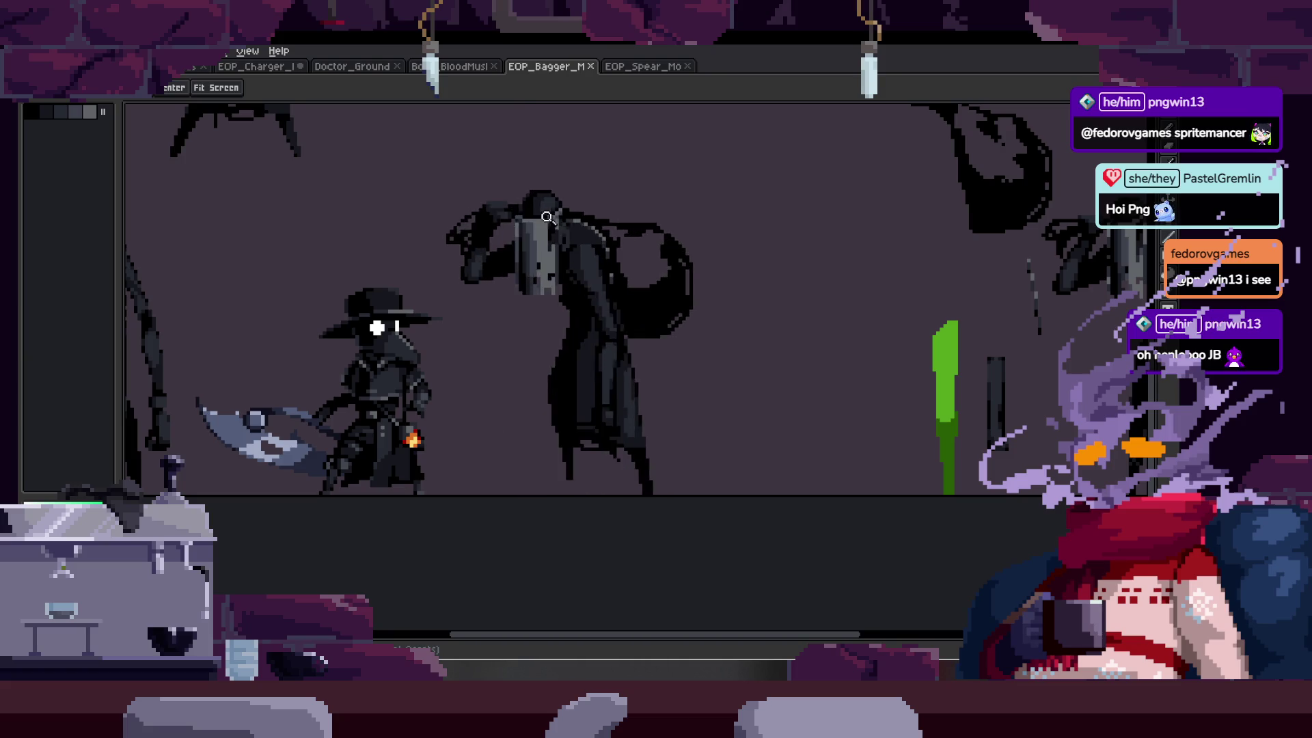
- Flip through the BloodMushroom and Doctor_Ground tabs to the EOP_Charger walk frame and zoom in
{"action": "left_click", "coordinate": [451, 66]}
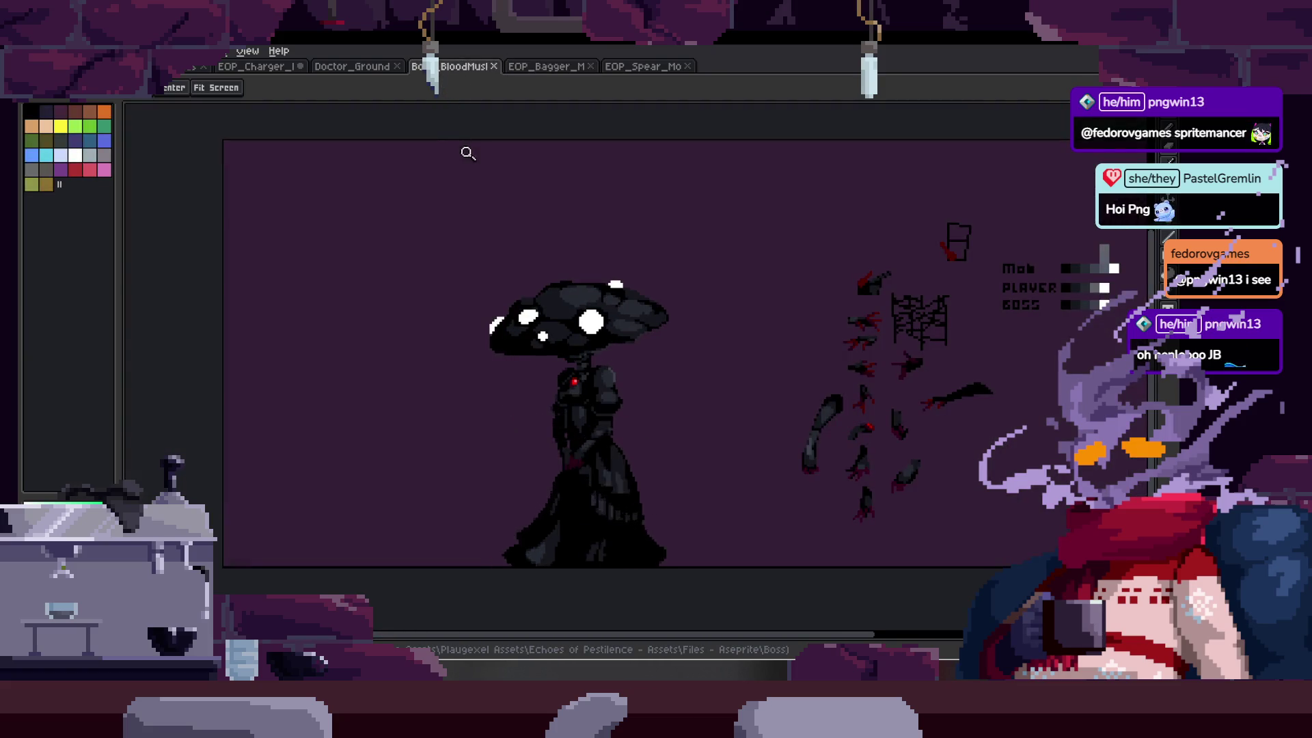
{"action": "left_click", "coordinate": [367, 68]}
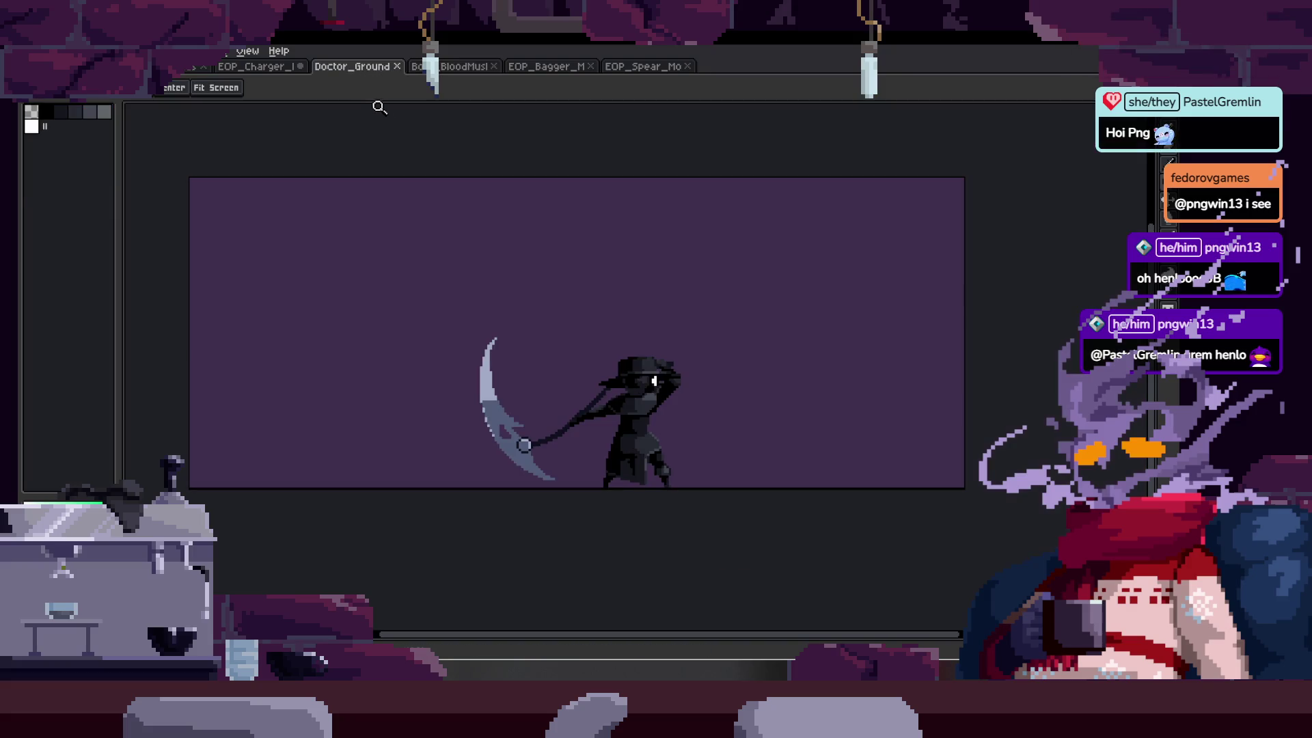
{"action": "left_click", "coordinate": [256, 66]}
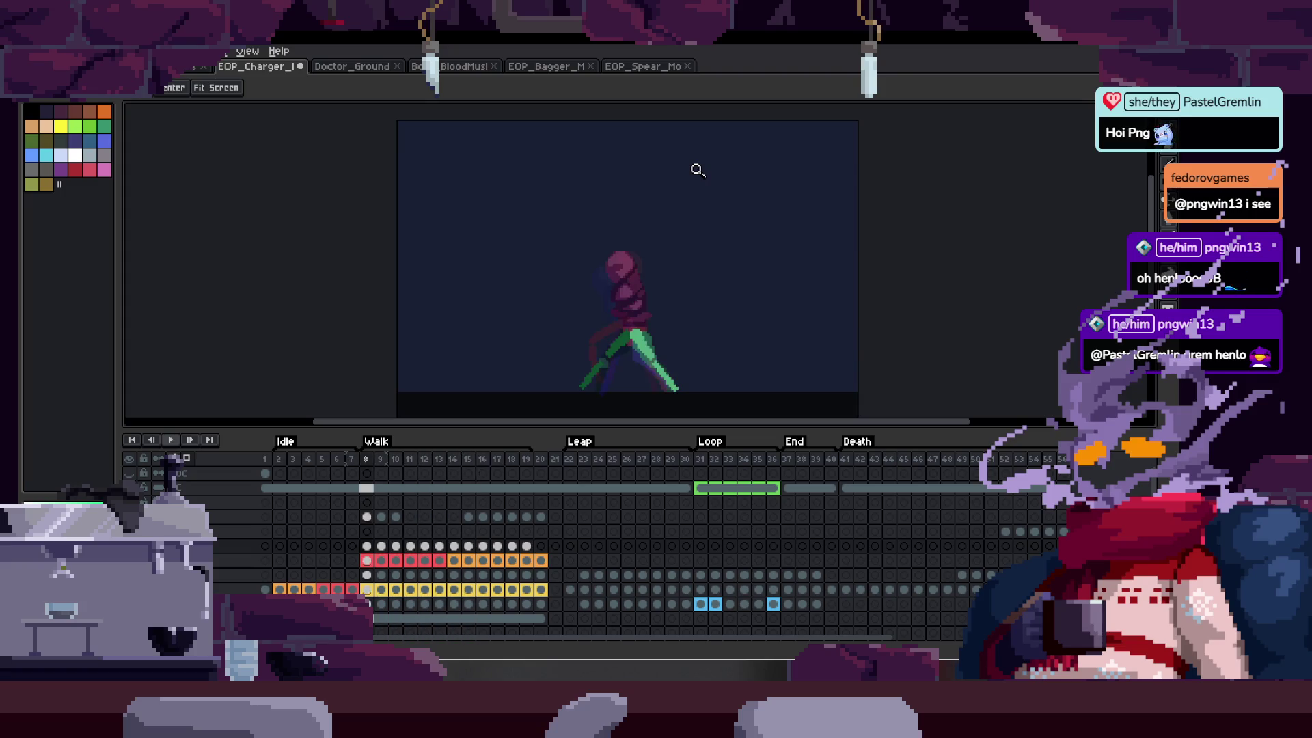
{"action": "scroll", "coordinate": [628, 367], "scroll_direction": "up", "scroll_amount": 2}
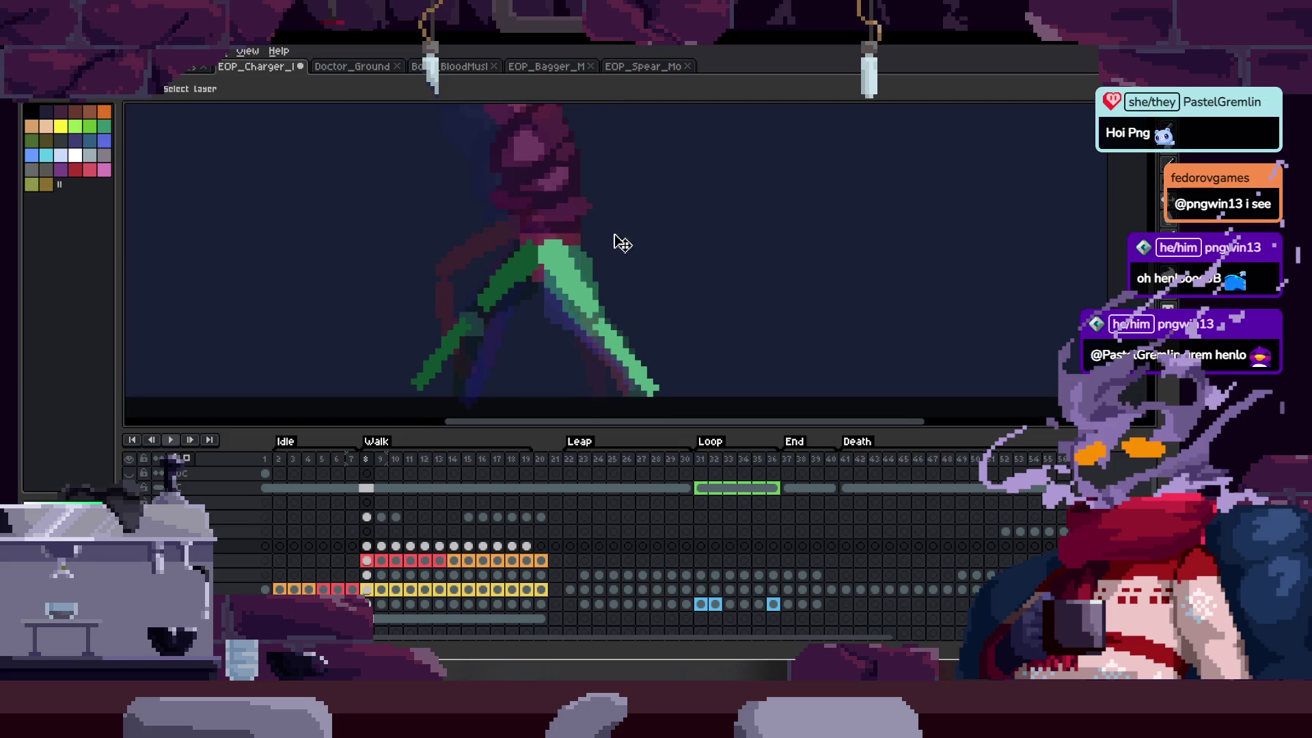
- Hide the timeline, bring the legs into view and fill the upper back leg in dark green
{"action": "key", "text": "Tab"}
{"action": "left_click_drag", "start_coordinate": [561, 227], "coordinate": [561, 256]}
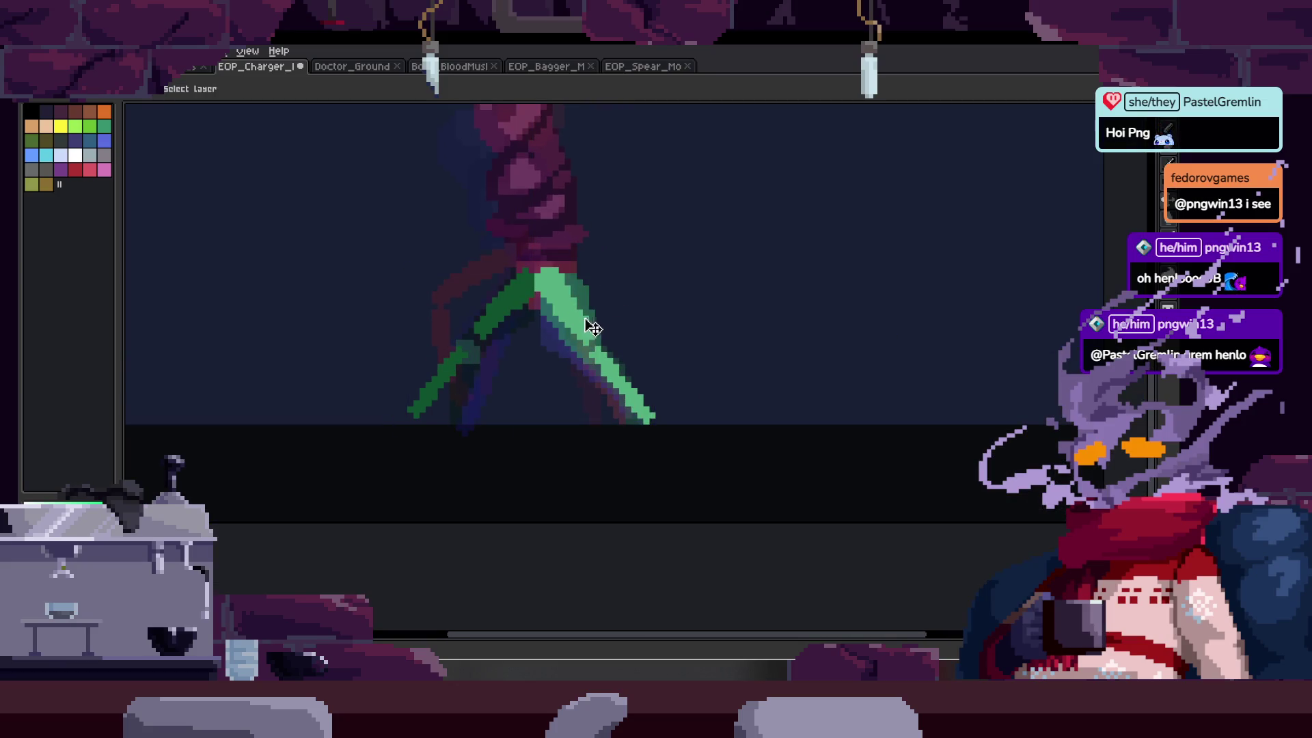
{"action": "key", "text": "b"}
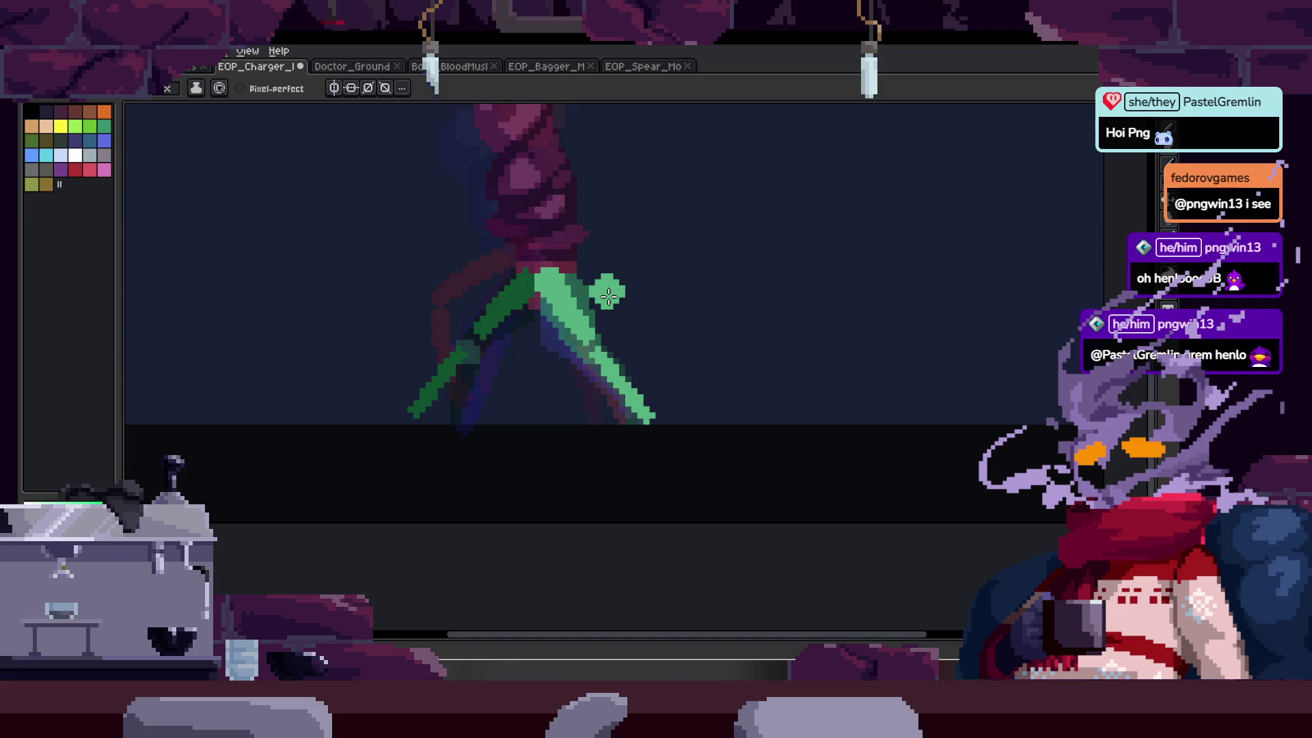
{"action": "scroll", "coordinate": [608, 295], "scroll_direction": "up", "scroll_amount": 1}
{"action": "mouse_move", "coordinate": [609, 287]}
{"action": "left_mouse_down"}
{"action": "mouse_move", "coordinate": [556, 214]}
{"action": "mouse_move", "coordinate": [533, 246]}
{"action": "mouse_move", "coordinate": [546, 282]}
{"action": "left_mouse_up"}
- Erase and repaint the lower-left back leg in dark green, settling on a thinner stroke
{"action": "key", "text": "e"}
{"action": "mouse_move", "coordinate": [478, 321]}
{"action": "left_mouse_down"}
{"action": "mouse_move", "coordinate": [439, 375]}
{"action": "mouse_move", "coordinate": [451, 444]}
{"action": "left_mouse_up"}
{"action": "key", "text": "b"}
{"action": "mouse_move", "coordinate": [465, 437]}
{"action": "left_mouse_down"}
{"action": "mouse_move", "coordinate": [483, 346]}
{"action": "mouse_move", "coordinate": [527, 301]}
{"action": "left_mouse_up"}
{"action": "key", "text": "e"}
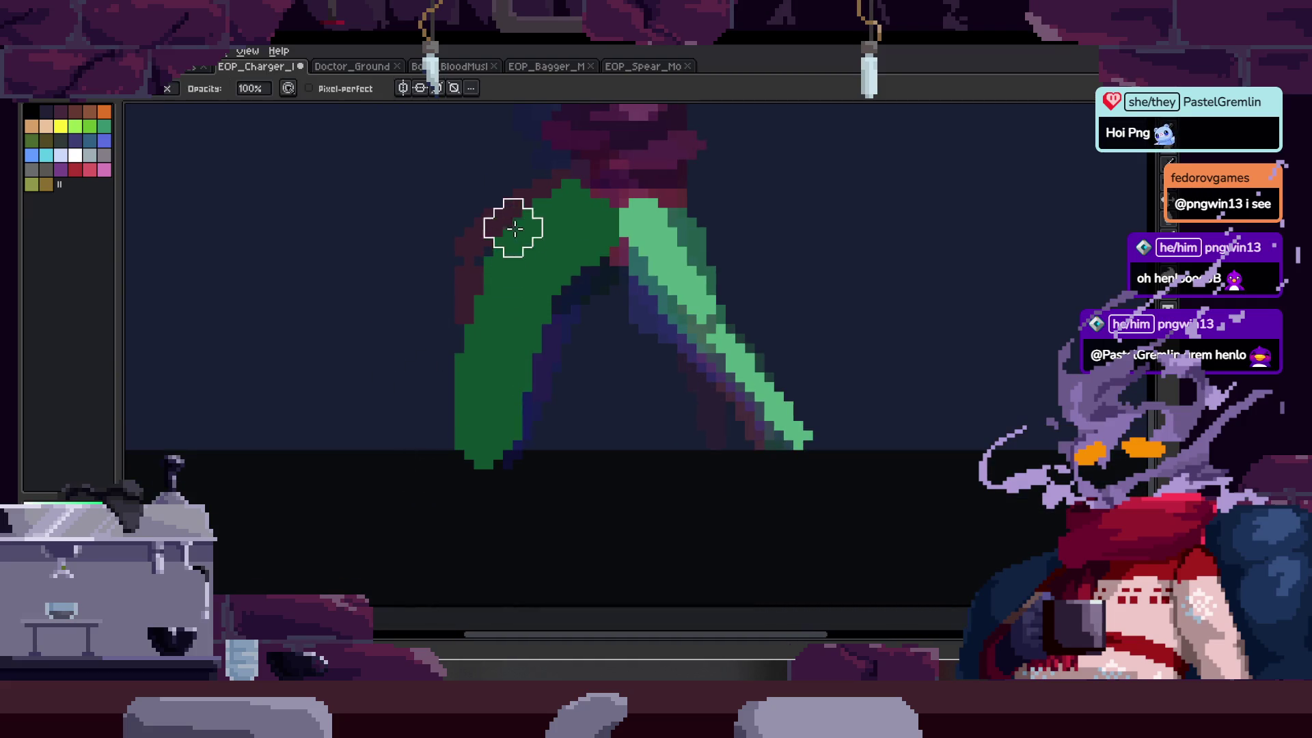
{"action": "left_click_drag", "start_coordinate": [513, 228], "coordinate": [483, 389]}
{"action": "key", "text": "b"}
{"action": "left_click_drag", "start_coordinate": [551, 229], "coordinate": [509, 437]}
{"action": "key", "text": "e"}
{"action": "mouse_move", "coordinate": [526, 260]}
{"action": "left_mouse_down"}
{"action": "mouse_move", "coordinate": [489, 422]}
{"action": "mouse_move", "coordinate": [551, 343]}
{"action": "mouse_move", "coordinate": [586, 226]}
{"action": "left_mouse_up"}
- Clear that leg, mark the foot position, and paint a thick dark-green leg from foot to hip
{"action": "key", "text": "v"}
{"action": "key", "text": "b"}
{"action": "mouse_move", "coordinate": [576, 413]}
{"action": "left_mouse_down"}
{"action": "mouse_move", "coordinate": [512, 448]}
{"action": "mouse_move", "coordinate": [530, 358]}
{"action": "mouse_move", "coordinate": [513, 246]}
{"action": "left_mouse_up"}
{"action": "left_click", "coordinate": [486, 488]}
{"action": "key", "text": "ctrl+z"}
{"action": "mouse_move", "coordinate": [480, 337]}
{"action": "left_mouse_down"}
{"action": "mouse_move", "coordinate": [472, 465]}
{"action": "mouse_move", "coordinate": [520, 287]}
{"action": "mouse_move", "coordinate": [546, 277]}
{"action": "left_mouse_up"}
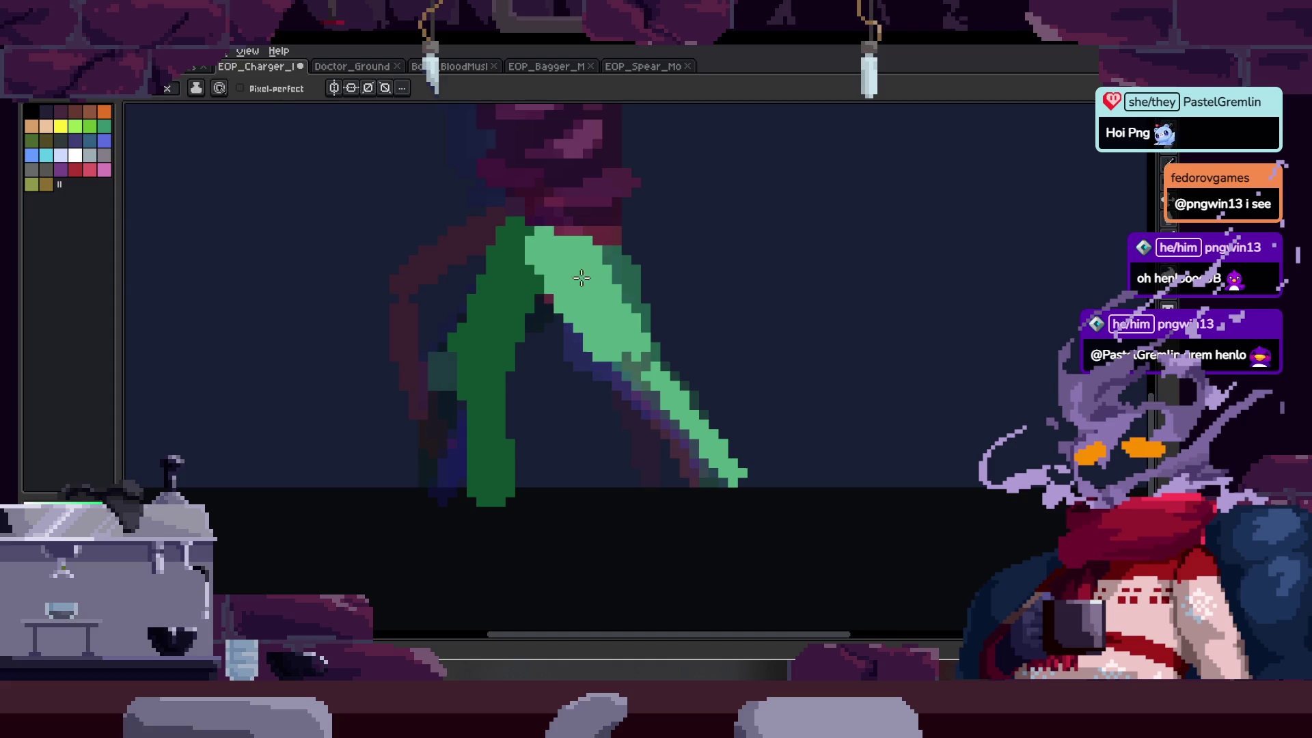
- Trim the dark-green leg's left edge and top, then fill in its left side
{"action": "key", "text": "e"}
{"action": "scroll", "coordinate": [478, 451], "scroll_direction": "right", "scroll_amount": 1}
{"action": "mouse_move", "coordinate": [425, 434]}
{"action": "left_mouse_down"}
{"action": "mouse_move", "coordinate": [396, 372]}
{"action": "mouse_move", "coordinate": [541, 206]}
{"action": "left_mouse_up"}
{"action": "key", "text": "b"}
{"action": "left_click_drag", "start_coordinate": [463, 351], "coordinate": [460, 470]}
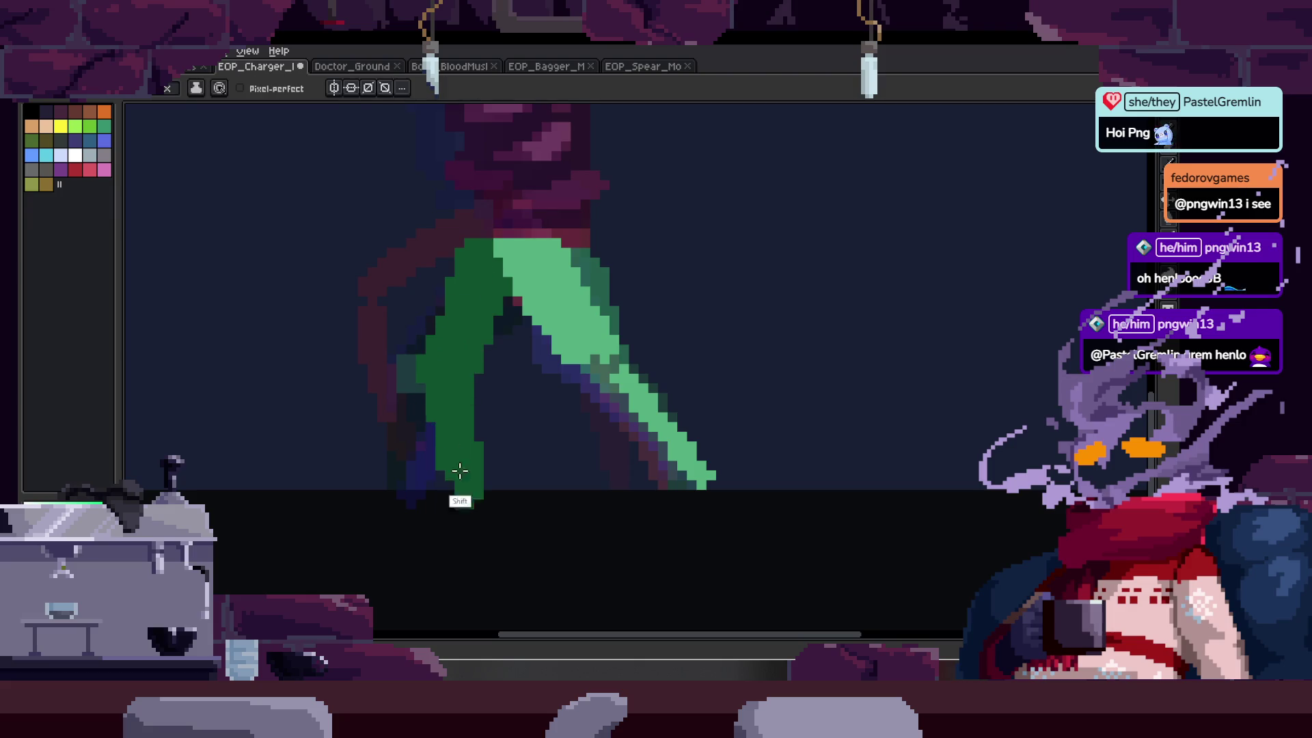
{"action": "left_click_drag", "start_coordinate": [715, 501], "coordinate": [687, 506]}
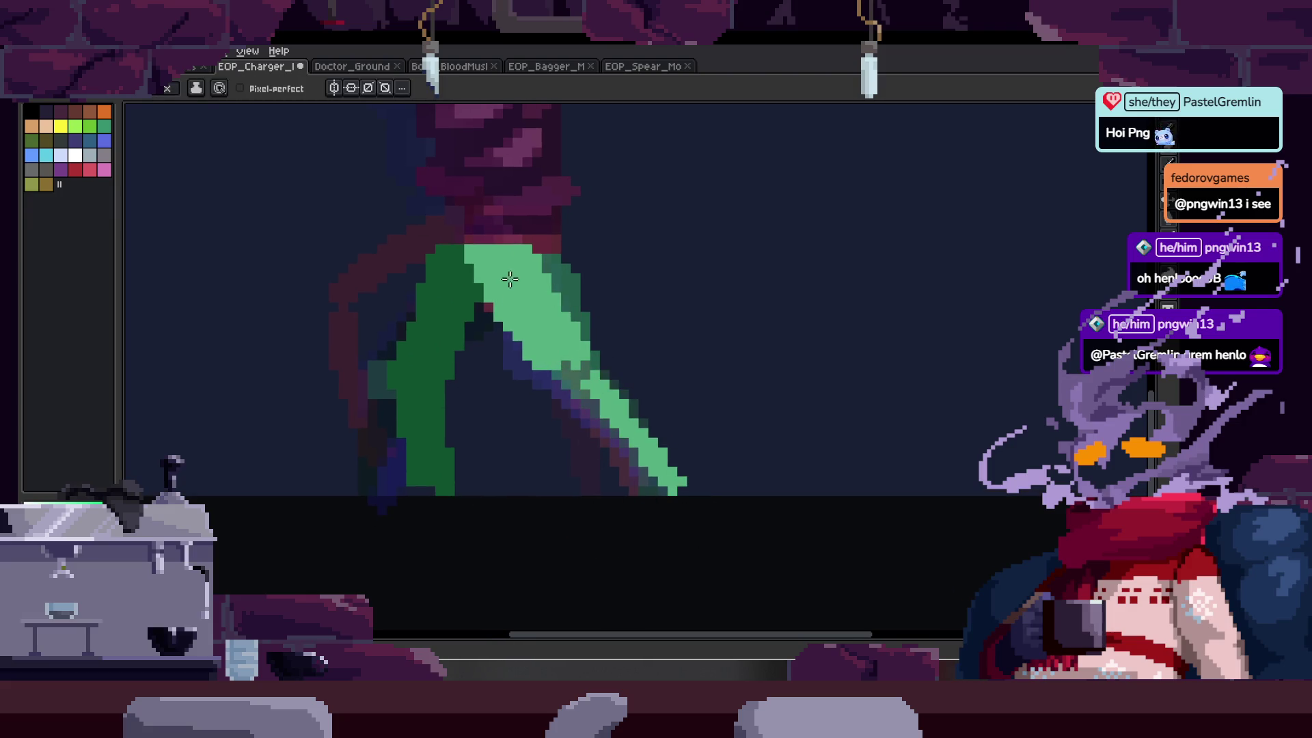
- Compare neighbouring walk frames, then erase the dark-green leg on the working frame
{"action": "key", "text": "z"}
{"action": "key", "text": "Left"}
{"action": "key", "text": "Right"}
{"action": "key", "text": "Left"}
{"action": "key", "text": "e"}
{"action": "mouse_move", "coordinate": [380, 502]}
{"action": "left_mouse_down"}
{"action": "mouse_move", "coordinate": [433, 352]}
{"action": "mouse_move", "coordinate": [544, 244]}
{"action": "left_mouse_up"}
- Move to the two-legged walk pose frame and adjust the zoom
{"action": "key", "text": "Right"}
{"action": "key", "text": "Tab"}
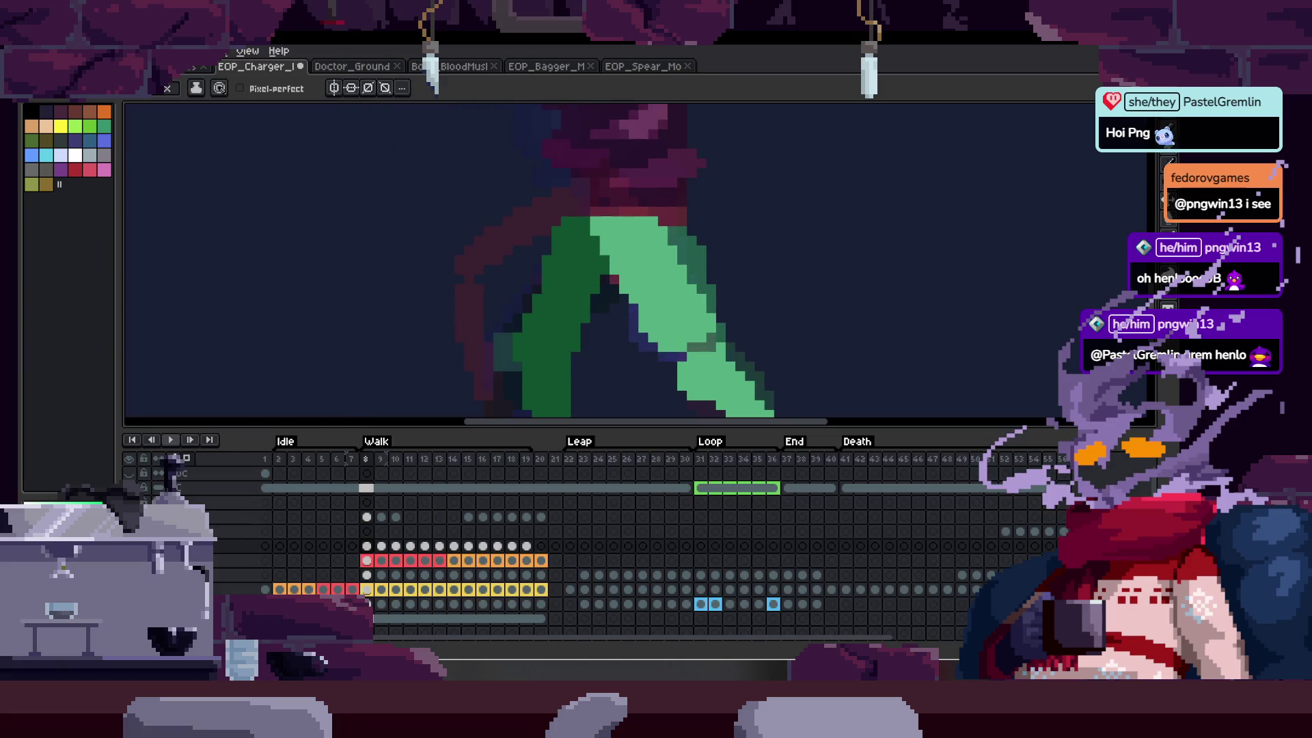
{"action": "key", "text": "Left"}
{"action": "key", "text": "Tab"}
{"action": "key", "text": "z"}
{"action": "scroll", "coordinate": [531, 214], "scroll_direction": "down", "scroll_amount": 4}
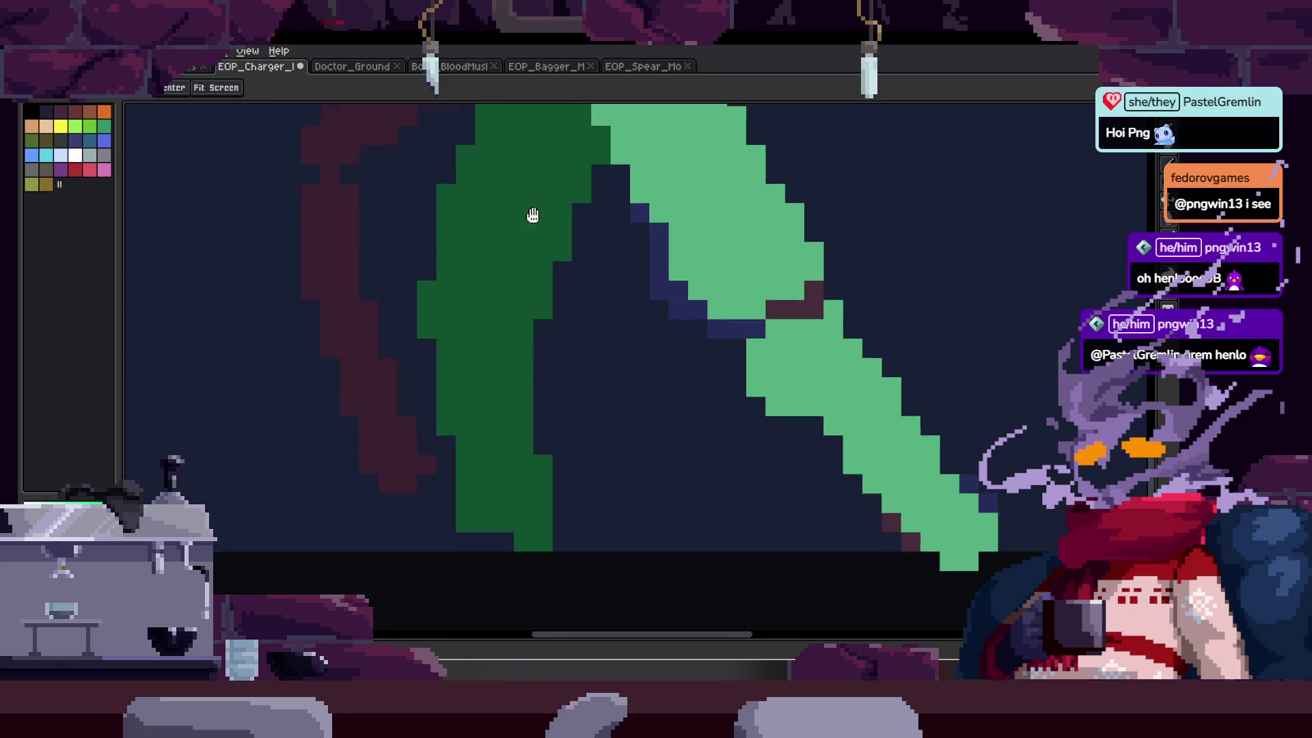
{"action": "scroll", "coordinate": [570, 195], "scroll_direction": "up", "scroll_amount": 2}
- On the next frame, draw a straight dark-green leg from hip to knee to foot and fill it
{"action": "key", "text": "b"}
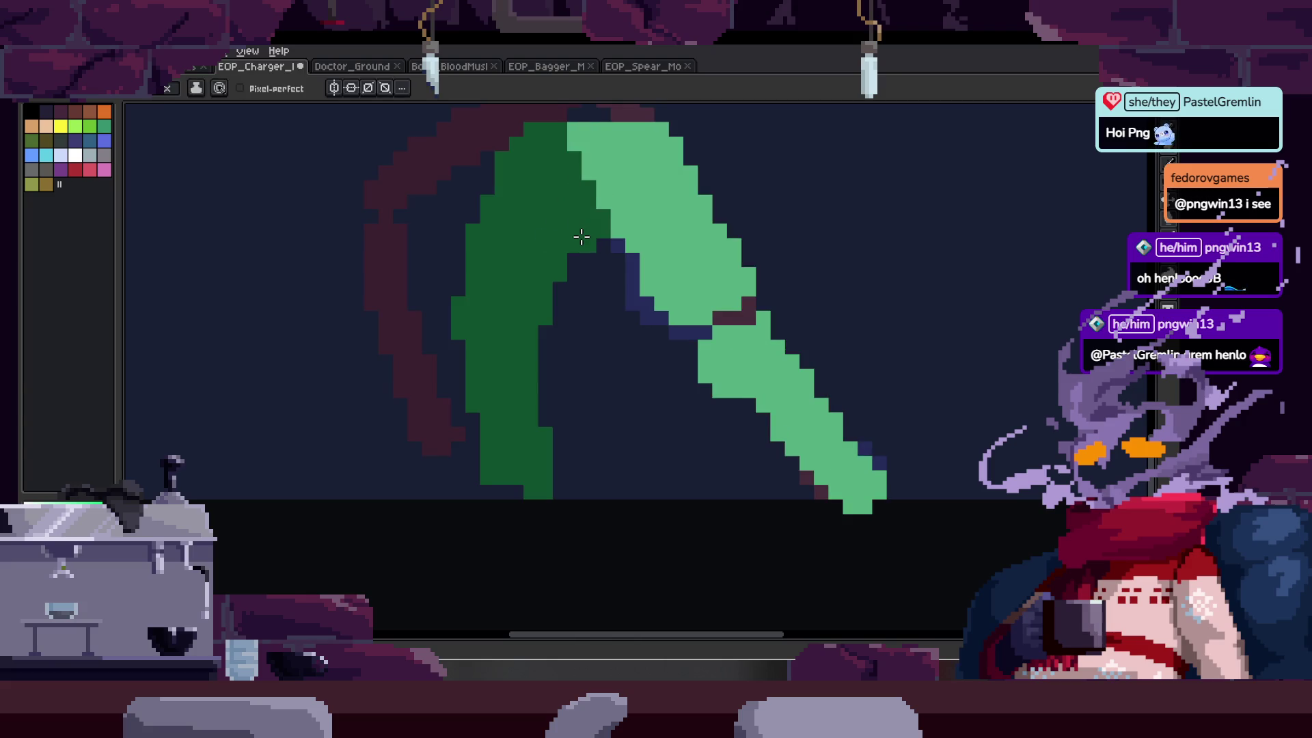
{"action": "key", "text": "Right"}
{"action": "left_click", "coordinate": [543, 140]}
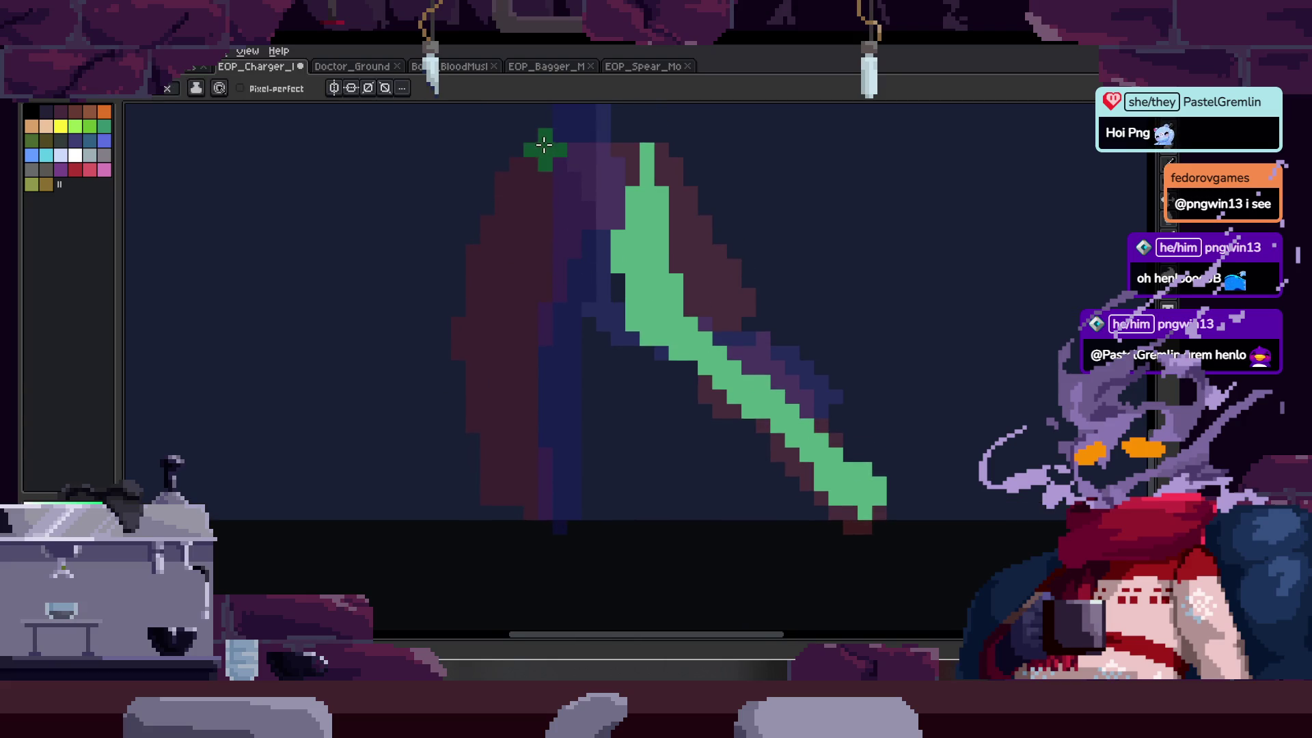
{"action": "left_click", "coordinate": [447, 333], "text": "shift"}
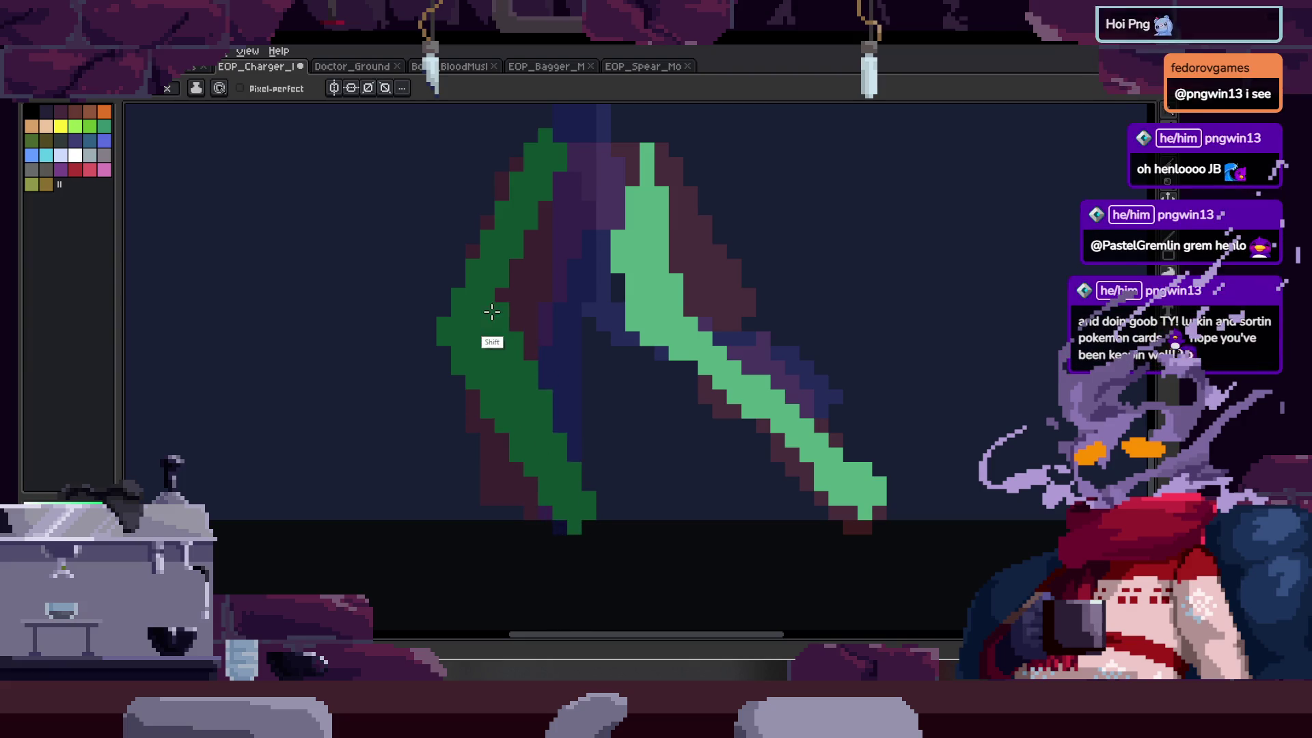
{"action": "scroll", "coordinate": [509, 350], "scroll_direction": "up", "scroll_amount": 2}
{"action": "mouse_move", "coordinate": [525, 357]}
{"action": "left_mouse_down"}
{"action": "mouse_move", "coordinate": [507, 294]}
{"action": "mouse_move", "coordinate": [511, 420]}
{"action": "left_mouse_up"}
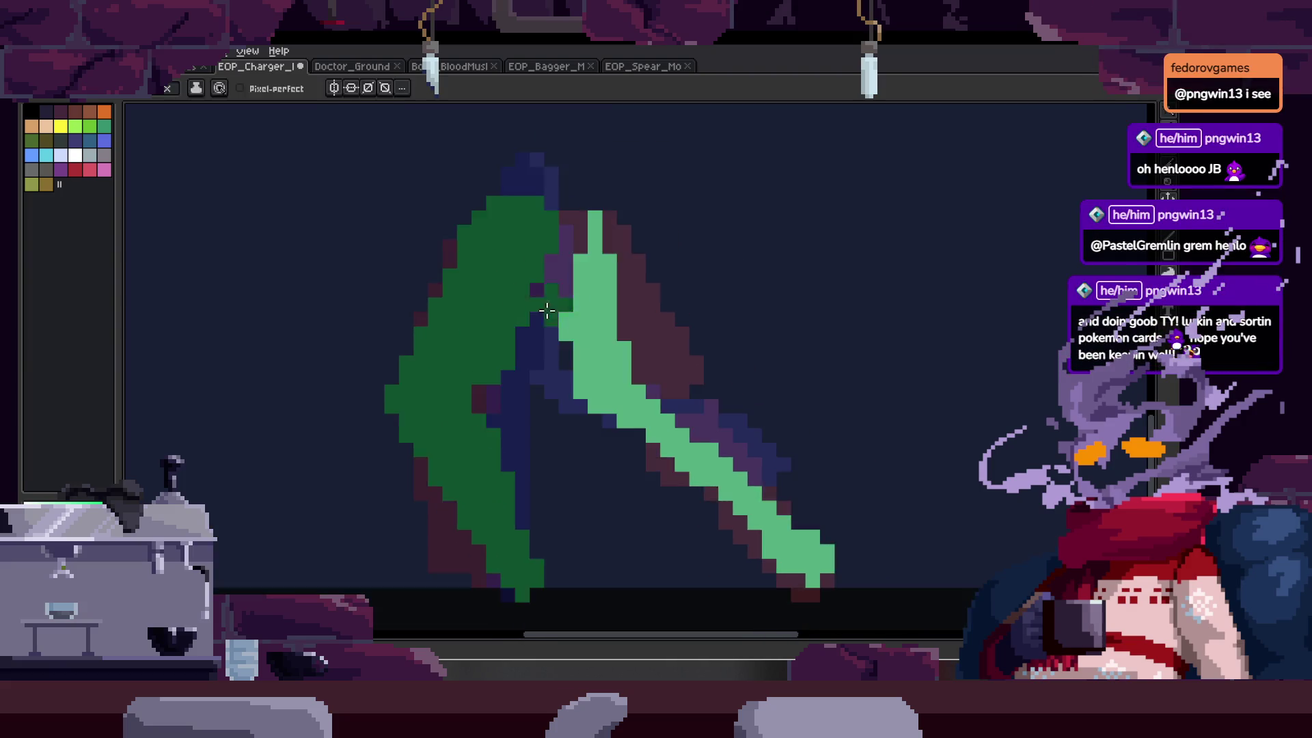
{"action": "scroll", "coordinate": [557, 324], "scroll_direction": "down", "scroll_amount": 2}
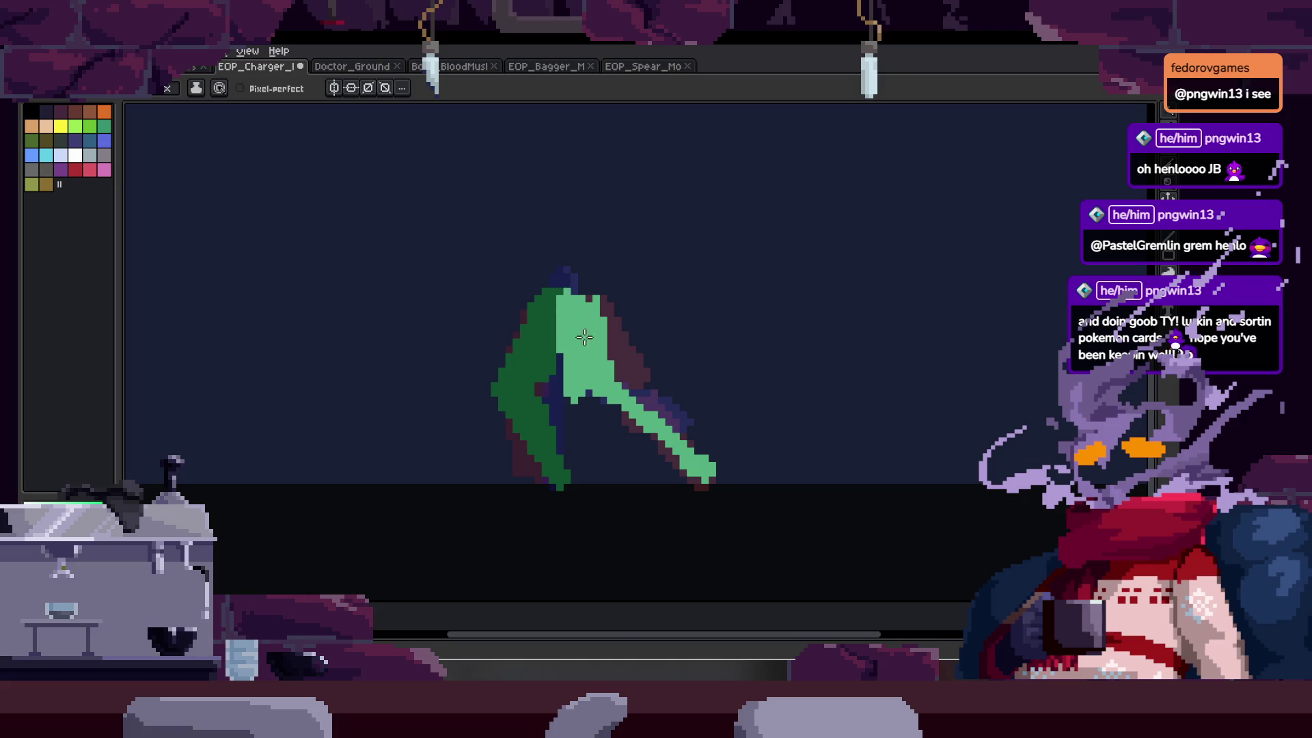
- Zoom in and lasso the lower section of the light-green leg for reshaping
{"action": "key", "text": "z"}
{"action": "left_click", "coordinate": [714, 414]}
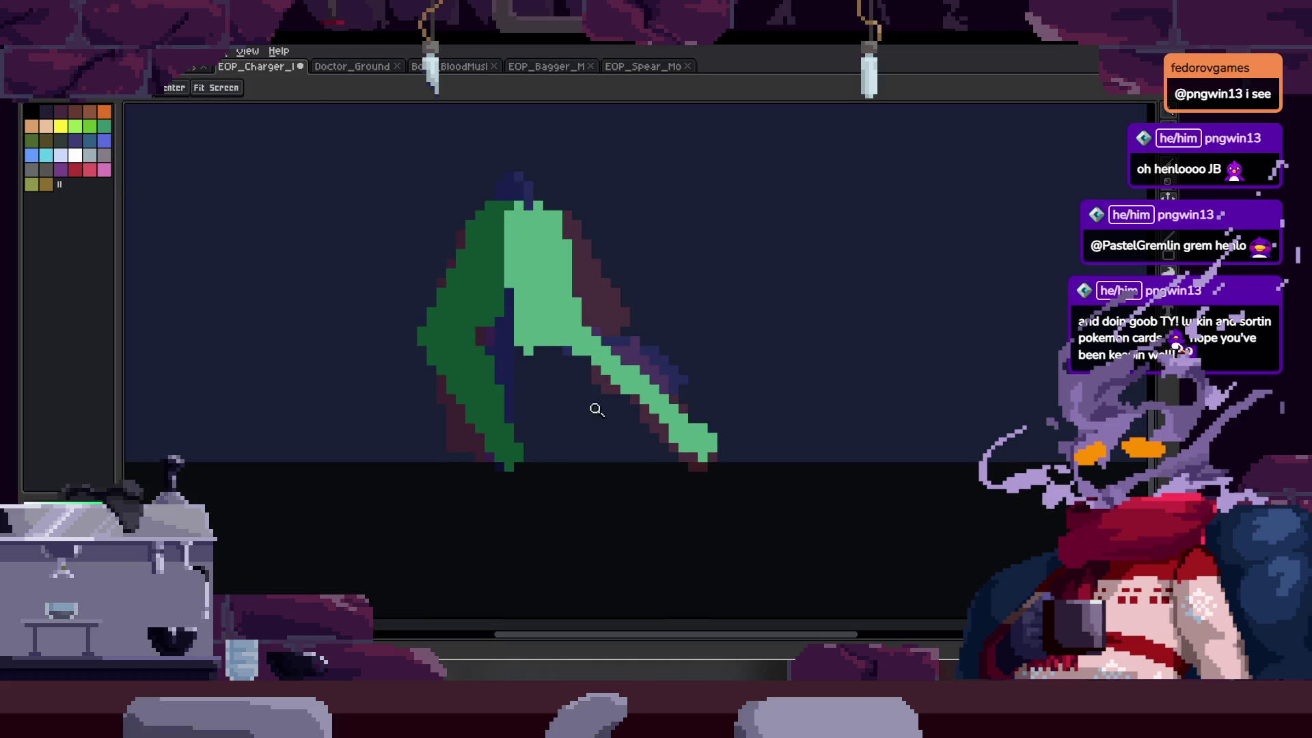
{"action": "key", "text": "q"}
{"action": "left_click_drag", "start_coordinate": [594, 366], "coordinate": [694, 440]}
- Lasso-select the light-green lower leg and move it to a better position
{"action": "key", "text": "Right"}
{"action": "mouse_move", "coordinate": [662, 369]}
{"action": "left_mouse_down"}
{"action": "mouse_move", "coordinate": [707, 486]}
{"action": "mouse_move", "coordinate": [712, 419]}
{"action": "left_mouse_up"}
{"action": "scroll", "coordinate": [712, 419], "scroll_direction": "up", "scroll_amount": 2}
{"action": "mouse_move", "coordinate": [668, 345]}
{"action": "left_mouse_down"}
{"action": "mouse_move", "coordinate": [693, 464]}
{"action": "mouse_move", "coordinate": [637, 468]}
{"action": "left_mouse_up"}
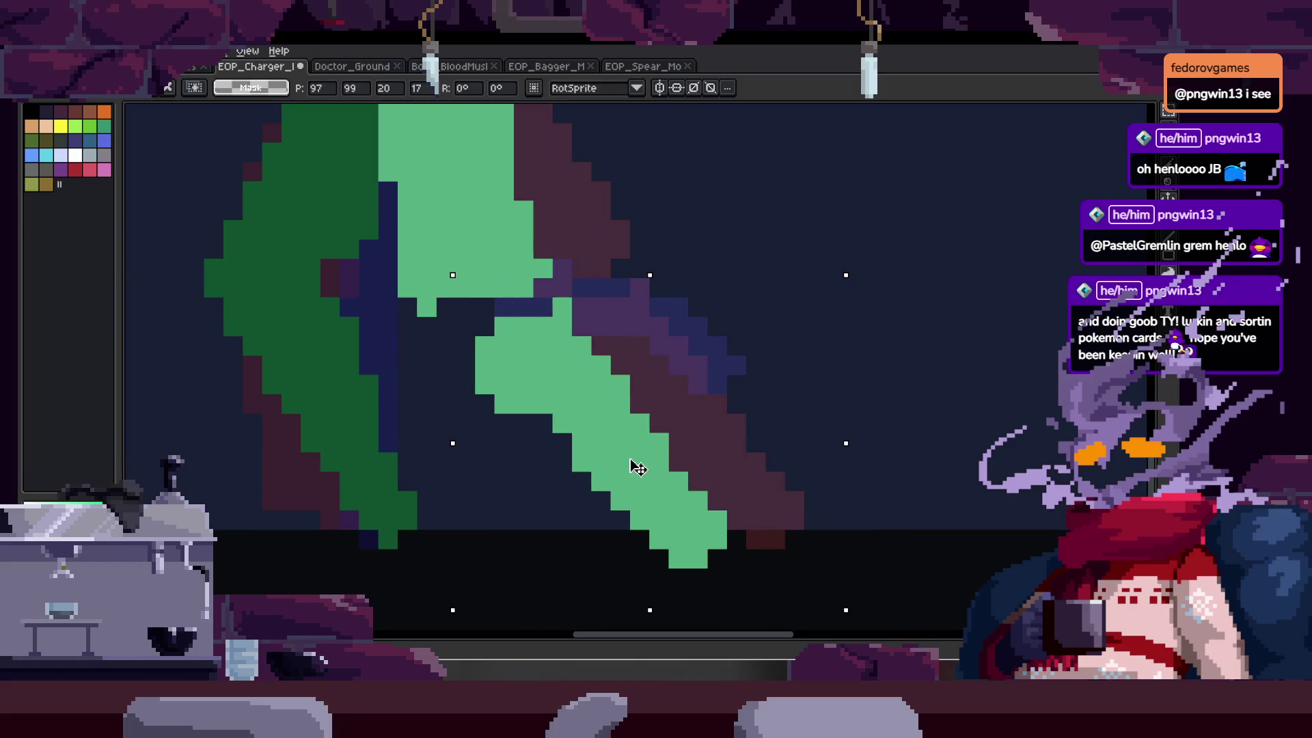
{"action": "key", "text": "Return"}
- Check the repositioned leg joint up close and save the Charger sprite
{"action": "key", "text": "z"}
{"action": "scroll", "coordinate": [600, 439], "scroll_direction": "down", "scroll_amount": 3}
{"action": "scroll", "coordinate": [645, 404], "scroll_direction": "up", "scroll_amount": 2}
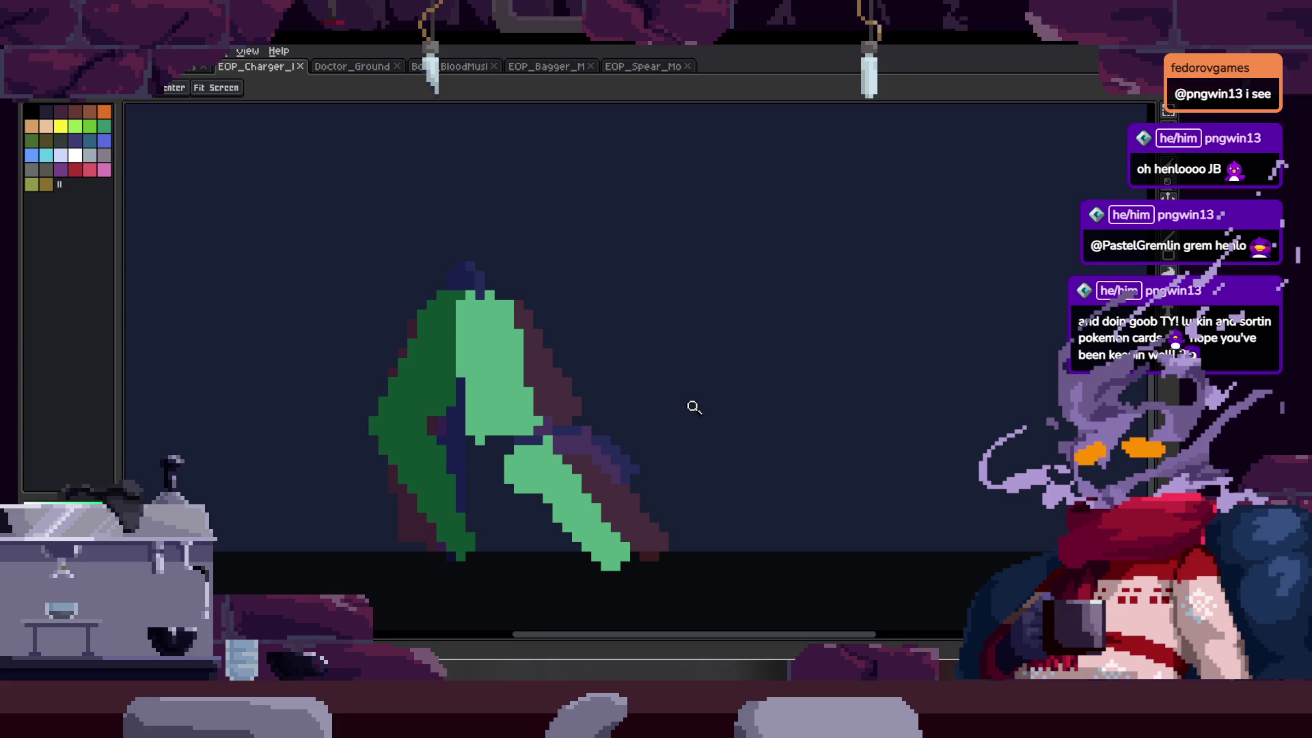
{"action": "scroll", "coordinate": [559, 317], "scroll_direction": "up", "scroll_amount": 2}
{"action": "key", "text": "b"}
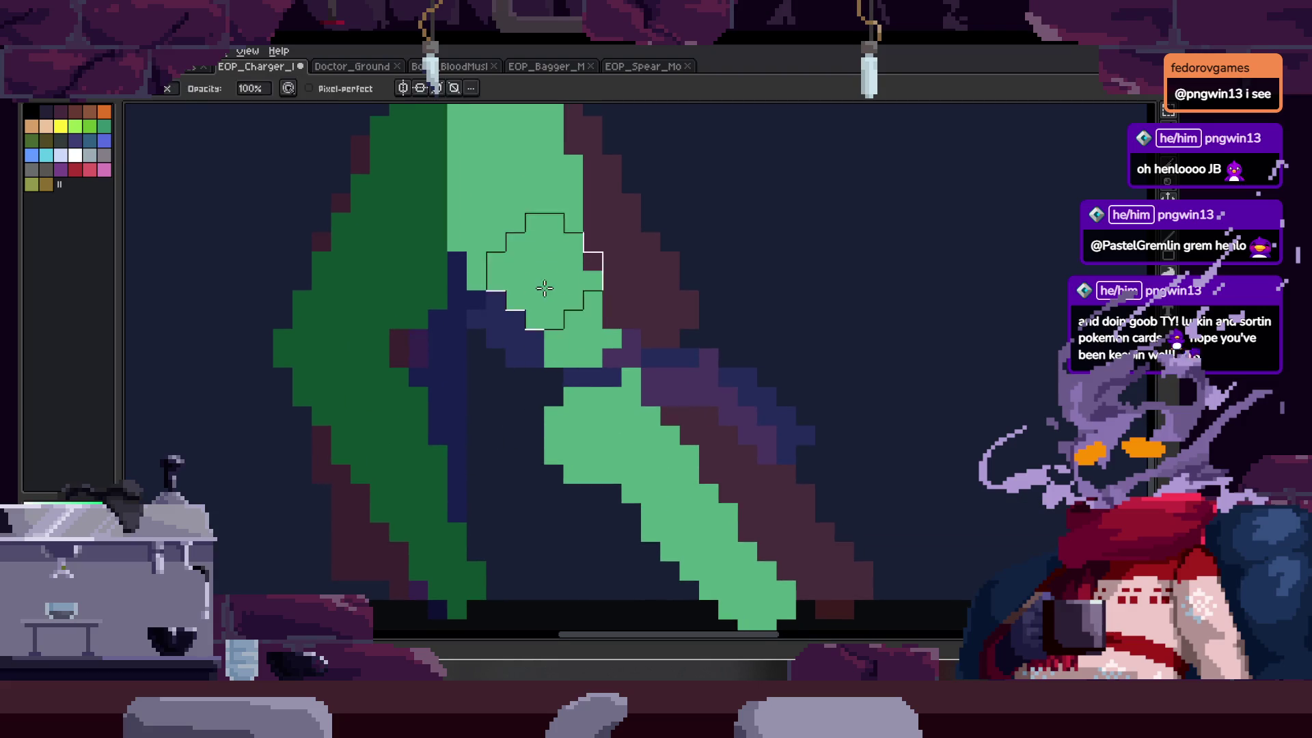
{"action": "mouse_move", "coordinate": [591, 509]}
{"action": "left_mouse_down"}
{"action": "mouse_move", "coordinate": [513, 449]}
{"action": "mouse_move", "coordinate": [517, 424]}
{"action": "mouse_move", "coordinate": [621, 535]}
{"action": "mouse_move", "coordinate": [673, 556]}
{"action": "left_mouse_up"}
{"action": "scroll", "coordinate": [683, 397], "scroll_direction": "up", "scroll_amount": 3}
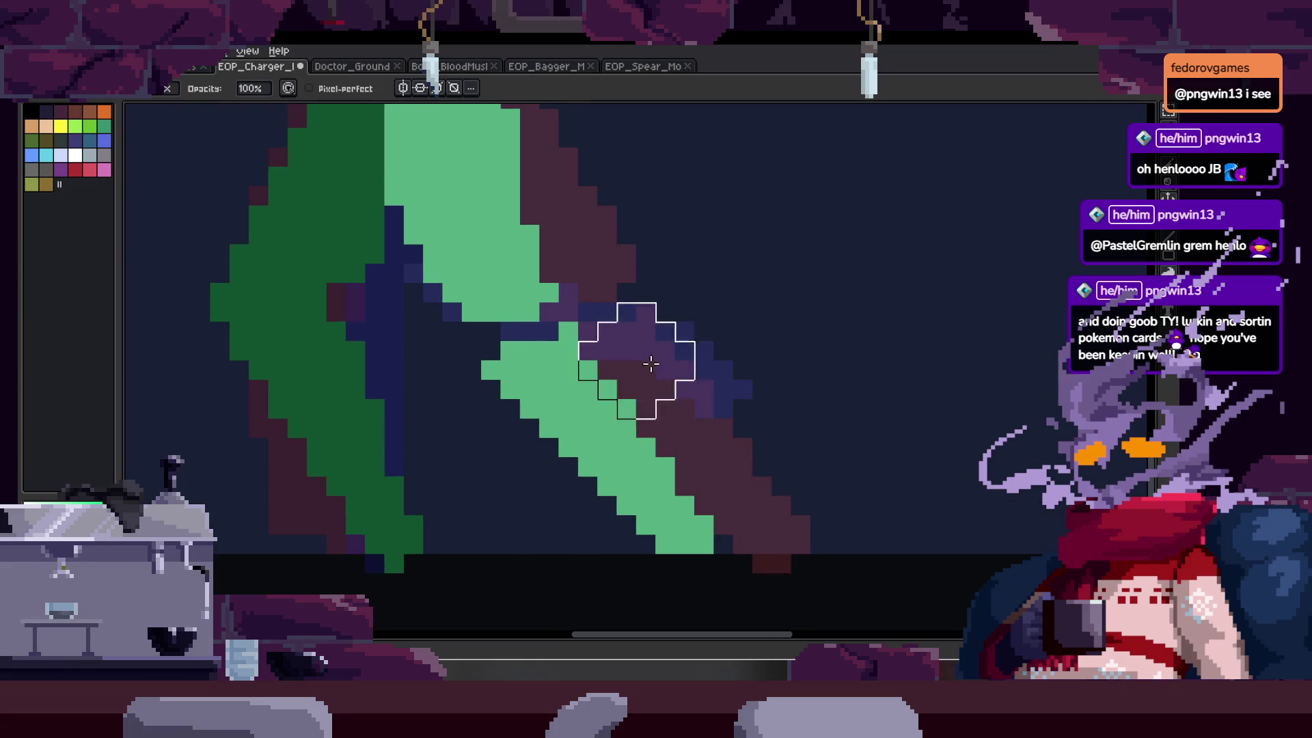
{"action": "scroll", "coordinate": [635, 233], "scroll_direction": "up", "scroll_amount": 5}
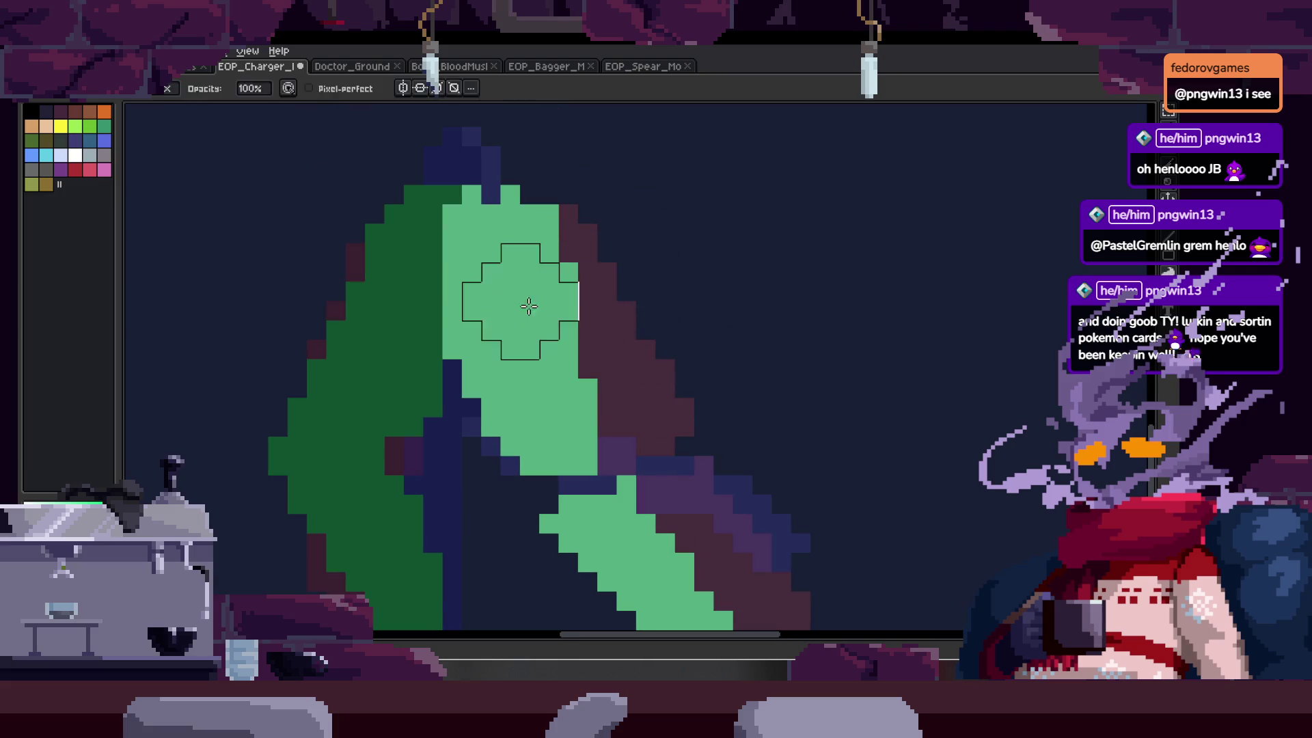
{"action": "scroll", "coordinate": [526, 293], "scroll_direction": "up", "scroll_amount": 3}
{"action": "scroll", "coordinate": [588, 308], "scroll_direction": "down", "scroll_amount": 5}
{"action": "key", "text": "ctrl+s"}
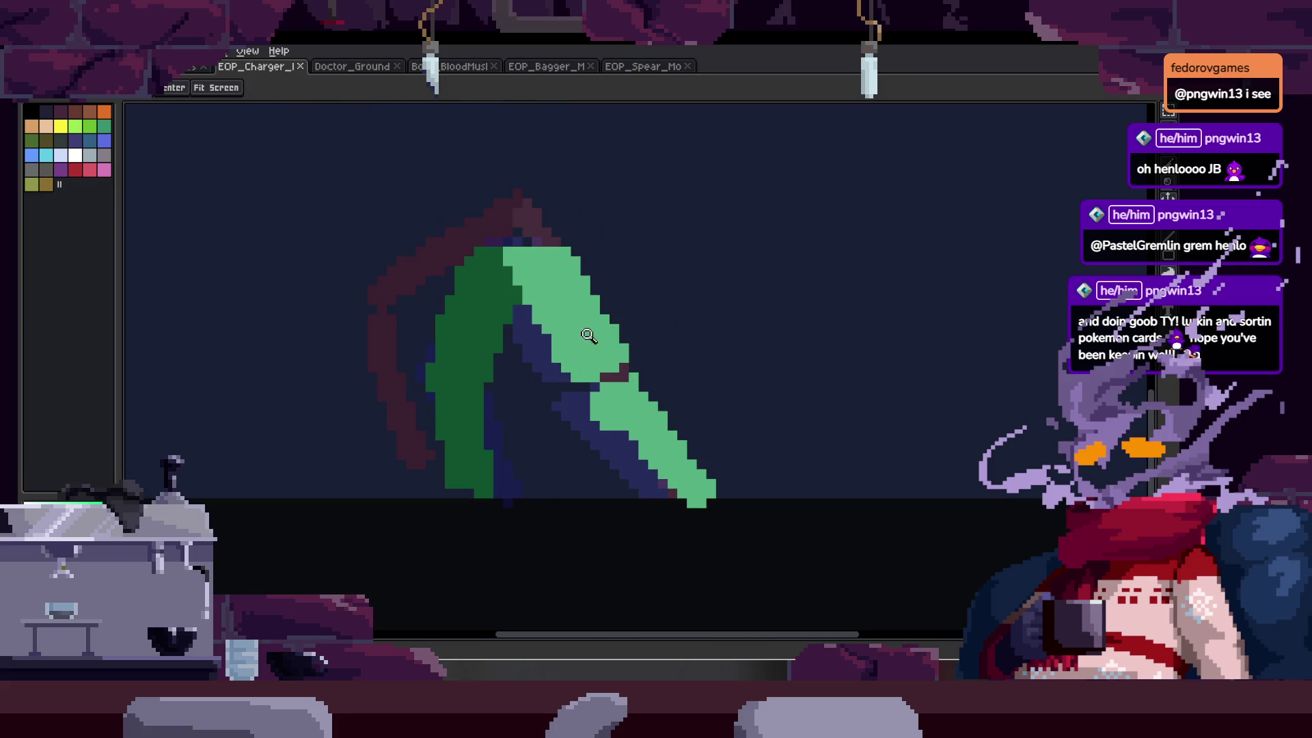
- Advance to the next walk frame and play the walk in a looping preview window
{"action": "key", "text": "Right"}
{"action": "key", "text": "F7"}
{"action": "key", "text": "Return"}
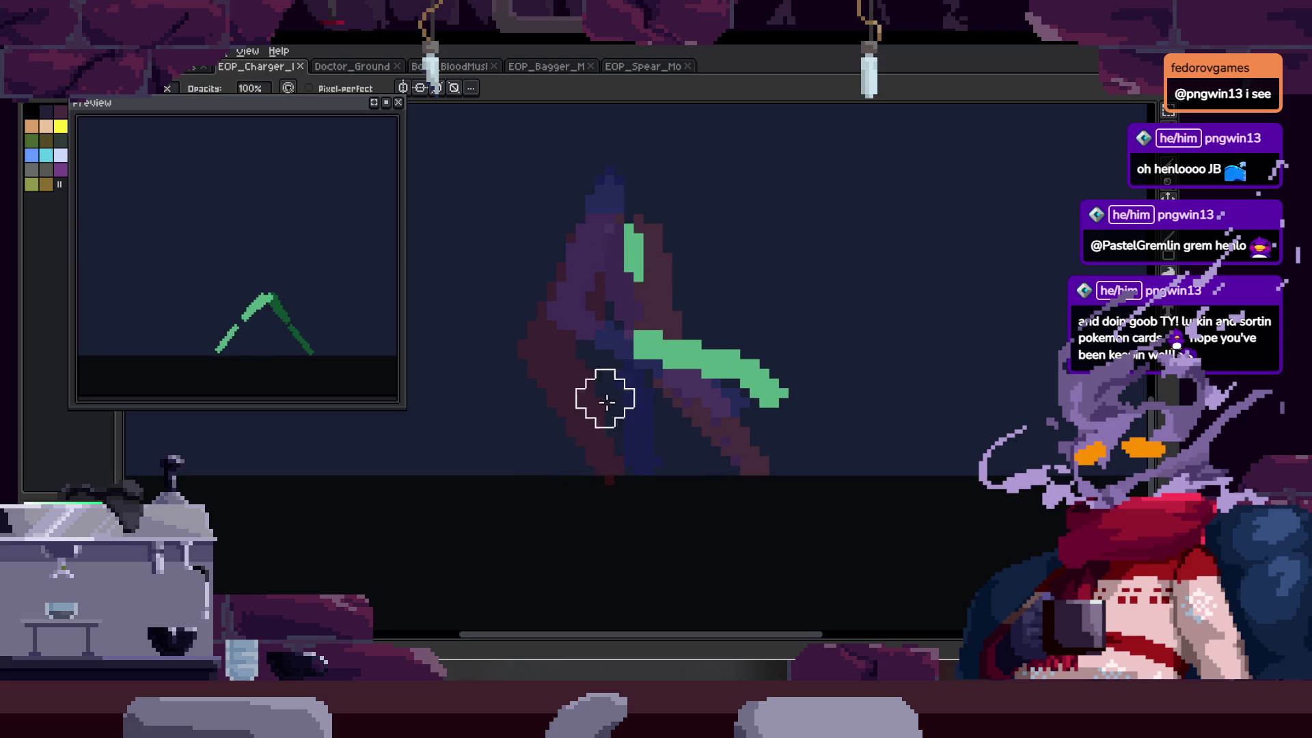
- With the Pencil, draw a straight dark-green leg line from hip to foot on this frame
{"action": "key", "text": "b"}
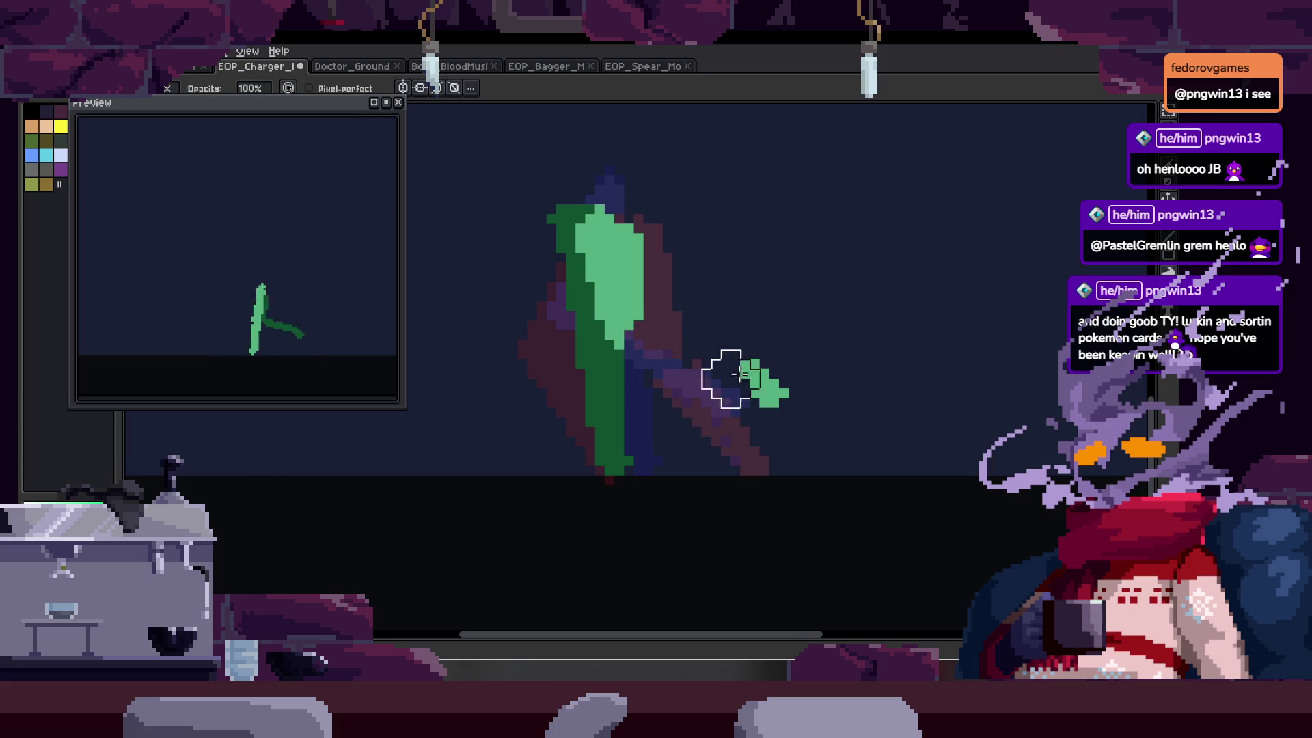
{"action": "scroll", "coordinate": [703, 369], "scroll_direction": "up", "scroll_amount": 2}
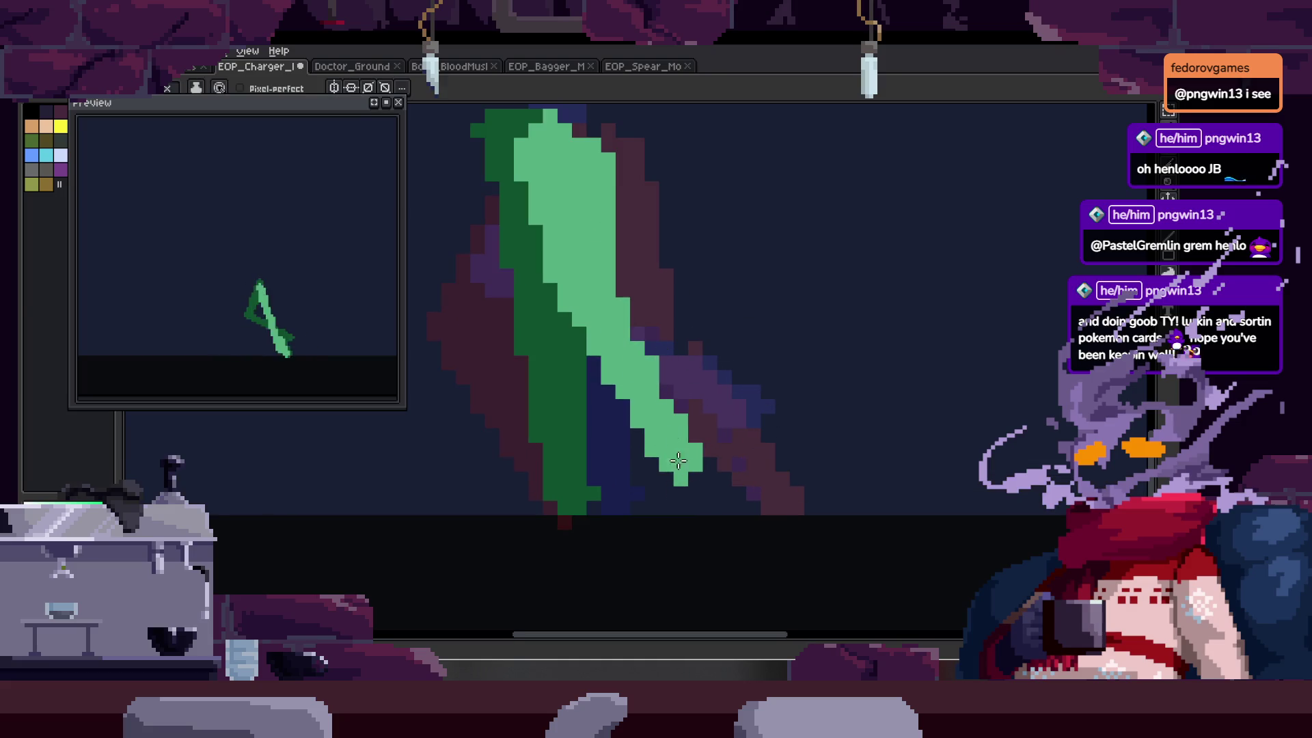
{"action": "key", "text": "z"}
{"action": "scroll", "coordinate": [670, 383], "scroll_direction": "down", "scroll_amount": 1}
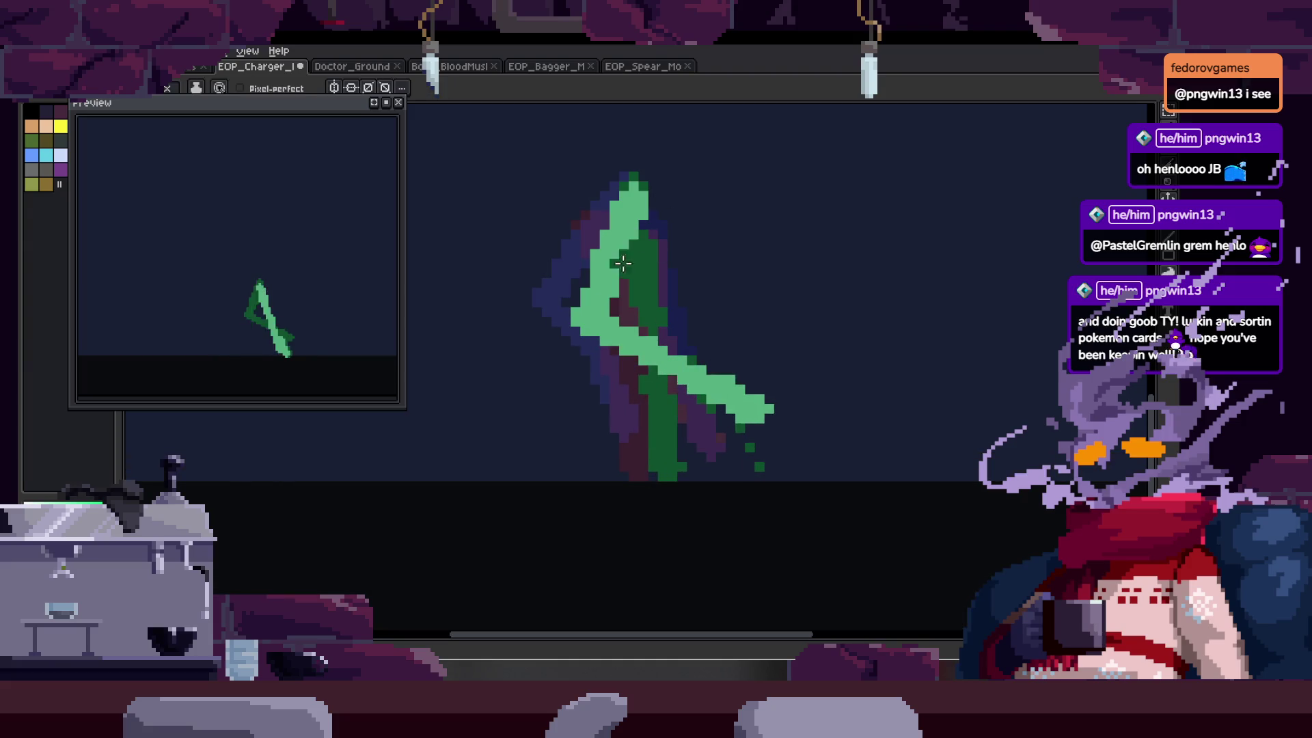
{"action": "left_click", "coordinate": [667, 464], "text": "shift"}
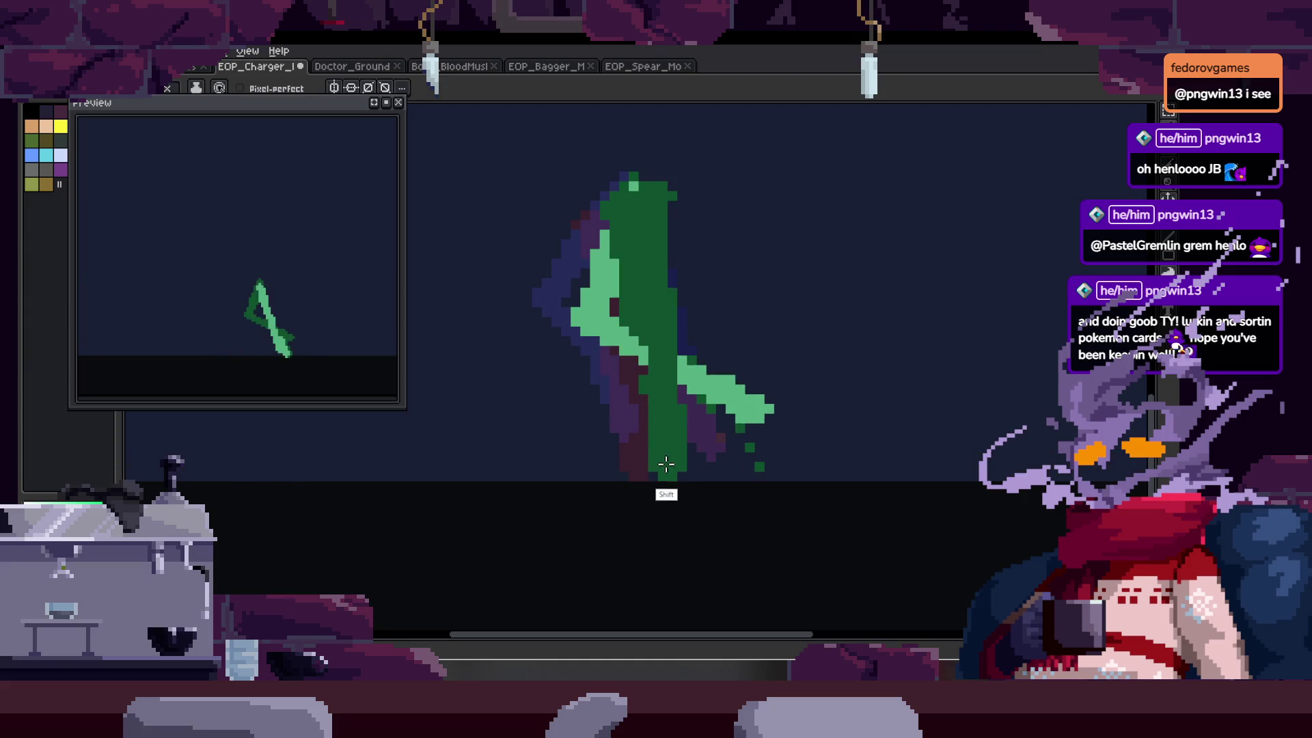